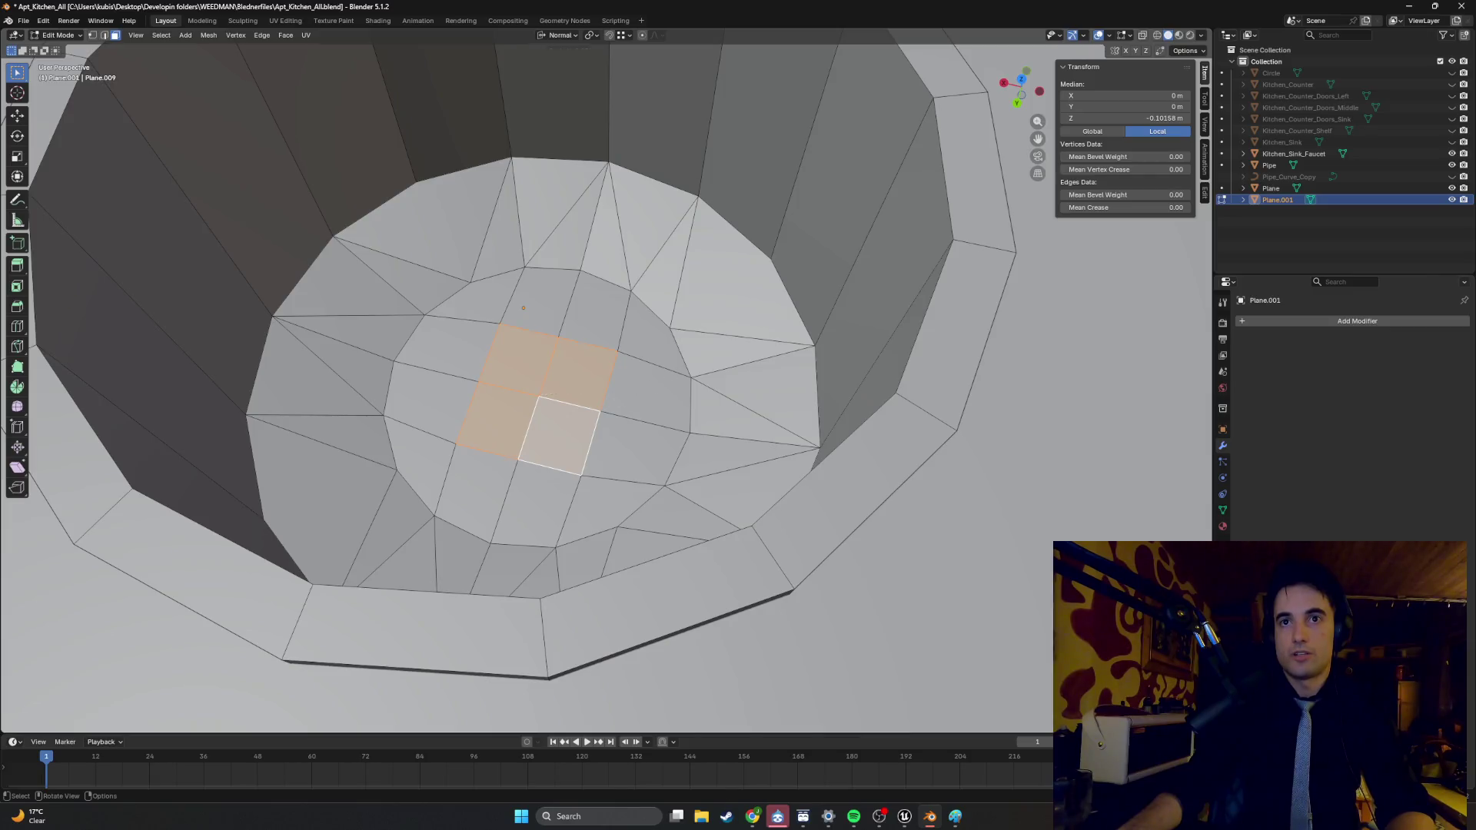
- Undo the central disk scaling and inset the disk faces into a small centre hub
{"action": "left_click", "coordinate": [559, 386]}
{"action": "key", "text": "ctrl+z"}
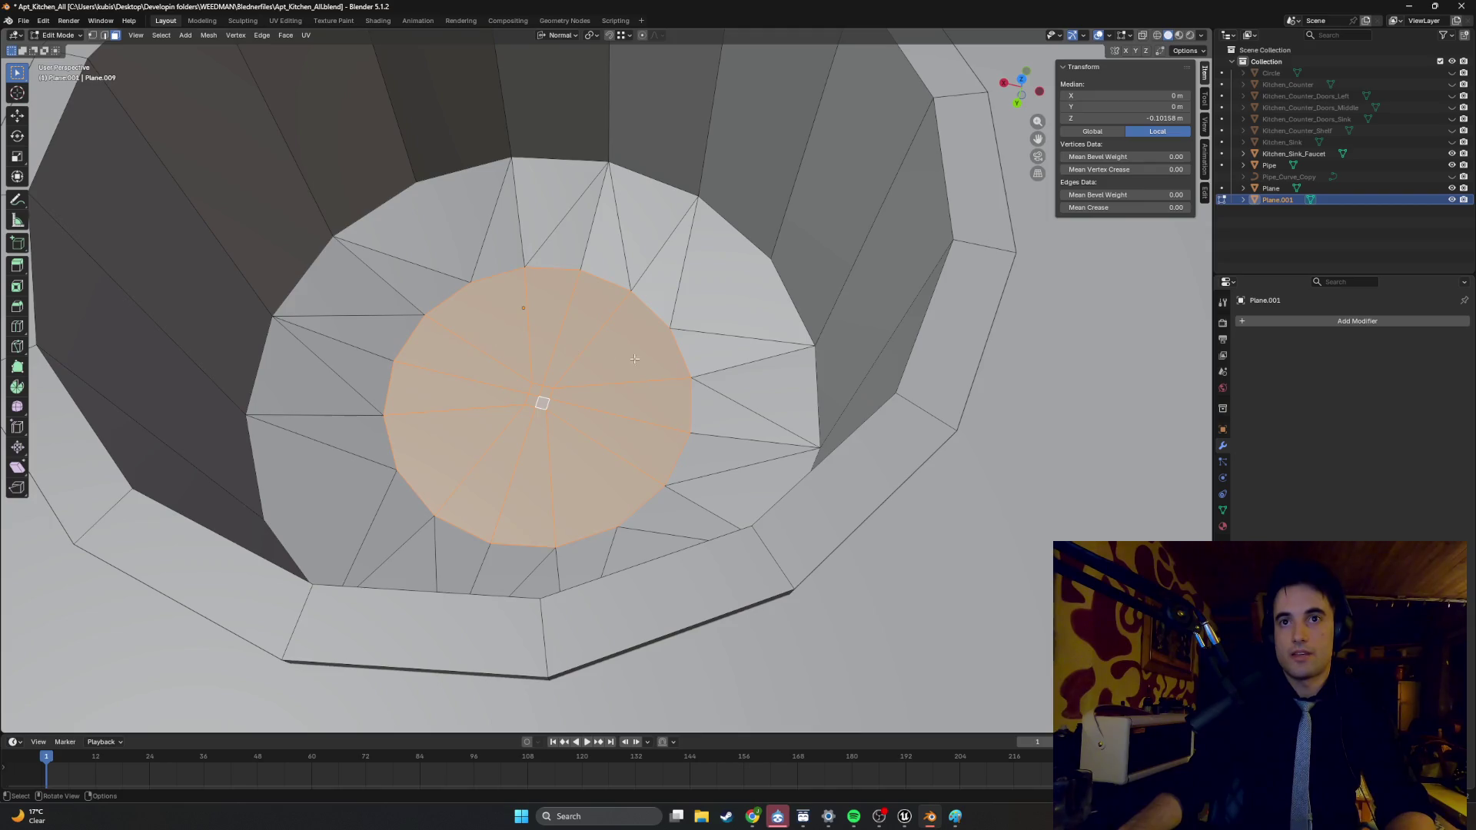
{"action": "key", "text": "i"}
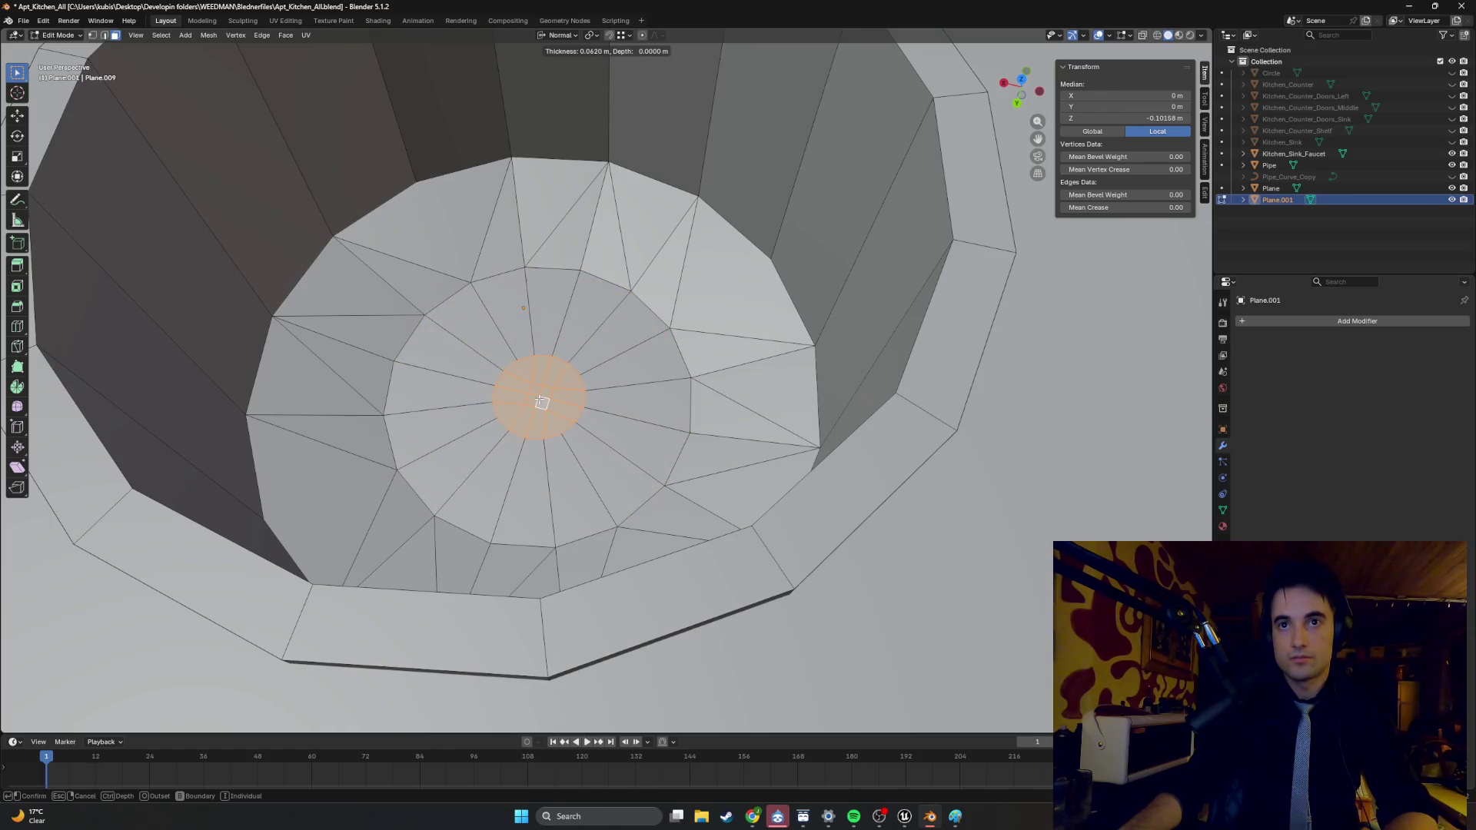
{"action": "key", "text": "Escape"}
{"action": "key", "text": "i"}
{"action": "key", "text": "Escape"}
{"action": "key", "text": "i"}
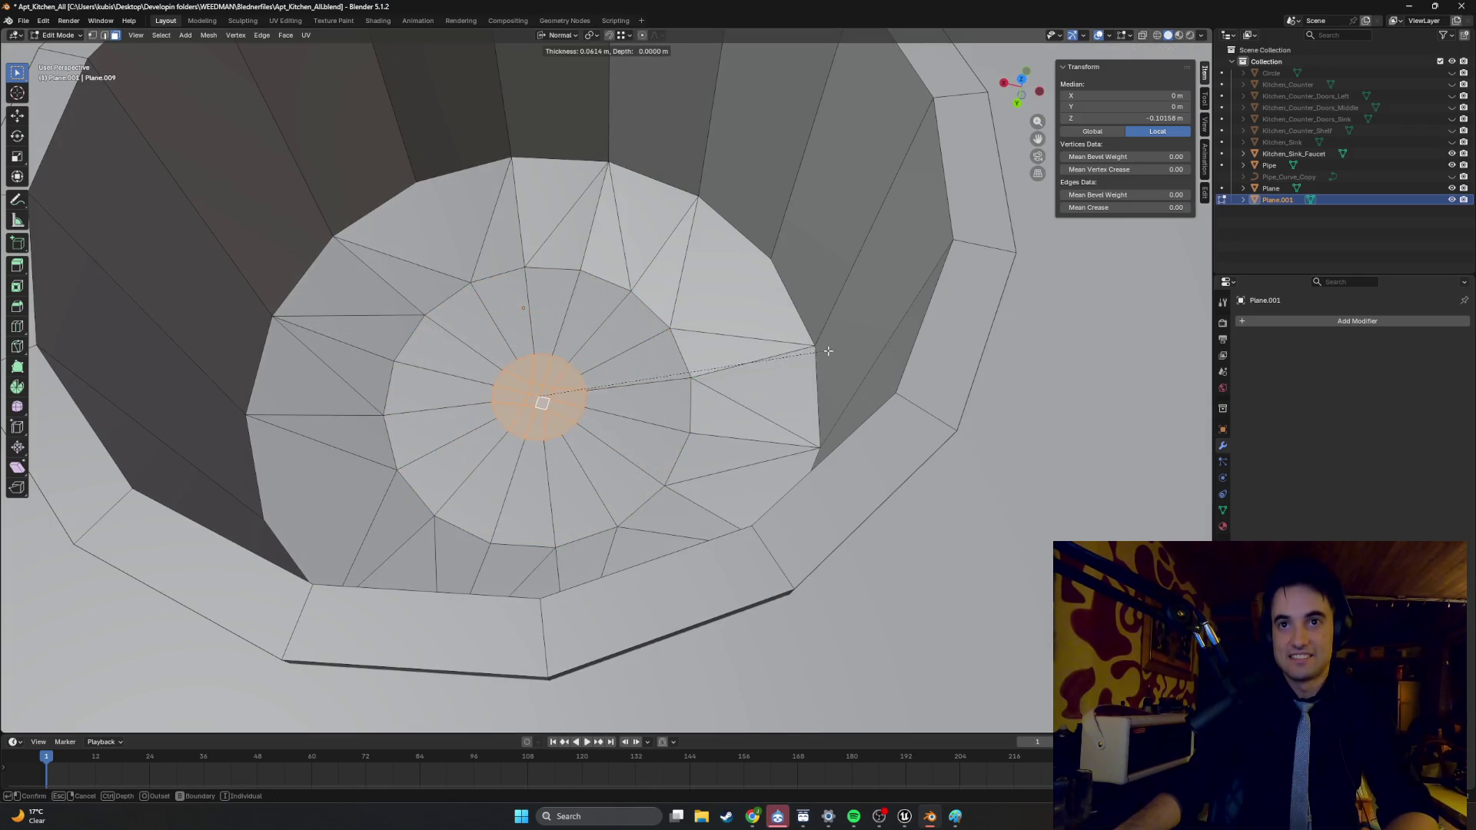
{"action": "left_click", "coordinate": [807, 352]}
- Check the new hub from Object Mode, then return to editing the sink mesh
{"action": "left_click", "coordinate": [668, 262]}
{"action": "key", "text": "Tab"}
{"action": "scroll", "coordinate": [608, 288], "scroll_direction": "down", "scroll_amount": 4}
{"action": "scroll", "coordinate": [608, 288], "scroll_direction": "up", "scroll_amount": 3}
{"action": "scroll", "coordinate": [608, 289], "scroll_direction": "up", "scroll_amount": 2}
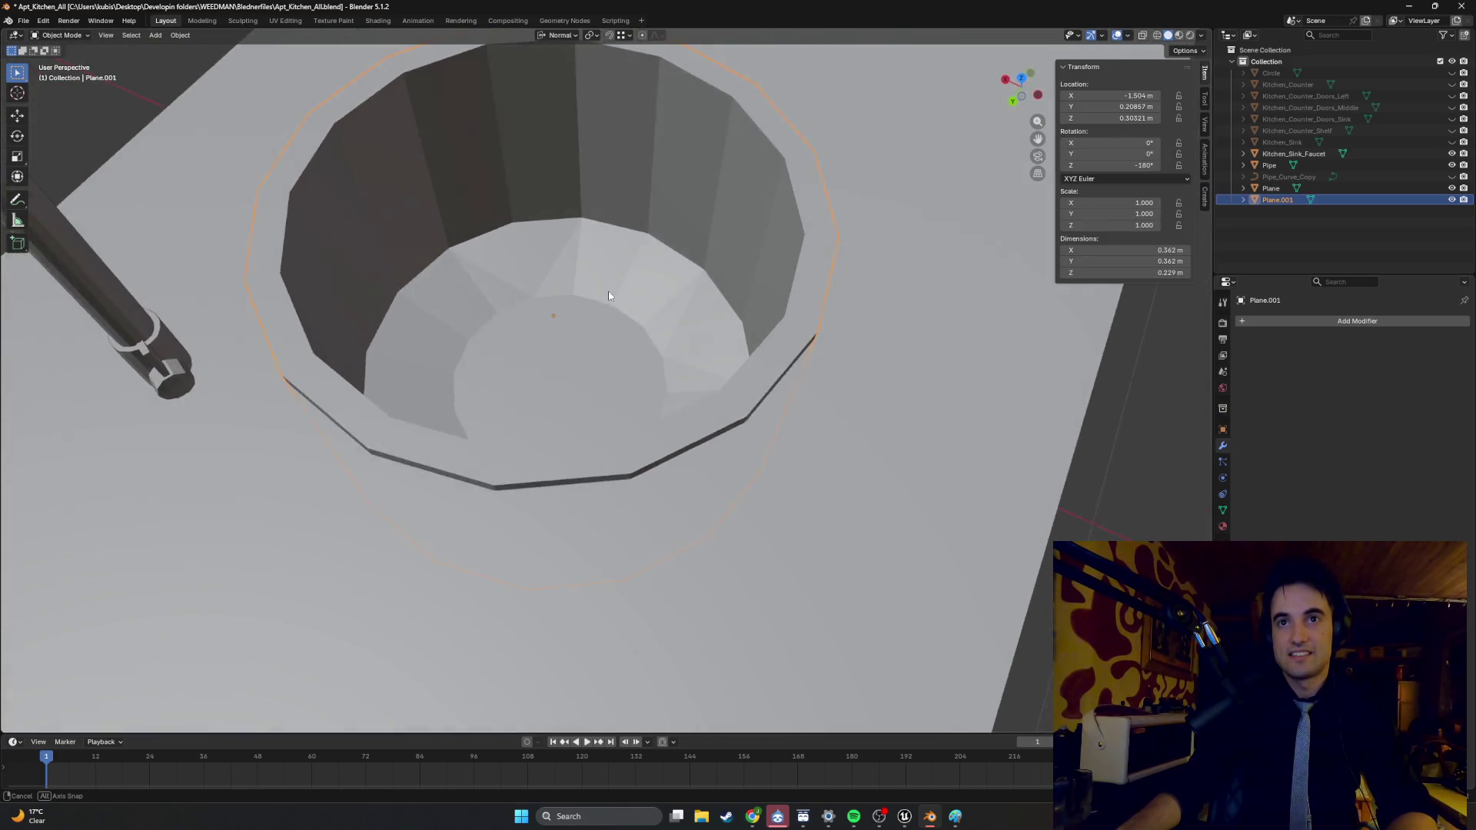
{"action": "key", "text": "Tab"}
{"action": "scroll", "coordinate": [609, 305], "scroll_direction": "up", "scroll_amount": 1}
{"action": "middle_click_drag", "start_coordinate": [610, 305], "coordinate": [601, 310]}
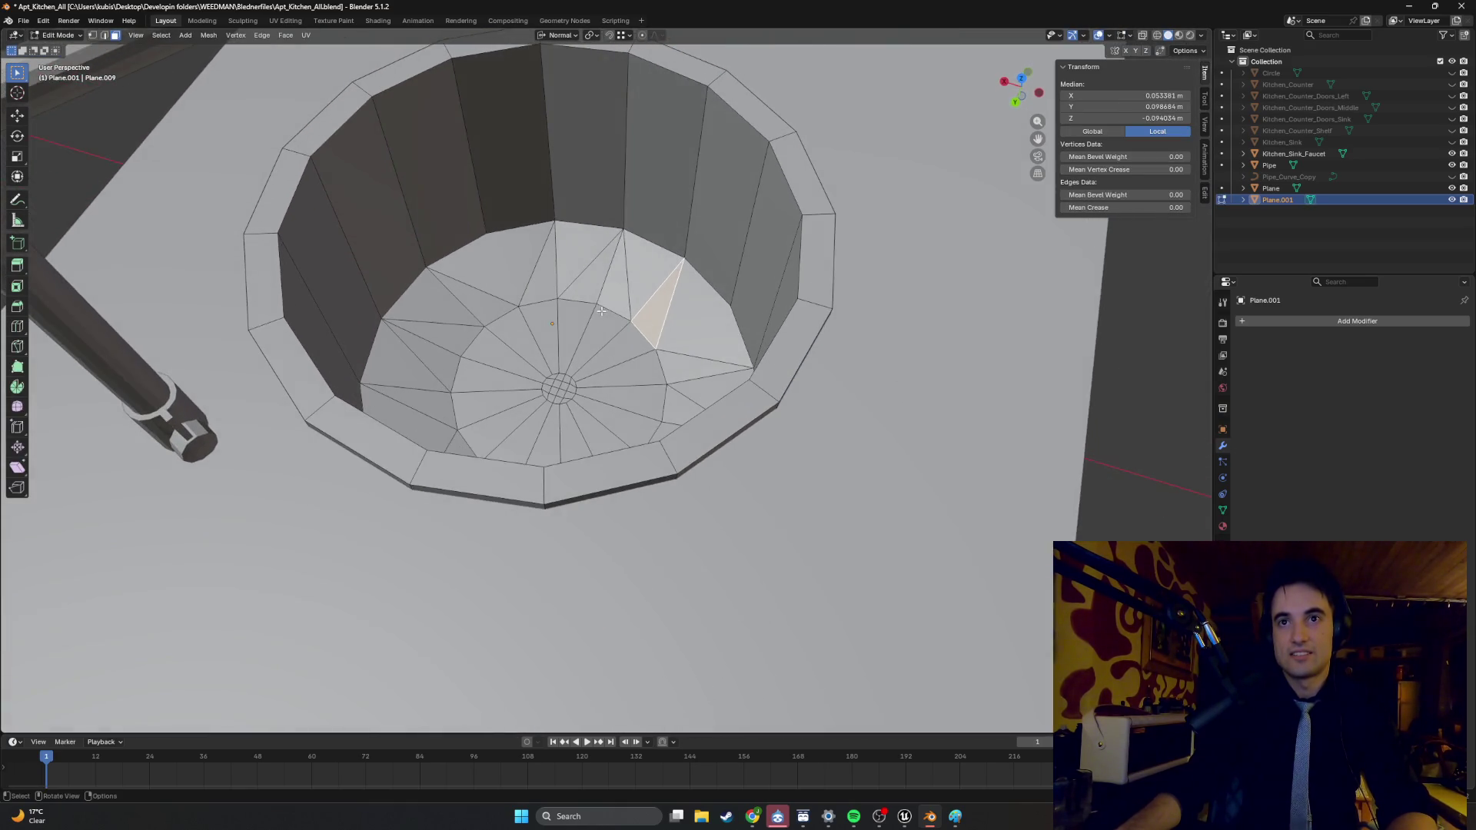
{"action": "scroll", "coordinate": [584, 315], "scroll_direction": "up", "scroll_amount": 2}
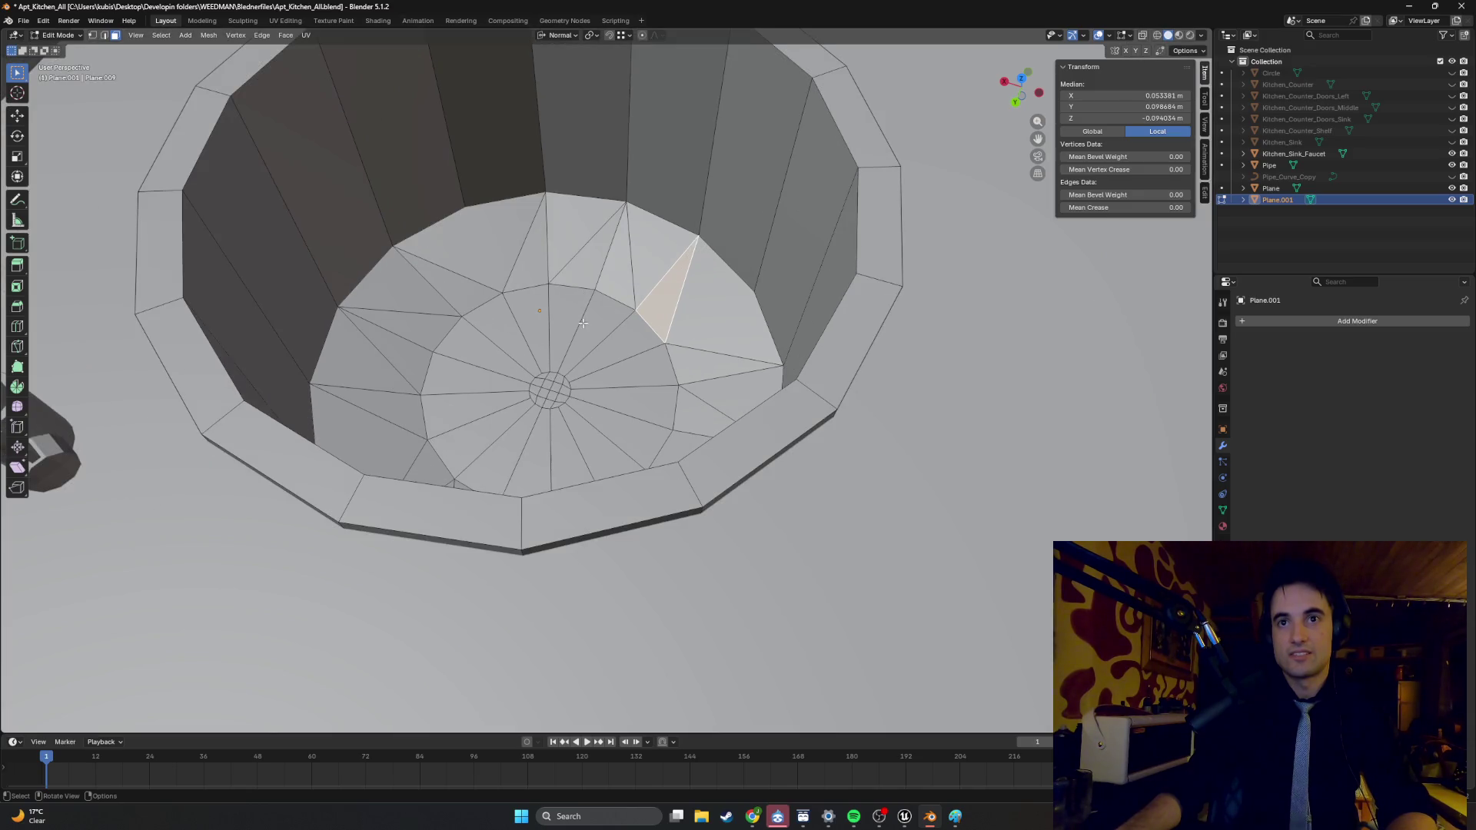
{"action": "left_click", "coordinate": [598, 298]}
{"action": "key", "text": "2"}
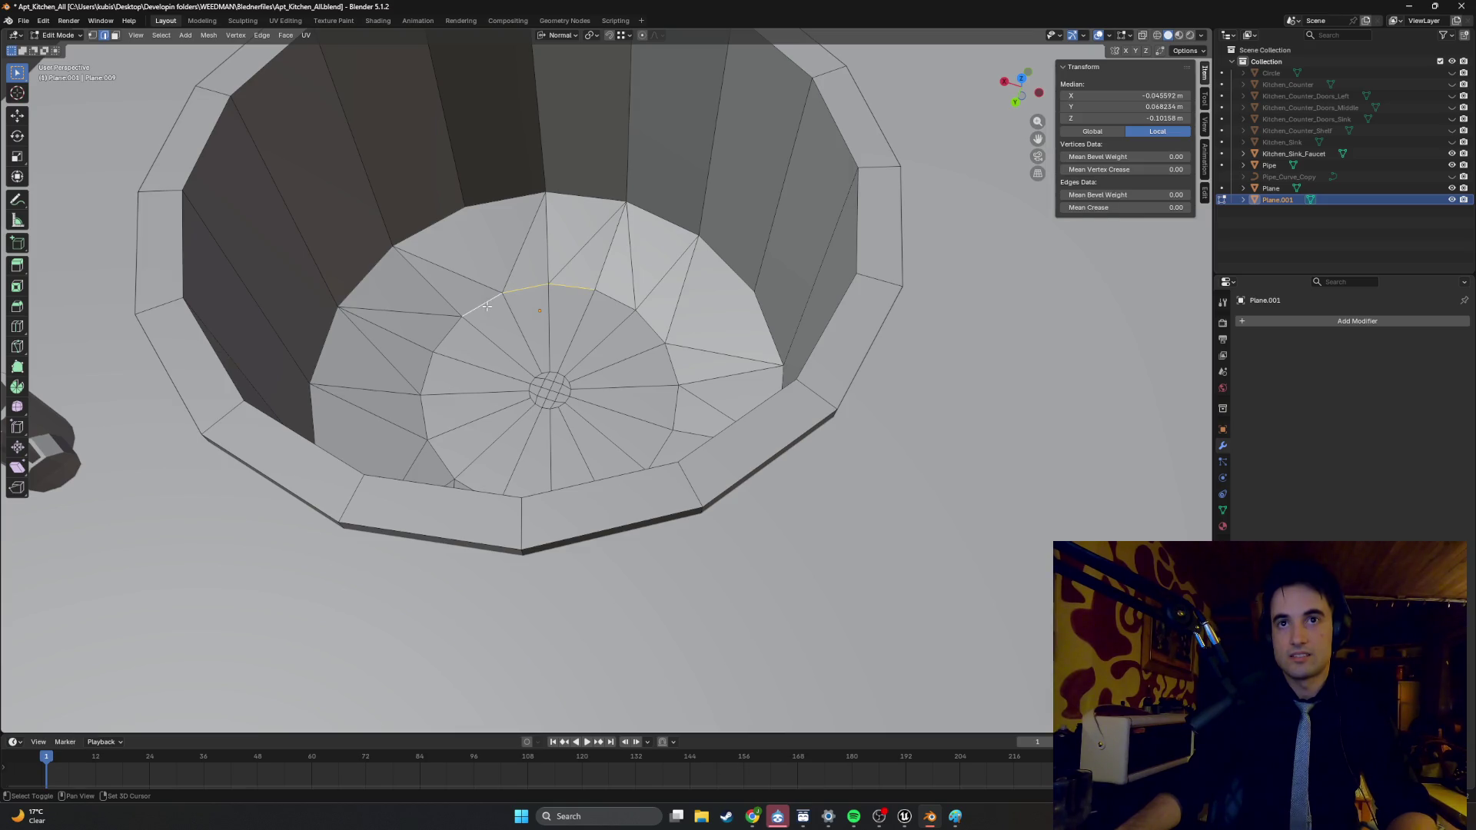
{"action": "key", "text": "Tab"}
{"action": "middle_click_drag", "start_coordinate": [558, 302], "coordinate": [570, 323]}
{"action": "mouse_move", "coordinate": [461, 311]}
{"action": "middle_mouse_down"}
{"action": "mouse_move", "coordinate": [494, 303]}
{"action": "mouse_move", "coordinate": [451, 326]}
{"action": "mouse_move", "coordinate": [408, 323]}
{"action": "mouse_move", "coordinate": [549, 309]}
{"action": "mouse_move", "coordinate": [537, 331]}
{"action": "mouse_move", "coordinate": [495, 267]}
{"action": "middle_mouse_up"}
{"action": "key", "text": "Tab"}
{"action": "key", "text": "3"}
{"action": "key", "text": "Tab"}
{"action": "middle_click_drag", "start_coordinate": [596, 256], "coordinate": [711, 278]}
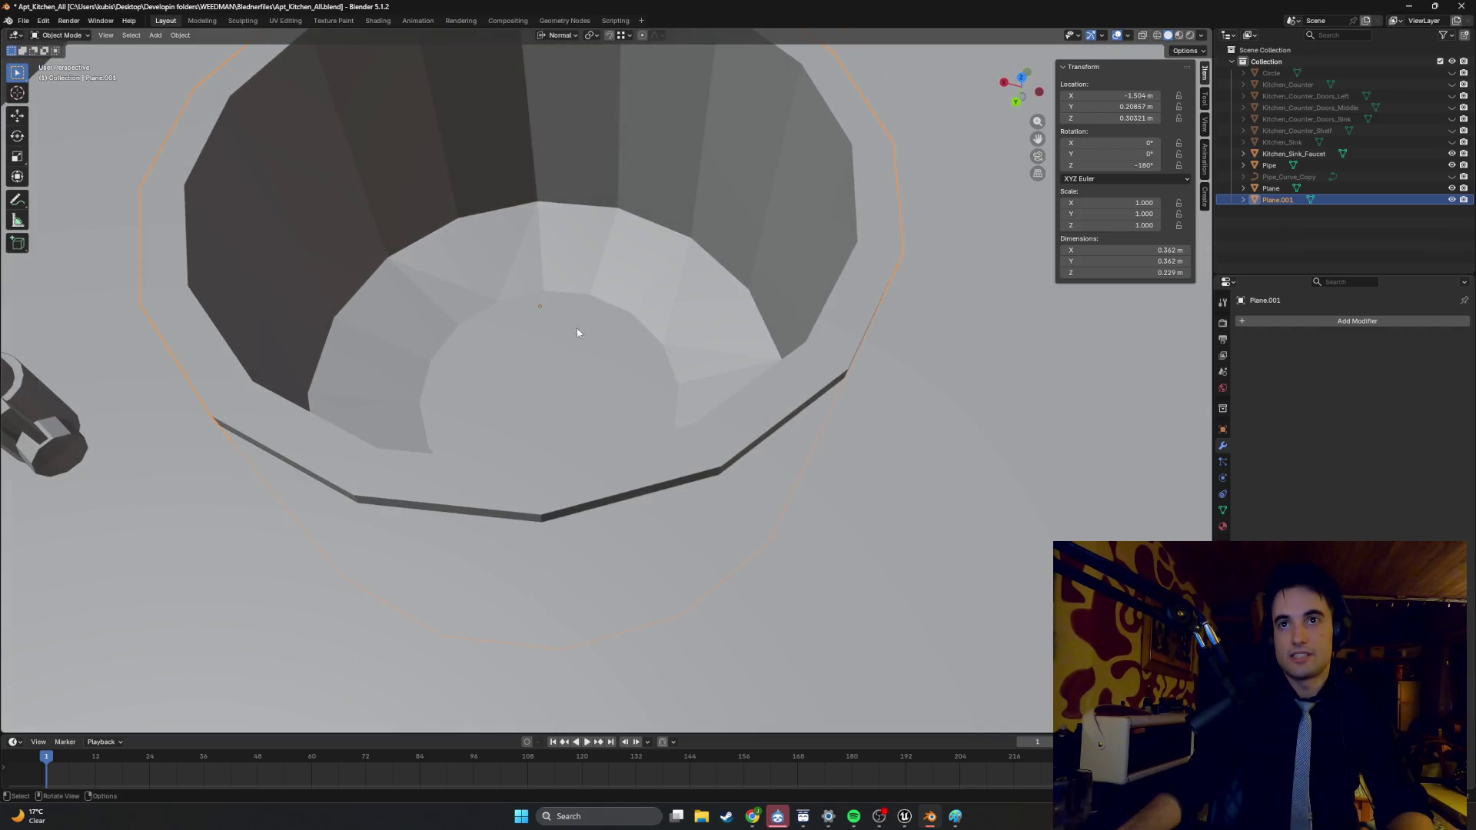
{"action": "mouse_move", "coordinate": [629, 346]}
{"action": "middle_mouse_down"}
{"action": "mouse_move", "coordinate": [422, 346]}
{"action": "mouse_move", "coordinate": [475, 345]}
{"action": "middle_mouse_up"}
{"action": "scroll", "coordinate": [475, 345], "scroll_direction": "down", "scroll_amount": 2}
{"action": "mouse_move", "coordinate": [506, 279]}
{"action": "middle_mouse_down"}
{"action": "mouse_move", "coordinate": [523, 350]}
{"action": "mouse_move", "coordinate": [551, 334]}
{"action": "mouse_move", "coordinate": [529, 335]}
{"action": "mouse_move", "coordinate": [562, 347]}
{"action": "middle_mouse_up"}
{"action": "key", "text": "Tab"}
{"action": "key", "text": "Tab"}
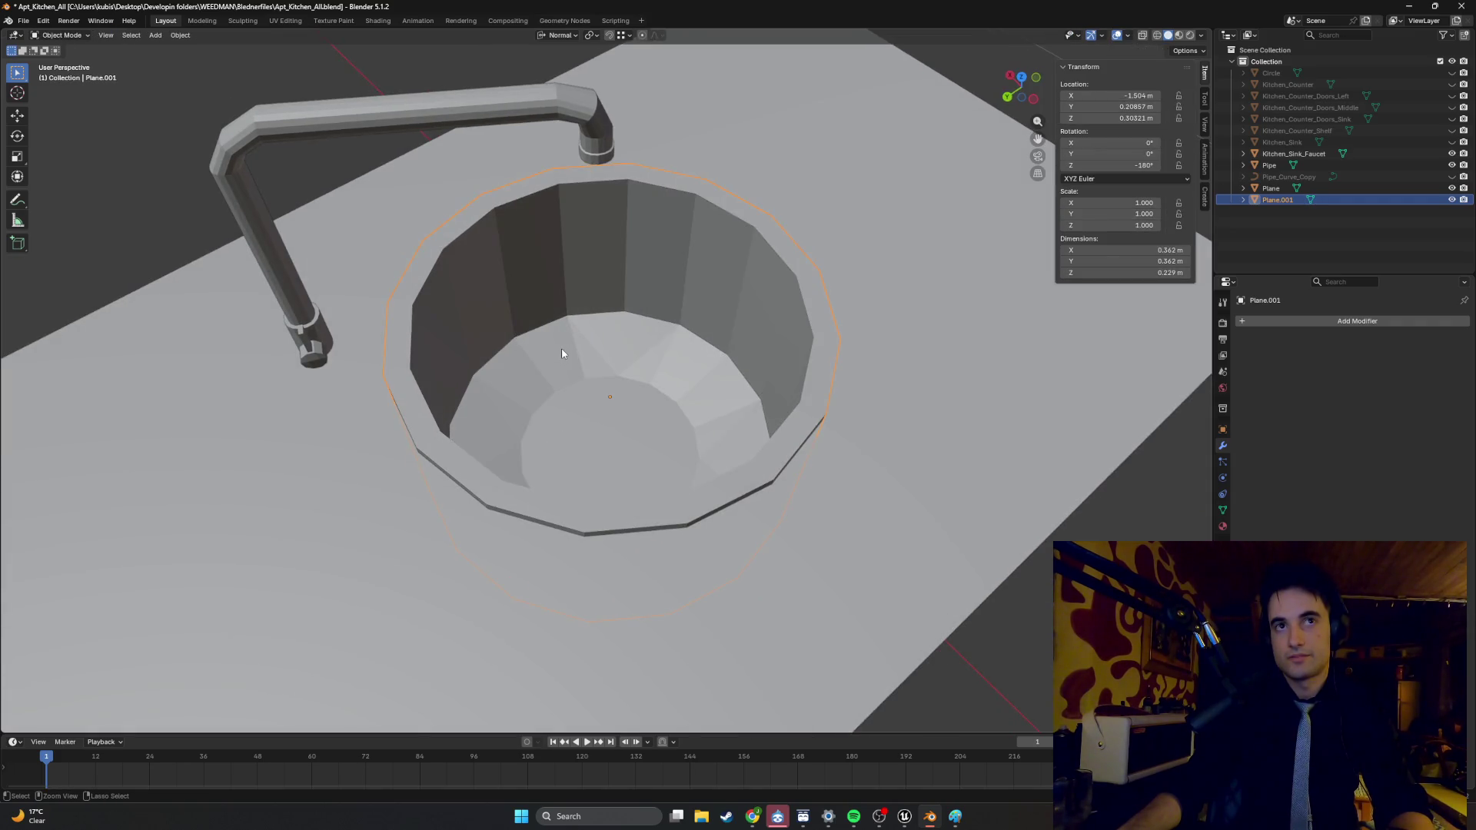
- Select the bowl's bottom centre faces, undoing and redoing back to that selection
{"action": "key", "text": "Tab"}
{"action": "left_click", "coordinate": [588, 368]}
{"action": "key", "text": "Tab"}
{"action": "key", "text": "Tab"}
{"action": "key", "text": "ctrl+z"}
{"action": "key", "text": "ctrl+z"}
{"action": "middle_click_drag", "start_coordinate": [651, 385], "coordinate": [632, 386]}
{"action": "key", "text": "ctrl+shift+z"}
{"action": "key", "text": "ctrl+z"}
{"action": "key", "text": "ctrl+z"}
{"action": "key", "text": "ctrl+z"}
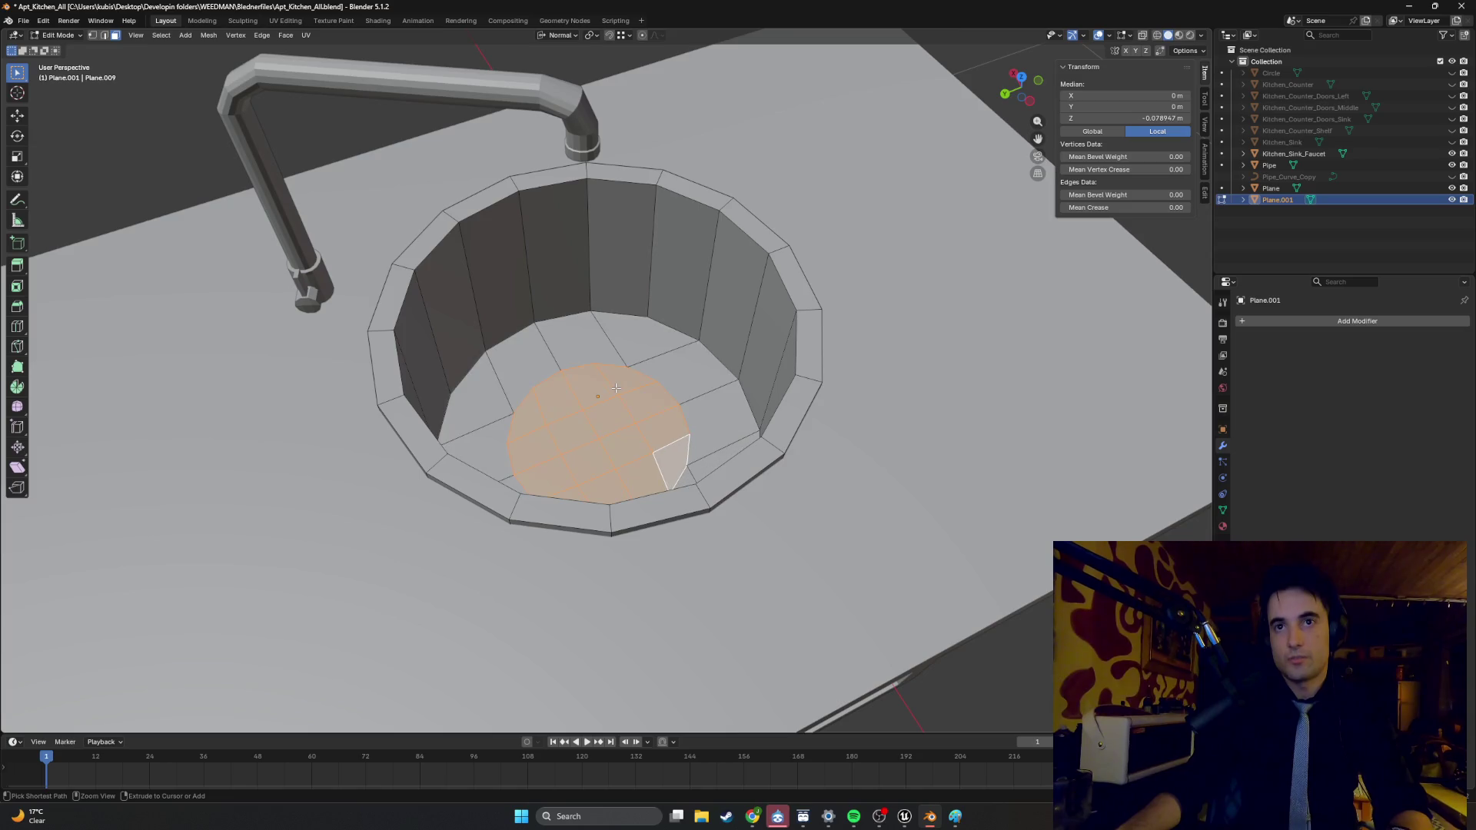
{"action": "key", "text": "ctrl+z"}
{"action": "scroll", "coordinate": [626, 384], "scroll_direction": "down", "scroll_amount": 2}
{"action": "scroll", "coordinate": [625, 384], "scroll_direction": "up", "scroll_amount": 2}
{"action": "scroll", "coordinate": [597, 372], "scroll_direction": "down", "scroll_amount": 2}
{"action": "scroll", "coordinate": [648, 379], "scroll_direction": "up", "scroll_amount": 2}
{"action": "key", "text": "ctrl+shift+z"}
- Try moving the bottom faces along Z, then cancel and revert
{"action": "key", "text": "g"}
{"action": "key", "text": "z"}
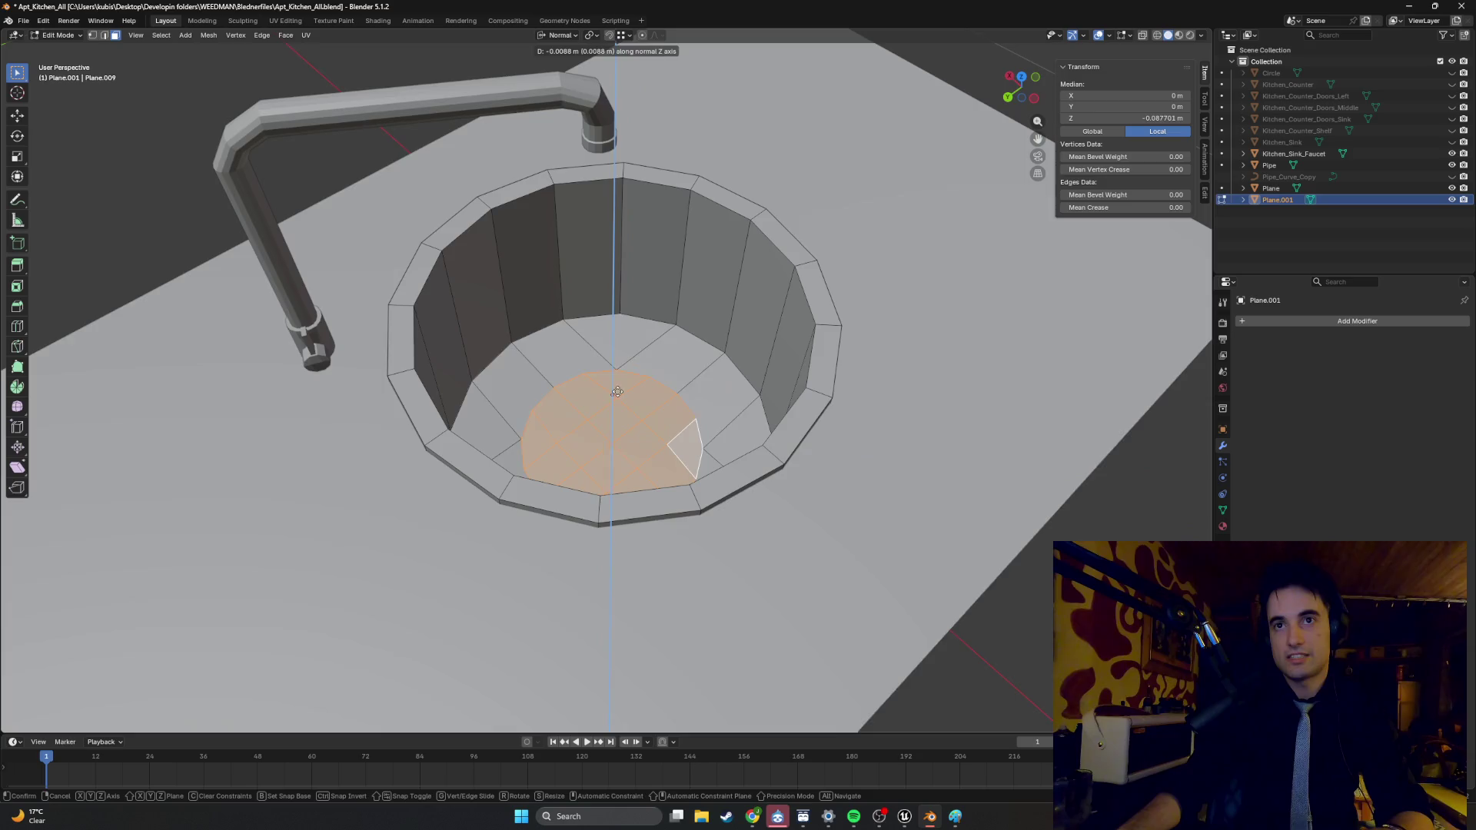
{"action": "key", "text": "Escape"}
{"action": "key", "text": "ctrl+z"}
{"action": "mouse_move", "coordinate": [642, 380]}
{"action": "middle_mouse_down"}
{"action": "mouse_move", "coordinate": [601, 390]}
{"action": "mouse_move", "coordinate": [628, 385]}
{"action": "middle_mouse_up"}
- Scale the bottom faces down to about 0.34 so they form a small central hub
{"action": "key", "text": "Tab"}
{"action": "key", "text": "s"}
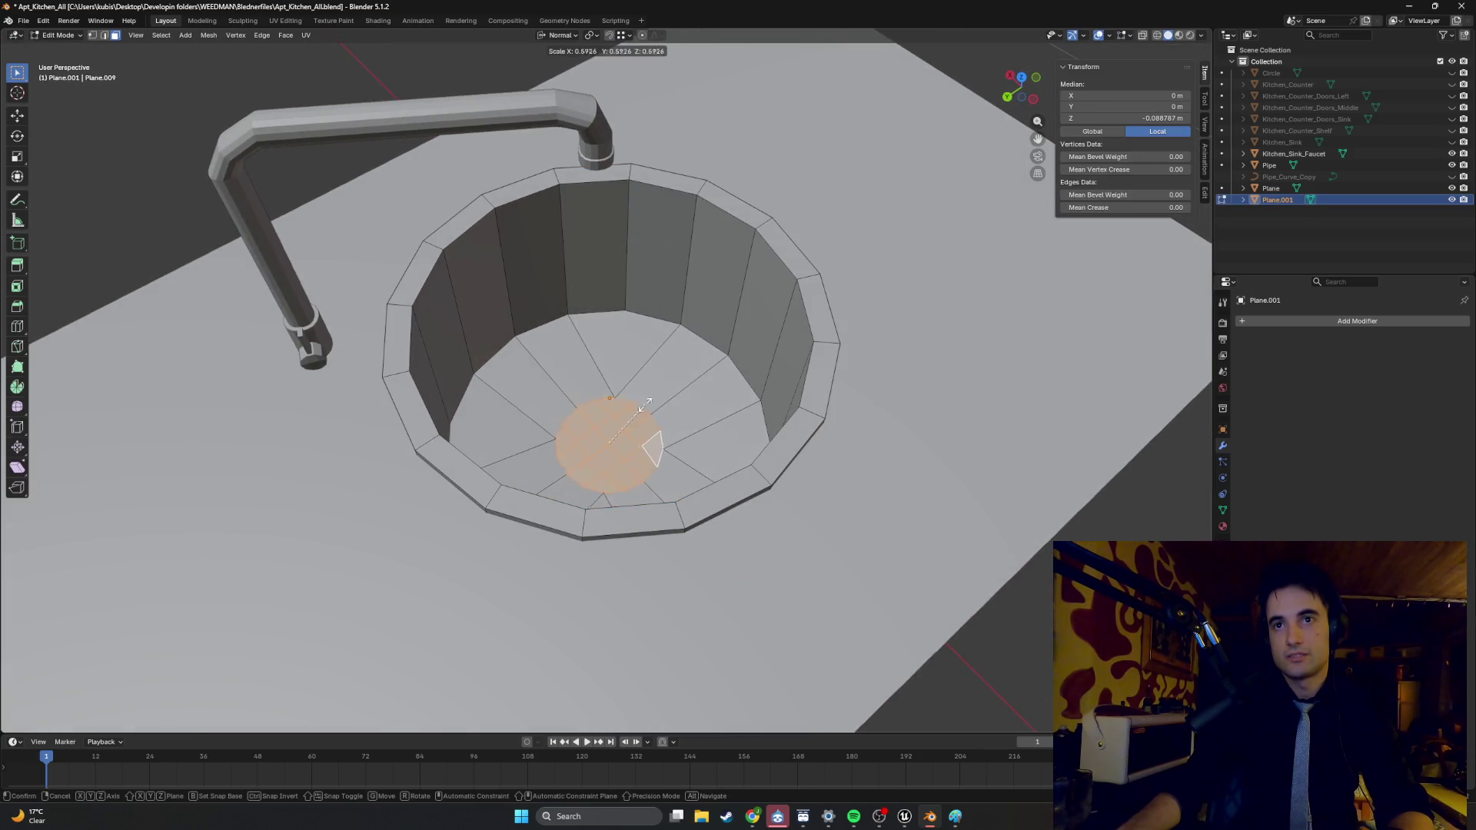
{"action": "left_click", "coordinate": [615, 413]}
{"action": "key", "text": "Tab"}
{"action": "mouse_move", "coordinate": [661, 413]}
{"action": "middle_mouse_down"}
{"action": "mouse_move", "coordinate": [665, 396]}
{"action": "mouse_move", "coordinate": [685, 406]}
{"action": "mouse_move", "coordinate": [585, 414]}
{"action": "middle_mouse_up"}
{"action": "key", "text": "Tab"}
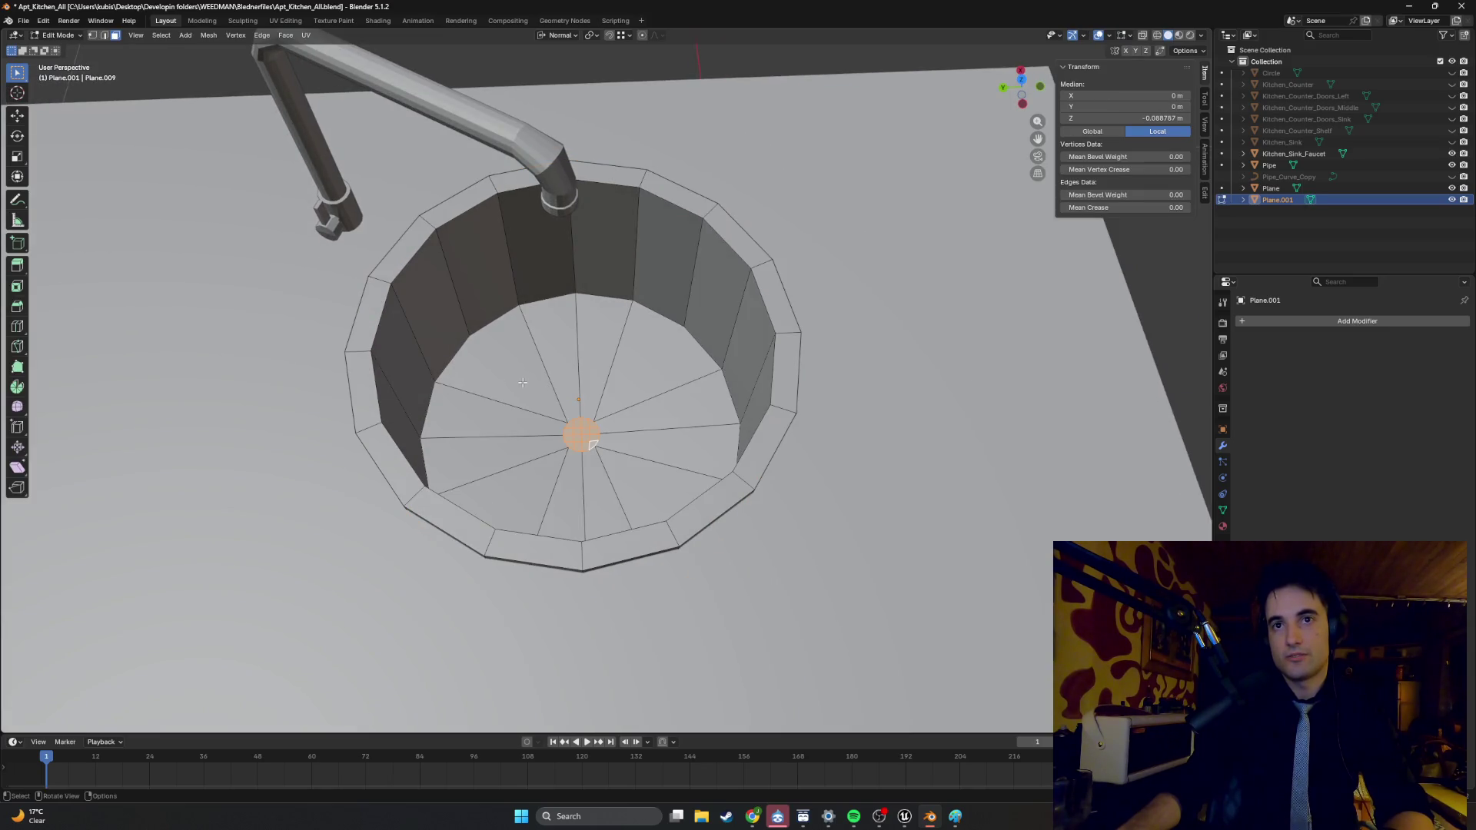
- Triangulate a floor face, a small triangle beside the hub and the large lower-right wedge
{"action": "left_click", "coordinate": [541, 392]}
{"action": "key", "text": "ctrl+t"}
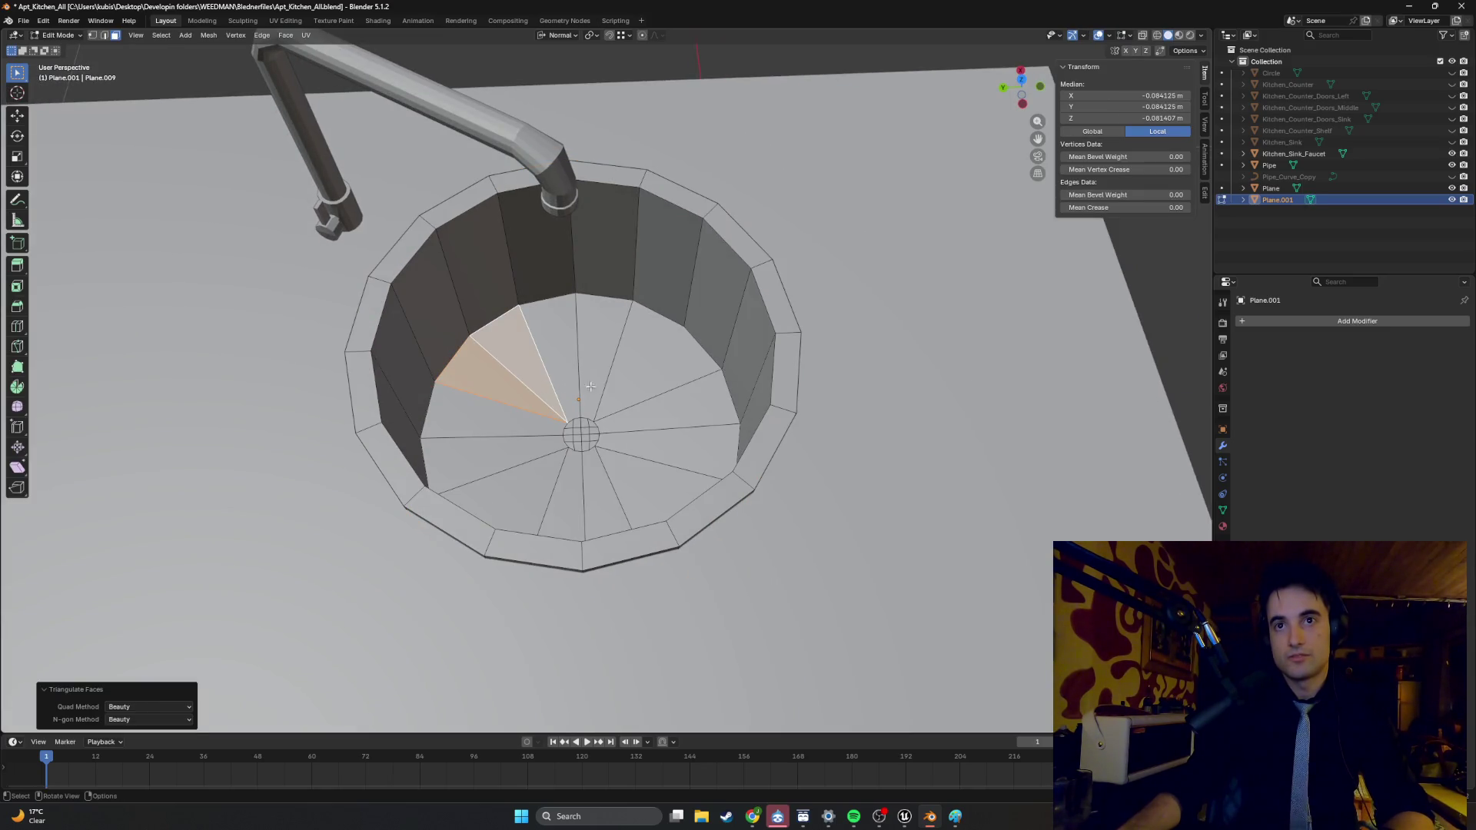
{"action": "mouse_move", "coordinate": [569, 390]}
{"action": "middle_mouse_down"}
{"action": "mouse_move", "coordinate": [537, 462]}
{"action": "mouse_move", "coordinate": [545, 395]}
{"action": "middle_mouse_up"}
{"action": "scroll", "coordinate": [533, 484], "scroll_direction": "up", "scroll_amount": 5}
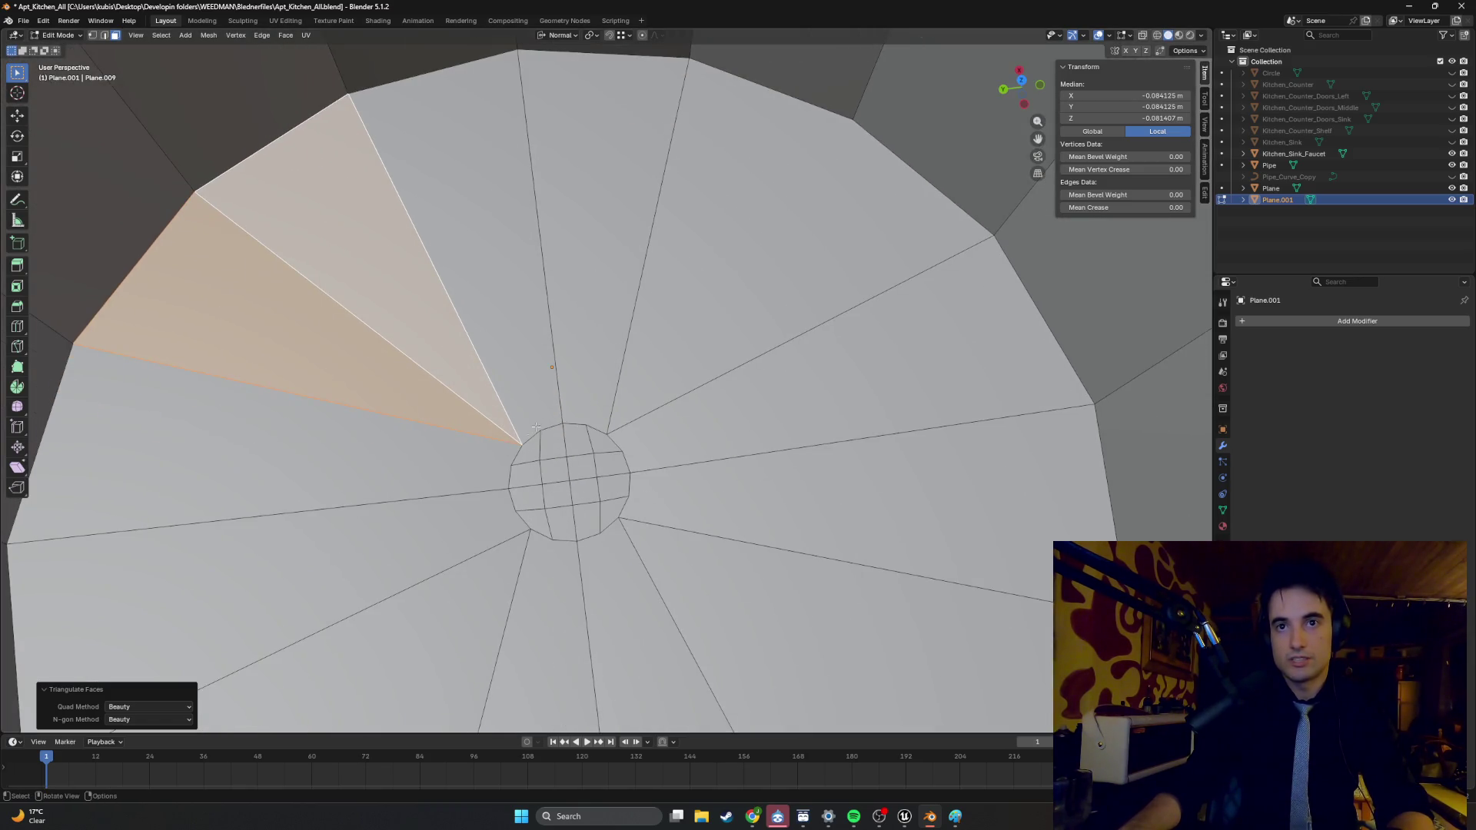
{"action": "left_click", "coordinate": [537, 462]}
{"action": "key", "text": "ctrl+t"}
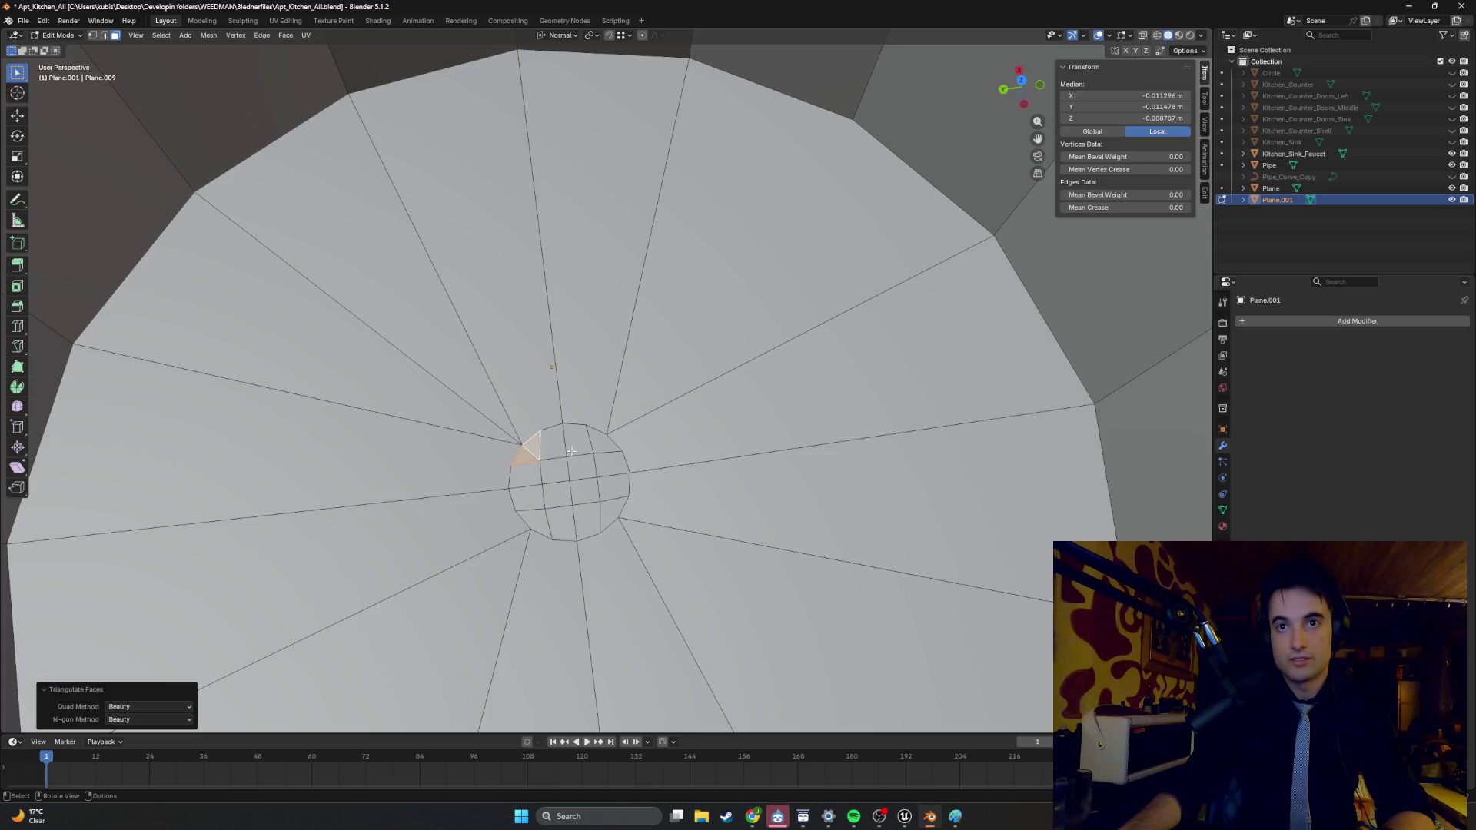
{"action": "left_click", "coordinate": [599, 444]}
{"action": "left_click", "coordinate": [614, 513]}
{"action": "left_click", "coordinate": [537, 520]}
{"action": "left_click", "coordinate": [655, 548]}
{"action": "key", "text": "ctrl+t"}
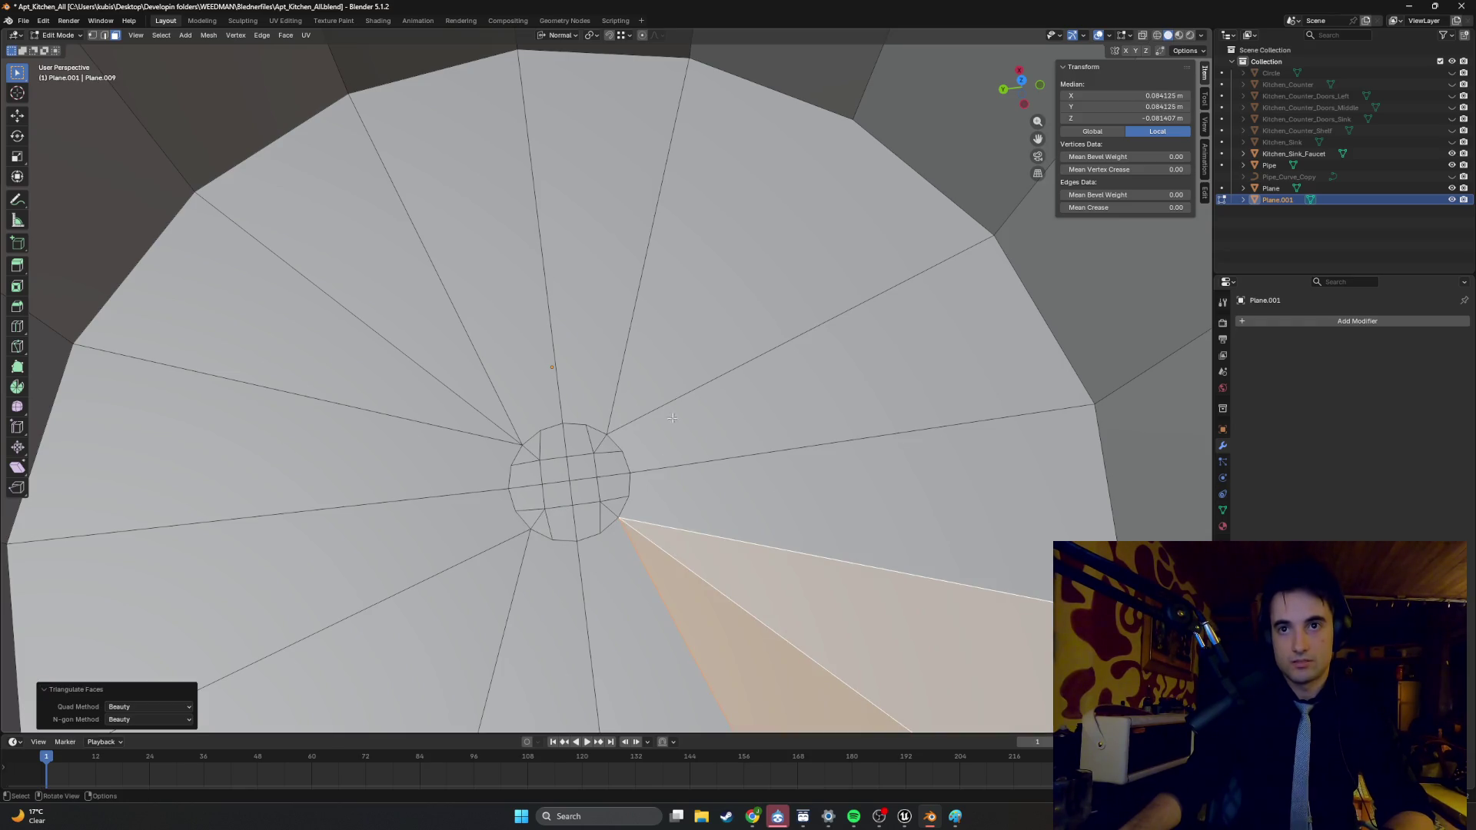
- Triangulate the top wedge and the left wedge, then undo the left wedge's triangulation
{"action": "left_click", "coordinate": [688, 287]}
{"action": "scroll", "coordinate": [615, 384], "scroll_direction": "down", "scroll_amount": 3}
{"action": "left_click", "coordinate": [508, 553]}
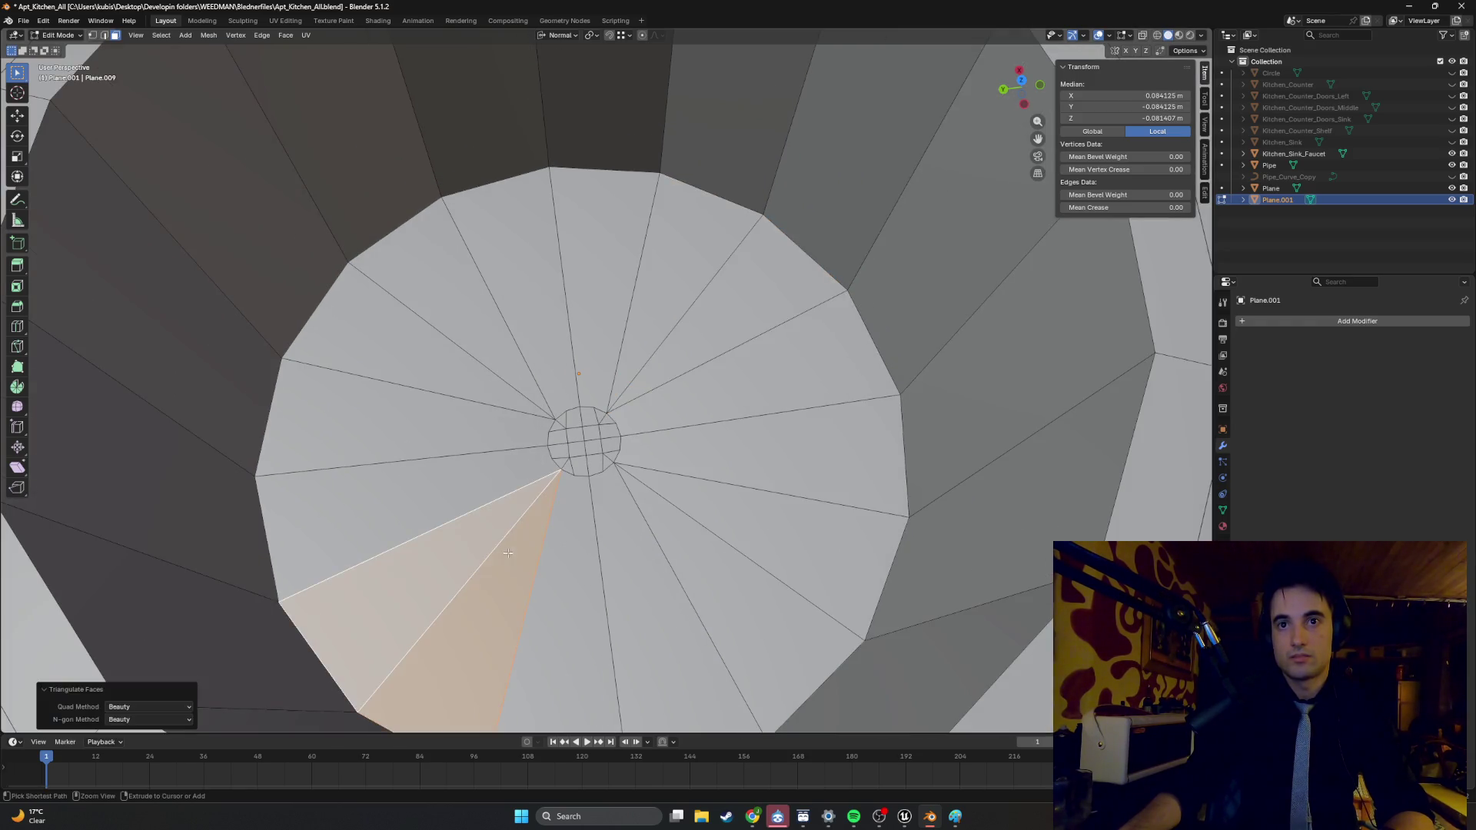
{"action": "left_click", "coordinate": [596, 361]}
{"action": "scroll", "coordinate": [596, 361], "scroll_direction": "down", "scroll_amount": 4}
{"action": "key", "text": "ctrl+t"}
{"action": "left_click", "coordinate": [559, 350]}
{"action": "key", "text": "ctrl+t"}
{"action": "key", "text": "ctrl+z"}
{"action": "key", "text": "ctrl+z"}
{"action": "key", "text": "ctrl+z"}
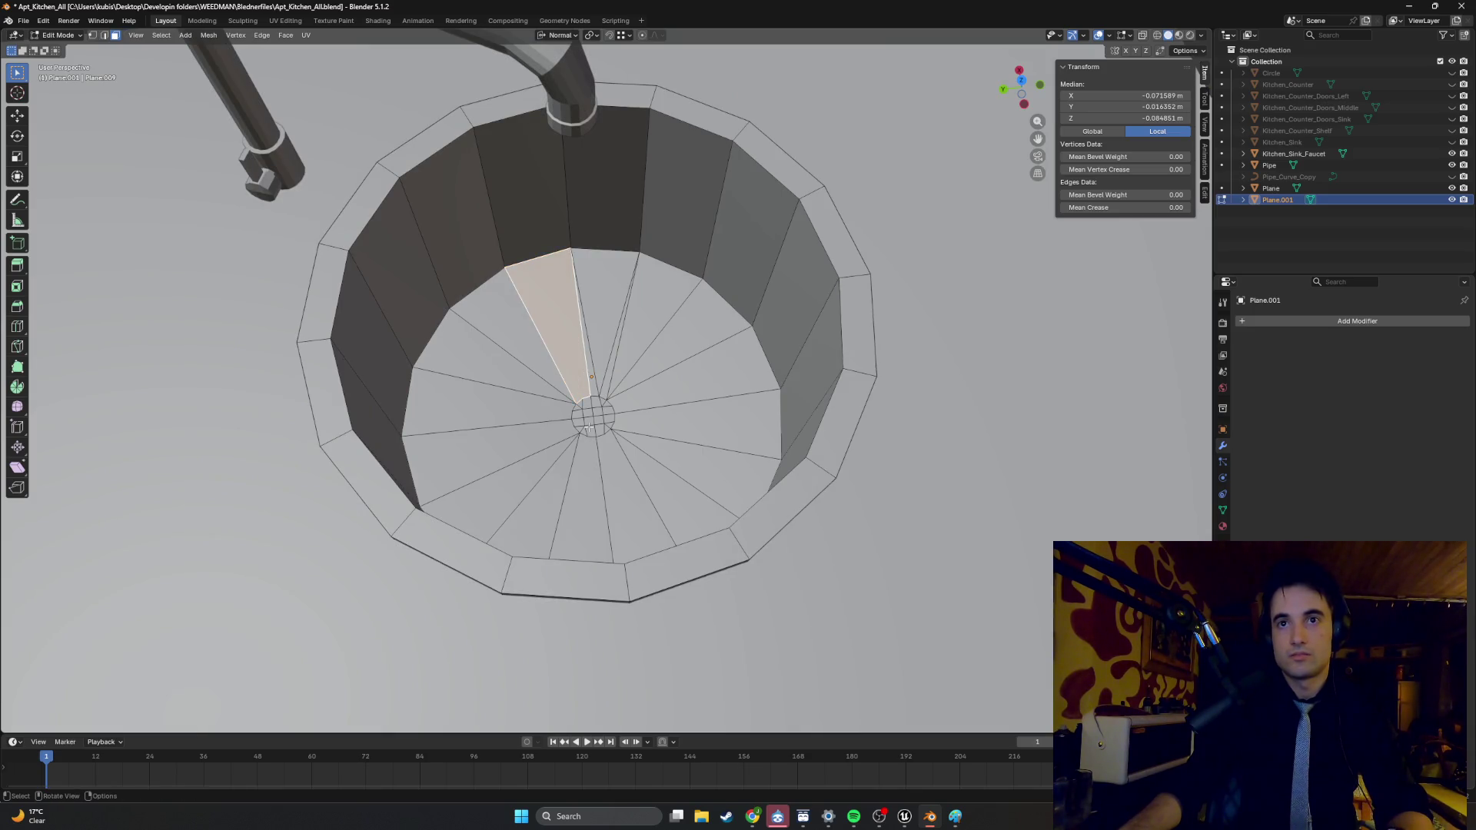
- Review the triangulated floor from Object Mode and re-enter Edit Mode
{"action": "scroll", "coordinate": [588, 422], "scroll_direction": "down", "scroll_amount": 3}
{"action": "key", "text": "Tab"}
{"action": "mouse_move", "coordinate": [615, 390]}
{"action": "middle_mouse_down"}
{"action": "mouse_move", "coordinate": [662, 358]}
{"action": "mouse_move", "coordinate": [727, 342]}
{"action": "mouse_move", "coordinate": [653, 403]}
{"action": "mouse_move", "coordinate": [477, 380]}
{"action": "mouse_move", "coordinate": [444, 401]}
{"action": "mouse_move", "coordinate": [597, 364]}
{"action": "mouse_move", "coordinate": [645, 389]}
{"action": "mouse_move", "coordinate": [630, 413]}
{"action": "mouse_move", "coordinate": [605, 385]}
{"action": "mouse_move", "coordinate": [596, 412]}
{"action": "middle_mouse_up"}
{"action": "key", "text": "Tab"}
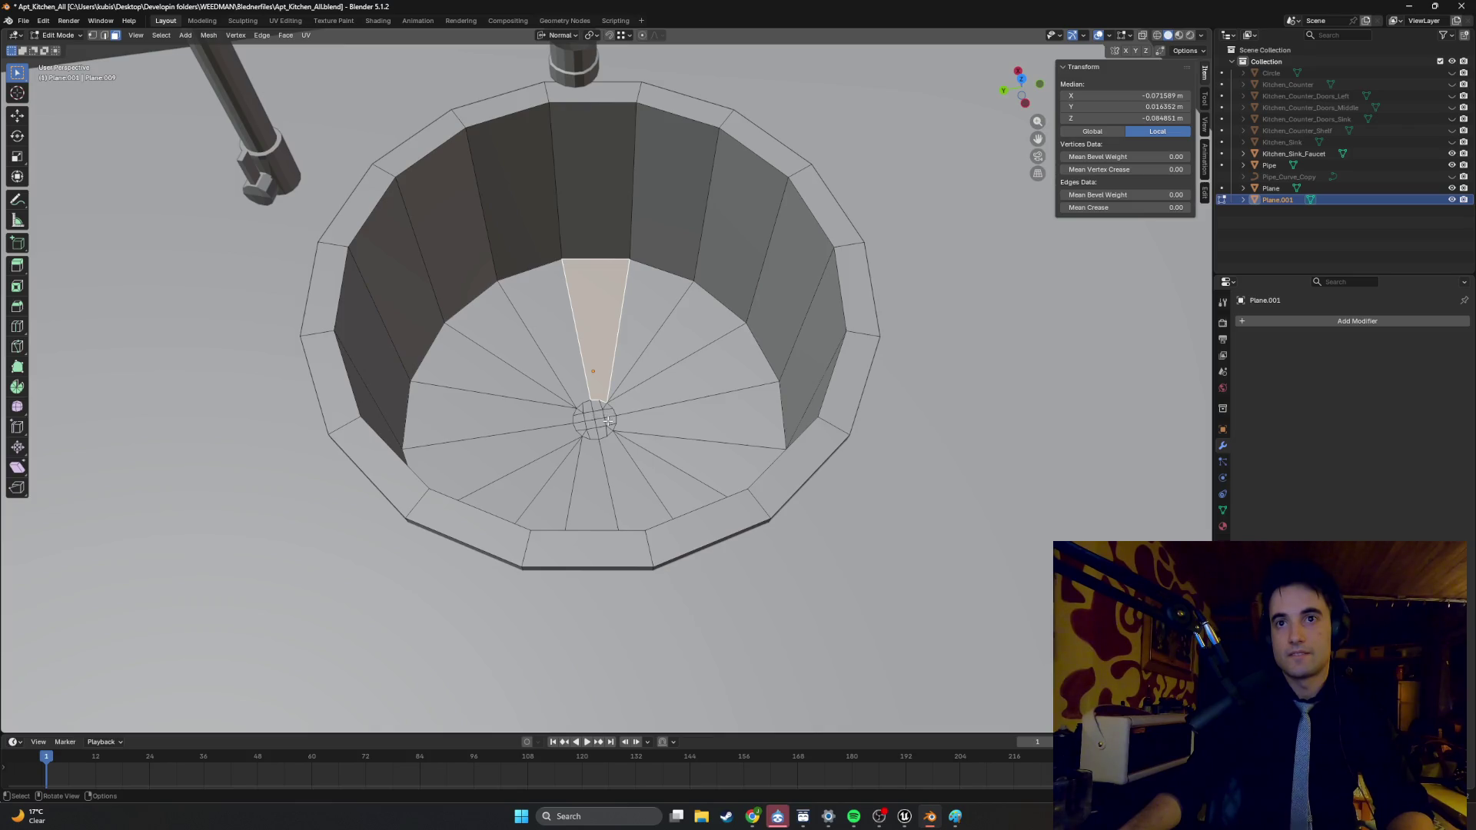
- Lower the small centre hub face along Z to recess it
{"action": "left_click", "coordinate": [592, 419]}
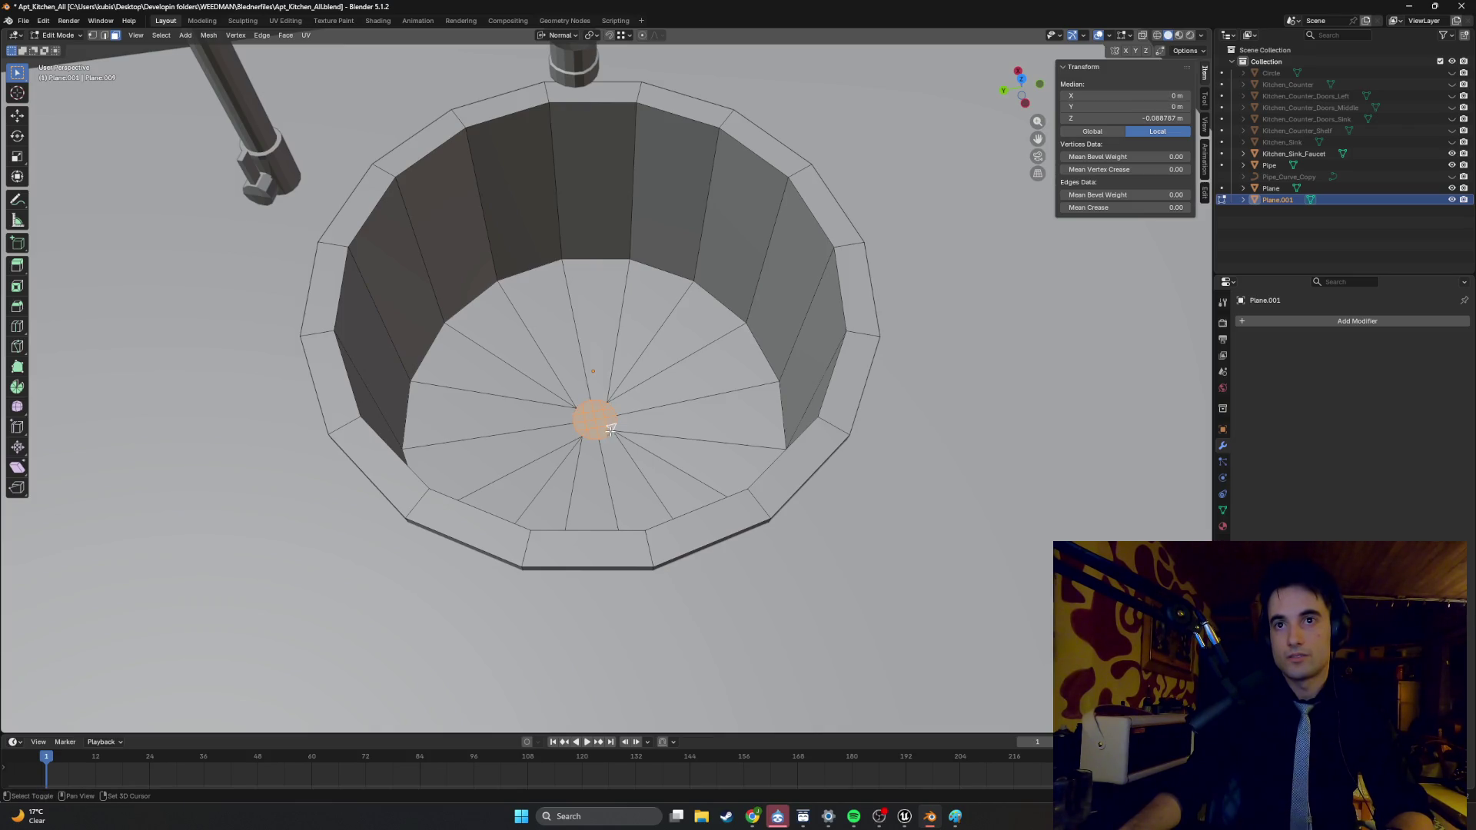
{"action": "key", "text": "g"}
{"action": "key", "text": "z"}
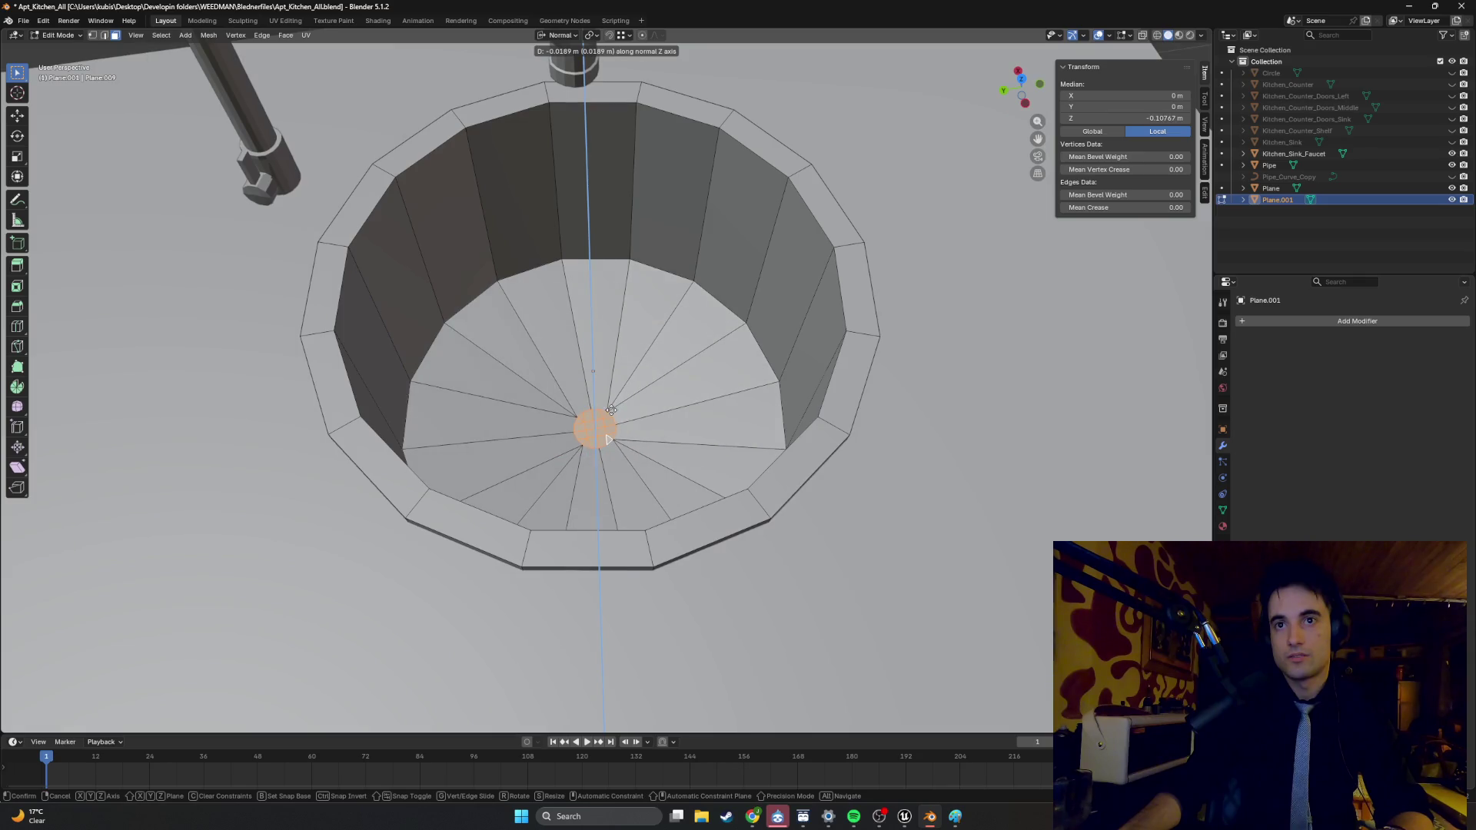
{"action": "left_click", "coordinate": [611, 412]}
{"action": "key", "text": "Tab"}
{"action": "mouse_move", "coordinate": [611, 412]}
{"action": "middle_mouse_down"}
{"action": "mouse_move", "coordinate": [652, 377]}
{"action": "mouse_move", "coordinate": [624, 386]}
{"action": "middle_mouse_up"}
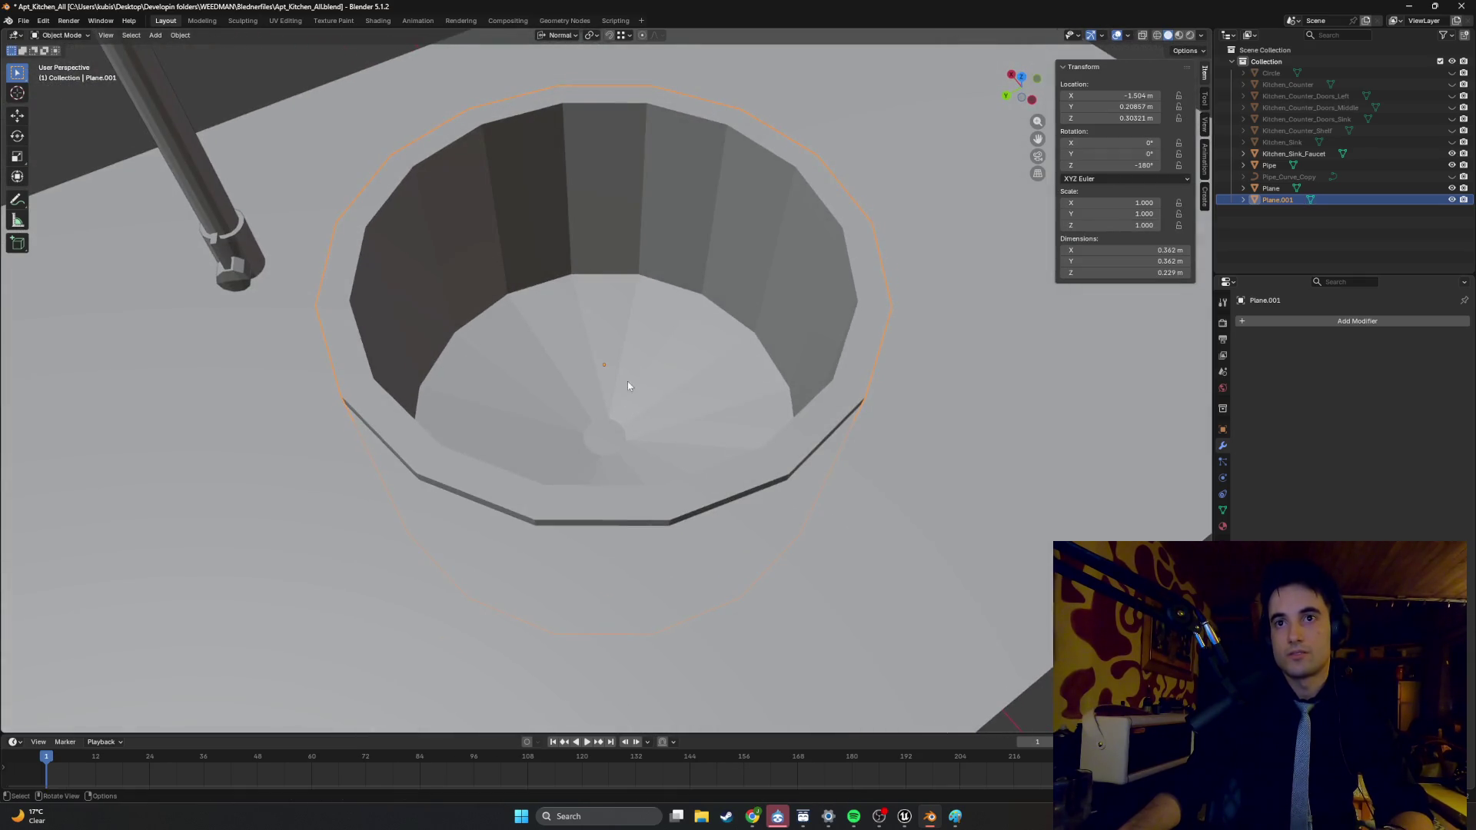
- Start moving the sink along X and the hub along Z, cancelling both moves
{"action": "key", "text": "g"}
{"action": "key", "text": "x"}
{"action": "key", "text": "Escape"}
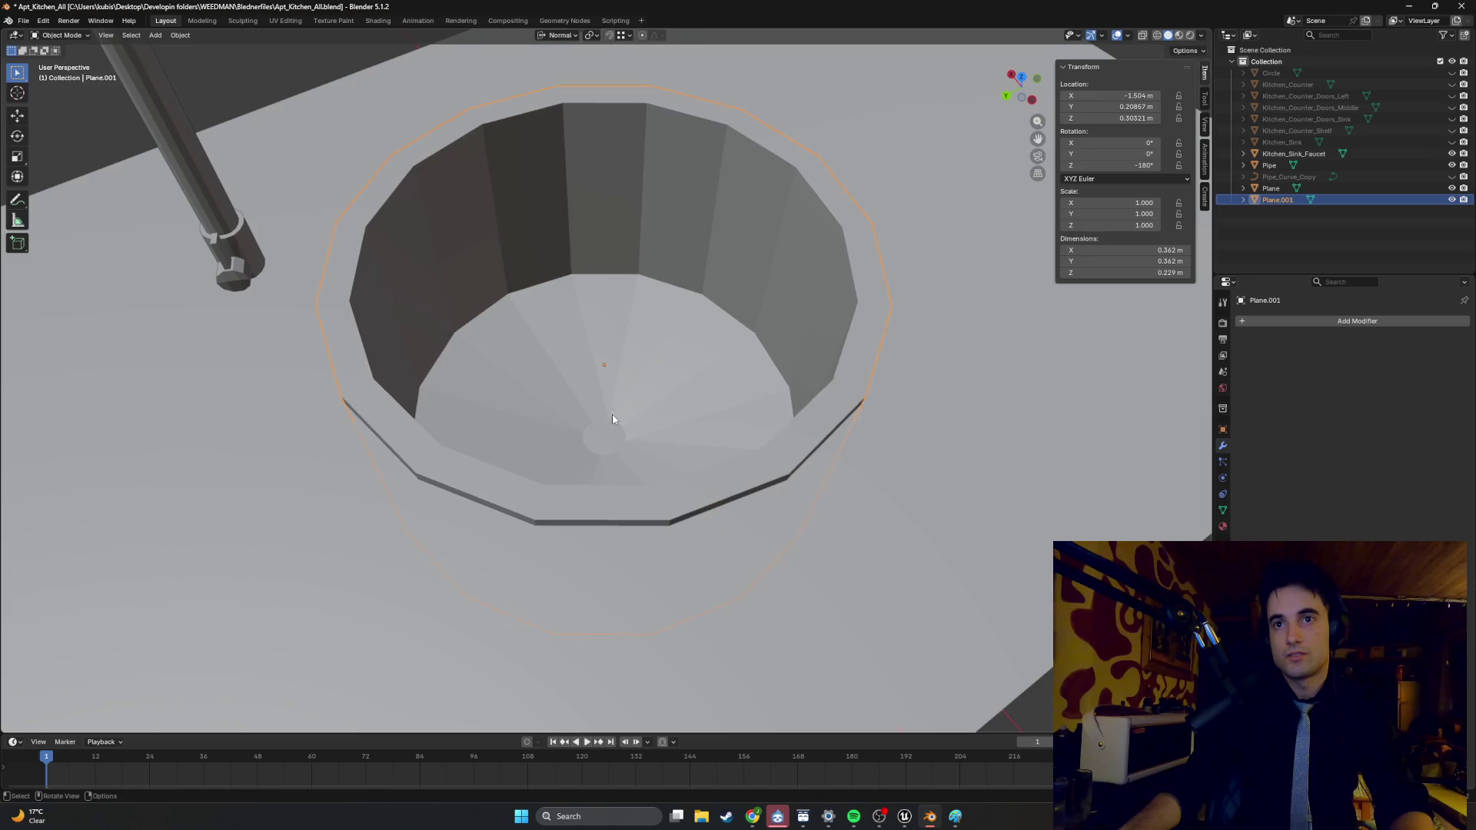
{"action": "key", "text": "Tab"}
{"action": "key", "text": "g"}
{"action": "key", "text": "z"}
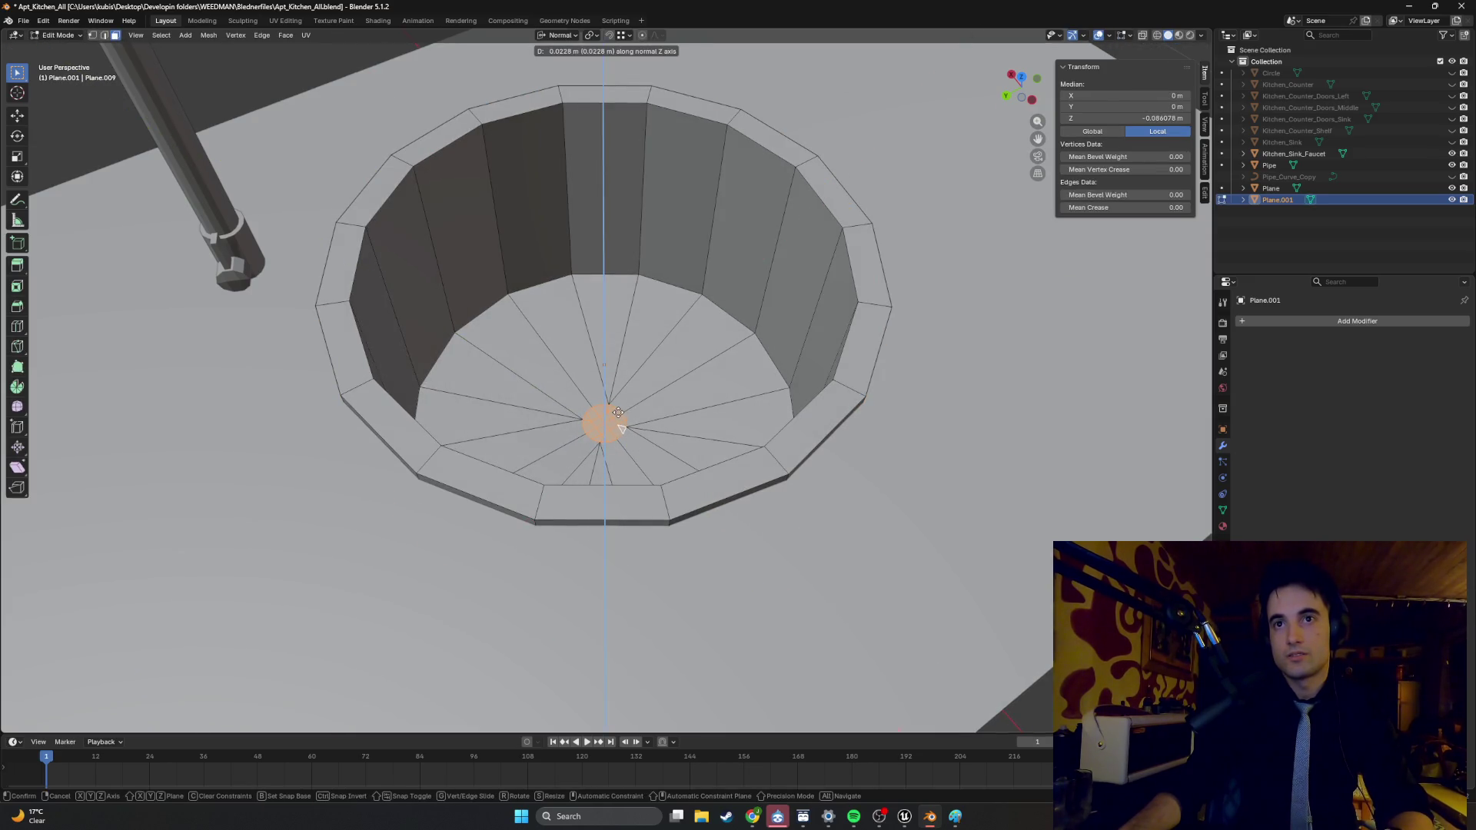
{"action": "key", "text": "Escape"}
{"action": "key", "text": "Tab"}
{"action": "mouse_move", "coordinate": [647, 389]}
{"action": "middle_mouse_down"}
{"action": "mouse_move", "coordinate": [607, 386]}
{"action": "mouse_move", "coordinate": [623, 398]}
{"action": "mouse_move", "coordinate": [608, 403]}
{"action": "mouse_move", "coordinate": [668, 372]}
{"action": "mouse_move", "coordinate": [656, 385]}
{"action": "mouse_move", "coordinate": [695, 380]}
{"action": "mouse_move", "coordinate": [659, 398]}
{"action": "mouse_move", "coordinate": [557, 369]}
{"action": "mouse_move", "coordinate": [595, 355]}
{"action": "mouse_move", "coordinate": [639, 264]}
{"action": "mouse_move", "coordinate": [583, 246]}
{"action": "mouse_move", "coordinate": [588, 176]}
{"action": "mouse_move", "coordinate": [520, 247]}
{"action": "mouse_move", "coordinate": [477, 326]}
{"action": "middle_mouse_up"}
- Retry moving the hub face along its normal, then cancel and return to Object Mode
{"action": "key", "text": "Tab"}
{"action": "key", "text": "g"}
{"action": "key", "text": "z"}
{"action": "key", "text": "Escape"}
{"action": "key", "text": "Tab"}
{"action": "key", "text": "Tab"}
{"action": "scroll", "coordinate": [492, 322], "scroll_direction": "up", "scroll_amount": 3}
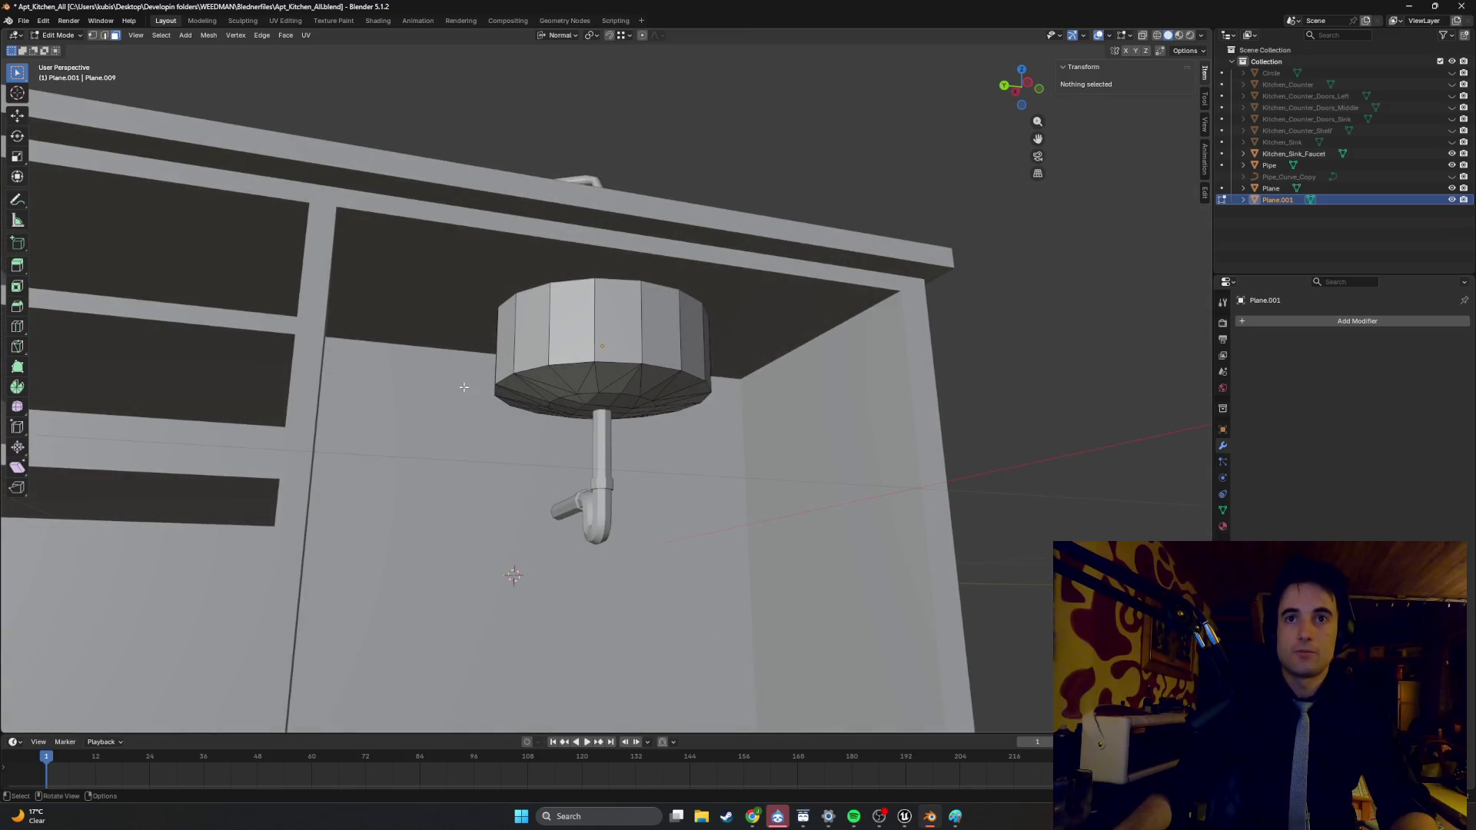
{"action": "scroll", "coordinate": [468, 401], "scroll_direction": "down", "scroll_amount": 3}
{"action": "middle_click_drag", "start_coordinate": [468, 402], "coordinate": [474, 392]}
{"action": "scroll", "coordinate": [470, 397], "scroll_direction": "up", "scroll_amount": 3}
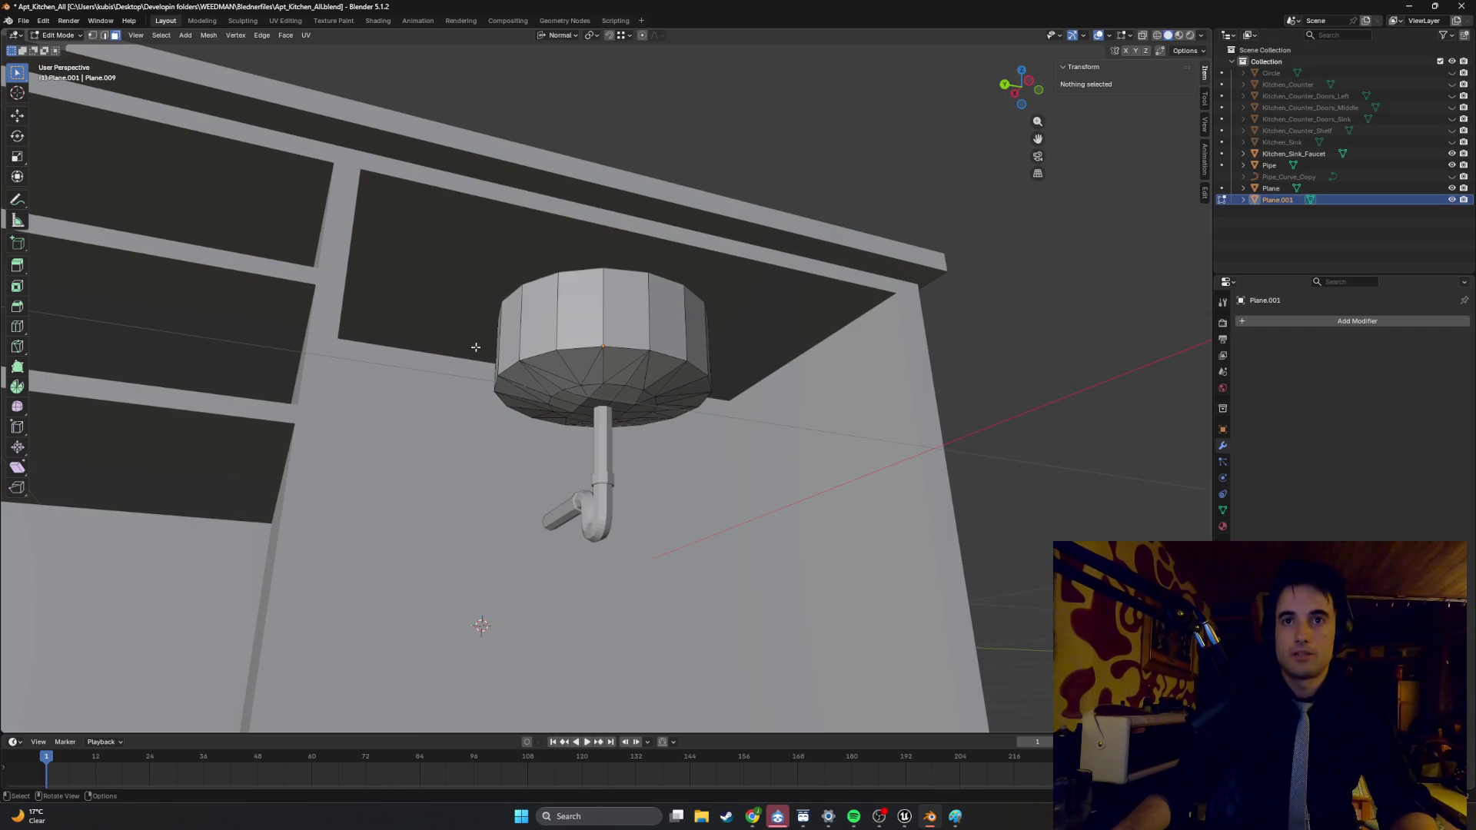
{"action": "scroll", "coordinate": [472, 362], "scroll_direction": "down", "scroll_amount": 3}
{"action": "middle_click_drag", "start_coordinate": [472, 356], "coordinate": [471, 343]}
{"action": "scroll", "coordinate": [471, 344], "scroll_direction": "up", "scroll_amount": 3}
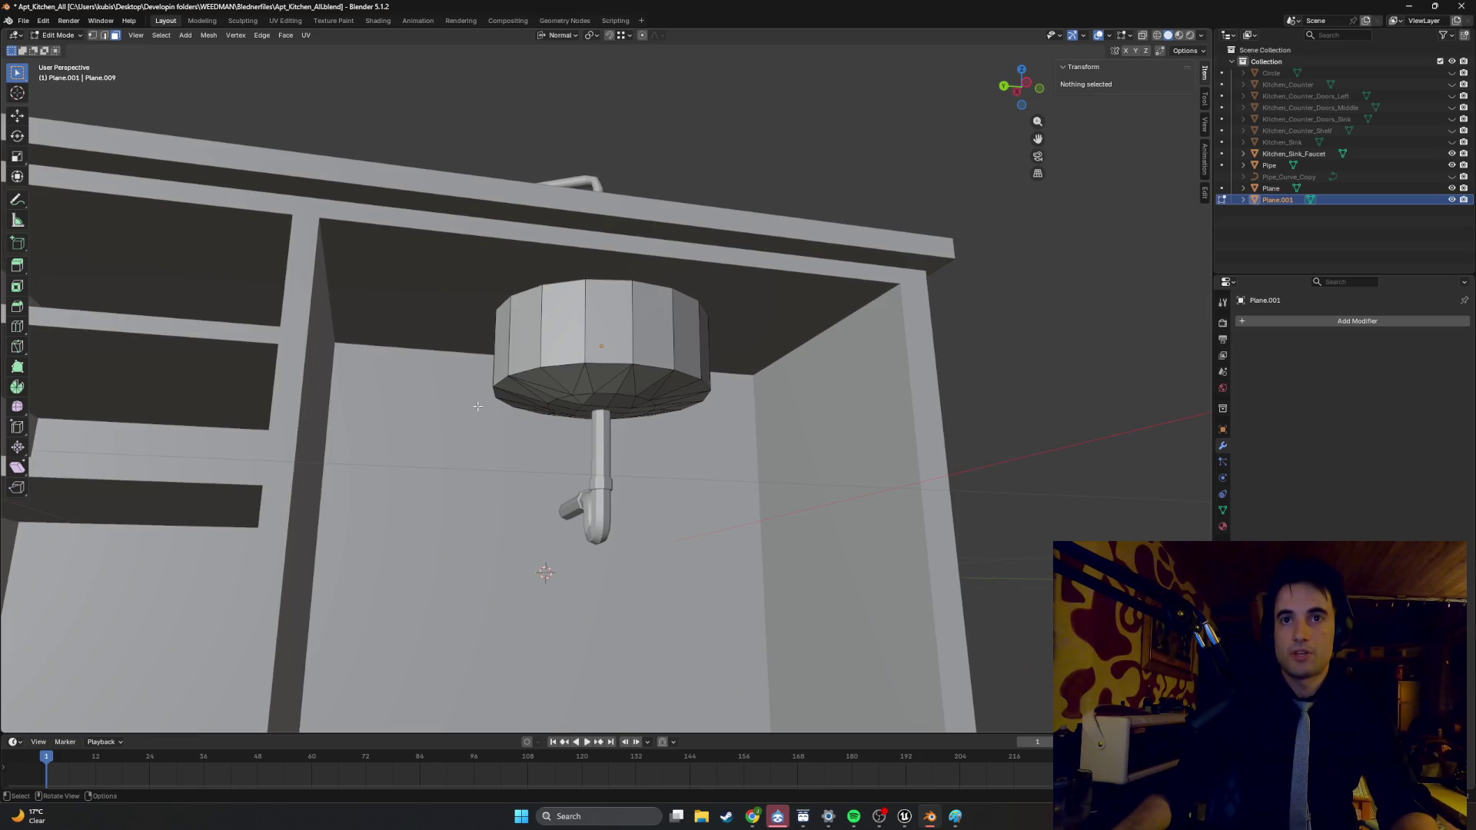
{"action": "mouse_move", "coordinate": [449, 394]}
{"action": "middle_mouse_down"}
{"action": "mouse_move", "coordinate": [469, 433]}
{"action": "mouse_move", "coordinate": [610, 415]}
{"action": "mouse_move", "coordinate": [694, 334]}
{"action": "mouse_move", "coordinate": [560, 324]}
{"action": "mouse_move", "coordinate": [400, 347]}
{"action": "mouse_move", "coordinate": [402, 330]}
{"action": "mouse_move", "coordinate": [421, 333]}
{"action": "mouse_move", "coordinate": [404, 324]}
{"action": "mouse_move", "coordinate": [422, 324]}
{"action": "middle_mouse_up"}
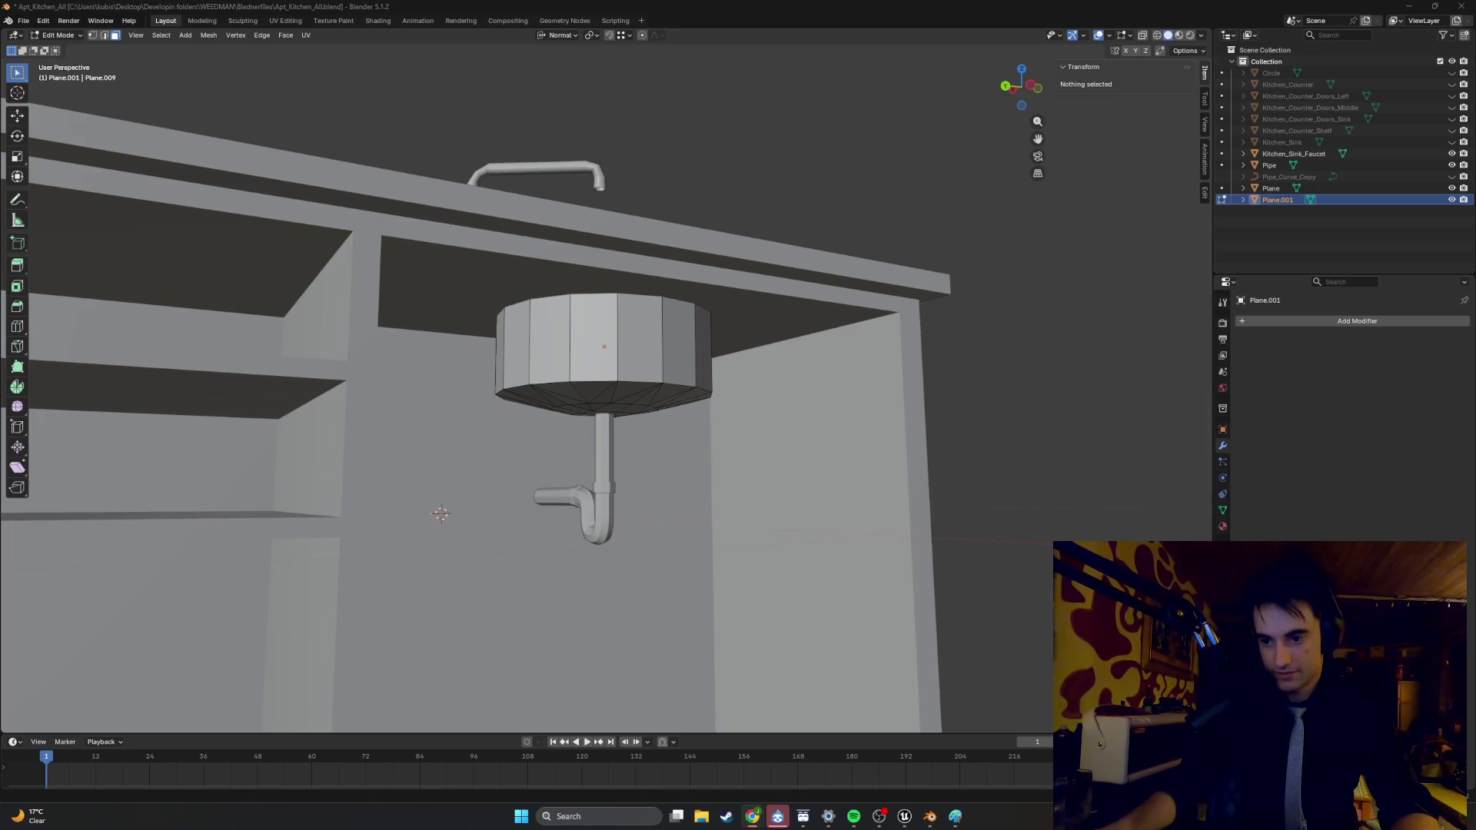
{"action": "key", "text": "alt+Tab"}
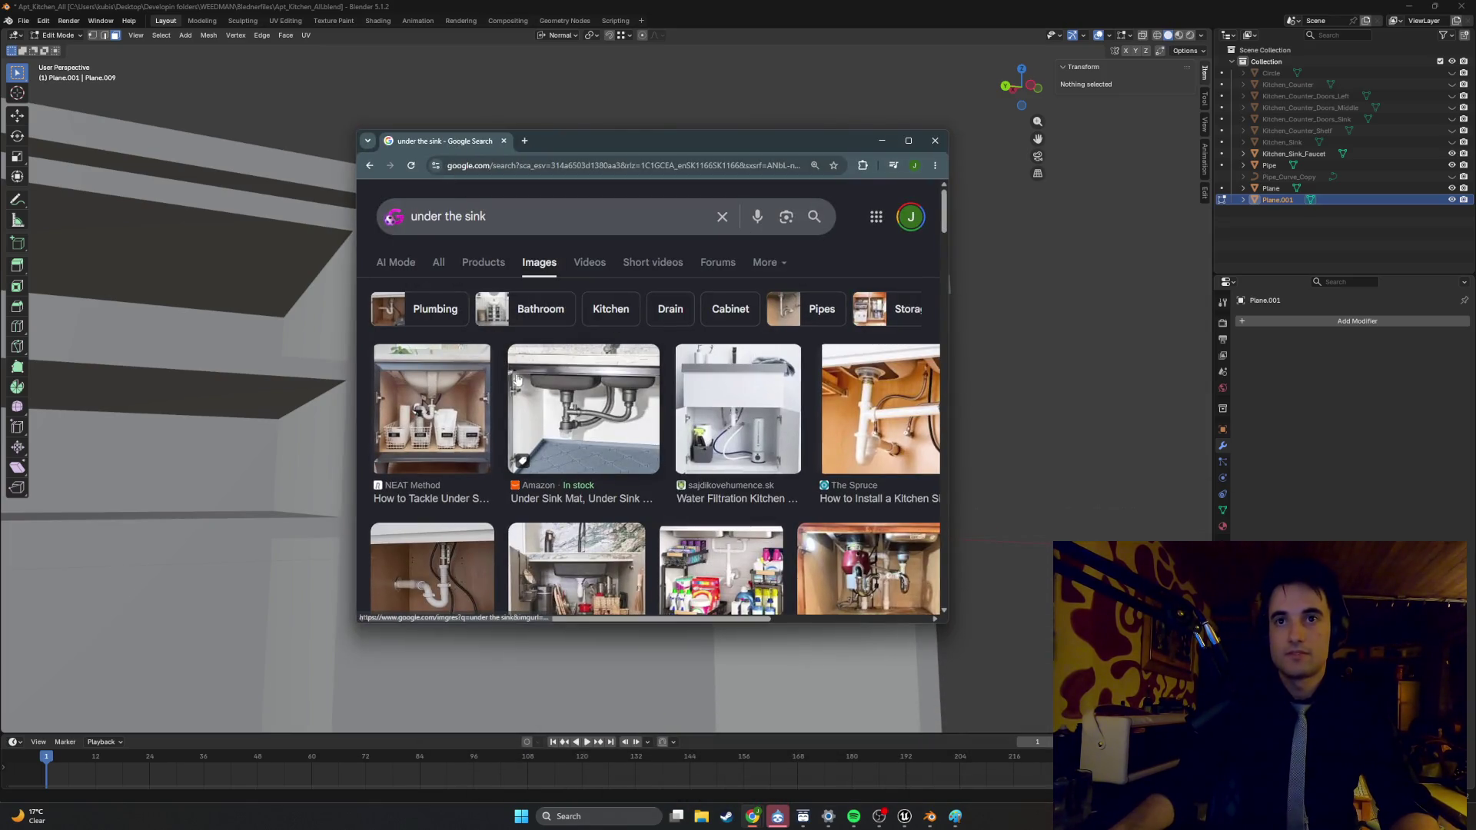
- Browse the sink drain image results and enlarge the under-sink photo showing two drain lines
{"action": "left_click", "coordinate": [885, 400]}
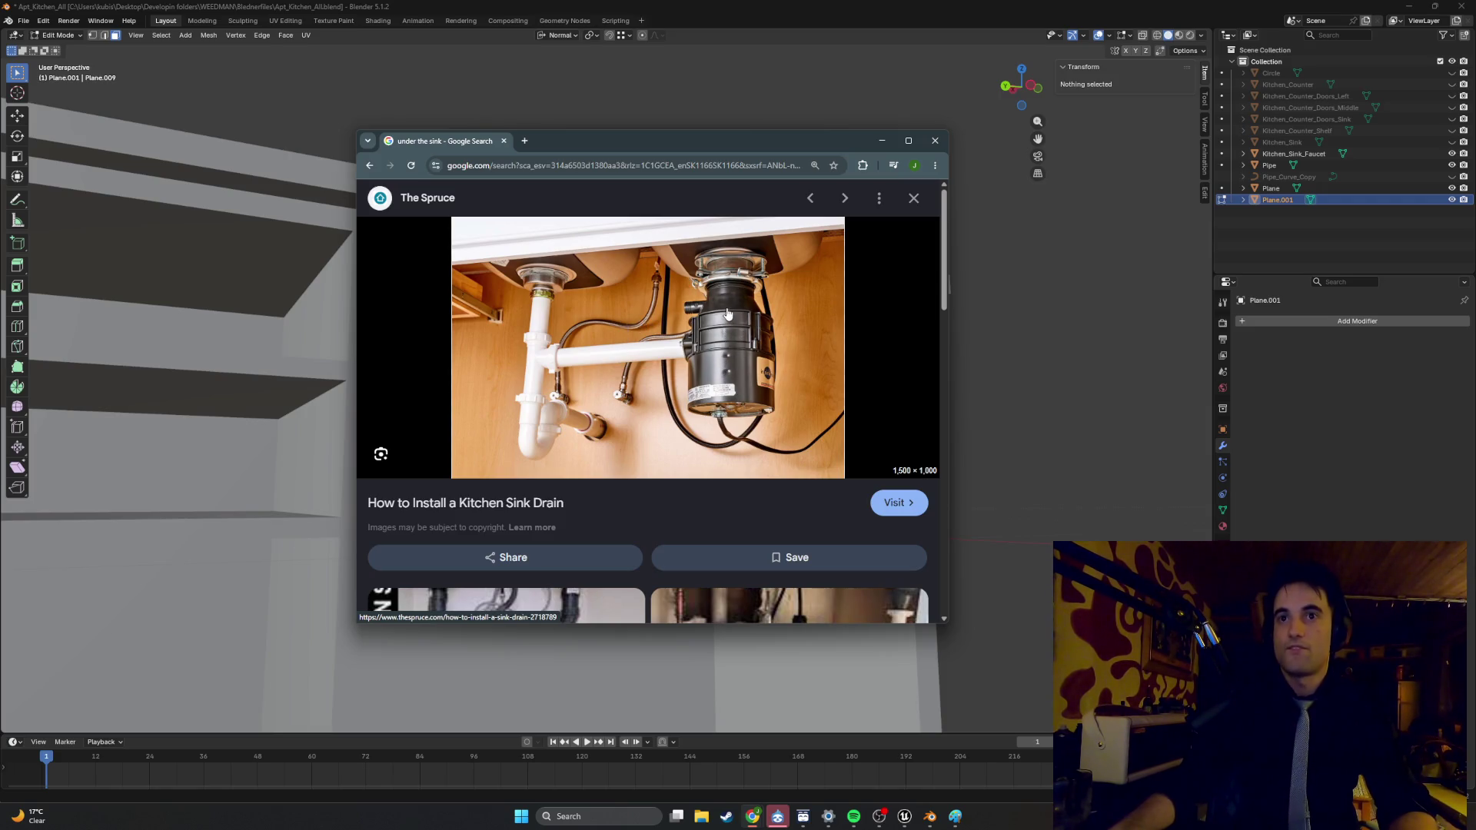
{"action": "scroll", "coordinate": [732, 323], "scroll_direction": "down", "scroll_amount": 1}
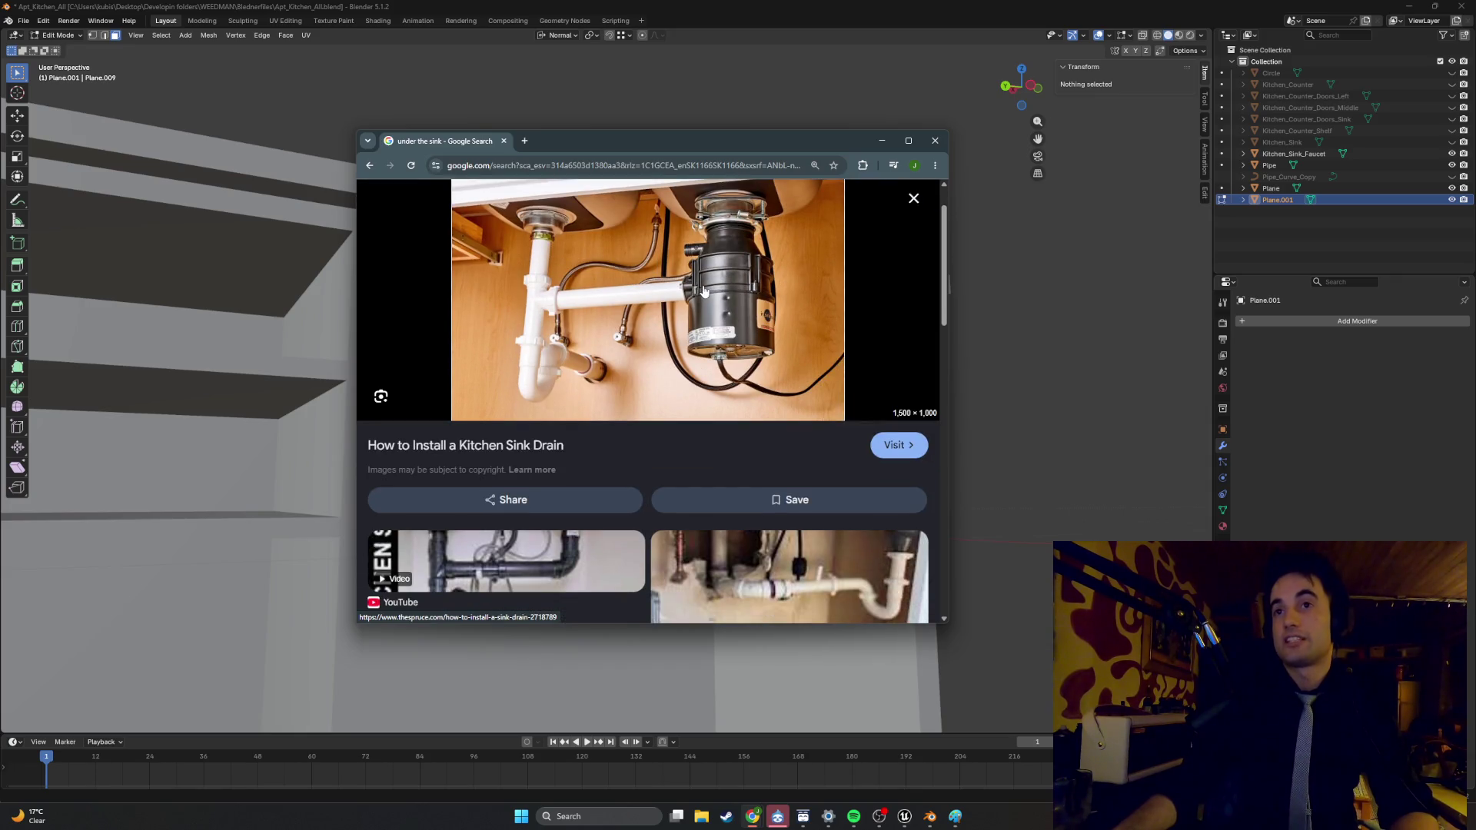
{"action": "scroll", "coordinate": [661, 323], "scroll_direction": "down", "scroll_amount": 10}
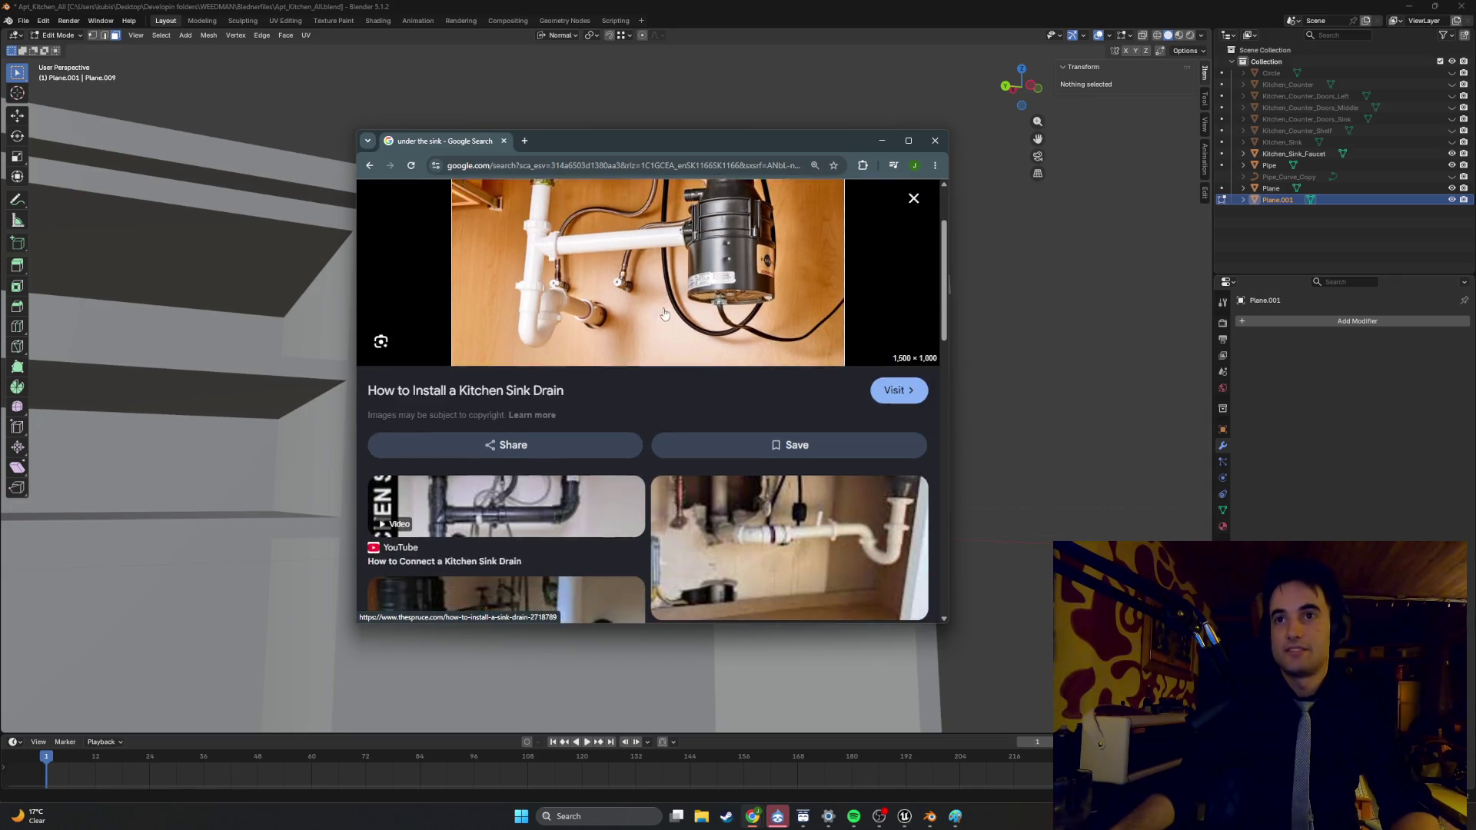
{"action": "scroll", "coordinate": [658, 341], "scroll_direction": "down", "scroll_amount": 5}
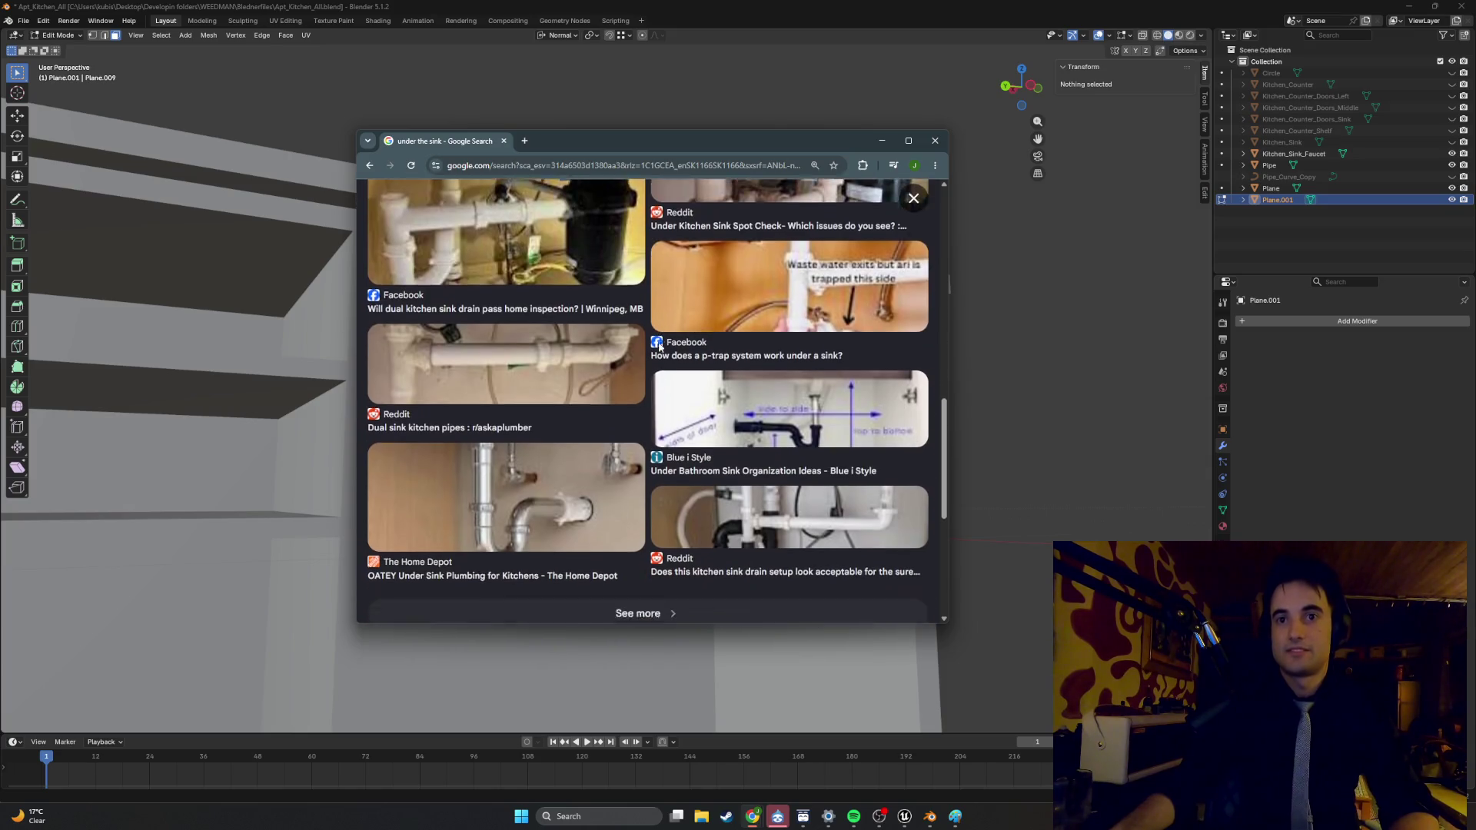
{"action": "scroll", "coordinate": [659, 346], "scroll_direction": "up", "scroll_amount": 2}
{"action": "scroll", "coordinate": [659, 348], "scroll_direction": "up", "scroll_amount": 2}
{"action": "scroll", "coordinate": [649, 352], "scroll_direction": "up", "scroll_amount": 5}
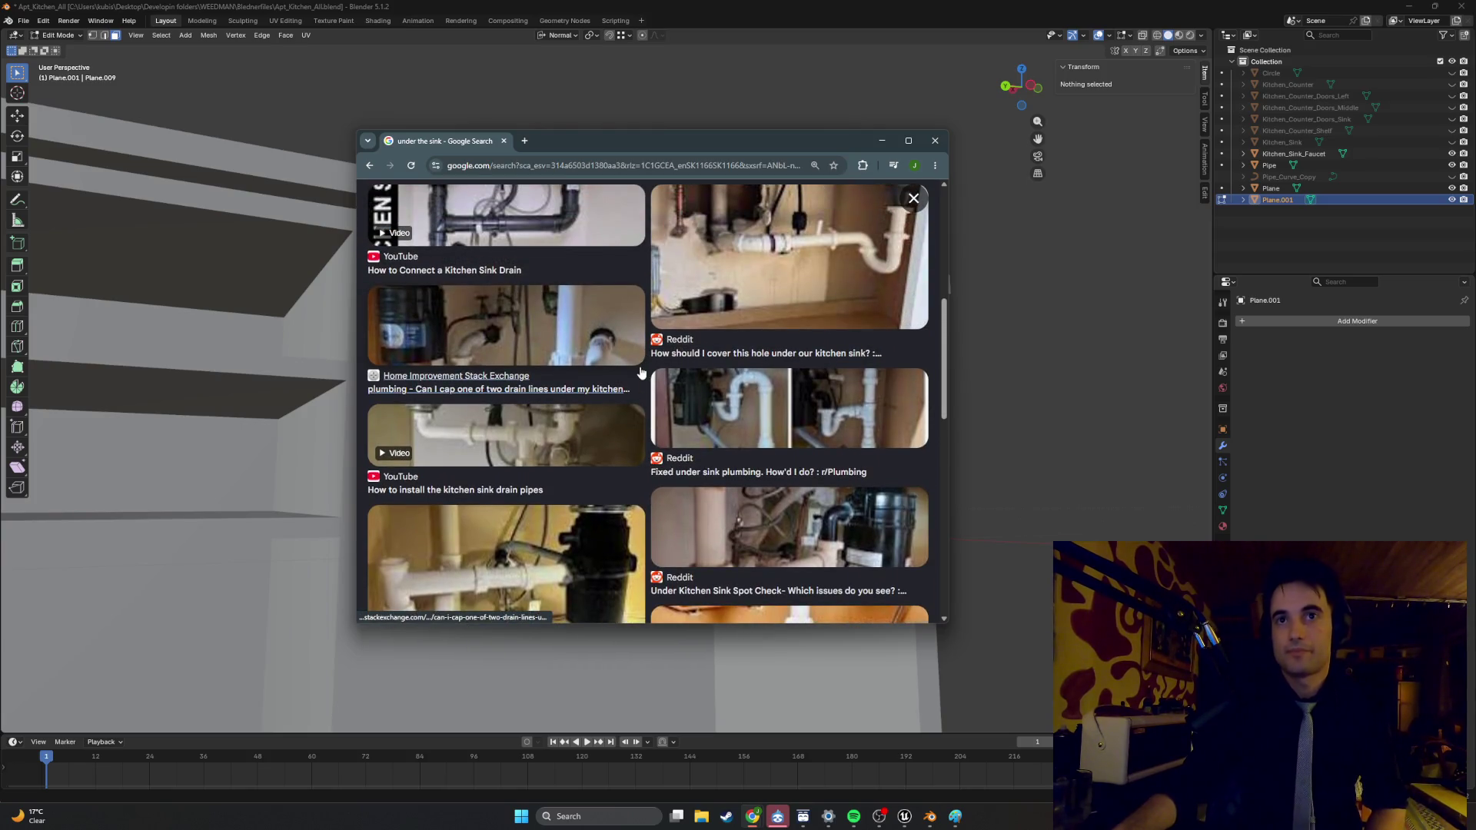
{"action": "left_click", "coordinate": [624, 355]}
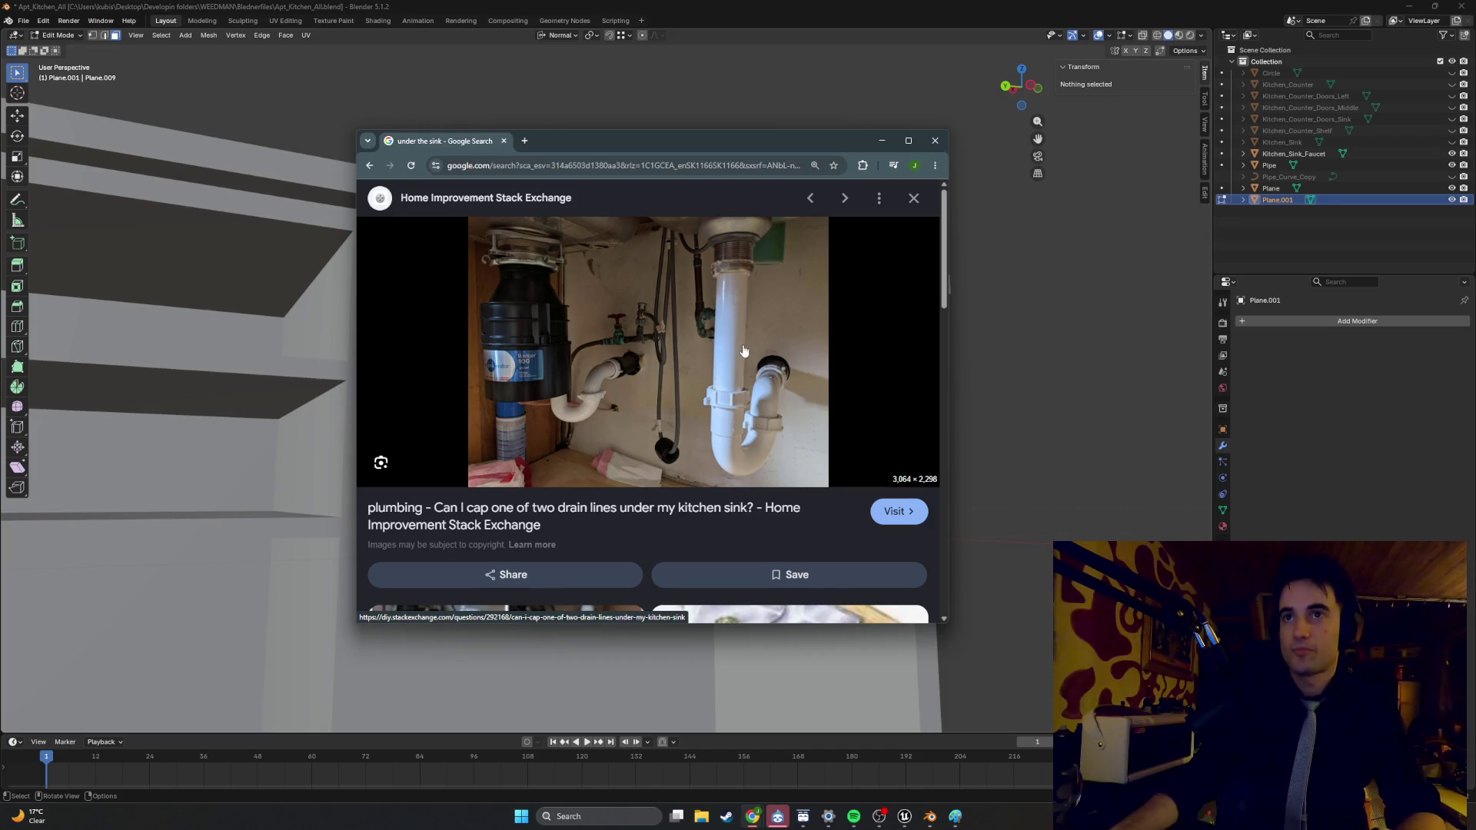
- Back in Blender, leave mesh editing and select the drain pipe object
{"action": "left_click", "coordinate": [972, 298]}
{"action": "middle_click_drag", "start_coordinate": [446, 411], "coordinate": [431, 418]}
{"action": "mouse_move", "coordinate": [606, 421]}
{"action": "middle_mouse_down"}
{"action": "mouse_move", "coordinate": [609, 441]}
{"action": "mouse_move", "coordinate": [592, 411]}
{"action": "middle_mouse_up"}
{"action": "key", "text": "Tab"}
{"action": "left_click", "coordinate": [589, 411]}
- In Edit Mode, add a new edge loop around the drain pipe
{"action": "key", "text": "Tab"}
{"action": "scroll", "coordinate": [589, 421], "scroll_direction": "up", "scroll_amount": 3}
{"action": "mouse_move", "coordinate": [588, 400]}
{"action": "middle_mouse_down"}
{"action": "mouse_move", "coordinate": [676, 370]}
{"action": "mouse_move", "coordinate": [660, 350]}
{"action": "middle_mouse_up"}
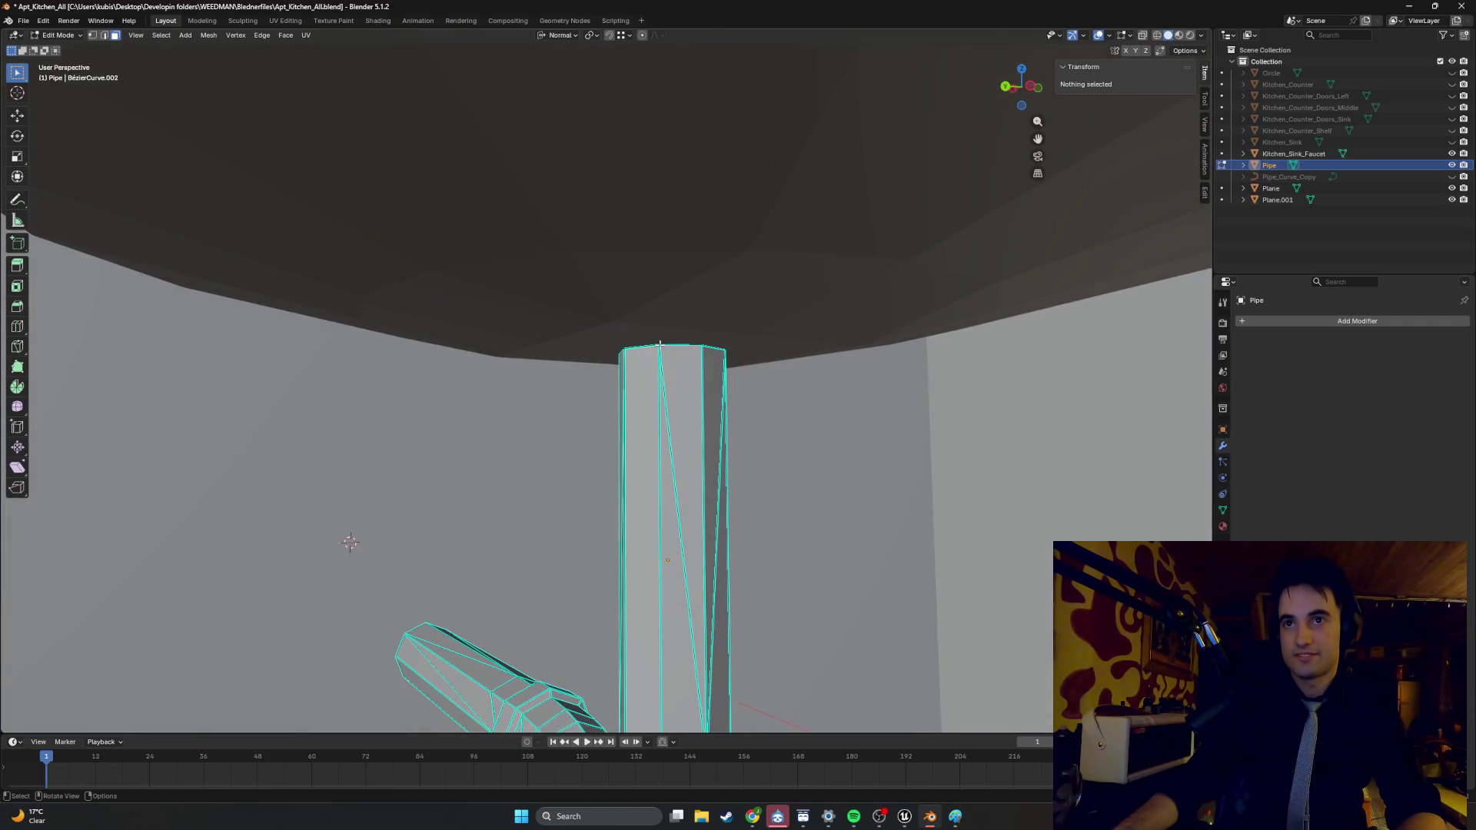
{"action": "left_click", "coordinate": [660, 345]}
{"action": "left_click", "coordinate": [649, 347], "text": "alt"}
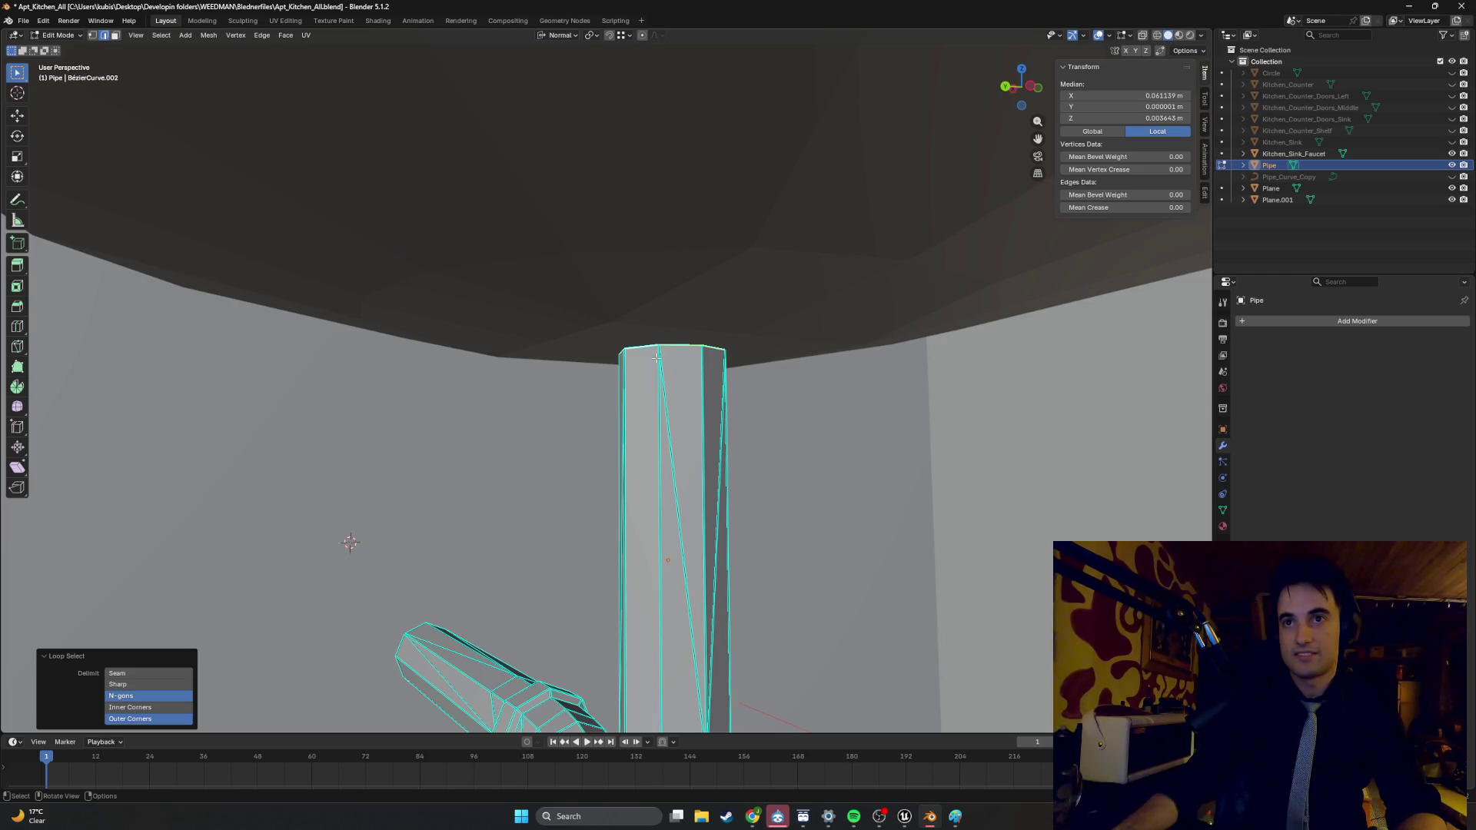
{"action": "mouse_move", "coordinate": [666, 389]}
{"action": "middle_mouse_down"}
{"action": "mouse_move", "coordinate": [587, 394]}
{"action": "mouse_move", "coordinate": [620, 336]}
{"action": "middle_mouse_up"}
{"action": "left_click", "coordinate": [619, 392]}
{"action": "key", "text": "ctrl+r"}
{"action": "left_click", "coordinate": [637, 342]}
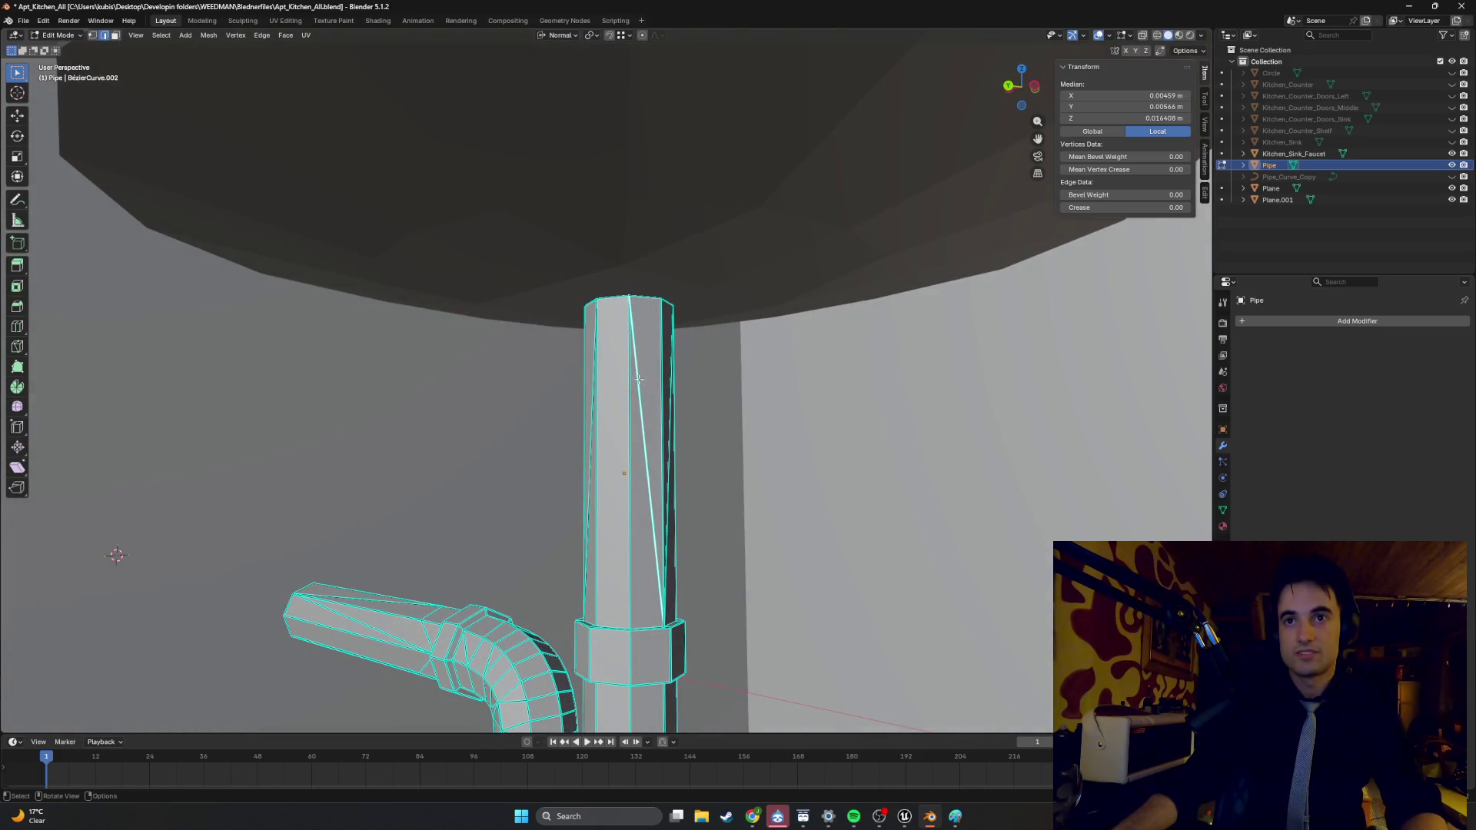
- Delete the selected faces of the drain pipe
{"action": "mouse_move", "coordinate": [641, 383]}
{"action": "middle_mouse_down"}
{"action": "mouse_move", "coordinate": [663, 411]}
{"action": "mouse_move", "coordinate": [583, 479]}
{"action": "mouse_move", "coordinate": [517, 433]}
{"action": "middle_mouse_up"}
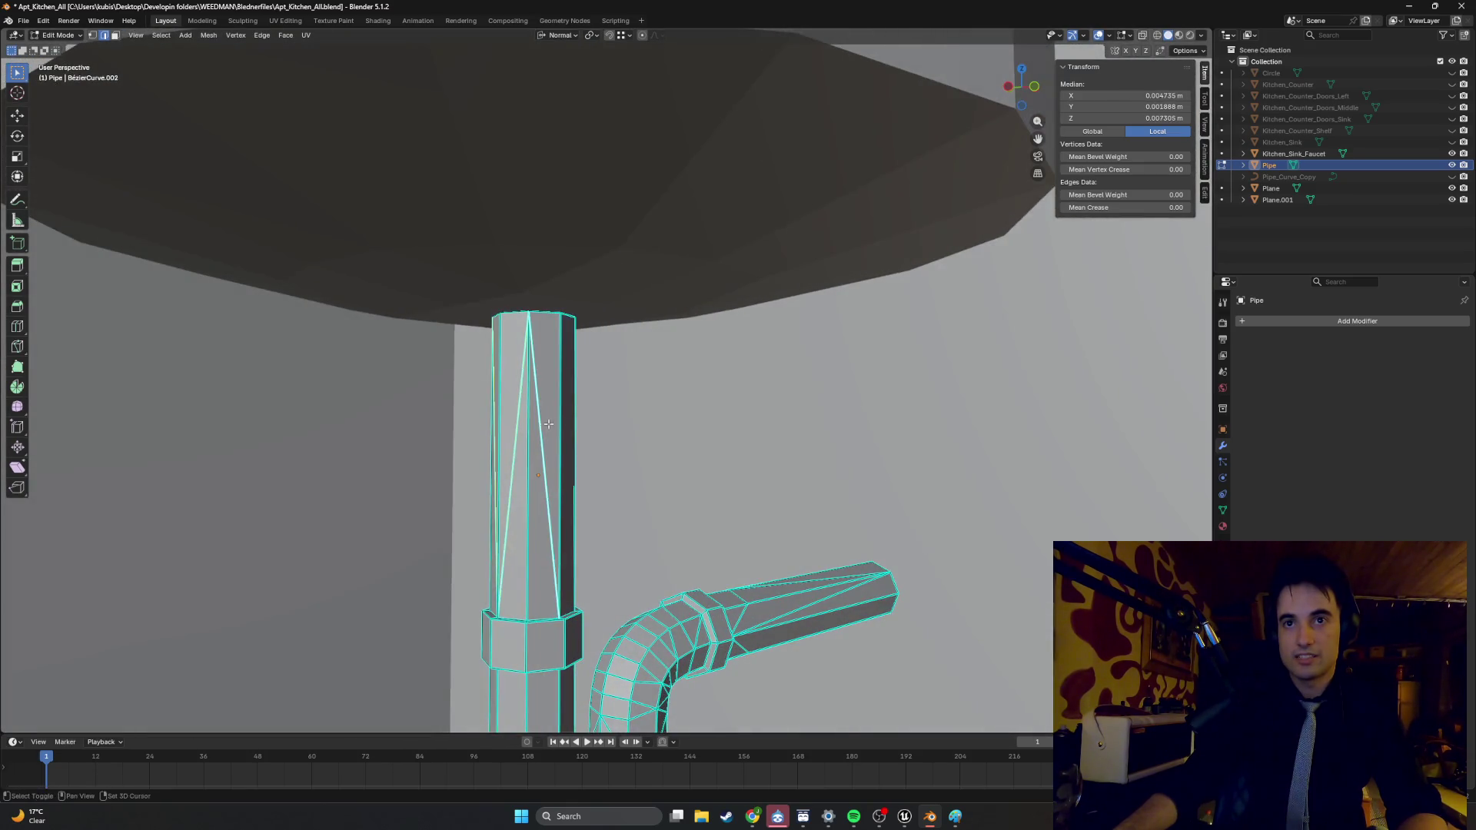
{"action": "scroll", "coordinate": [444, 421], "scroll_direction": "down", "scroll_amount": 3}
{"action": "scroll", "coordinate": [483, 435], "scroll_direction": "down", "scroll_amount": 2}
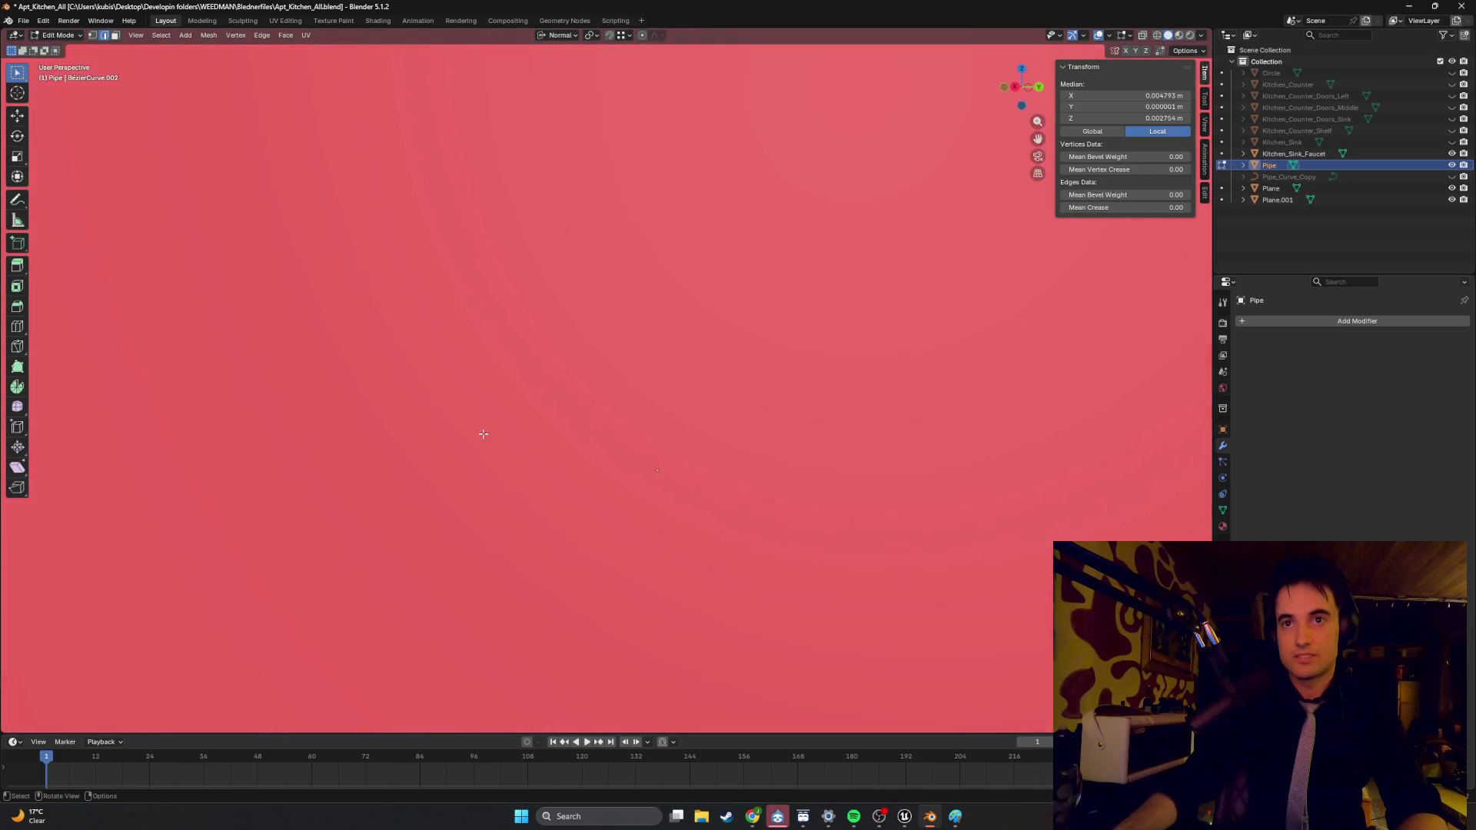
{"action": "scroll", "coordinate": [606, 427], "scroll_direction": "up", "scroll_amount": 4}
{"action": "key", "text": "x"}
{"action": "key", "text": "Escape"}
{"action": "mouse_move", "coordinate": [639, 455]}
{"action": "middle_mouse_down"}
{"action": "mouse_move", "coordinate": [624, 440]}
{"action": "mouse_move", "coordinate": [642, 435]}
{"action": "mouse_move", "coordinate": [516, 436]}
{"action": "mouse_move", "coordinate": [589, 352]}
{"action": "middle_mouse_up"}
{"action": "key", "text": "x"}
{"action": "left_click", "coordinate": [608, 431]}
- Select edges and faces along the pipe's top rim and vertical sides
{"action": "left_click", "coordinate": [587, 250]}
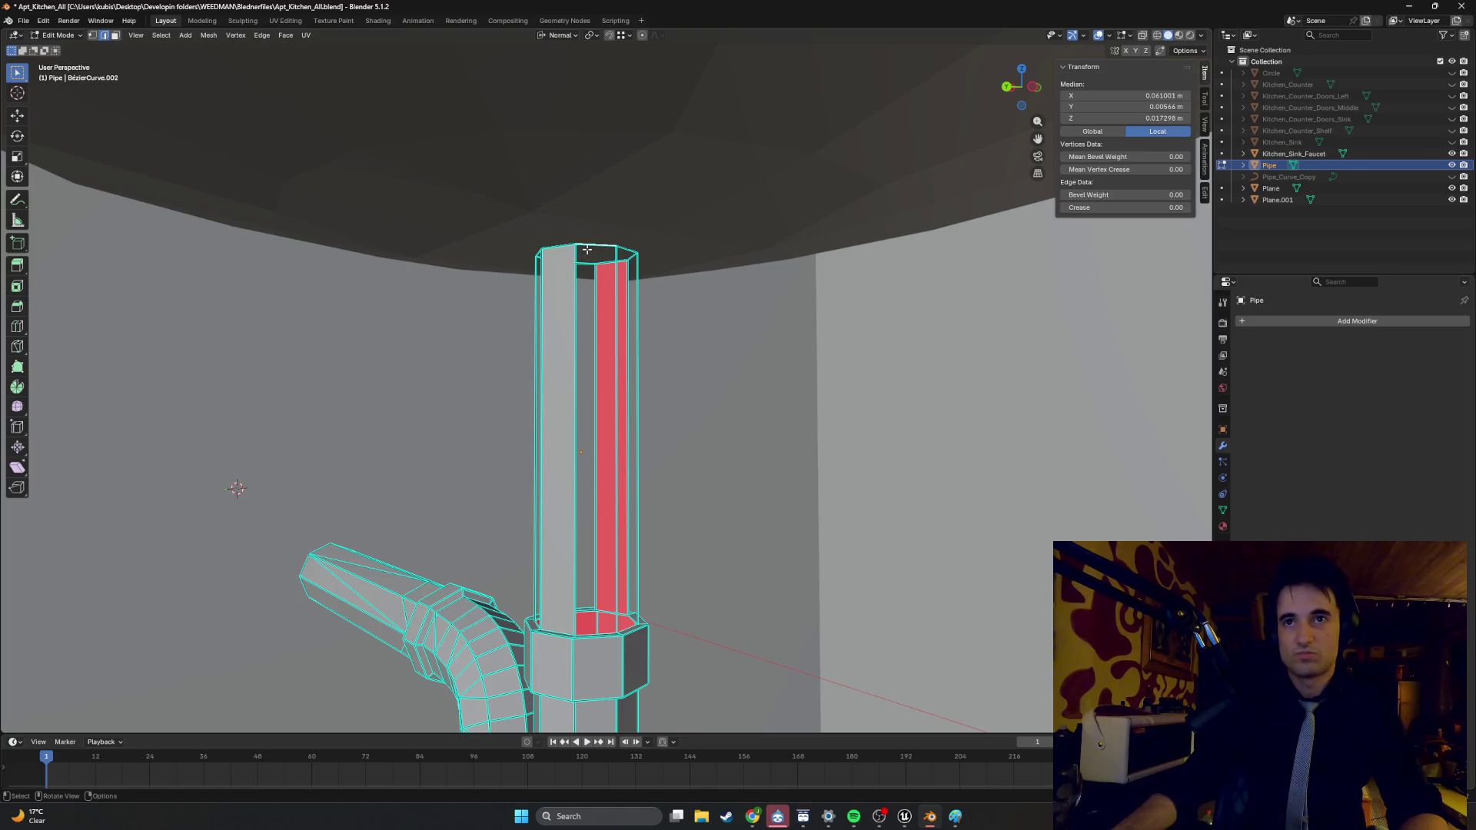
{"action": "mouse_move", "coordinate": [594, 625]}
{"action": "middle_mouse_down"}
{"action": "mouse_move", "coordinate": [627, 462]}
{"action": "mouse_move", "coordinate": [613, 260]}
{"action": "middle_mouse_up"}
{"action": "left_click", "coordinate": [627, 463]}
{"action": "left_click", "coordinate": [592, 254], "text": "shift"}
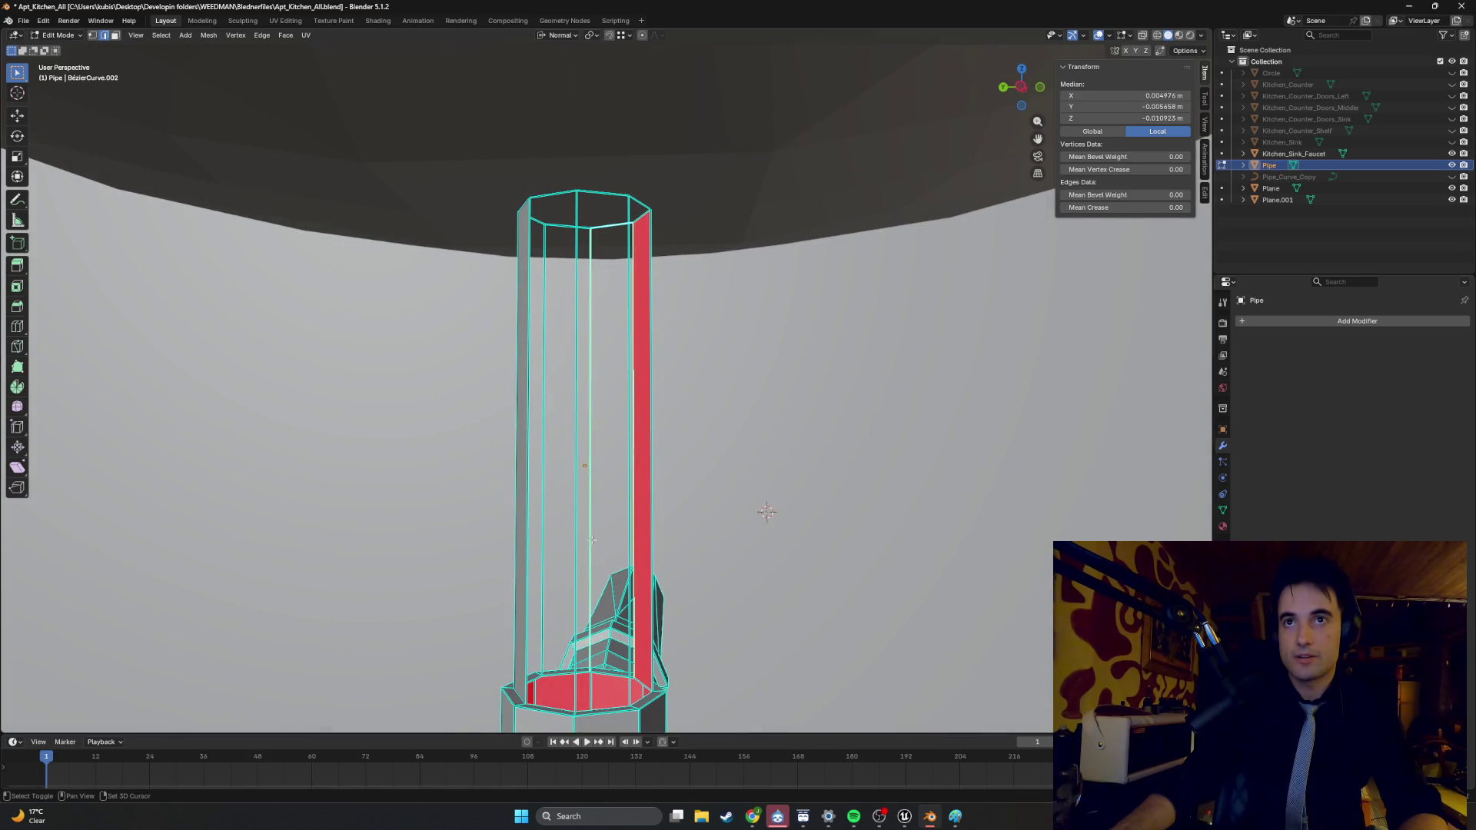
{"action": "right_click", "coordinate": [613, 664]}
{"action": "key", "text": "Escape"}
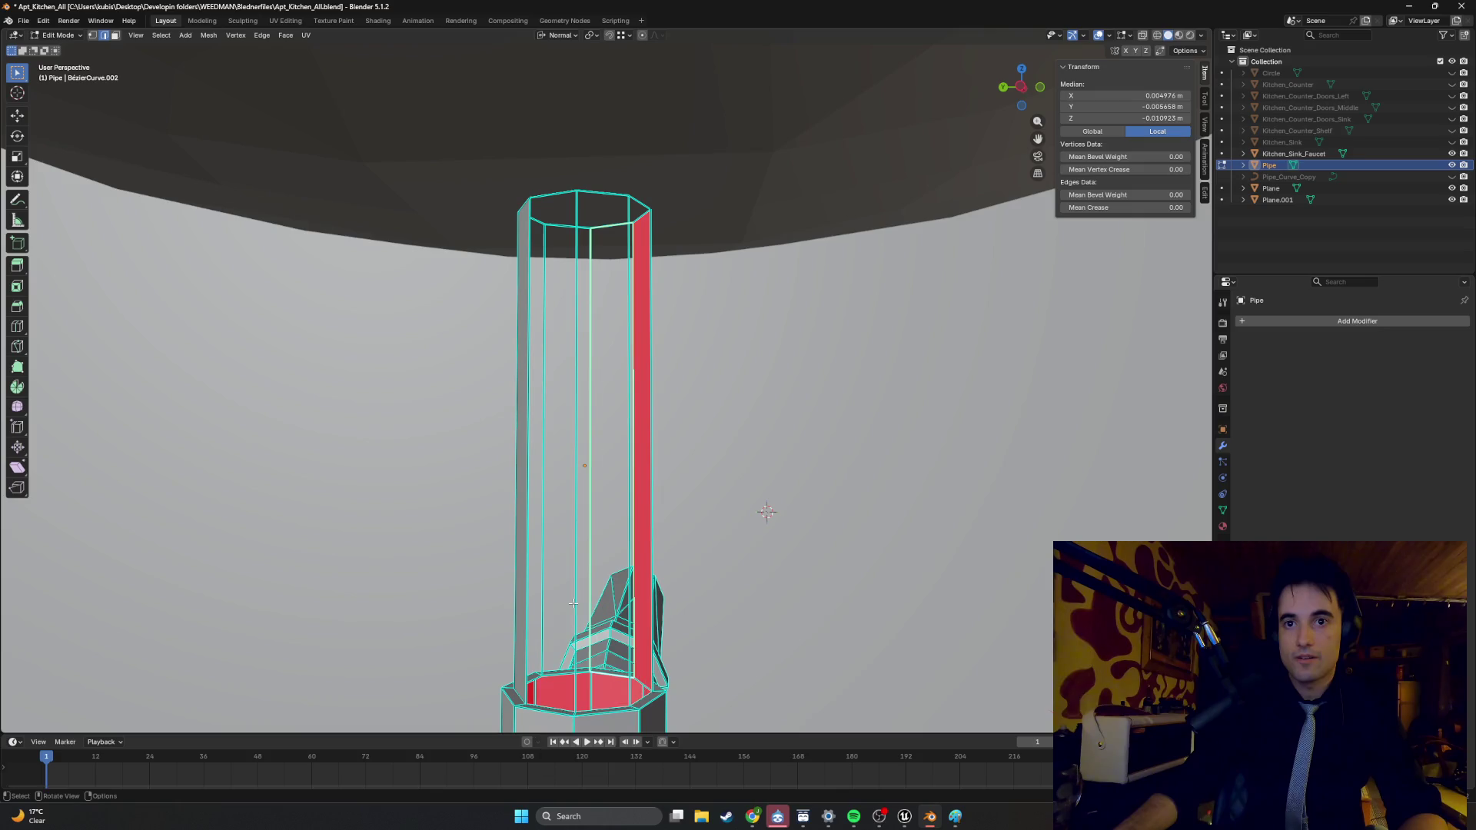
{"action": "left_click", "coordinate": [581, 584], "text": "shift"}
{"action": "left_click", "coordinate": [562, 673], "text": "shift"}
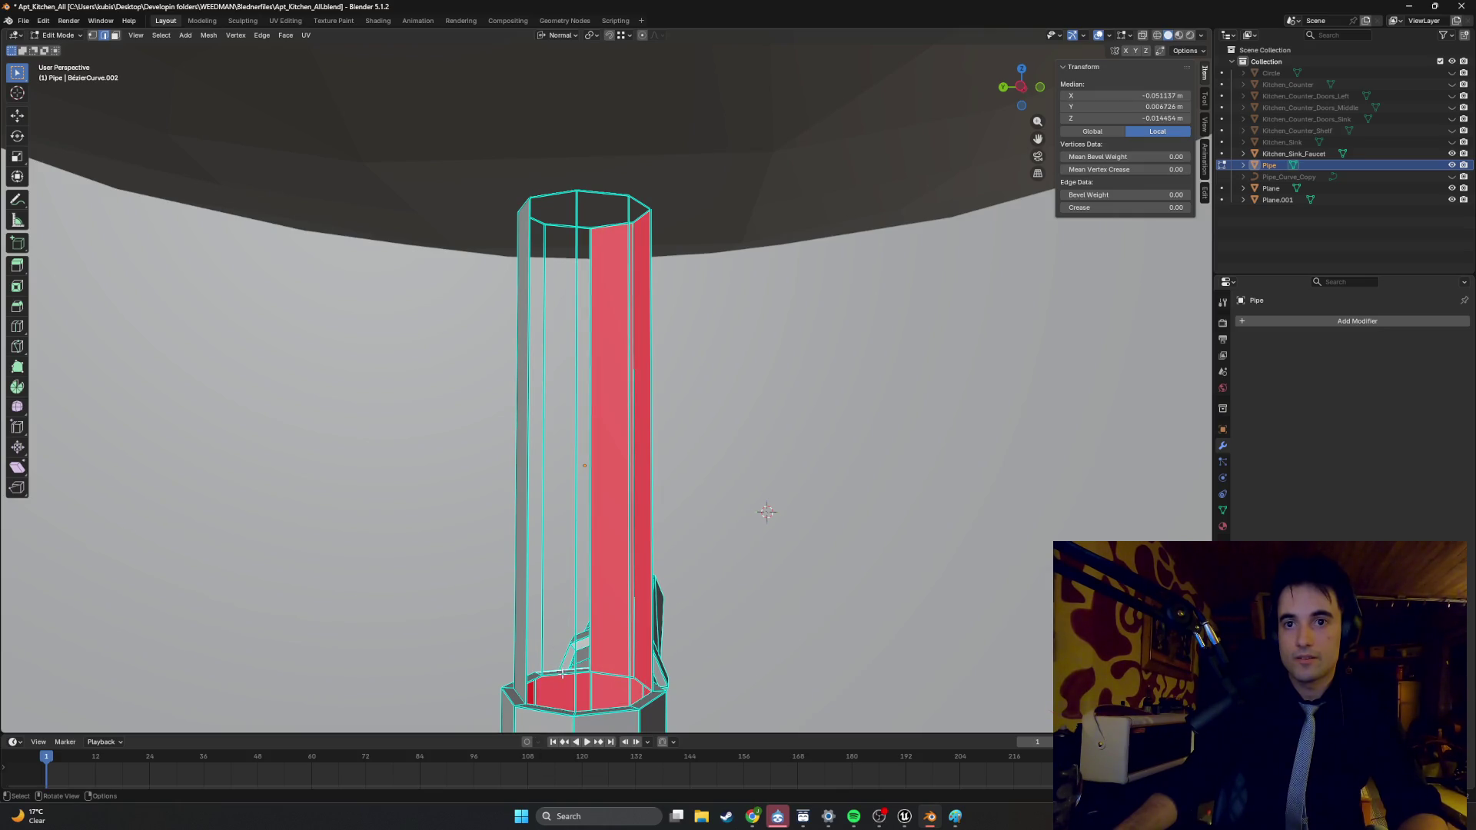
{"action": "left_click", "coordinate": [591, 619], "text": "shift"}
{"action": "left_click", "coordinate": [544, 615], "text": "shift"}
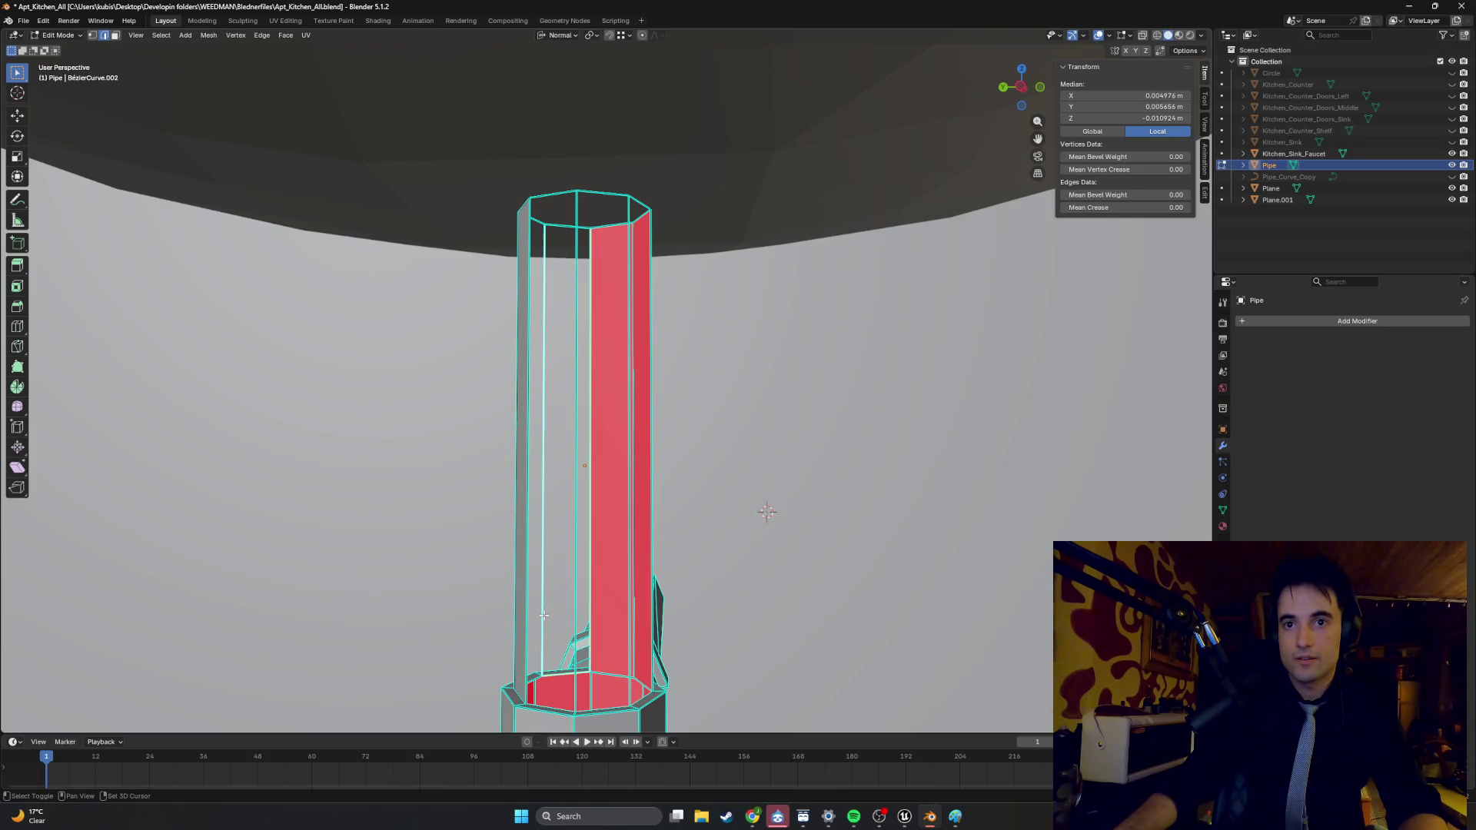
{"action": "middle_click_drag", "start_coordinate": [557, 224], "coordinate": [583, 495]}
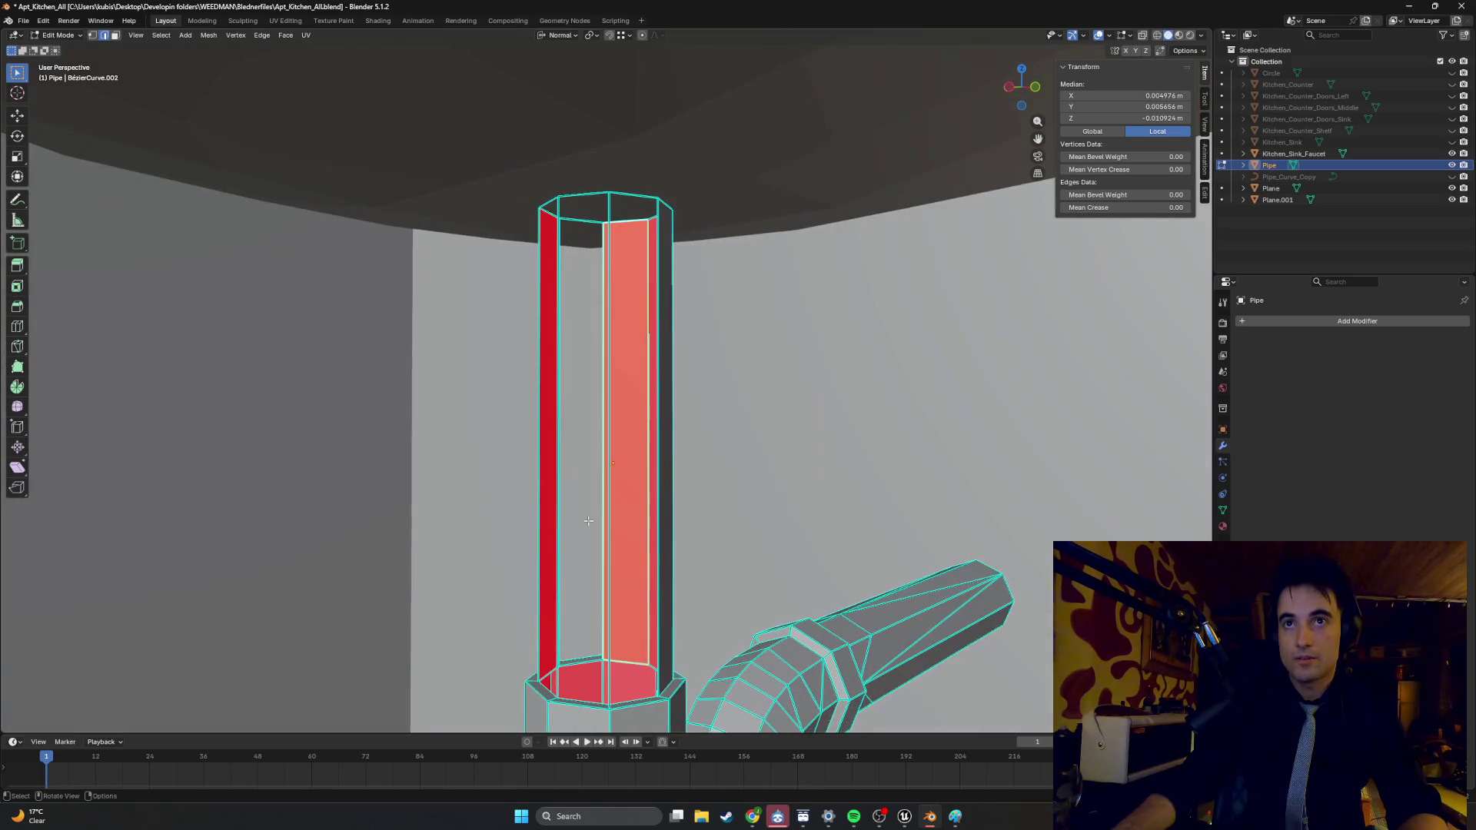
{"action": "left_click", "coordinate": [597, 643], "text": "shift"}
{"action": "middle_click_drag", "start_coordinate": [603, 640], "coordinate": [578, 623]}
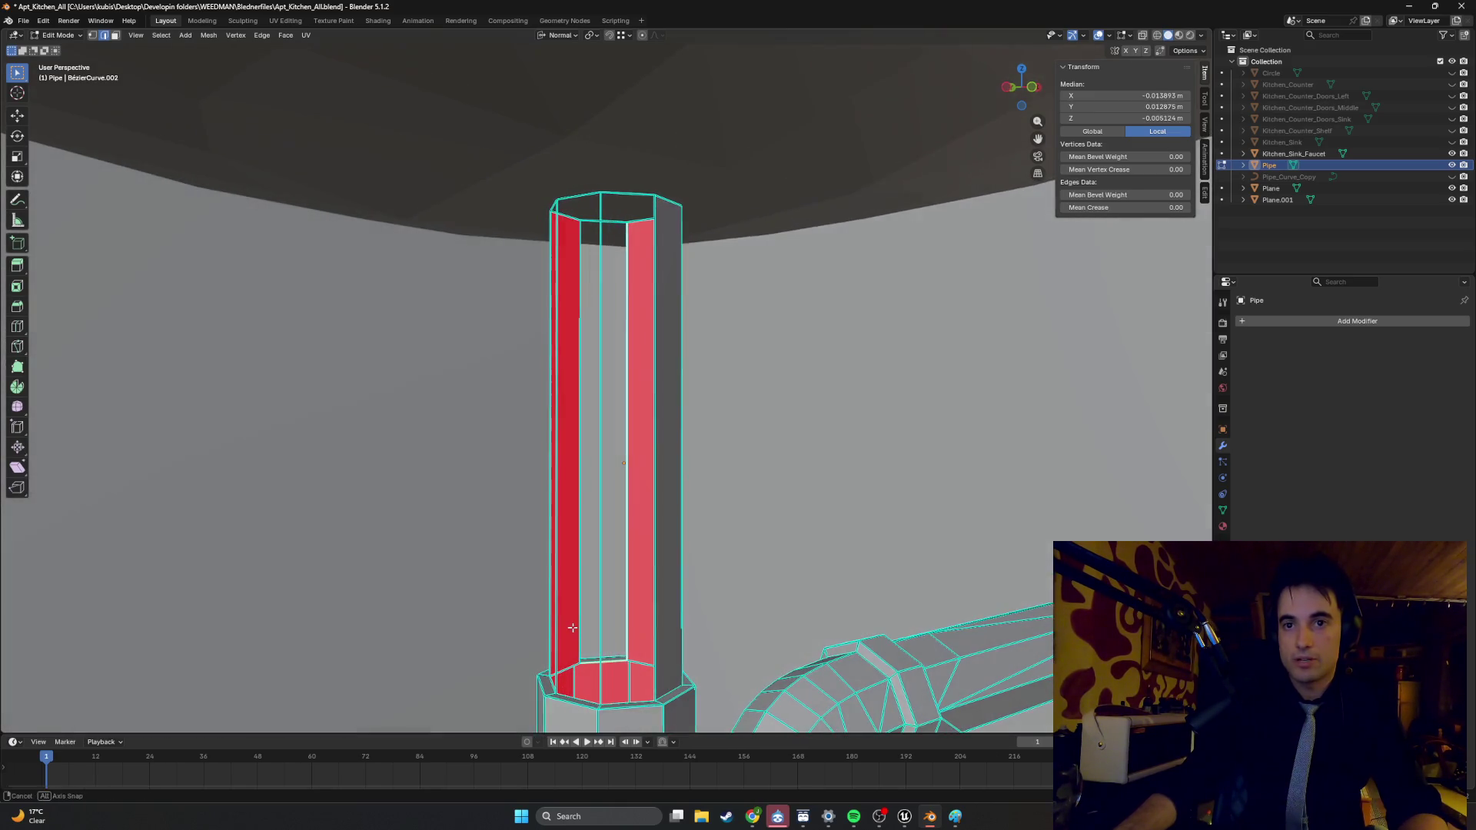
- Refine the pipe selection down to a single edge at the top
{"action": "left_click", "coordinate": [567, 253], "text": "shift"}
{"action": "left_click", "coordinate": [585, 221], "text": "shift"}
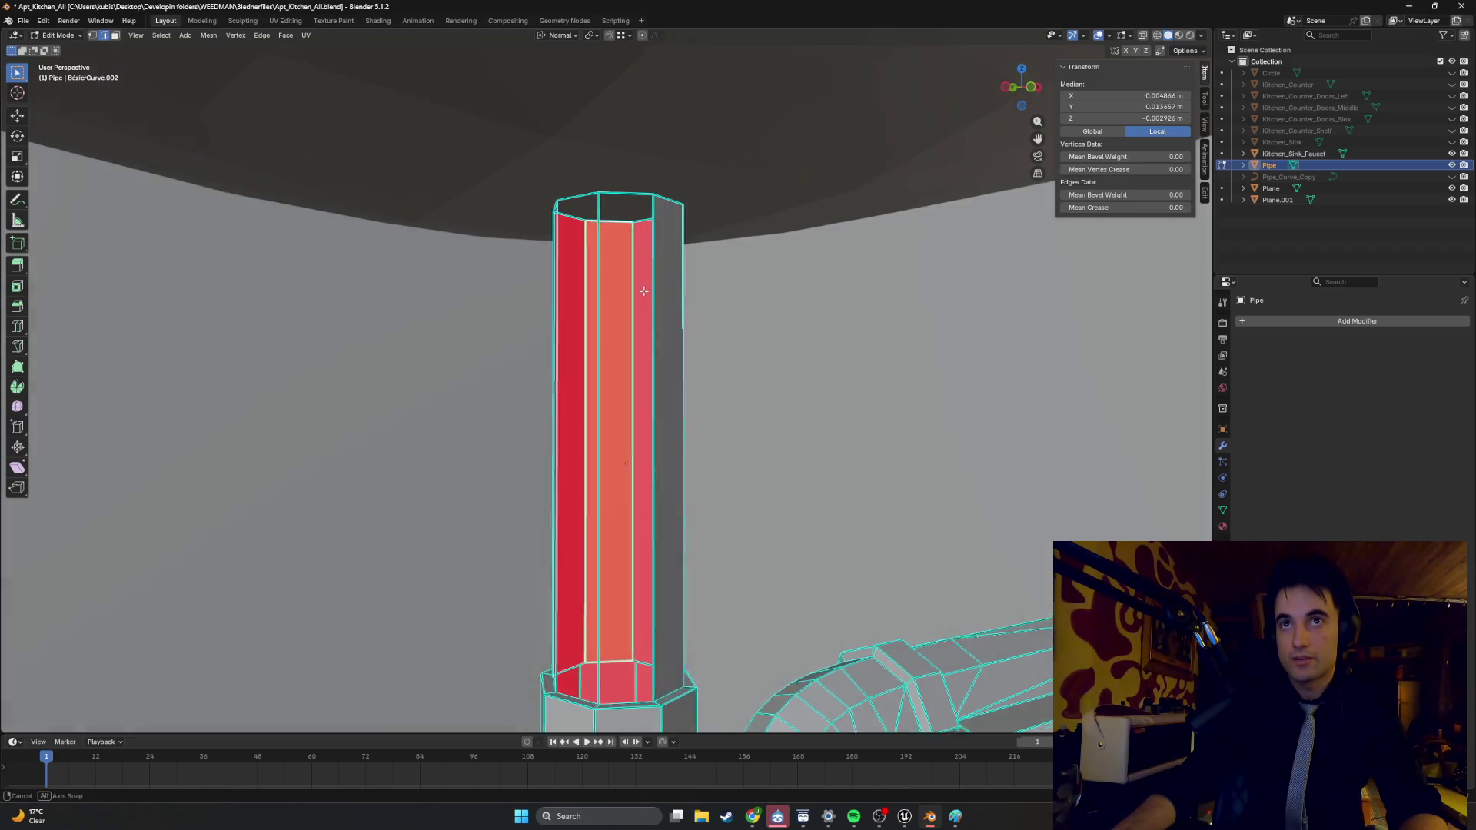
{"action": "middle_click_drag", "start_coordinate": [585, 221], "coordinate": [665, 423]}
{"action": "left_click", "coordinate": [636, 671], "text": "shift"}
{"action": "middle_click_drag", "start_coordinate": [636, 671], "coordinate": [652, 548]}
{"action": "left_click", "coordinate": [652, 548], "text": "shift"}
{"action": "left_click", "coordinate": [652, 548], "text": "shift"}
{"action": "left_click", "coordinate": [628, 507], "text": "shift"}
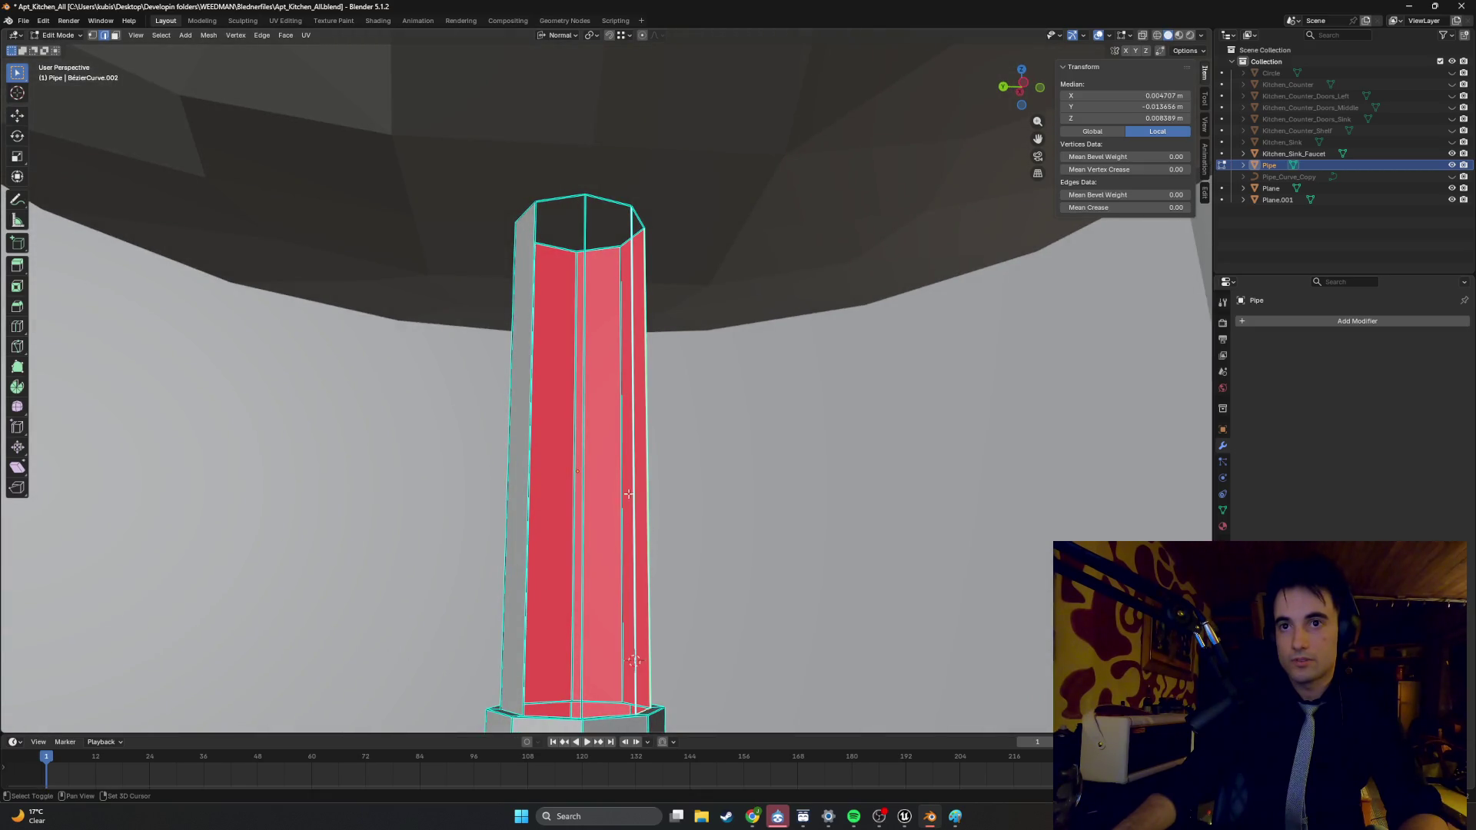
{"action": "left_click", "coordinate": [640, 221], "text": "shift"}
{"action": "middle_click_drag", "start_coordinate": [640, 221], "coordinate": [622, 525]}
{"action": "left_click", "coordinate": [621, 524], "text": "shift"}
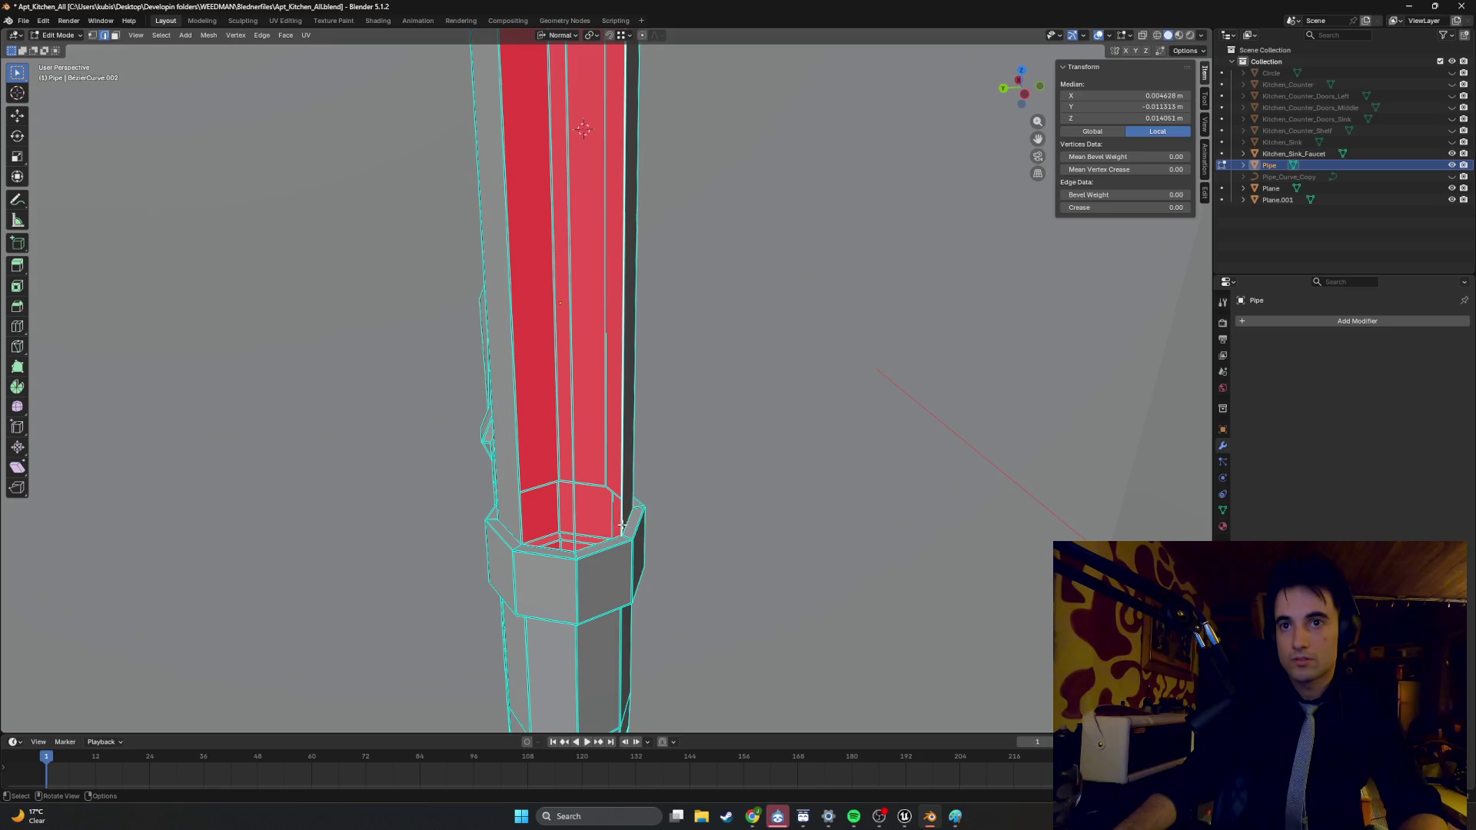
{"action": "left_click", "coordinate": [576, 529], "text": "shift"}
{"action": "left_click", "coordinate": [613, 509], "text": "shift"}
{"action": "mouse_move", "coordinate": [595, 544]}
{"action": "middle_mouse_down"}
{"action": "mouse_move", "coordinate": [615, 523]}
{"action": "mouse_move", "coordinate": [615, 98]}
{"action": "mouse_move", "coordinate": [588, 197]}
{"action": "mouse_move", "coordinate": [514, 124]}
{"action": "mouse_move", "coordinate": [566, 487]}
{"action": "mouse_move", "coordinate": [637, 375]}
{"action": "middle_mouse_up"}
{"action": "left_click", "coordinate": [626, 505], "text": "shift"}
{"action": "left_click", "coordinate": [592, 231]}
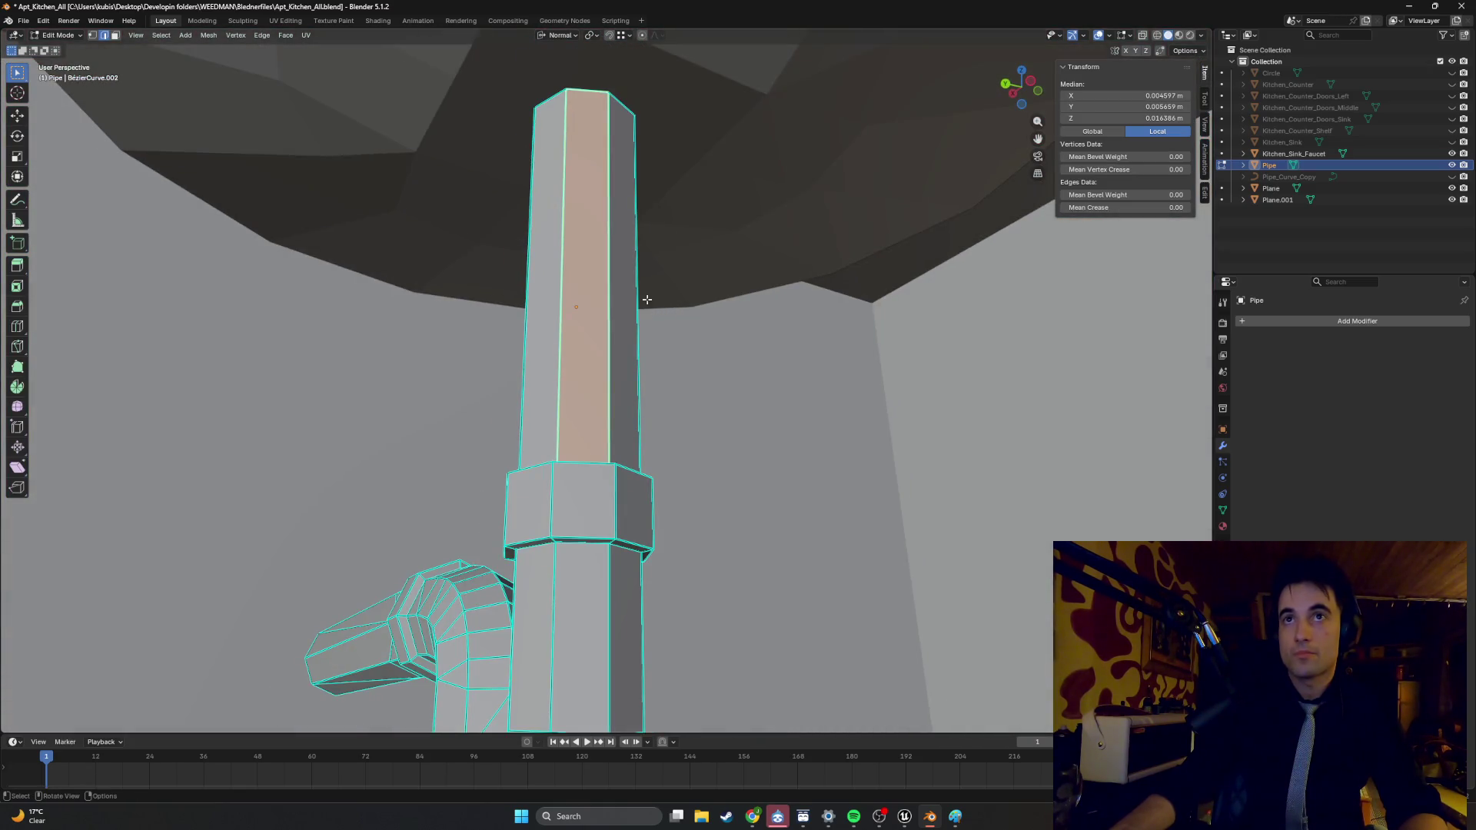
{"action": "middle_click_drag", "start_coordinate": [588, 142], "coordinate": [557, 163]}
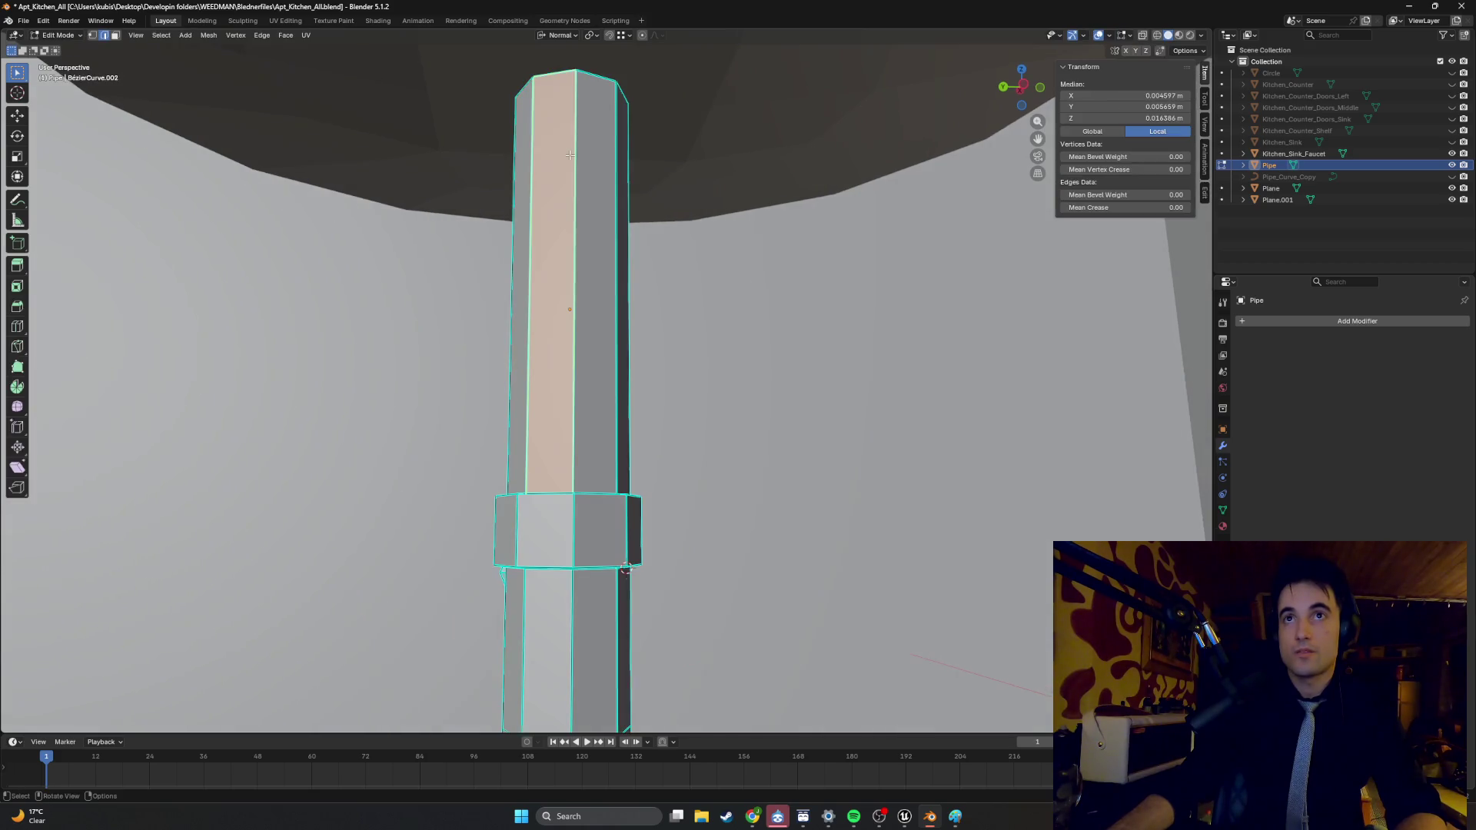
- Add an edge loop near the top of the drain pipe
{"action": "key", "text": "ctrl+r"}
{"action": "left_click", "coordinate": [594, 192]}
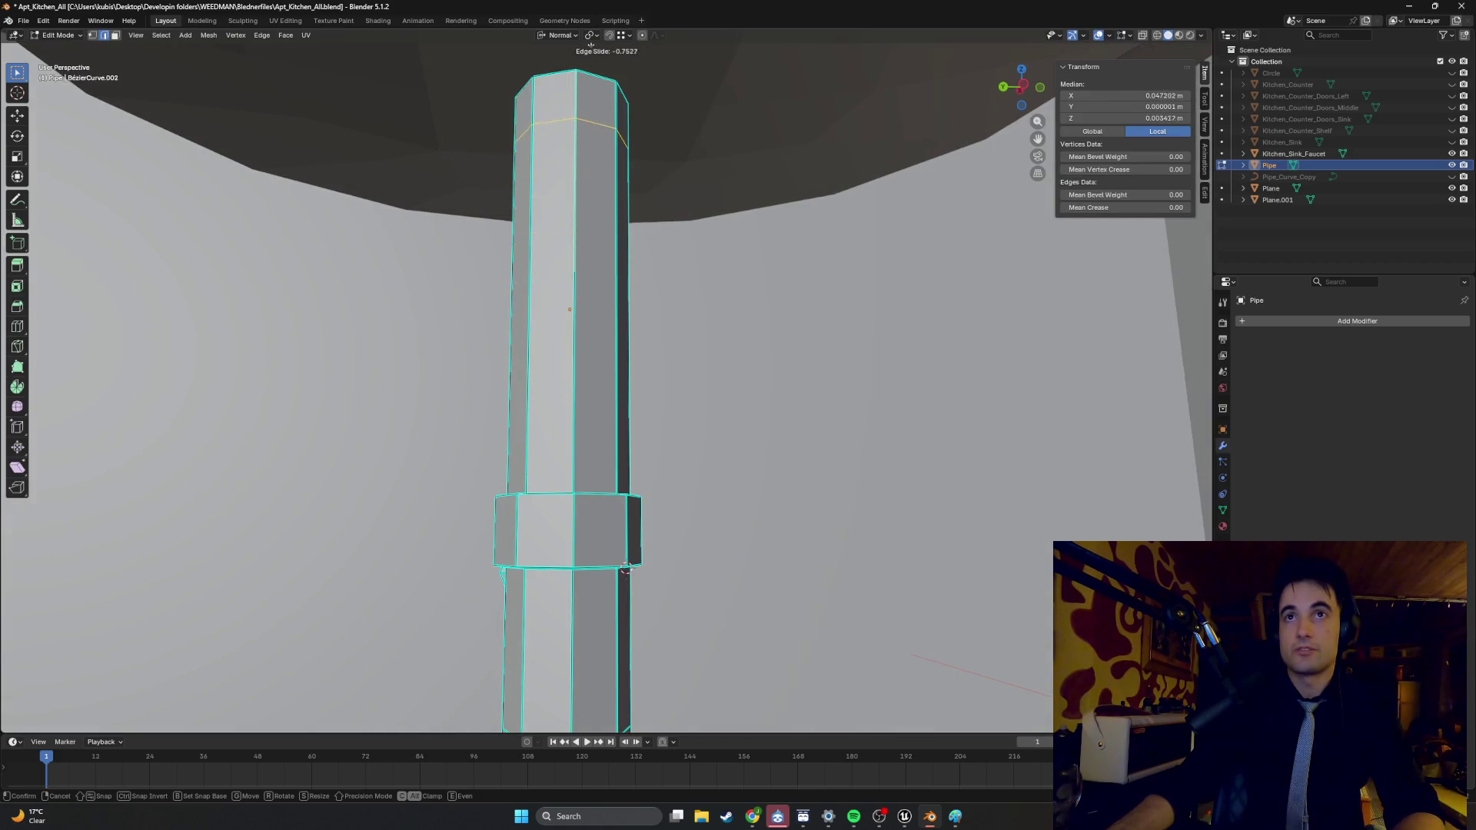
{"action": "left_click", "coordinate": [615, 711]}
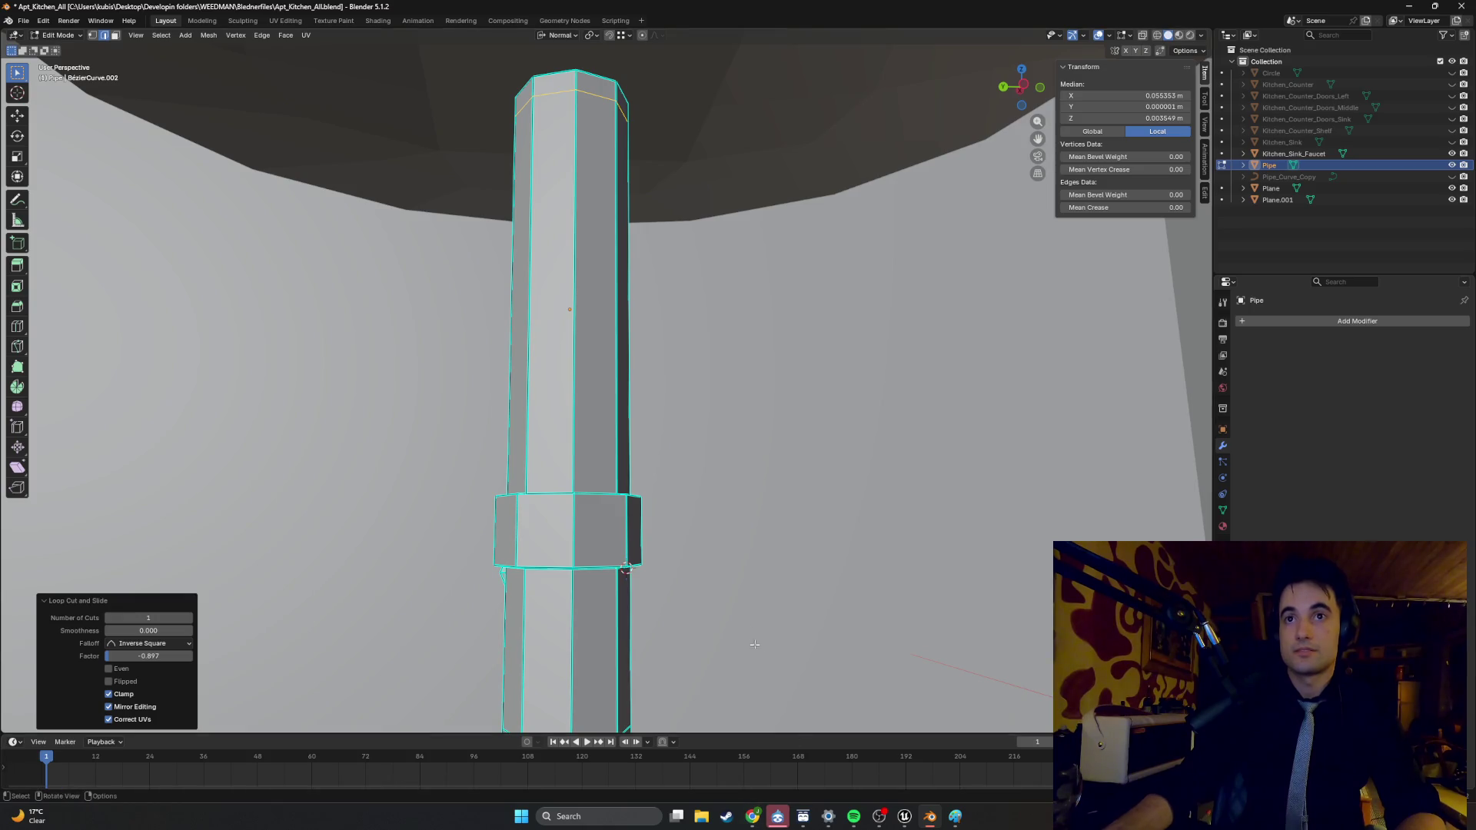
{"action": "mouse_move", "coordinate": [758, 653]}
{"action": "middle_mouse_down"}
{"action": "mouse_move", "coordinate": [707, 401]}
{"action": "mouse_move", "coordinate": [655, 415]}
{"action": "middle_mouse_up"}
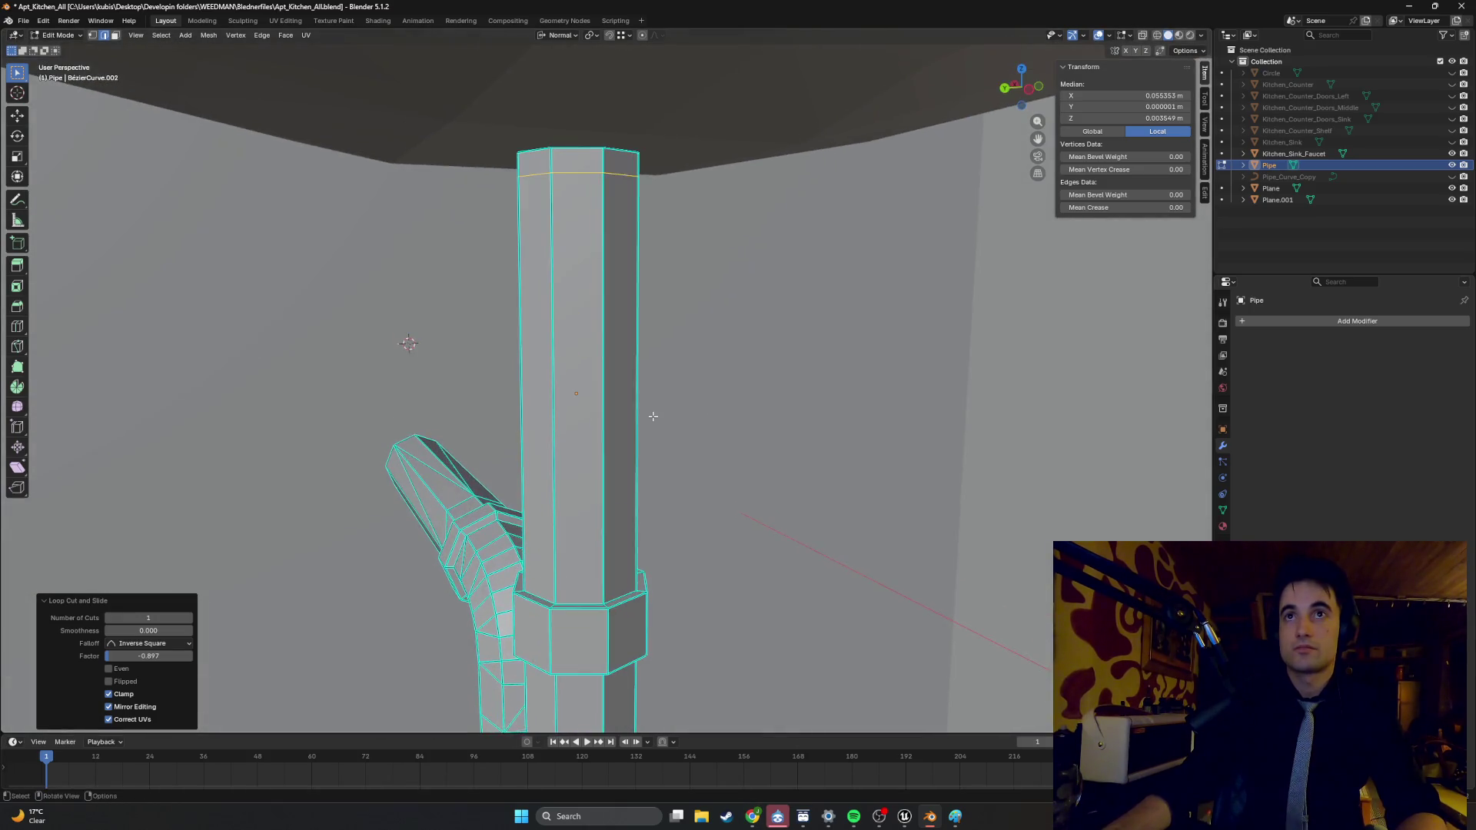
{"action": "key", "text": "g"}
{"action": "key", "text": "z"}
{"action": "key", "text": "z"}
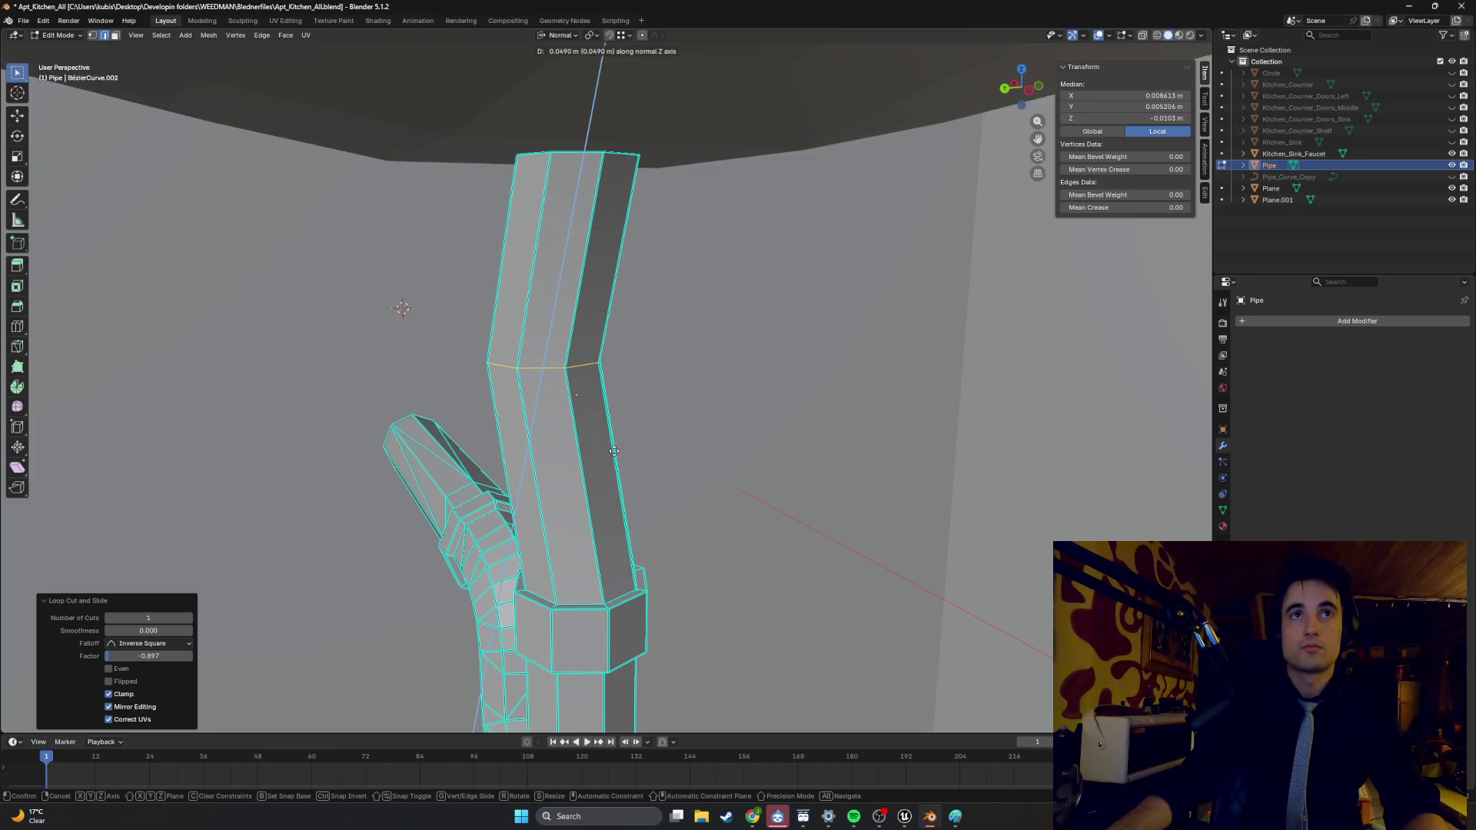
{"action": "key", "text": "Escape"}
- Switch to Global orientation and lower the new loop 0.0014 m along Z
{"action": "middle_click_drag", "start_coordinate": [618, 429], "coordinate": [661, 291]}
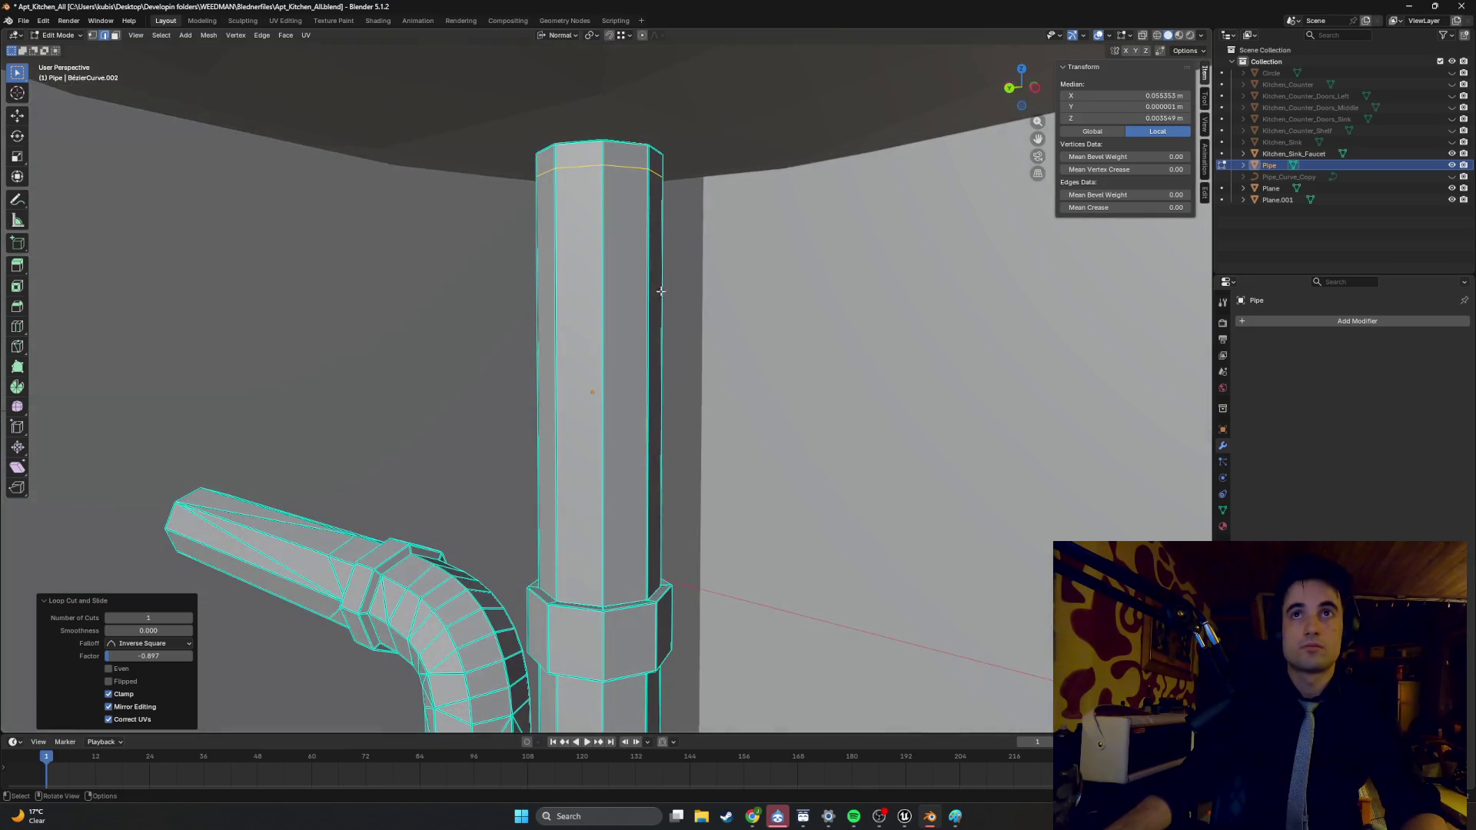
{"action": "left_click", "coordinate": [566, 36]}
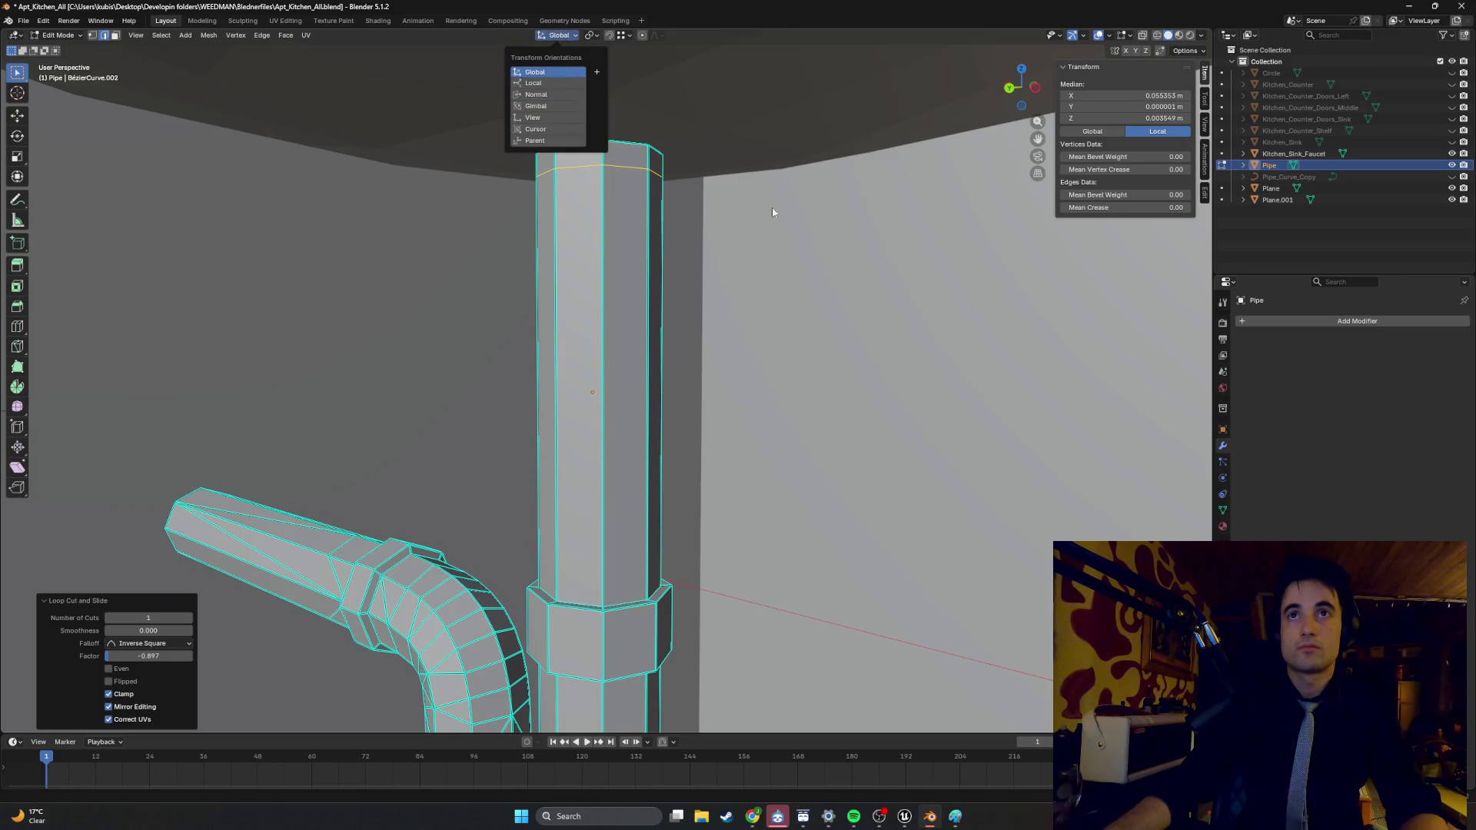
{"action": "left_click", "coordinate": [557, 72]}
{"action": "middle_click_drag", "start_coordinate": [669, 231], "coordinate": [628, 210]}
{"action": "key", "text": "g"}
{"action": "key", "text": "z"}
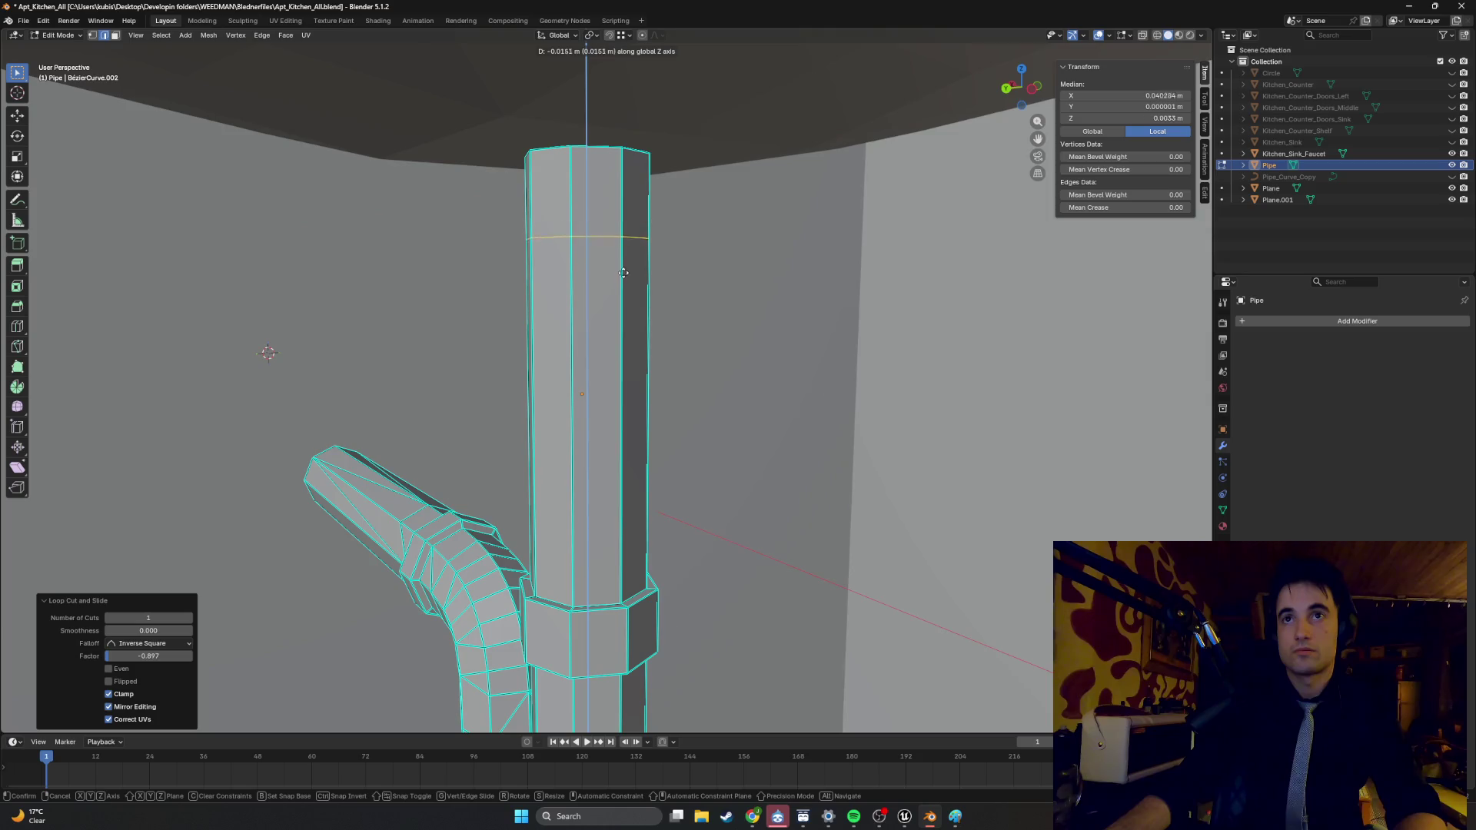
{"action": "left_click", "coordinate": [612, 219]}
{"action": "mouse_move", "coordinate": [612, 219]}
{"action": "middle_mouse_down"}
{"action": "mouse_move", "coordinate": [638, 231]}
{"action": "mouse_move", "coordinate": [651, 294]}
{"action": "mouse_move", "coordinate": [611, 290]}
{"action": "middle_mouse_up"}
- In face select mode, select the pipe's top front face and begin another loop cut
{"action": "key", "text": "3"}
{"action": "left_click", "coordinate": [567, 248]}
{"action": "key", "text": "ctrl+r"}
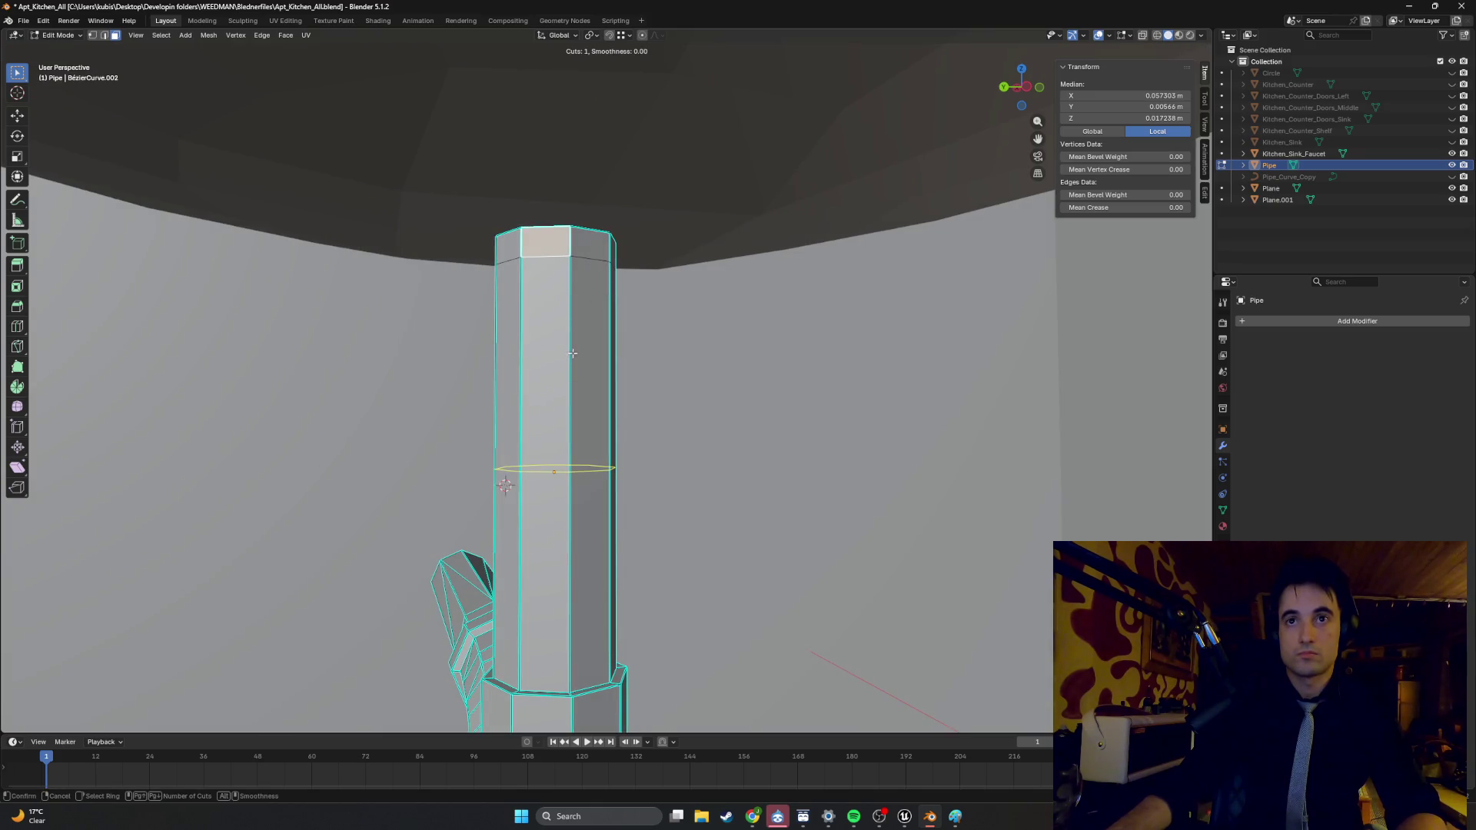
- Place another edge loop near the pipe's top
{"action": "left_click", "coordinate": [588, 447]}
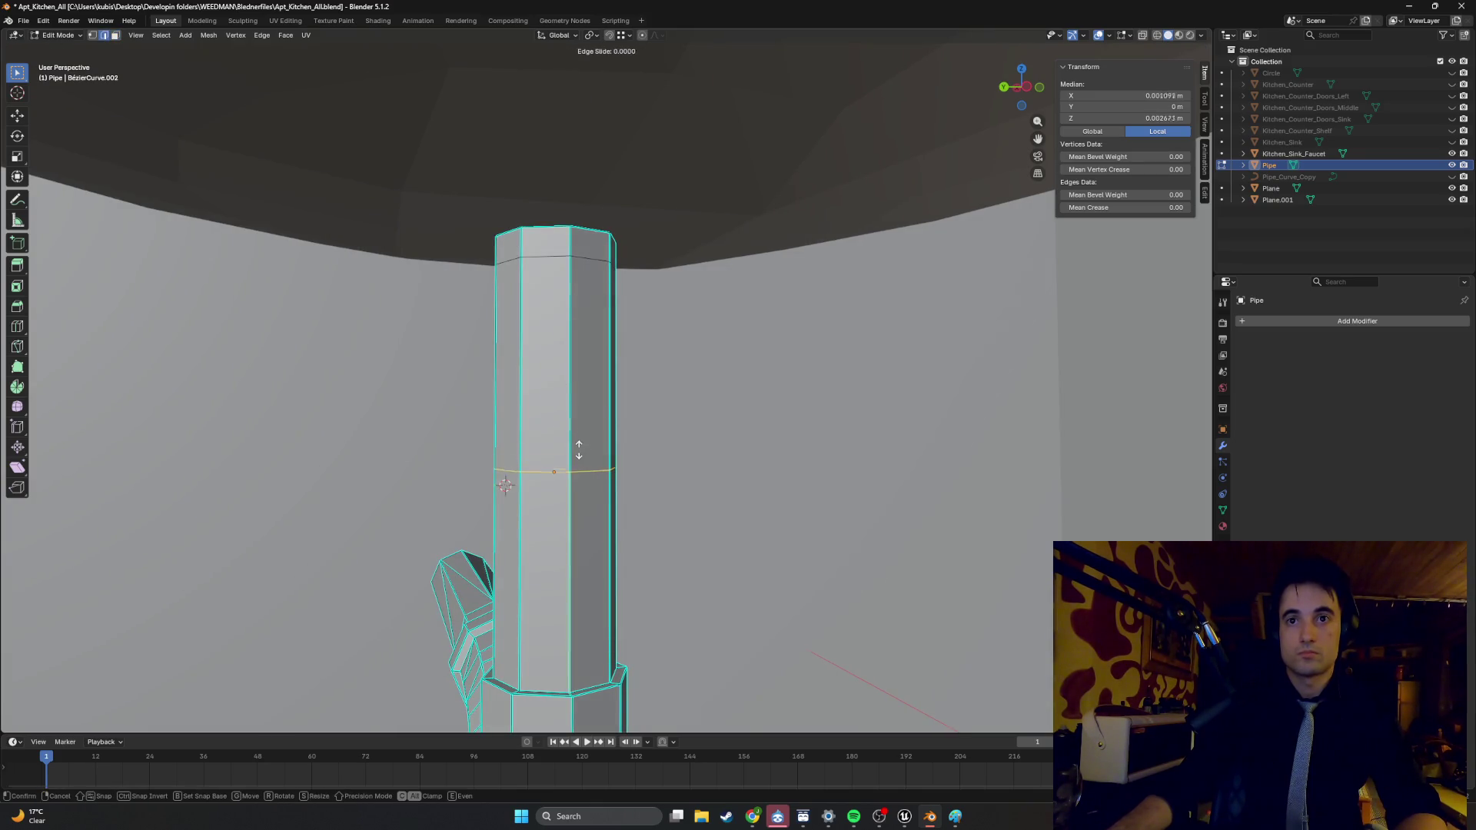
{"action": "left_click", "coordinate": [593, 239]}
{"action": "key", "text": "3"}
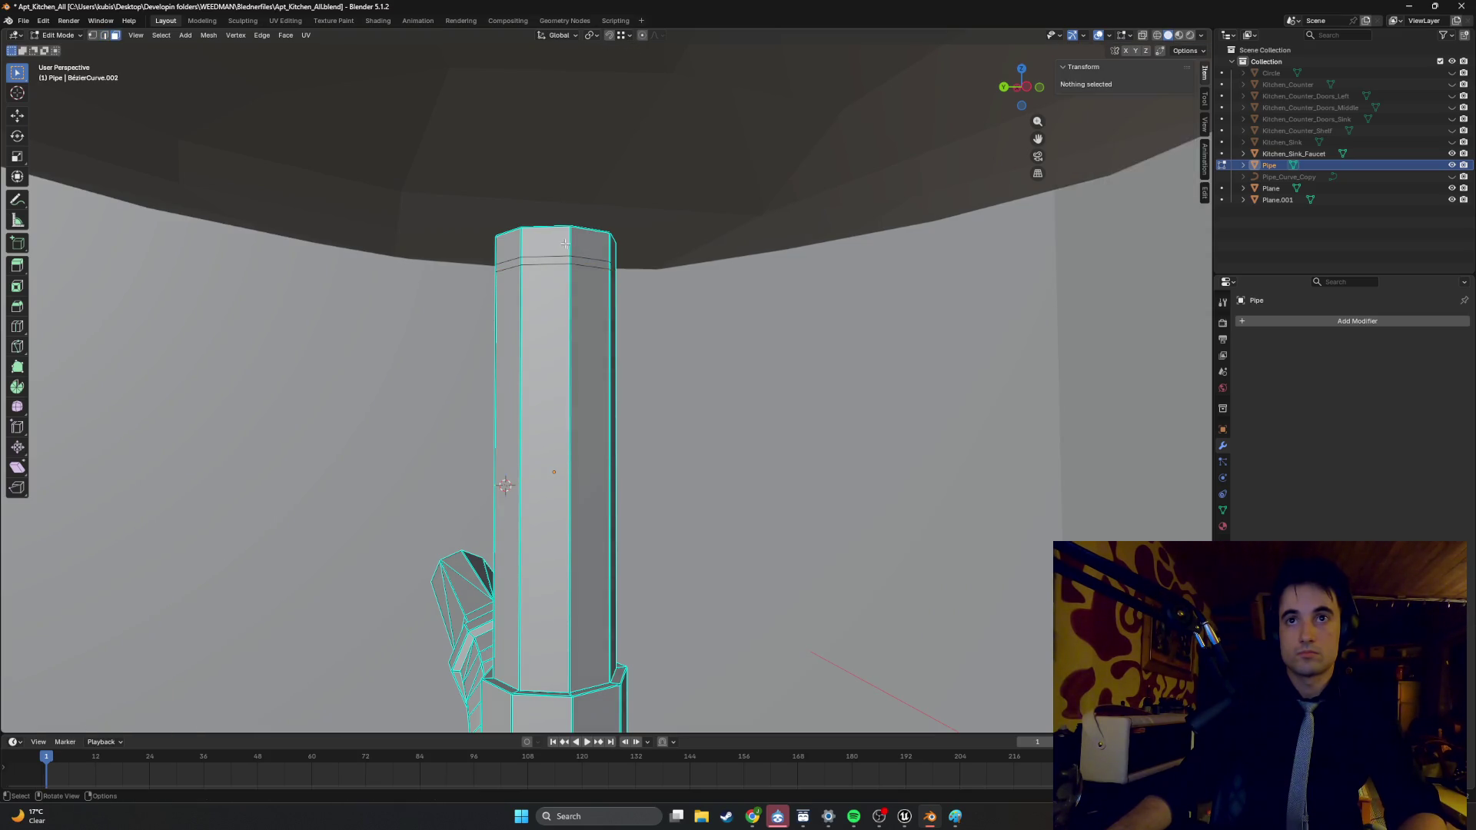
- Select the pipe's top ring of faces and scale it up by 1.2821
{"action": "left_click", "coordinate": [584, 245], "text": "alt"}
{"action": "left_click", "coordinate": [553, 248], "text": "alt"}
{"action": "left_click", "coordinate": [507, 248], "text": "alt"}
{"action": "left_click", "coordinate": [538, 246]}
{"action": "left_click", "coordinate": [582, 245], "text": "alt+shift"}
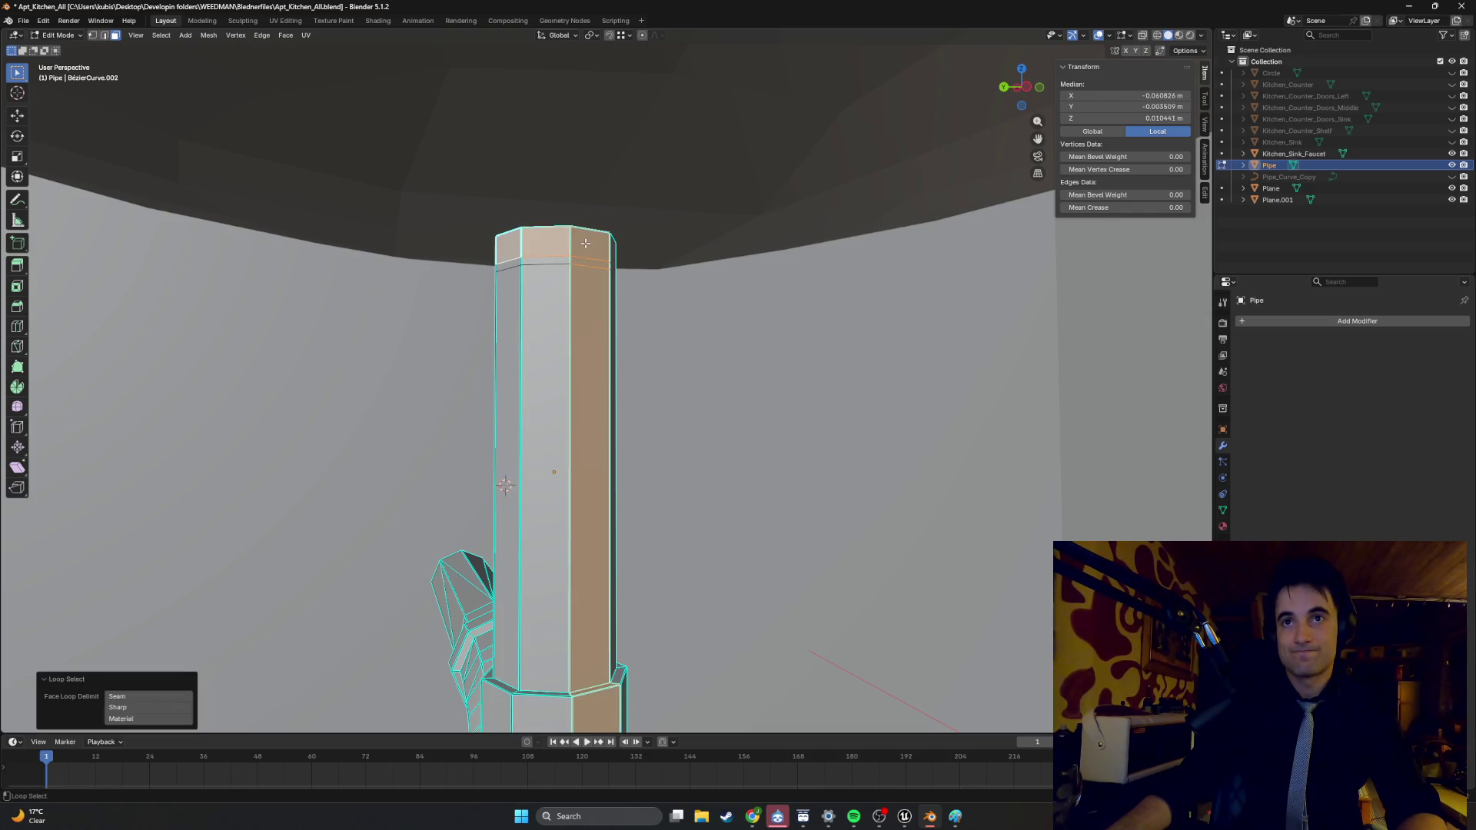
{"action": "left_click", "coordinate": [581, 245], "text": "alt+shift"}
{"action": "mouse_move", "coordinate": [581, 246]}
{"action": "middle_mouse_down"}
{"action": "mouse_move", "coordinate": [557, 252]}
{"action": "mouse_move", "coordinate": [553, 279]}
{"action": "mouse_move", "coordinate": [435, 294]}
{"action": "middle_mouse_up"}
{"action": "left_click", "coordinate": [547, 248], "text": "shift"}
{"action": "mouse_move", "coordinate": [615, 294]}
{"action": "middle_mouse_down"}
{"action": "mouse_move", "coordinate": [601, 294]}
{"action": "mouse_move", "coordinate": [689, 299]}
{"action": "middle_mouse_up"}
{"action": "key", "text": "s"}
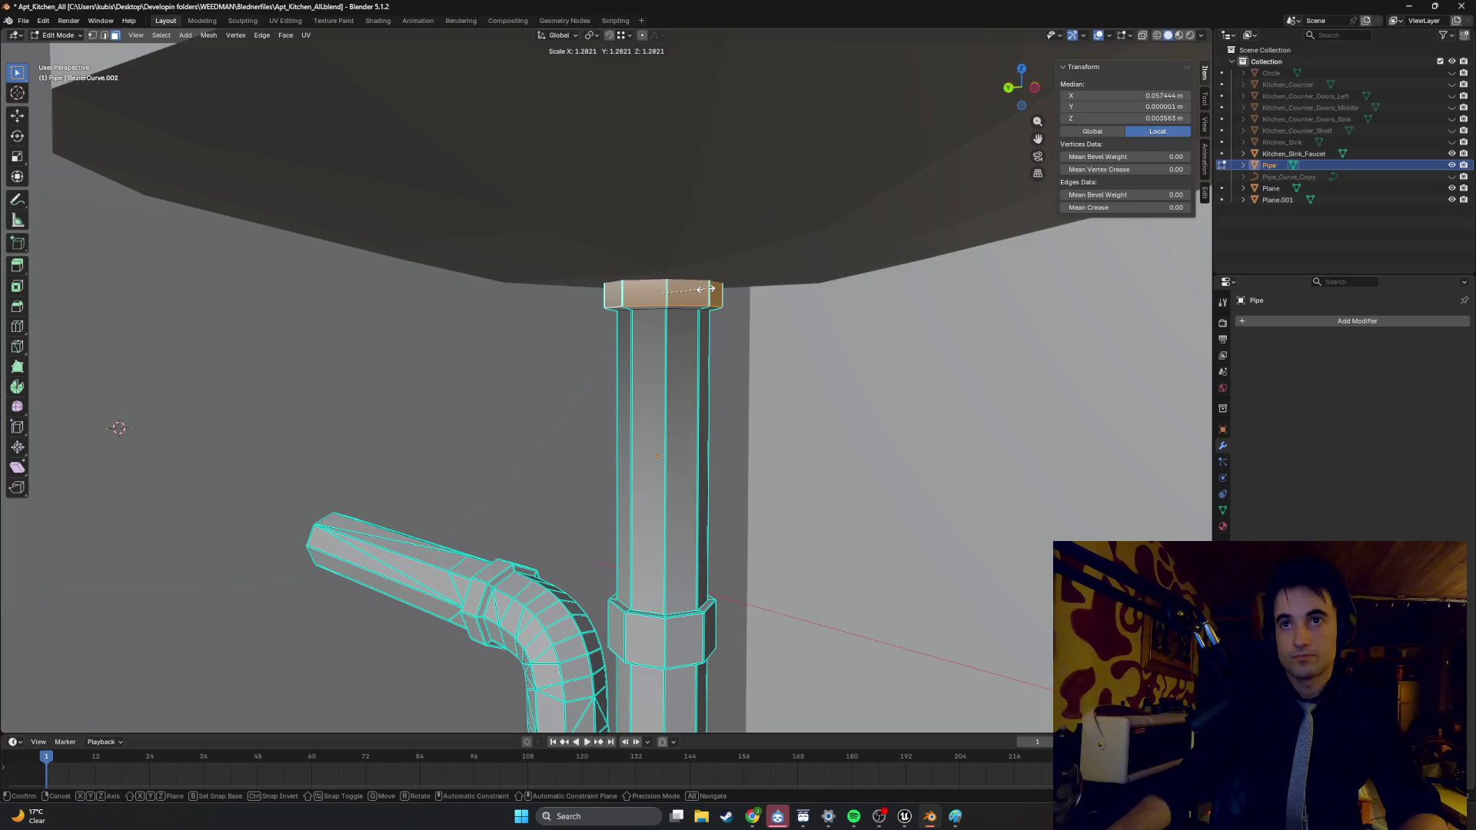
{"action": "left_click", "coordinate": [712, 288]}
{"action": "mouse_move", "coordinate": [712, 288]}
{"action": "middle_mouse_down"}
{"action": "mouse_move", "coordinate": [674, 294]}
{"action": "mouse_move", "coordinate": [676, 308]}
{"action": "middle_mouse_up"}
- Select the top edge loop and move it 0.004254 m down along Z
{"action": "key", "text": "2"}
{"action": "left_click", "coordinate": [674, 294]}
{"action": "left_click", "coordinate": [674, 295], "text": "alt"}
{"action": "key", "text": "g"}
{"action": "key", "text": "z"}
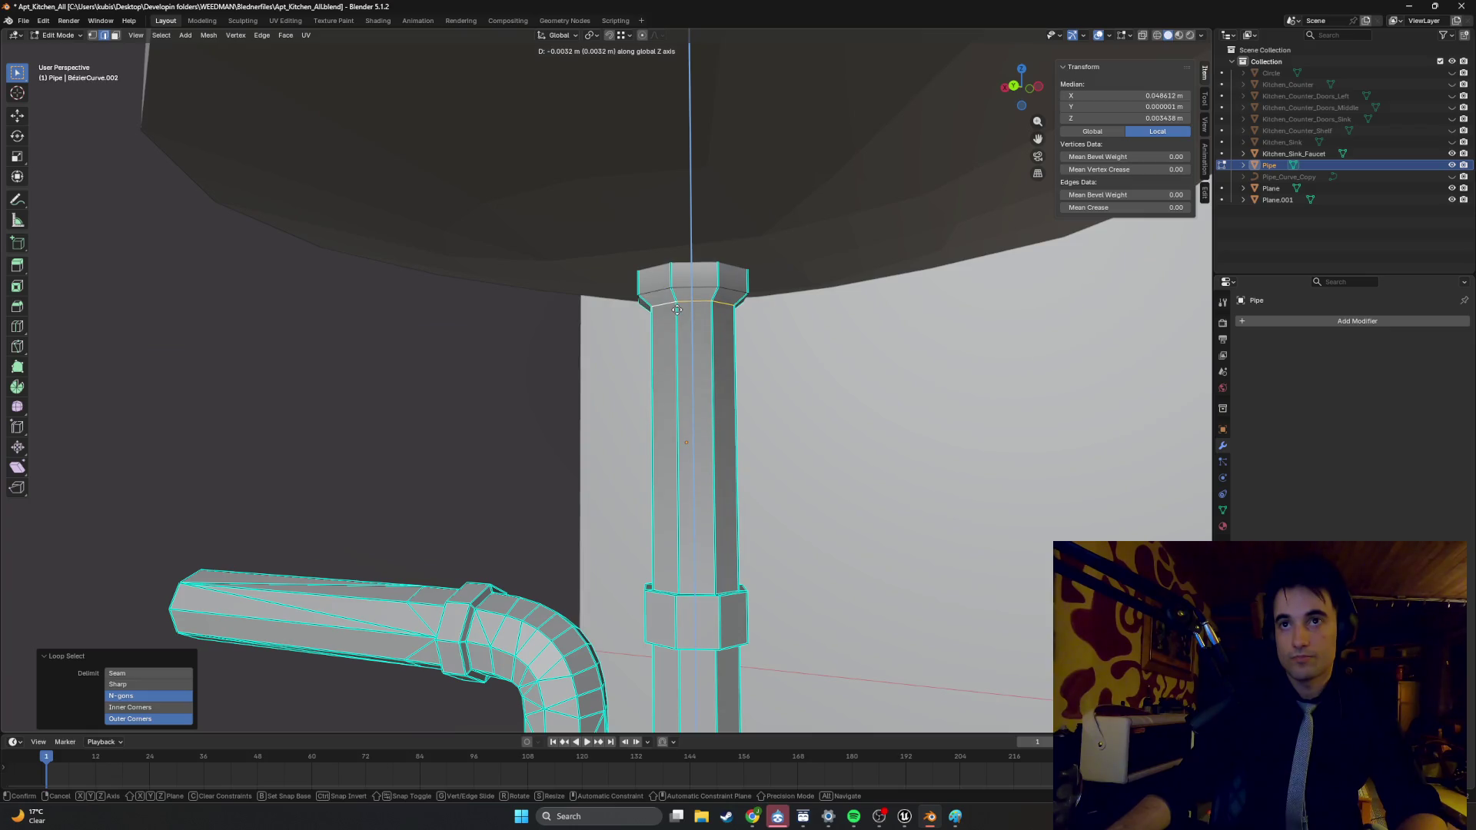
{"action": "left_click", "coordinate": [677, 313]}
{"action": "scroll", "coordinate": [677, 312], "scroll_direction": "down", "scroll_amount": 4}
{"action": "mouse_move", "coordinate": [677, 312]}
{"action": "middle_mouse_down"}
{"action": "mouse_move", "coordinate": [697, 336]}
{"action": "mouse_move", "coordinate": [796, 360]}
{"action": "mouse_move", "coordinate": [684, 357]}
{"action": "middle_mouse_up"}
- Leave and re-enter Edit Mode on the pipe to check the flared collar
{"action": "key", "text": "Tab"}
{"action": "scroll", "coordinate": [692, 362], "scroll_direction": "down", "scroll_amount": 2}
{"action": "scroll", "coordinate": [684, 356], "scroll_direction": "down", "scroll_amount": 3}
{"action": "key", "text": "Tab"}
{"action": "mouse_move", "coordinate": [725, 405]}
{"action": "middle_mouse_down"}
{"action": "mouse_move", "coordinate": [704, 369]}
{"action": "mouse_move", "coordinate": [716, 411]}
{"action": "mouse_move", "coordinate": [700, 404]}
{"action": "middle_mouse_up"}
{"action": "scroll", "coordinate": [700, 405], "scroll_direction": "up", "scroll_amount": 4}
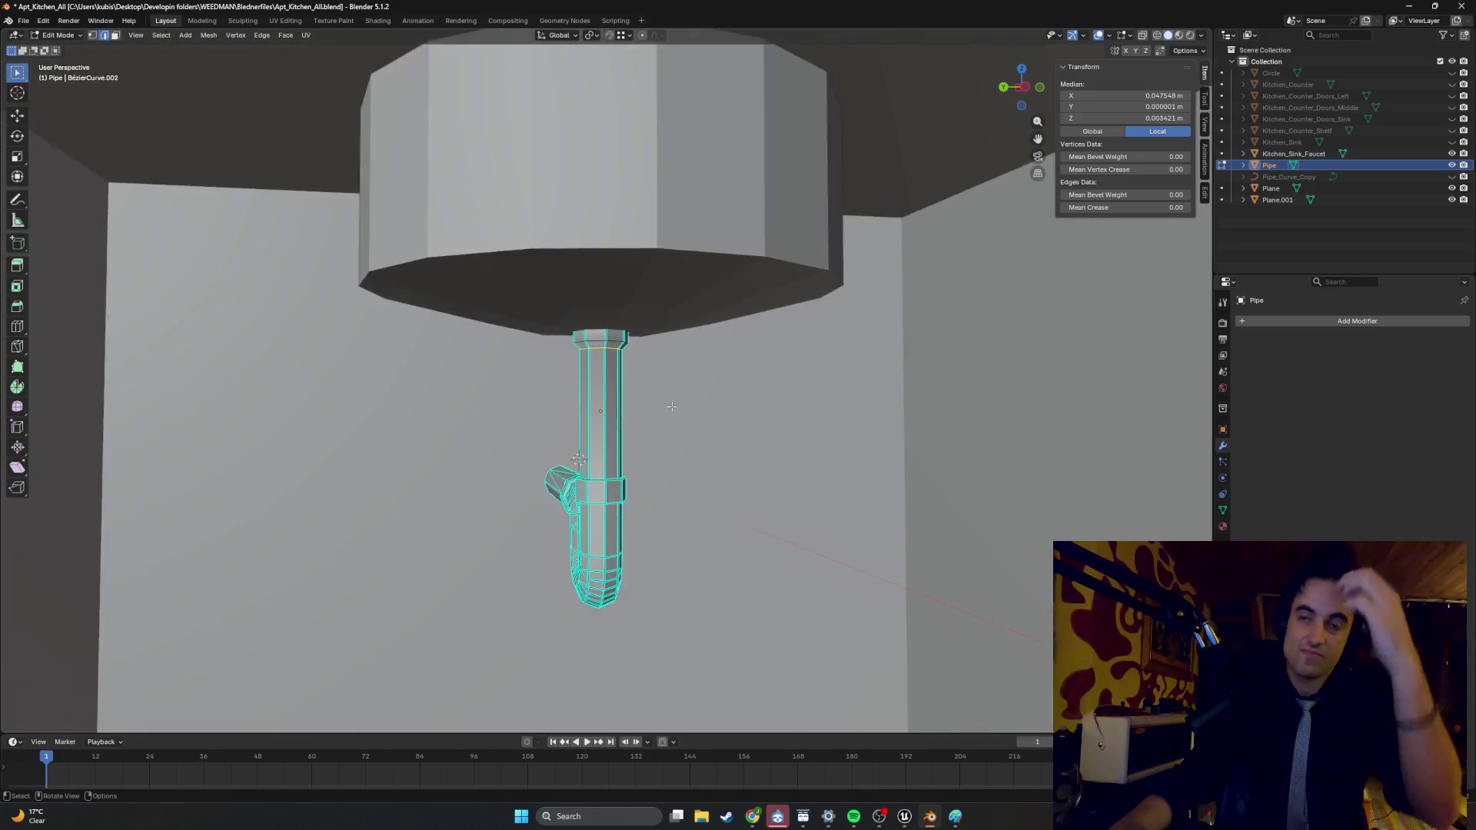
- Select the entire pipe mesh and apply Mark Sharp to its edges
{"action": "key", "text": "a"}
{"action": "right_click", "coordinate": [603, 396]}
{"action": "mouse_move", "coordinate": [603, 399]}
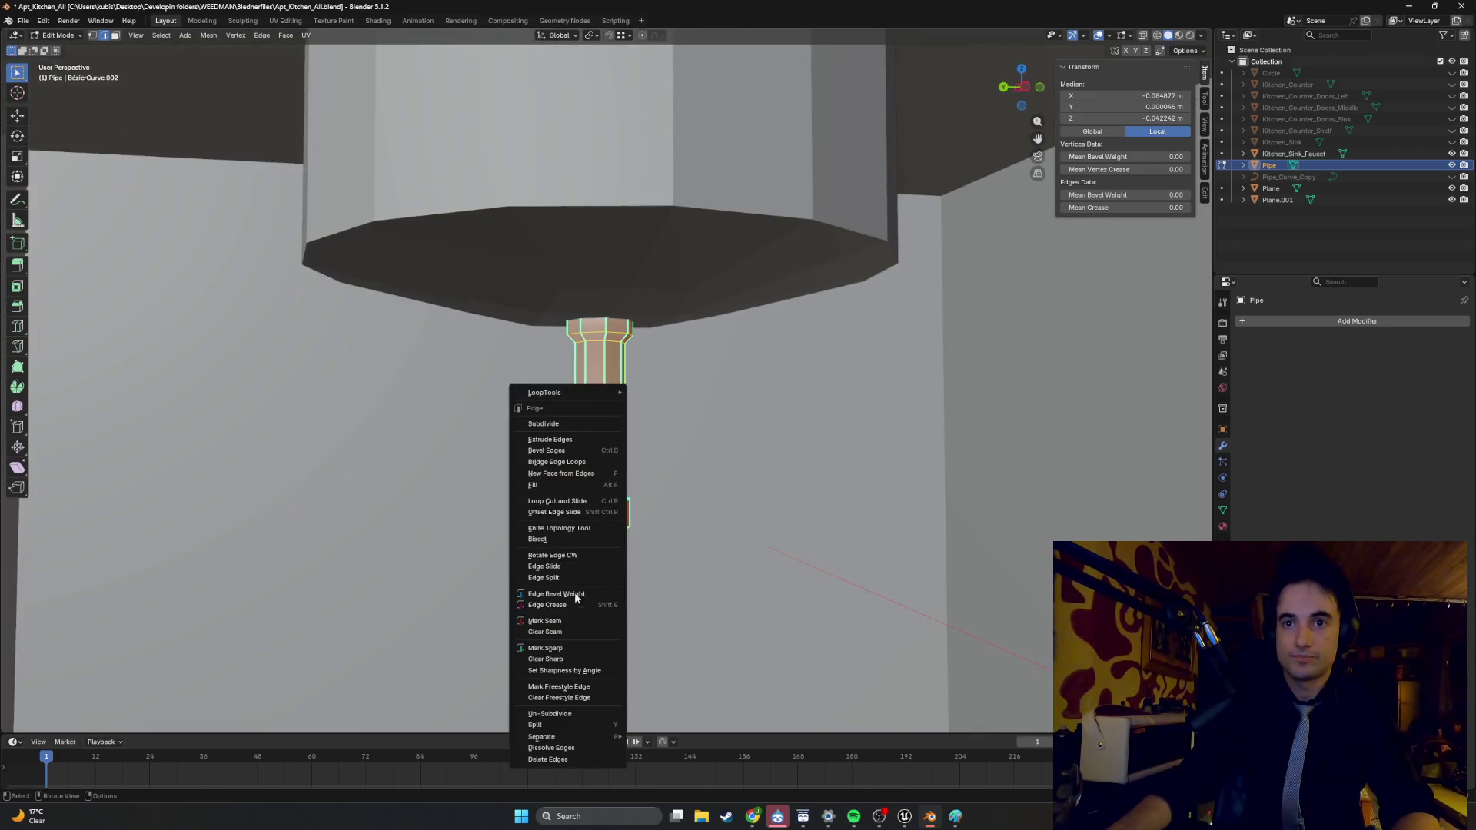
{"action": "left_click", "coordinate": [583, 648]}
- Exit Edit Mode and orbit to look down into the sink bowl
{"action": "key", "text": "Tab"}
{"action": "mouse_move", "coordinate": [684, 438]}
{"action": "middle_mouse_down"}
{"action": "mouse_move", "coordinate": [744, 412]}
{"action": "mouse_move", "coordinate": [767, 355]}
{"action": "mouse_move", "coordinate": [632, 356]}
{"action": "mouse_move", "coordinate": [602, 422]}
{"action": "mouse_move", "coordinate": [747, 431]}
{"action": "mouse_move", "coordinate": [703, 435]}
{"action": "mouse_move", "coordinate": [777, 448]}
{"action": "mouse_move", "coordinate": [722, 458]}
{"action": "mouse_move", "coordinate": [673, 427]}
{"action": "mouse_move", "coordinate": [685, 461]}
{"action": "mouse_move", "coordinate": [669, 431]}
{"action": "mouse_move", "coordinate": [708, 418]}
{"action": "mouse_move", "coordinate": [641, 412]}
{"action": "mouse_move", "coordinate": [678, 402]}
{"action": "mouse_move", "coordinate": [655, 422]}
{"action": "mouse_move", "coordinate": [607, 416]}
{"action": "mouse_move", "coordinate": [627, 420]}
{"action": "mouse_move", "coordinate": [617, 435]}
{"action": "mouse_move", "coordinate": [606, 335]}
{"action": "mouse_move", "coordinate": [578, 430]}
{"action": "mouse_move", "coordinate": [607, 384]}
{"action": "mouse_move", "coordinate": [625, 276]}
{"action": "mouse_move", "coordinate": [643, 318]}
{"action": "middle_mouse_up"}
{"action": "key", "text": "Tab"}
{"action": "scroll", "coordinate": [601, 375], "scroll_direction": "up", "scroll_amount": 6}
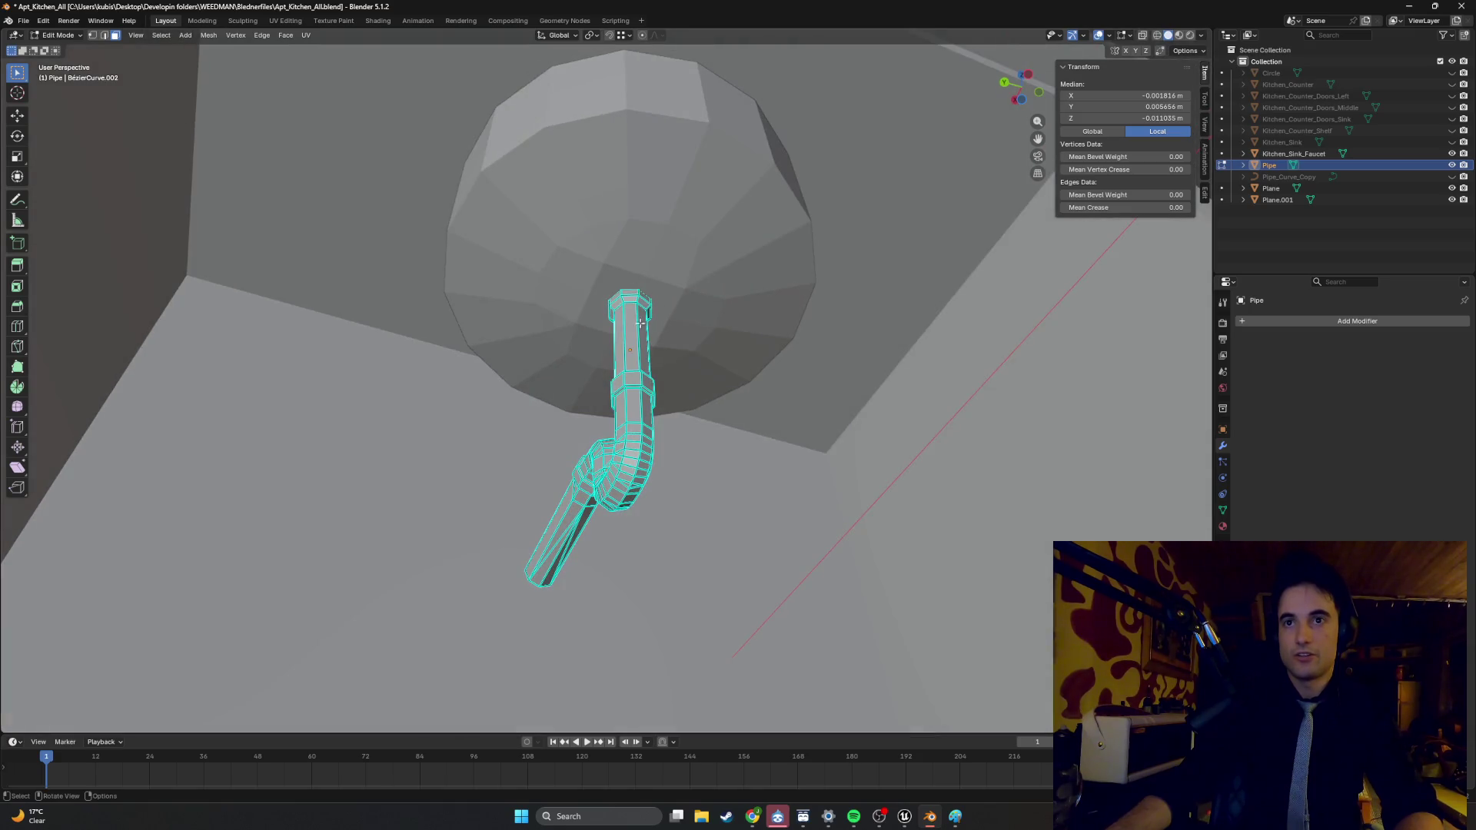
{"action": "middle_click_drag", "start_coordinate": [636, 435], "coordinate": [601, 523]}
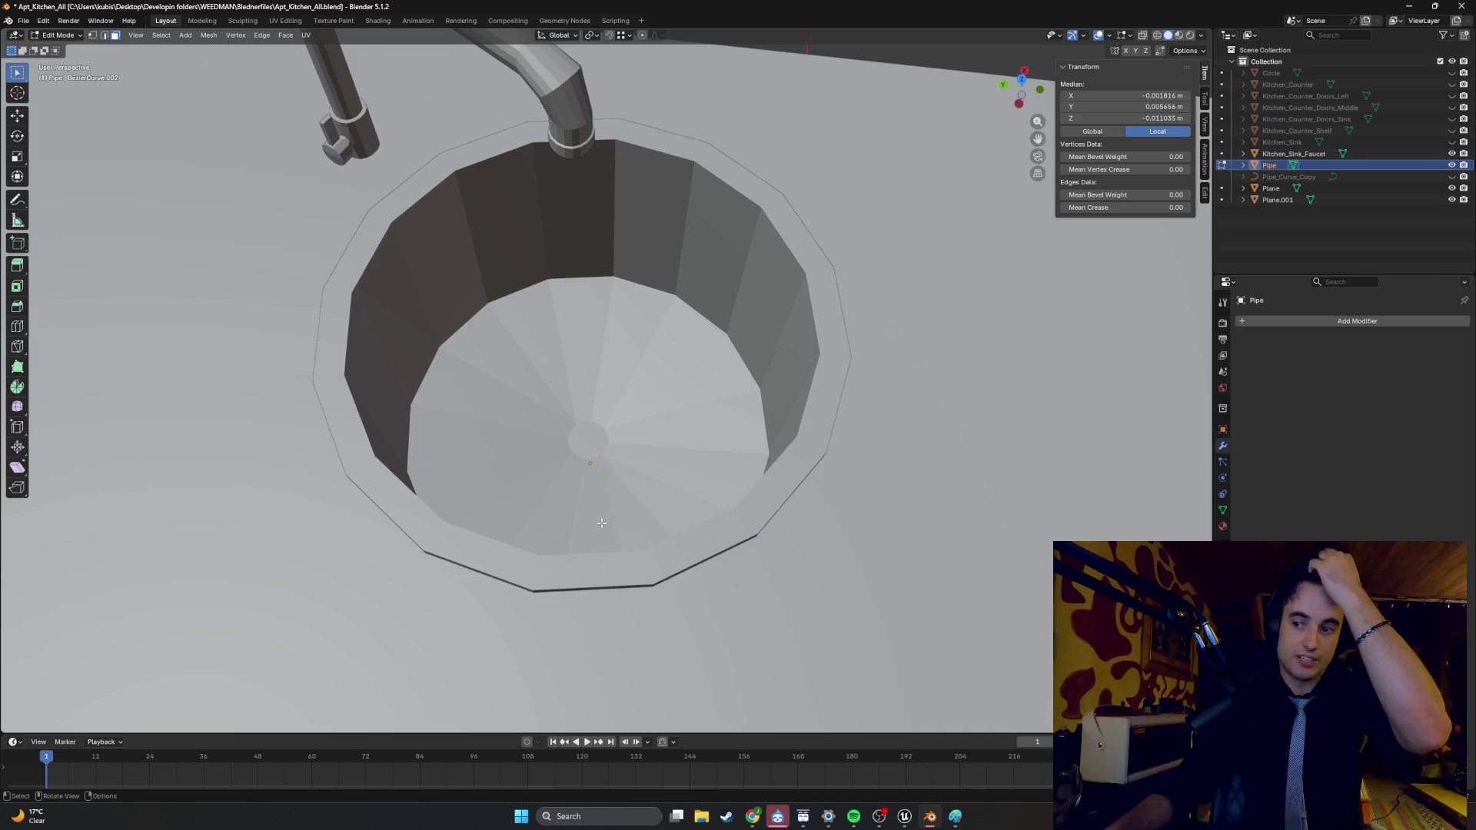
- In Plane.001's Edit Mode, delete the sink floor's centre circle face
{"action": "key", "text": "Tab"}
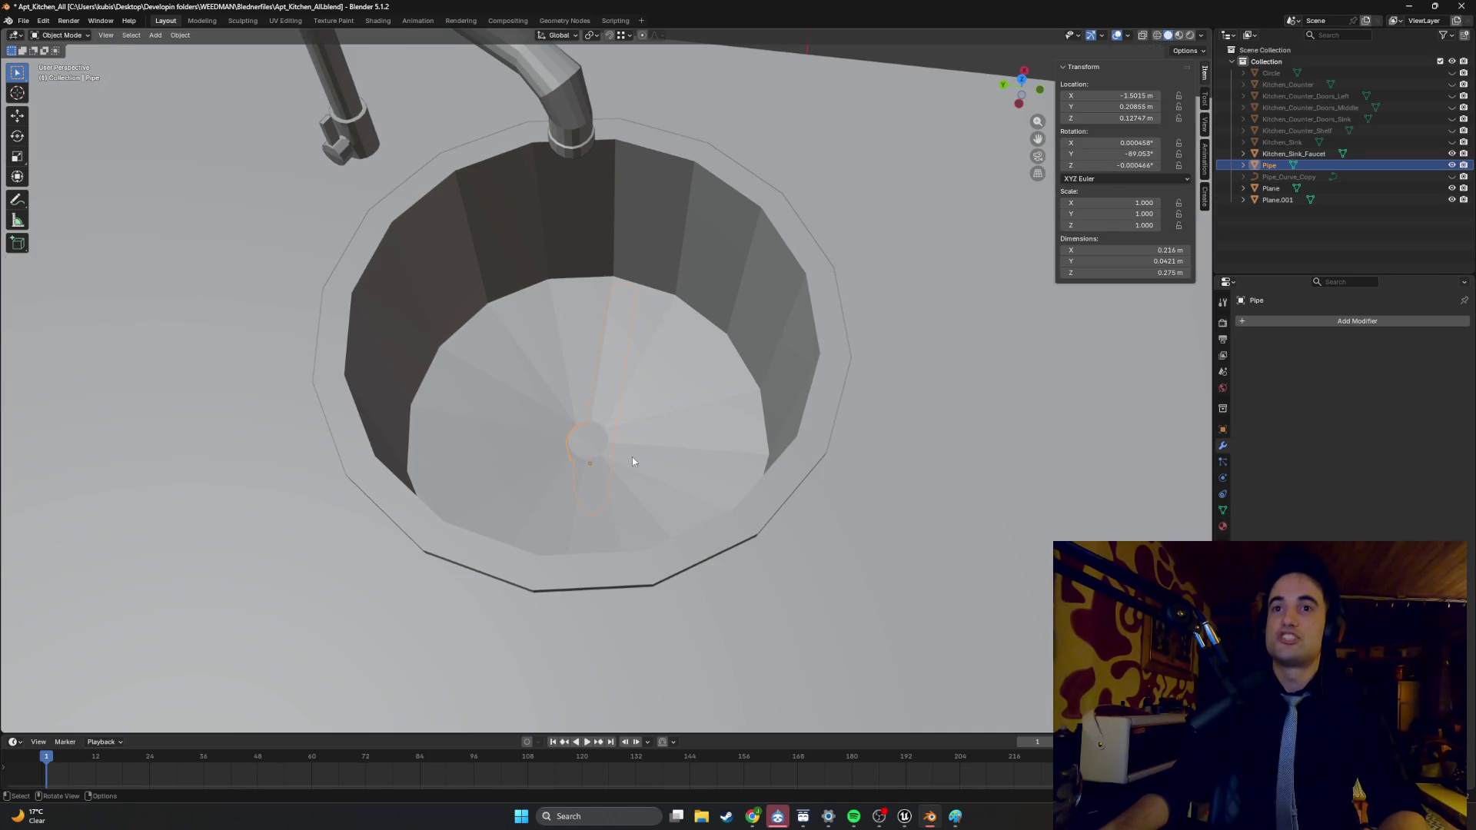
{"action": "left_click", "coordinate": [632, 456]}
{"action": "mouse_move", "coordinate": [632, 456]}
{"action": "middle_mouse_down"}
{"action": "mouse_move", "coordinate": [627, 441]}
{"action": "mouse_move", "coordinate": [594, 451]}
{"action": "middle_mouse_up"}
{"action": "key", "text": "Tab"}
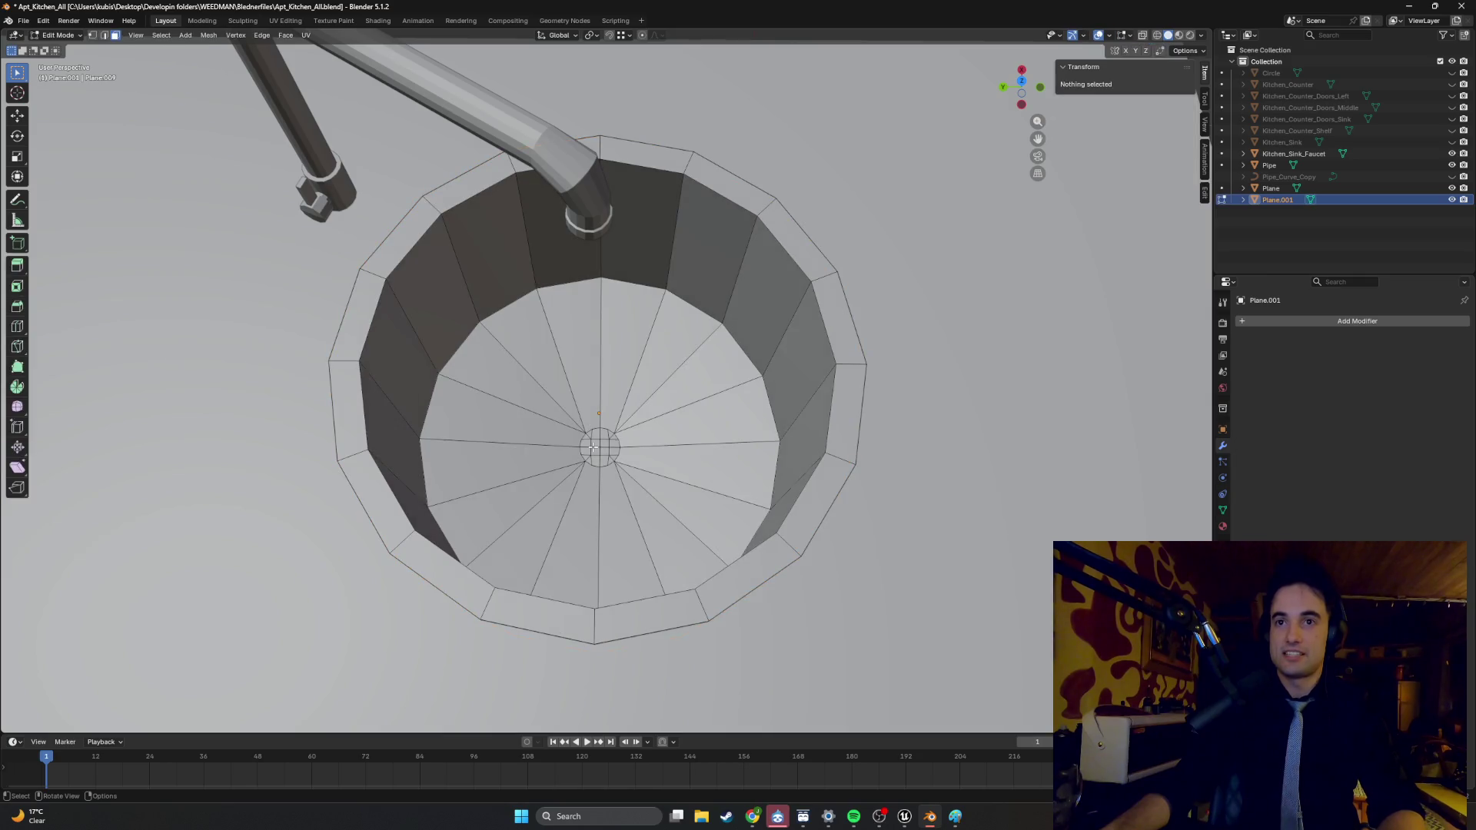
{"action": "scroll", "coordinate": [597, 452], "scroll_direction": "up", "scroll_amount": 5}
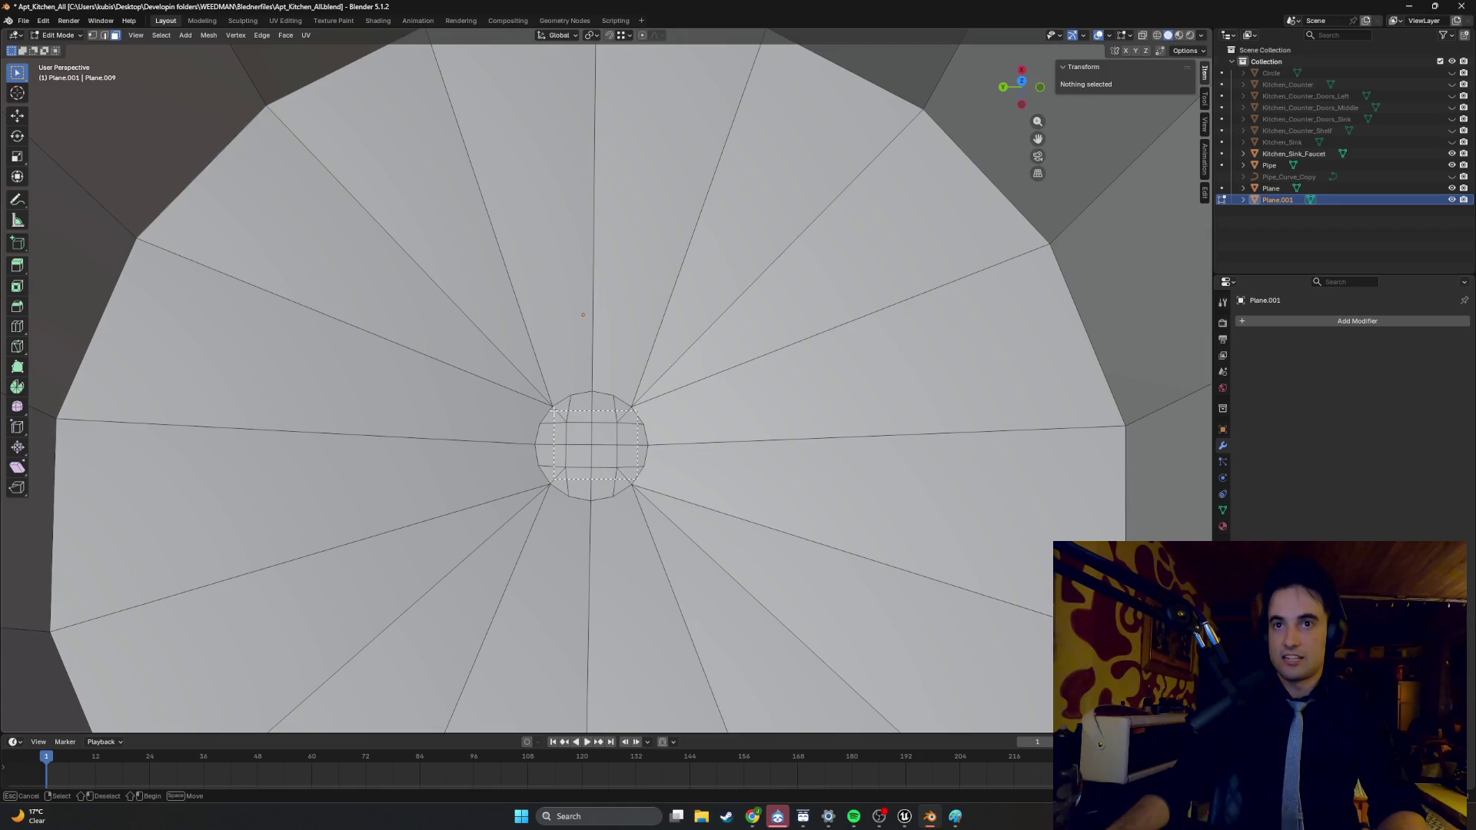
{"action": "left_click_drag", "start_coordinate": [554, 411], "coordinate": [553, 411]}
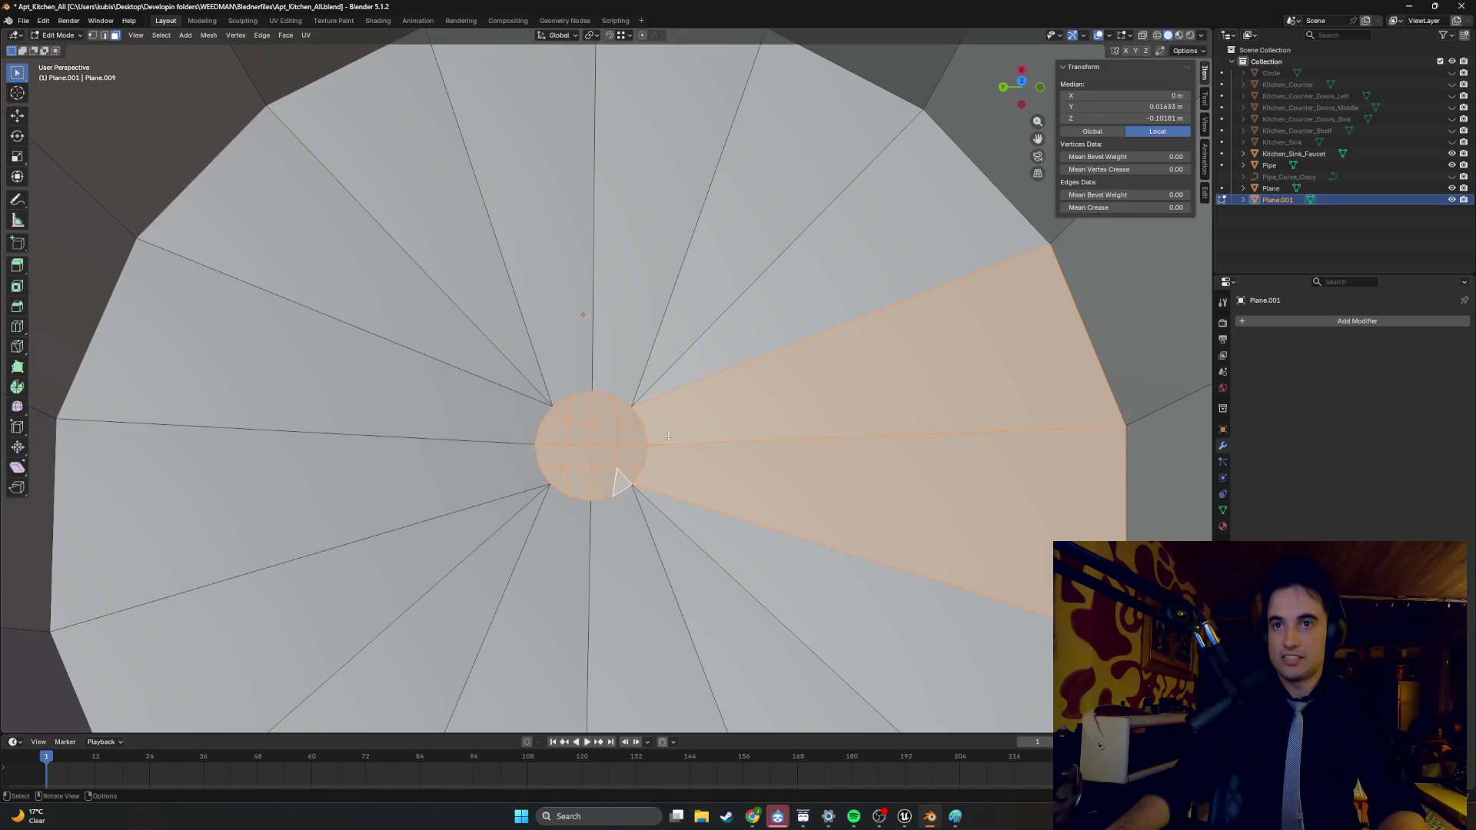
{"action": "left_click", "coordinate": [720, 498], "text": "shift"}
{"action": "left_click", "coordinate": [768, 362], "text": "shift"}
{"action": "middle_click_drag", "start_coordinate": [615, 438], "coordinate": [627, 420]}
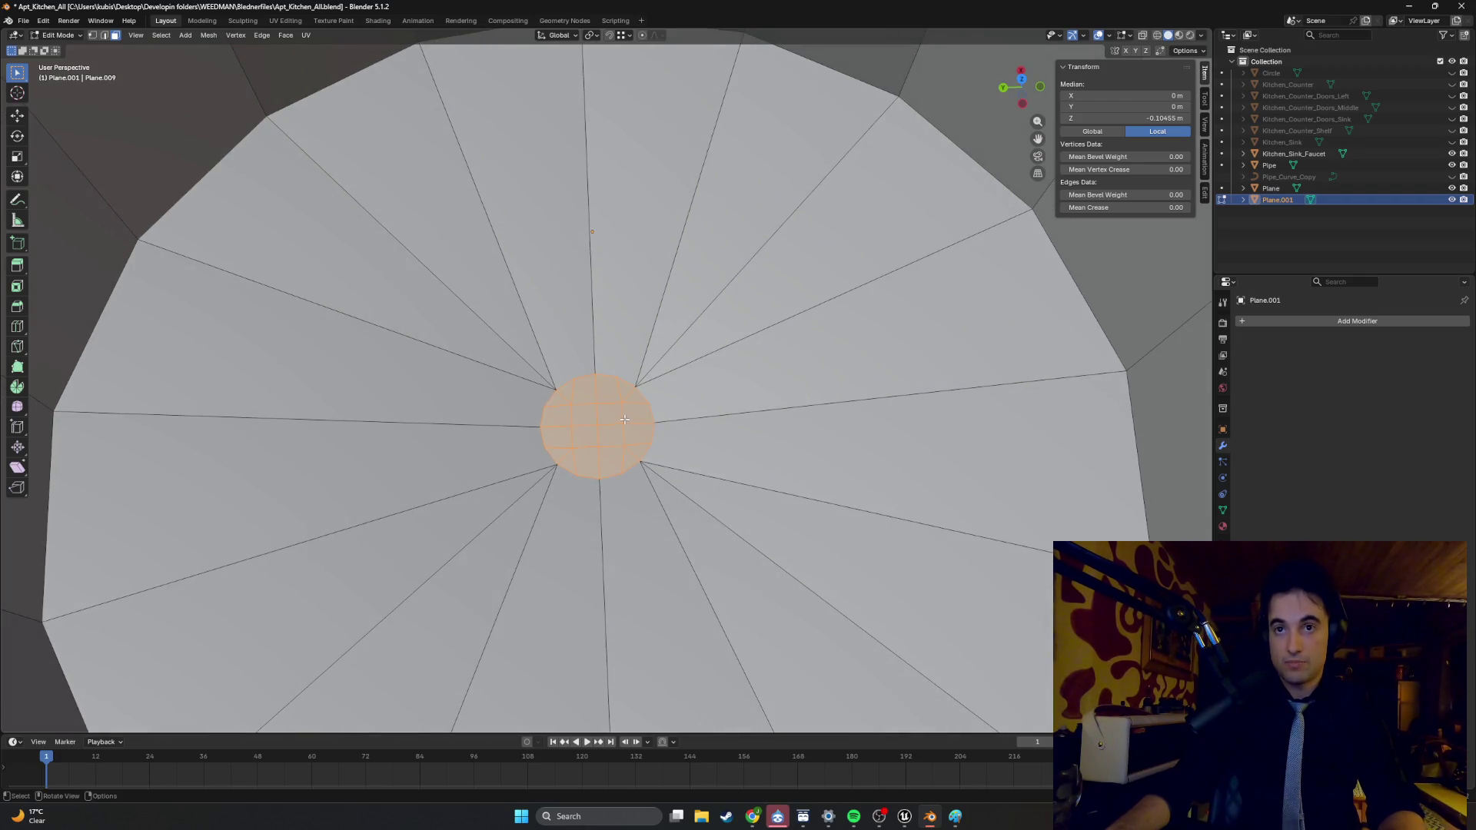
{"action": "key", "text": "x"}
{"action": "left_click", "coordinate": [611, 431]}
- Delete the remaining centre quadrant faces to open the hole
{"action": "mouse_move", "coordinate": [613, 425]}
{"action": "middle_mouse_down"}
{"action": "mouse_move", "coordinate": [627, 406]}
{"action": "mouse_move", "coordinate": [624, 427]}
{"action": "middle_mouse_up"}
{"action": "left_click", "coordinate": [615, 450]}
{"action": "left_click", "coordinate": [590, 429], "text": "shift"}
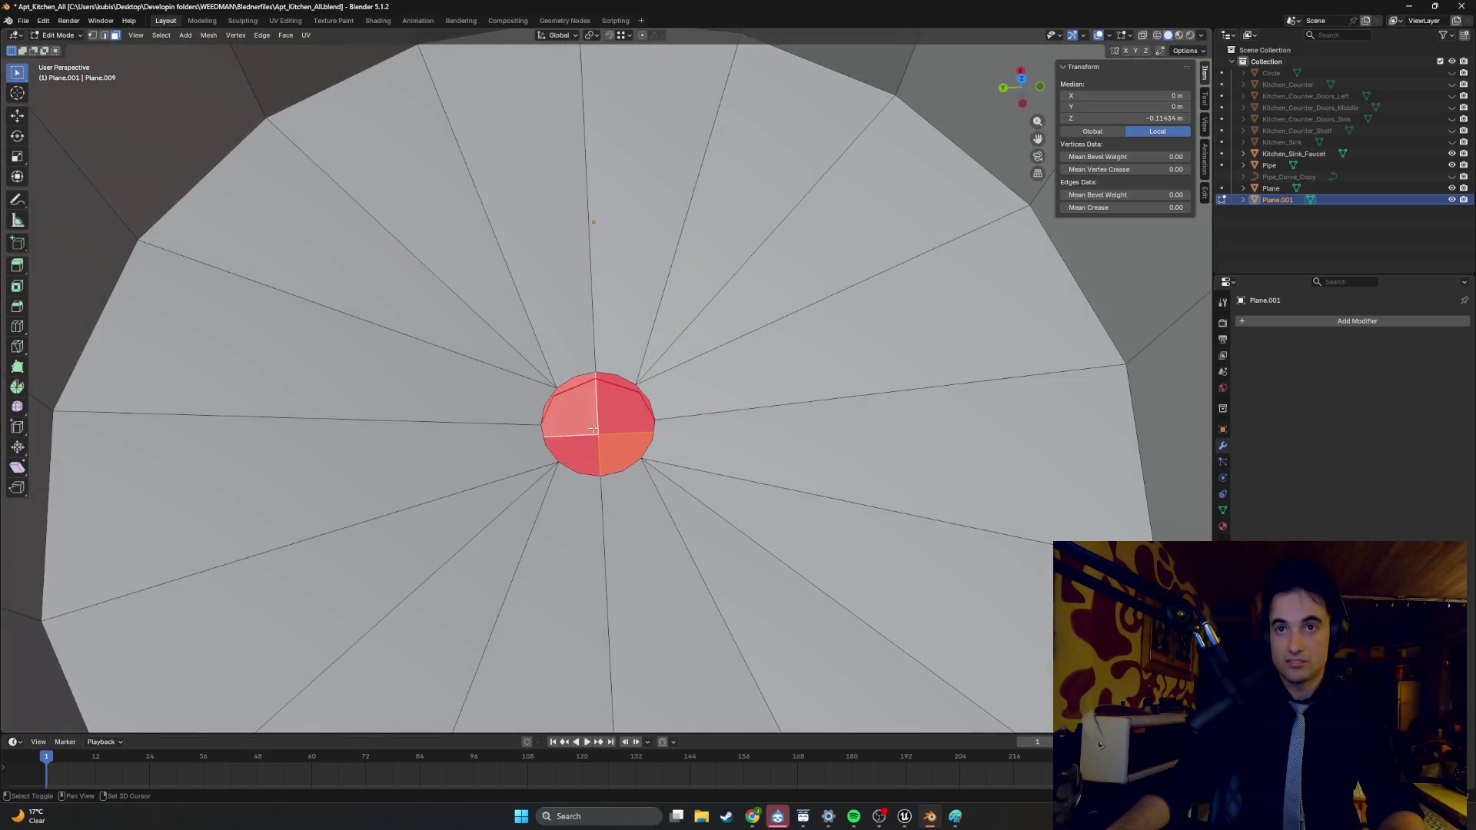
{"action": "left_click", "coordinate": [613, 426], "text": "shift"}
{"action": "key", "text": "x"}
{"action": "left_click", "coordinate": [618, 422]}
{"action": "mouse_move", "coordinate": [618, 422]}
{"action": "middle_mouse_down"}
{"action": "mouse_move", "coordinate": [617, 446]}
{"action": "mouse_move", "coordinate": [645, 408]}
{"action": "mouse_move", "coordinate": [595, 372]}
{"action": "mouse_move", "coordinate": [601, 217]}
{"action": "mouse_move", "coordinate": [612, 431]}
{"action": "mouse_move", "coordinate": [681, 377]}
{"action": "mouse_move", "coordinate": [649, 370]}
{"action": "mouse_move", "coordinate": [644, 322]}
{"action": "mouse_move", "coordinate": [625, 367]}
{"action": "mouse_move", "coordinate": [702, 288]}
{"action": "mouse_move", "coordinate": [659, 384]}
{"action": "mouse_move", "coordinate": [671, 348]}
{"action": "middle_mouse_up"}
- Select edges on the hole's rim, then return to Object Mode
{"action": "scroll", "coordinate": [681, 376], "scroll_direction": "up", "scroll_amount": 5}
{"action": "left_click", "coordinate": [544, 301]}
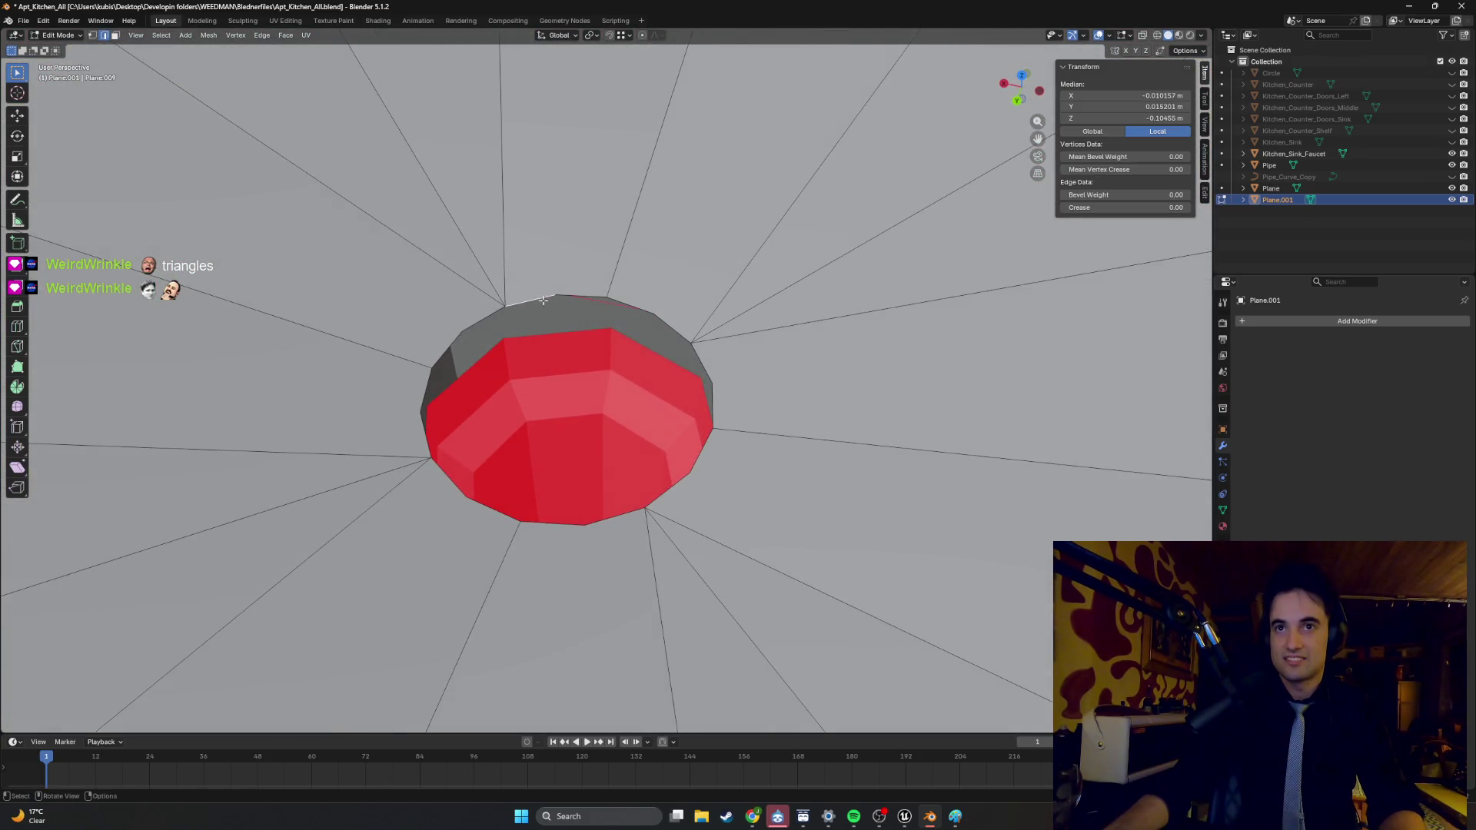
{"action": "left_click", "coordinate": [581, 292], "text": "shift"}
{"action": "middle_click_drag", "start_coordinate": [581, 292], "coordinate": [554, 324]}
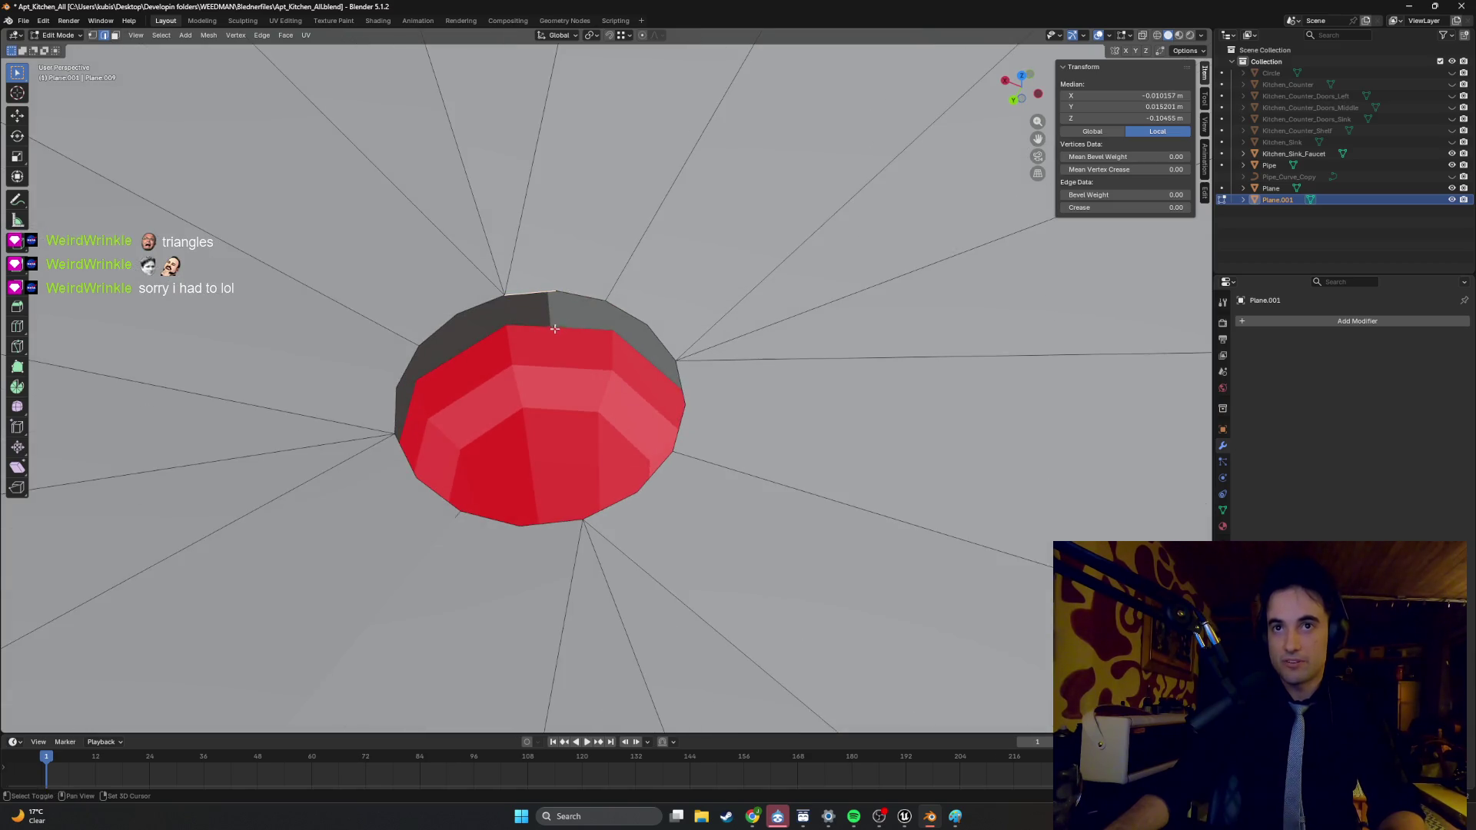
{"action": "key", "text": "Tab"}
{"action": "mouse_move", "coordinate": [561, 366]}
{"action": "middle_mouse_down"}
{"action": "mouse_move", "coordinate": [523, 297]}
{"action": "mouse_move", "coordinate": [547, 330]}
{"action": "mouse_move", "coordinate": [537, 384]}
{"action": "mouse_move", "coordinate": [537, 332]}
{"action": "mouse_move", "coordinate": [574, 345]}
{"action": "mouse_move", "coordinate": [544, 409]}
{"action": "mouse_move", "coordinate": [566, 396]}
{"action": "mouse_move", "coordinate": [451, 397]}
{"action": "mouse_move", "coordinate": [518, 408]}
{"action": "mouse_move", "coordinate": [529, 435]}
{"action": "middle_mouse_up"}
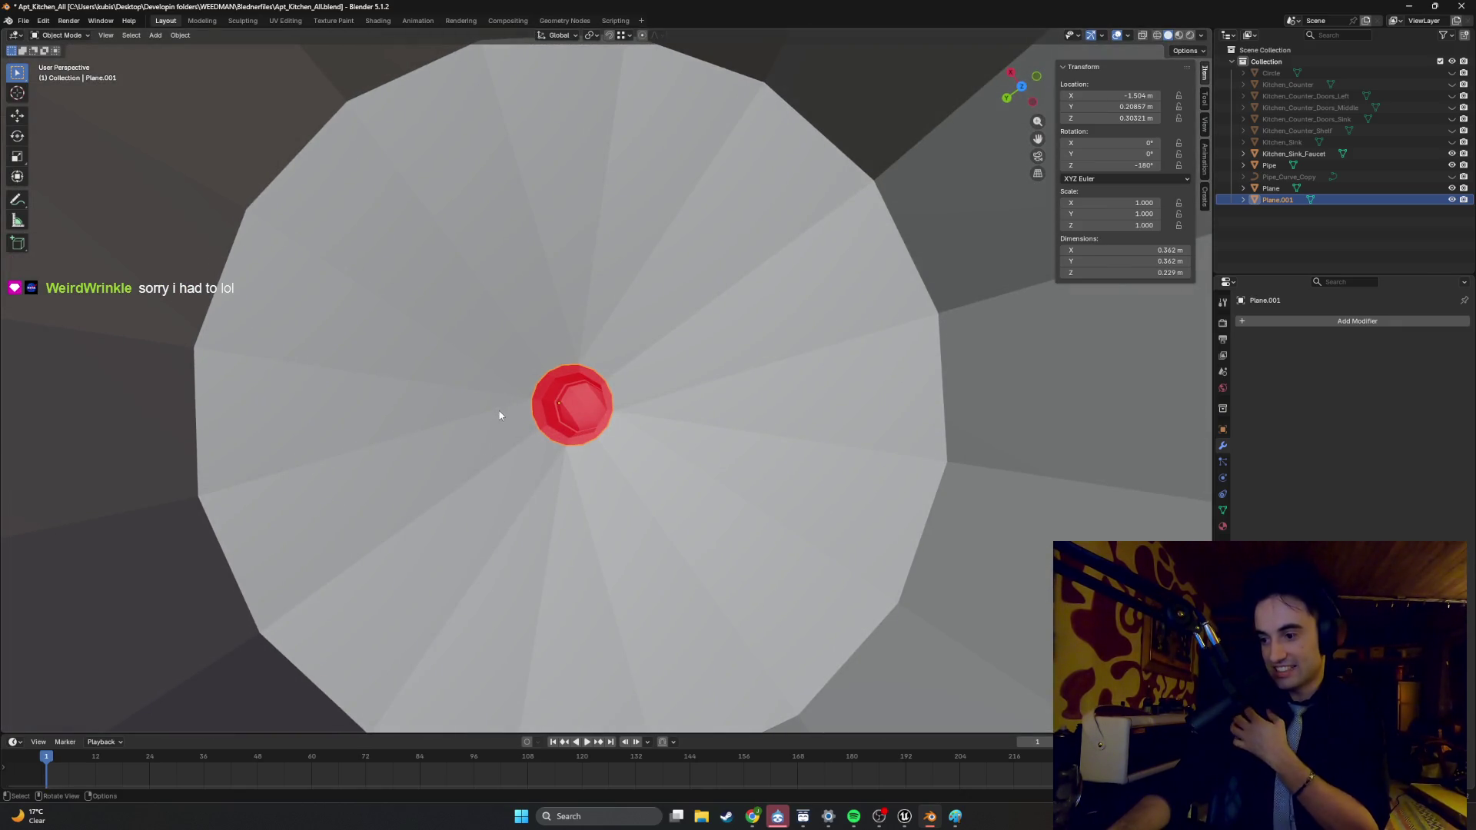
- Restore the sink floor's centre circle faces in face select mode
{"action": "mouse_move", "coordinate": [595, 439]}
{"action": "middle_mouse_down"}
{"action": "mouse_move", "coordinate": [587, 358]}
{"action": "mouse_move", "coordinate": [606, 312]}
{"action": "mouse_move", "coordinate": [573, 246]}
{"action": "mouse_move", "coordinate": [510, 297]}
{"action": "mouse_move", "coordinate": [550, 308]}
{"action": "mouse_move", "coordinate": [574, 444]}
{"action": "middle_mouse_up"}
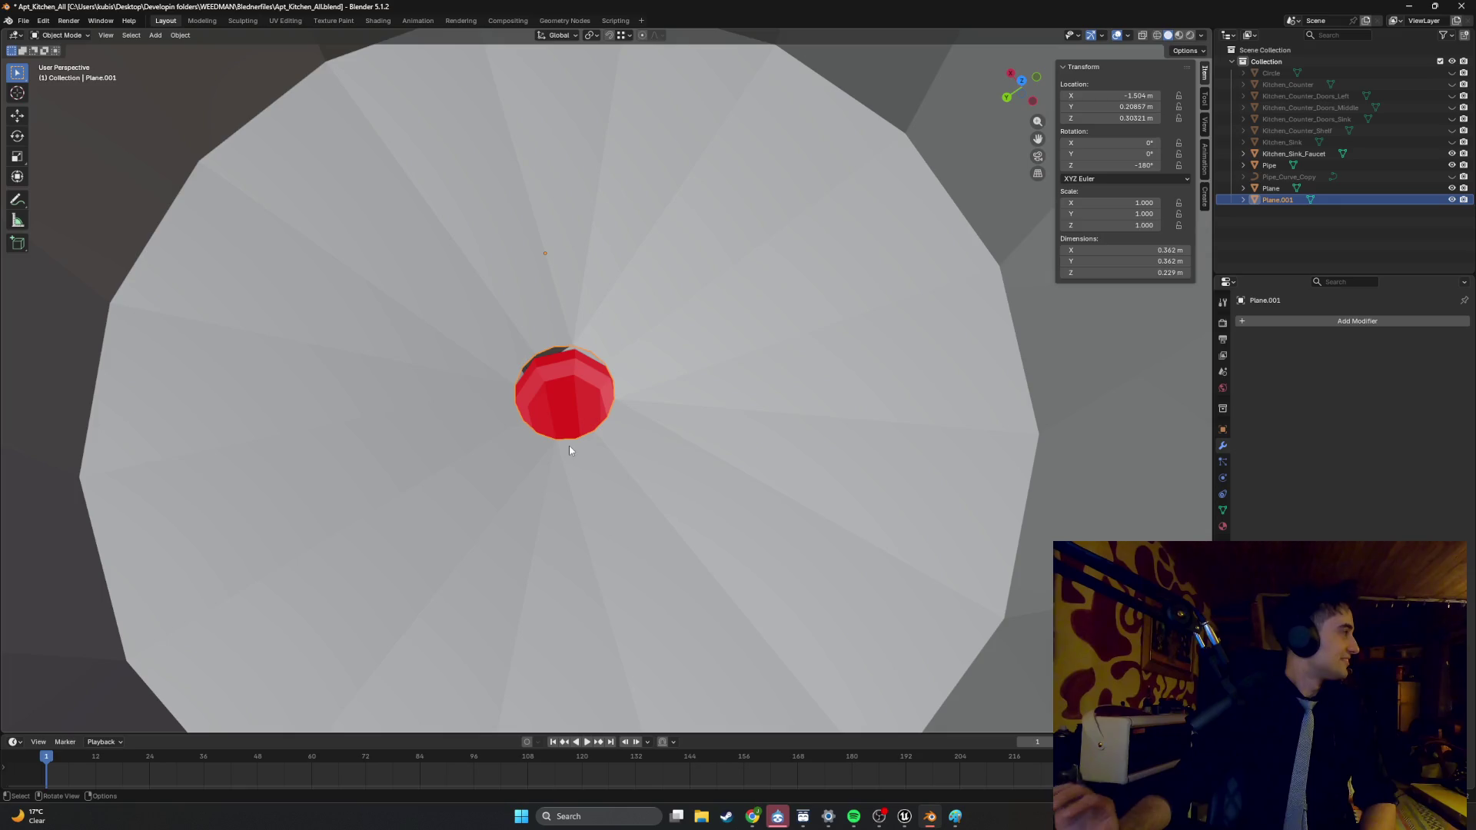
{"action": "mouse_move", "coordinate": [577, 451]}
{"action": "middle_mouse_down"}
{"action": "mouse_move", "coordinate": [590, 304]}
{"action": "mouse_move", "coordinate": [567, 372]}
{"action": "mouse_move", "coordinate": [574, 453]}
{"action": "mouse_move", "coordinate": [619, 409]}
{"action": "mouse_move", "coordinate": [582, 452]}
{"action": "middle_mouse_up"}
{"action": "key", "text": "Tab"}
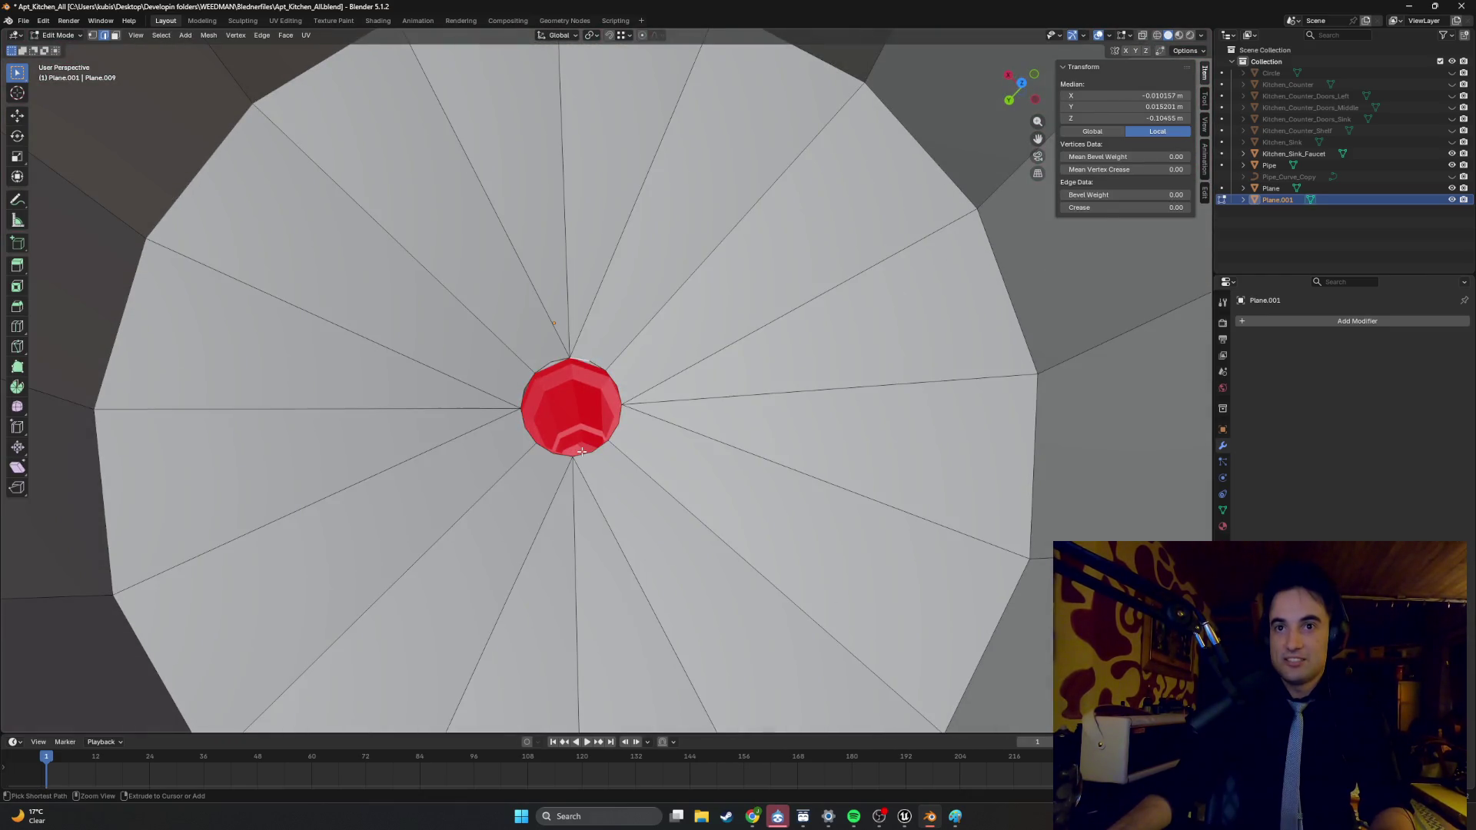
{"action": "key", "text": "3"}
{"action": "key", "text": "f"}
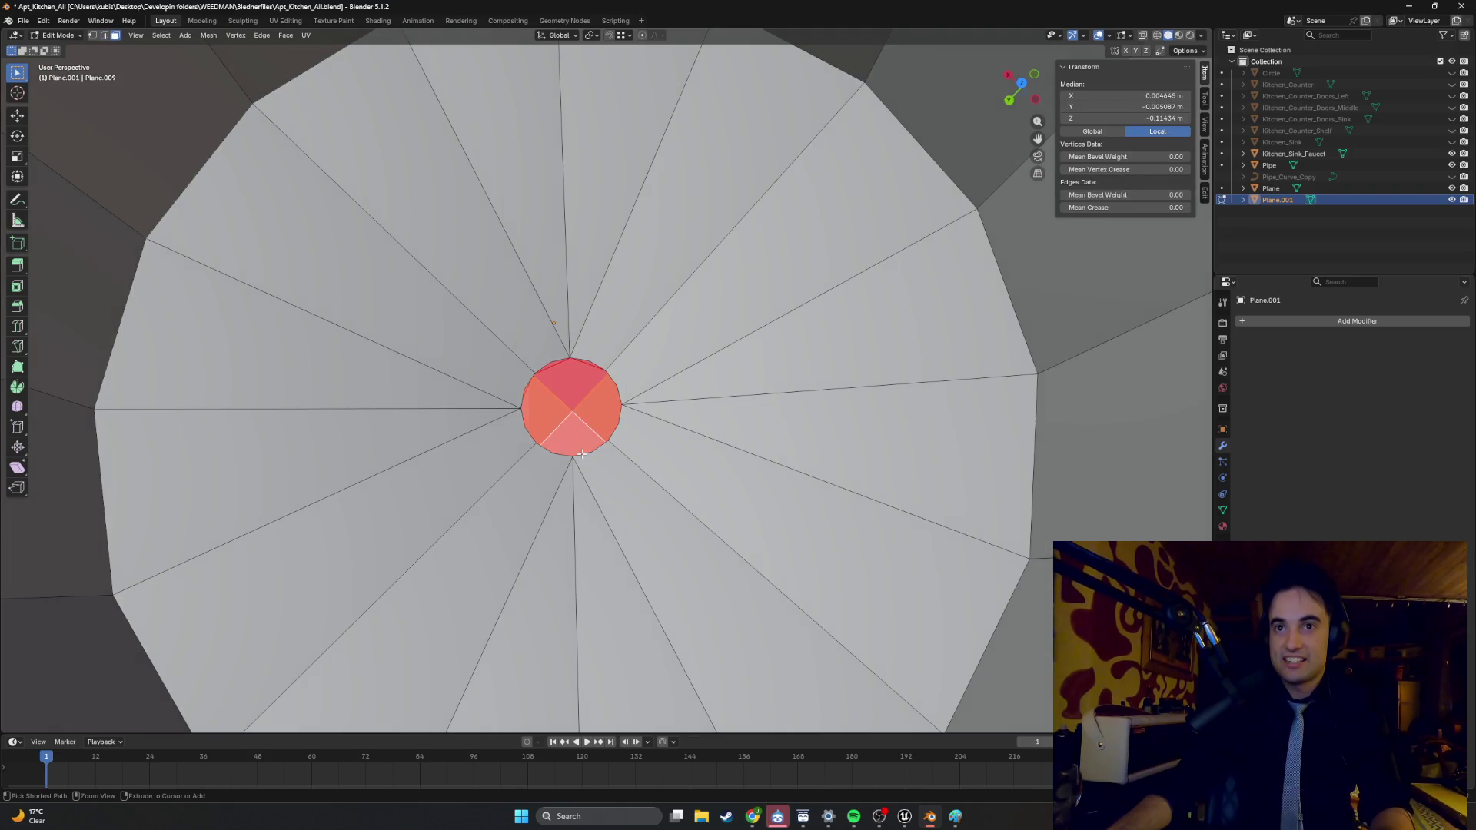
{"action": "key", "text": "ctrl+t"}
{"action": "middle_click_drag", "start_coordinate": [581, 454], "coordinate": [575, 419]}
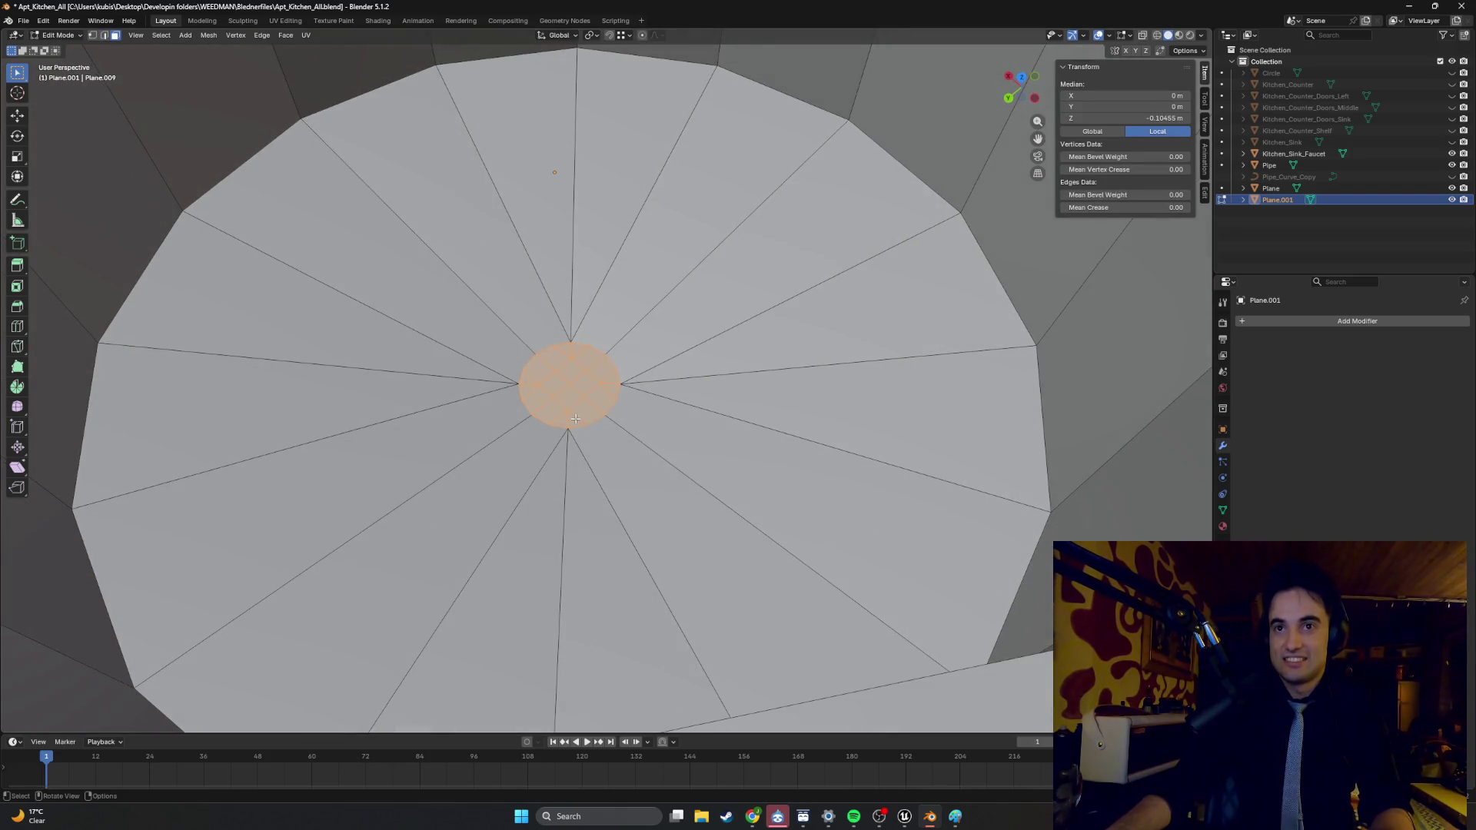
- Hide Plane.001 in the Outliner to expose the pipe's red top
{"action": "mouse_move", "coordinate": [527, 360]}
{"action": "middle_mouse_down"}
{"action": "mouse_move", "coordinate": [596, 399]}
{"action": "mouse_move", "coordinate": [598, 329]}
{"action": "mouse_move", "coordinate": [622, 327]}
{"action": "mouse_move", "coordinate": [548, 410]}
{"action": "middle_mouse_up"}
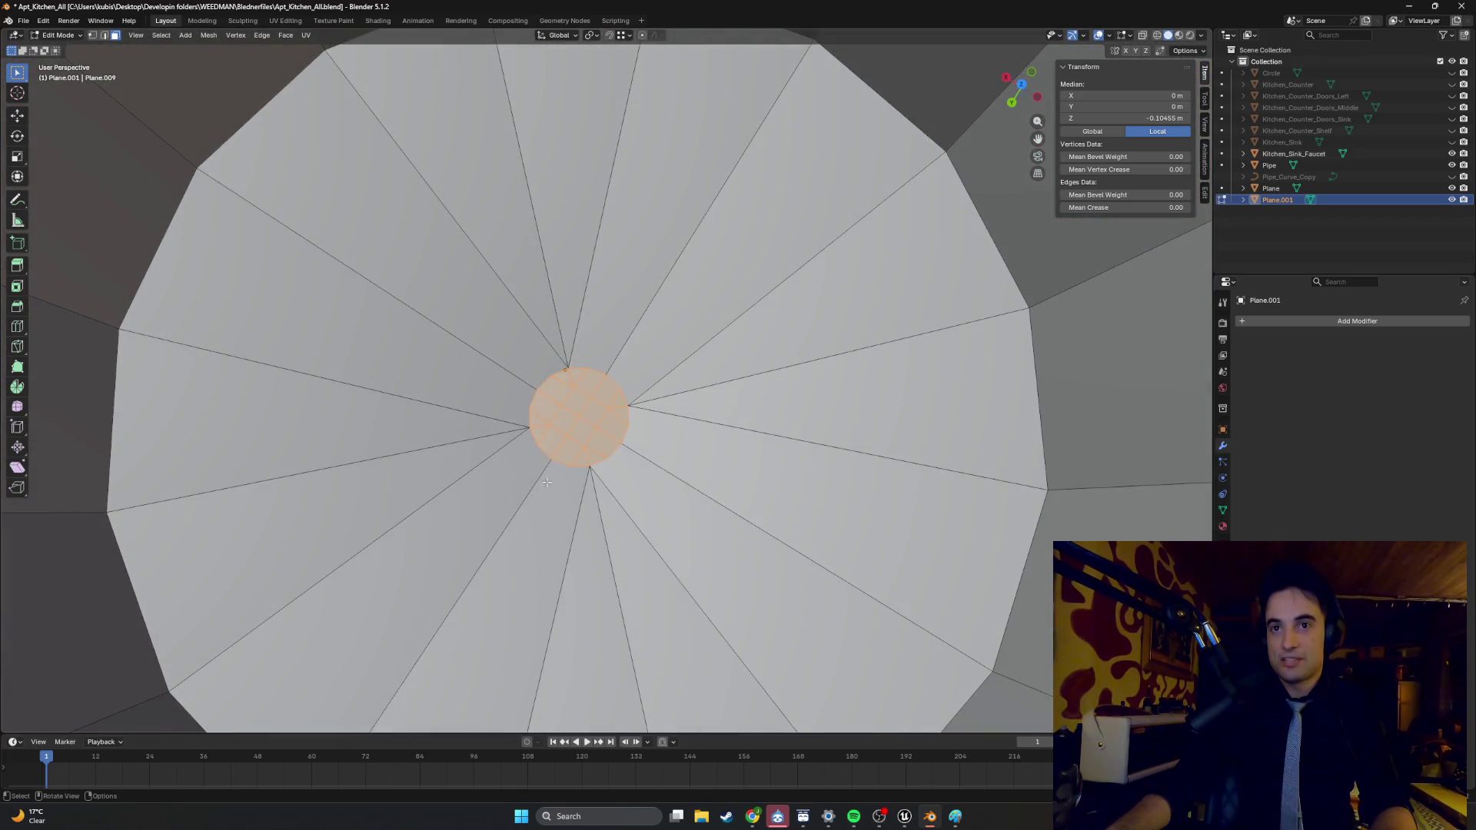
{"action": "middle_click_drag", "start_coordinate": [558, 482], "coordinate": [544, 359]}
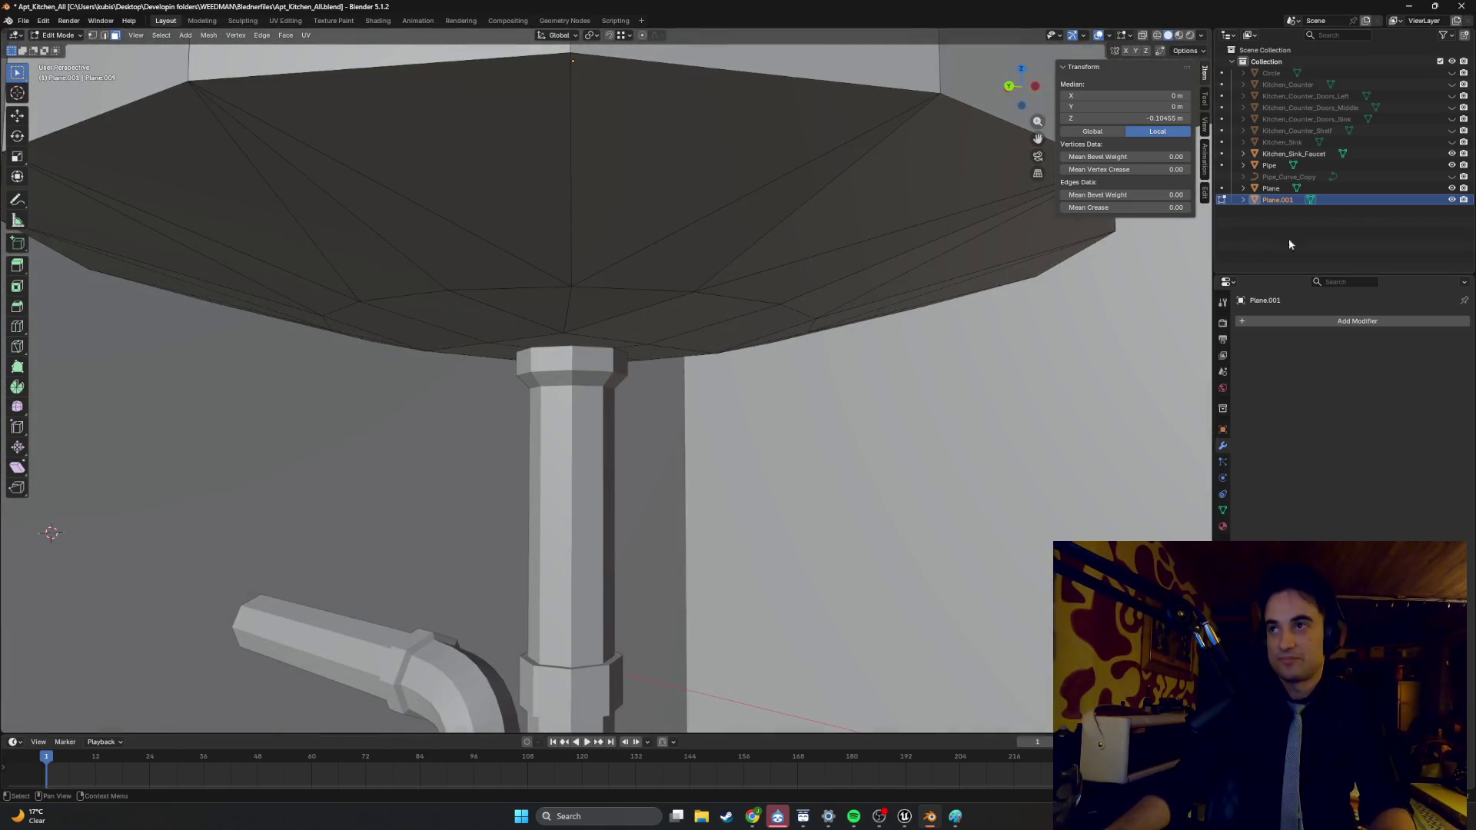
{"action": "left_click", "coordinate": [1452, 201]}
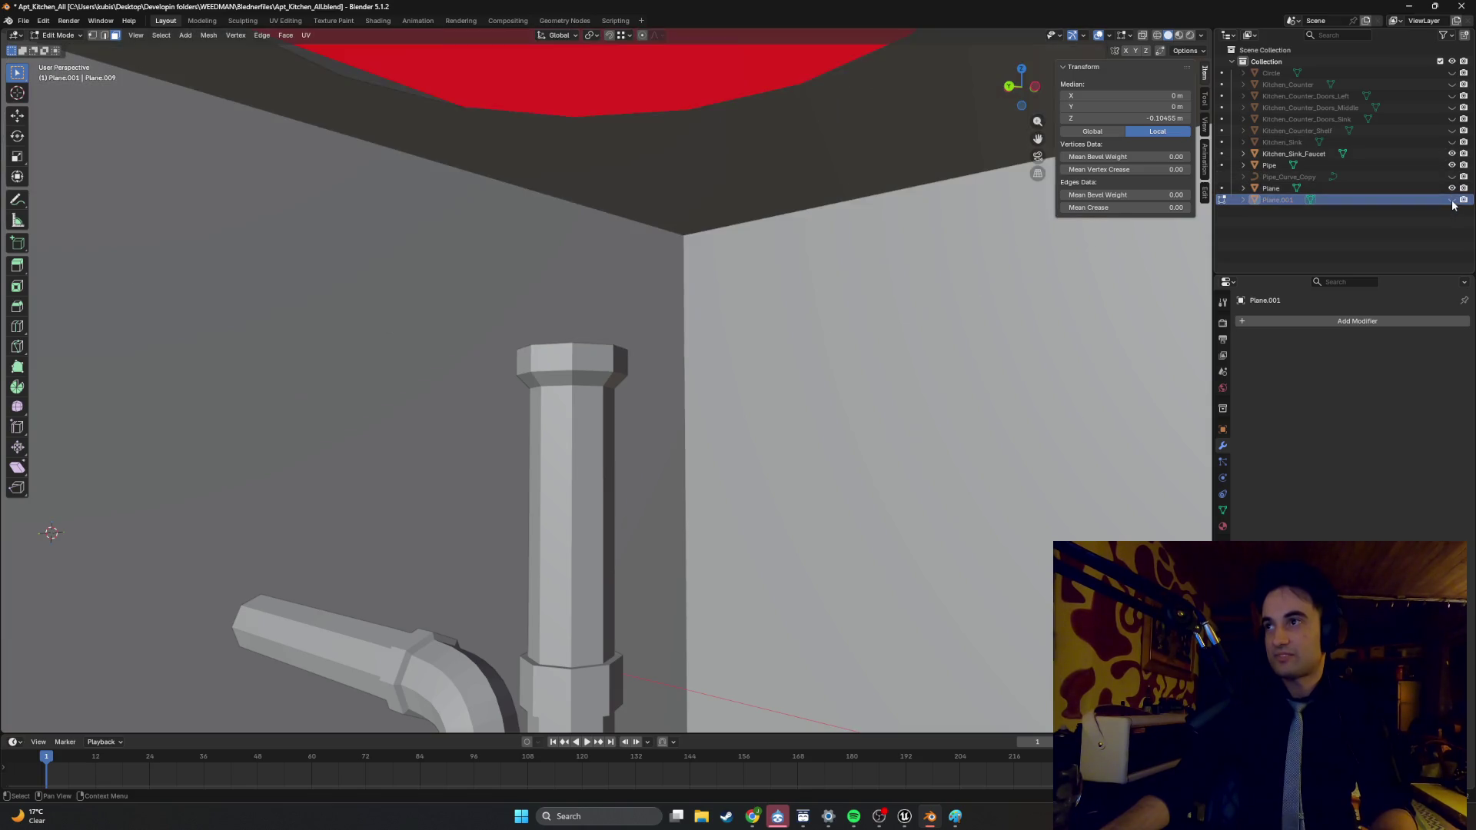
{"action": "mouse_move", "coordinate": [799, 392]}
{"action": "middle_mouse_down"}
{"action": "mouse_move", "coordinate": [592, 418]}
{"action": "mouse_move", "coordinate": [624, 383]}
{"action": "mouse_move", "coordinate": [622, 430]}
{"action": "mouse_move", "coordinate": [619, 361]}
{"action": "mouse_move", "coordinate": [622, 416]}
{"action": "middle_mouse_up"}
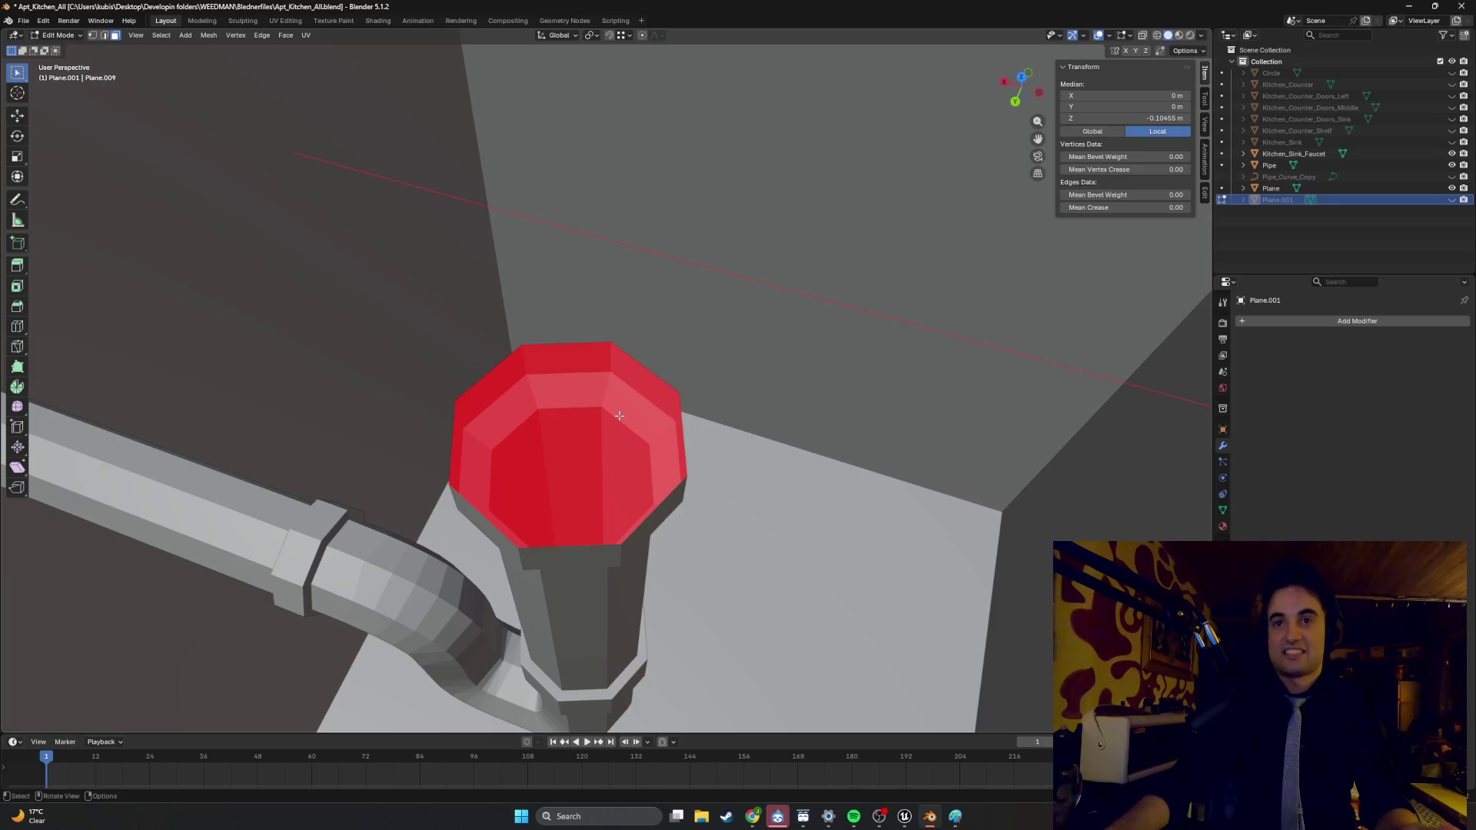
- Leave the sink mesh, edit the Pipe object instead, and orbit around its cup opening
{"action": "key", "text": "alt+q"}
{"action": "left_click", "coordinate": [569, 453]}
{"action": "mouse_move", "coordinate": [567, 450]}
{"action": "middle_mouse_down"}
{"action": "mouse_move", "coordinate": [599, 397]}
{"action": "mouse_move", "coordinate": [569, 400]}
{"action": "mouse_move", "coordinate": [544, 428]}
{"action": "mouse_move", "coordinate": [607, 476]}
{"action": "mouse_move", "coordinate": [548, 466]}
{"action": "mouse_move", "coordinate": [538, 445]}
{"action": "mouse_move", "coordinate": [586, 425]}
{"action": "mouse_move", "coordinate": [601, 392]}
{"action": "middle_mouse_up"}
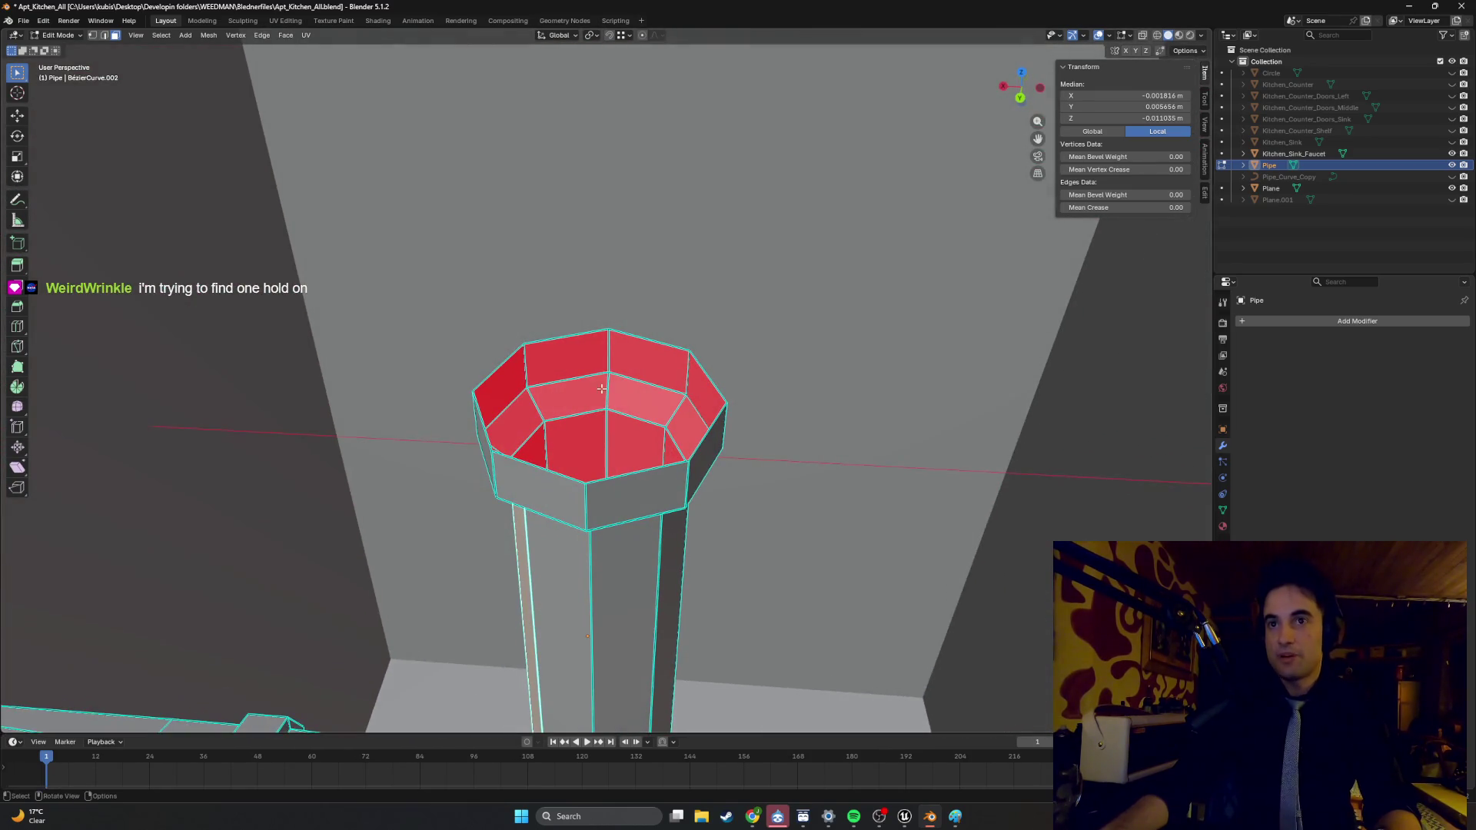
{"action": "mouse_move", "coordinate": [678, 450]}
{"action": "middle_mouse_down"}
{"action": "mouse_move", "coordinate": [797, 428]}
{"action": "mouse_move", "coordinate": [619, 469]}
{"action": "mouse_move", "coordinate": [614, 439]}
{"action": "mouse_move", "coordinate": [632, 469]}
{"action": "mouse_move", "coordinate": [655, 461]}
{"action": "mouse_move", "coordinate": [659, 435]}
{"action": "middle_mouse_up"}
{"action": "key", "text": "super+shift+s"}
{"action": "mouse_move", "coordinate": [830, 636]}
{"action": "left_mouse_down"}
{"action": "mouse_move", "coordinate": [790, 531]}
{"action": "mouse_move", "coordinate": [158, 174]}
{"action": "left_mouse_up"}
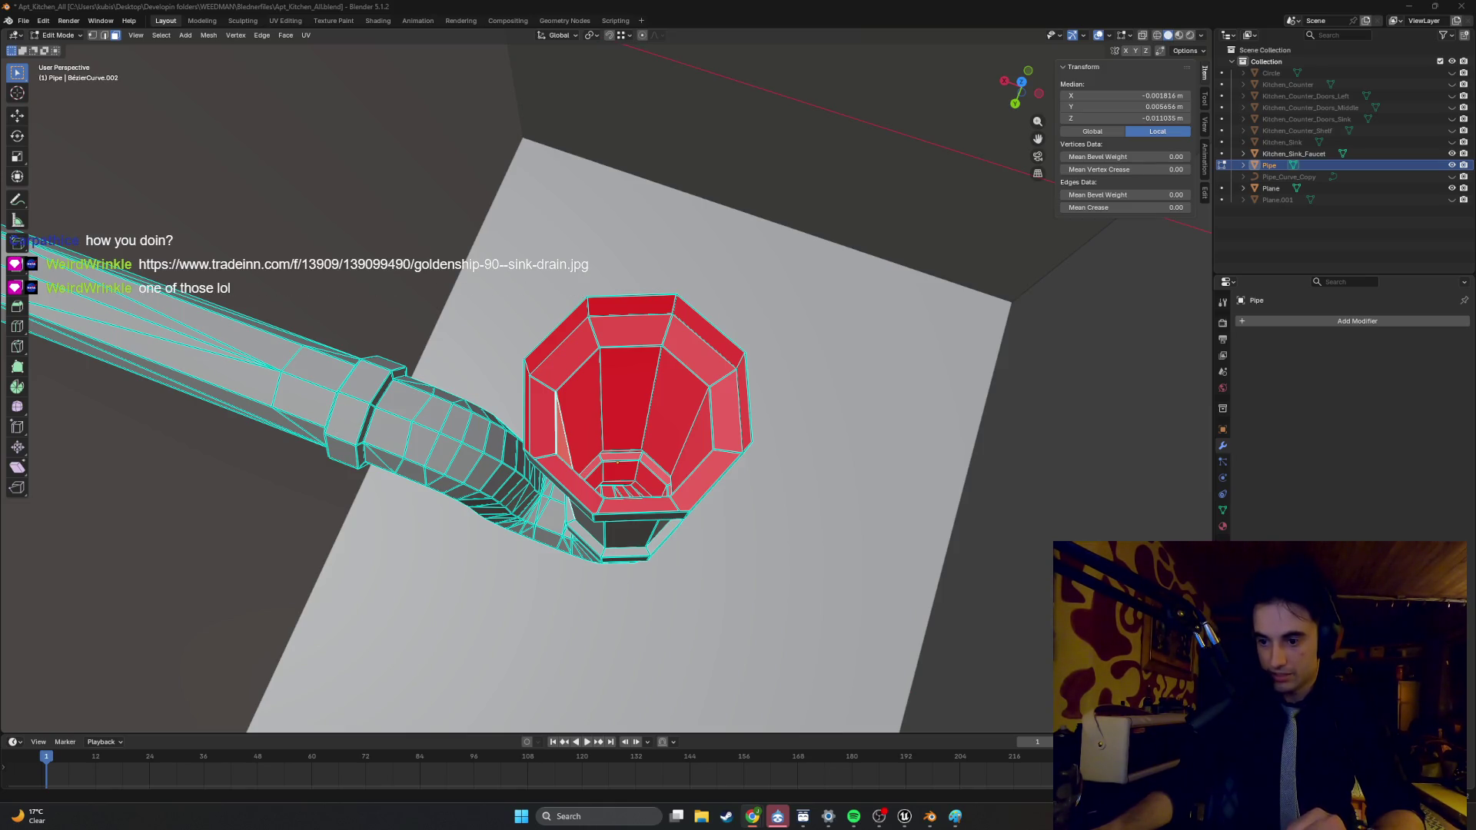
{"action": "middle_click_drag", "start_coordinate": [599, 384], "coordinate": [613, 314]}
- Select the top and inner faces of the pipe's octagonal cup
{"action": "left_click", "coordinate": [616, 290], "text": "shift"}
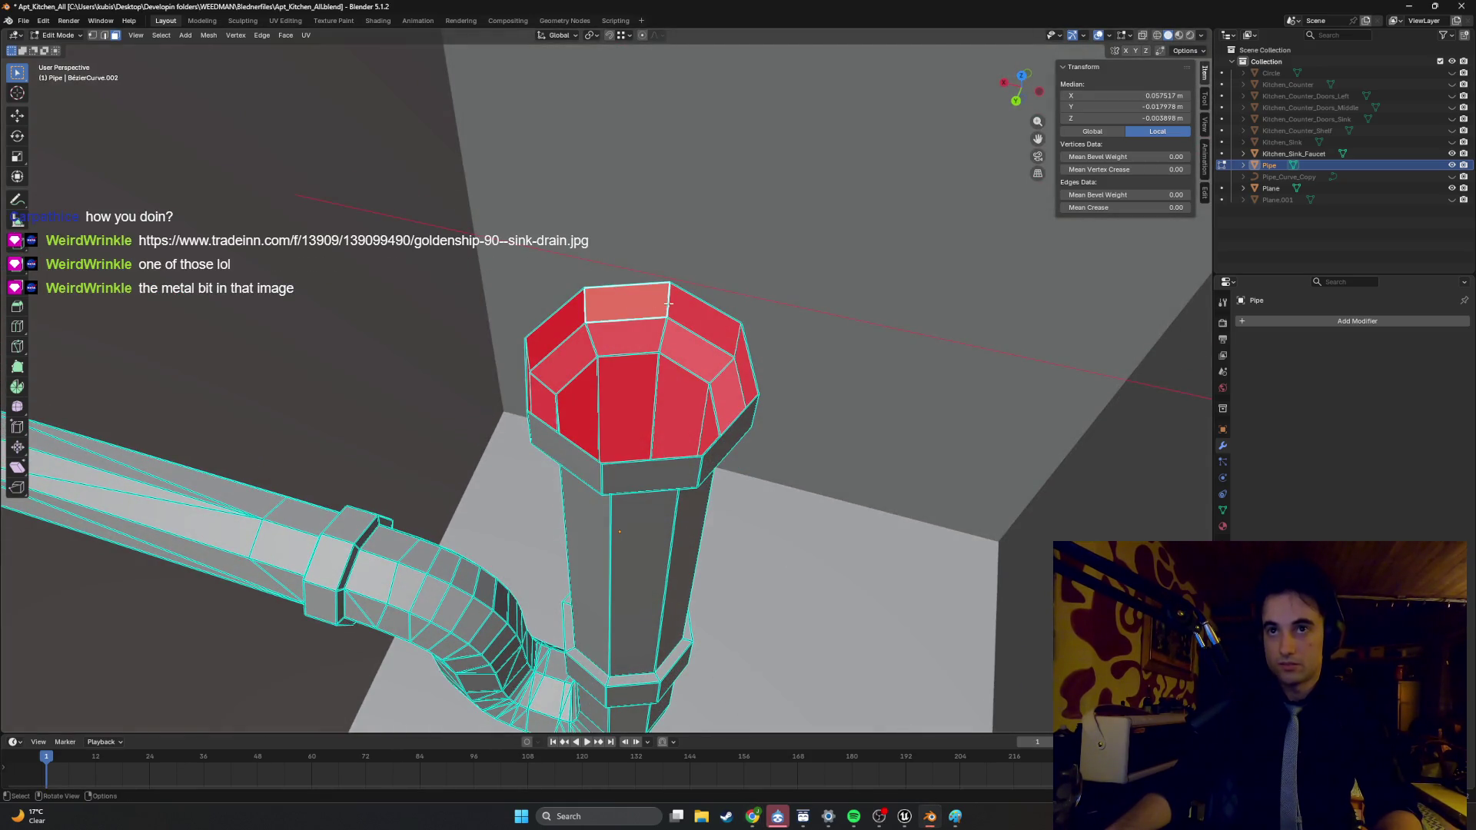
{"action": "left_click", "coordinate": [686, 308], "text": "shift"}
{"action": "left_click", "coordinate": [571, 315], "text": "shift"}
{"action": "mouse_move", "coordinate": [571, 316]}
{"action": "middle_mouse_down"}
{"action": "mouse_move", "coordinate": [472, 376]}
{"action": "mouse_move", "coordinate": [453, 365]}
{"action": "mouse_move", "coordinate": [412, 388]}
{"action": "mouse_move", "coordinate": [412, 369]}
{"action": "mouse_move", "coordinate": [438, 357]}
{"action": "mouse_move", "coordinate": [415, 377]}
{"action": "middle_mouse_up"}
{"action": "left_click", "coordinate": [472, 376], "text": "shift"}
{"action": "left_click", "coordinate": [461, 369], "text": "shift"}
{"action": "left_click", "coordinate": [448, 362], "text": "shift"}
{"action": "left_click", "coordinate": [680, 258], "text": "shift"}
{"action": "left_click", "coordinate": [728, 318], "text": "shift"}
{"action": "middle_click_drag", "start_coordinate": [728, 318], "coordinate": [569, 356]}
- Refine the cup face selection while looking into the cup
{"action": "mouse_move", "coordinate": [675, 400]}
{"action": "middle_mouse_down"}
{"action": "mouse_move", "coordinate": [666, 430]}
{"action": "mouse_move", "coordinate": [607, 411]}
{"action": "mouse_move", "coordinate": [533, 344]}
{"action": "mouse_move", "coordinate": [563, 328]}
{"action": "mouse_move", "coordinate": [537, 347]}
{"action": "middle_mouse_up"}
{"action": "left_click", "coordinate": [615, 418], "text": "shift"}
{"action": "left_click", "coordinate": [555, 359], "text": "shift"}
{"action": "left_click", "coordinate": [542, 339], "text": "shift"}
{"action": "scroll", "coordinate": [537, 347], "scroll_direction": "down", "scroll_amount": 5}
{"action": "scroll", "coordinate": [569, 353], "scroll_direction": "up", "scroll_amount": 6}
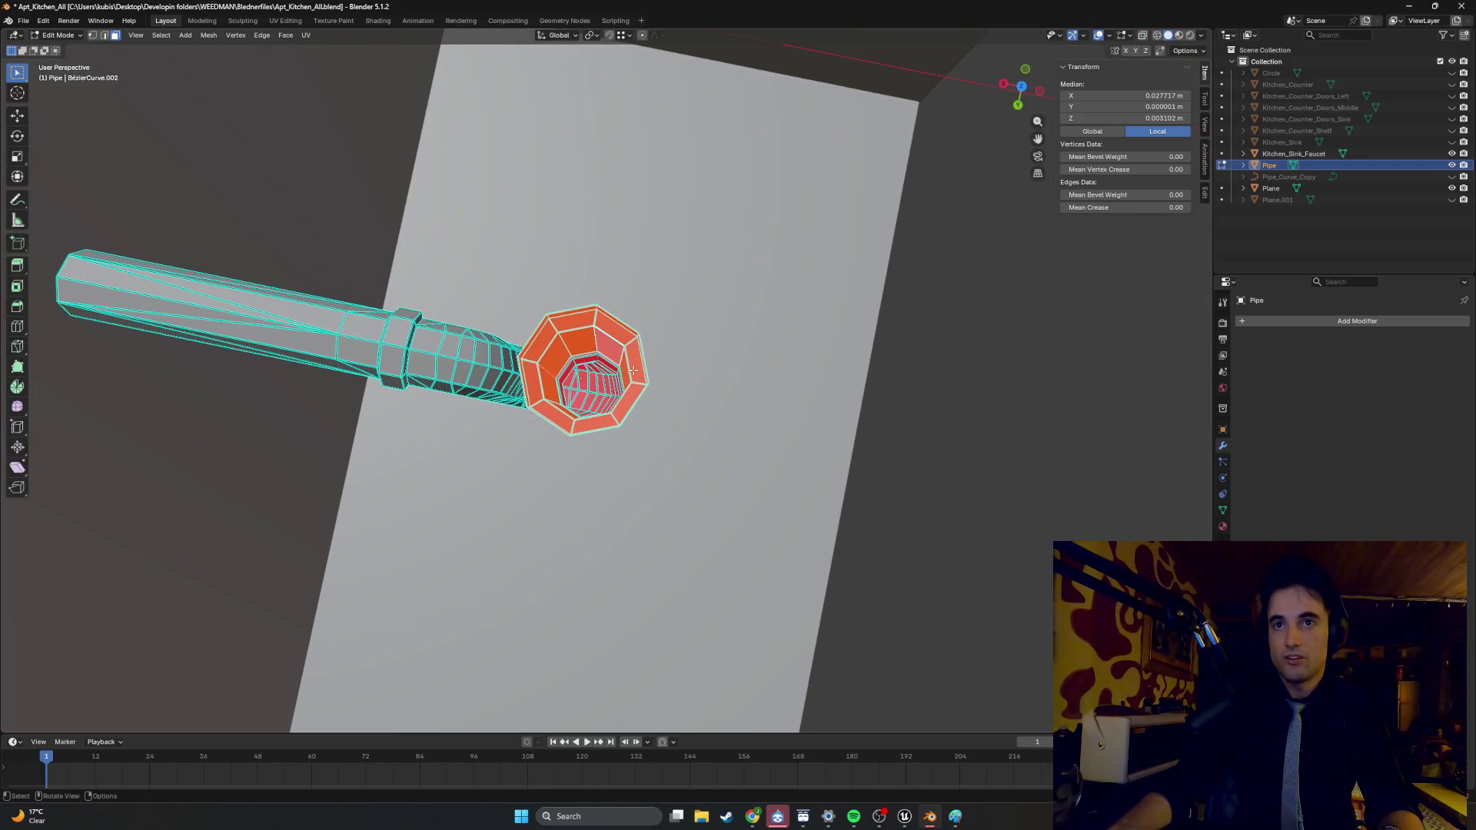
{"action": "scroll", "coordinate": [595, 373], "scroll_direction": "up", "scroll_amount": 6}
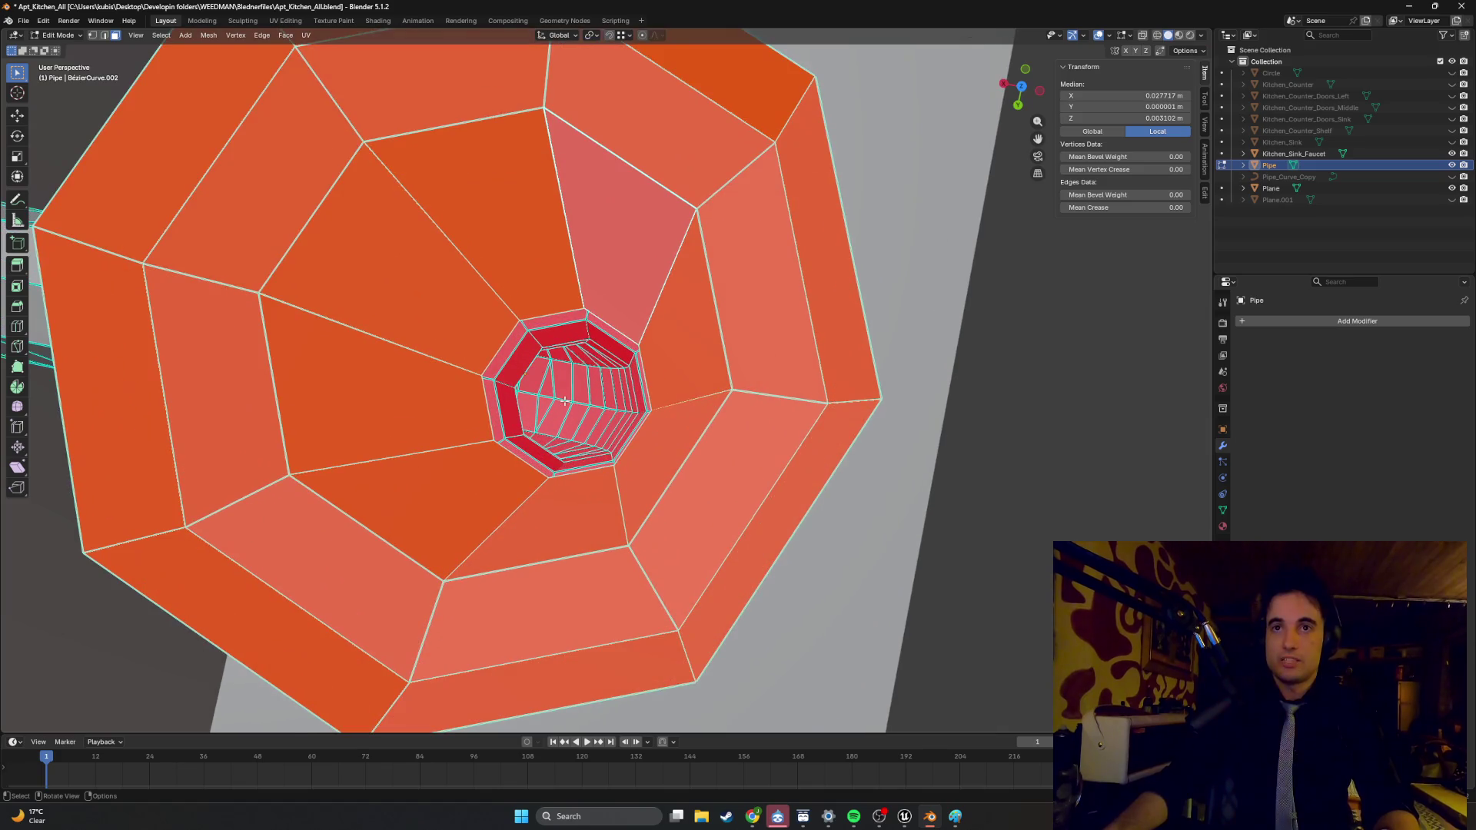
{"action": "scroll", "coordinate": [518, 351], "scroll_direction": "down", "scroll_amount": 3}
{"action": "mouse_move", "coordinate": [519, 351]}
{"action": "middle_mouse_down"}
{"action": "mouse_move", "coordinate": [597, 362]}
{"action": "mouse_move", "coordinate": [558, 384]}
{"action": "middle_mouse_up"}
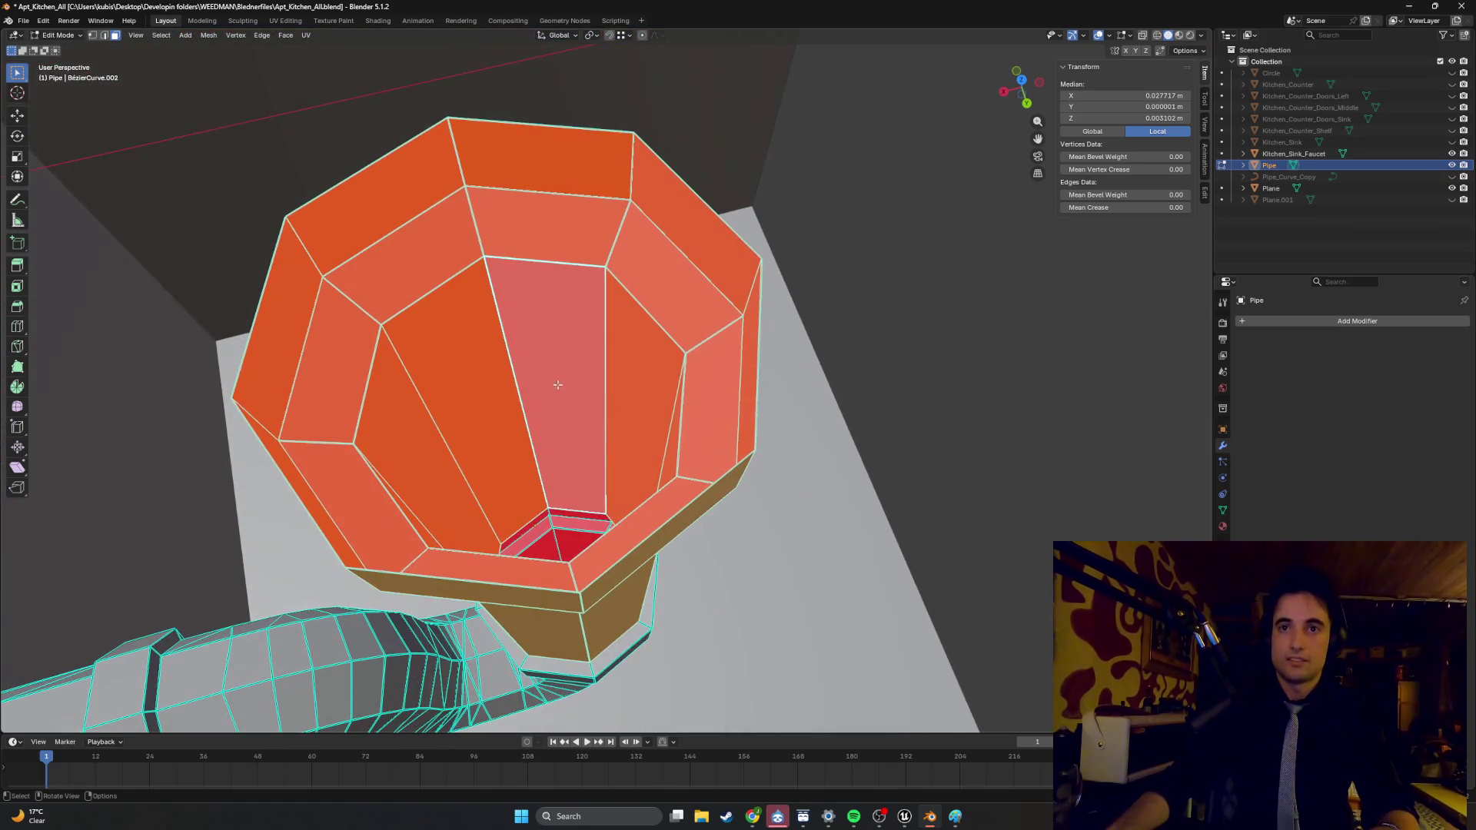
- Extrude the selected cup faces along their normals with zero offset, forming an inner rim
{"action": "key", "text": "e"}
{"action": "scroll", "coordinate": [691, 322], "scroll_direction": "up", "scroll_amount": 5}
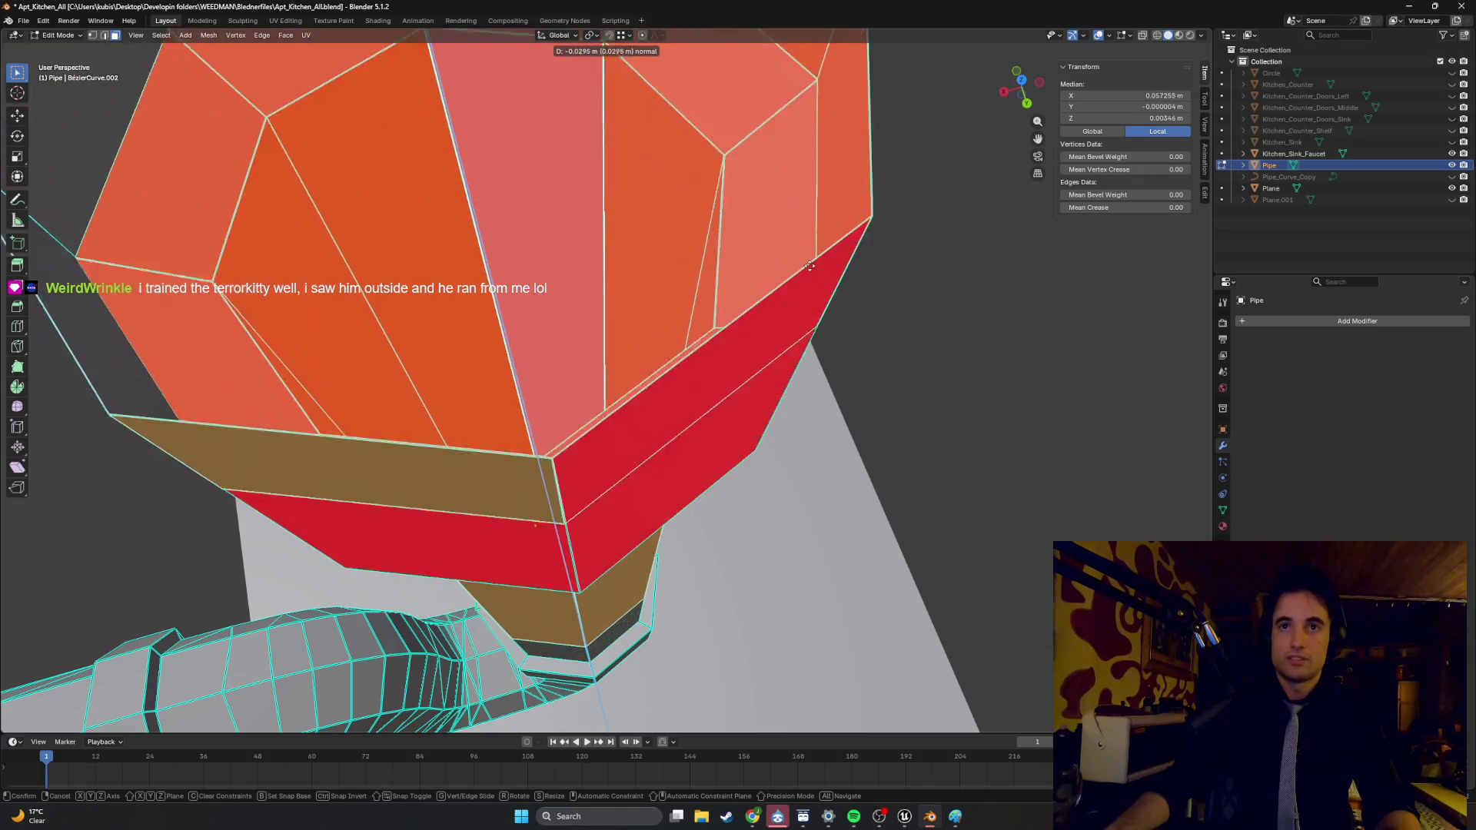
{"action": "scroll", "coordinate": [681, 264], "scroll_direction": "down", "scroll_amount": 4}
{"action": "left_click", "coordinate": [676, 308]}
{"action": "key", "text": "s"}
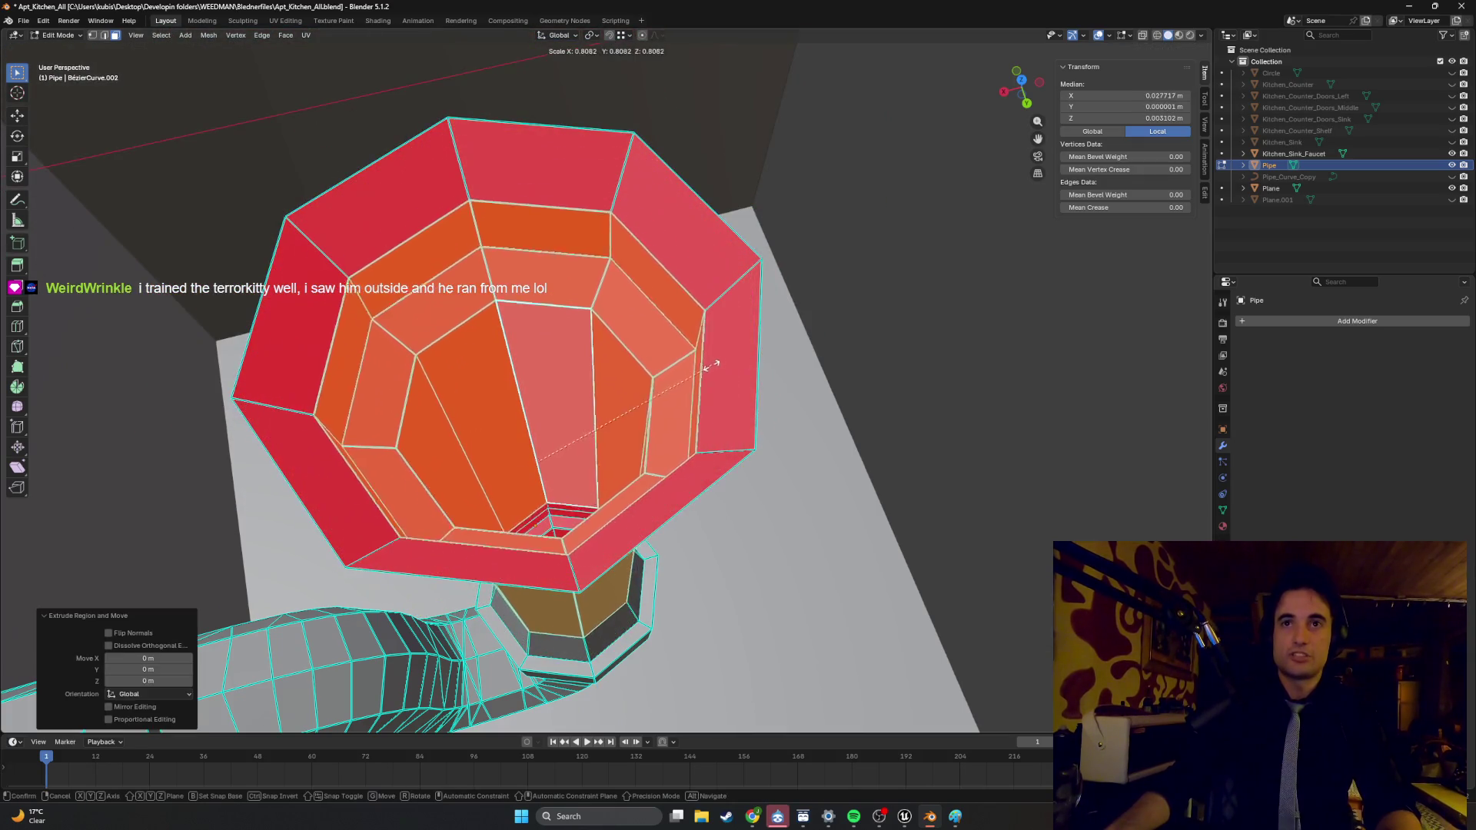
{"action": "key", "text": "Escape"}
{"action": "mouse_move", "coordinate": [662, 375]}
{"action": "middle_mouse_down"}
{"action": "mouse_move", "coordinate": [632, 279]}
{"action": "mouse_move", "coordinate": [669, 334]}
{"action": "middle_mouse_up"}
{"action": "middle_click_drag", "start_coordinate": [622, 338], "coordinate": [421, 316]}
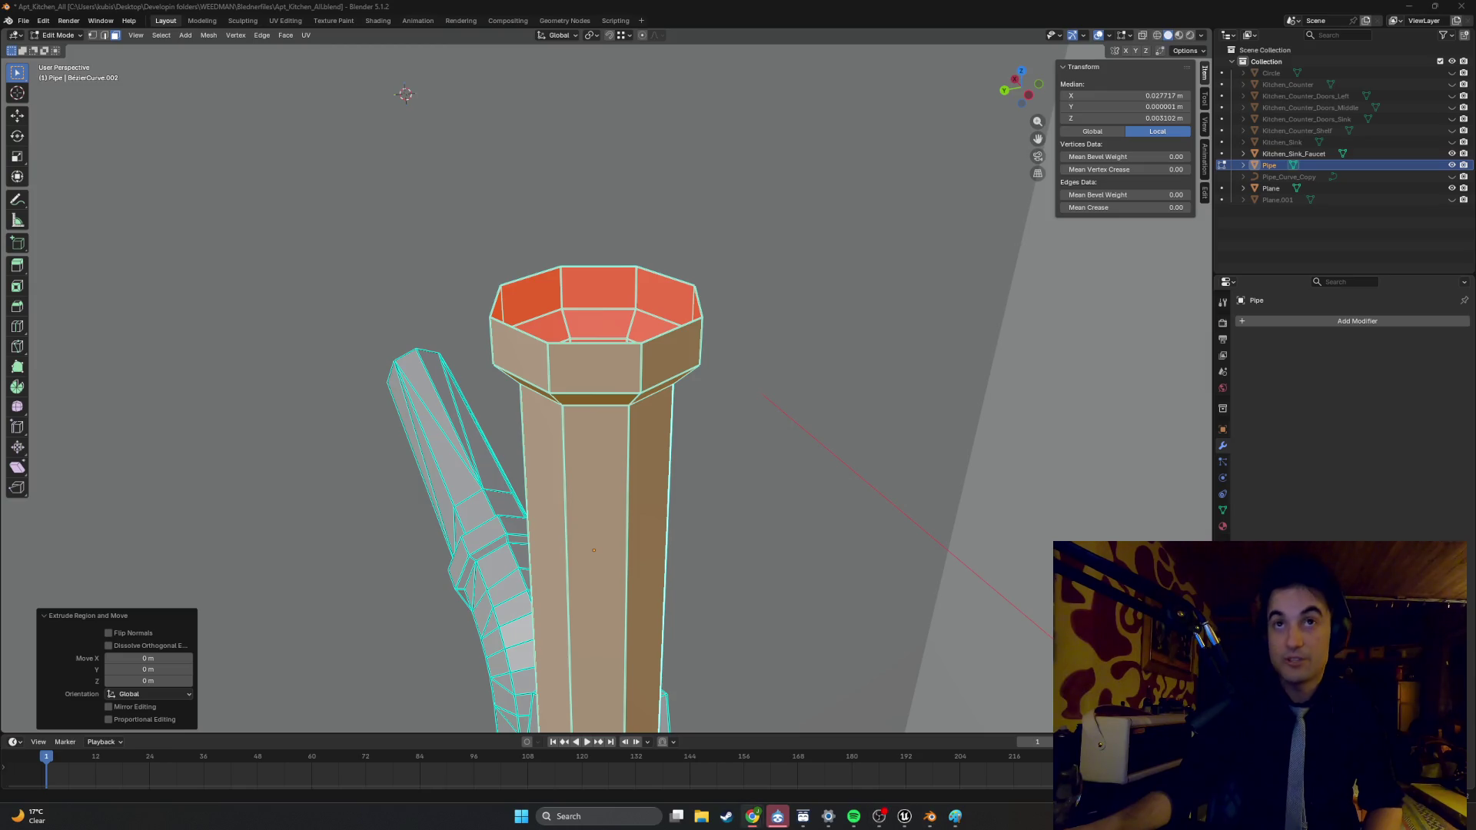
- Bring up the stainless sink-drain reference photo with its six-spoke strainer
{"action": "mouse_move", "coordinate": [752, 816]}
{"action": "left_click", "coordinate": [830, 722]}
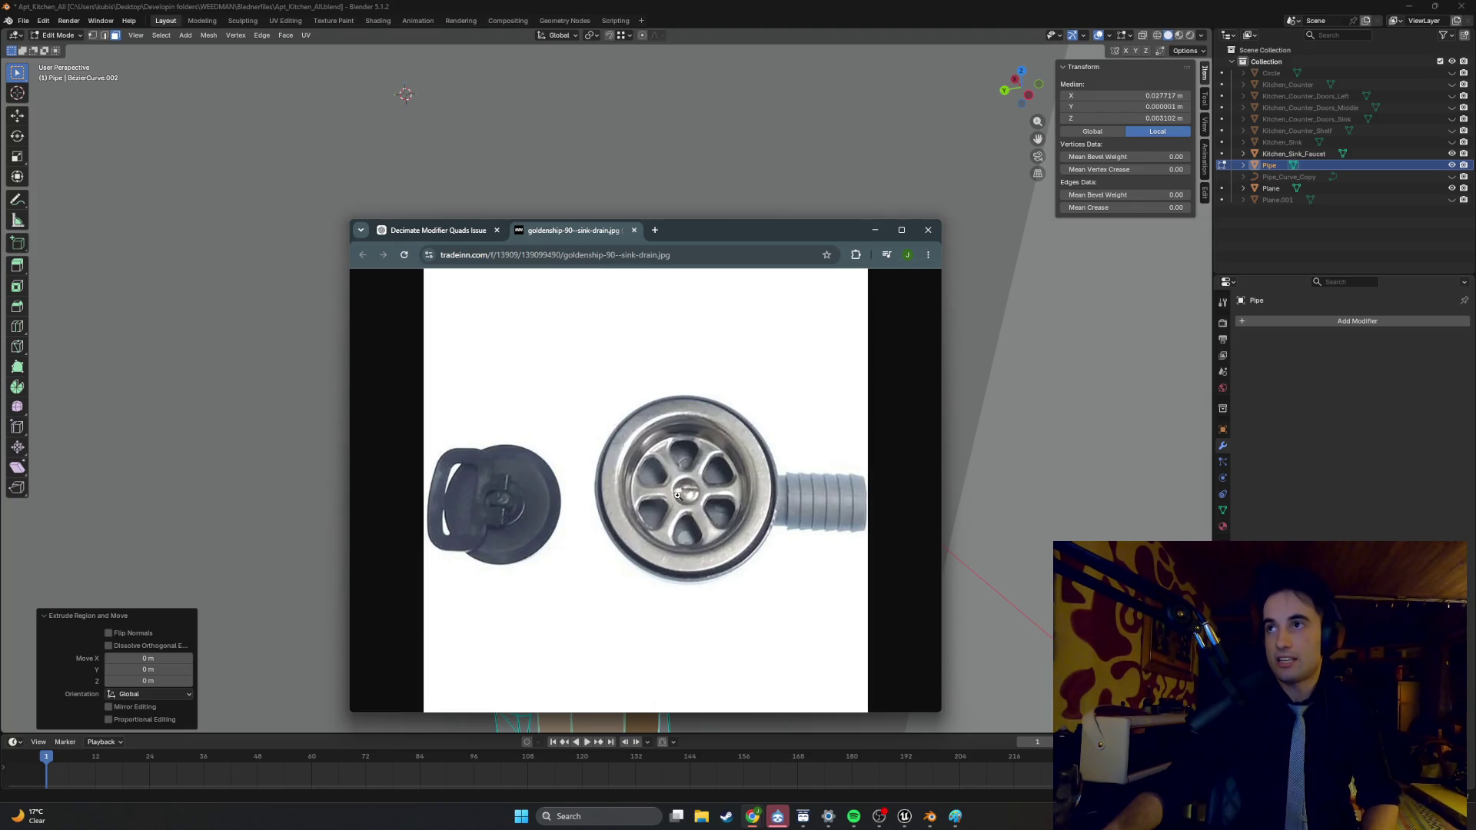
{"action": "left_click", "coordinate": [873, 233]}
{"action": "mouse_move", "coordinate": [686, 397]}
{"action": "middle_mouse_down"}
{"action": "mouse_move", "coordinate": [702, 372]}
{"action": "mouse_move", "coordinate": [733, 405]}
{"action": "middle_mouse_up"}
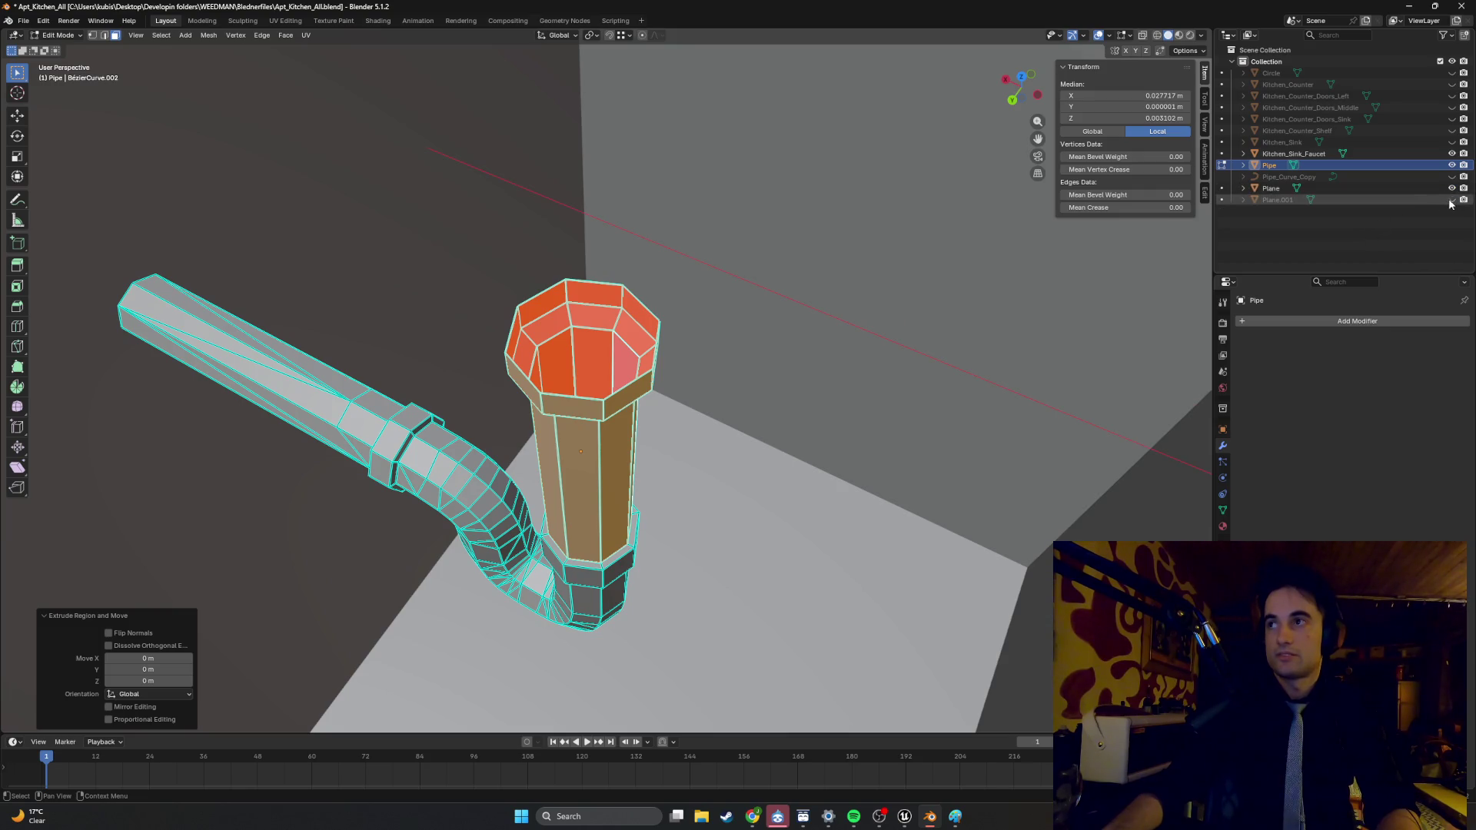
- Select Plane.001, focus on it, and inset its circular centre faces into a narrow ring
{"action": "left_click", "coordinate": [1277, 200]}
{"action": "key", "text": "KP_Decimal"}
{"action": "key", "text": "Tab"}
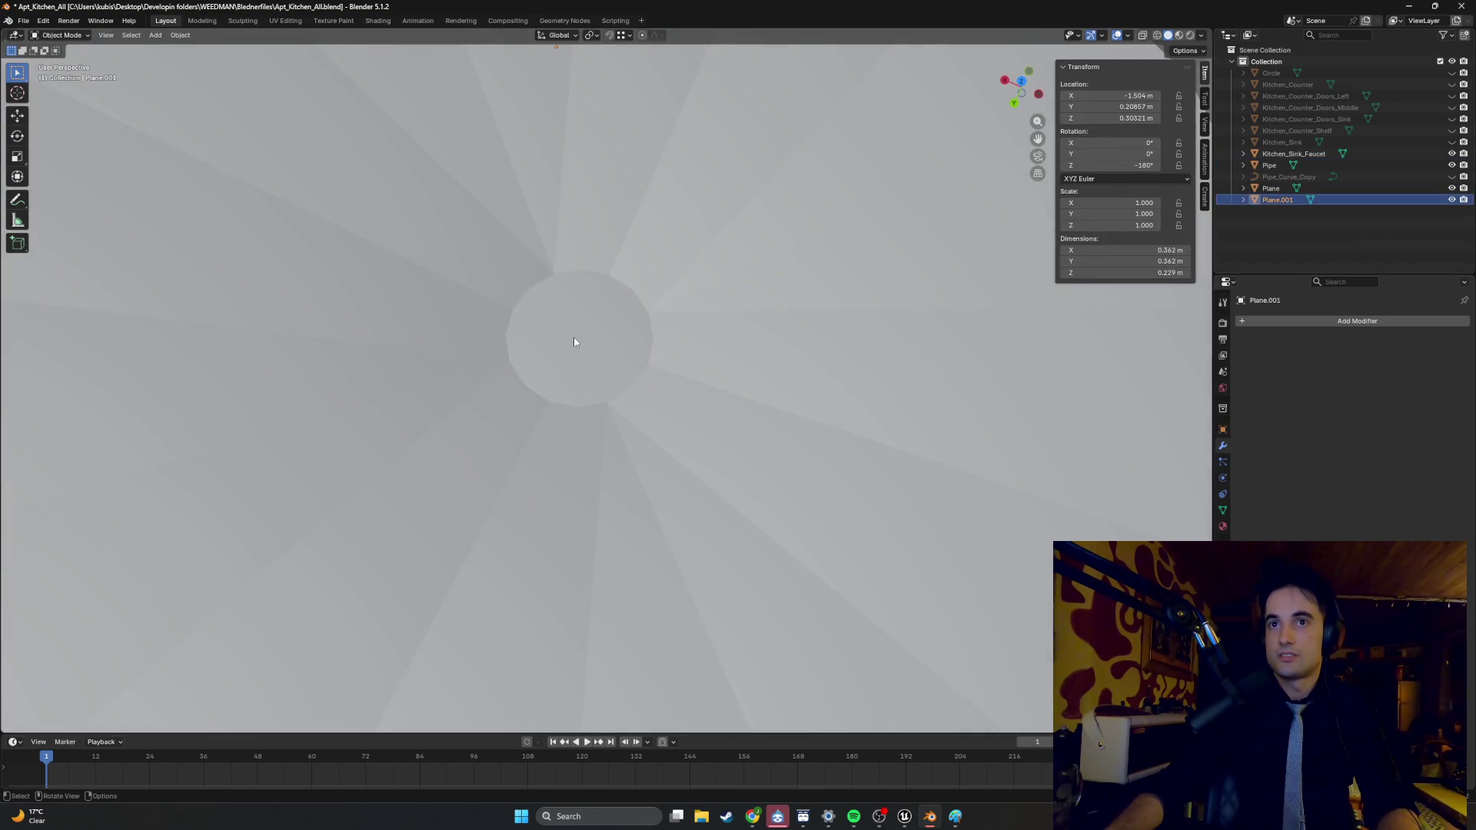
{"action": "key", "text": "Tab"}
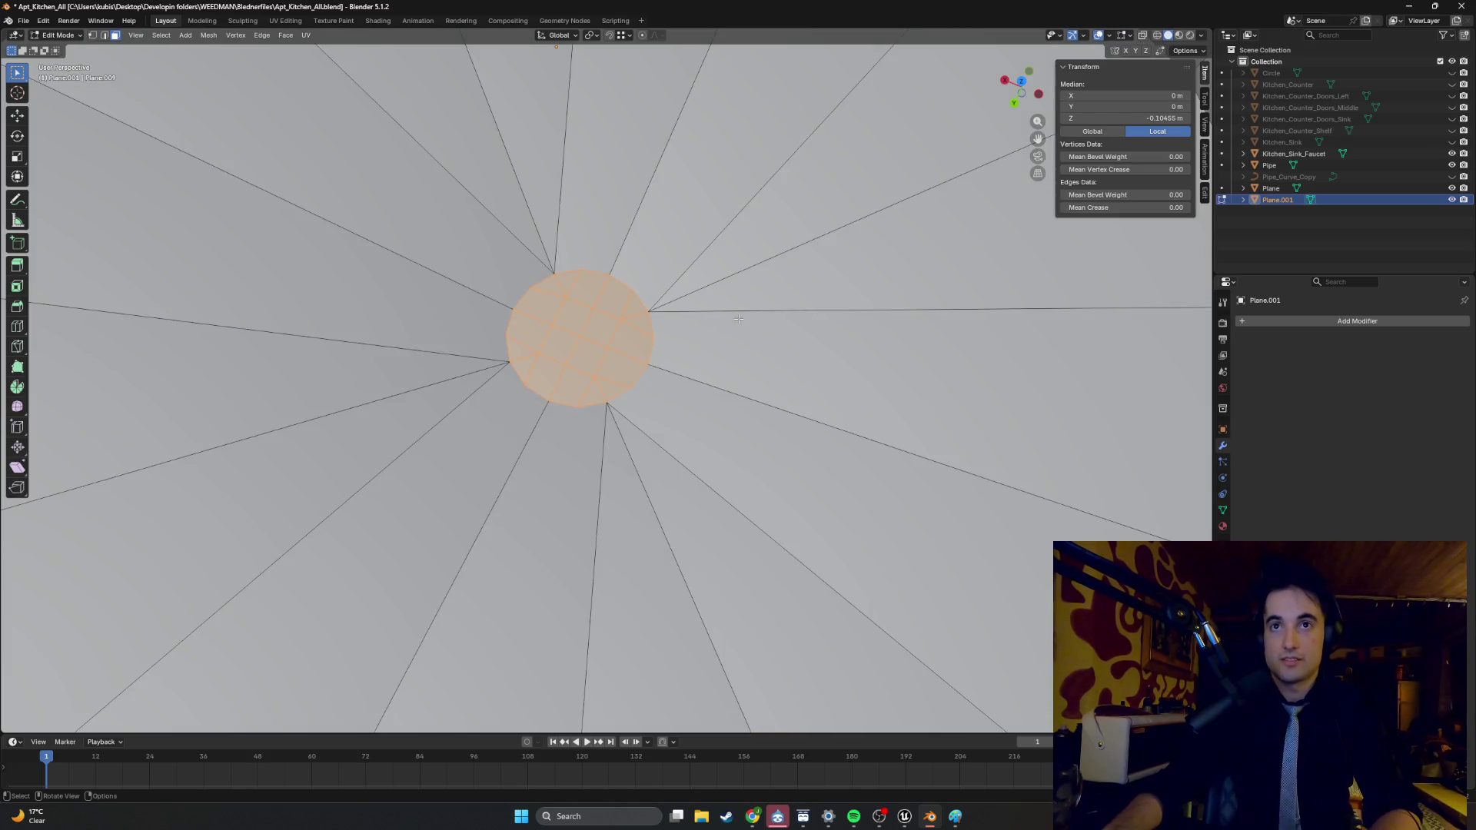
{"action": "key", "text": "i"}
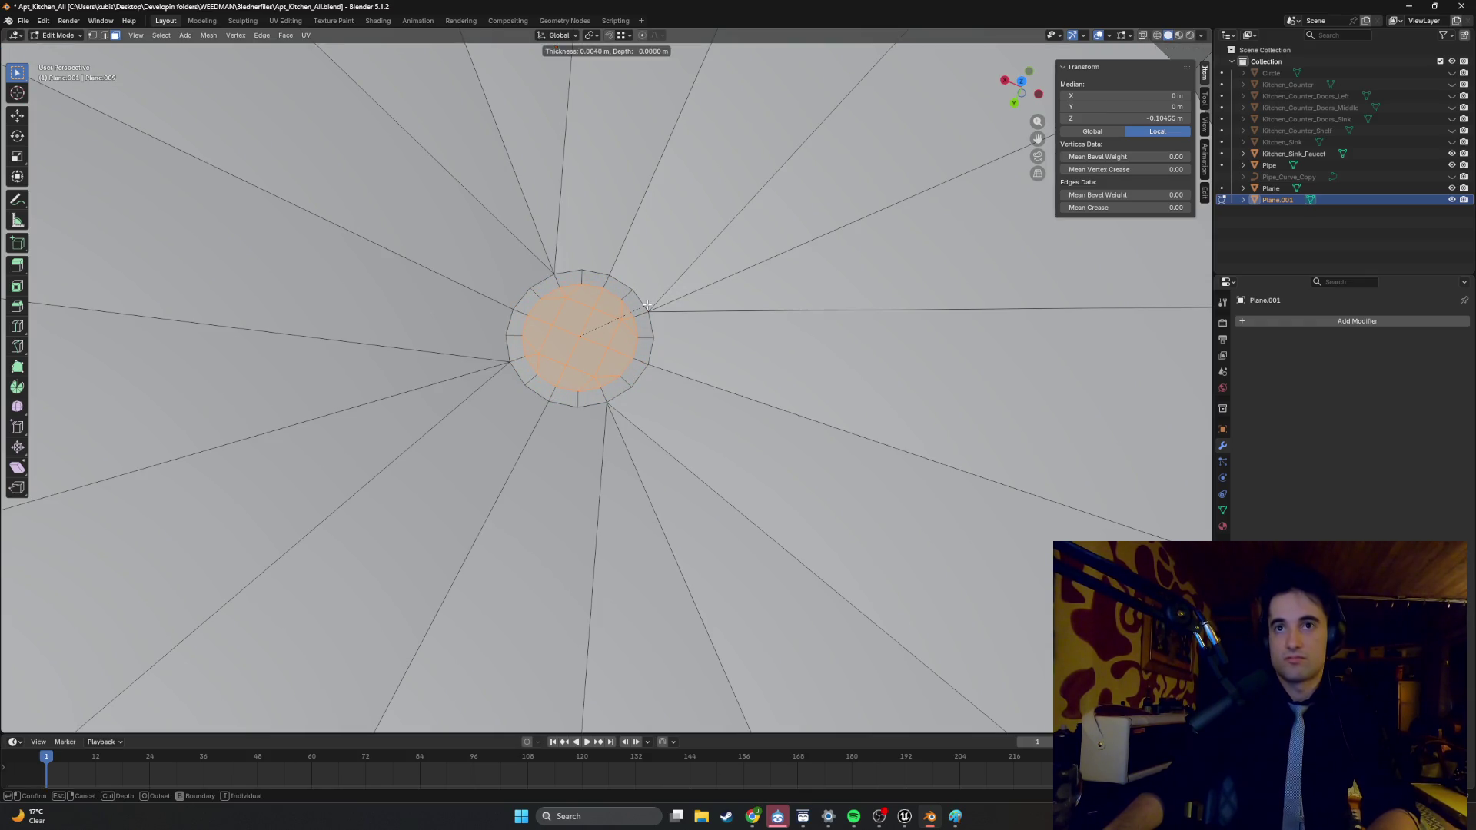
{"action": "left_click", "coordinate": [647, 305]}
- Extrude the centre faces 0.009219 m downward into a recessed drain well
{"action": "scroll", "coordinate": [647, 305], "scroll_direction": "down", "scroll_amount": 4}
{"action": "middle_click_drag", "start_coordinate": [647, 305], "coordinate": [612, 320]}
{"action": "scroll", "coordinate": [612, 321], "scroll_direction": "up", "scroll_amount": 5}
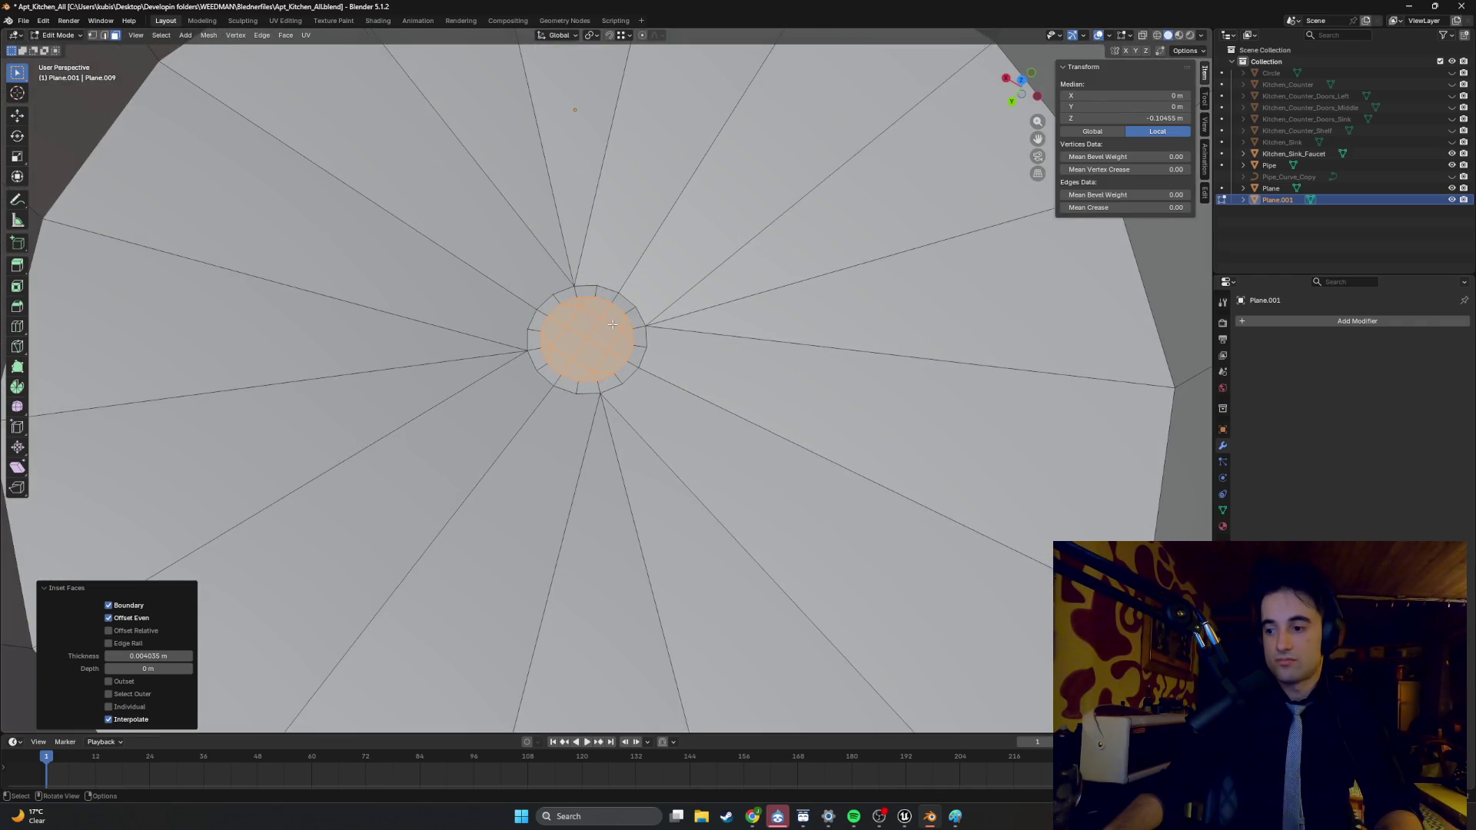
{"action": "scroll", "coordinate": [613, 326], "scroll_direction": "down", "scroll_amount": 3}
{"action": "mouse_move", "coordinate": [613, 327]}
{"action": "middle_mouse_down"}
{"action": "mouse_move", "coordinate": [600, 309]}
{"action": "mouse_move", "coordinate": [611, 361]}
{"action": "middle_mouse_up"}
{"action": "scroll", "coordinate": [599, 309], "scroll_direction": "up", "scroll_amount": 4}
{"action": "scroll", "coordinate": [611, 361], "scroll_direction": "up", "scroll_amount": 4}
{"action": "key", "text": "e"}
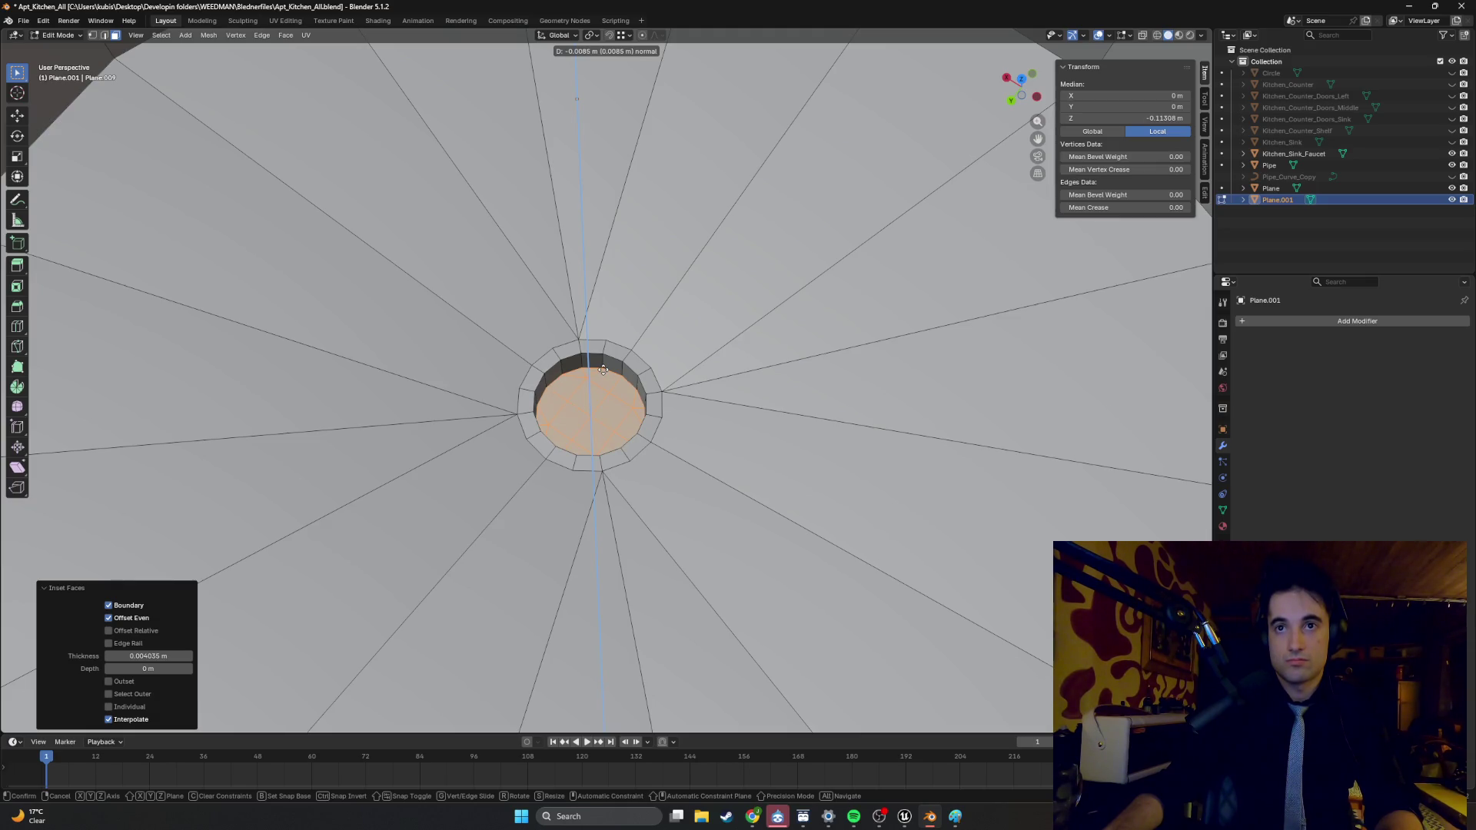
{"action": "left_click", "coordinate": [613, 370]}
- Inspect the drain well's inner walls and close the extra Chrome window
{"action": "mouse_move", "coordinate": [613, 370]}
{"action": "middle_mouse_down"}
{"action": "mouse_move", "coordinate": [620, 336]}
{"action": "mouse_move", "coordinate": [592, 343]}
{"action": "mouse_move", "coordinate": [615, 349]}
{"action": "middle_mouse_up"}
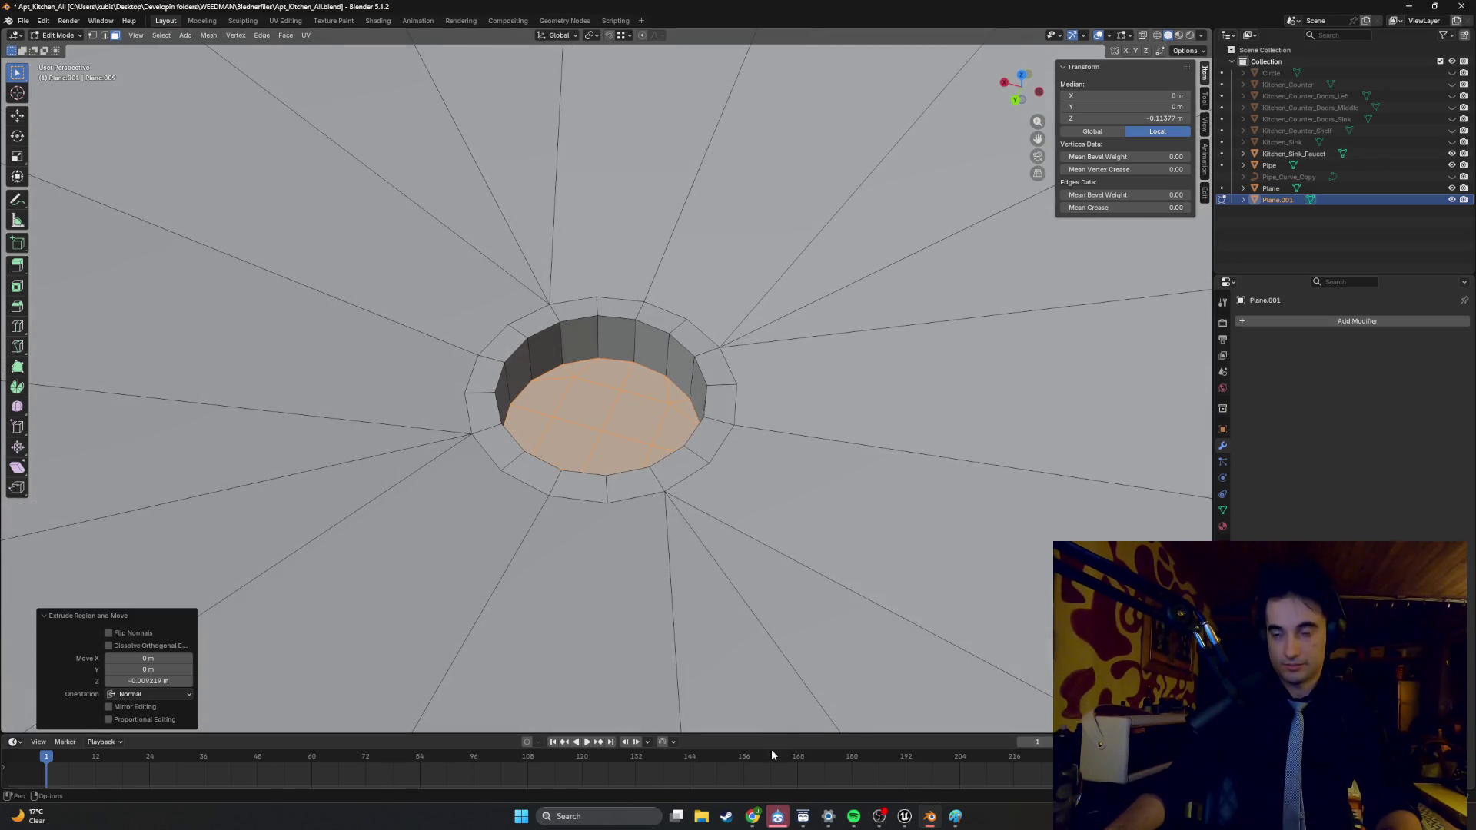
{"action": "mouse_move", "coordinate": [930, 816]}
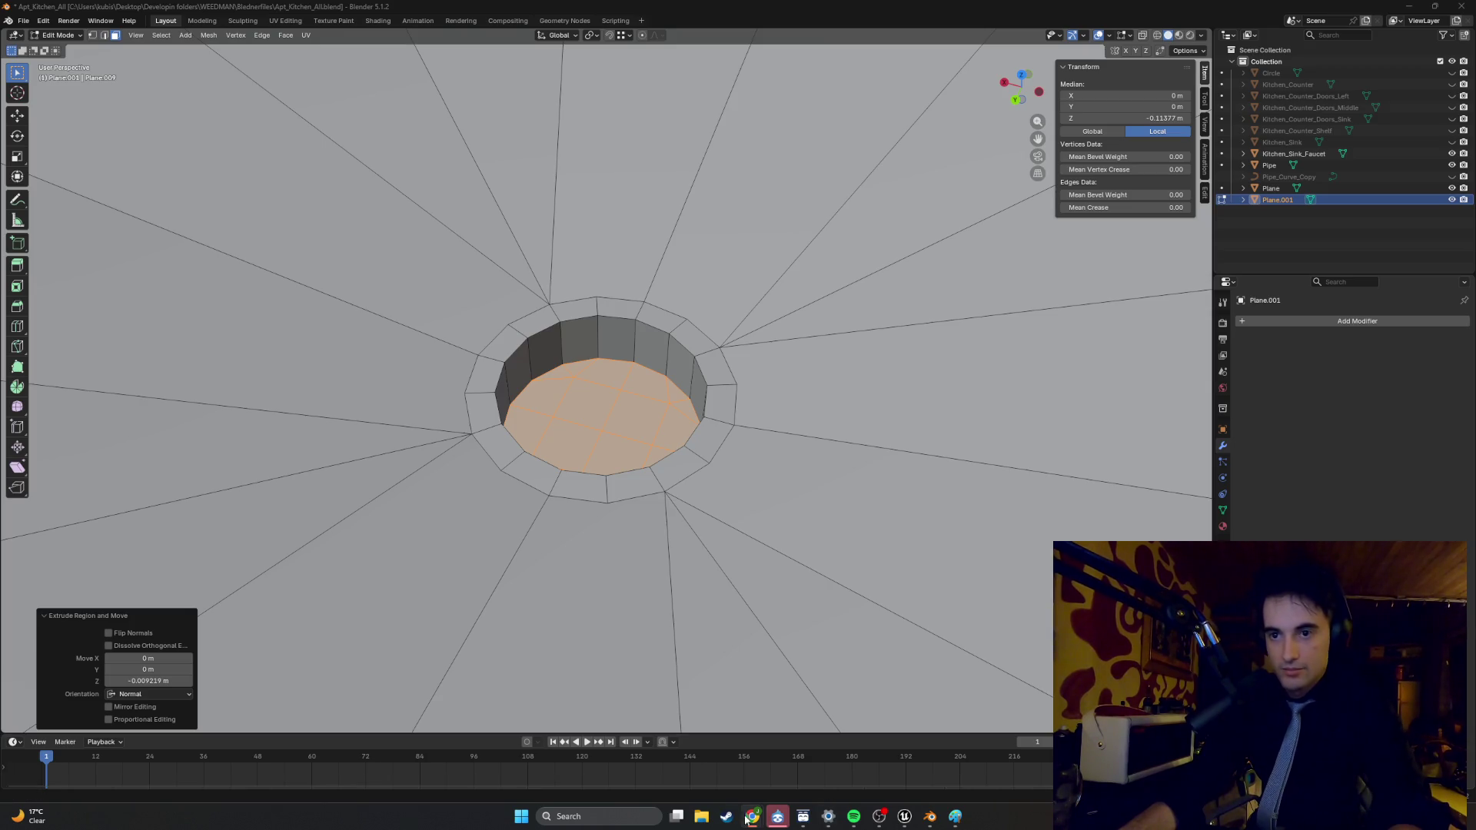
{"action": "mouse_move", "coordinate": [757, 816]}
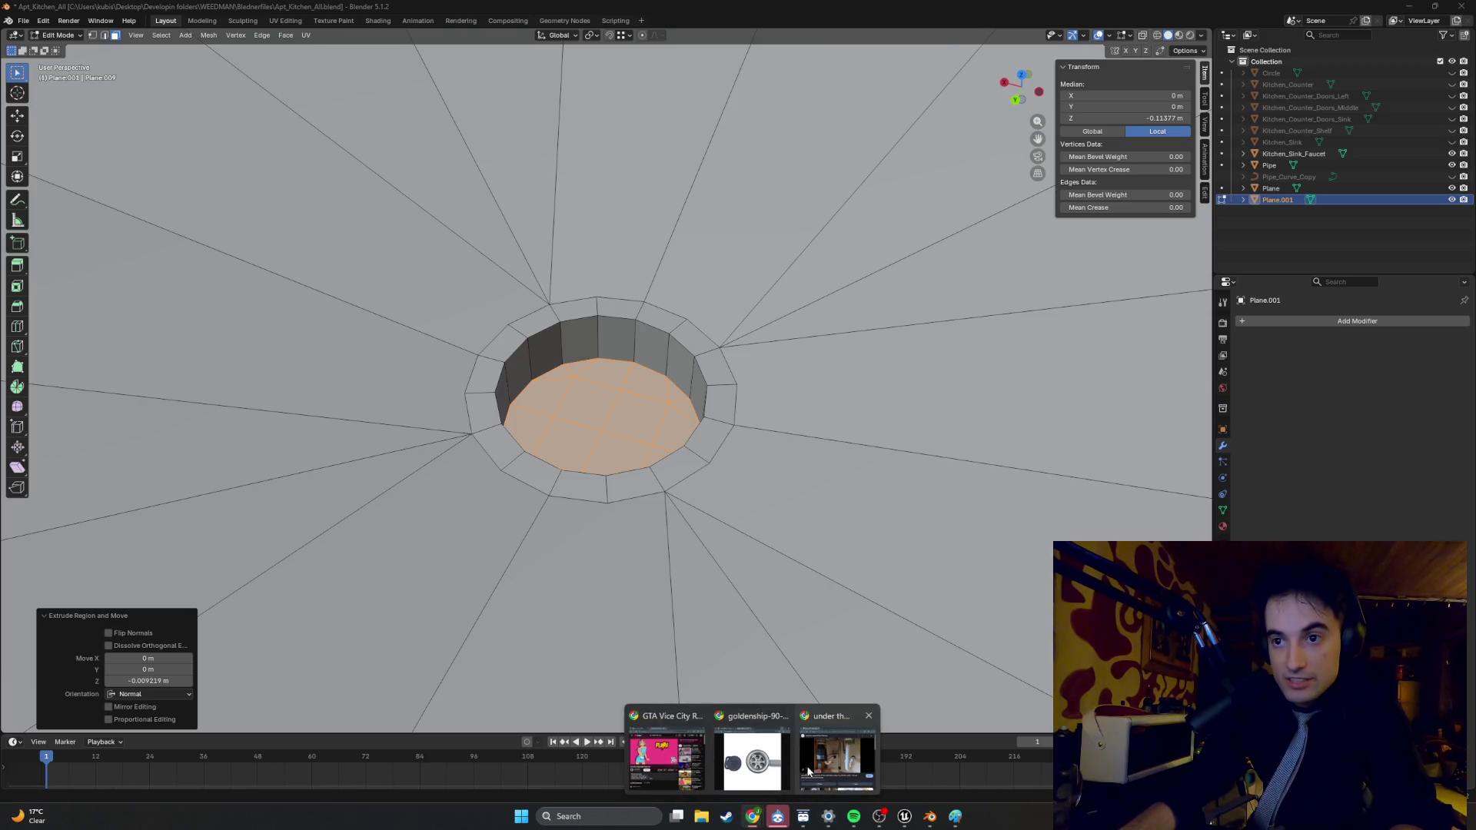
{"action": "mouse_move", "coordinate": [817, 766]}
{"action": "left_click", "coordinate": [869, 715]}
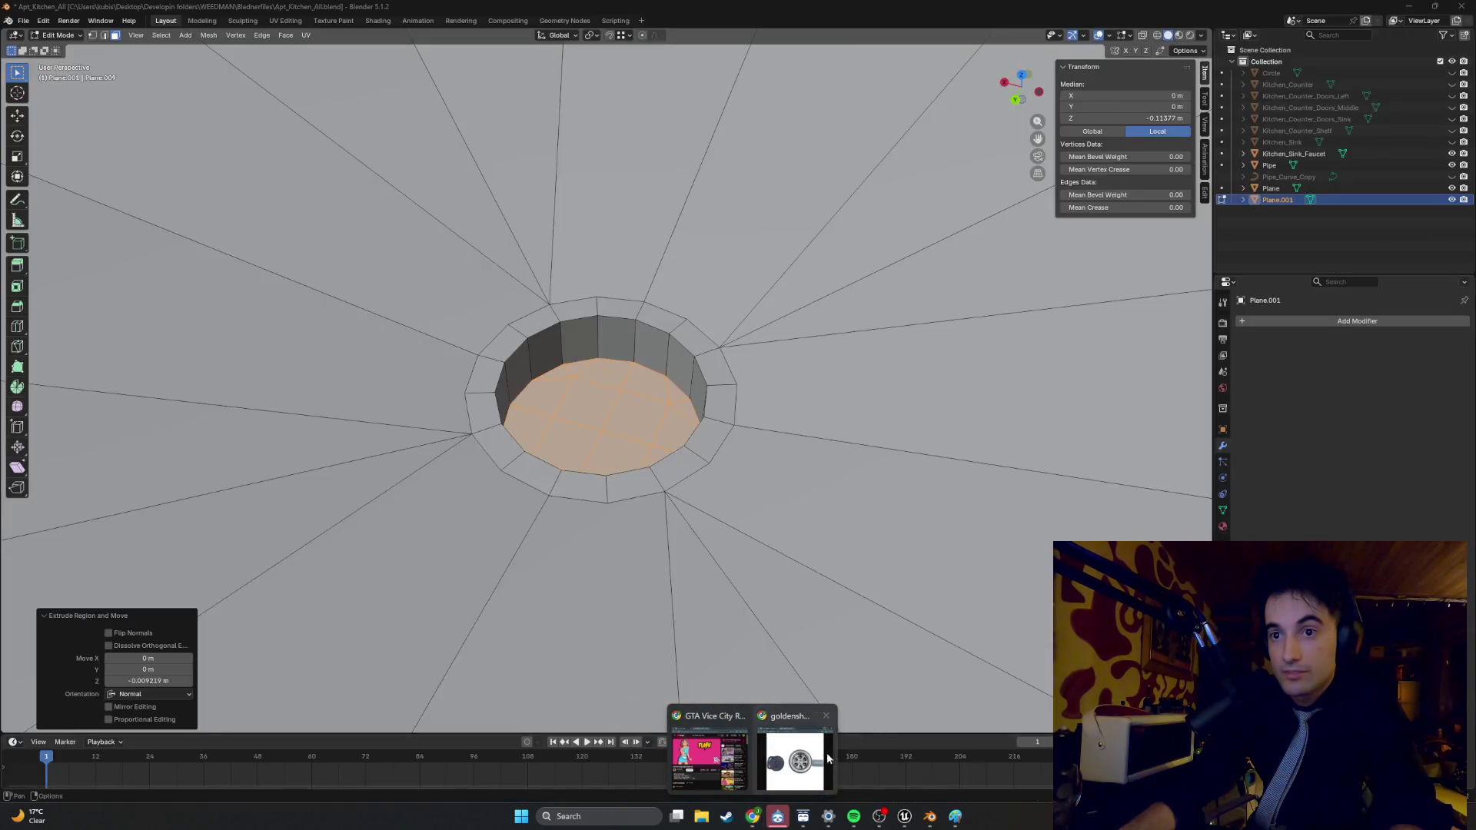
- Bring the sink-drain photo window forward and launch PureRef through system search
{"action": "left_click", "coordinate": [810, 772]}
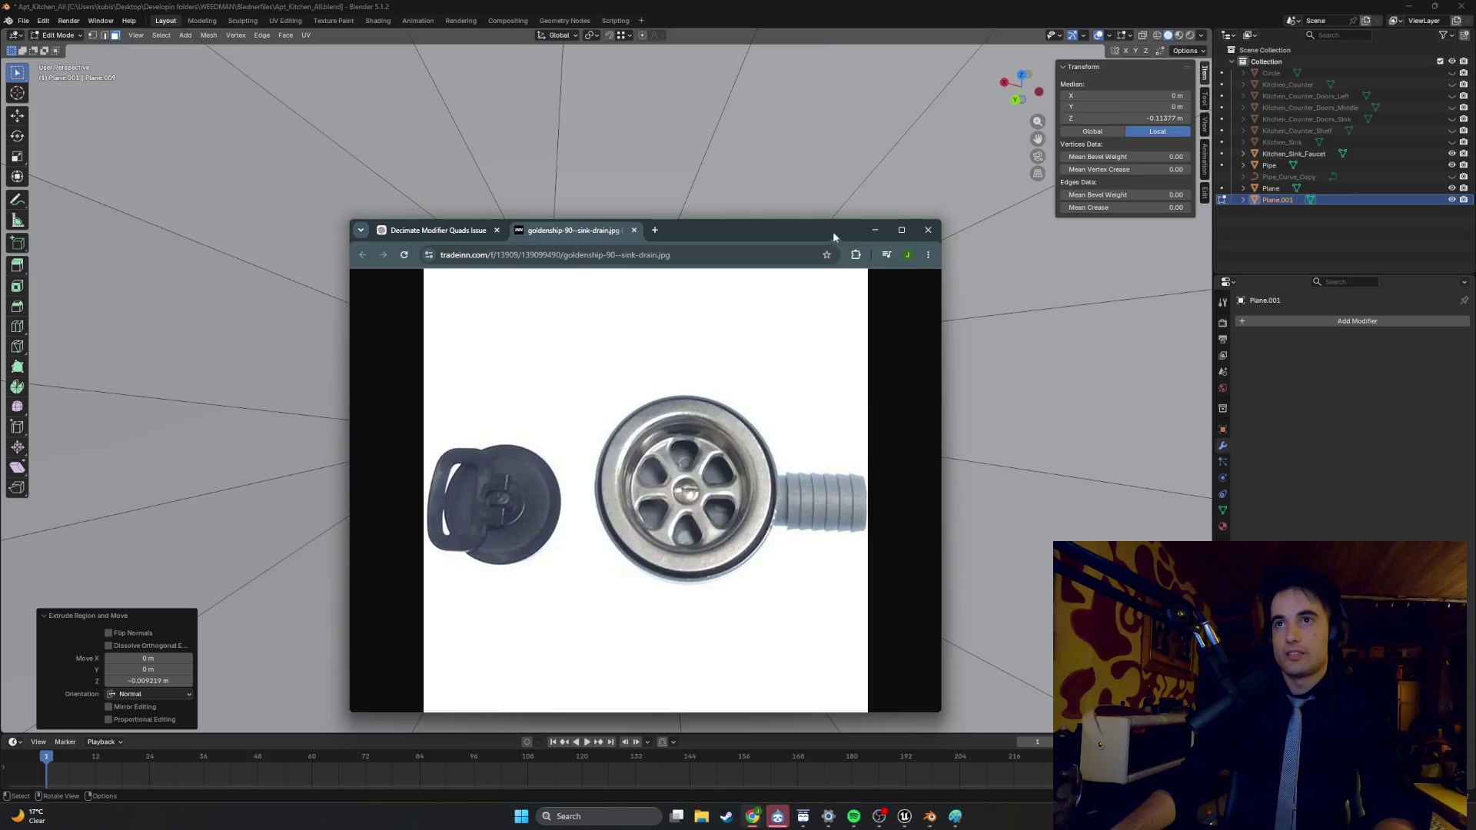
{"action": "key", "text": "super"}
{"action": "type", "text": "pureref"}
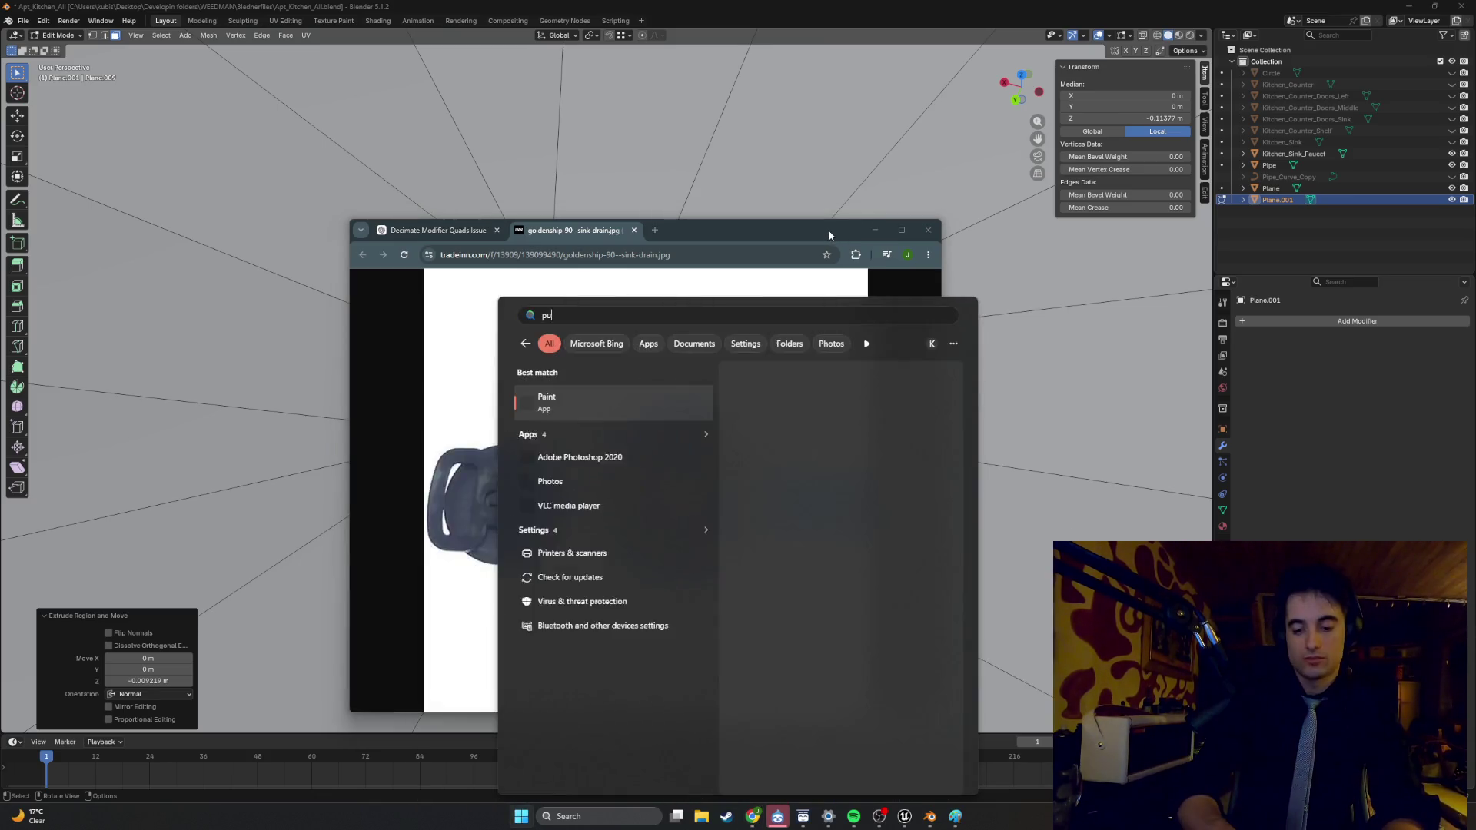
{"action": "key", "text": "Return"}
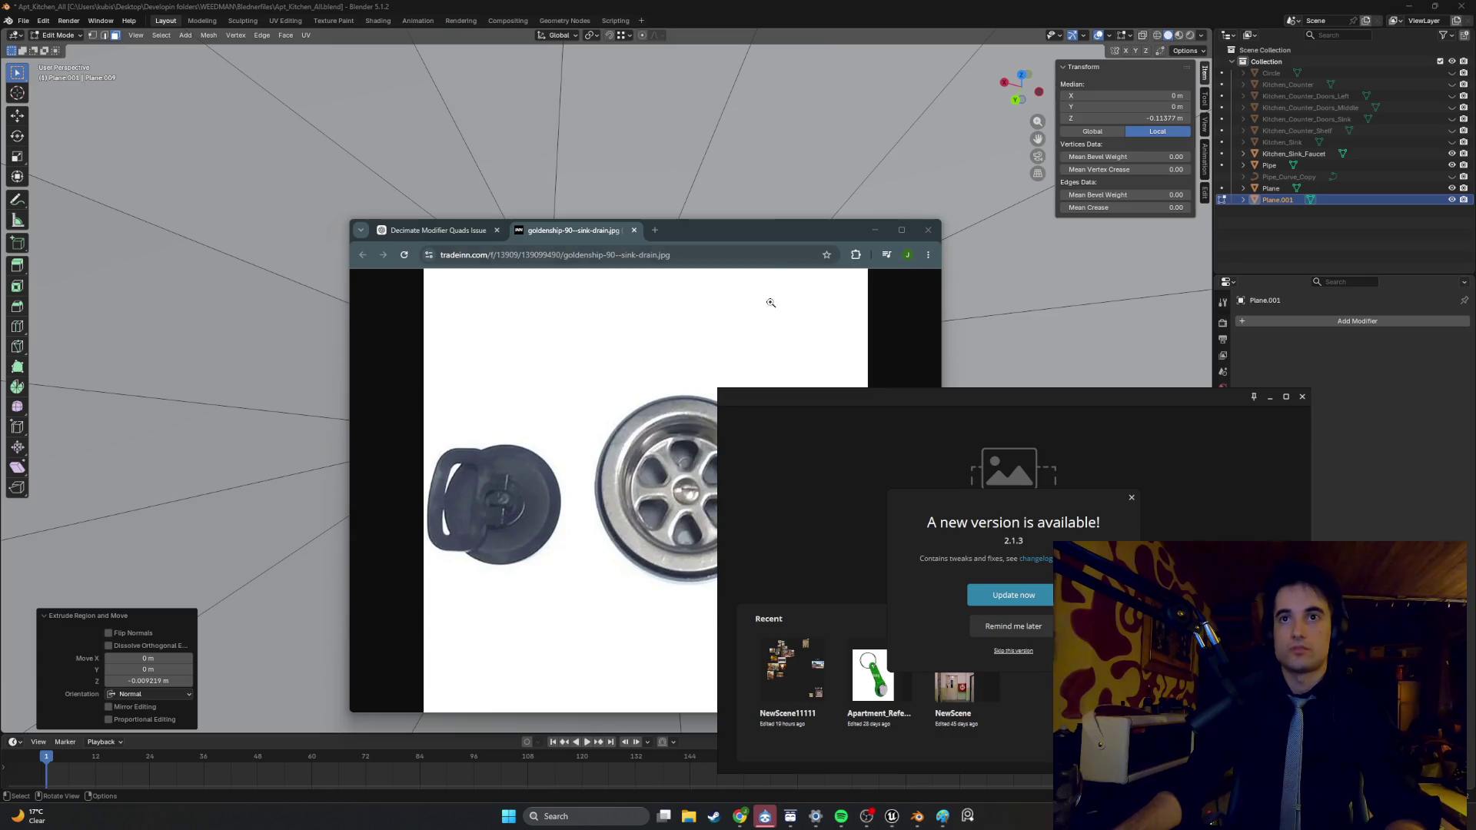
- Dismiss PureRef's update notice, snip the drain photo, and paste it into NewScene11111
{"action": "left_click", "coordinate": [1129, 498]}
{"action": "left_click_drag", "start_coordinate": [953, 435], "coordinate": [1135, 429]}
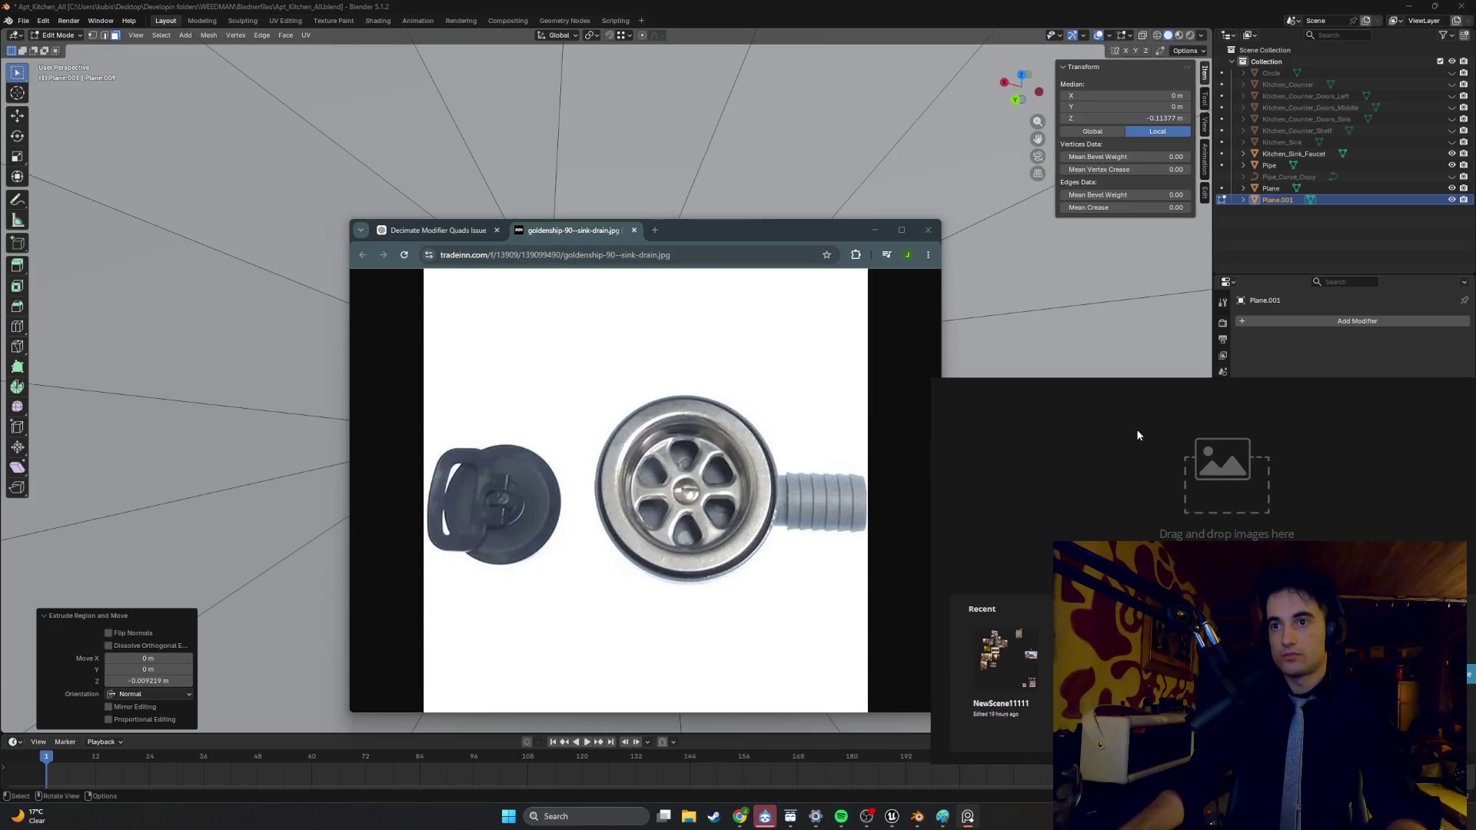
{"action": "key", "text": "super+shift+s"}
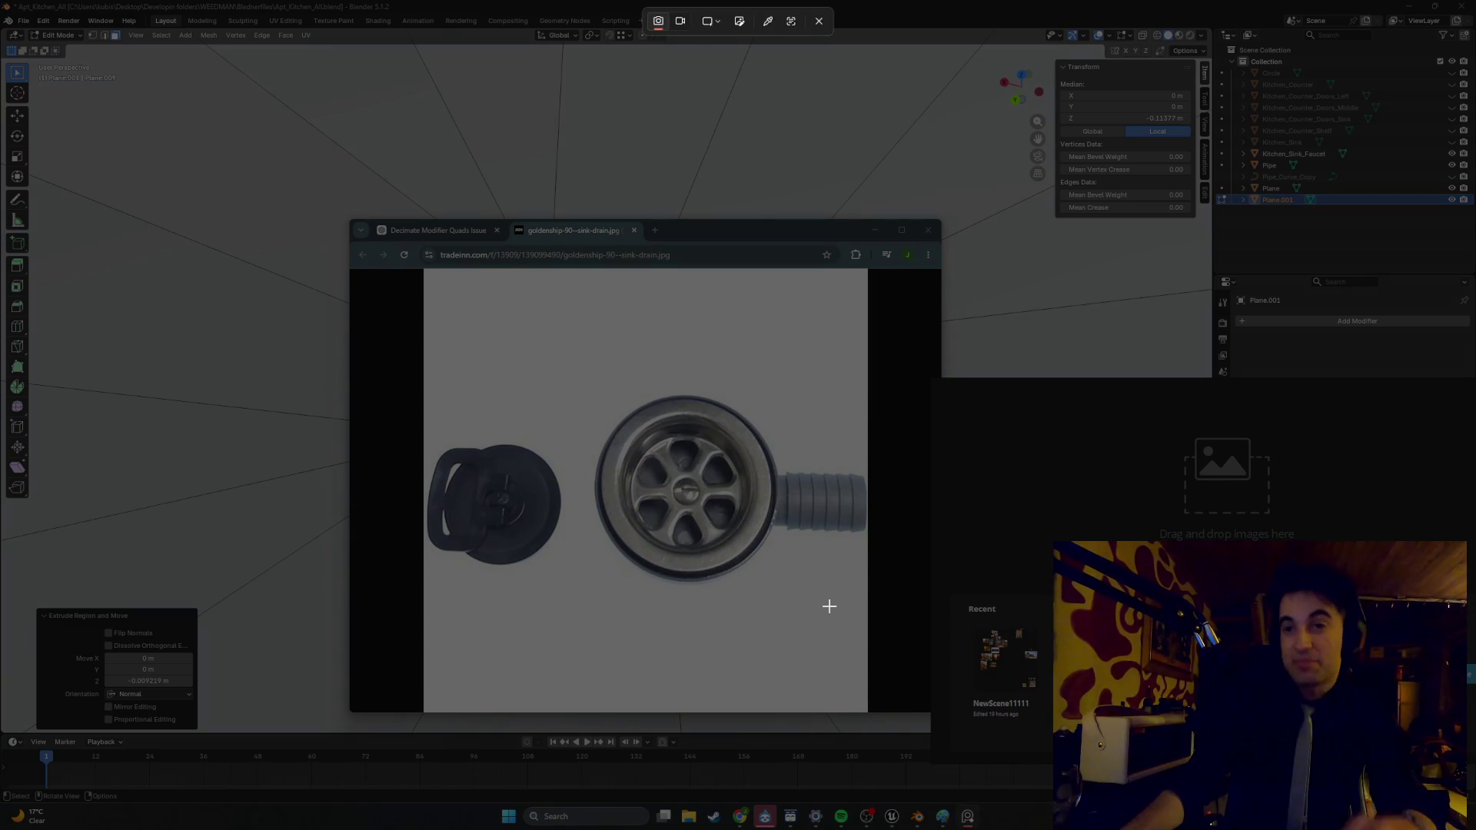
{"action": "left_click_drag", "start_coordinate": [836, 609], "coordinate": [592, 375]}
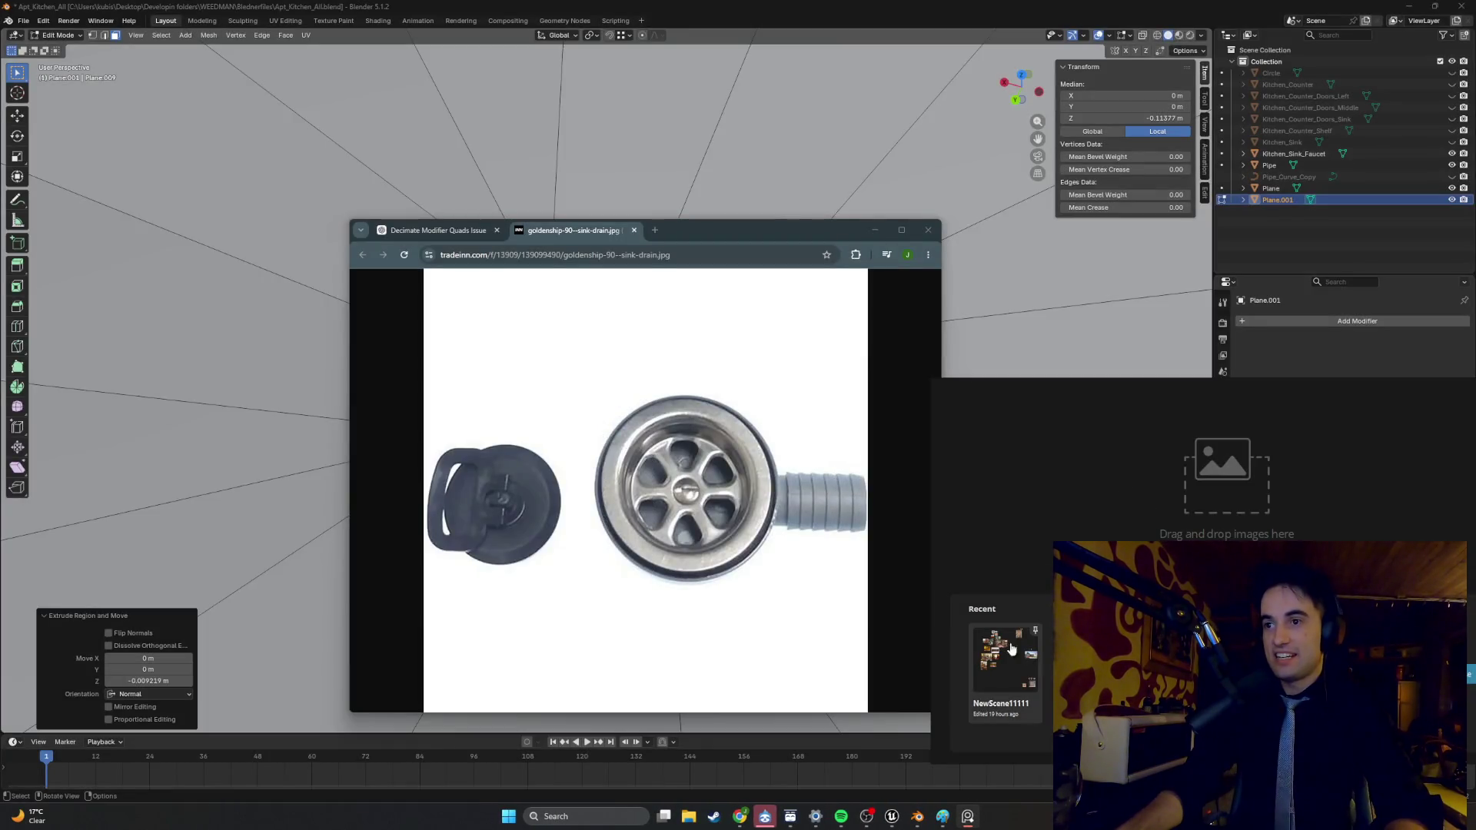
{"action": "left_click", "coordinate": [1002, 657]}
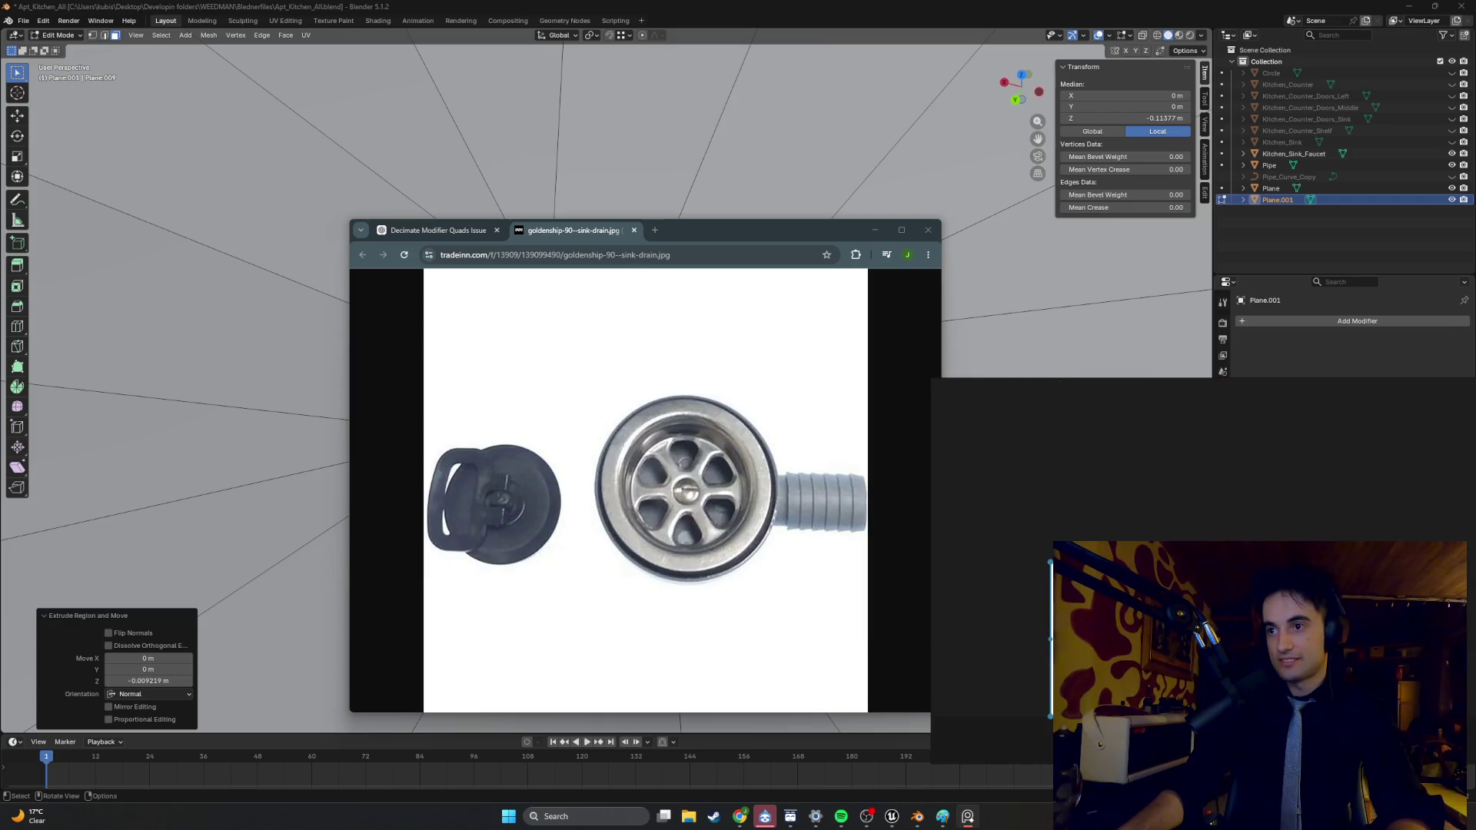
{"action": "key", "text": "ctrl+v"}
- Shrink and position the PureRef drain reference window beside the Blender viewport
{"action": "left_click", "coordinate": [874, 230]}
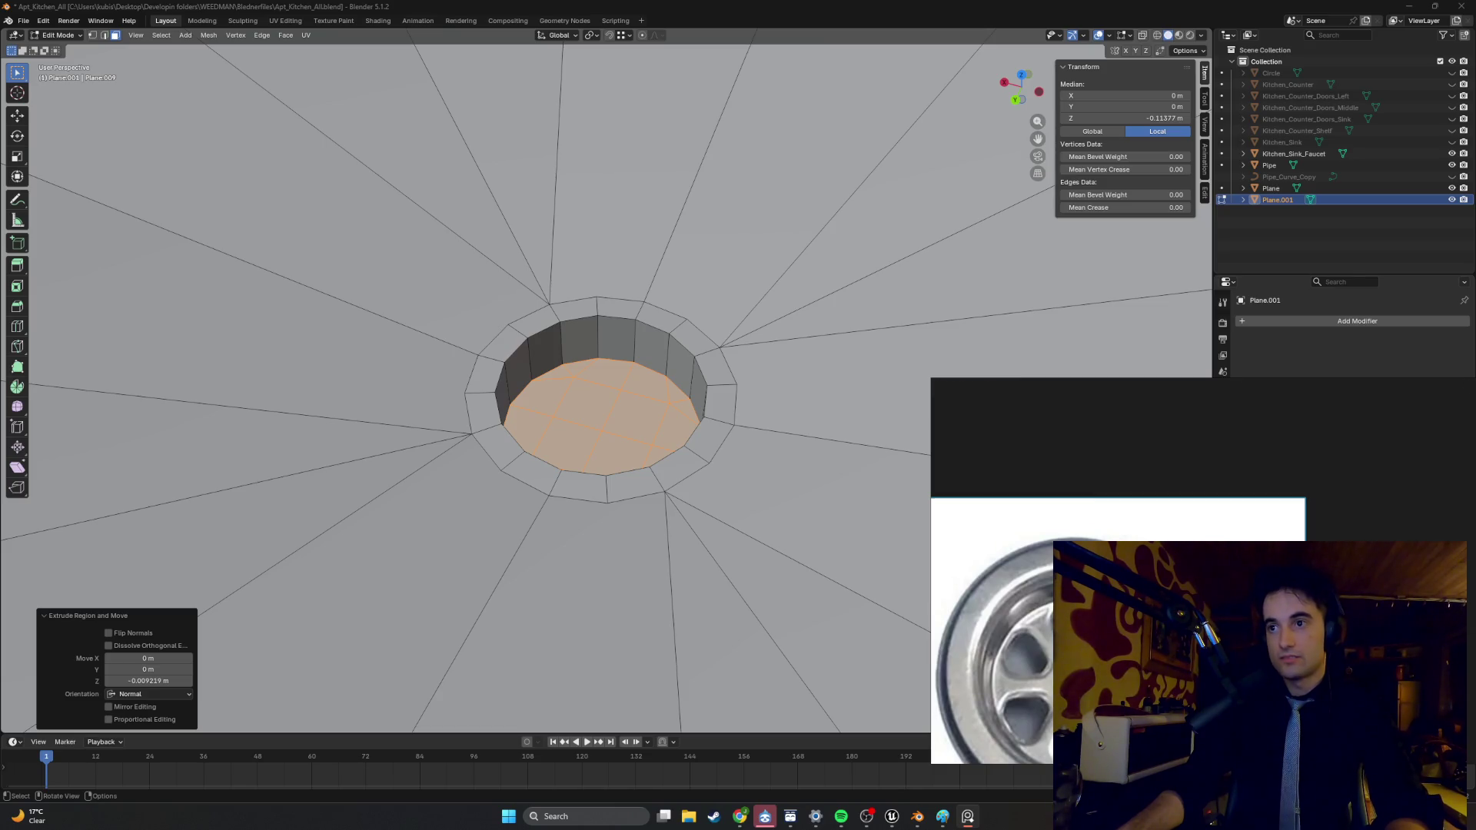
{"action": "mouse_move", "coordinate": [1083, 513]}
{"action": "left_mouse_down"}
{"action": "mouse_move", "coordinate": [1050, 481]}
{"action": "mouse_move", "coordinate": [1045, 410]}
{"action": "mouse_move", "coordinate": [935, 475]}
{"action": "left_mouse_up"}
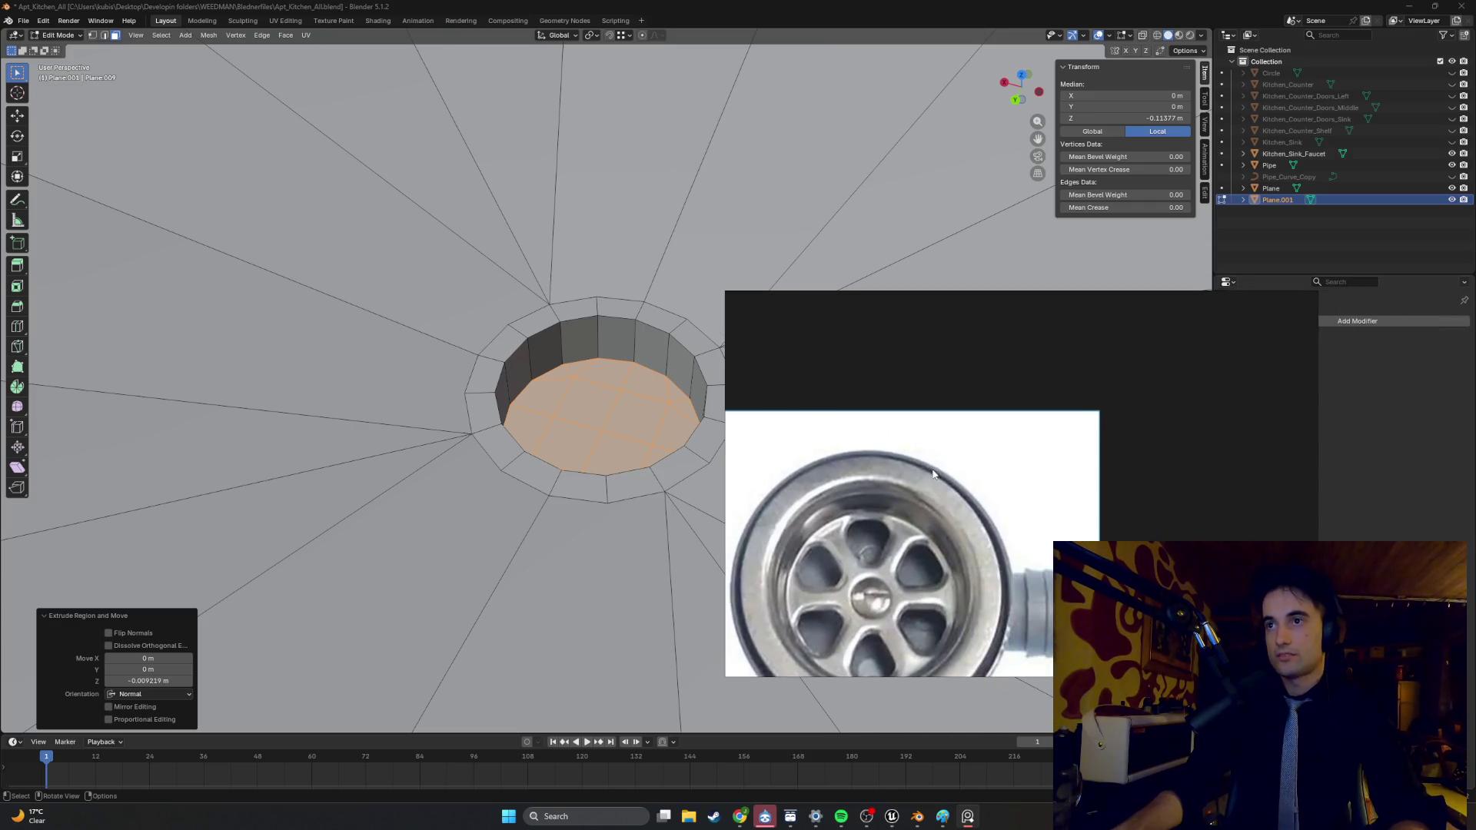
{"action": "mouse_move", "coordinate": [1317, 457]}
{"action": "left_mouse_down"}
{"action": "mouse_move", "coordinate": [1030, 449]}
{"action": "mouse_move", "coordinate": [1072, 437]}
{"action": "left_mouse_up"}
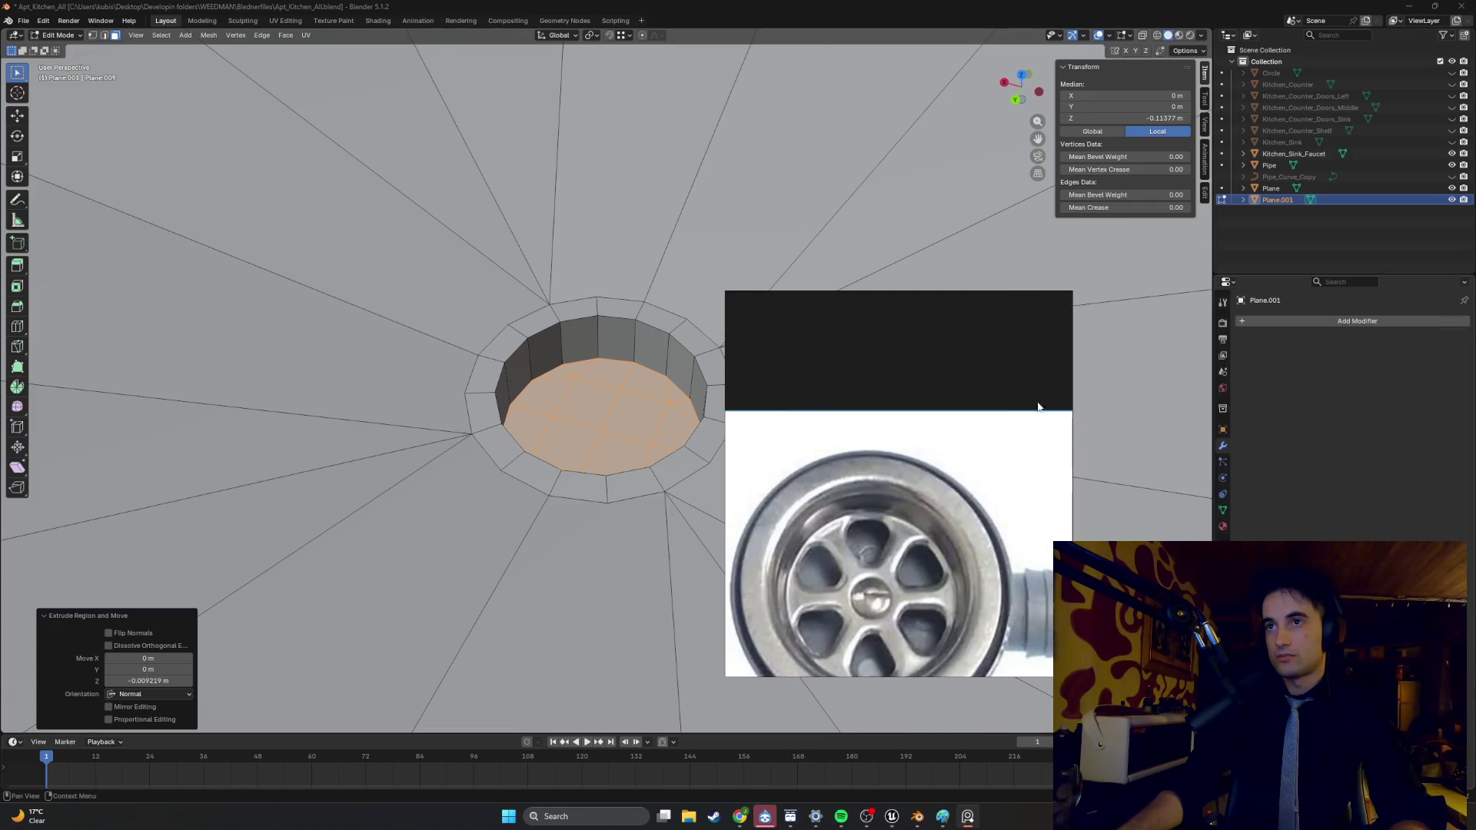
{"action": "left_click_drag", "start_coordinate": [944, 290], "coordinate": [945, 415]}
{"action": "mouse_move", "coordinate": [888, 675]}
{"action": "left_mouse_down"}
{"action": "mouse_move", "coordinate": [1003, 541]}
{"action": "mouse_move", "coordinate": [1003, 553]}
{"action": "left_mouse_up"}
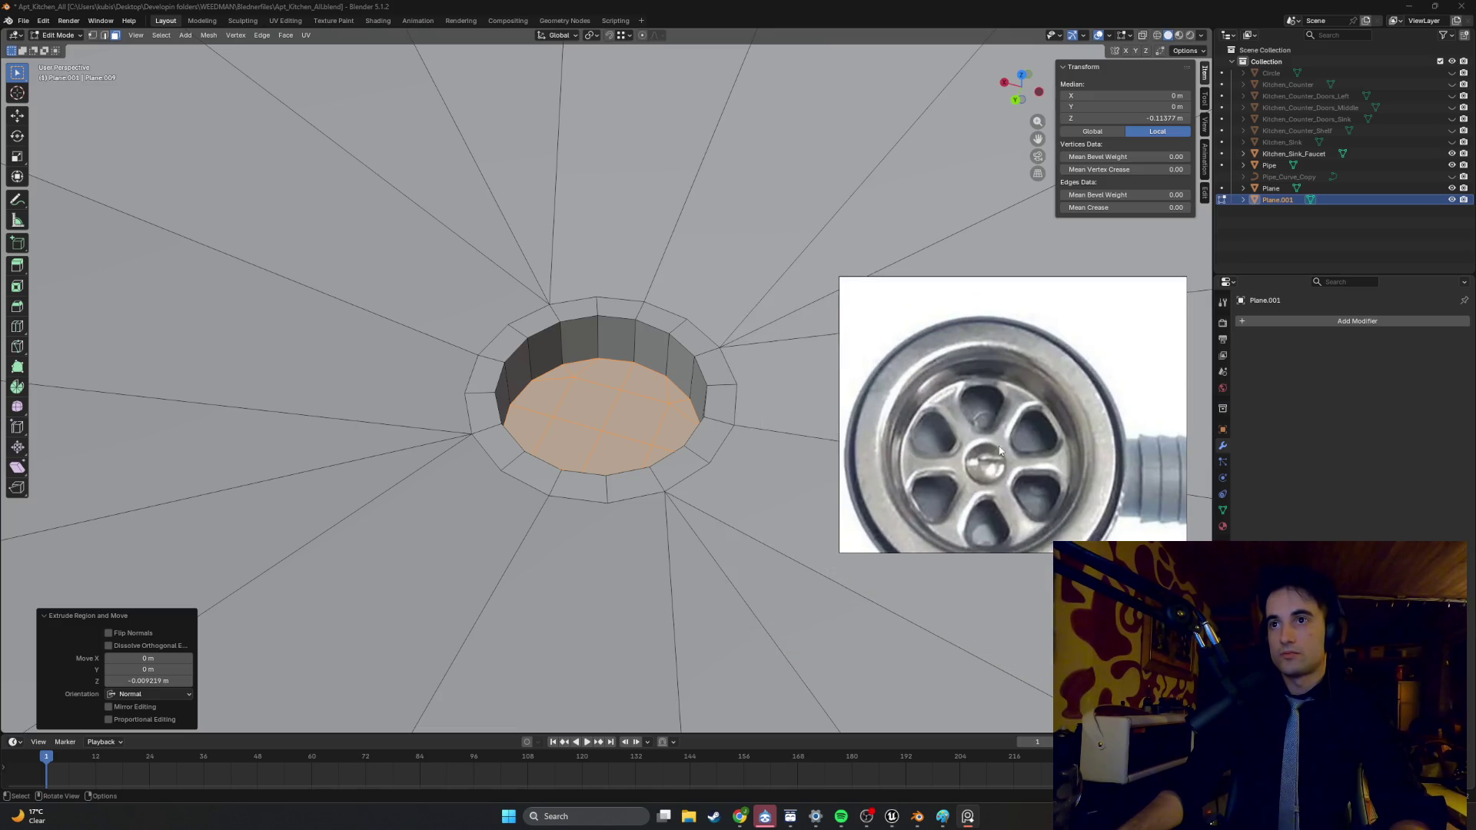
{"action": "mouse_move", "coordinate": [993, 418]}
{"action": "middle_mouse_down"}
{"action": "mouse_move", "coordinate": [991, 398]}
{"action": "mouse_move", "coordinate": [1096, 391]}
{"action": "middle_mouse_up"}
{"action": "left_click_drag", "start_coordinate": [1185, 400], "coordinate": [1143, 403]}
{"action": "left_click_drag", "start_coordinate": [838, 404], "coordinate": [863, 404]}
{"action": "left_click_drag", "start_coordinate": [996, 400], "coordinate": [1030, 421]}
- Start selecting the inner wall faces of the drain hole
{"action": "mouse_move", "coordinate": [565, 339]}
{"action": "middle_mouse_down"}
{"action": "mouse_move", "coordinate": [575, 361]}
{"action": "mouse_move", "coordinate": [710, 342]}
{"action": "mouse_move", "coordinate": [539, 341]}
{"action": "mouse_move", "coordinate": [535, 301]}
{"action": "mouse_move", "coordinate": [584, 304]}
{"action": "mouse_move", "coordinate": [513, 286]}
{"action": "mouse_move", "coordinate": [537, 261]}
{"action": "mouse_move", "coordinate": [611, 250]}
{"action": "mouse_move", "coordinate": [660, 263]}
{"action": "mouse_move", "coordinate": [622, 305]}
{"action": "middle_mouse_up"}
{"action": "left_click", "coordinate": [704, 345]}
{"action": "left_click", "coordinate": [669, 348], "text": "alt"}
{"action": "left_click", "coordinate": [639, 345]}
{"action": "left_click", "coordinate": [596, 338], "text": "shift"}
{"action": "left_click", "coordinate": [562, 340], "text": "shift"}
{"action": "left_click", "coordinate": [585, 303], "text": "shift"}
{"action": "left_click", "coordinate": [551, 300], "text": "shift"}
{"action": "left_click", "coordinate": [498, 301], "text": "shift"}
- Complete the full ring of inner wall faces around the drain hole
{"action": "left_click", "coordinate": [529, 260], "text": "shift"}
{"action": "left_click", "coordinate": [550, 246], "text": "shift"}
{"action": "left_click", "coordinate": [530, 256], "text": "shift"}
{"action": "left_click", "coordinate": [618, 244], "text": "shift"}
{"action": "left_click", "coordinate": [585, 248], "text": "shift"}
{"action": "left_click", "coordinate": [607, 271], "text": "shift"}
{"action": "scroll", "coordinate": [623, 305], "scroll_direction": "up", "scroll_amount": 4}
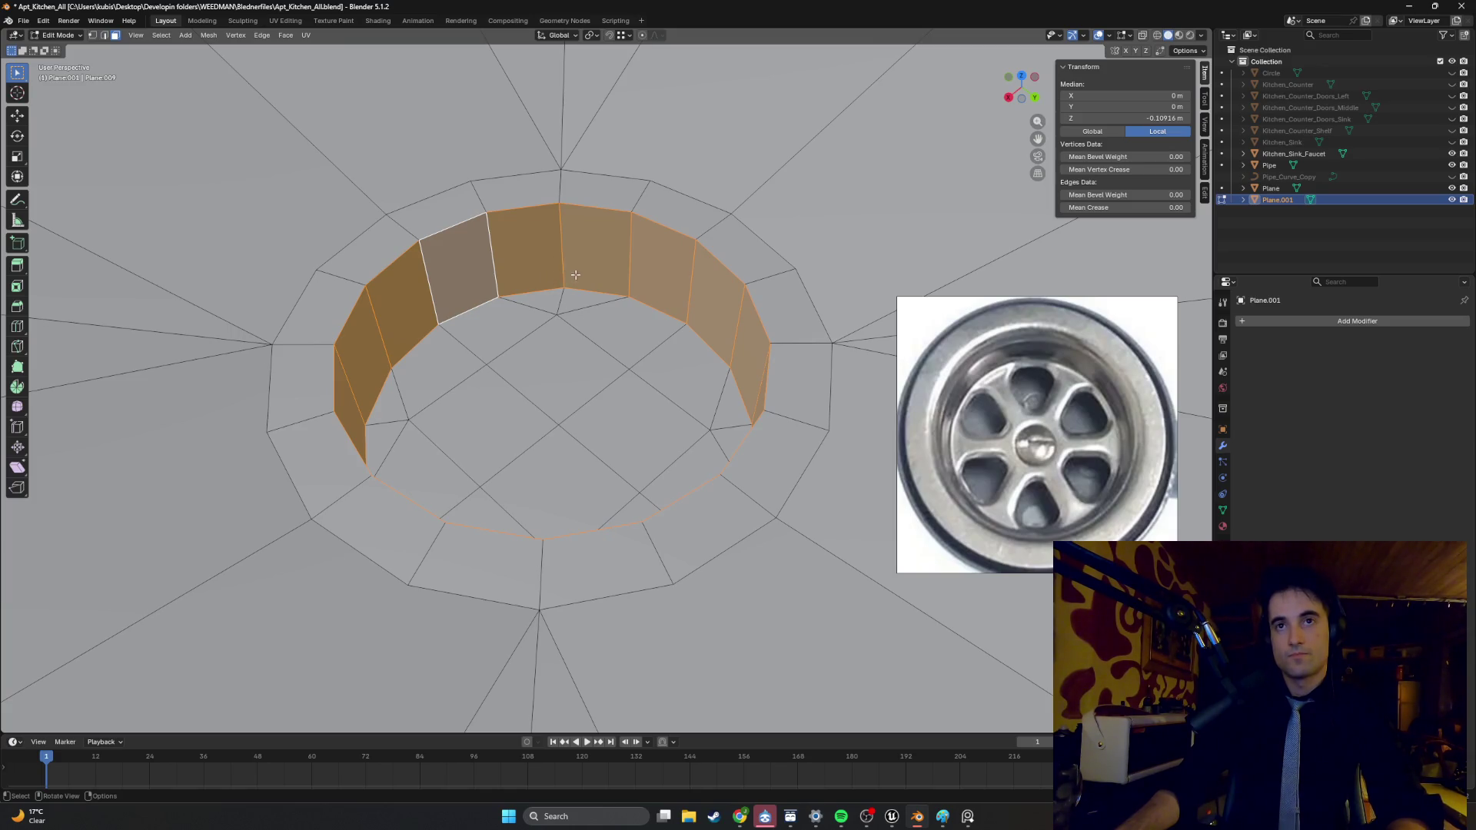
- Add a centred edge loop around the drain well's inner wall
{"action": "key", "text": "e"}
{"action": "key", "text": "Escape"}
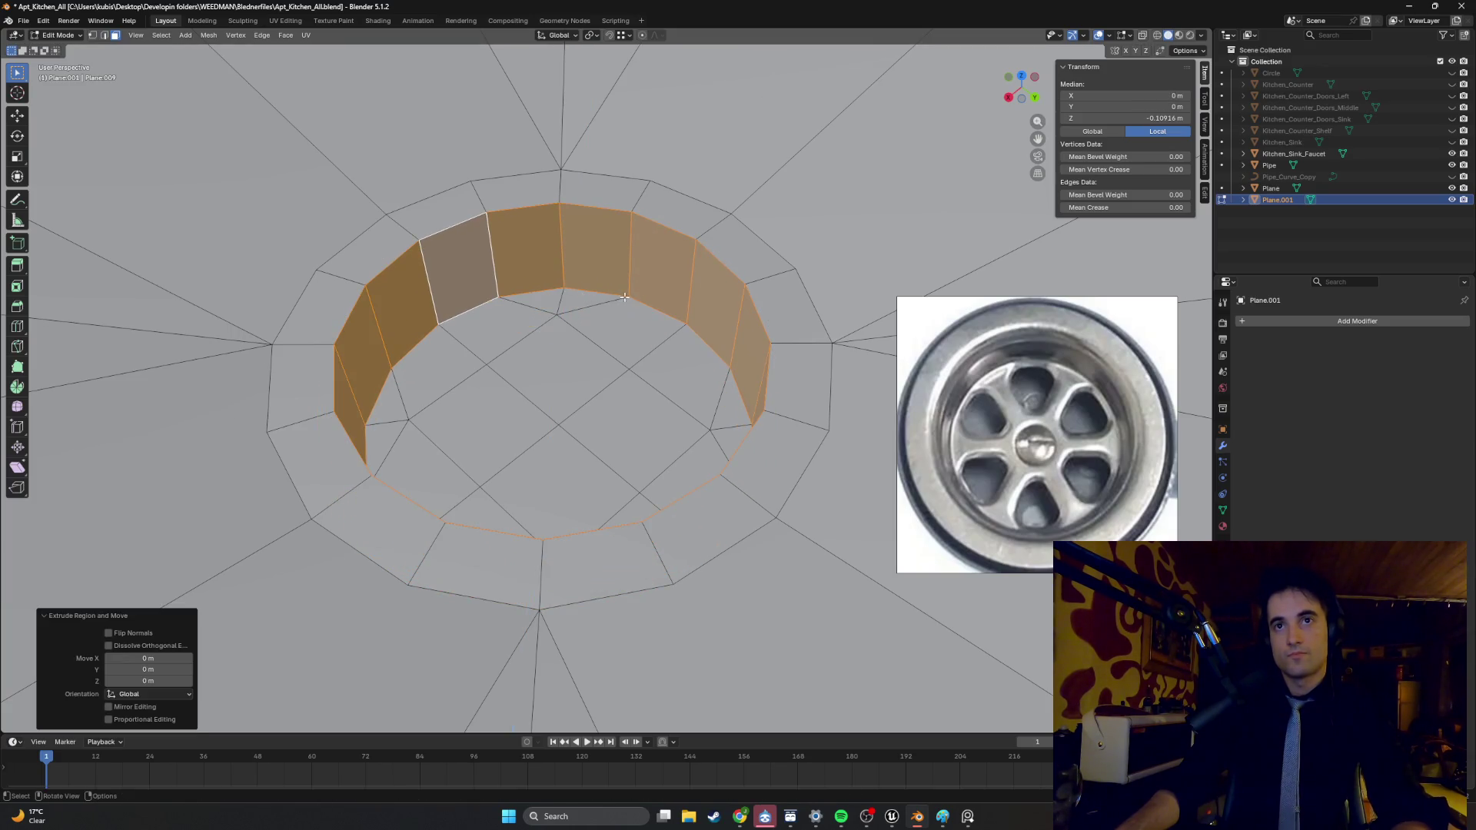
{"action": "key", "text": "ctrl+r"}
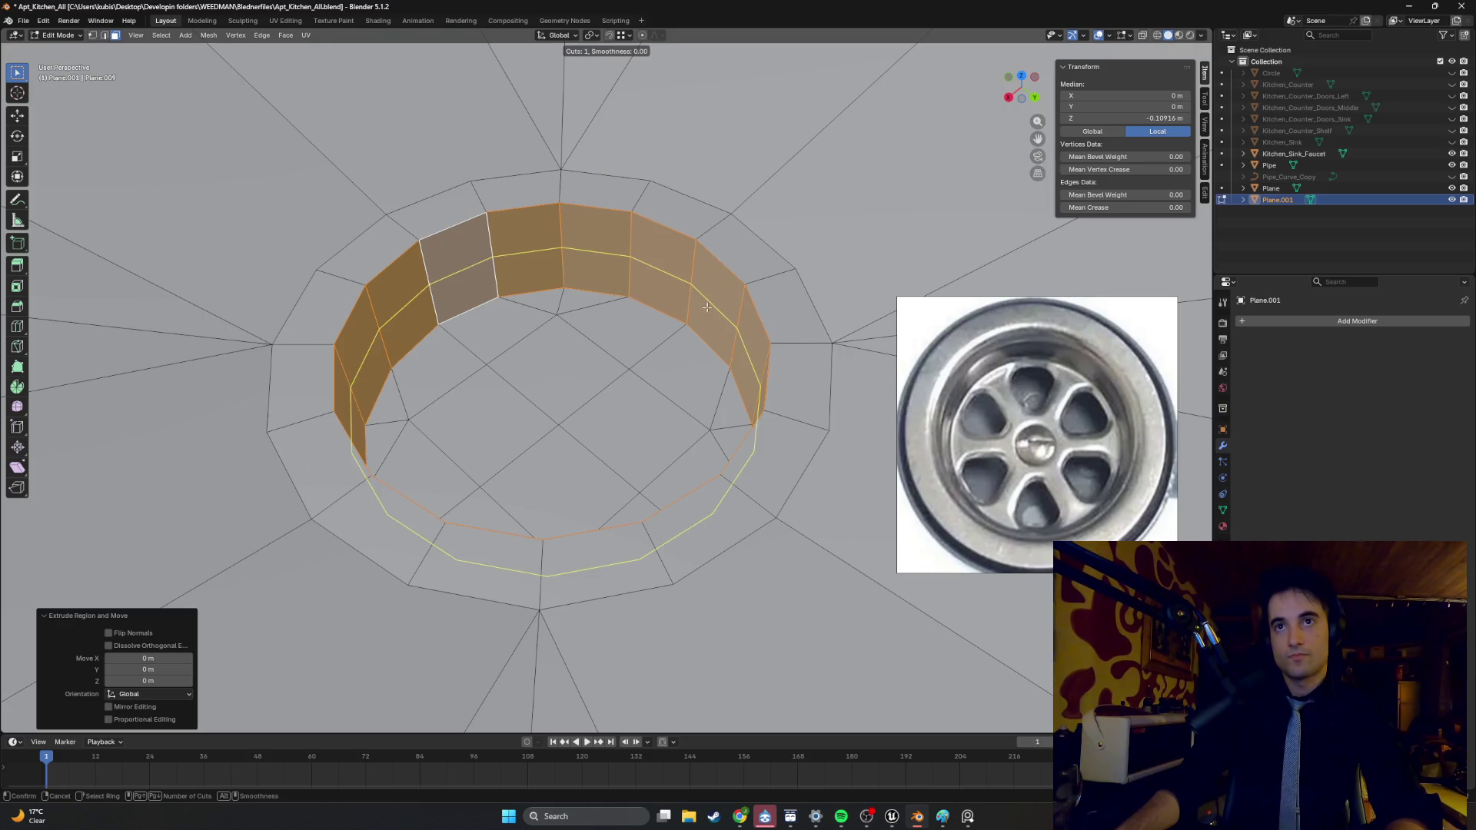
{"action": "left_click", "coordinate": [696, 302]}
{"action": "right_click", "coordinate": [669, 300]}
{"action": "middle_click_drag", "start_coordinate": [657, 298], "coordinate": [675, 297]}
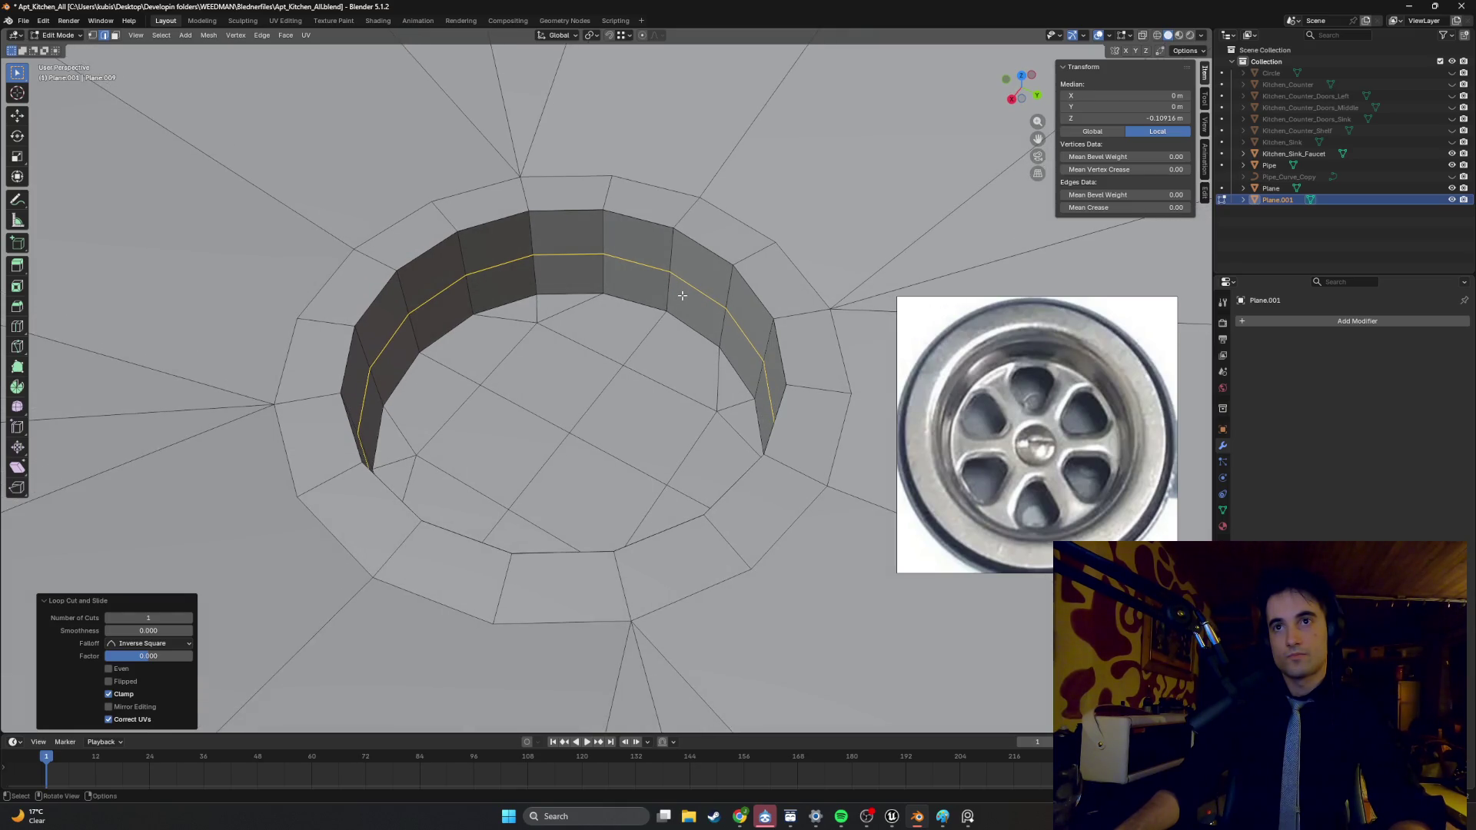
- Fill the loop with a single untriangulated face and inset it toward the centre
{"action": "key", "text": "f"}
{"action": "key", "text": "ctrl+t"}
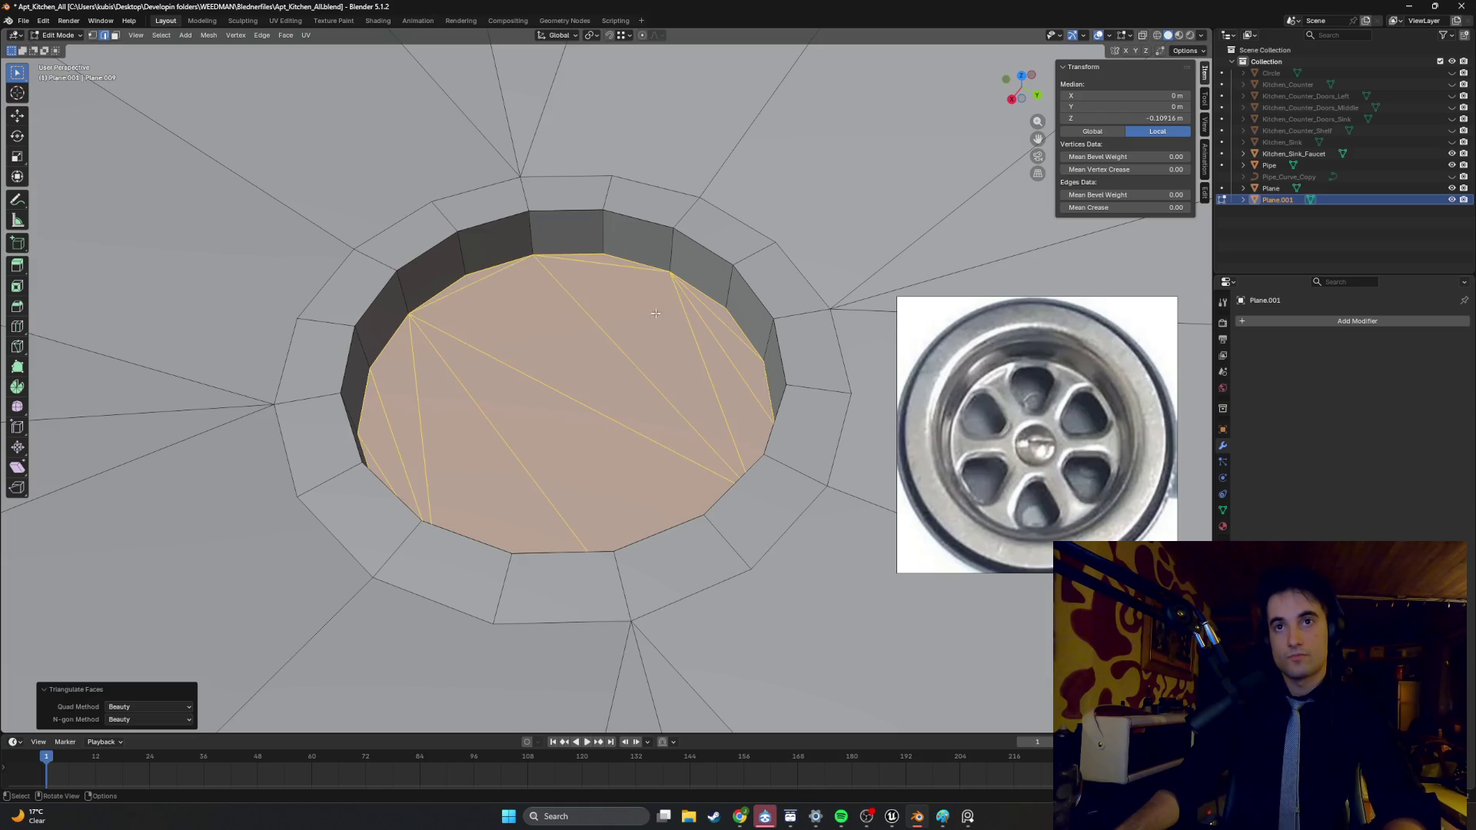
{"action": "key", "text": "ctrl+z"}
{"action": "middle_click_drag", "start_coordinate": [650, 317], "coordinate": [669, 355]}
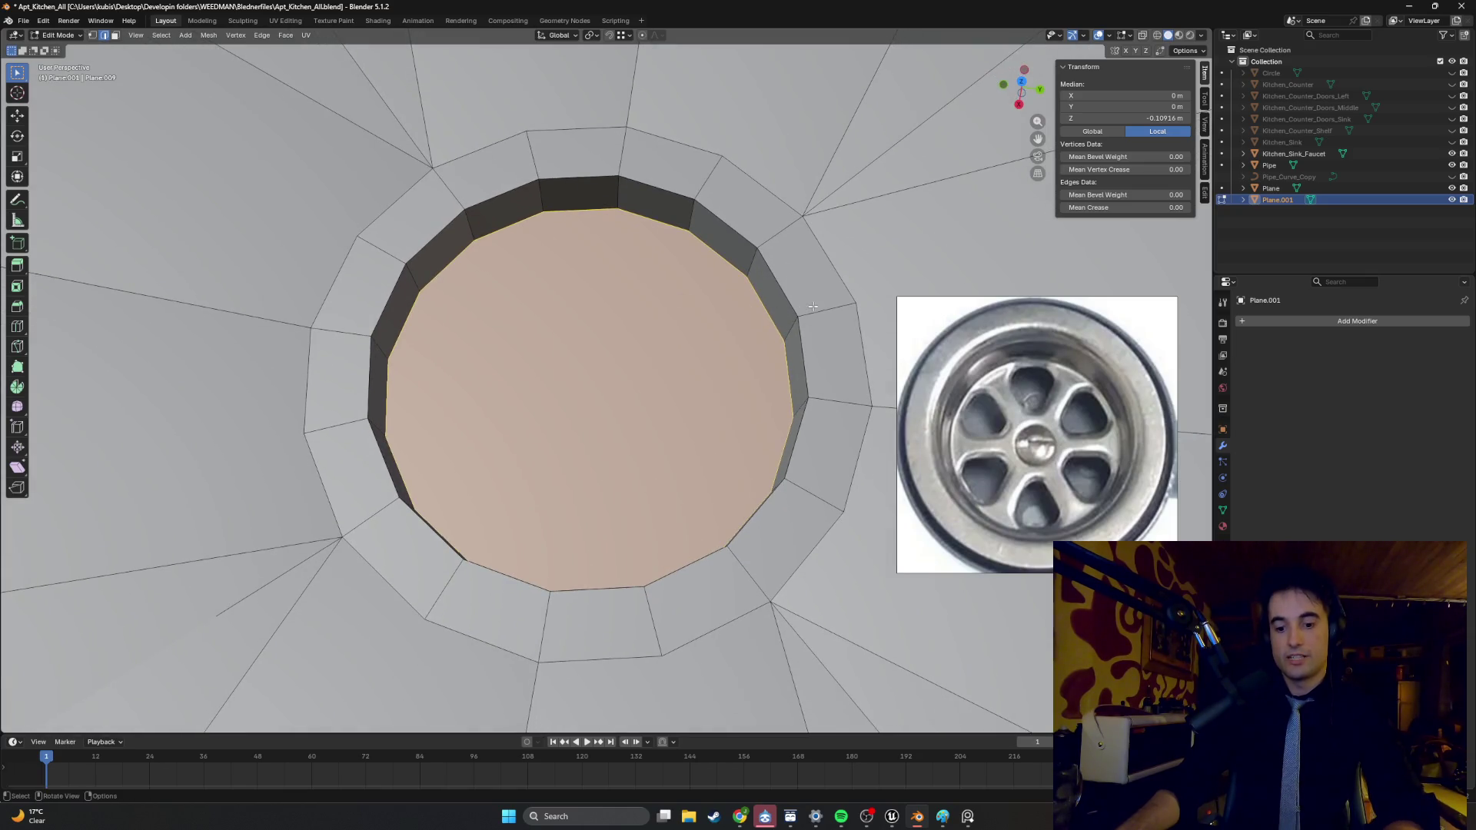
{"action": "key", "text": "i"}
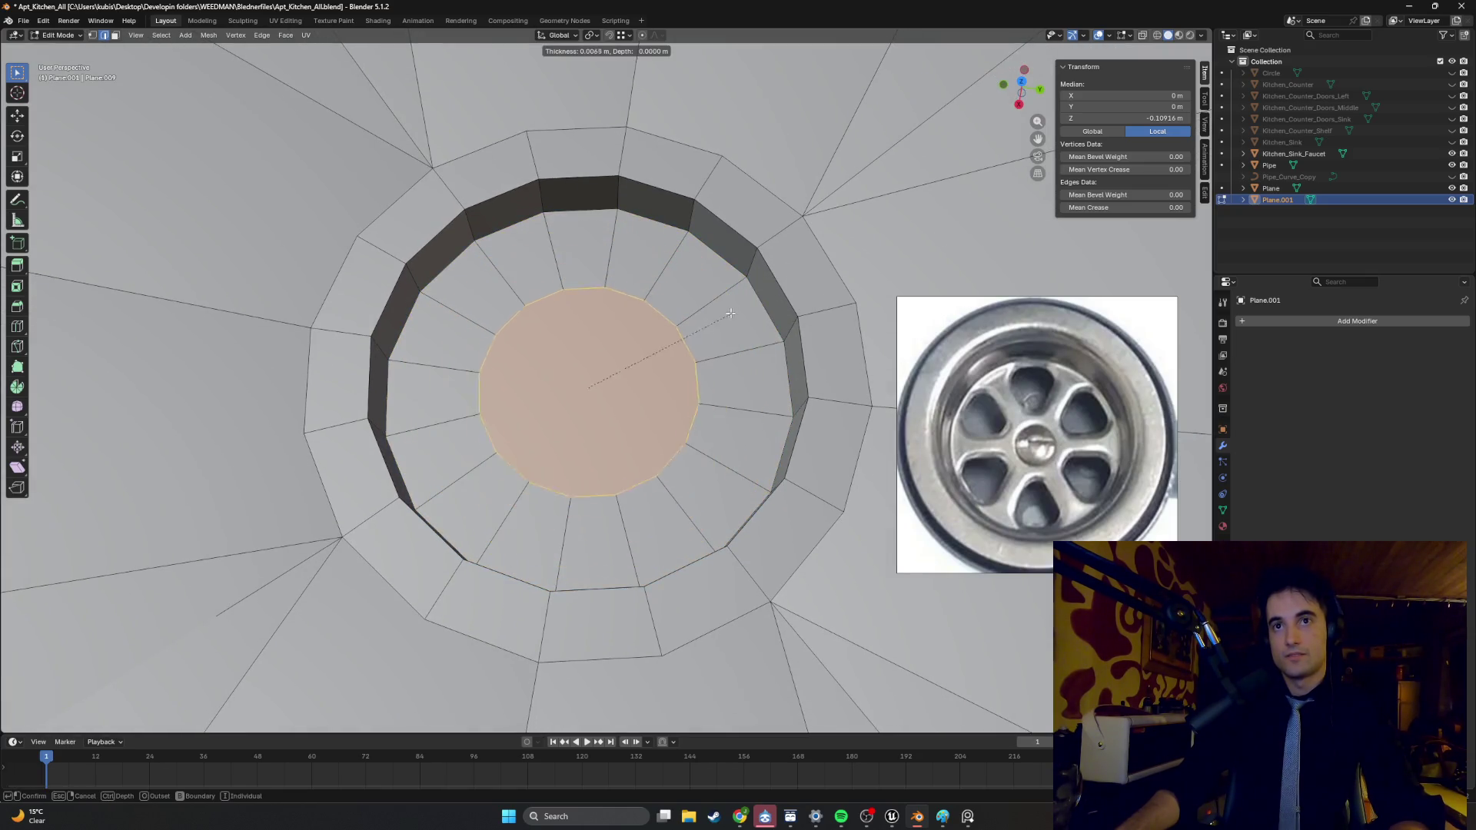
- Confirm the inset and collapse its centre vertices into one point, making radial wedges
{"action": "left_click", "coordinate": [631, 352]}
{"action": "scroll", "coordinate": [600, 369], "scroll_direction": "up", "scroll_amount": 5}
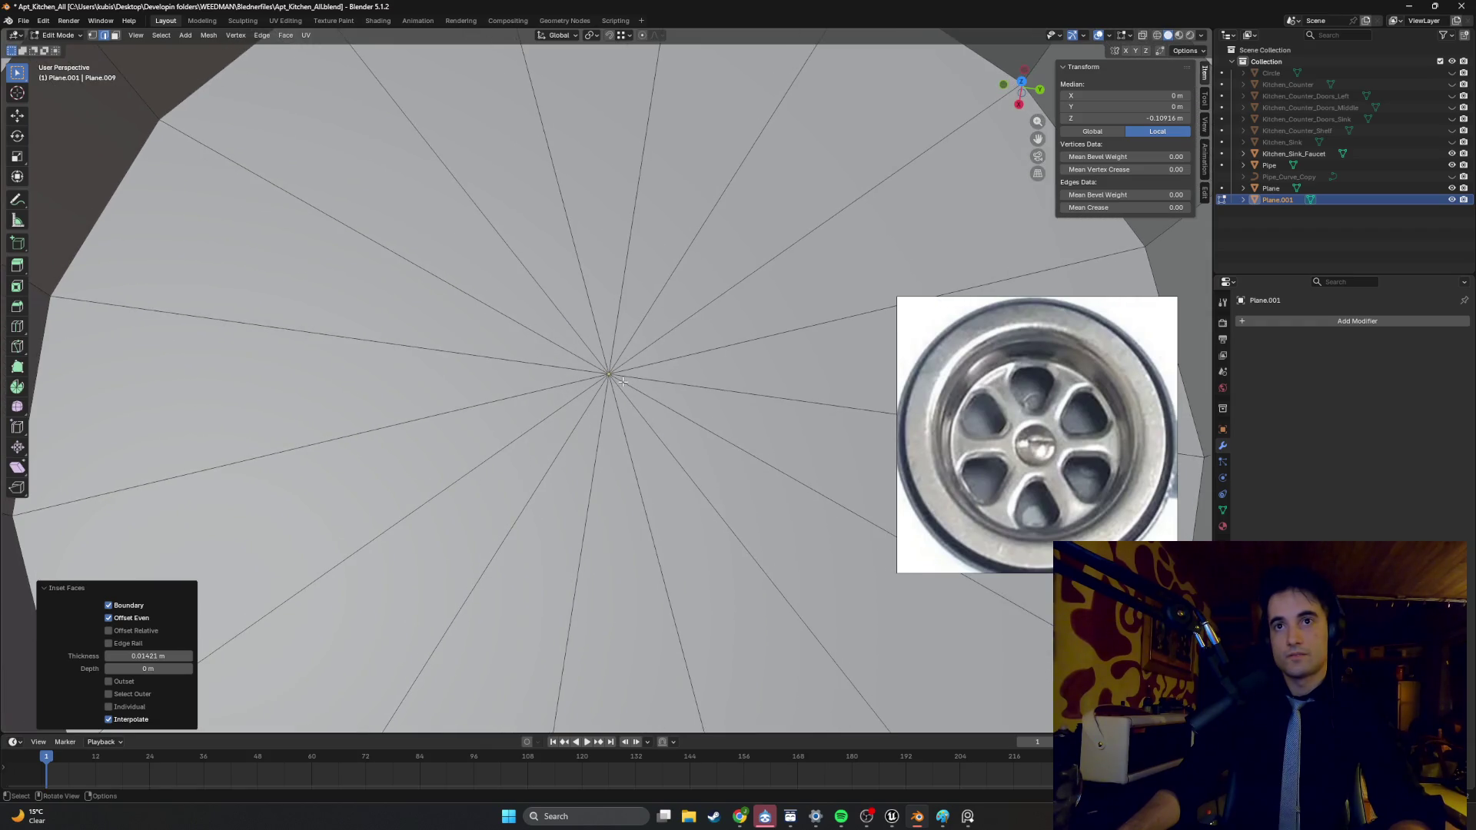
{"action": "key", "text": "m"}
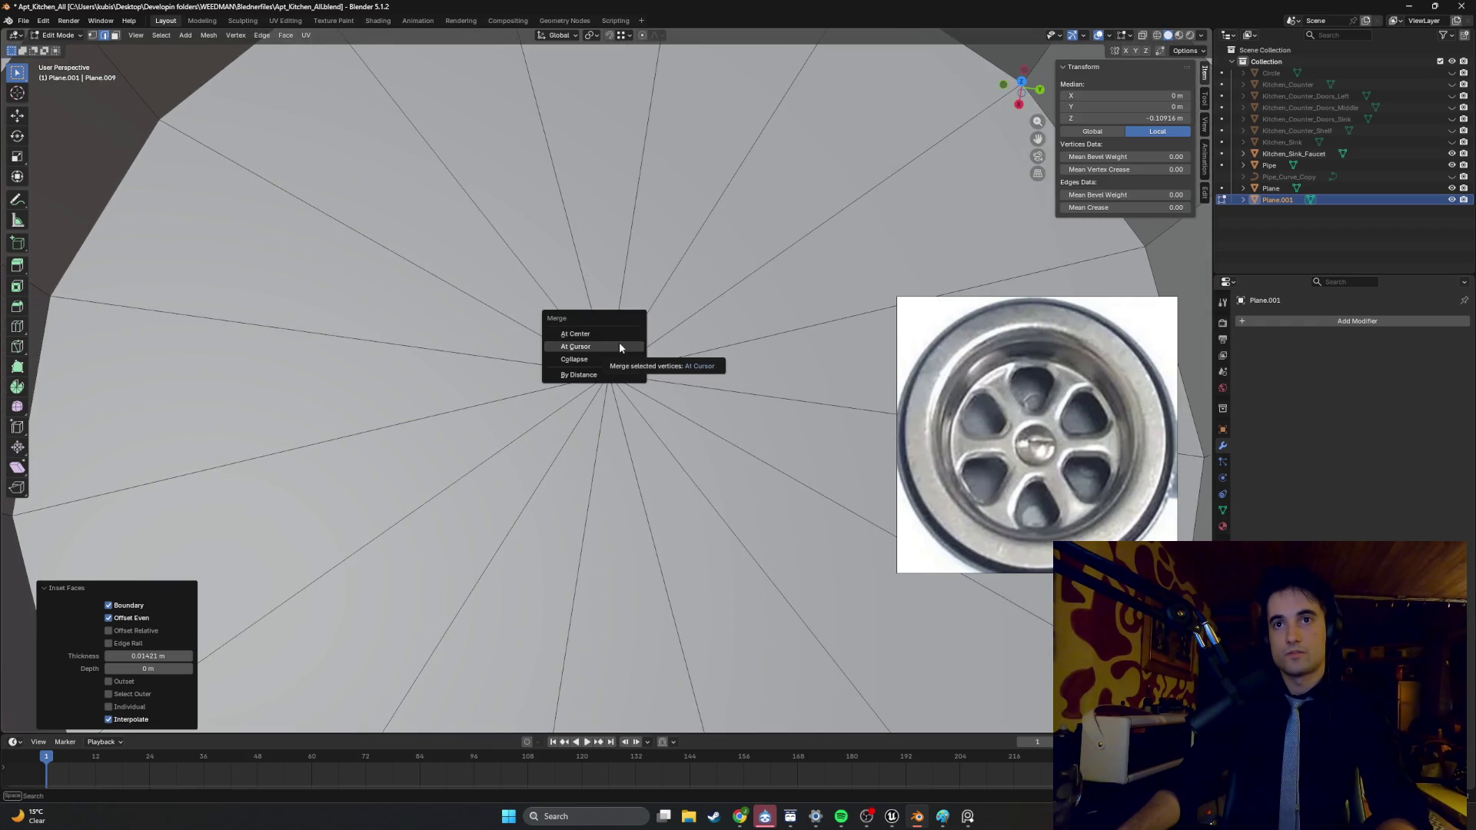
{"action": "left_click", "coordinate": [620, 358]}
{"action": "scroll", "coordinate": [628, 391], "scroll_direction": "down", "scroll_amount": 3}
{"action": "key", "text": "ctrl+z"}
{"action": "key", "text": "ctrl+shift+z"}
- Check the centre vertex, then switch to face select and pick one floor wedge
{"action": "left_click", "coordinate": [580, 369]}
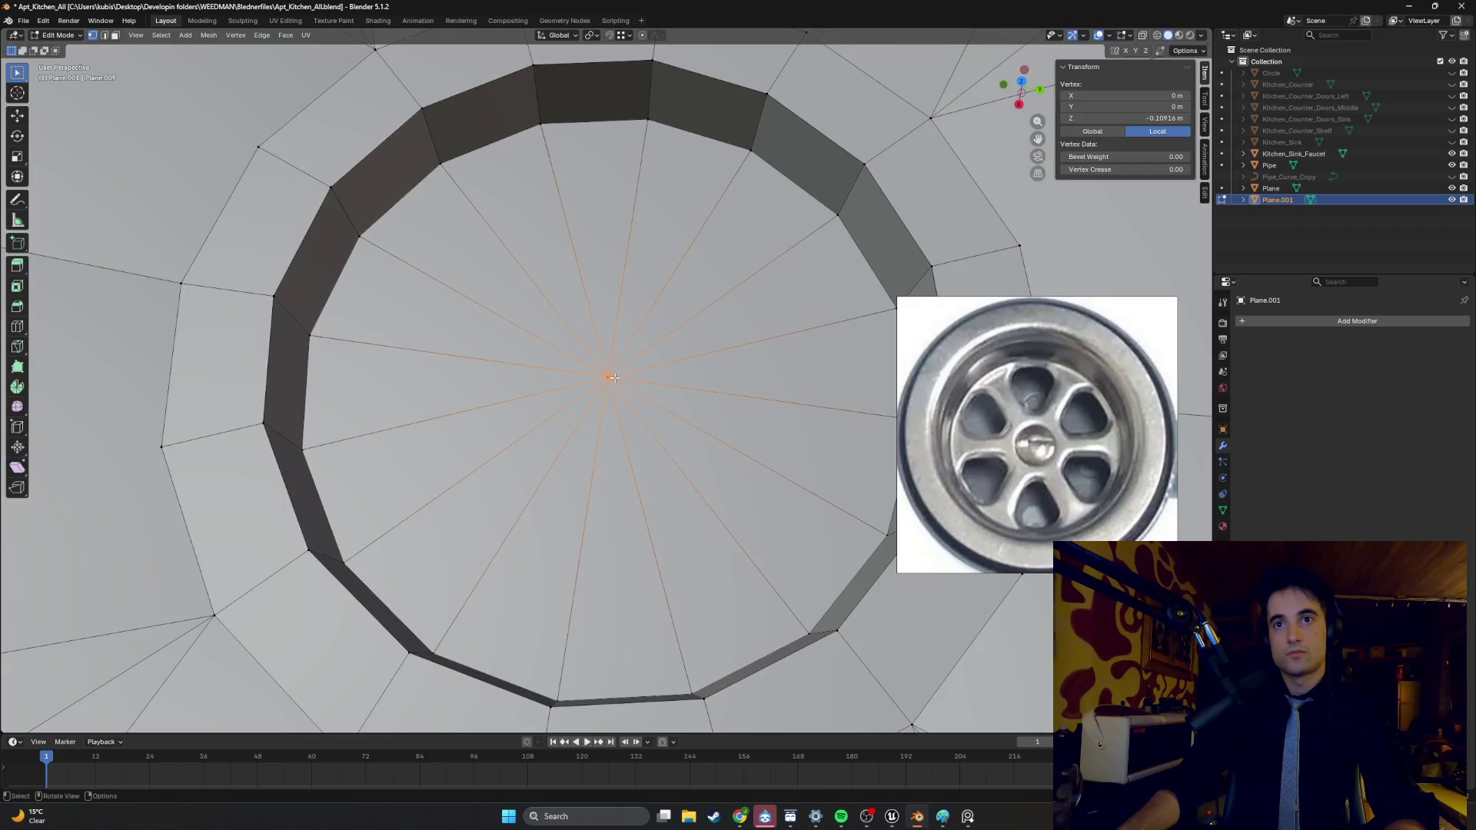
{"action": "key", "text": "alt+a"}
{"action": "left_click", "coordinate": [611, 377]}
{"action": "key", "text": "3"}
{"action": "mouse_move", "coordinate": [611, 377]}
{"action": "middle_mouse_down"}
{"action": "mouse_move", "coordinate": [680, 214]}
{"action": "mouse_move", "coordinate": [681, 289]}
{"action": "mouse_move", "coordinate": [773, 316]}
{"action": "mouse_move", "coordinate": [833, 307]}
{"action": "middle_mouse_up"}
{"action": "left_click", "coordinate": [684, 309]}
- Add the neighbouring wedge and try an inset on the two selected wedges, then cancel it
{"action": "left_click", "coordinate": [712, 327], "text": "shift"}
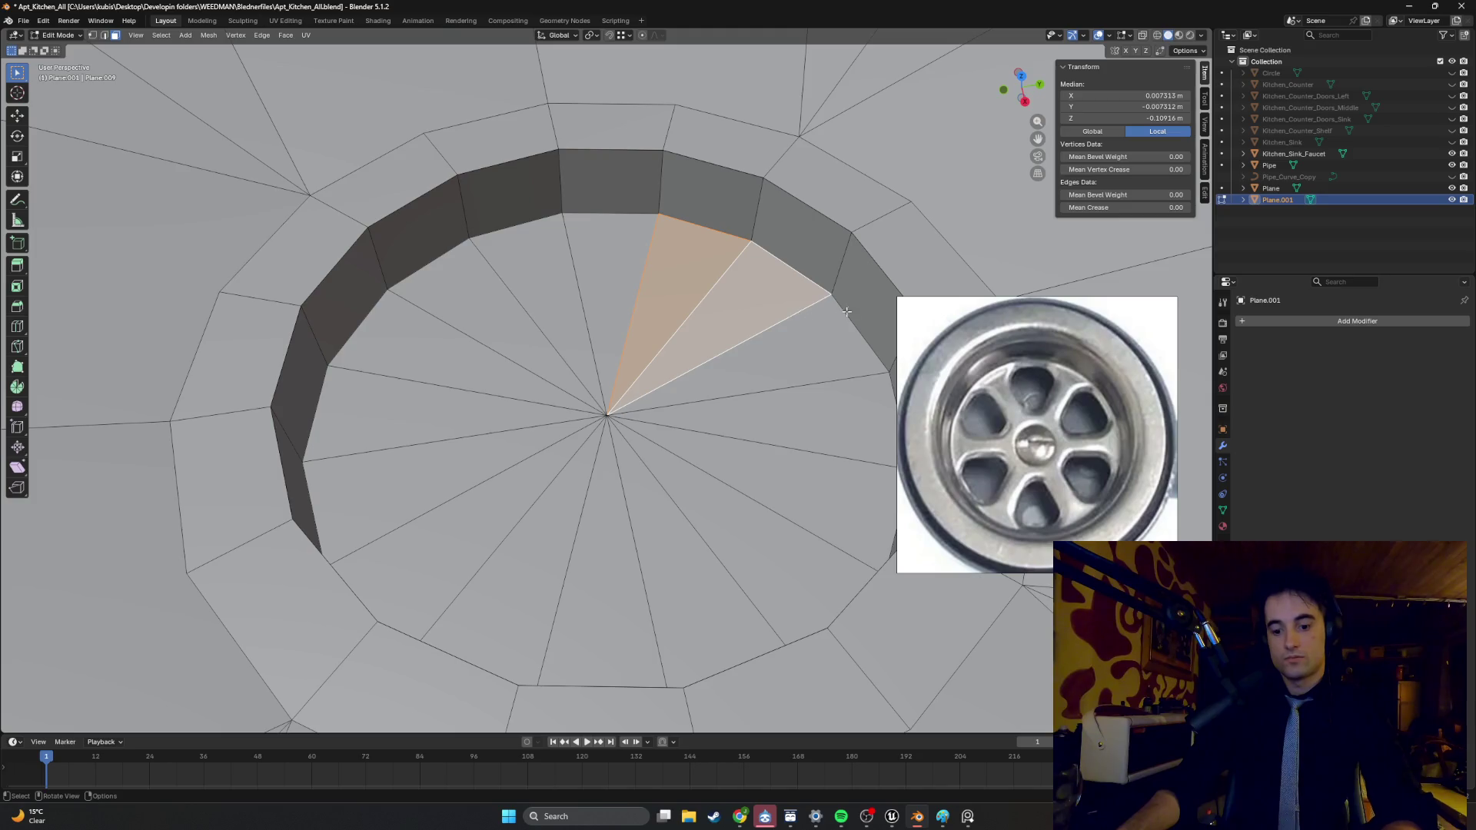
{"action": "key", "text": "i"}
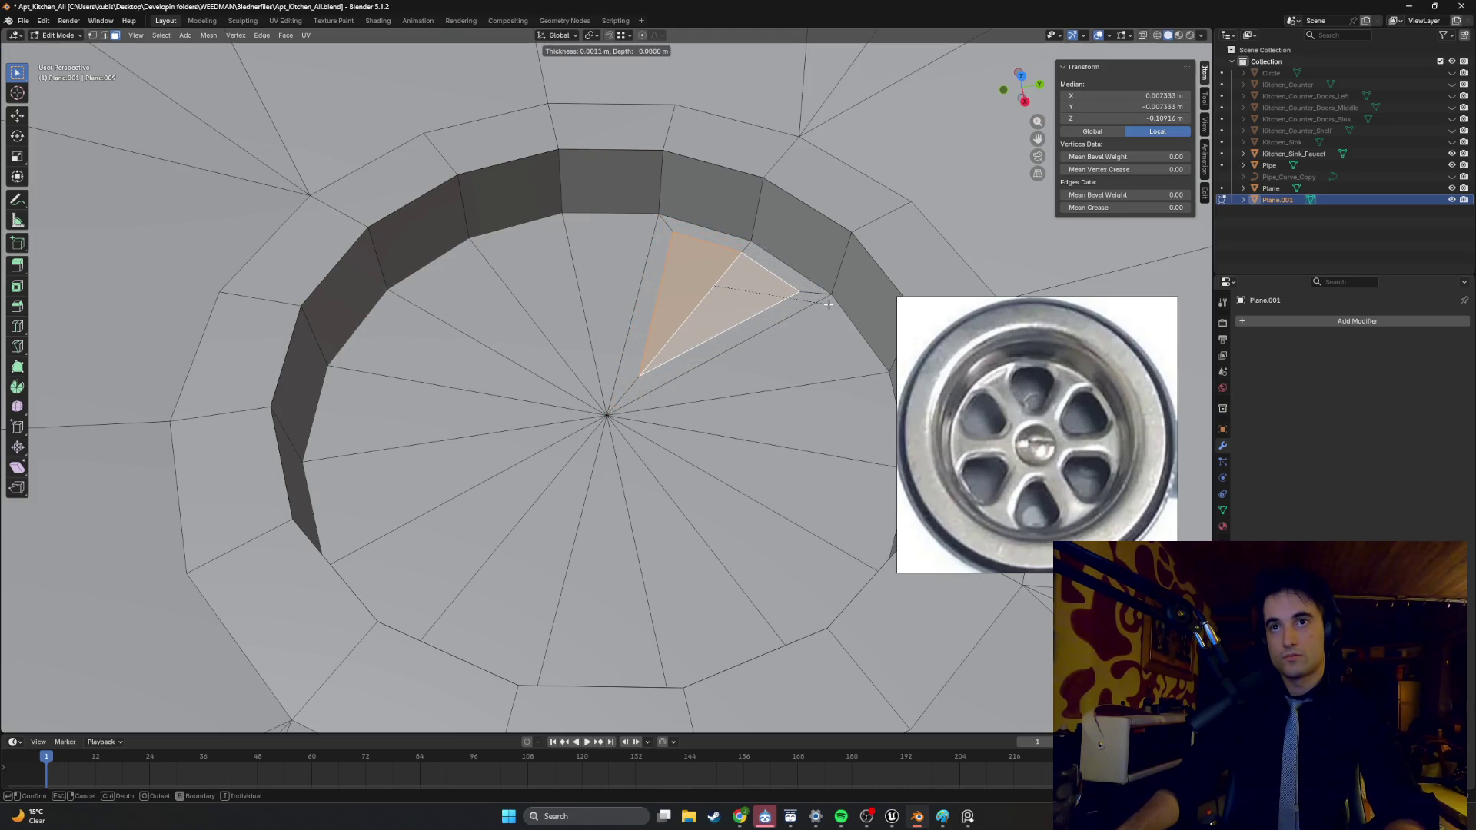
{"action": "key", "text": "Escape"}
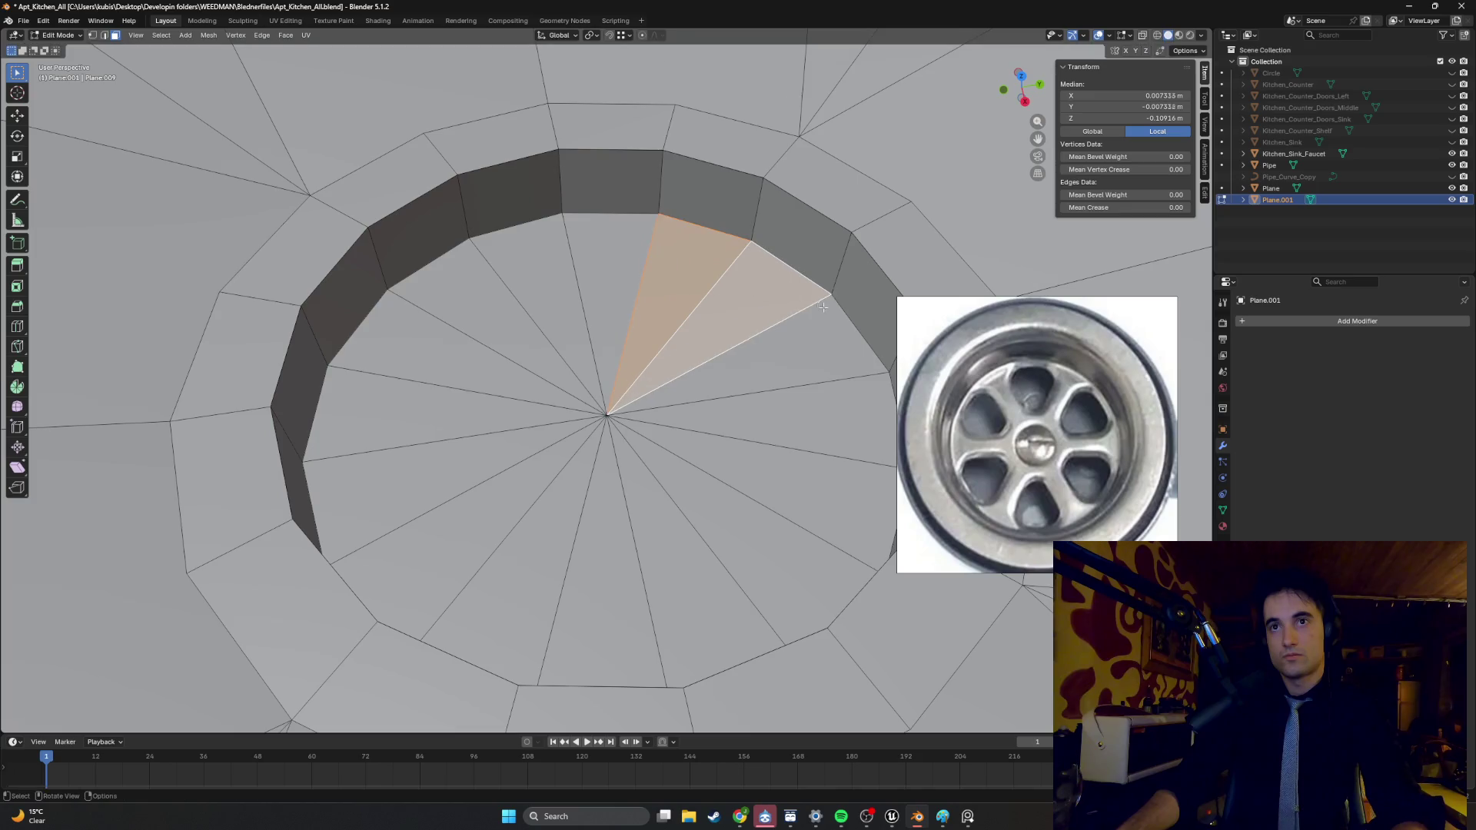
- Add wedges around the left, lower and right sides of the drain floor to the selection
{"action": "left_click", "coordinate": [530, 296], "text": "shift"}
{"action": "left_click", "coordinate": [498, 322], "text": "shift"}
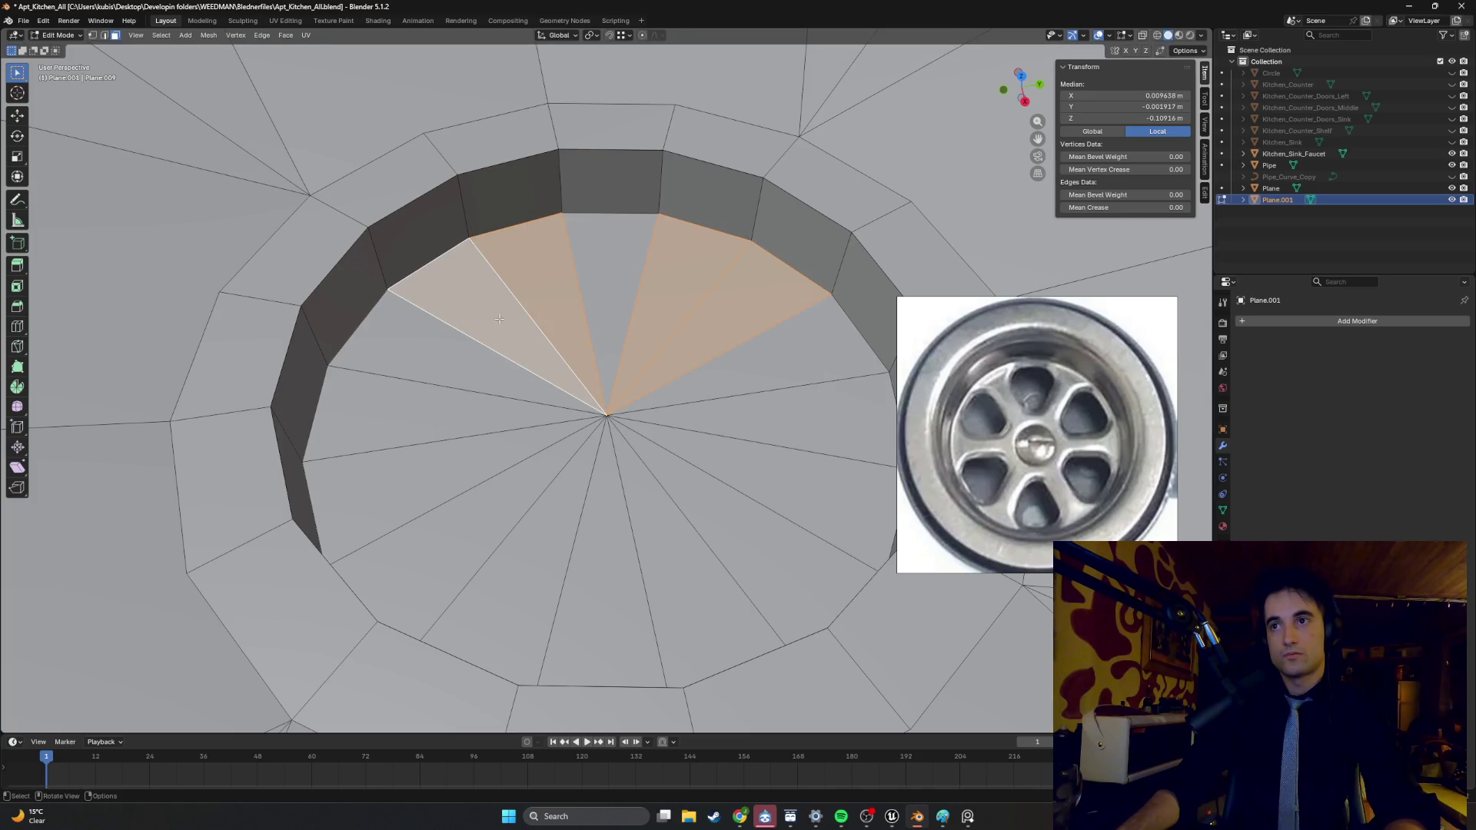
{"action": "left_click", "coordinate": [454, 423], "text": "shift"}
{"action": "left_click", "coordinate": [492, 457], "text": "shift"}
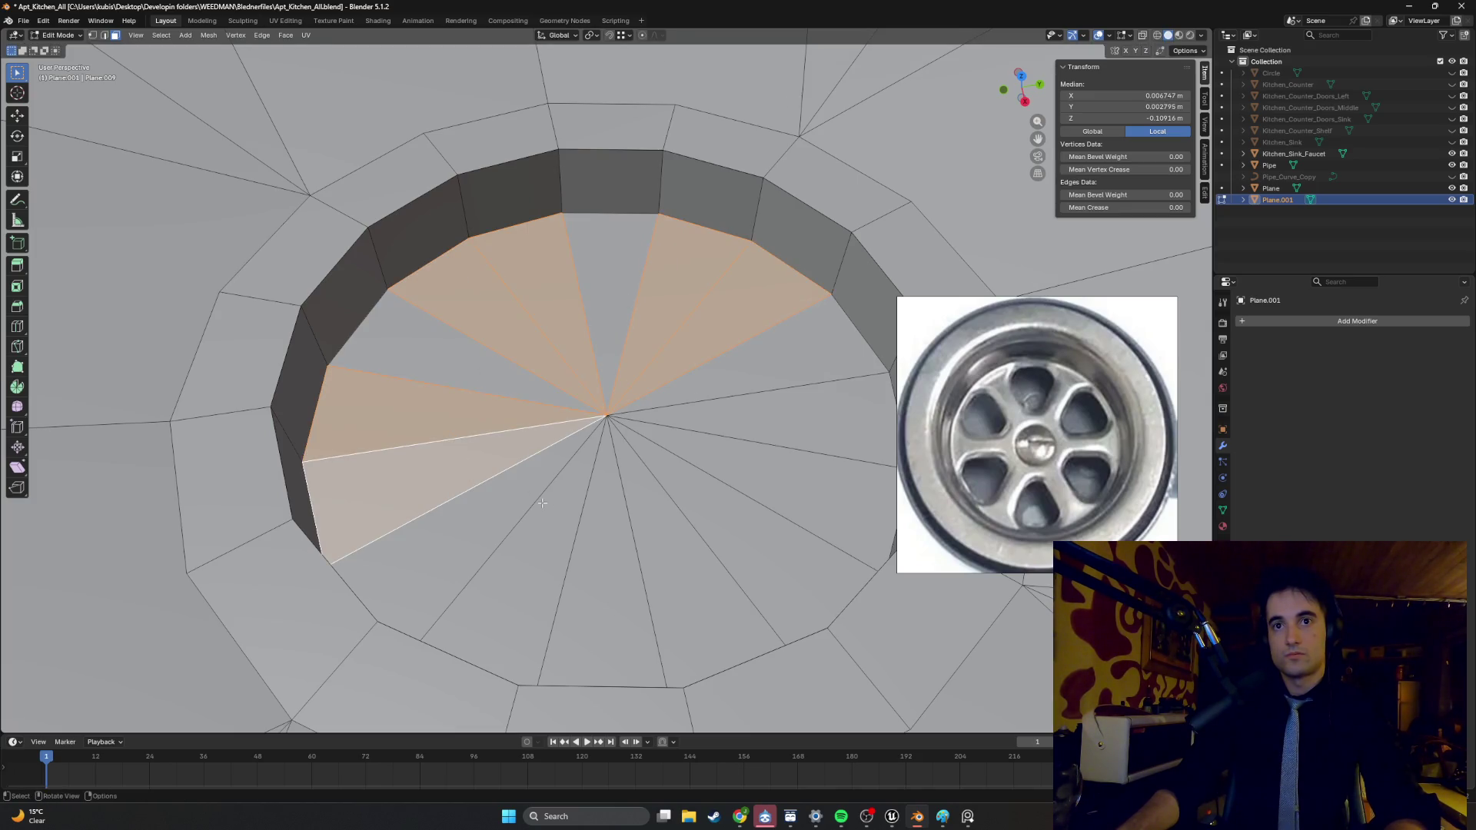
{"action": "left_click", "coordinate": [569, 530], "text": "shift"}
{"action": "left_click", "coordinate": [611, 607], "text": "shift"}
{"action": "left_click", "coordinate": [738, 558], "text": "shift"}
{"action": "left_click", "coordinate": [733, 445], "text": "shift"}
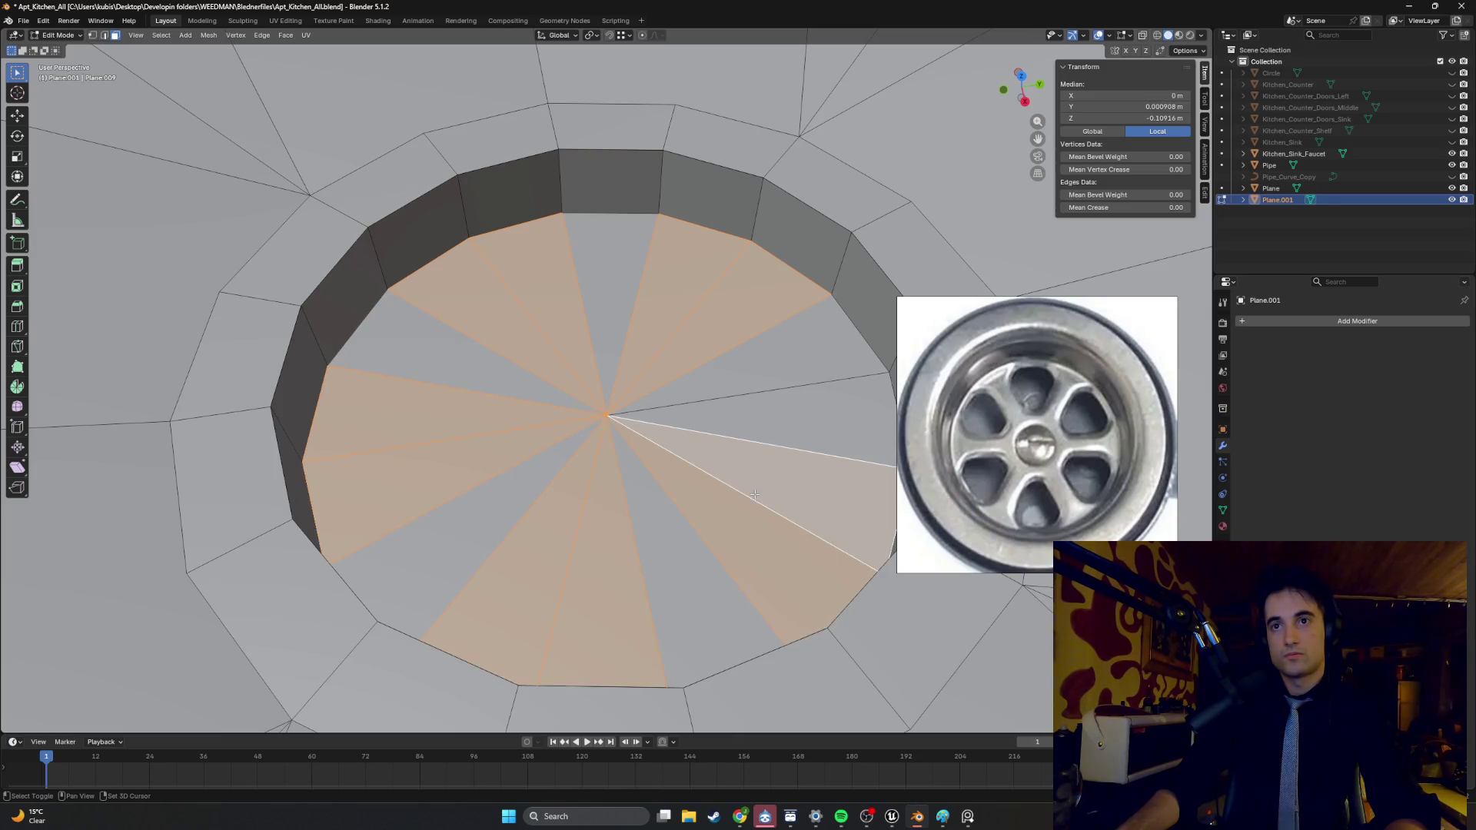
{"action": "mouse_move", "coordinate": [733, 445]}
{"action": "middle_mouse_down"}
{"action": "mouse_move", "coordinate": [635, 397]}
{"action": "mouse_move", "coordinate": [614, 361]}
{"action": "middle_mouse_up"}
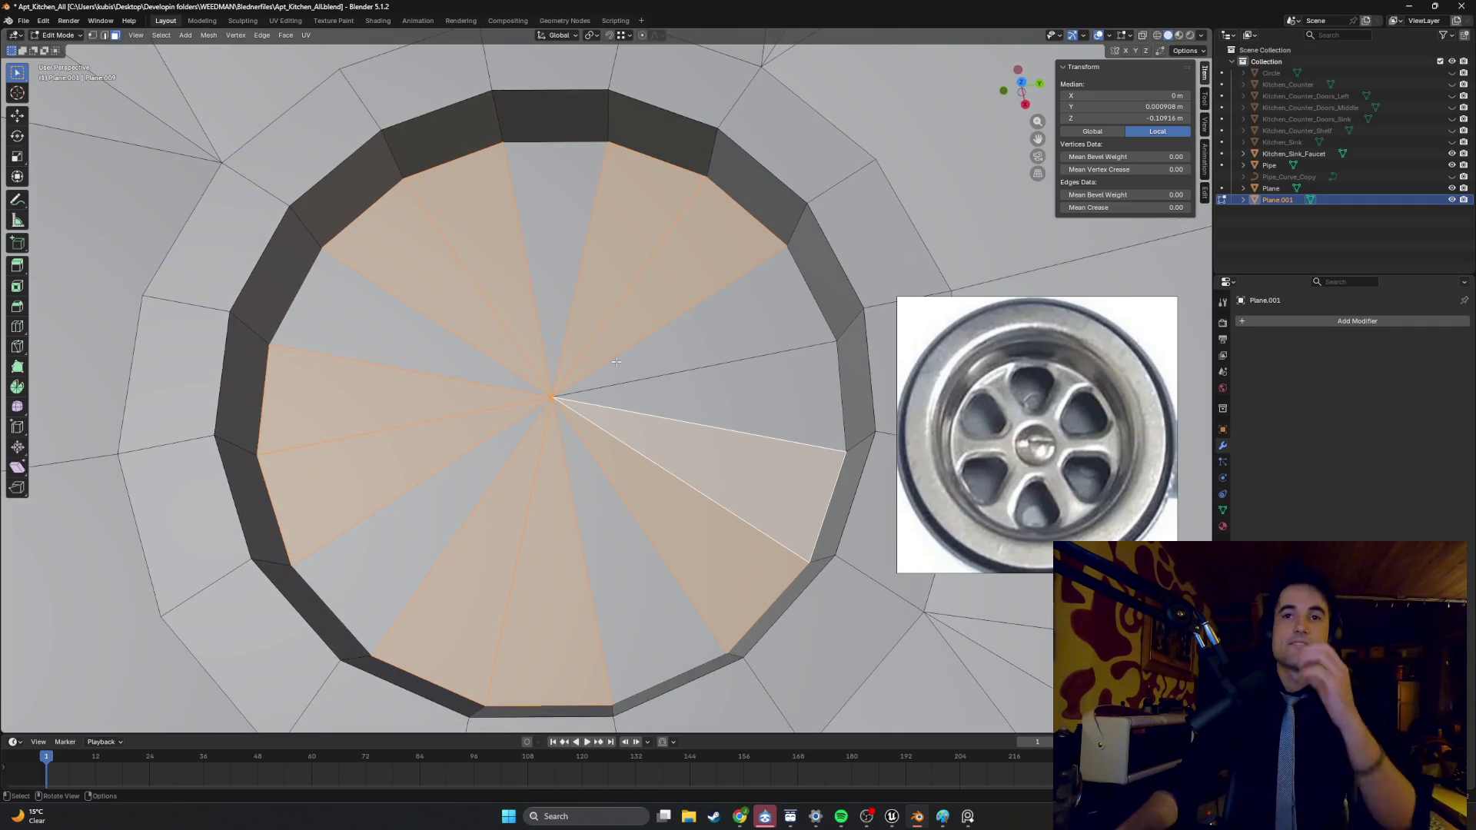
- Reselect four wedge groups: upper-right, upper-left, lower-left and lower-right around the drain floor
{"action": "left_click", "coordinate": [665, 353]}
{"action": "left_click", "coordinate": [661, 293], "text": "shift"}
{"action": "left_click", "coordinate": [599, 263], "text": "shift"}
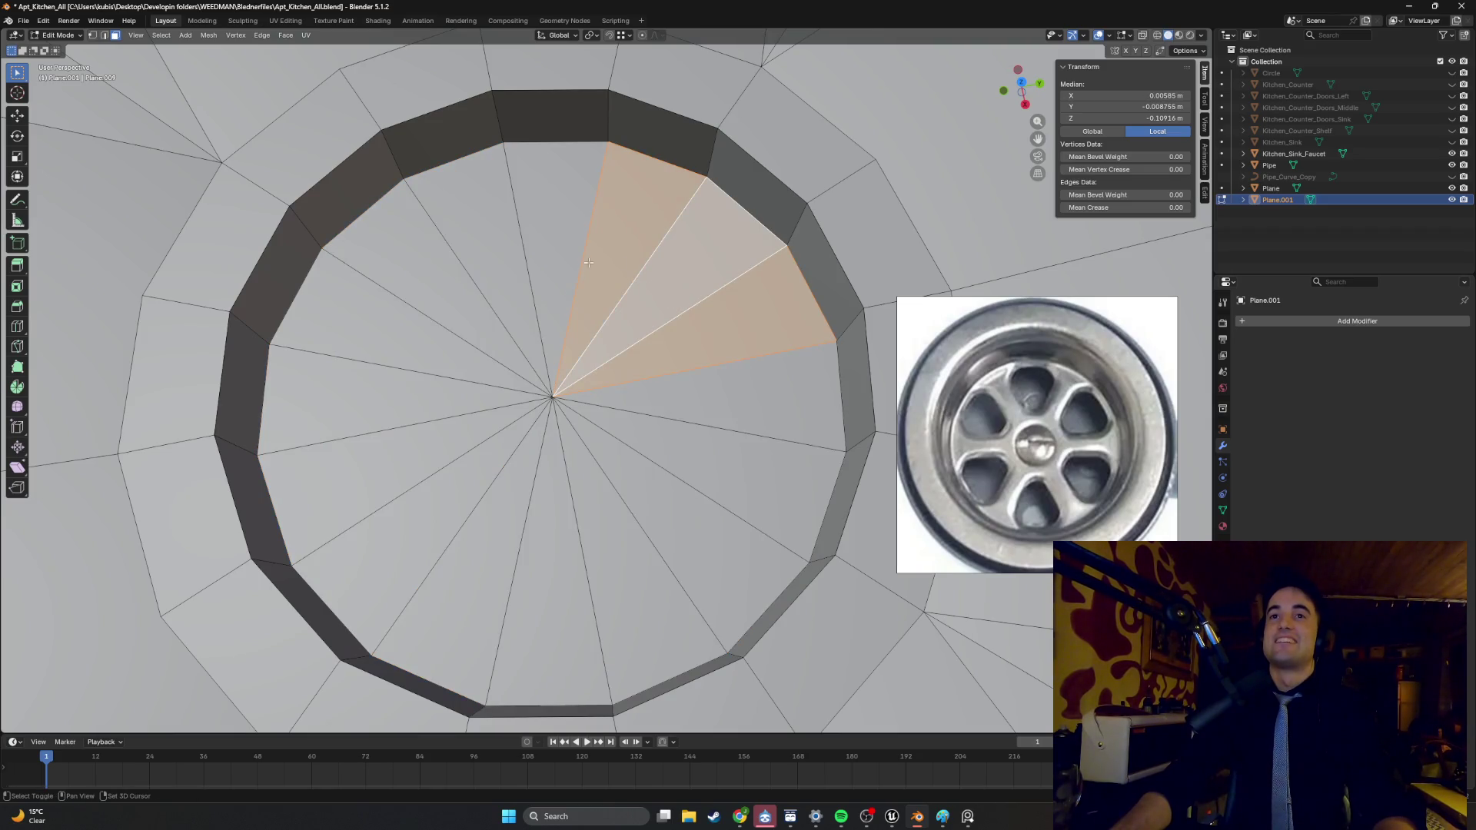
{"action": "left_click", "coordinate": [481, 271], "text": "shift"}
{"action": "left_click", "coordinate": [430, 292], "text": "shift"}
{"action": "left_click", "coordinate": [373, 330], "text": "shift"}
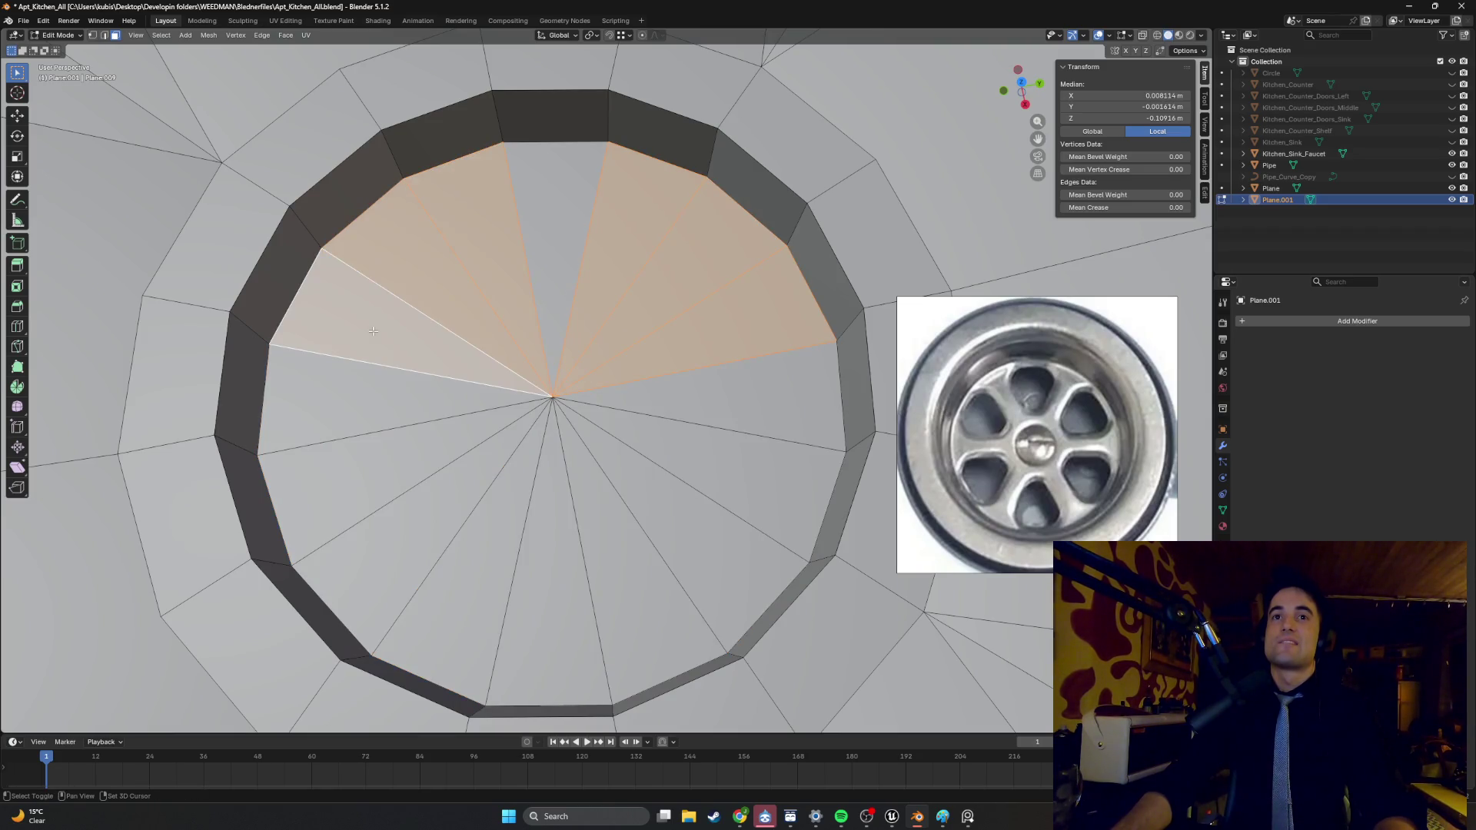
{"action": "left_click", "coordinate": [376, 446], "text": "shift"}
{"action": "left_click", "coordinate": [406, 539], "text": "shift"}
{"action": "left_click", "coordinate": [469, 588], "text": "shift"}
{"action": "left_click", "coordinate": [630, 584], "text": "shift"}
{"action": "left_click", "coordinate": [692, 531], "text": "shift"}
{"action": "left_click", "coordinate": [712, 473], "text": "shift"}
{"action": "middle_click_drag", "start_coordinate": [712, 472], "coordinate": [634, 395]}
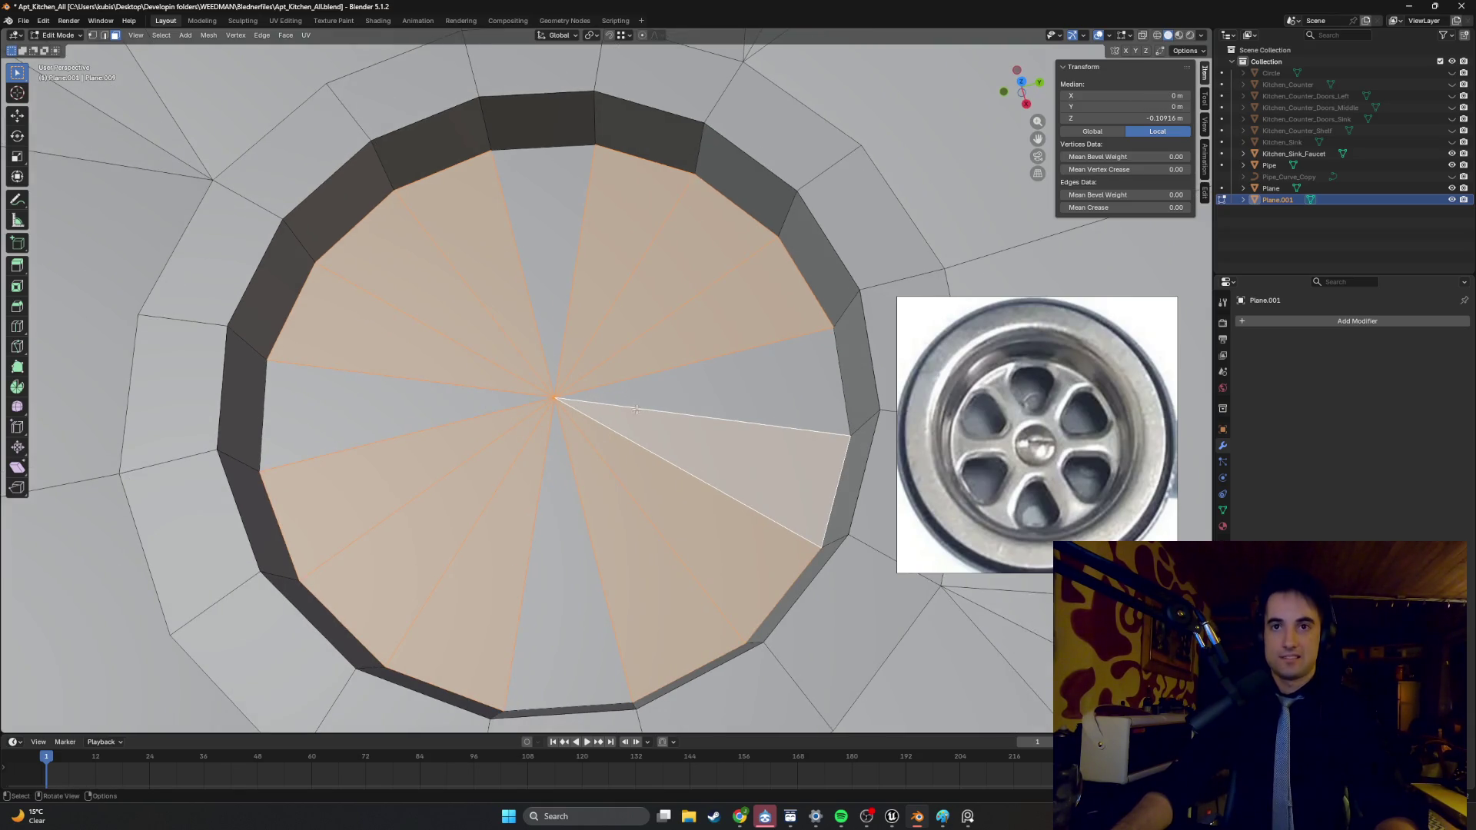
- Preview an inset on the four wedge groups, cancel it, and reselect a single wedge
{"action": "key", "text": "i"}
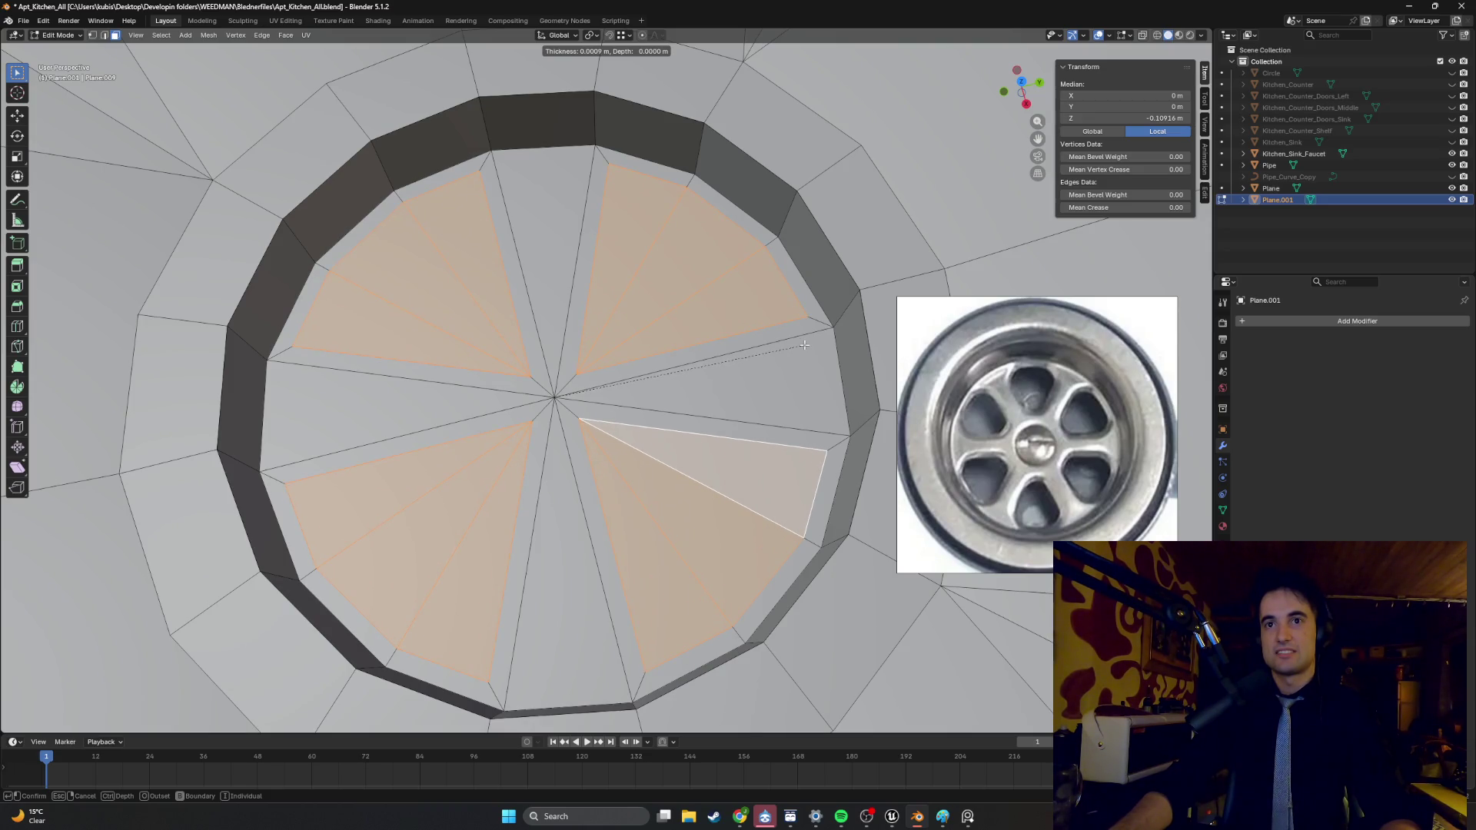
{"action": "key", "text": "Escape"}
{"action": "left_click", "coordinate": [648, 311]}
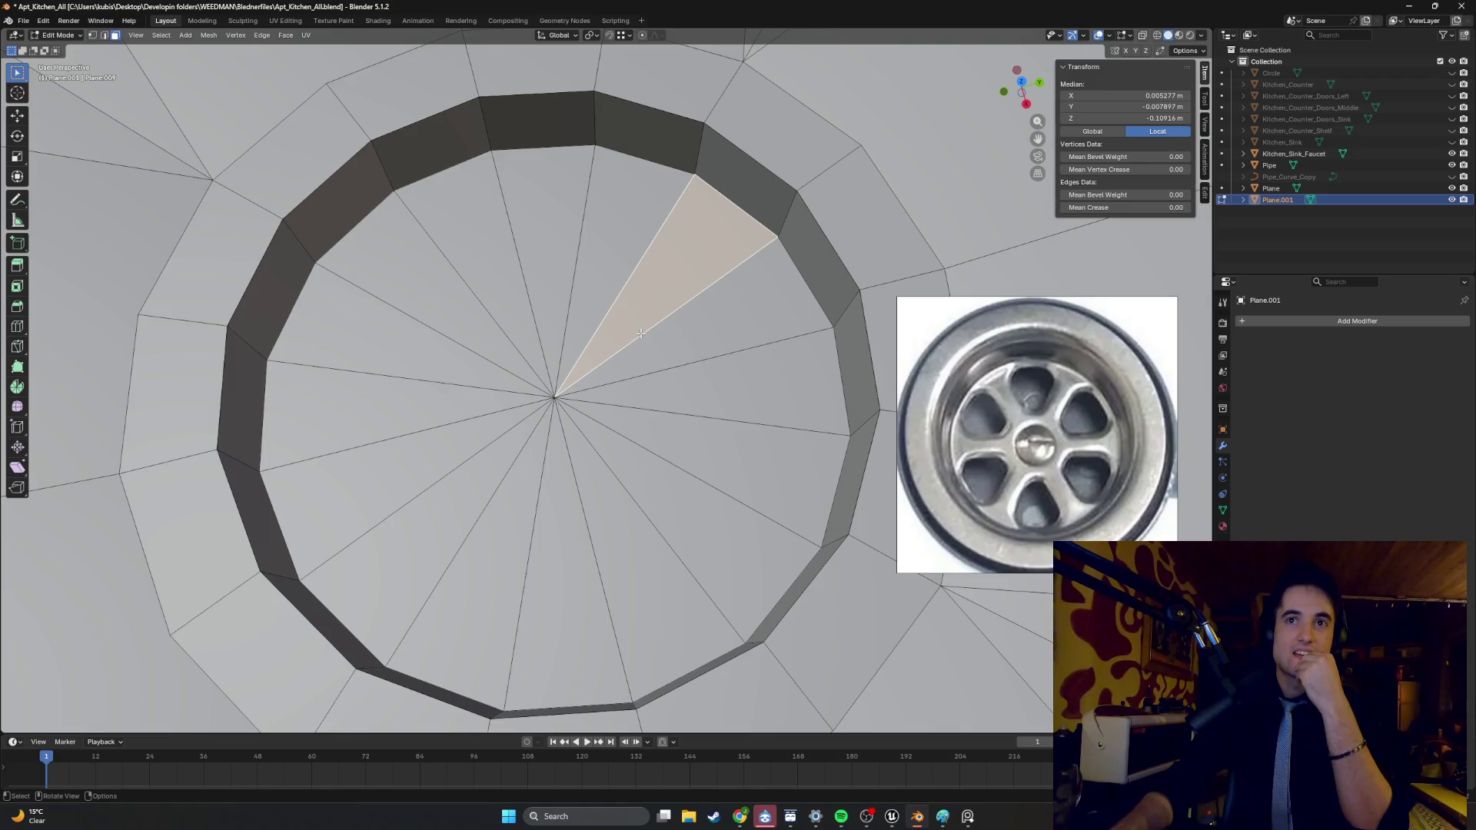
- Select the wedges across the top of the drain floor, reworking the picks around the top wedge
{"action": "left_click", "coordinate": [609, 271], "text": "shift"}
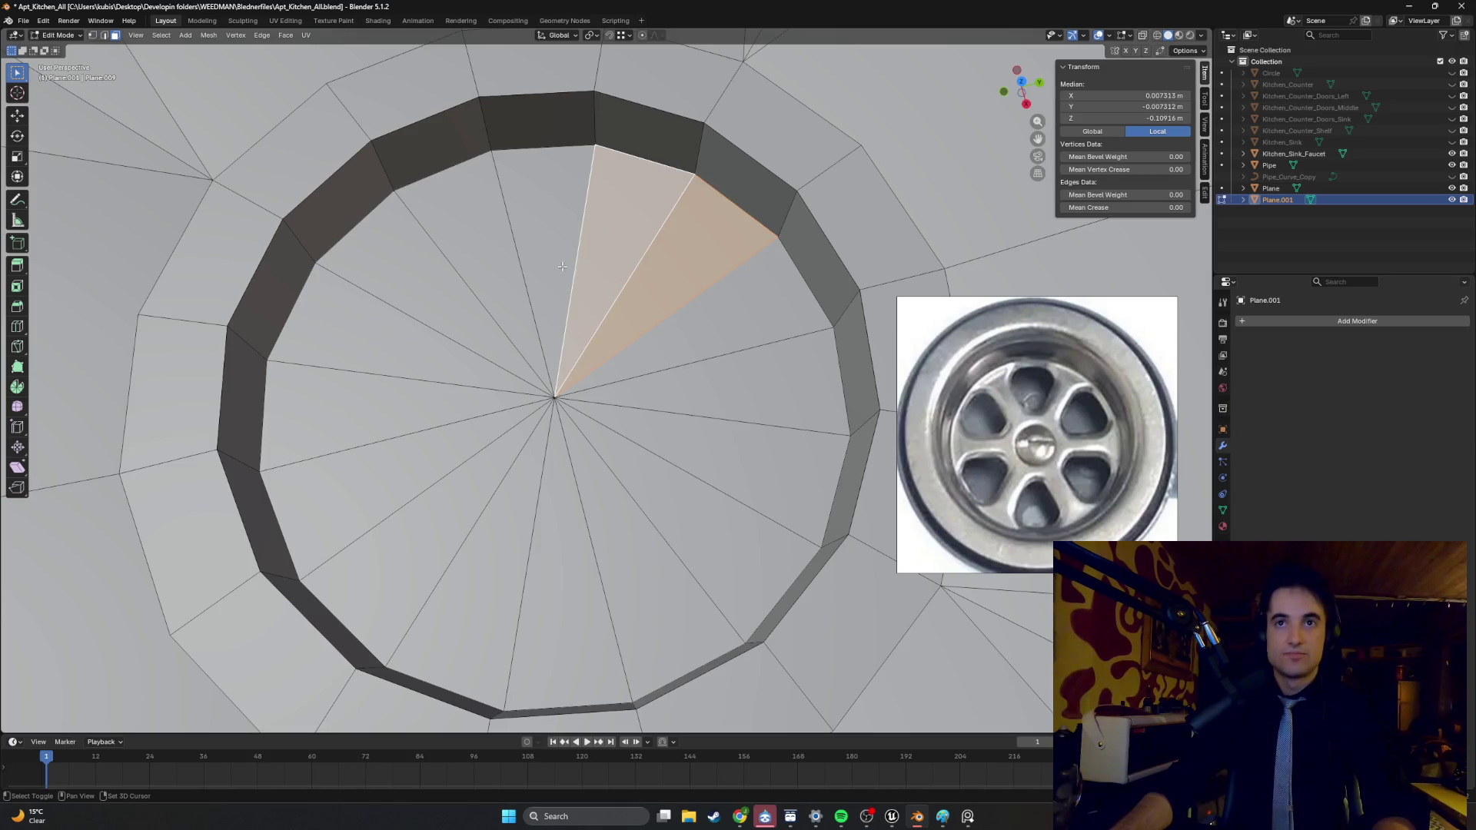
{"action": "left_click", "coordinate": [561, 267], "text": "shift"}
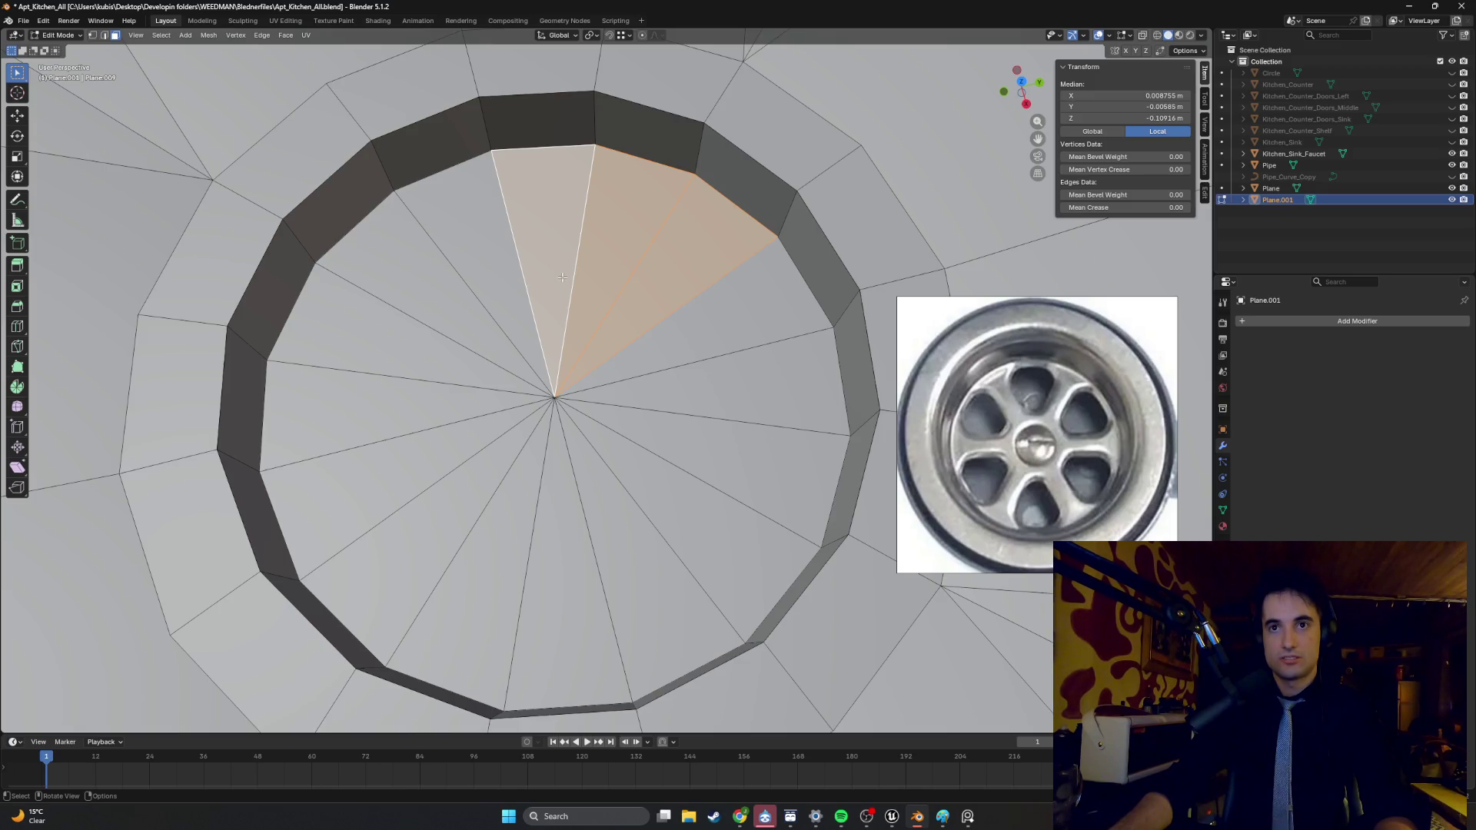
{"action": "left_click", "coordinate": [450, 344], "text": "shift"}
{"action": "left_click", "coordinate": [430, 277]}
{"action": "left_click", "coordinate": [565, 262], "text": "shift"}
{"action": "left_click", "coordinate": [597, 277], "text": "shift"}
{"action": "left_click", "coordinate": [669, 246], "text": "shift"}
{"action": "left_click", "coordinate": [384, 330], "text": "shift"}
- Add the lower and right-side wedges, swap one bottom-right wedge, then preview an individual inset and cancel
{"action": "left_click", "coordinate": [430, 422], "text": "shift"}
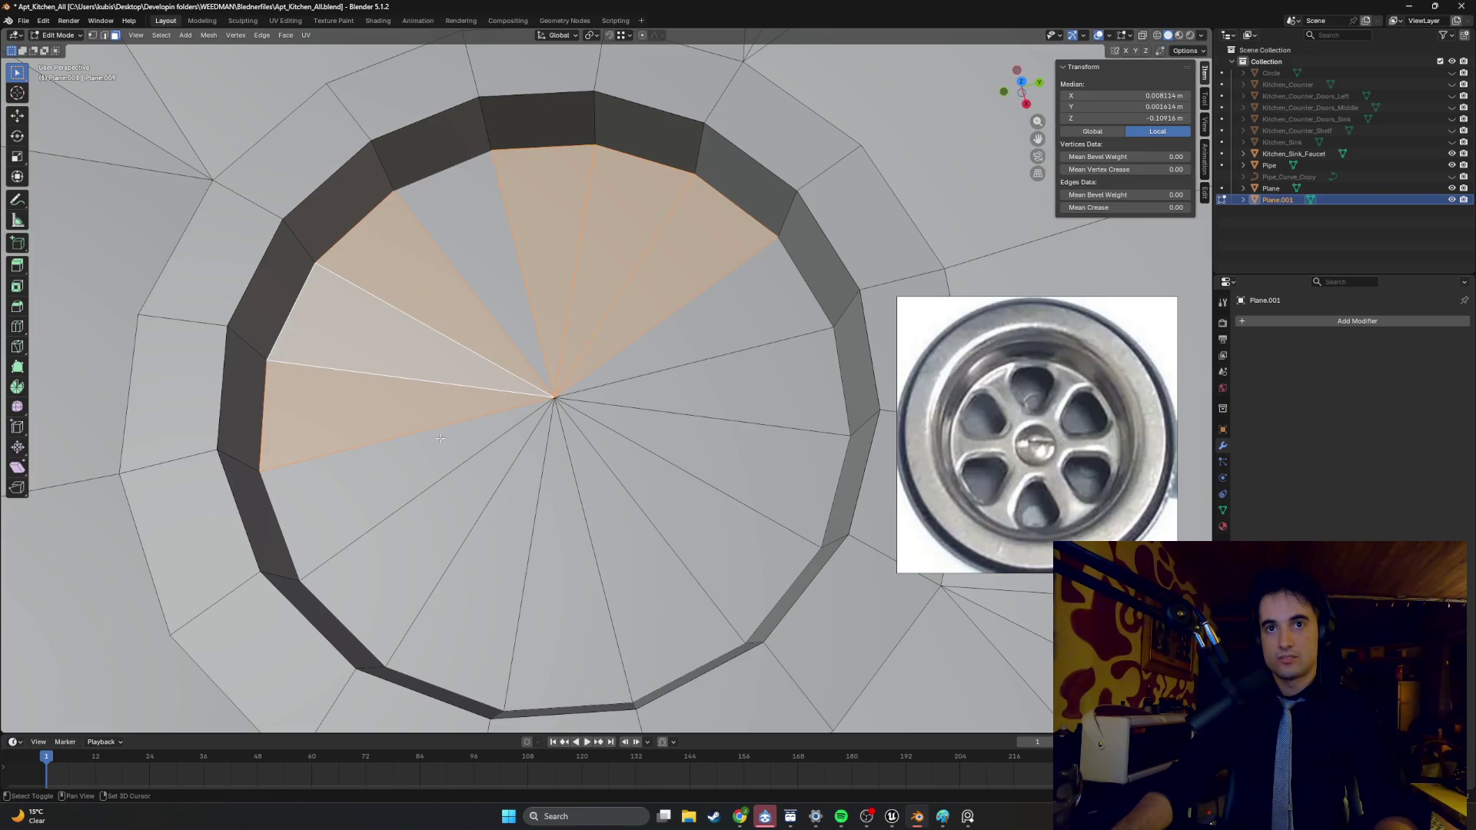
{"action": "left_click", "coordinate": [473, 460], "text": "shift"}
{"action": "left_click", "coordinate": [469, 607], "text": "shift"}
{"action": "left_click", "coordinate": [591, 531], "text": "shift"}
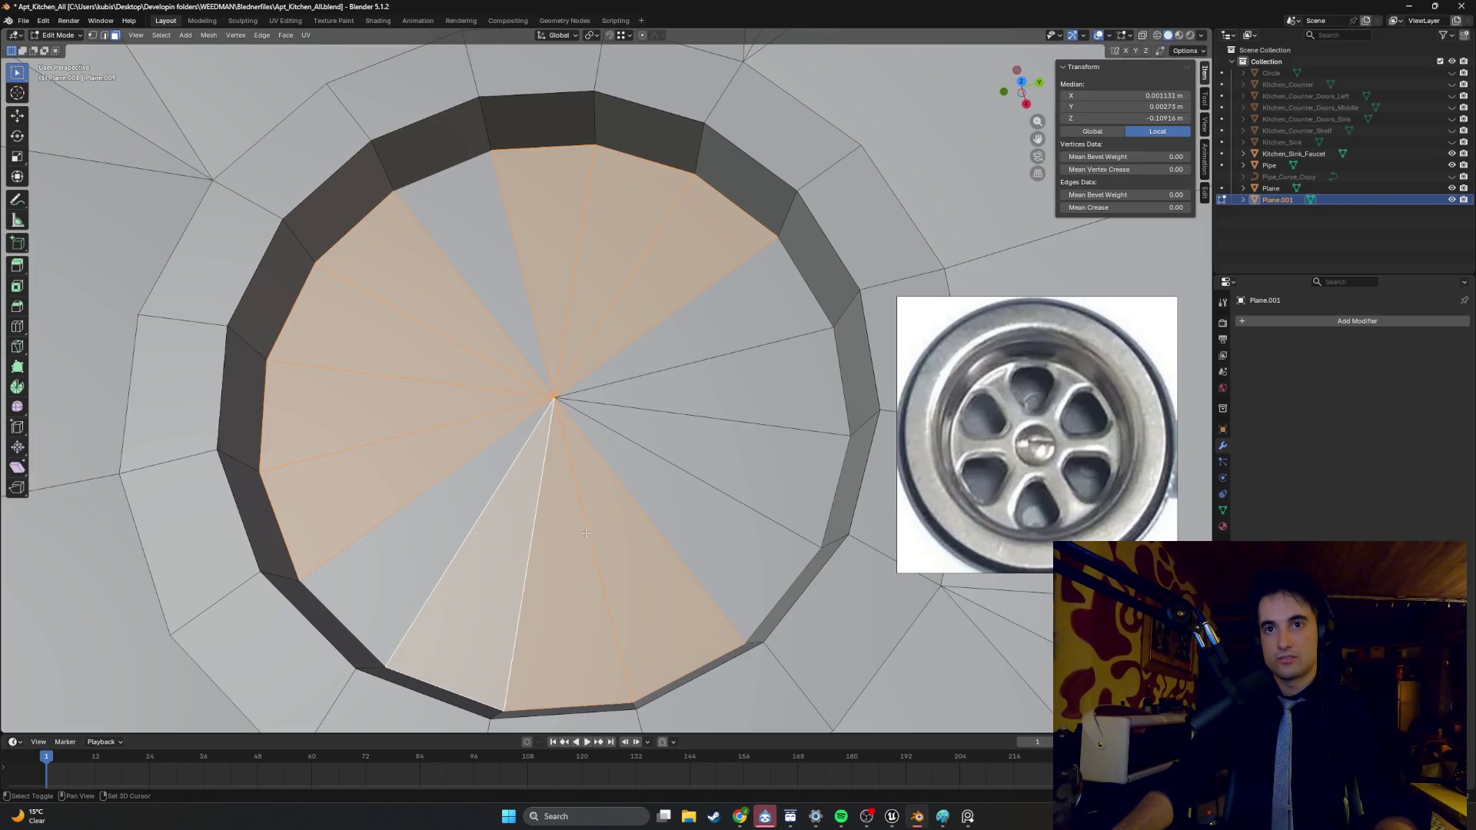
{"action": "left_click", "coordinate": [702, 445], "text": "shift"}
{"action": "left_click", "coordinate": [715, 361], "text": "shift"}
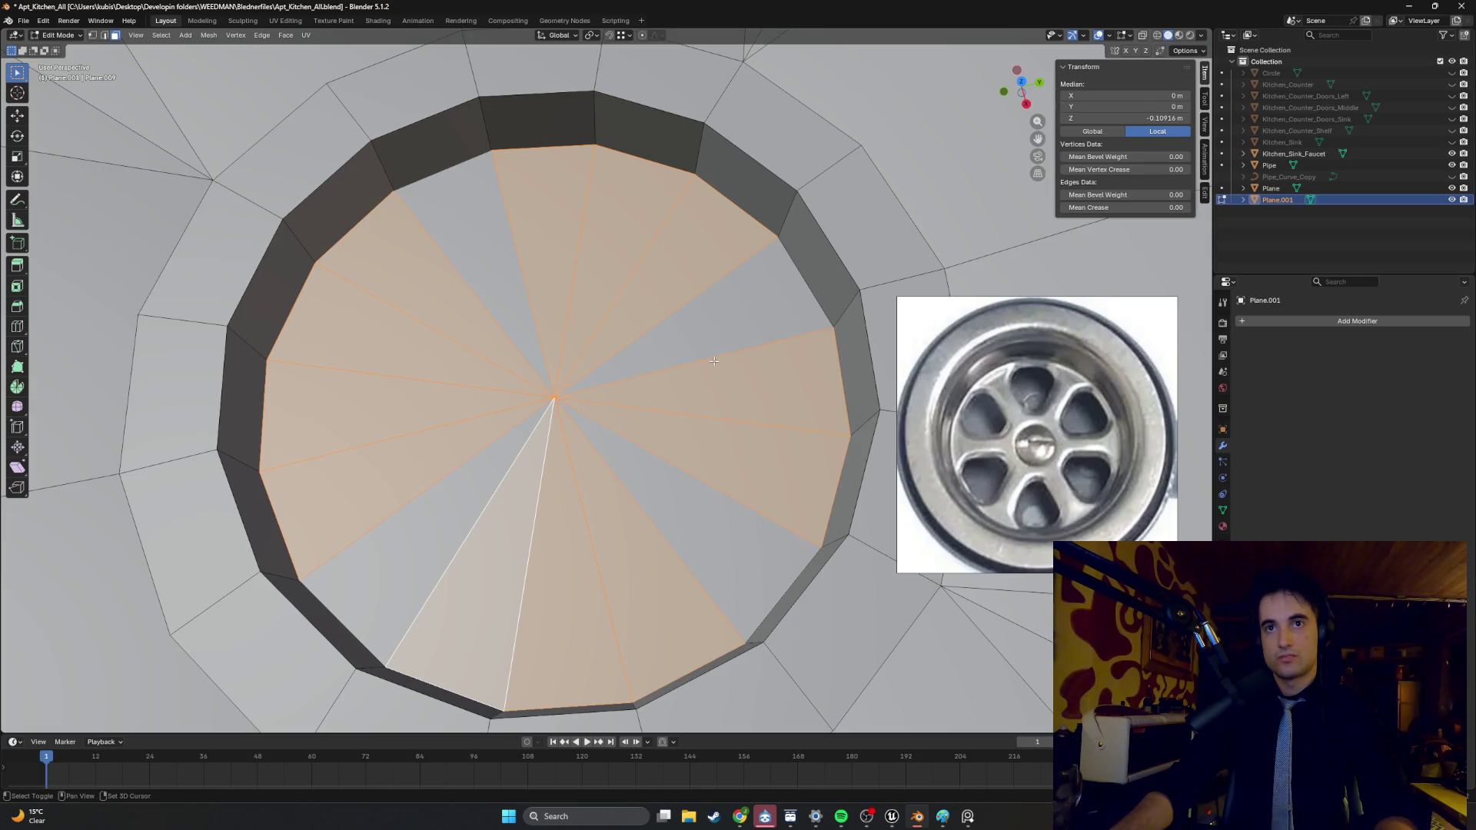
{"action": "left_click", "coordinate": [449, 496], "text": "shift"}
{"action": "left_click", "coordinate": [450, 496], "text": "shift"}
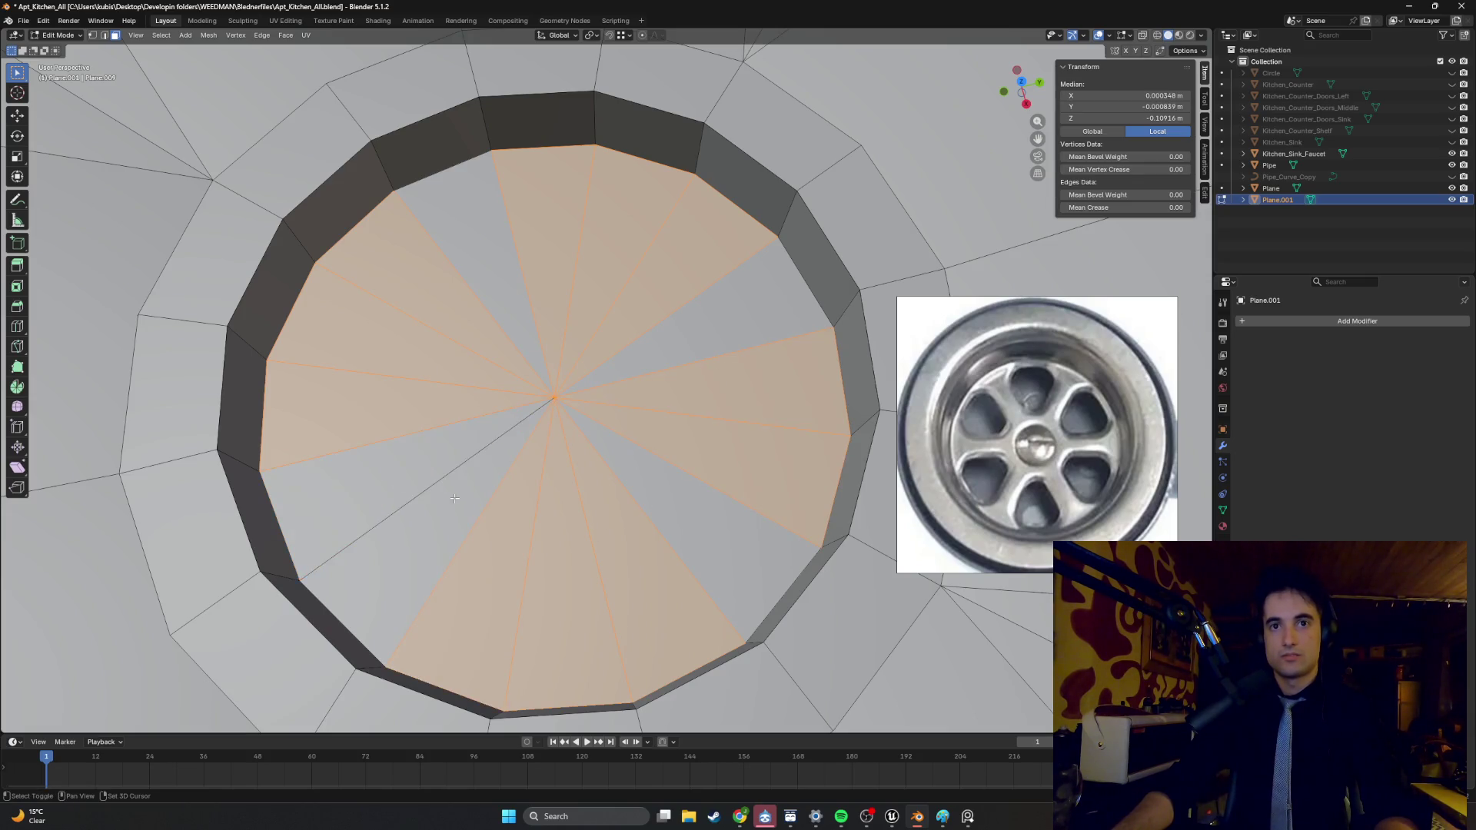
{"action": "left_click", "coordinate": [454, 498], "text": "shift"}
{"action": "left_click", "coordinate": [649, 599], "text": "shift"}
{"action": "left_click", "coordinate": [649, 600], "text": "shift"}
{"action": "left_click", "coordinate": [715, 523], "text": "shift"}
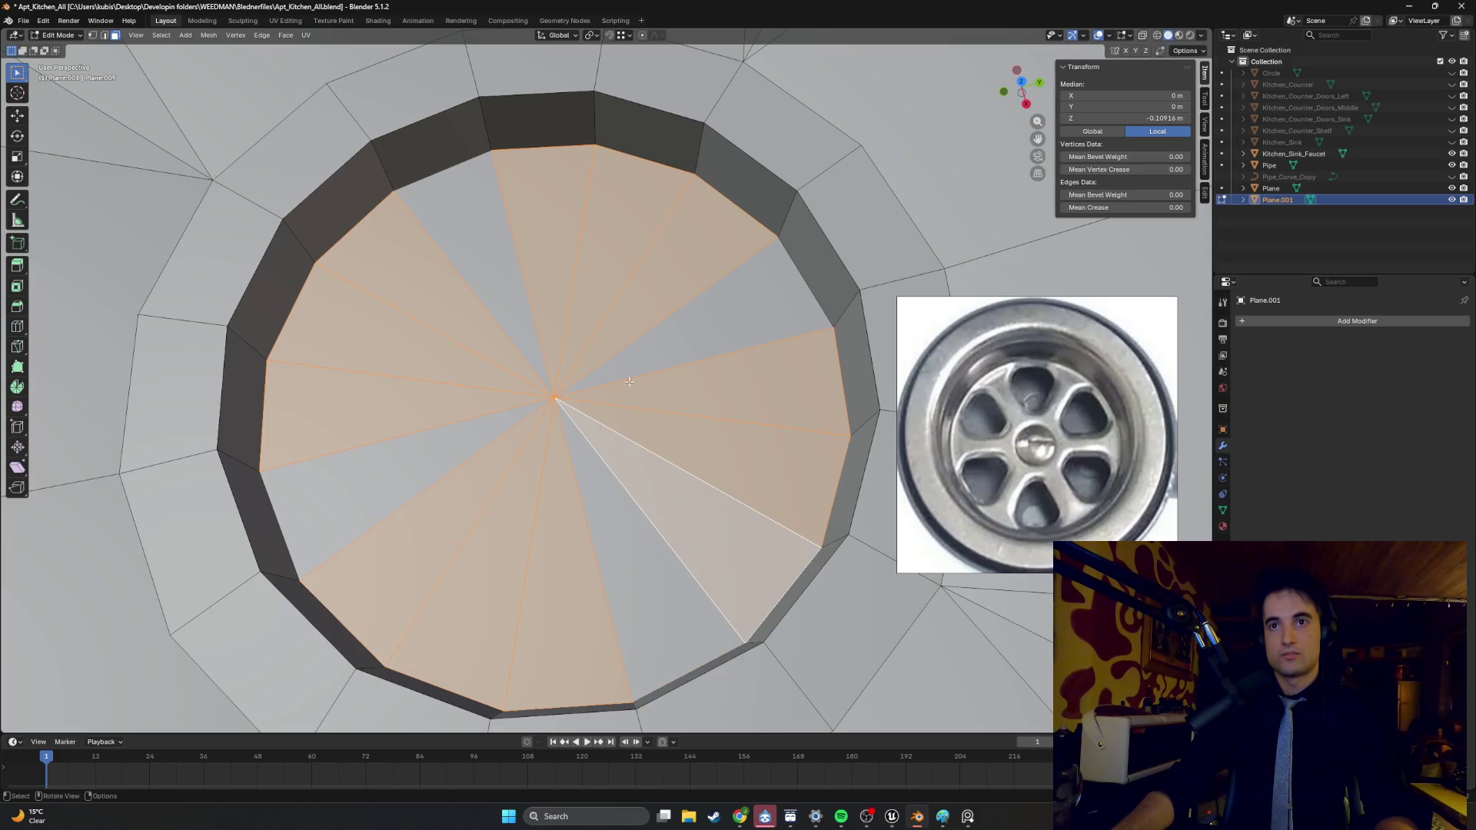
{"action": "key", "text": "i"}
{"action": "key", "text": "i"}
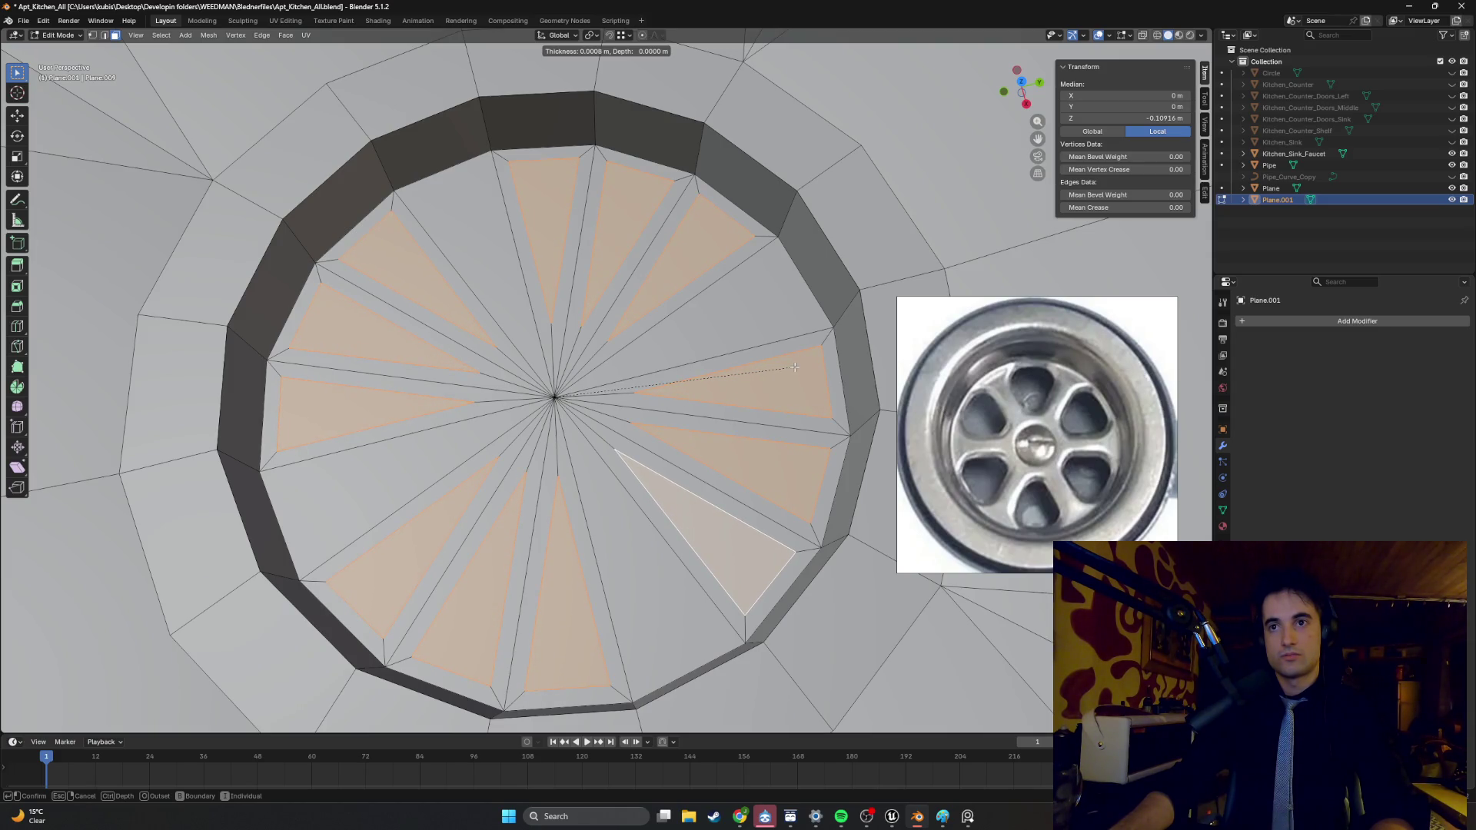
{"action": "key", "text": "Escape"}
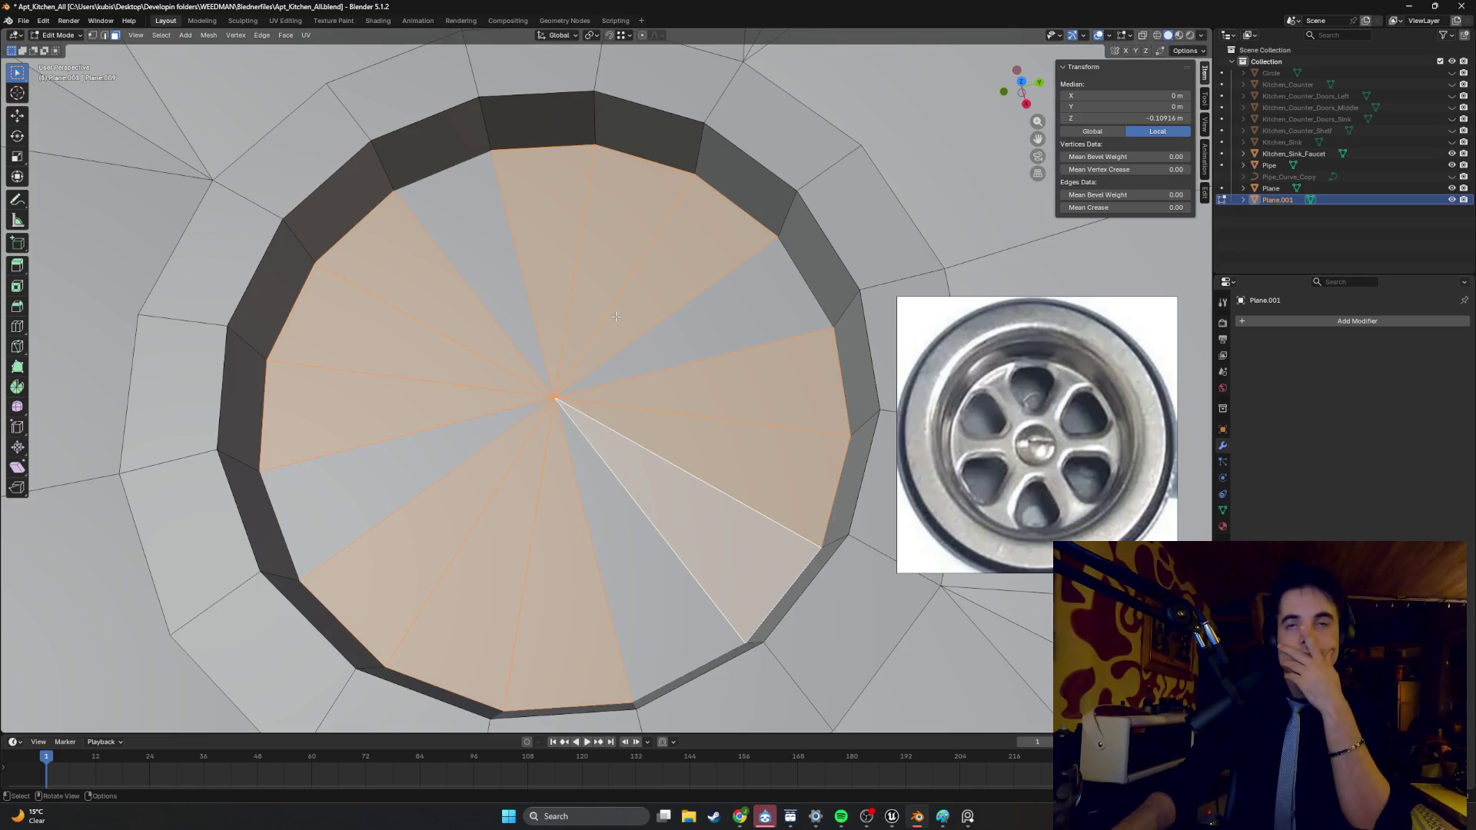
{"action": "left_click", "coordinate": [596, 238]}
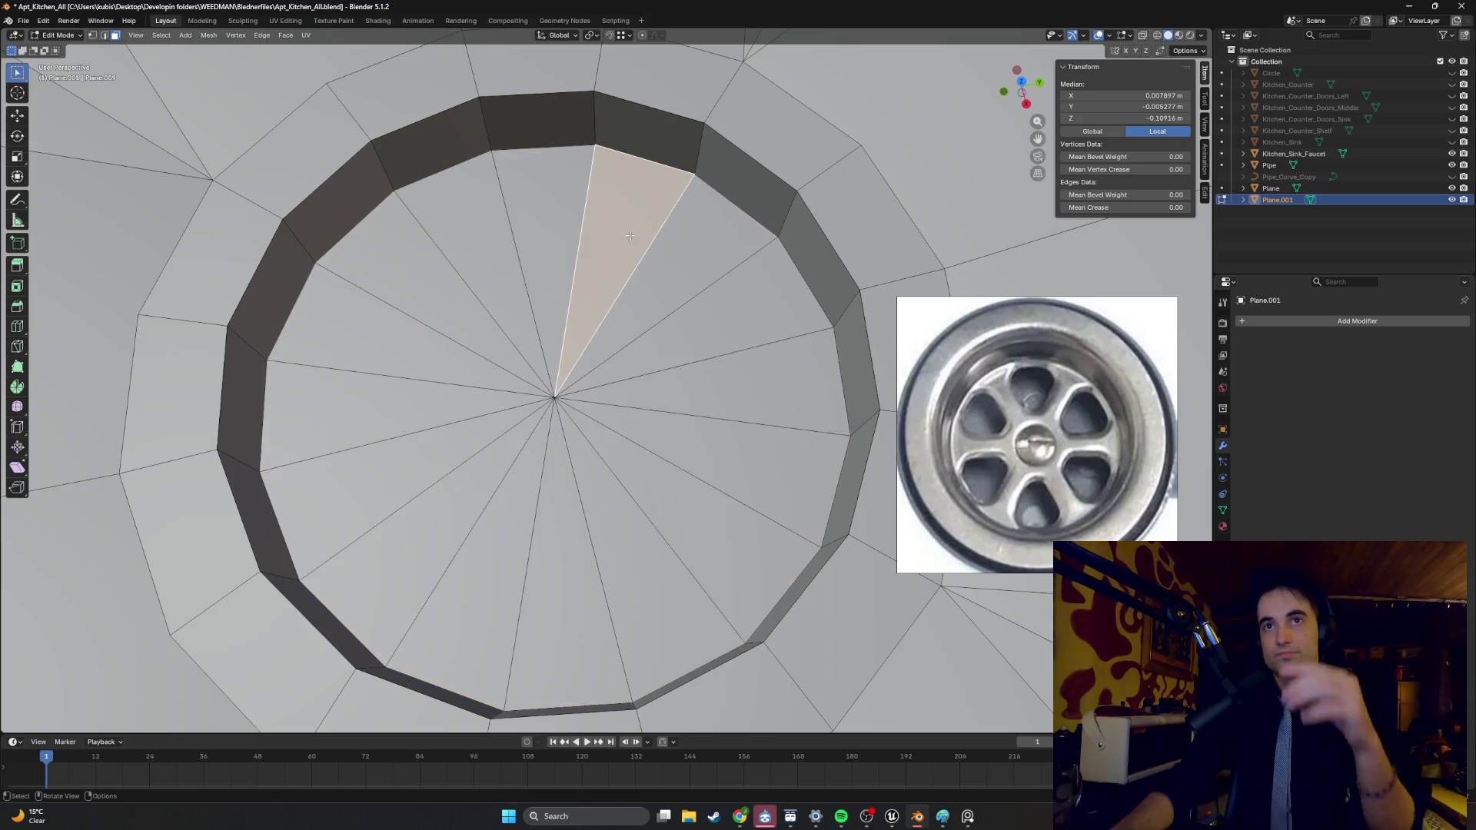
{"action": "left_click", "coordinate": [546, 240]}
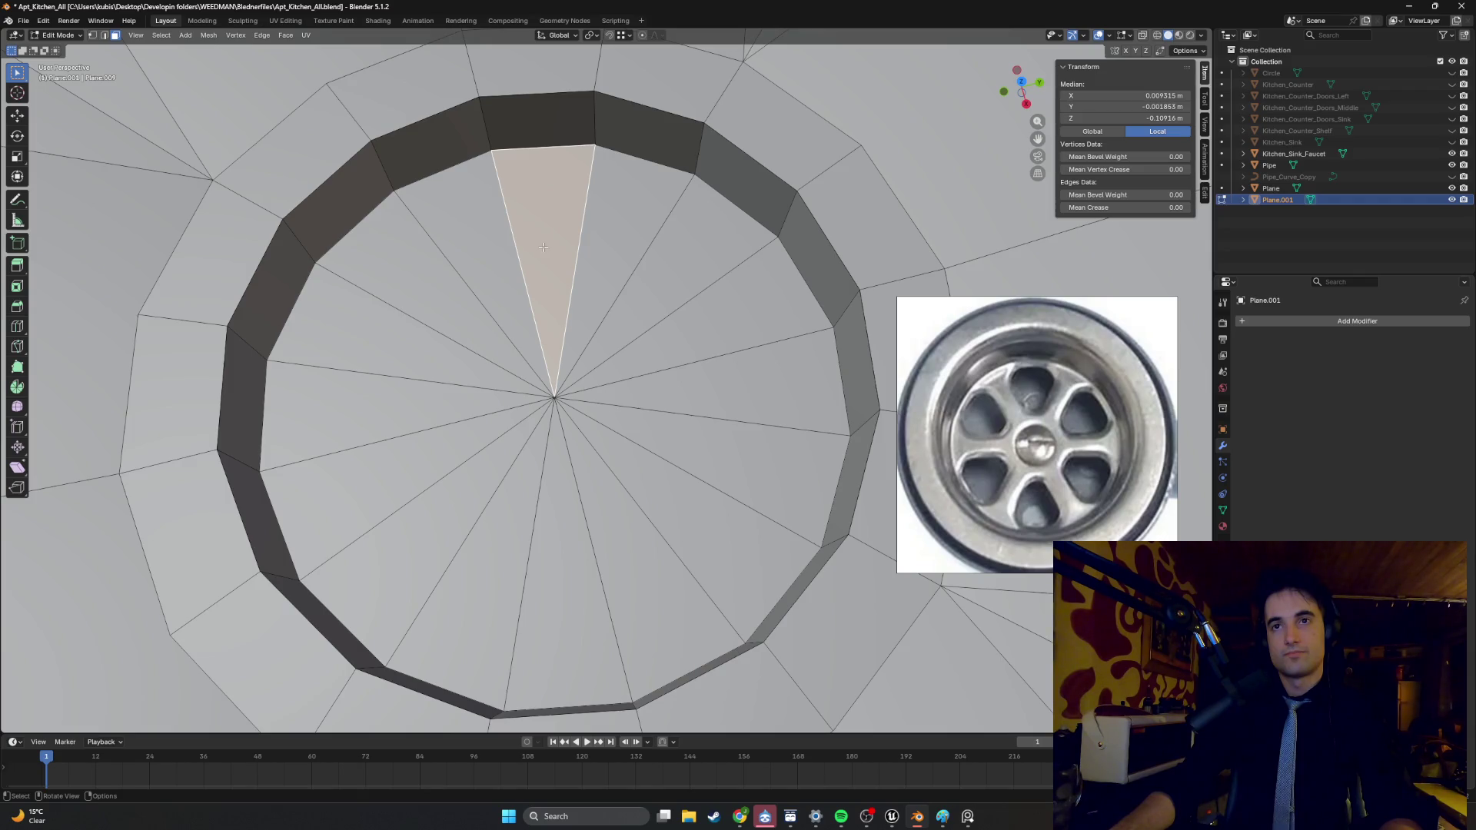
{"action": "left_click", "coordinate": [576, 499], "text": "ctrl+shift"}
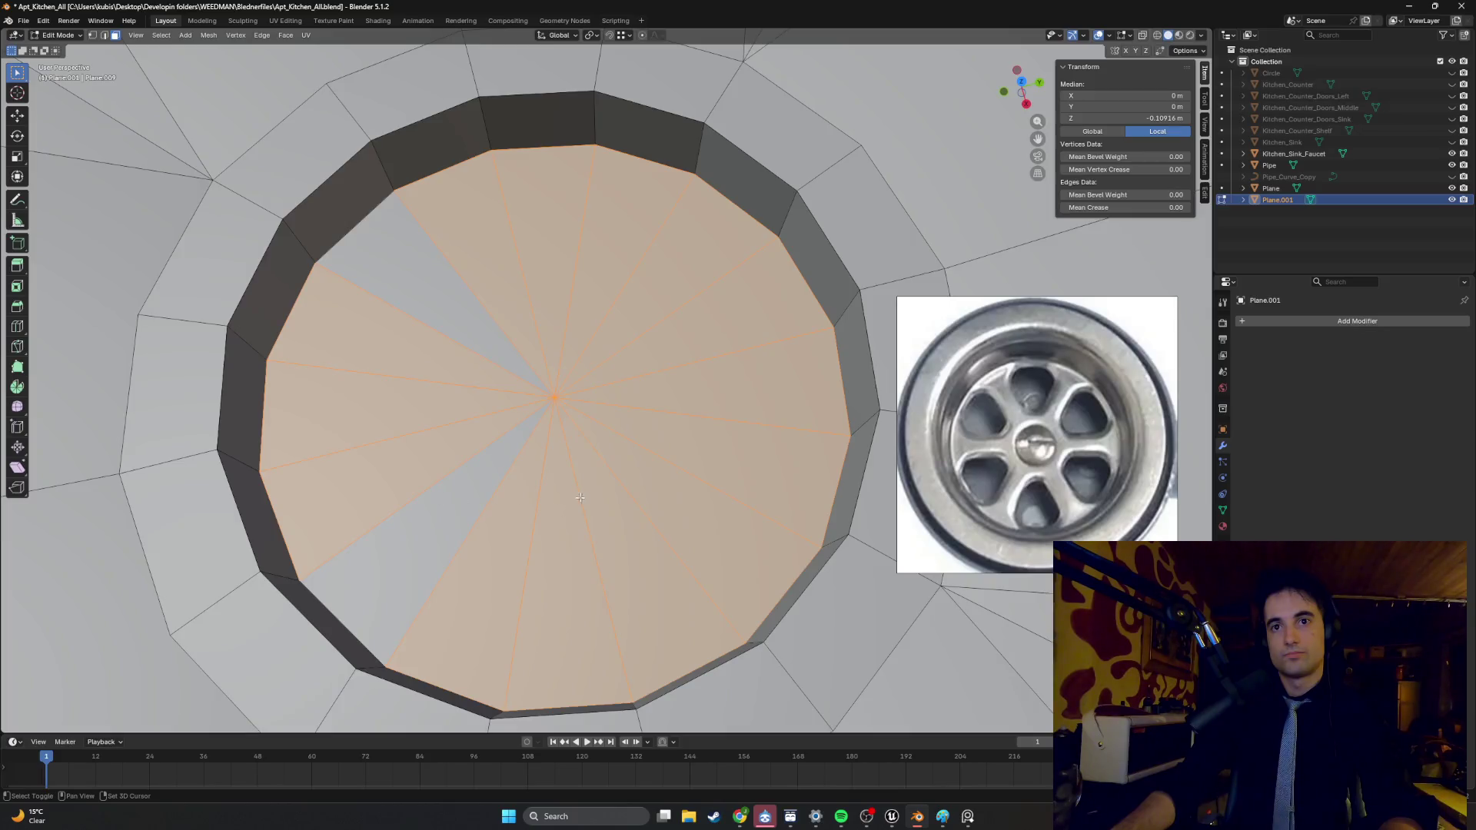
{"action": "left_click", "coordinate": [680, 303], "text": "shift"}
{"action": "left_click", "coordinate": [670, 365], "text": "shift"}
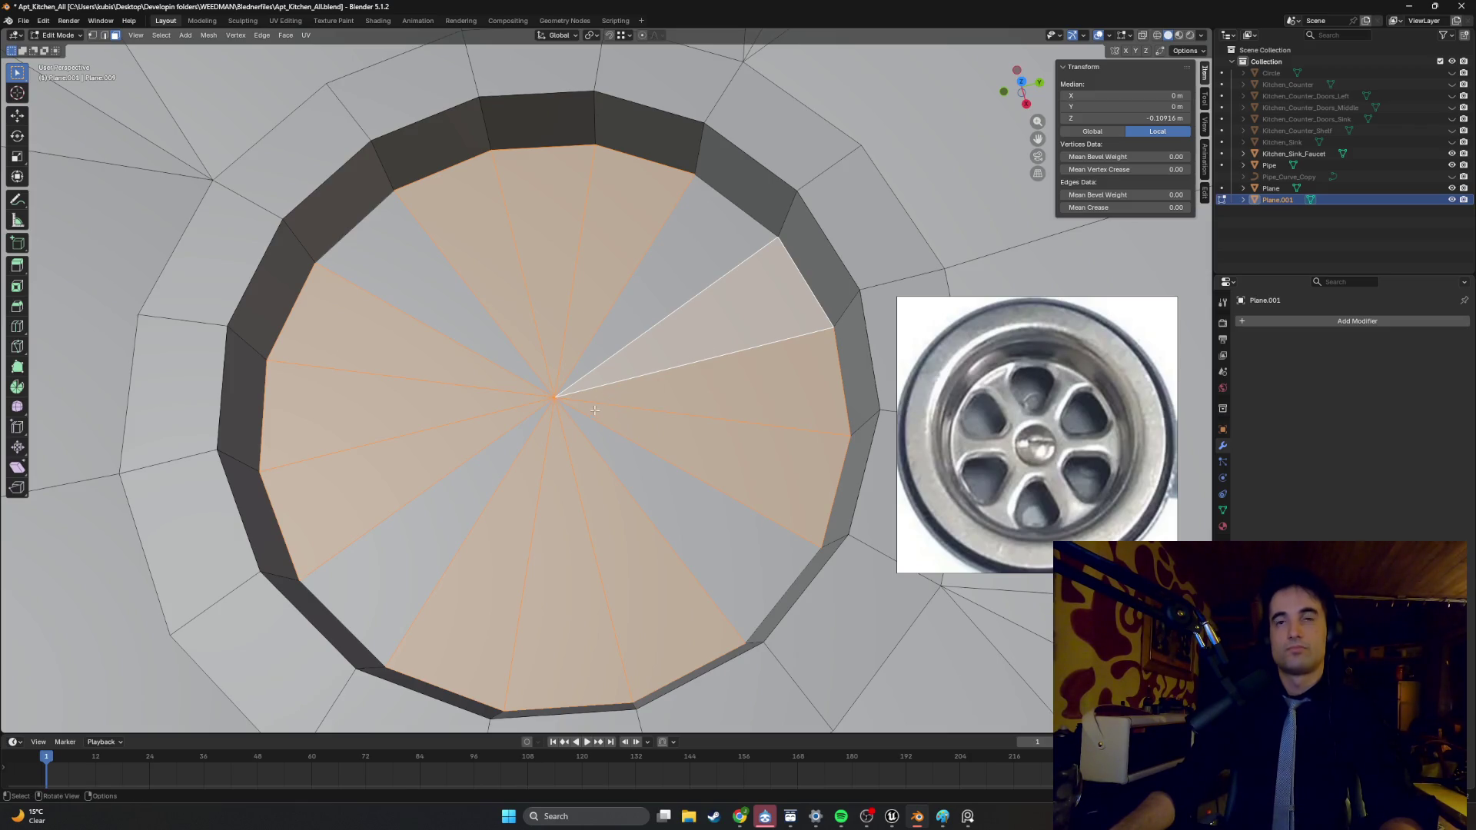
{"action": "key", "text": "i"}
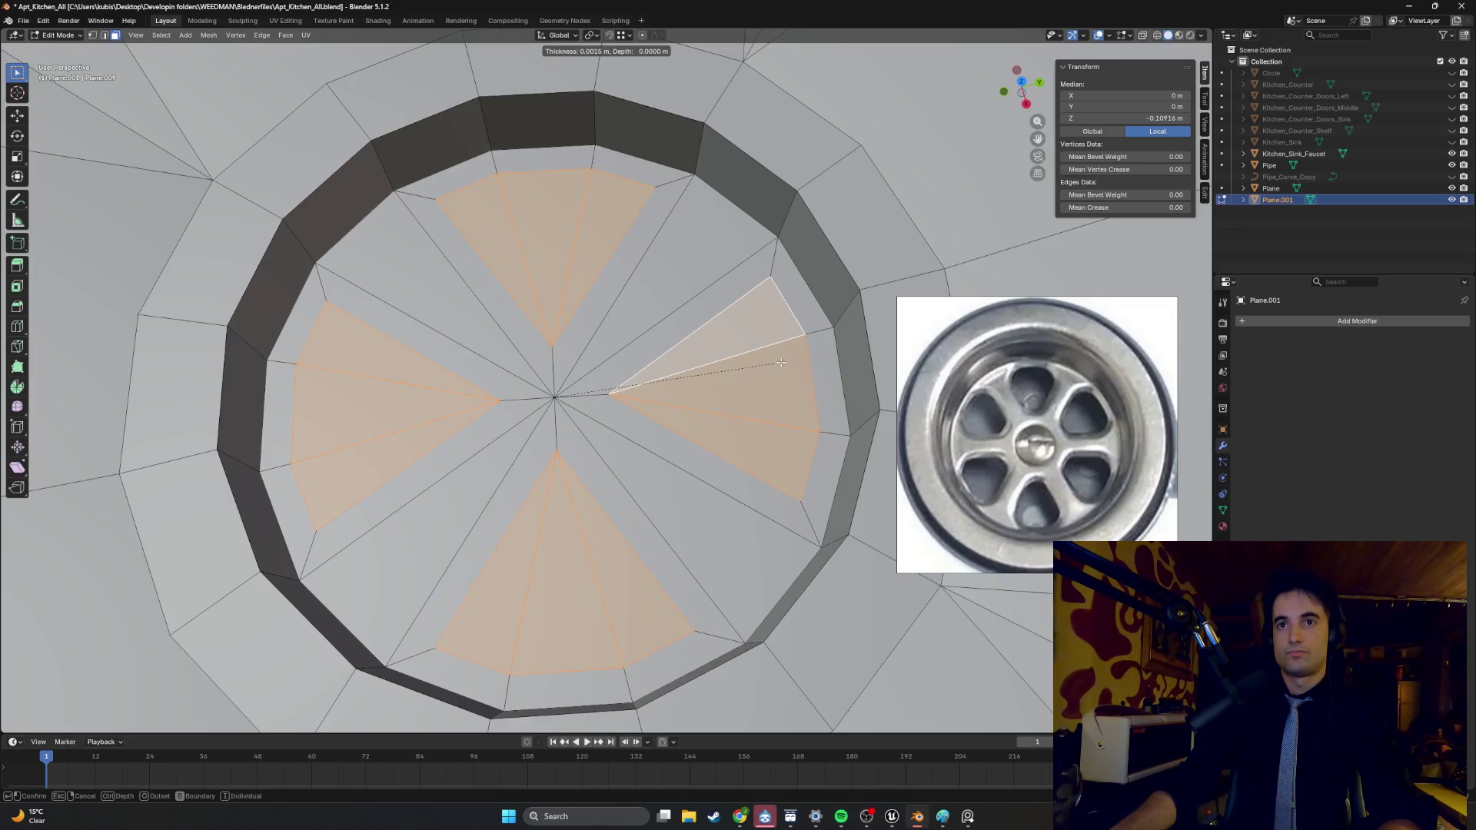
{"action": "left_click", "coordinate": [781, 362]}
{"action": "scroll", "coordinate": [613, 360], "scroll_direction": "down", "scroll_amount": 5}
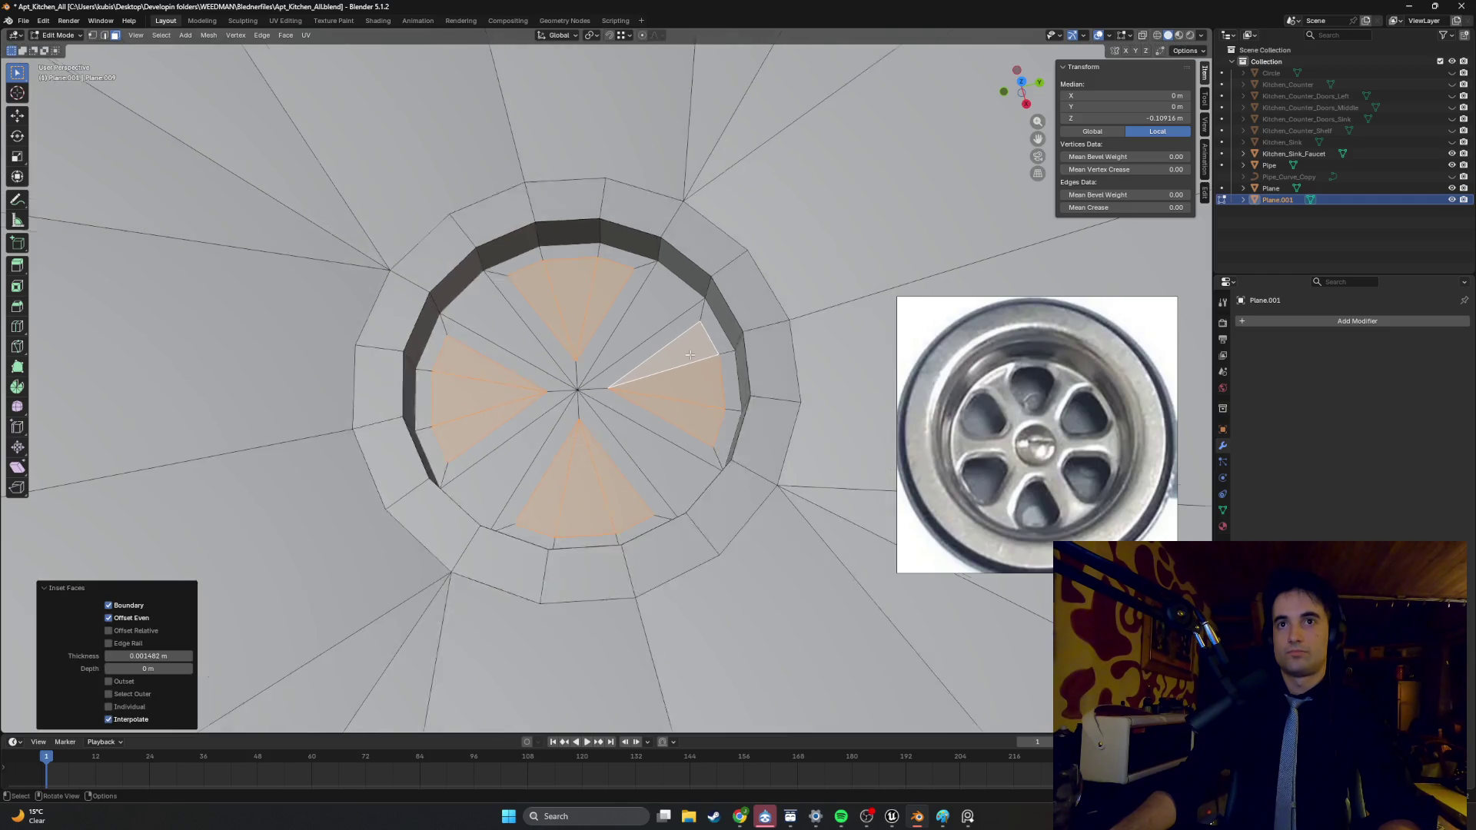
{"action": "key", "text": "x"}
{"action": "left_click", "coordinate": [609, 358]}
{"action": "mouse_move", "coordinate": [609, 358]}
{"action": "middle_mouse_down"}
{"action": "mouse_move", "coordinate": [515, 355]}
{"action": "mouse_move", "coordinate": [527, 318]}
{"action": "mouse_move", "coordinate": [644, 336]}
{"action": "mouse_move", "coordinate": [622, 376]}
{"action": "mouse_move", "coordinate": [488, 349]}
{"action": "mouse_move", "coordinate": [538, 308]}
{"action": "mouse_move", "coordinate": [663, 347]}
{"action": "mouse_move", "coordinate": [639, 361]}
{"action": "mouse_move", "coordinate": [629, 351]}
{"action": "mouse_move", "coordinate": [674, 355]}
{"action": "mouse_move", "coordinate": [631, 372]}
{"action": "middle_mouse_up"}
{"action": "key", "text": "Tab"}
{"action": "scroll", "coordinate": [624, 345], "scroll_direction": "up", "scroll_amount": 3}
{"action": "key", "text": "Tab"}
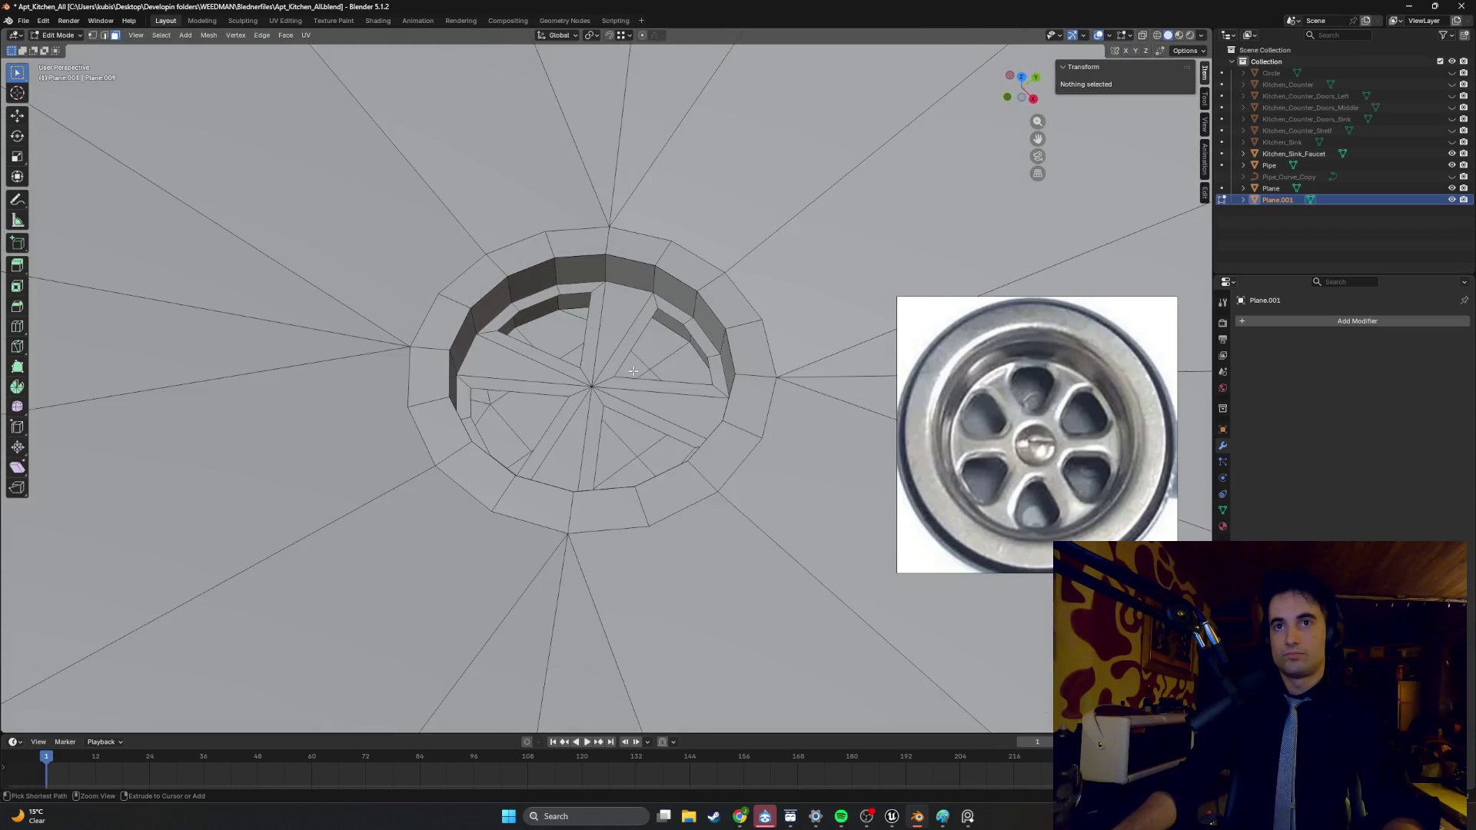
{"action": "left_click", "coordinate": [642, 338]}
{"action": "left_click", "coordinate": [630, 373], "text": "ctrl"}
{"action": "scroll", "coordinate": [630, 373], "scroll_direction": "up", "scroll_amount": 1}
{"action": "scroll", "coordinate": [611, 380], "scroll_direction": "up", "scroll_amount": 2}
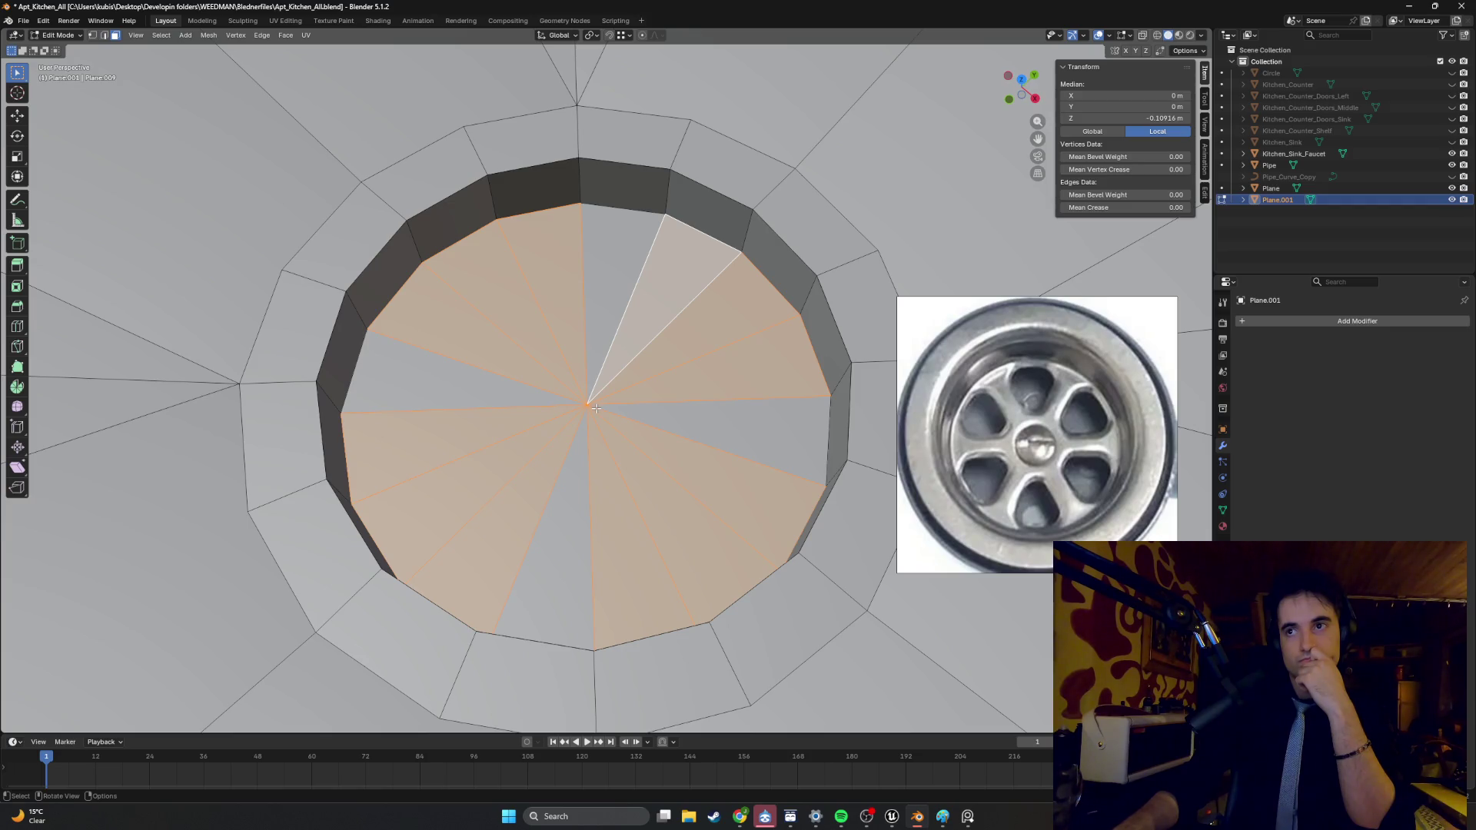
- Select every wedge of the drain floor and preview an individual inset, then cancel it
{"action": "left_click", "coordinate": [650, 420]}
{"action": "key", "text": "a"}
{"action": "key", "text": "i"}
{"action": "key", "text": "i"}
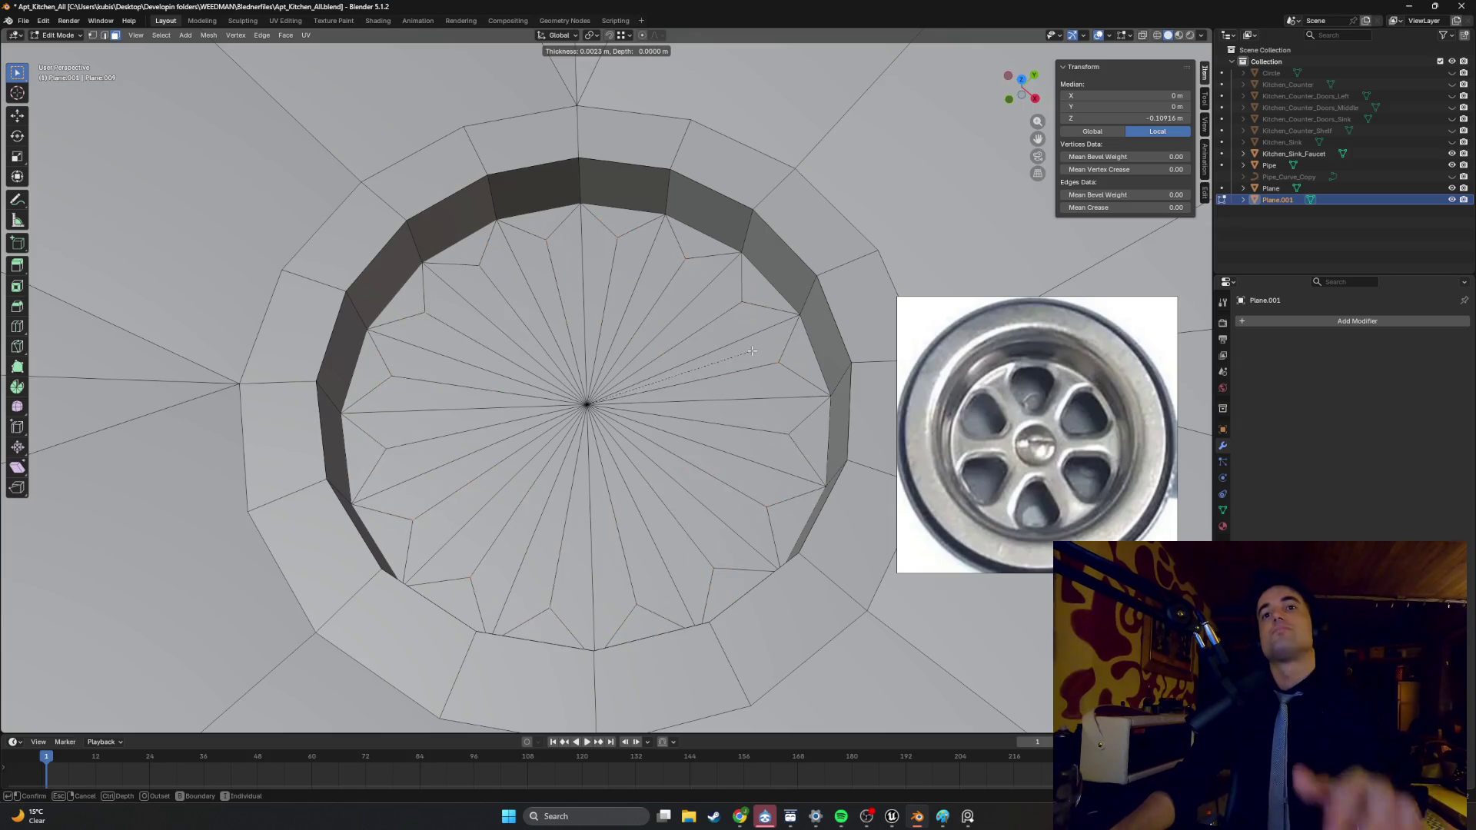
{"action": "key", "text": "Escape"}
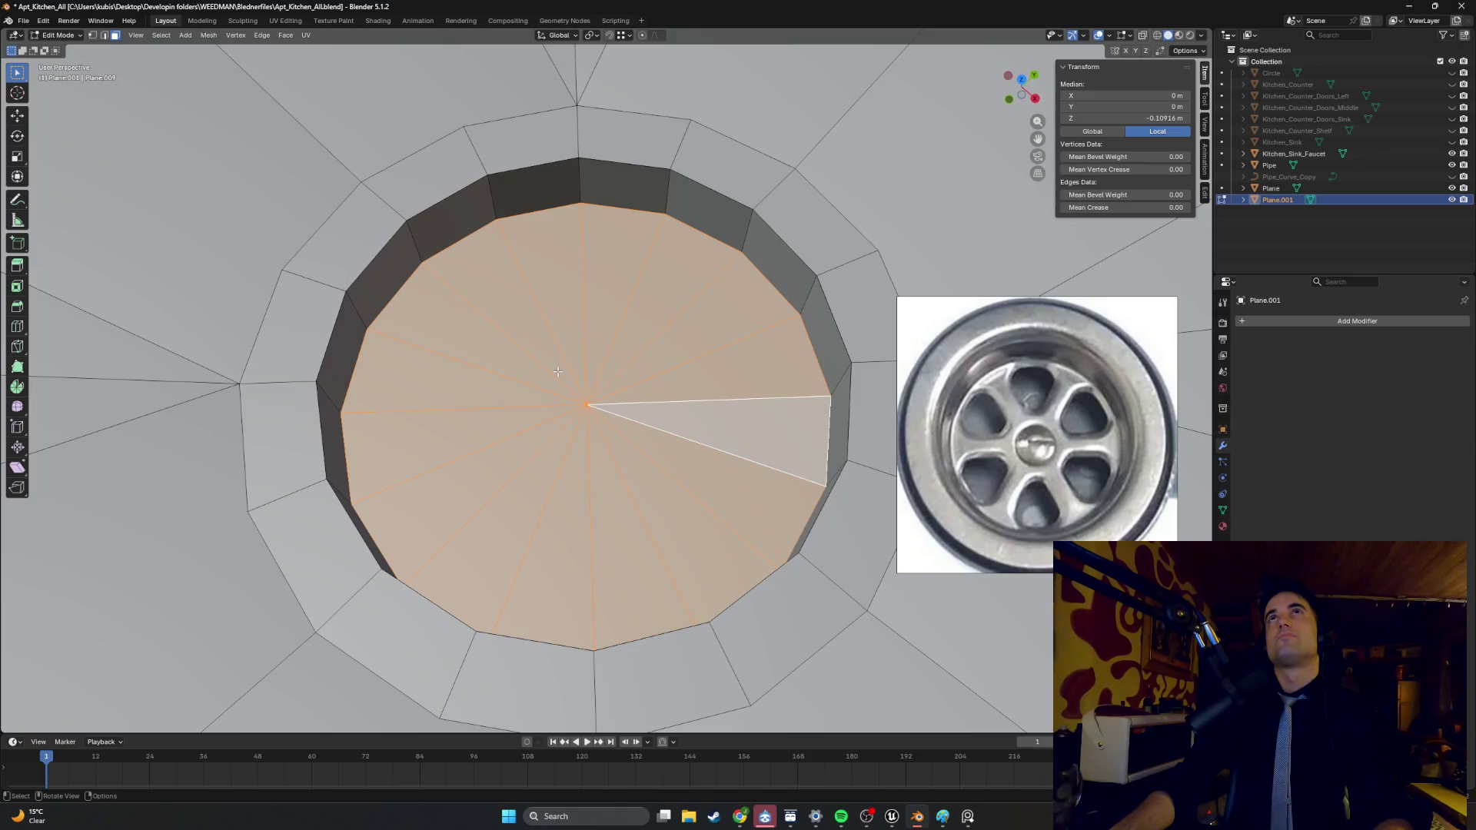
- Deselect a wedge and undo twice, stepping back toward the floor's centre vertex
{"action": "left_click", "coordinate": [613, 391], "text": "ctrl"}
{"action": "key", "text": "ctrl+z"}
{"action": "key", "text": "ctrl+z"}
{"action": "key", "text": "ctrl+z"}
{"action": "key", "text": "ctrl+z"}
{"action": "key", "text": "ctrl+z"}
{"action": "key", "text": "ctrl+z"}
{"action": "key", "text": "ctrl+z"}
{"action": "key", "text": "ctrl+z"}
{"action": "key", "text": "ctrl+z"}
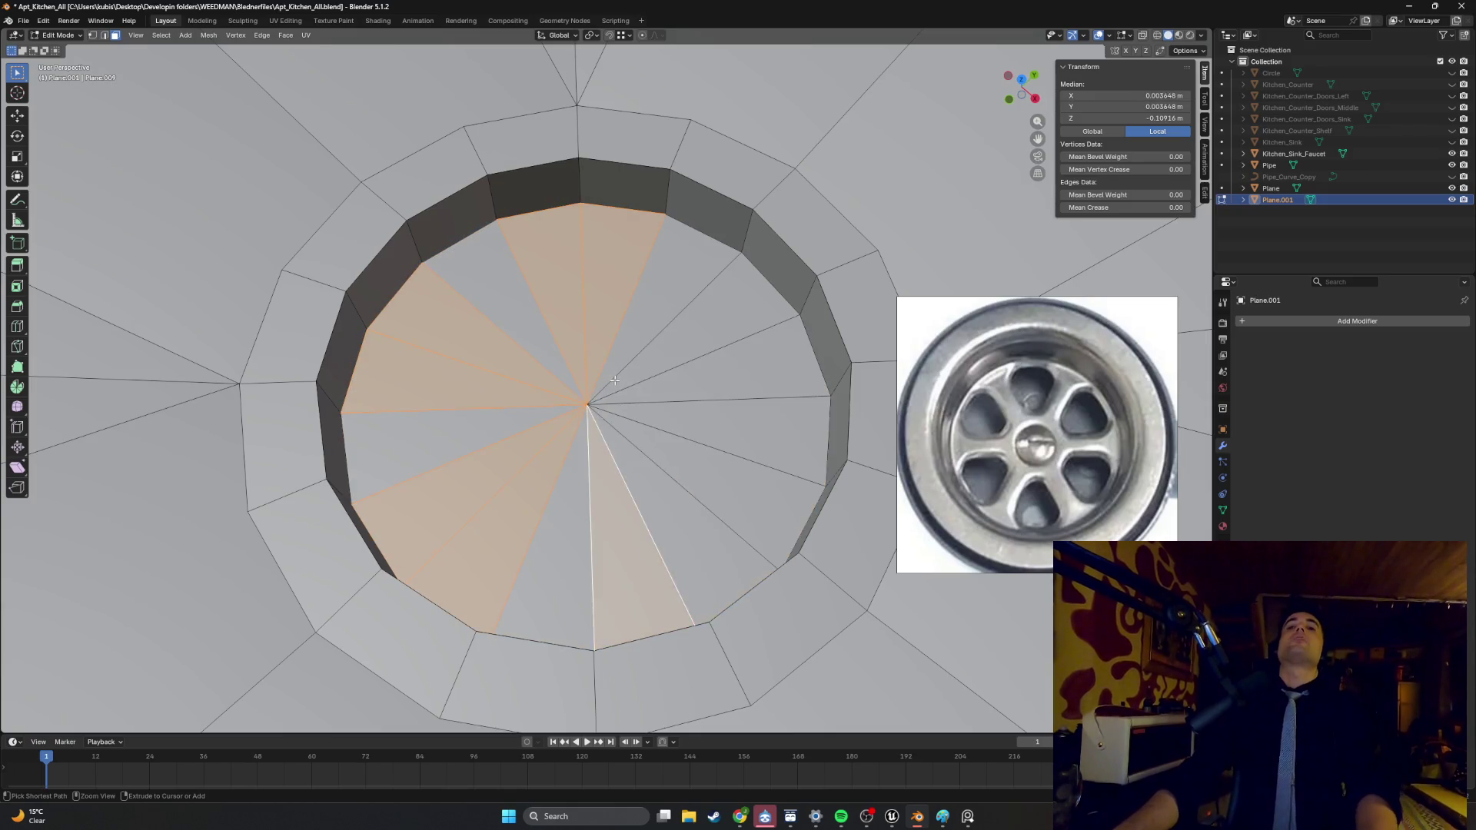
{"action": "key", "text": "ctrl+z"}
{"action": "key", "text": "ctrl+z"}
{"action": "key", "text": "ctrl+z"}
{"action": "key", "text": "ctrl+z"}
{"action": "key", "text": "ctrl+z"}
{"action": "key", "text": "ctrl+z"}
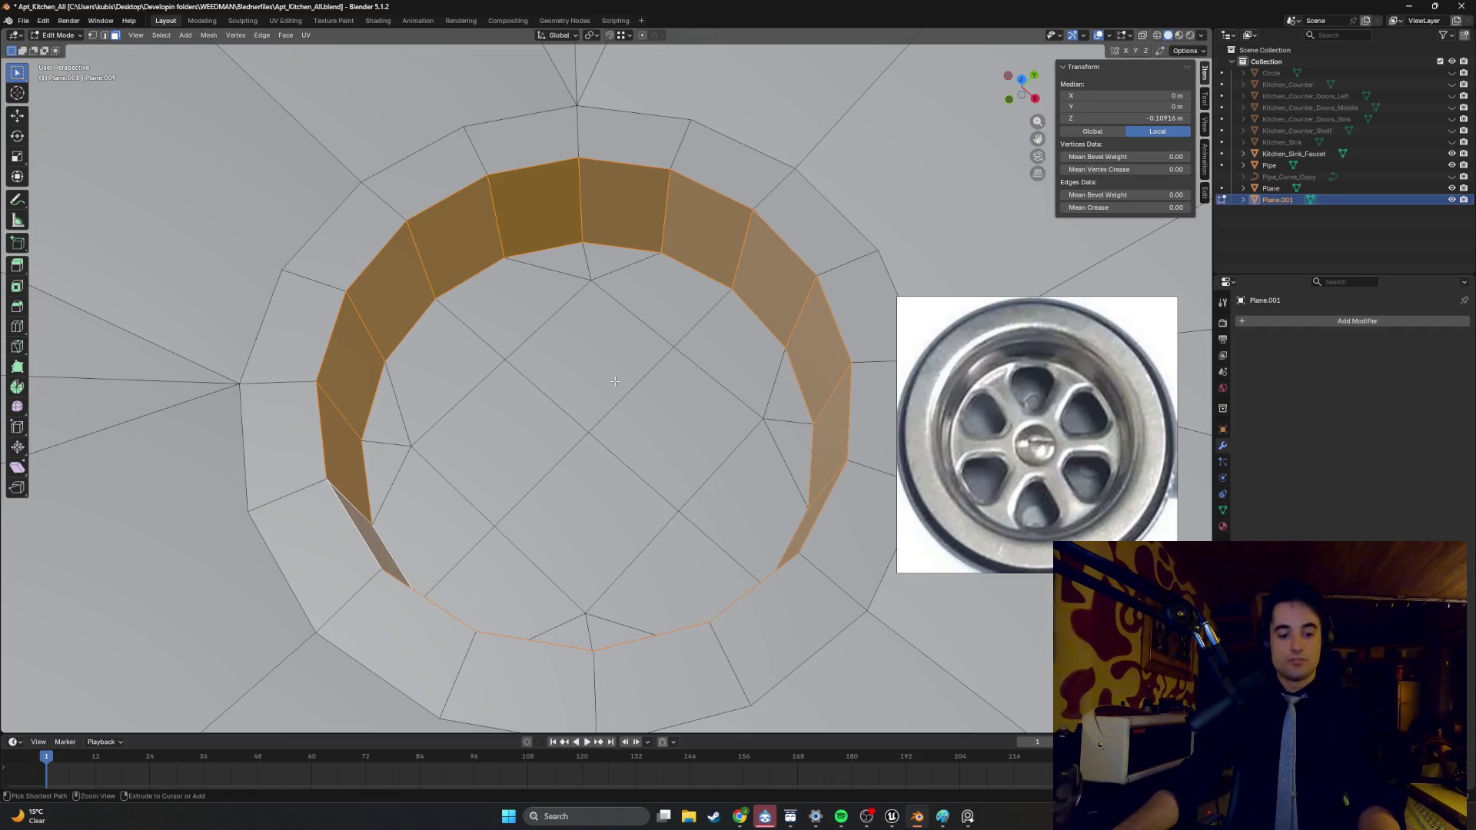
- Undo to the flat floor, then scale the centre face up and back down to a 0.332 hub disc
{"action": "key", "text": "ctrl+z"}
{"action": "key", "text": "ctrl+z"}
{"action": "key", "text": "ctrl+z"}
{"action": "left_click", "coordinate": [594, 397]}
{"action": "key", "text": "s"}
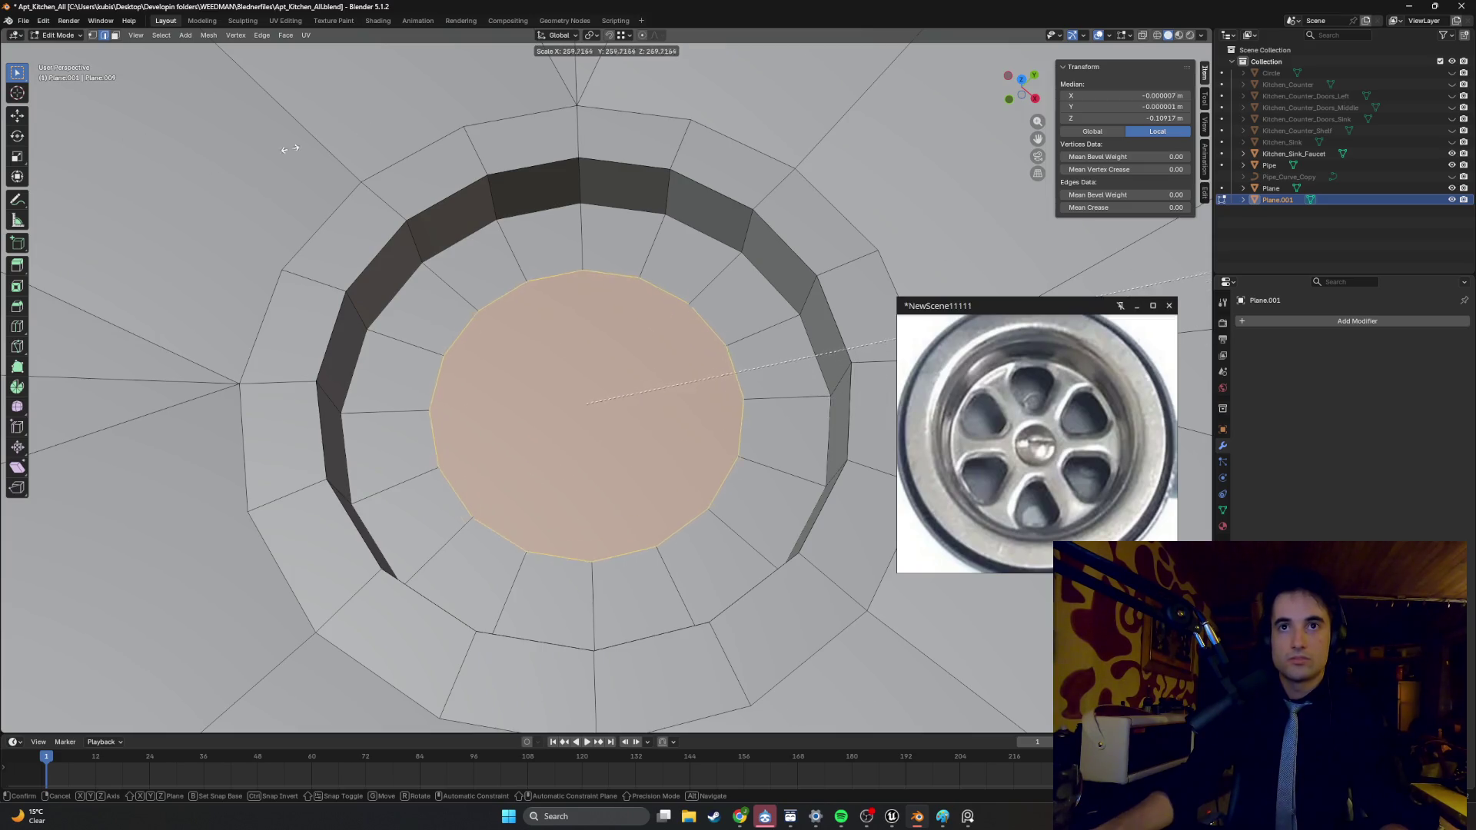
{"action": "left_click", "coordinate": [1184, 273]}
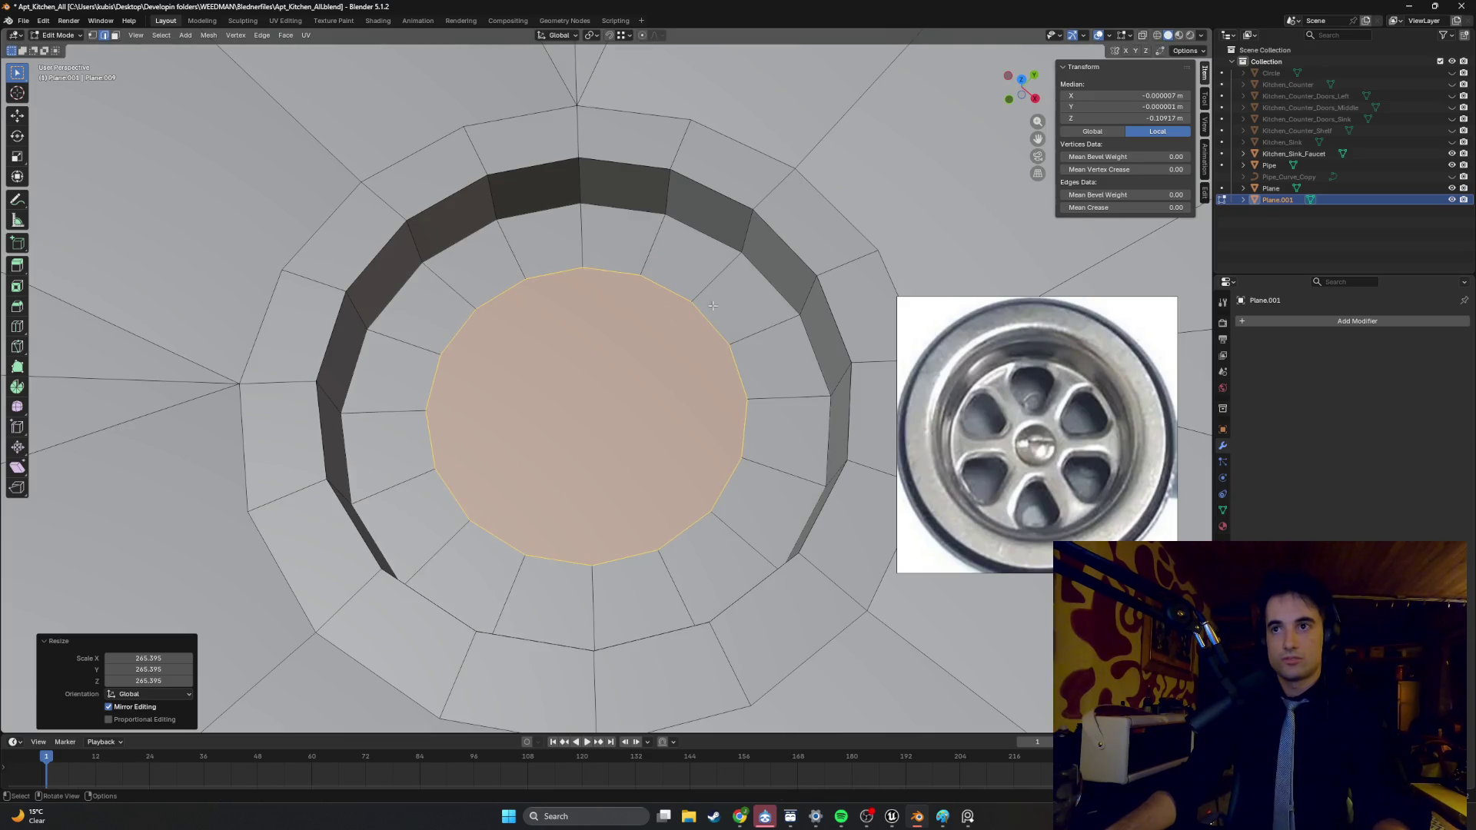
{"action": "key", "text": "s"}
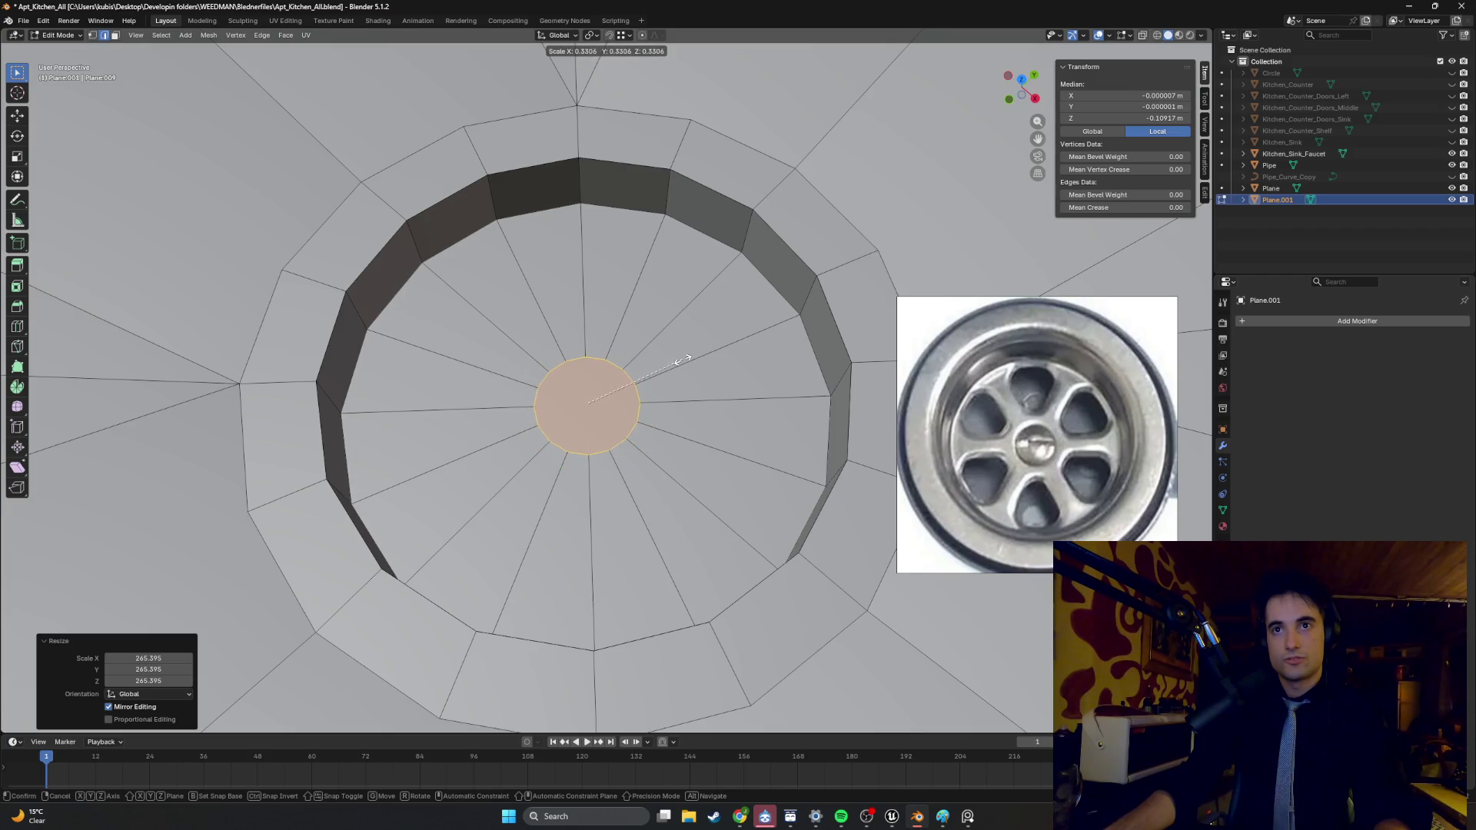
{"action": "left_click", "coordinate": [679, 361]}
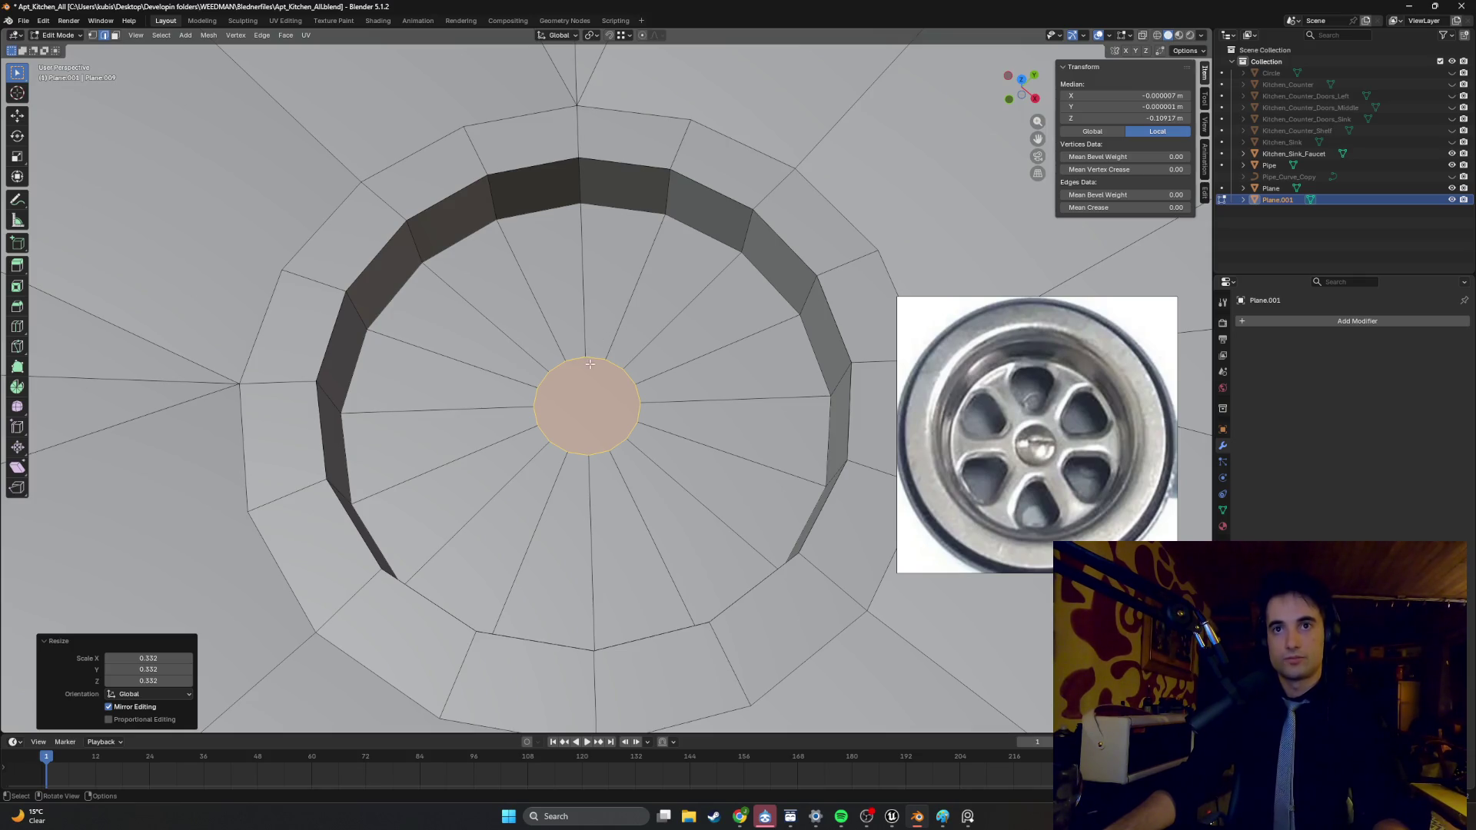
- In face select mode, pick the hub and two upper-right wedges and start an inset
{"action": "key", "text": "3"}
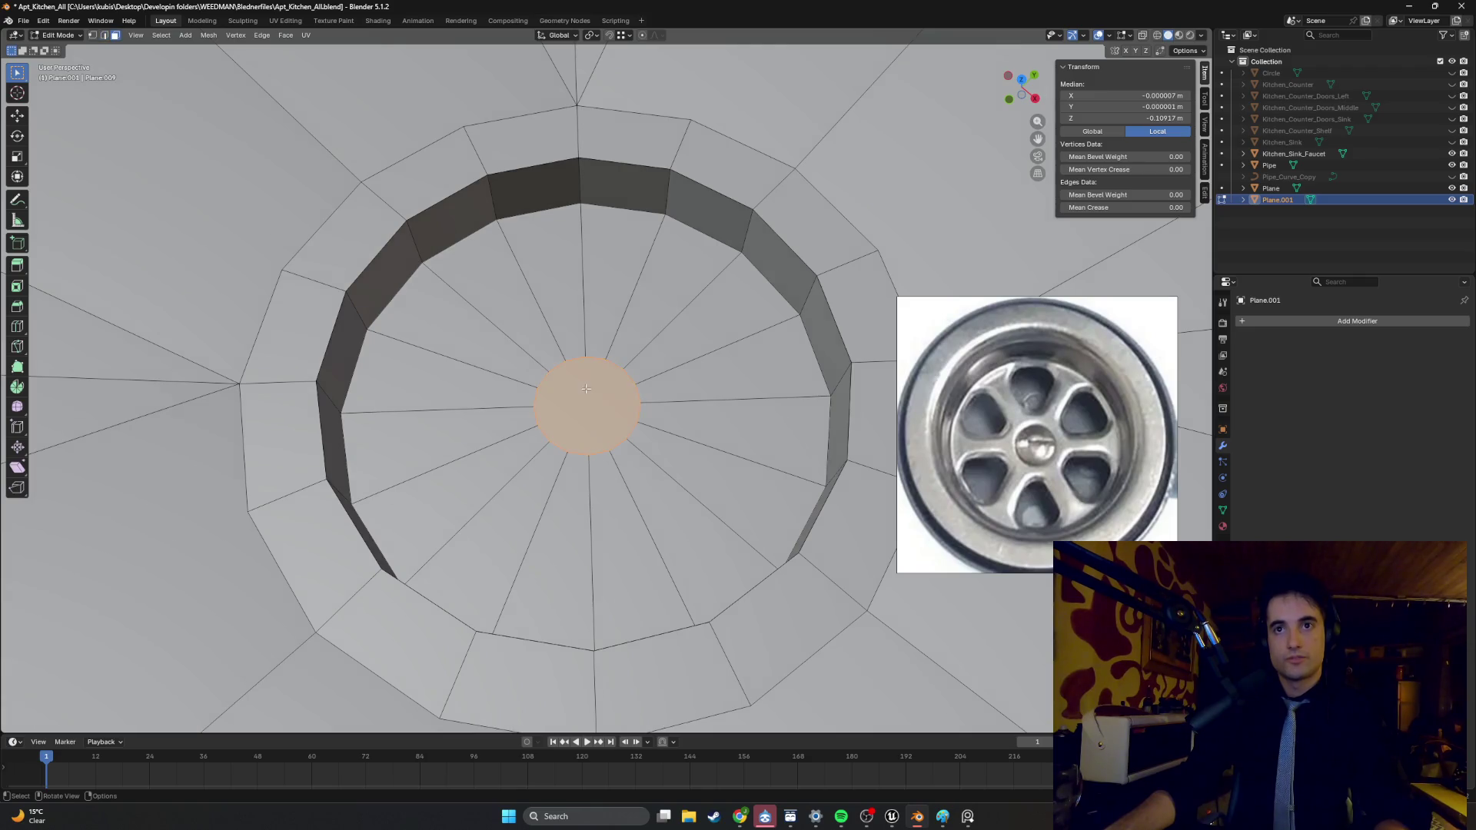
{"action": "left_click", "coordinate": [593, 389]}
{"action": "middle_click_drag", "start_coordinate": [631, 361], "coordinate": [638, 300]}
{"action": "left_click", "coordinate": [640, 293]}
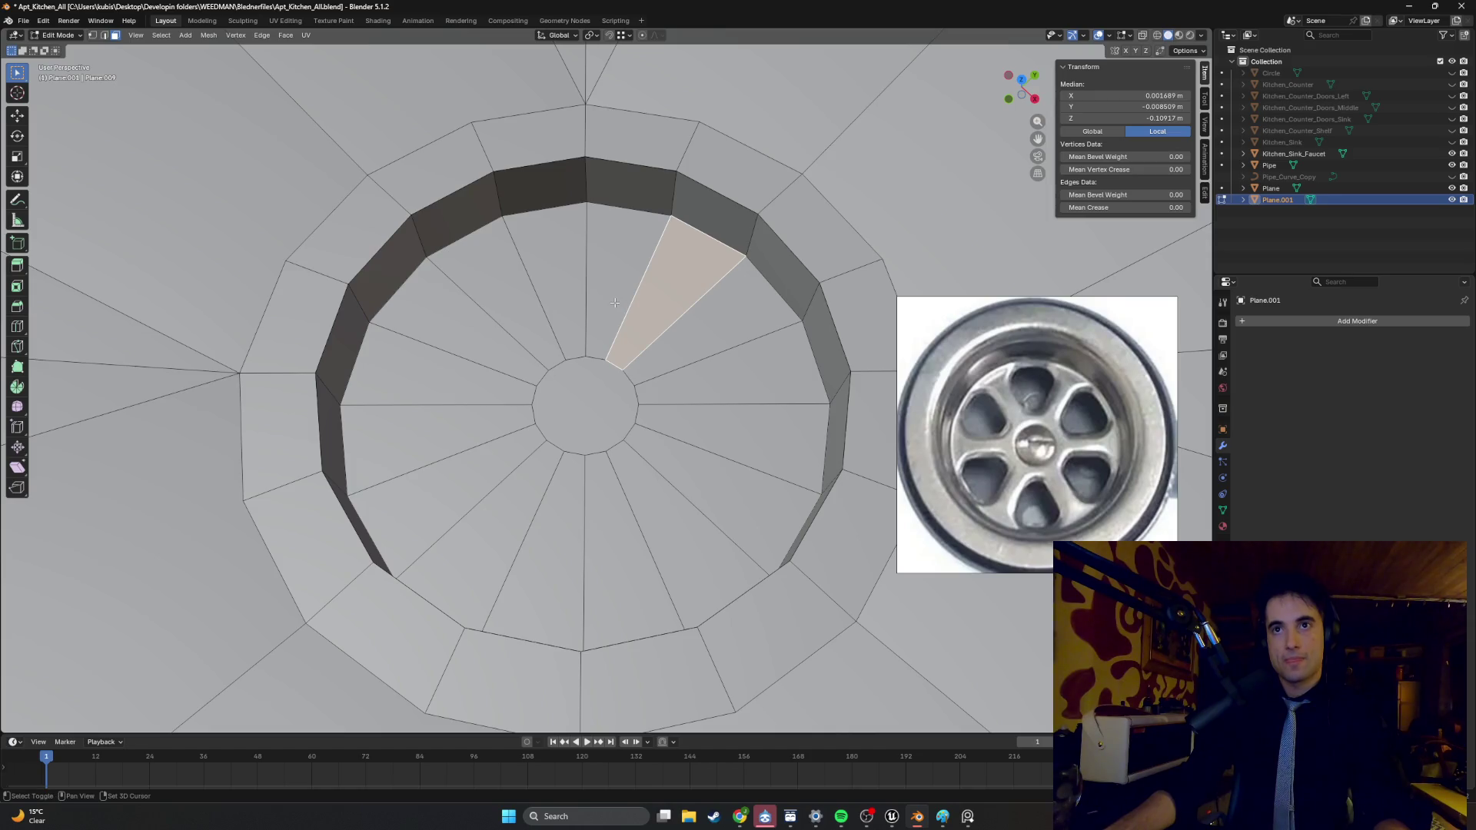
{"action": "left_click", "coordinate": [615, 303], "text": "shift"}
{"action": "key", "text": "i"}
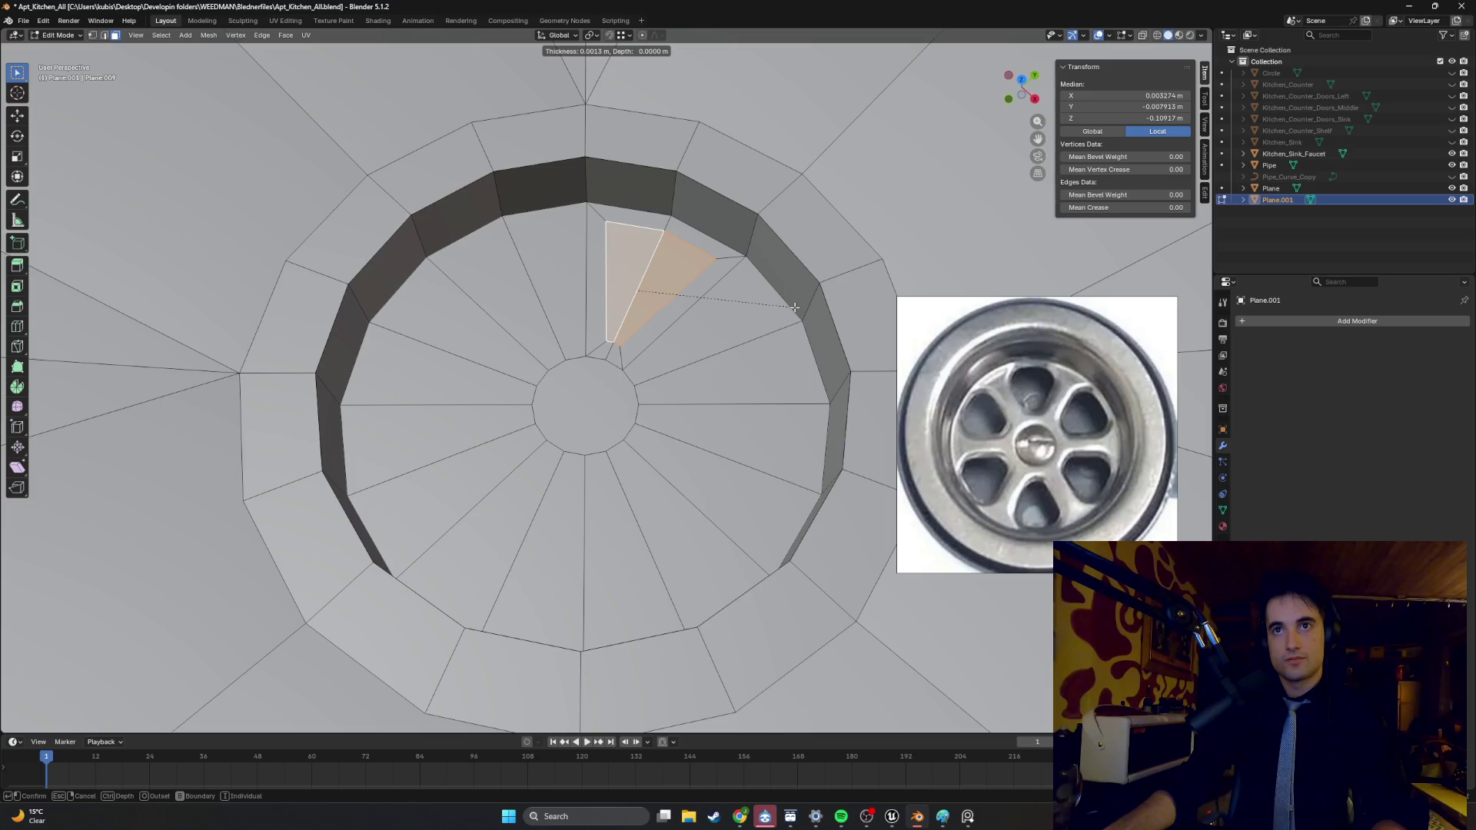
- Cancel the inset and add alternating wedges around the hub to the selection
{"action": "key", "text": "Escape"}
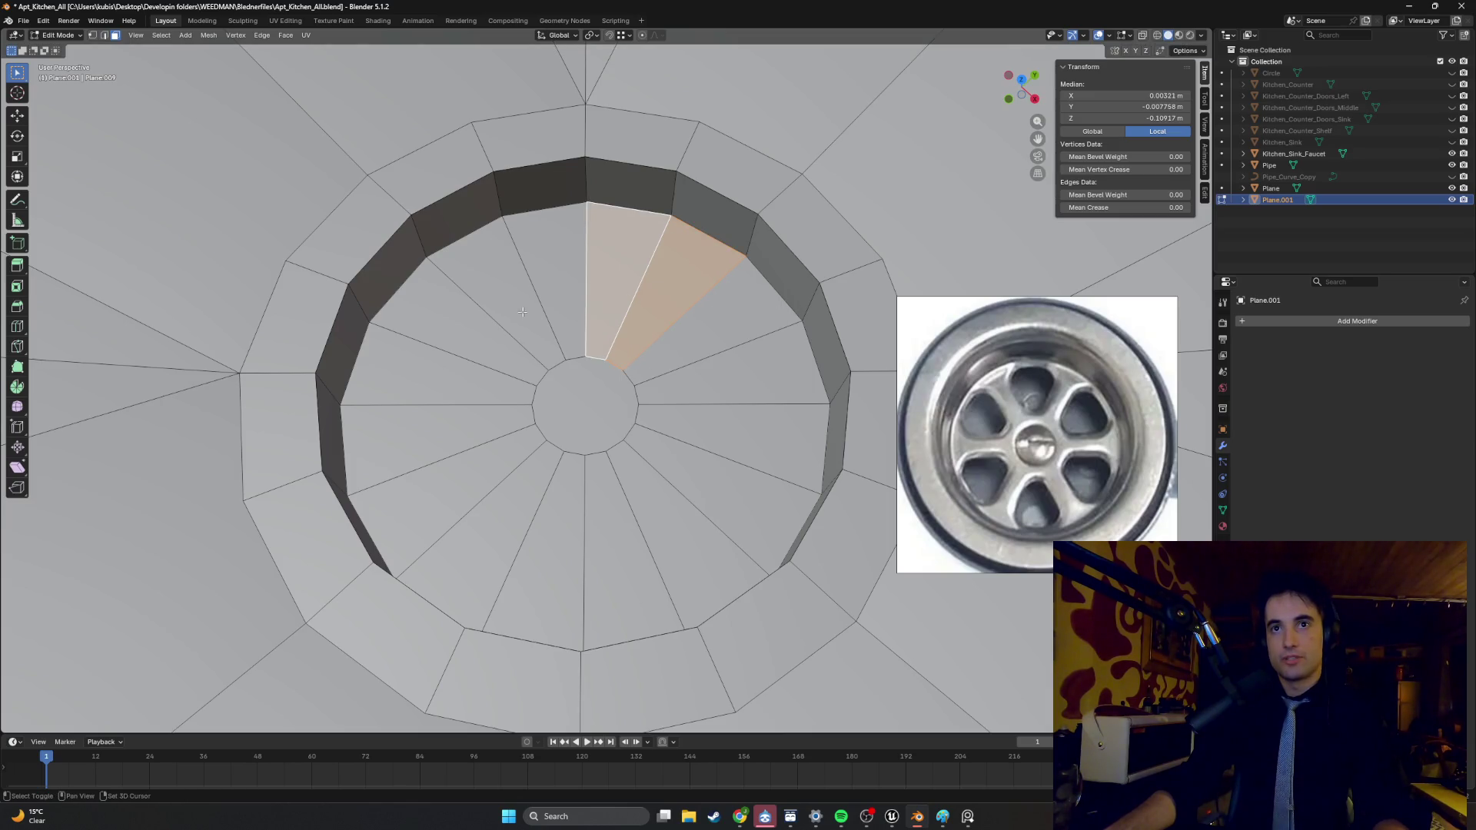
{"action": "left_click", "coordinate": [504, 296], "text": "shift"}
{"action": "left_click", "coordinate": [453, 330], "text": "shift"}
{"action": "left_click", "coordinate": [459, 442], "text": "shift"}
{"action": "left_click", "coordinate": [446, 492], "text": "shift"}
{"action": "left_click", "coordinate": [538, 553], "text": "shift"}
{"action": "left_click", "coordinate": [630, 553], "text": "shift"}
{"action": "left_click", "coordinate": [702, 442], "text": "shift"}
{"action": "left_click", "coordinate": [705, 426], "text": "shift"}
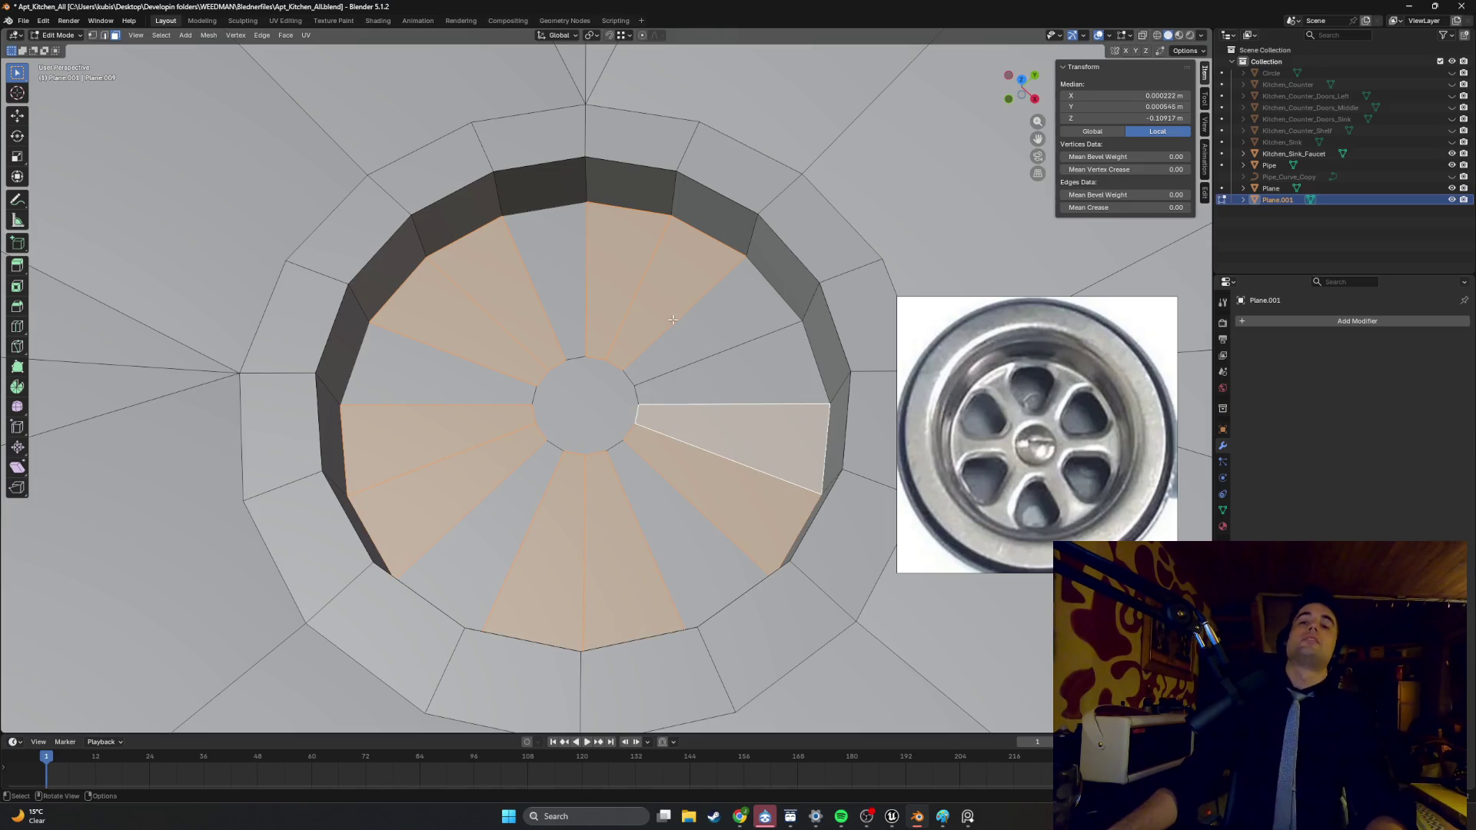
- Orbit to check the alternating wedges, preview an inset on them, and cancel it
{"action": "mouse_move", "coordinate": [422, 148]}
{"action": "middle_mouse_down"}
{"action": "mouse_move", "coordinate": [631, 330]}
{"action": "mouse_move", "coordinate": [565, 399]}
{"action": "middle_mouse_up"}
{"action": "mouse_move", "coordinate": [597, 394]}
{"action": "middle_mouse_down"}
{"action": "mouse_move", "coordinate": [467, 285]}
{"action": "mouse_move", "coordinate": [606, 288]}
{"action": "middle_mouse_up"}
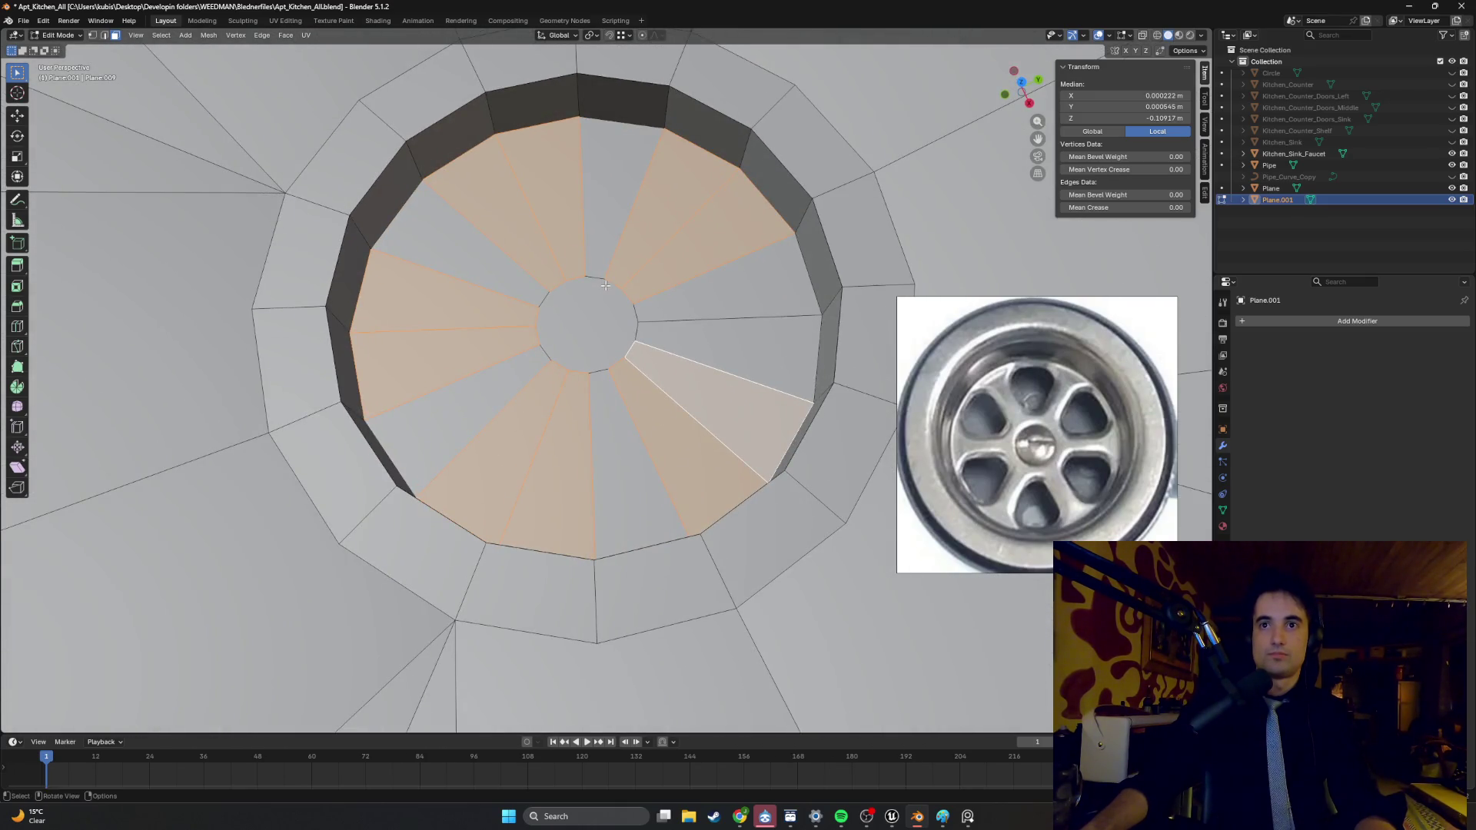
{"action": "mouse_move", "coordinate": [690, 312]}
{"action": "middle_mouse_down"}
{"action": "mouse_move", "coordinate": [654, 325]}
{"action": "mouse_move", "coordinate": [738, 312]}
{"action": "middle_mouse_up"}
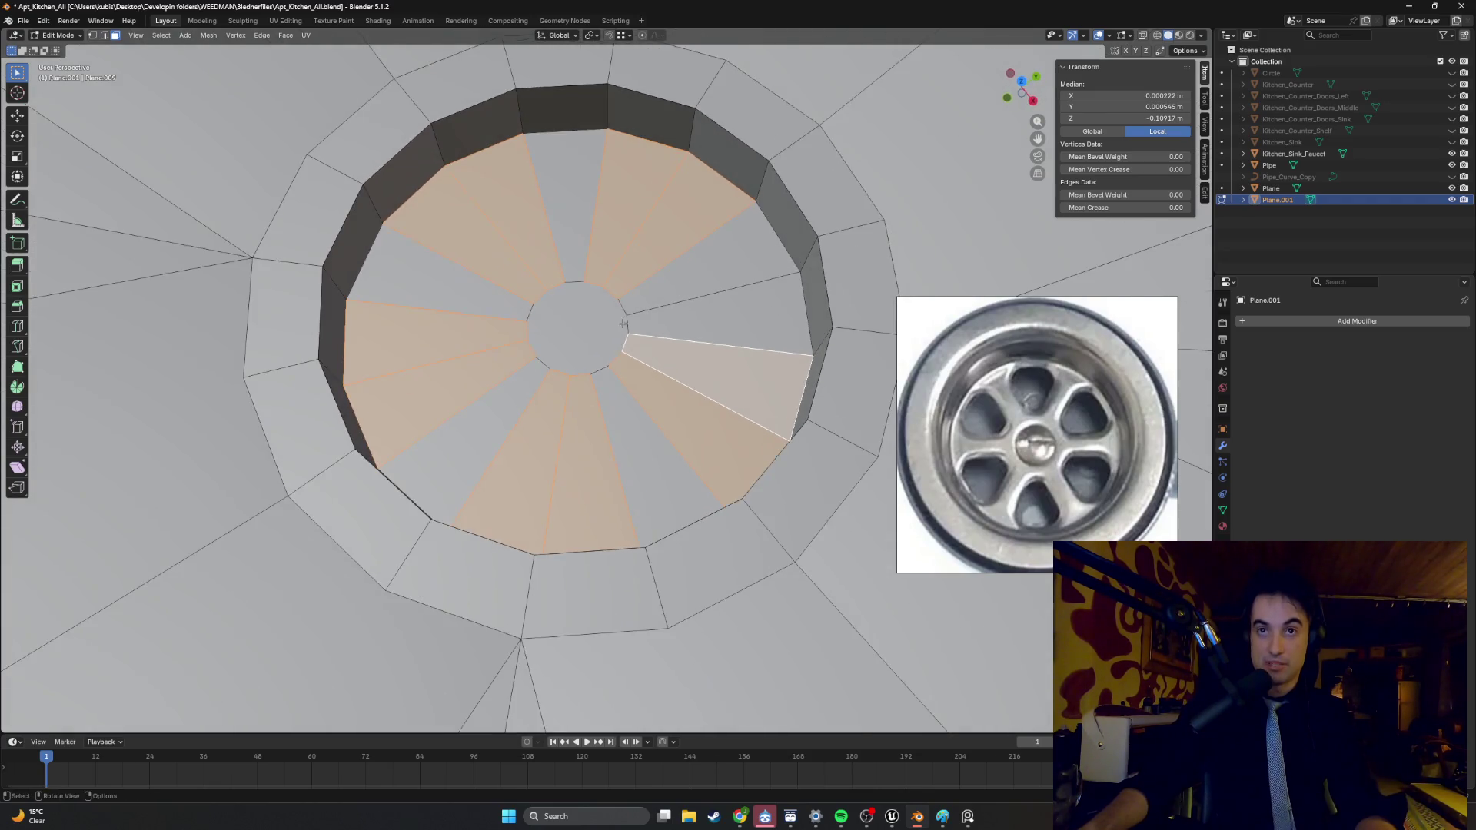
{"action": "key", "text": "i"}
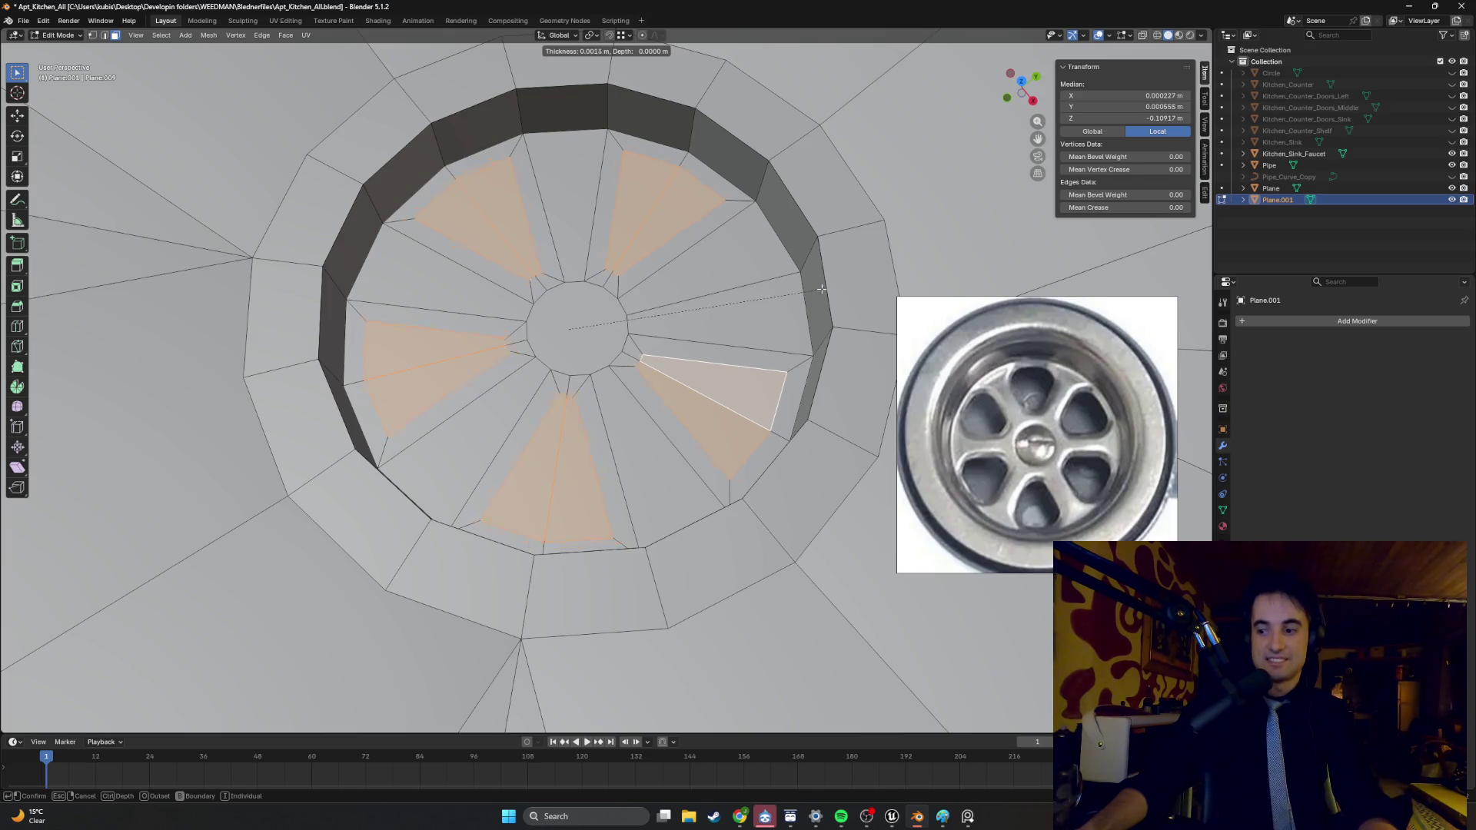
{"action": "key", "text": "Escape"}
{"action": "middle_click_drag", "start_coordinate": [677, 303], "coordinate": [643, 307]}
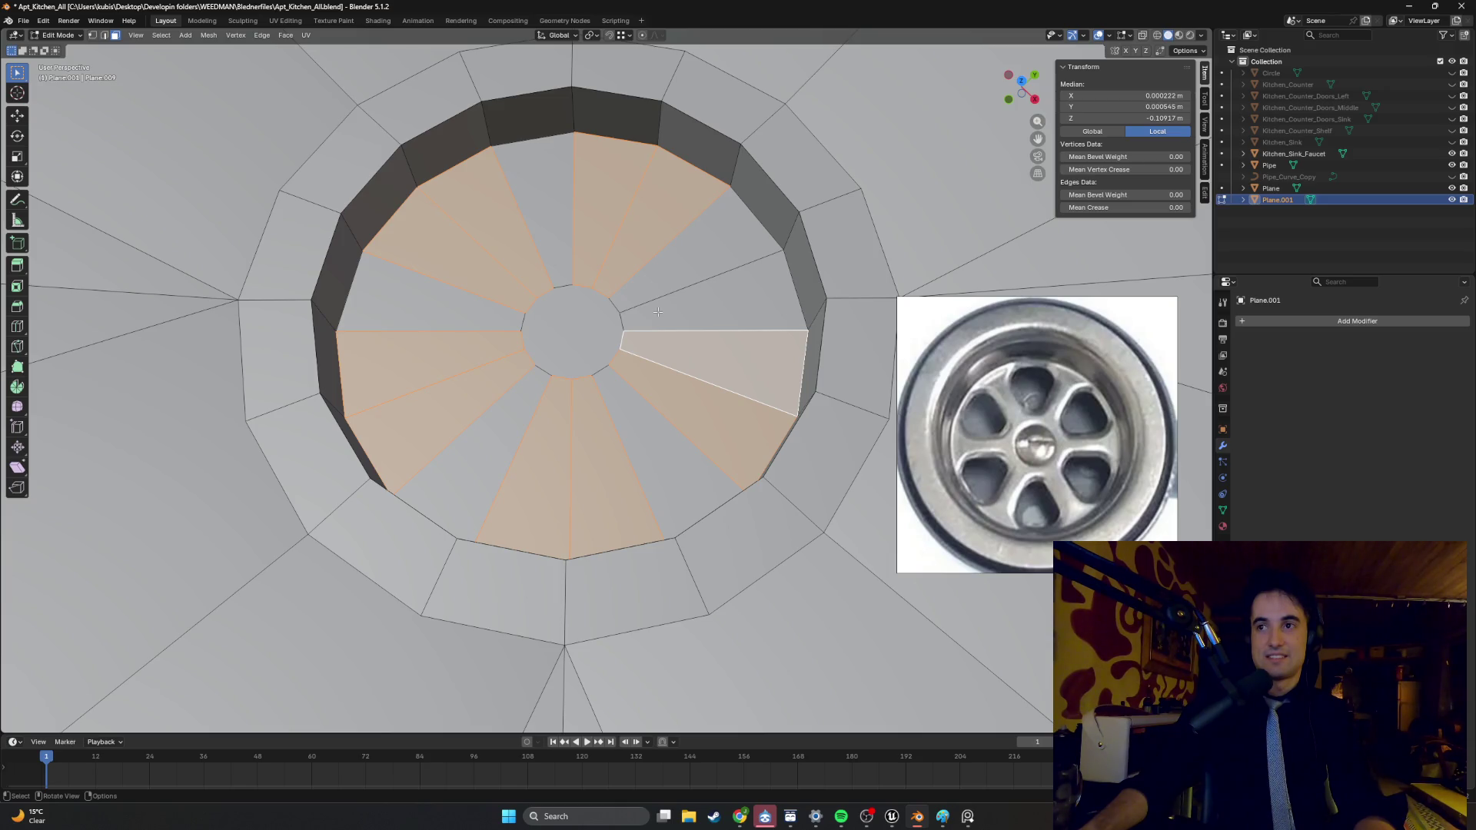
{"action": "mouse_move", "coordinate": [658, 312]}
{"action": "middle_mouse_down"}
{"action": "mouse_move", "coordinate": [714, 276]}
{"action": "mouse_move", "coordinate": [753, 279]}
{"action": "middle_mouse_up"}
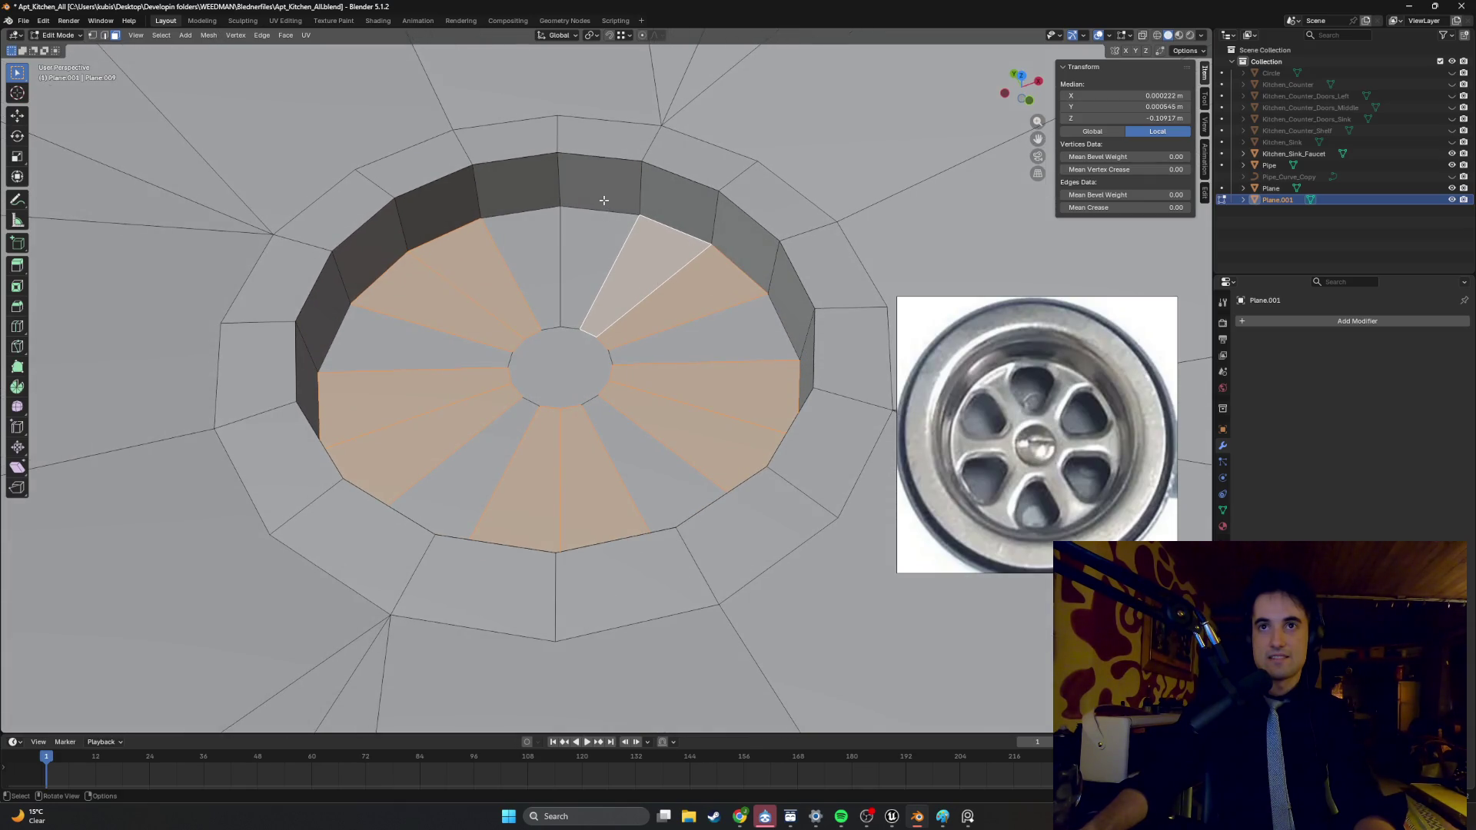
- Select one wedge, undo a stray extrusion, grow the selection with L and drop the hub disc
{"action": "mouse_move", "coordinate": [604, 199]}
{"action": "middle_mouse_down"}
{"action": "mouse_move", "coordinate": [614, 243]}
{"action": "mouse_move", "coordinate": [567, 237]}
{"action": "mouse_move", "coordinate": [497, 271]}
{"action": "middle_mouse_up"}
{"action": "left_click", "coordinate": [564, 262]}
{"action": "left_click", "coordinate": [503, 253]}
{"action": "right_click", "coordinate": [504, 254], "text": "ctrl"}
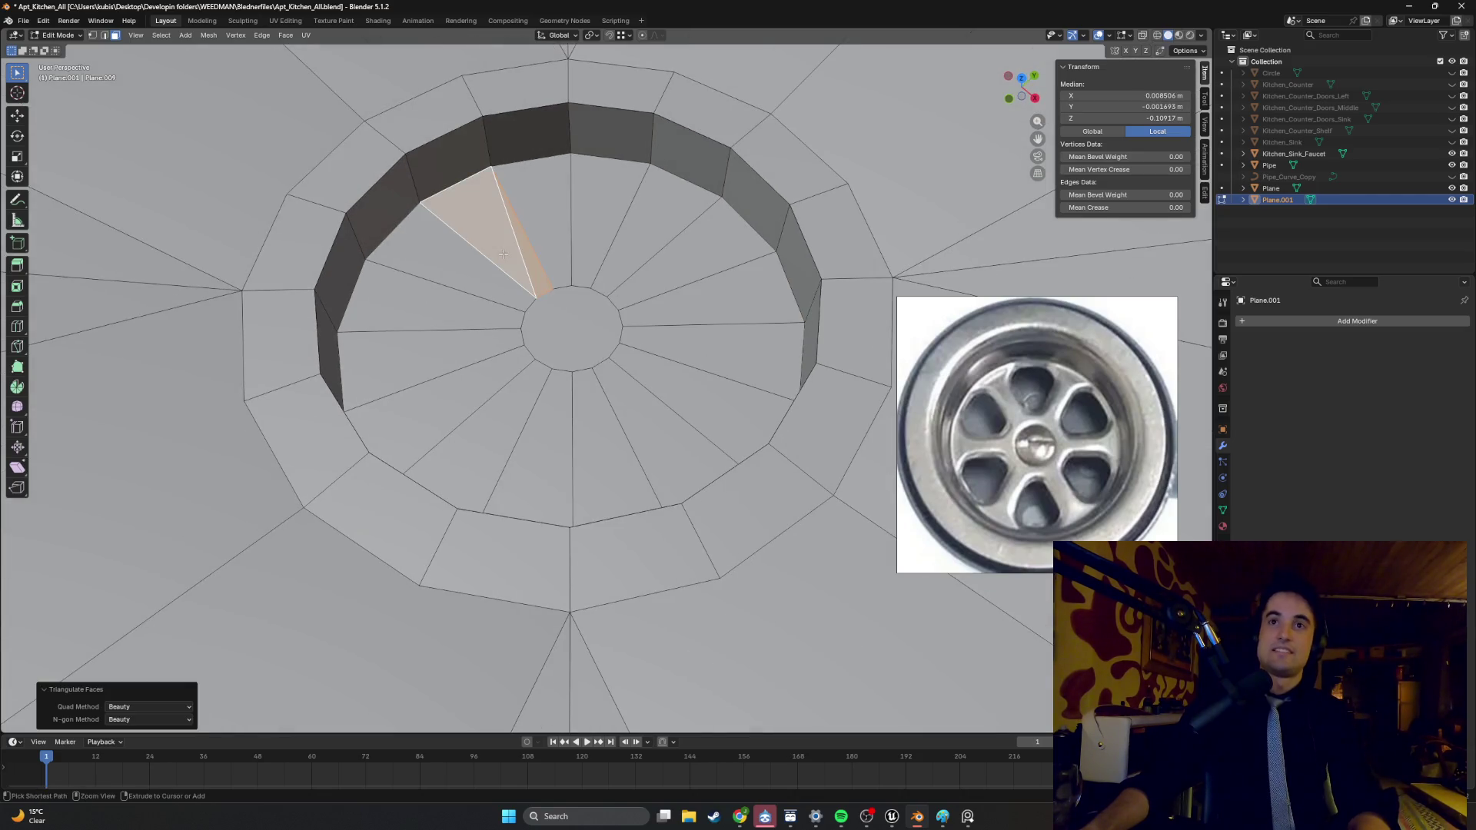
{"action": "key", "text": "ctrl+z"}
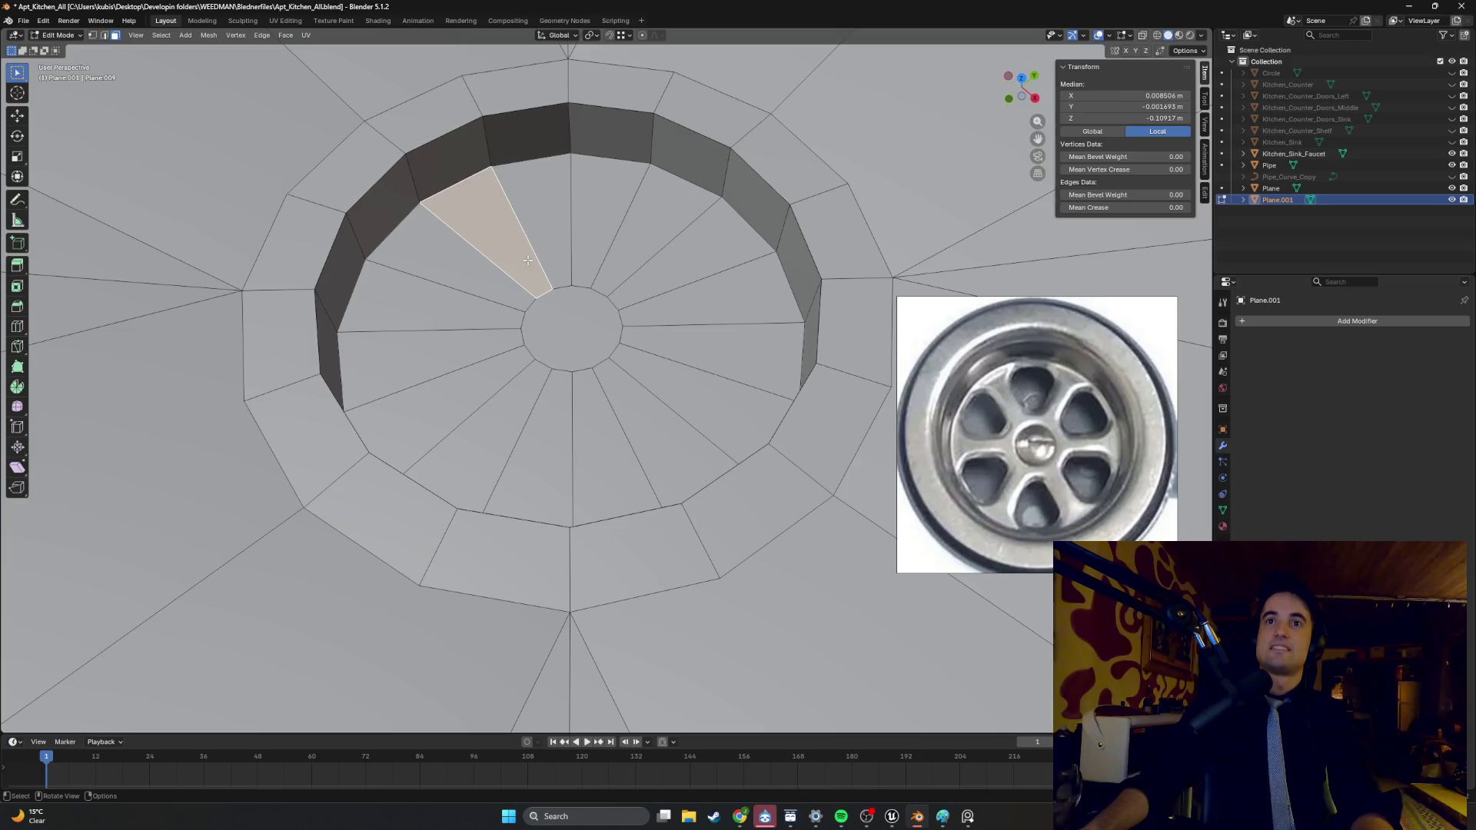
{"action": "left_click", "coordinate": [646, 325]}
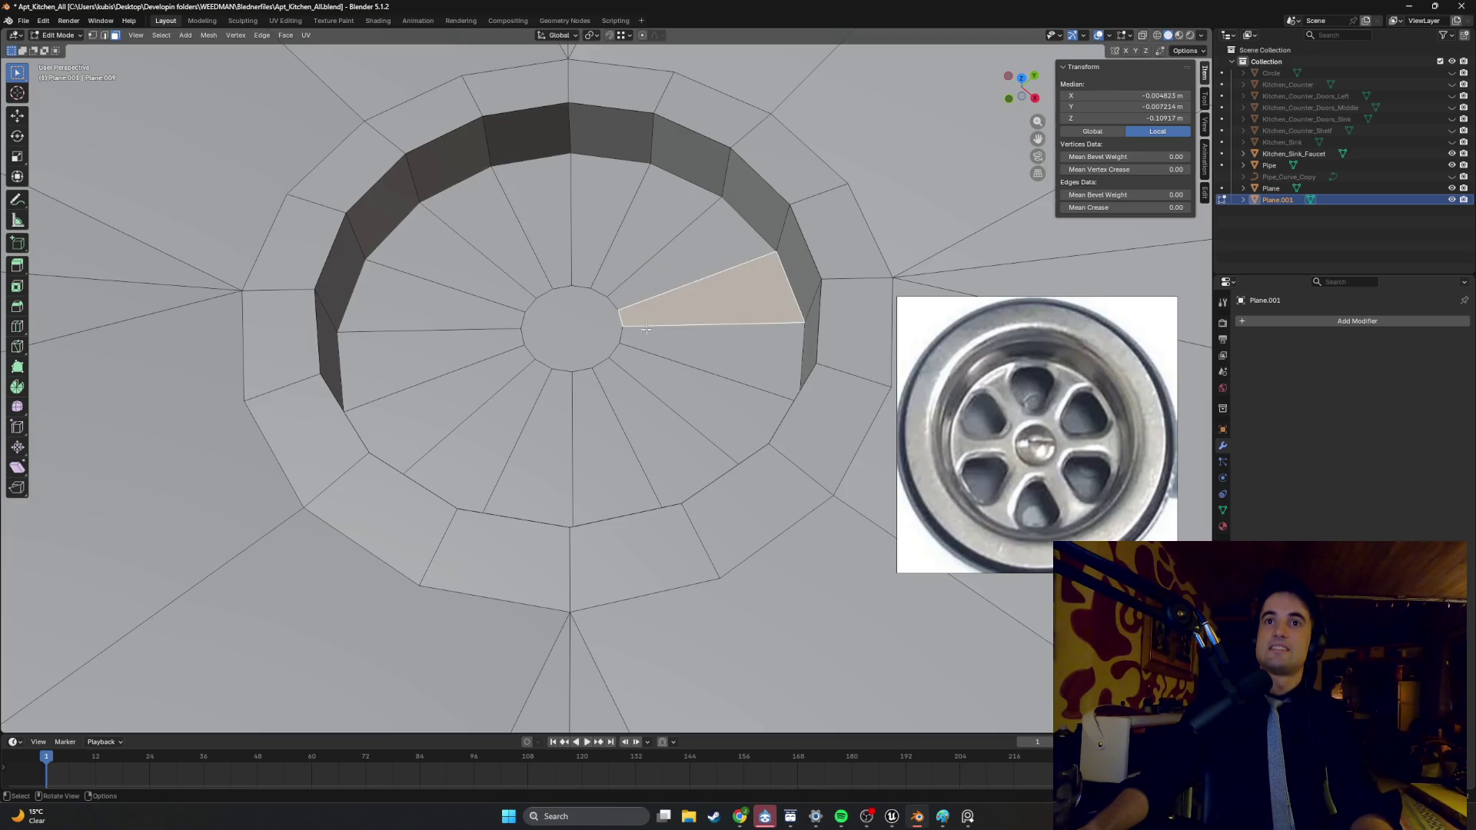
{"action": "key", "text": "l"}
{"action": "left_click", "coordinate": [593, 327], "text": "shift"}
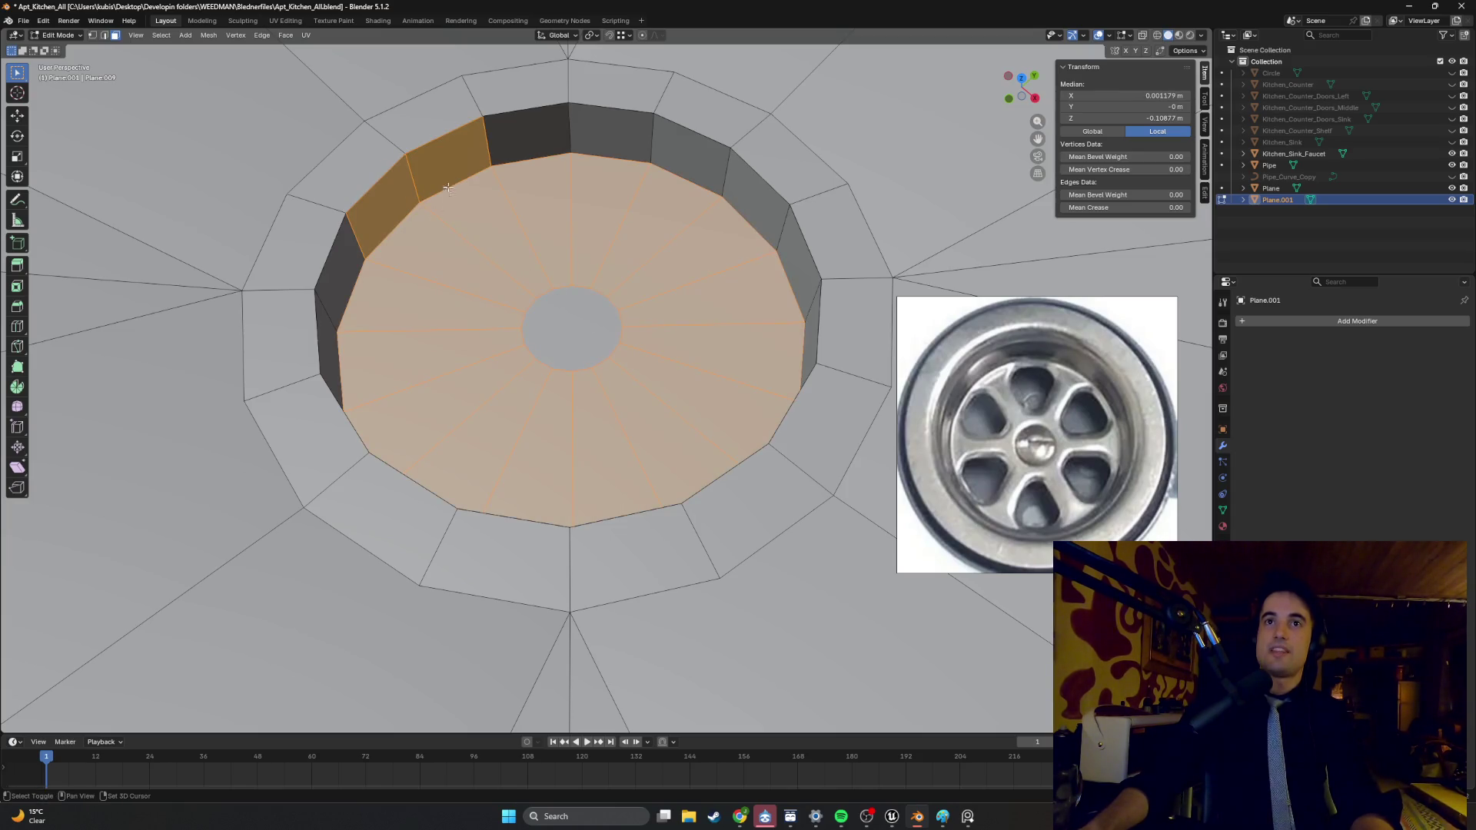
- Drop stray wall faces, subdivide the selected floor wedges, then undo the subdivision
{"action": "left_click", "coordinate": [450, 150], "text": "shift"}
{"action": "left_click", "coordinate": [380, 204], "text": "shift"}
{"action": "right_click", "coordinate": [494, 258]}
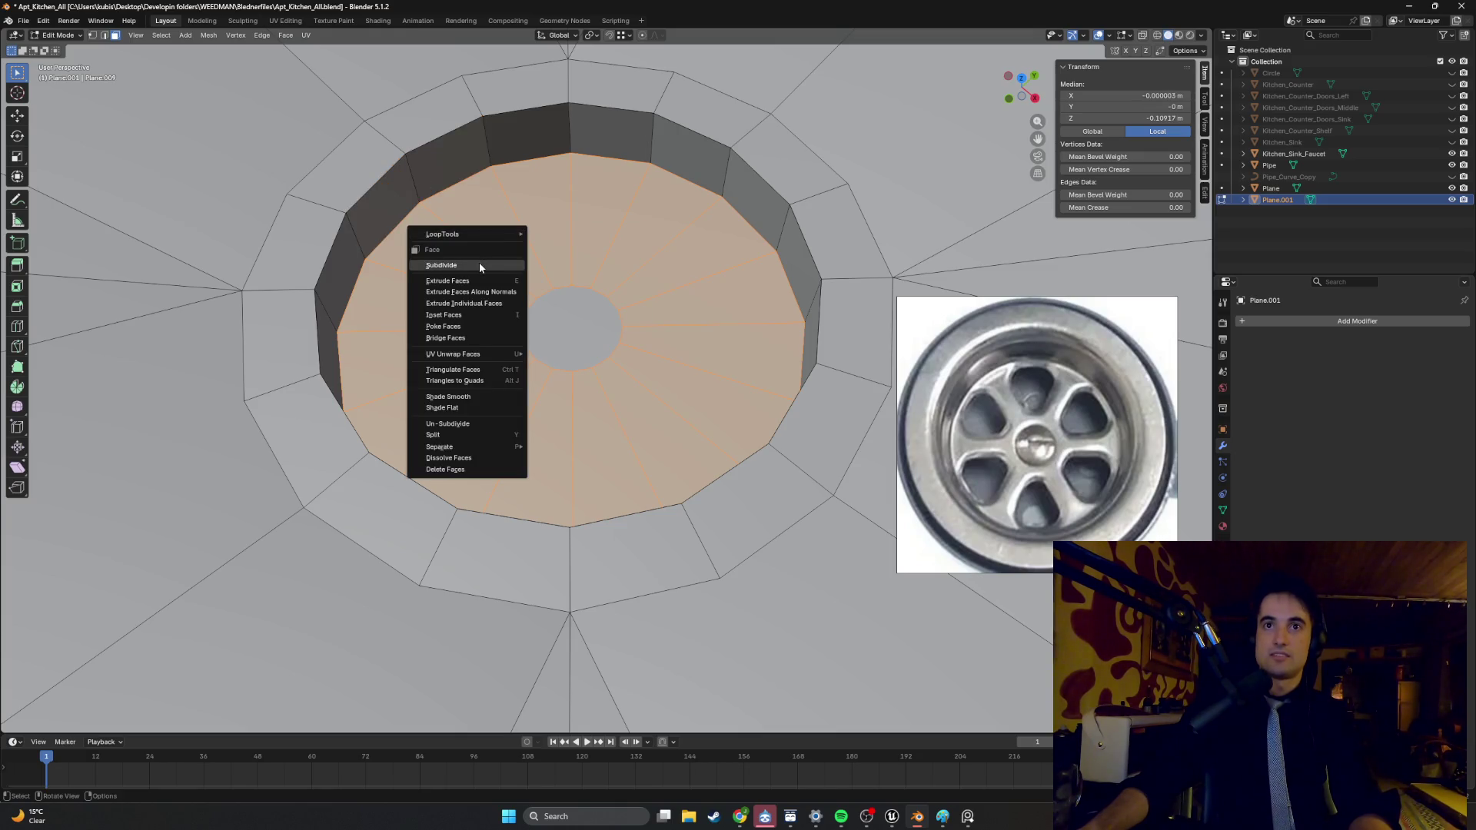
{"action": "left_click", "coordinate": [479, 263]}
{"action": "mouse_move", "coordinate": [498, 275]}
{"action": "middle_mouse_down"}
{"action": "mouse_move", "coordinate": [549, 262]}
{"action": "mouse_move", "coordinate": [469, 290]}
{"action": "middle_mouse_up"}
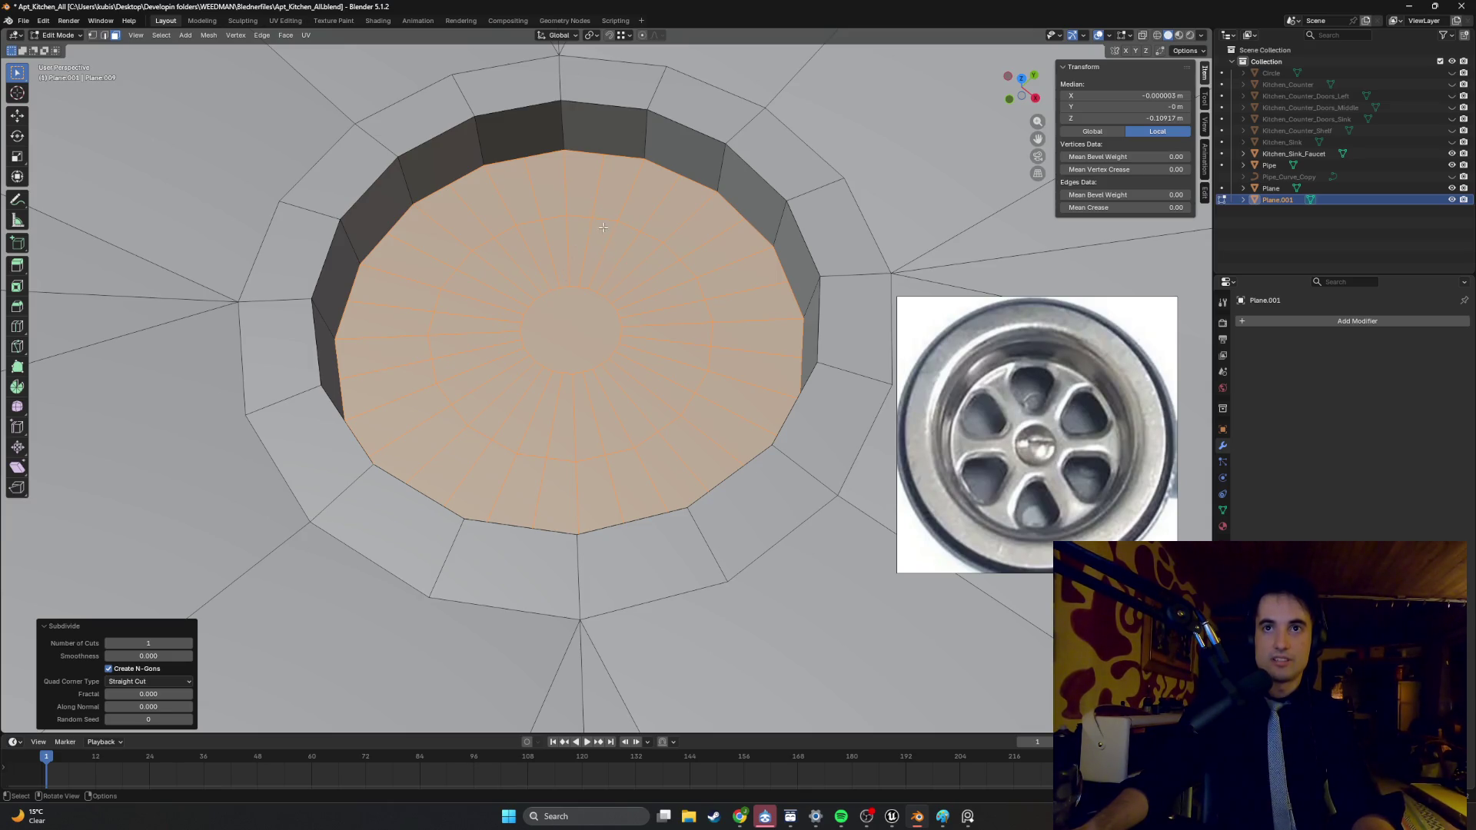
{"action": "key", "text": "ctrl+z"}
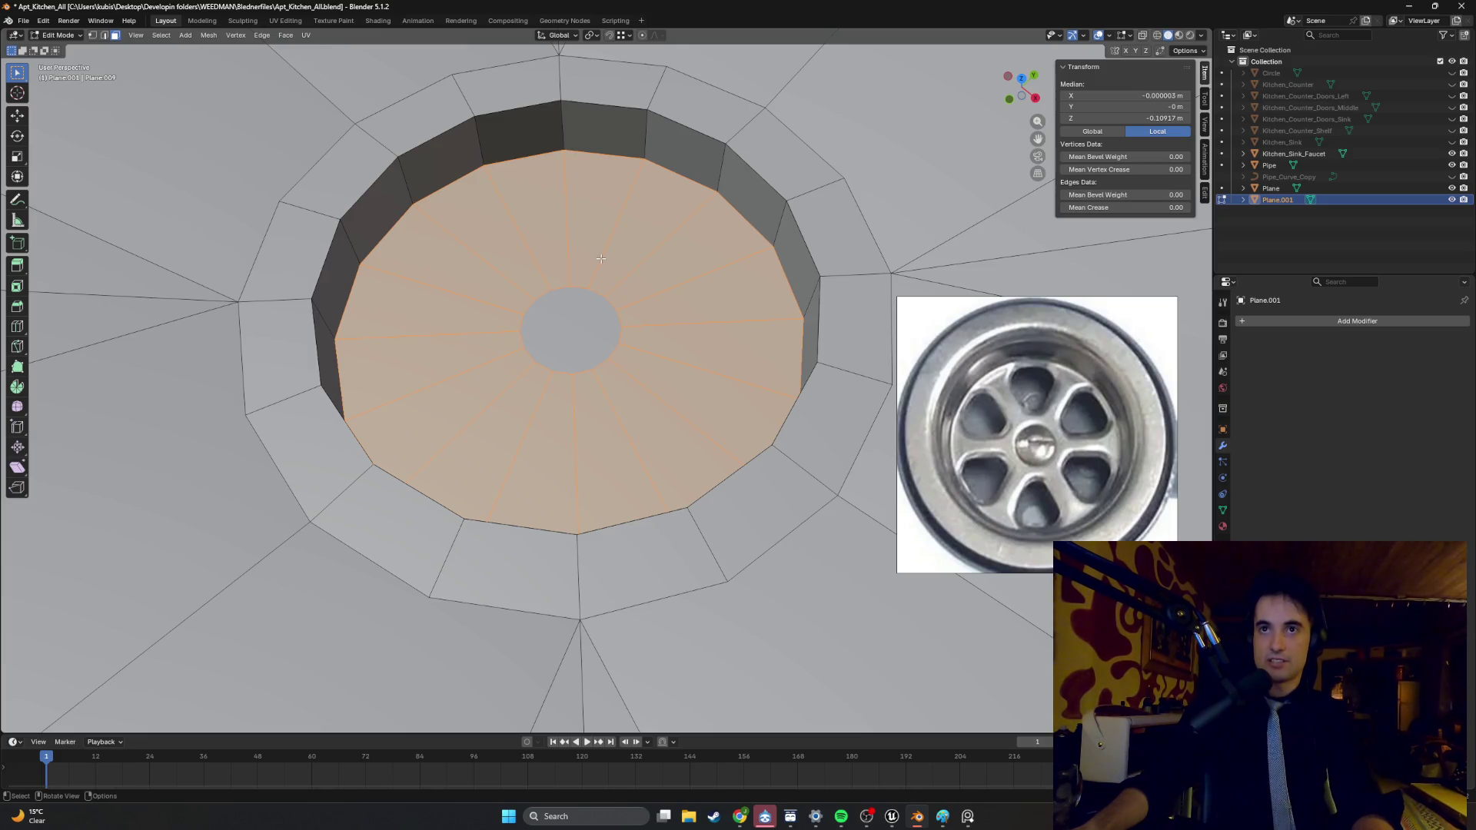
{"action": "middle_click_drag", "start_coordinate": [601, 259], "coordinate": [627, 272]}
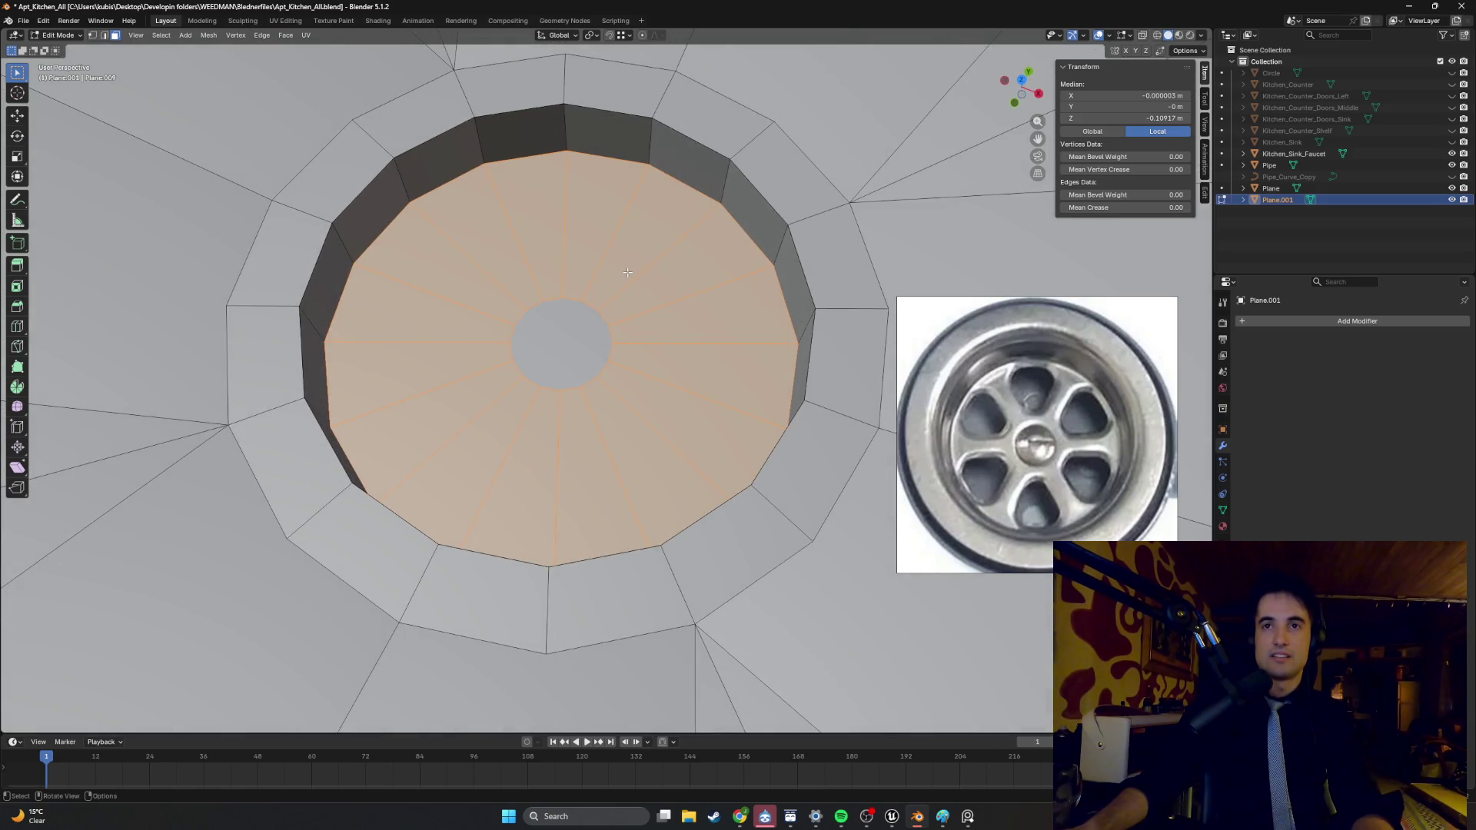
- Shrink the hub face to 0.035 and collapse it into a single centre vertex
{"action": "key", "text": "ctrl+i"}
{"action": "key", "text": "s"}
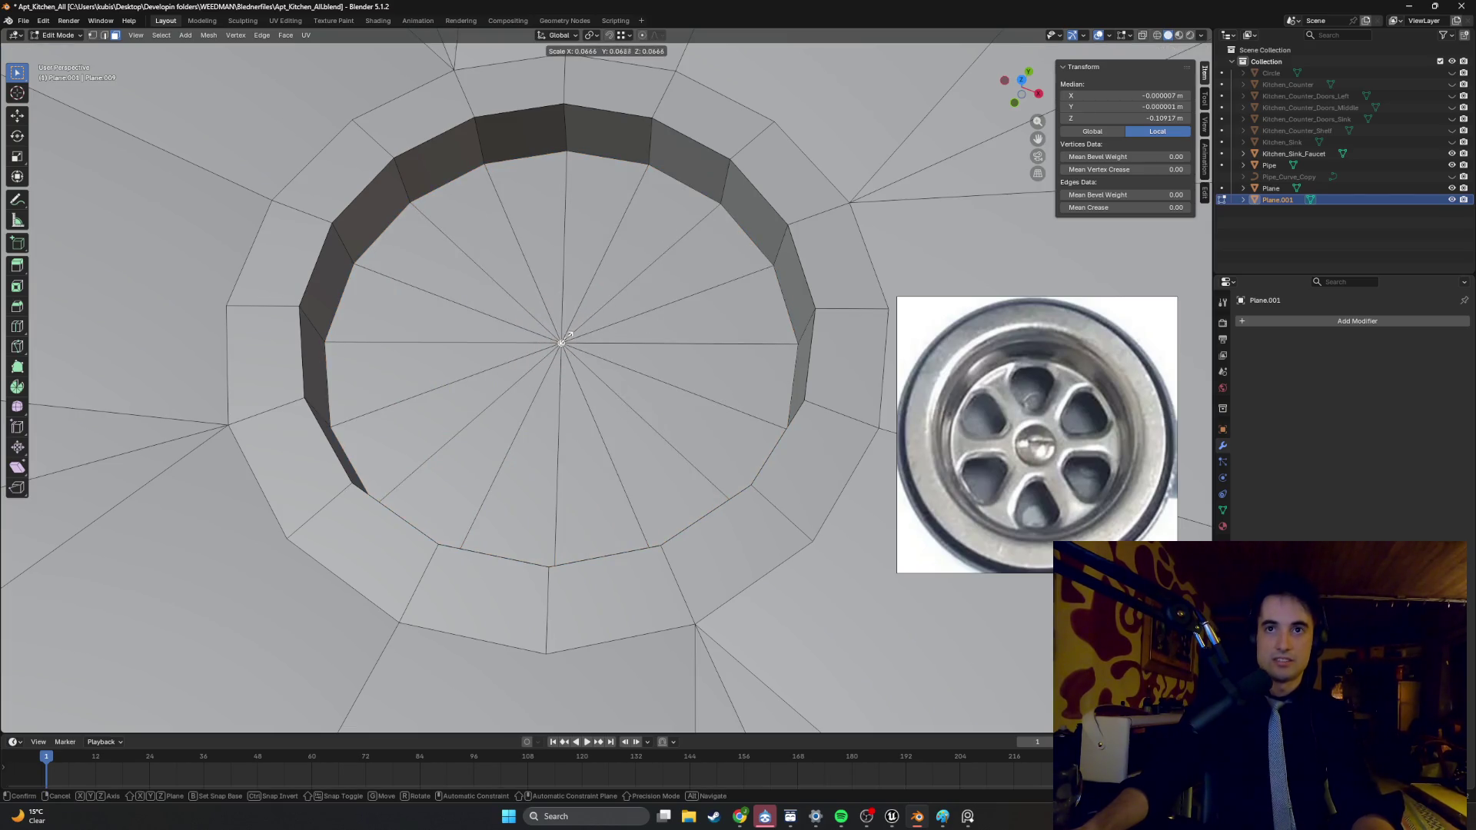
{"action": "left_click", "coordinate": [562, 341]}
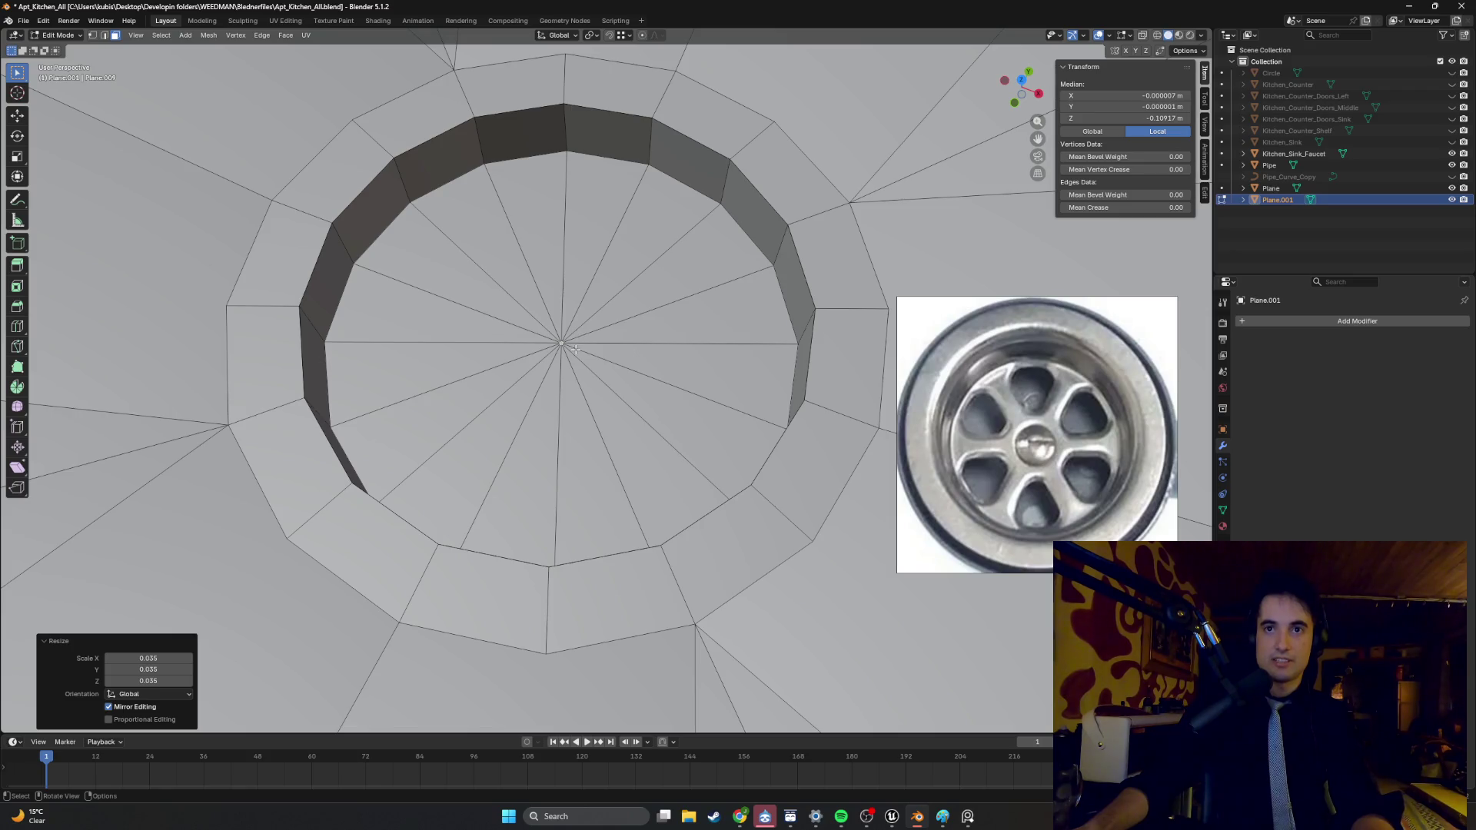
{"action": "right_click", "coordinate": [575, 349]}
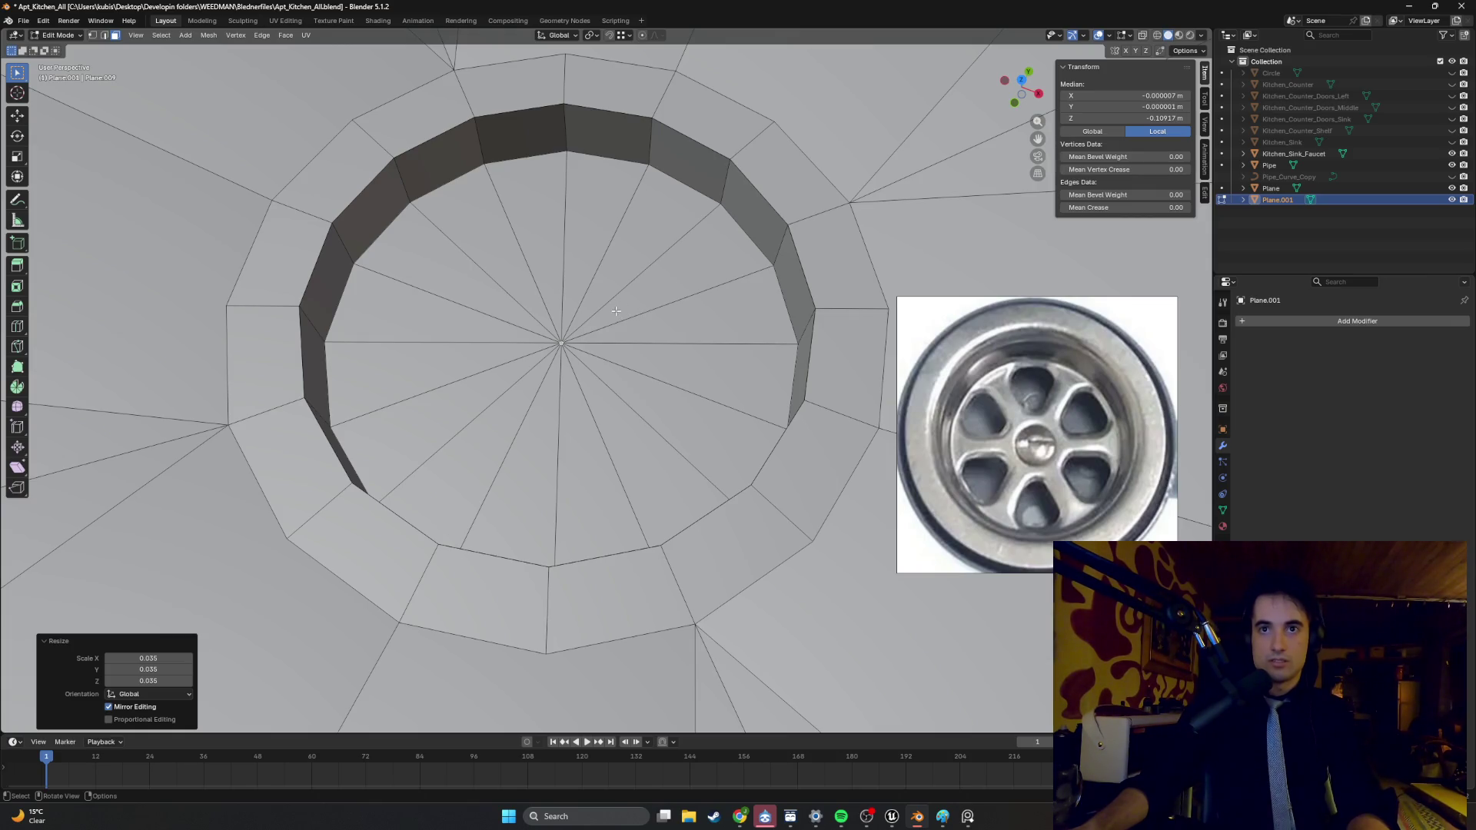
{"action": "key", "text": "m"}
{"action": "left_click", "coordinate": [597, 332]}
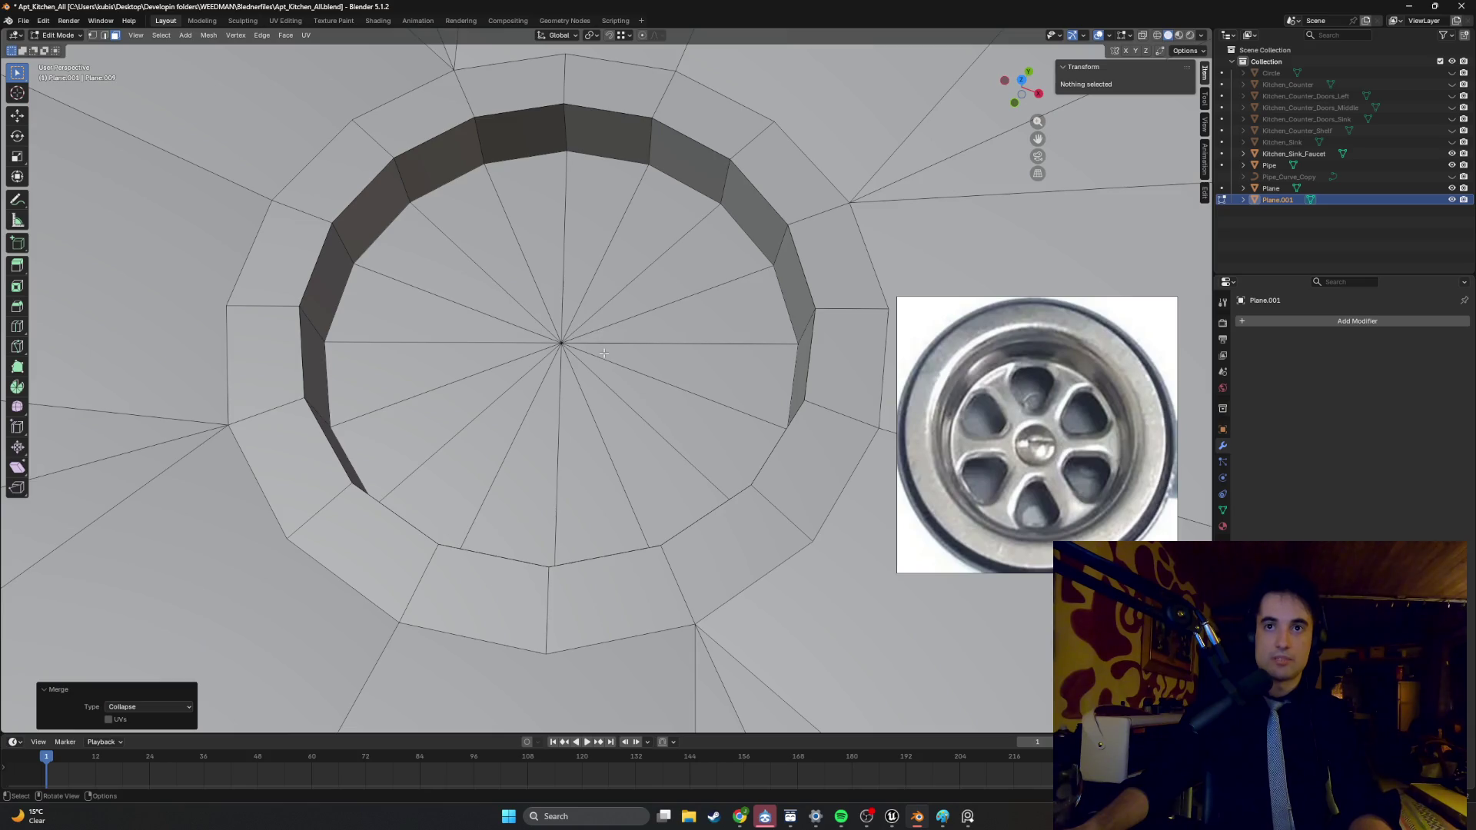
- Select the whole fan from its centre vertex, subdivide it with 1 cut and scale to 0.8969
{"action": "key", "text": "1"}
{"action": "key", "text": "Tab"}
{"action": "key", "text": "Tab"}
{"action": "left_click", "coordinate": [562, 343]}
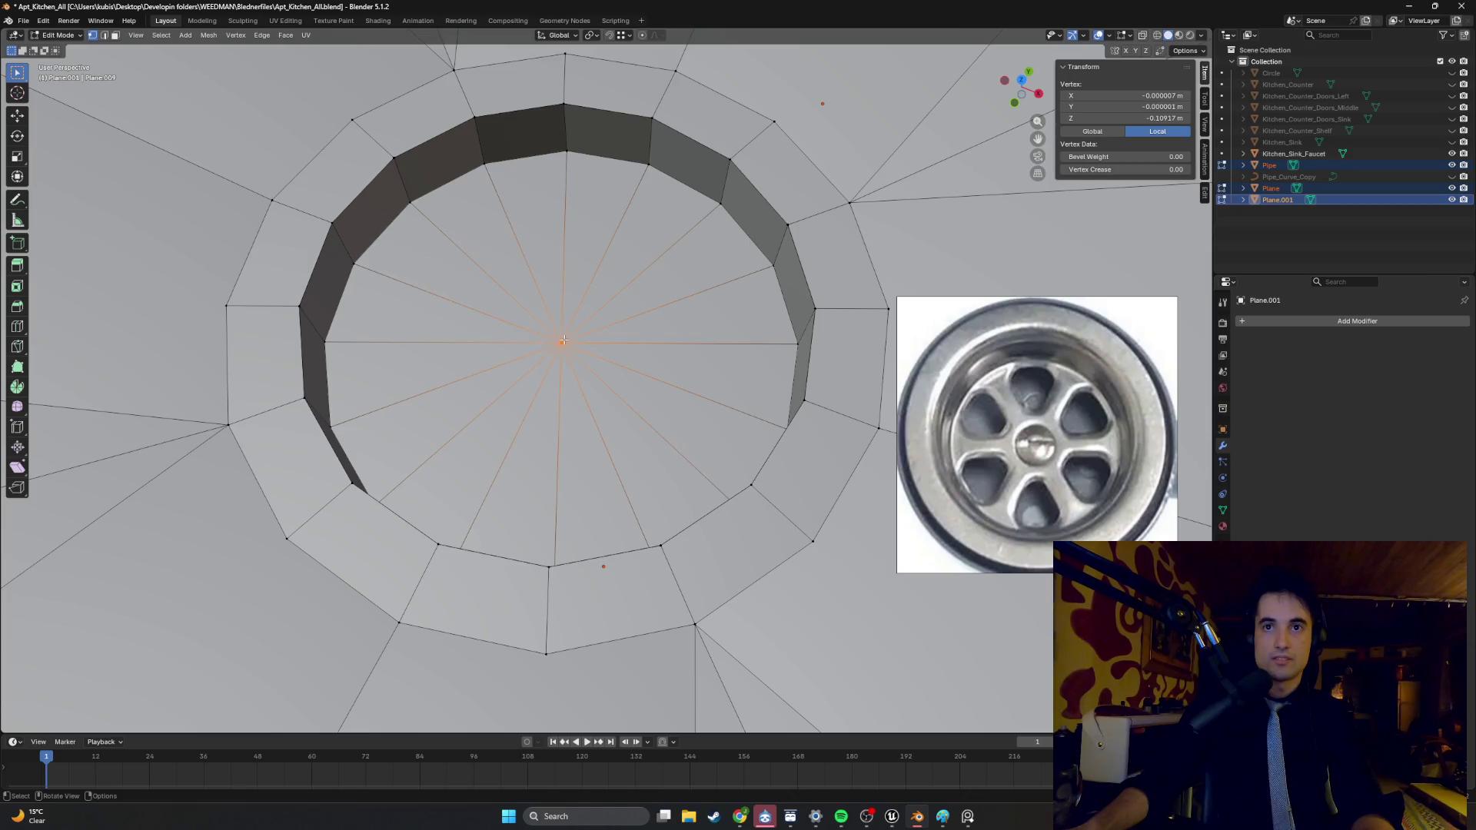
{"action": "key", "text": "3"}
{"action": "key", "text": "l"}
{"action": "right_click", "coordinate": [490, 293]}
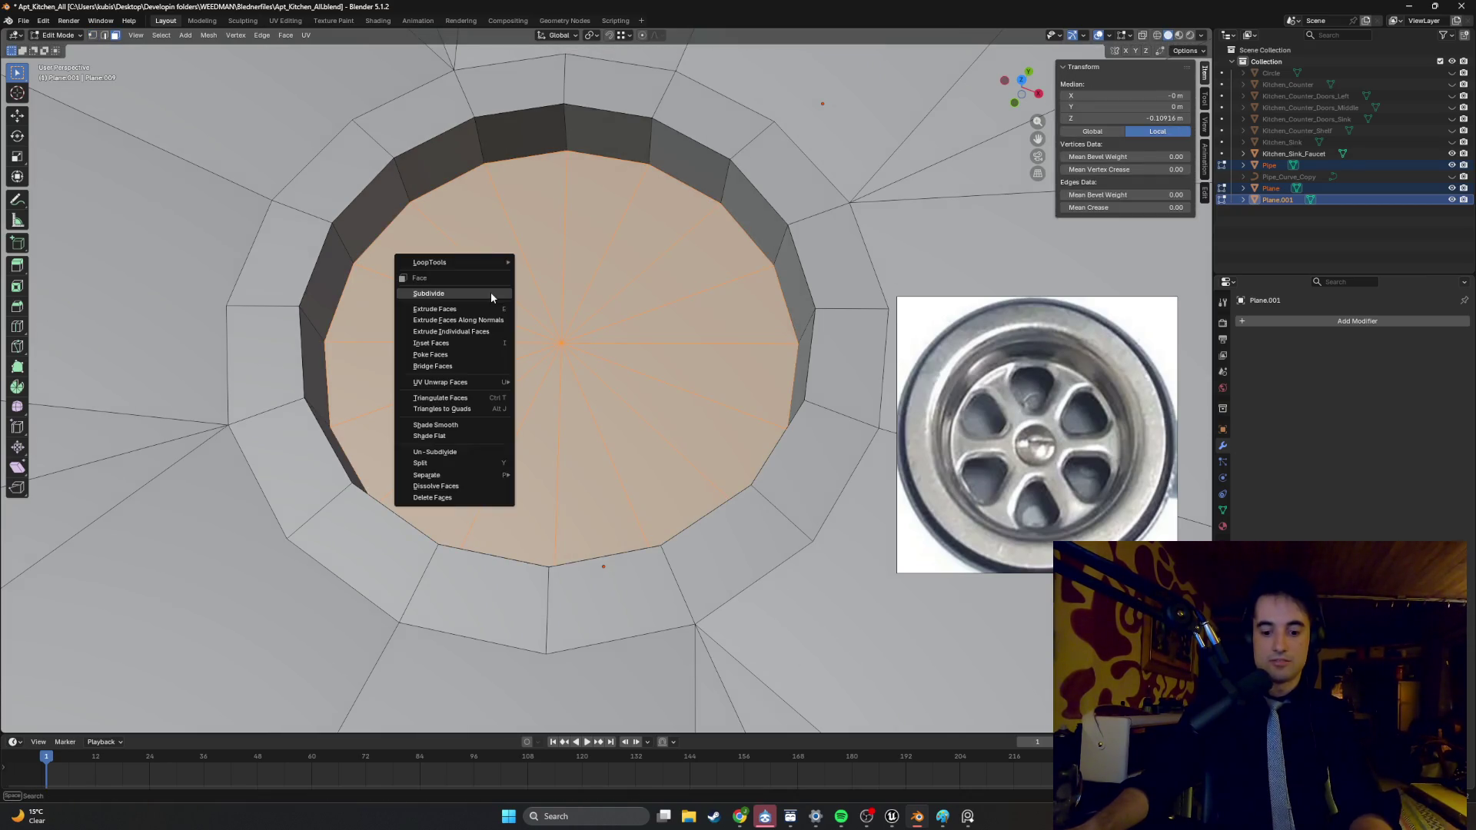
{"action": "left_click", "coordinate": [492, 294]}
{"action": "middle_click_drag", "start_coordinate": [547, 316], "coordinate": [579, 279]}
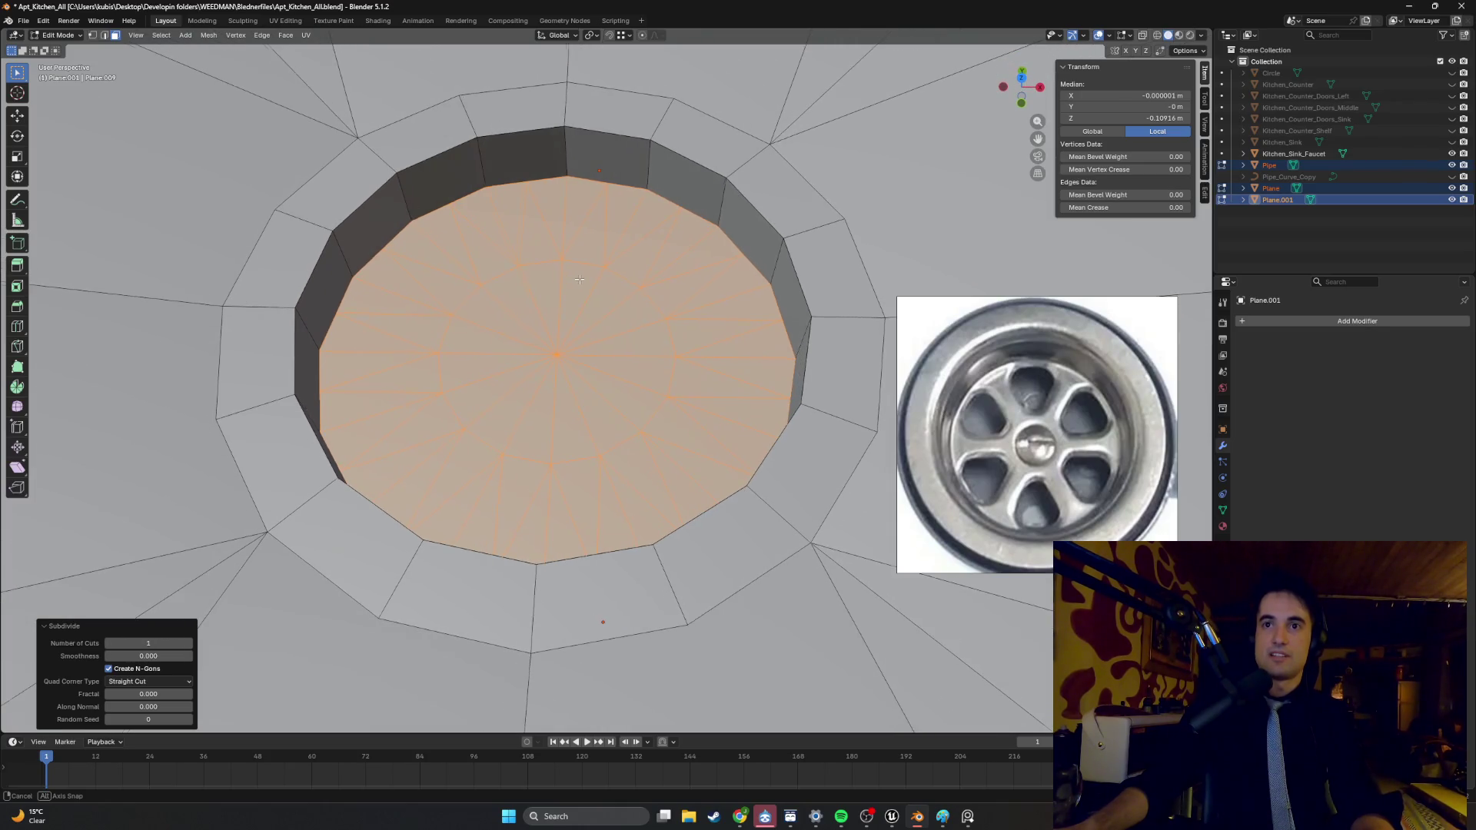
{"action": "key", "text": "s"}
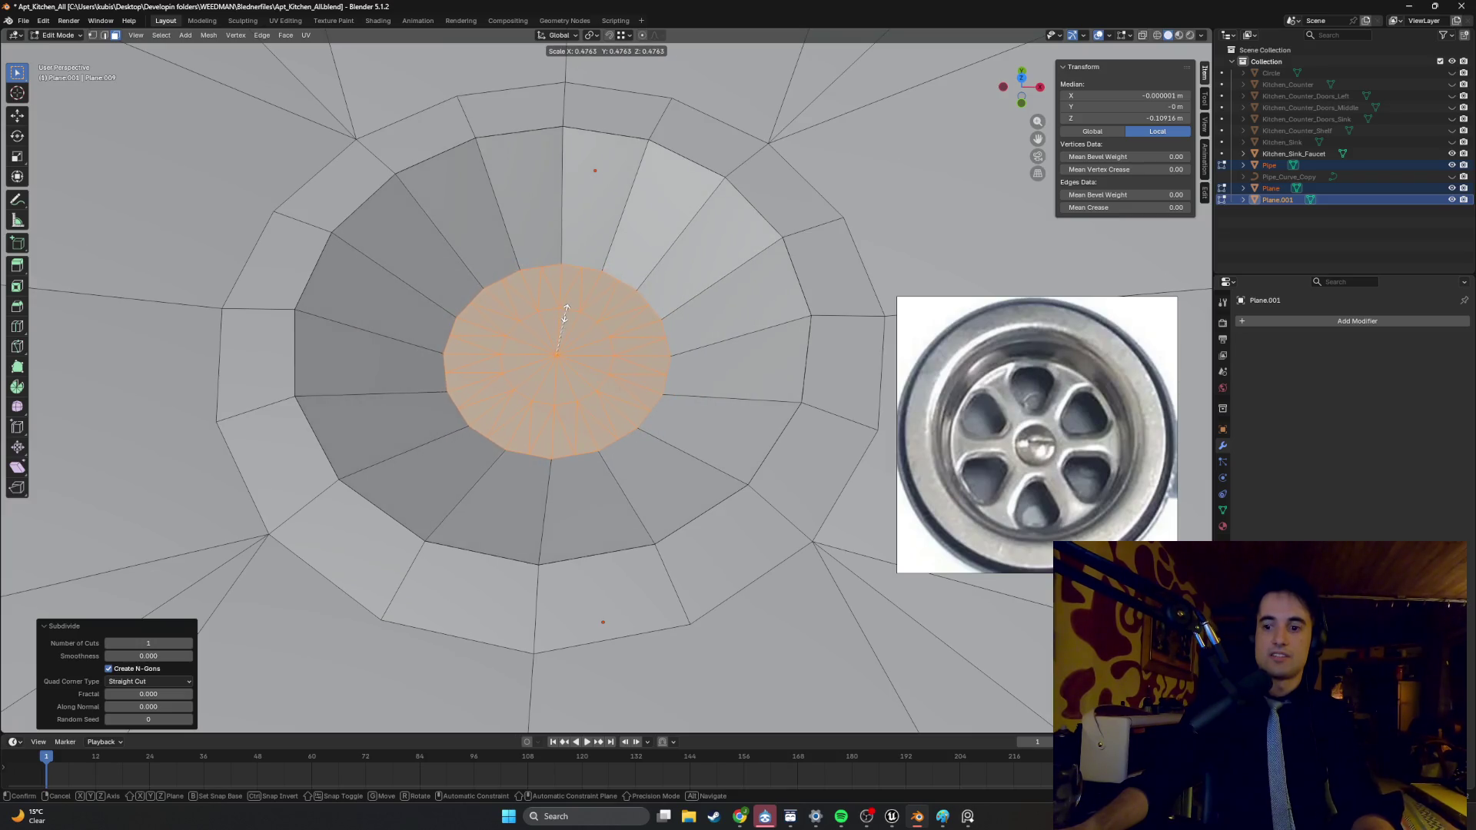
{"action": "left_click", "coordinate": [619, 296]}
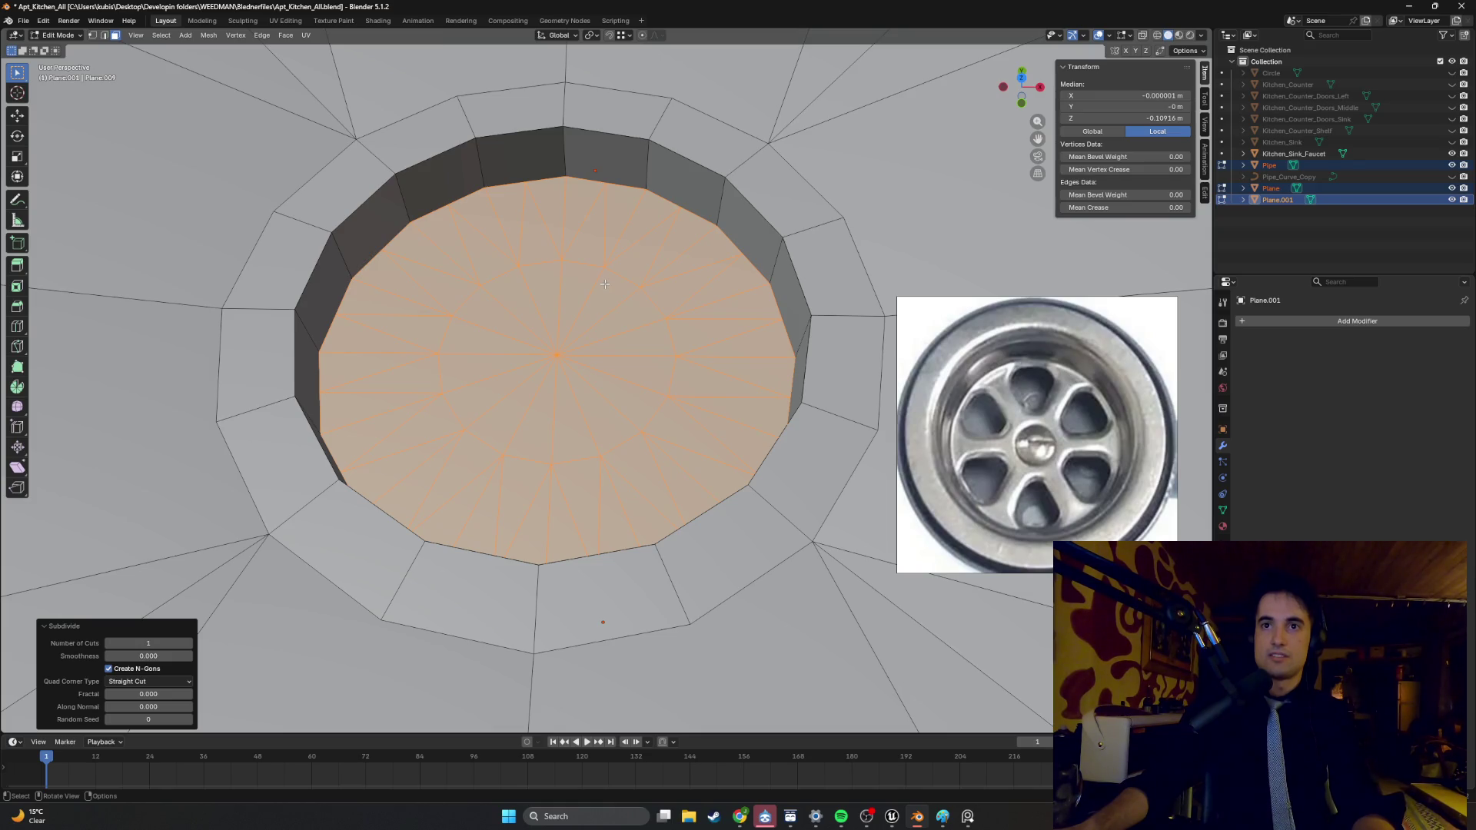
- Undo back to the floor with a central disc, then select the drain floor faces
{"action": "key", "text": "ctrl+z"}
{"action": "key", "text": "ctrl+z"}
{"action": "key", "text": "alt+a"}
{"action": "key", "text": "Tab"}
{"action": "key", "text": "Tab"}
{"action": "key", "text": "3"}
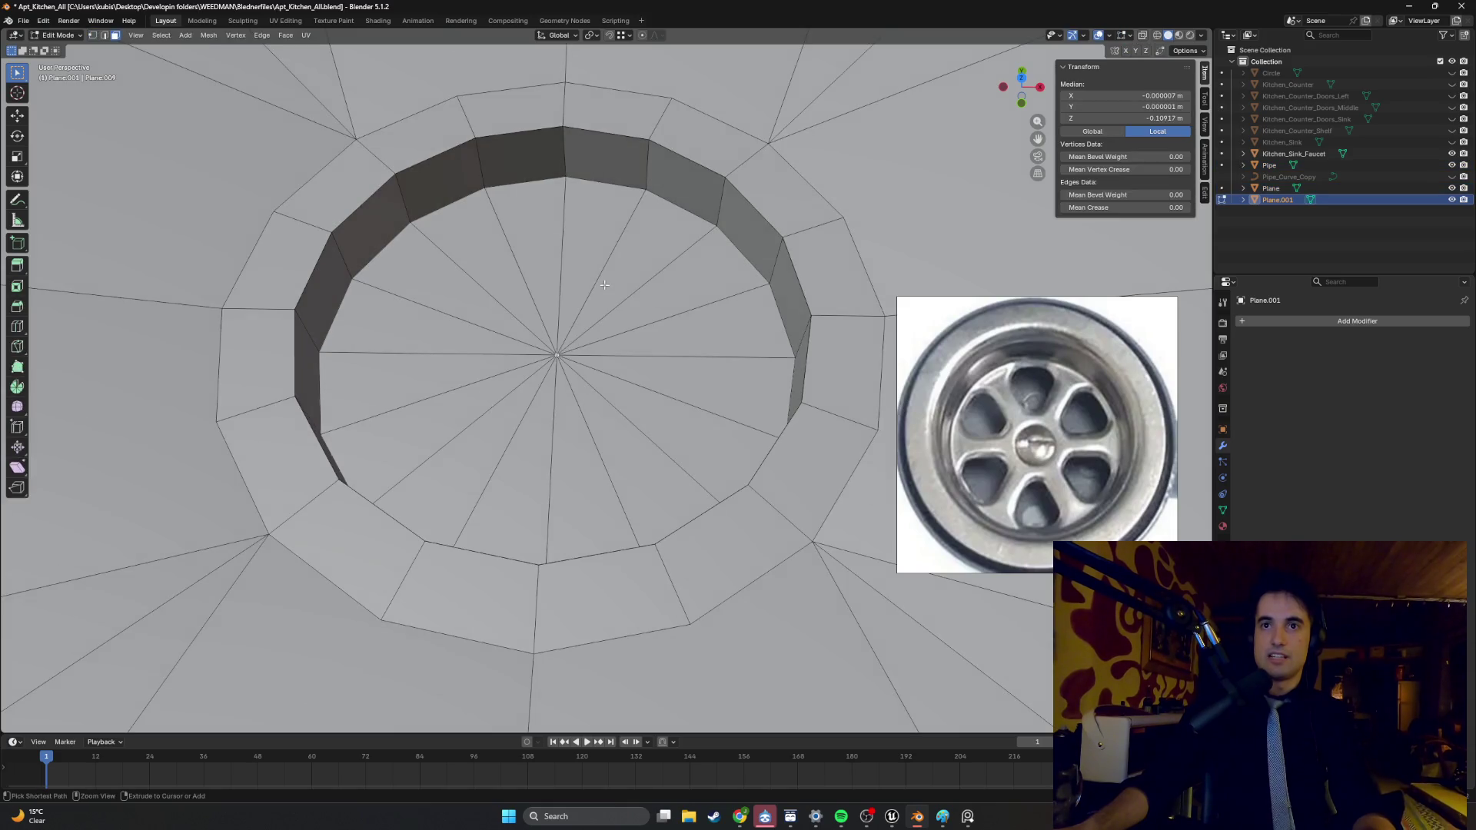
{"action": "key", "text": "ctrl+z"}
{"action": "left_click_drag", "start_coordinate": [654, 429], "coordinate": [457, 287]}
- Deselect the central disc and subdivide the surrounding drain-floor ring faces
{"action": "left_click", "coordinate": [581, 347], "text": "shift"}
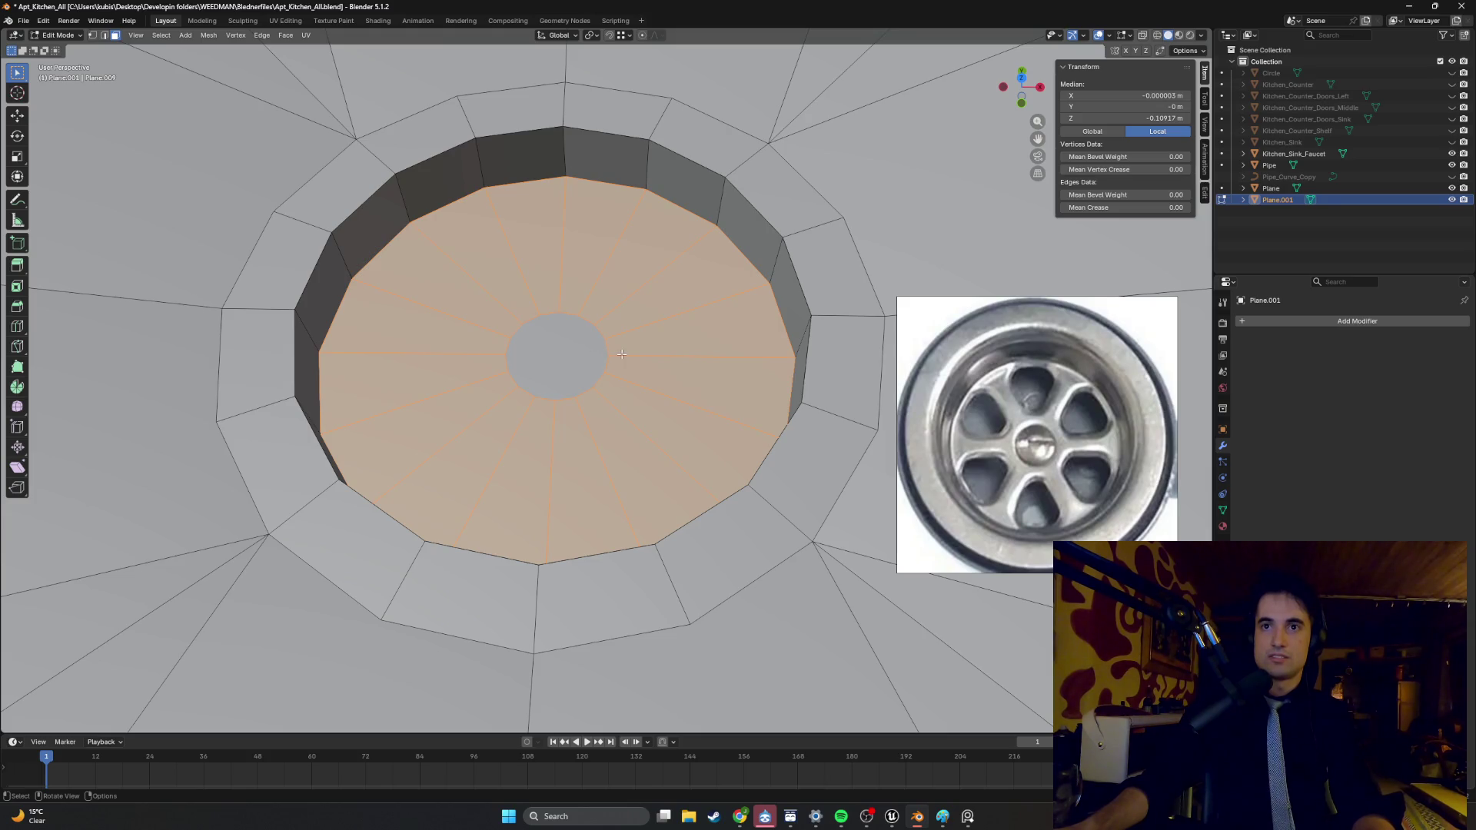
{"action": "right_click", "coordinate": [621, 353]}
{"action": "left_click", "coordinate": [610, 362]}
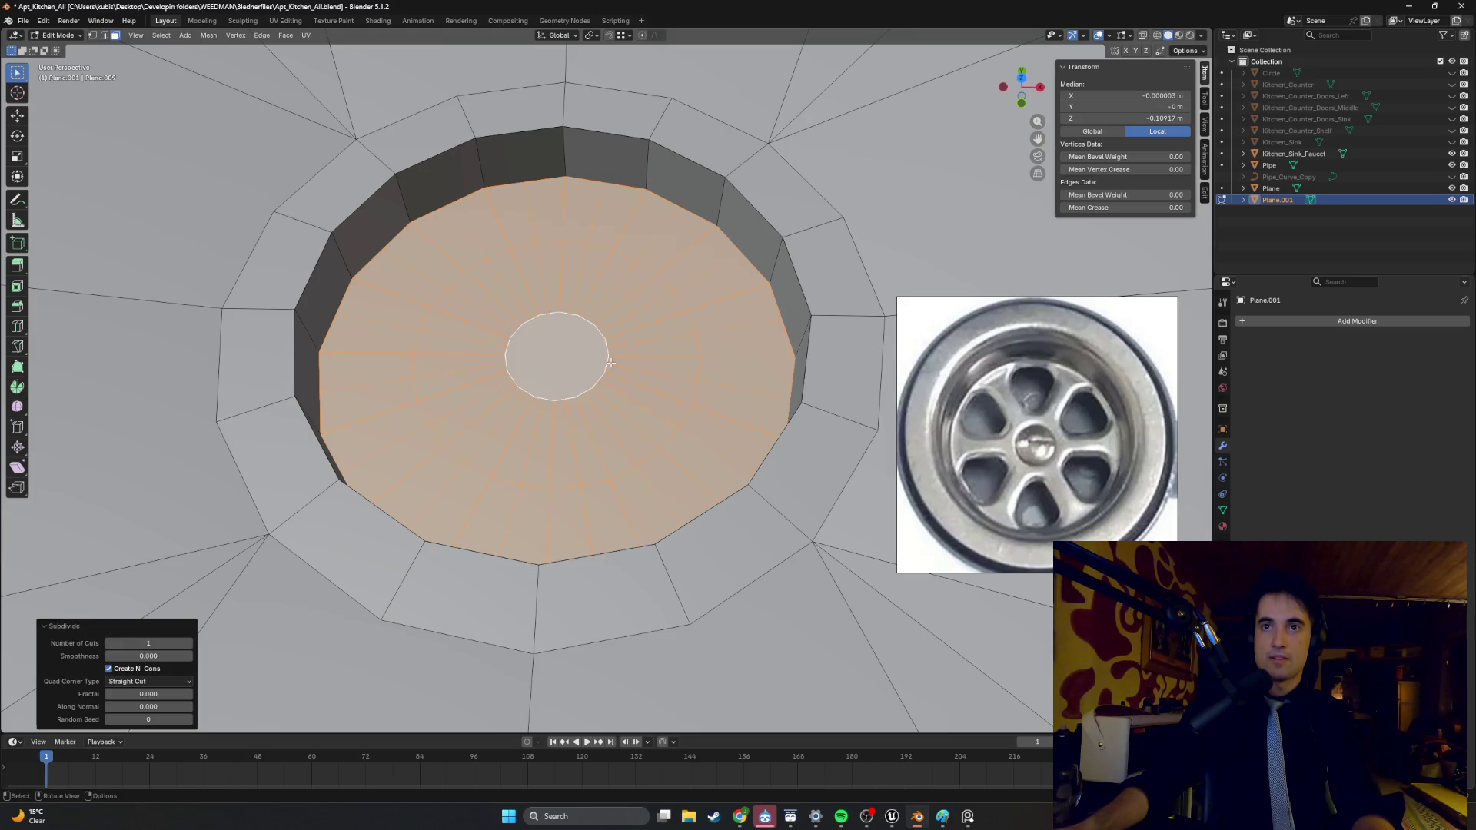
- Select the inner edge loop, shrink it toward the centre, and collapse it into one point
{"action": "key", "text": "2"}
{"action": "key", "text": "alt+a"}
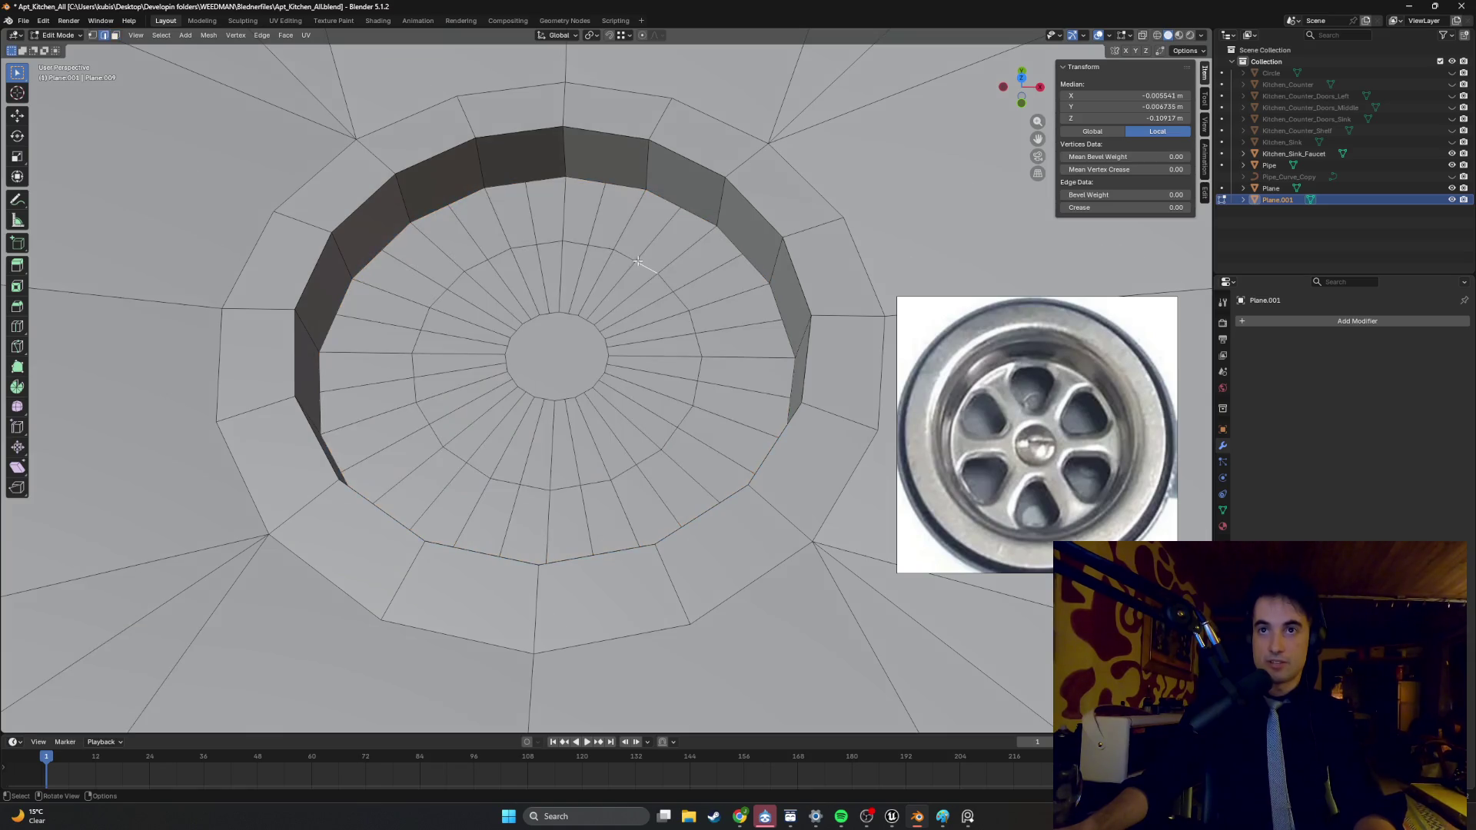
{"action": "left_click", "coordinate": [628, 259], "text": "alt"}
{"action": "key", "text": "s"}
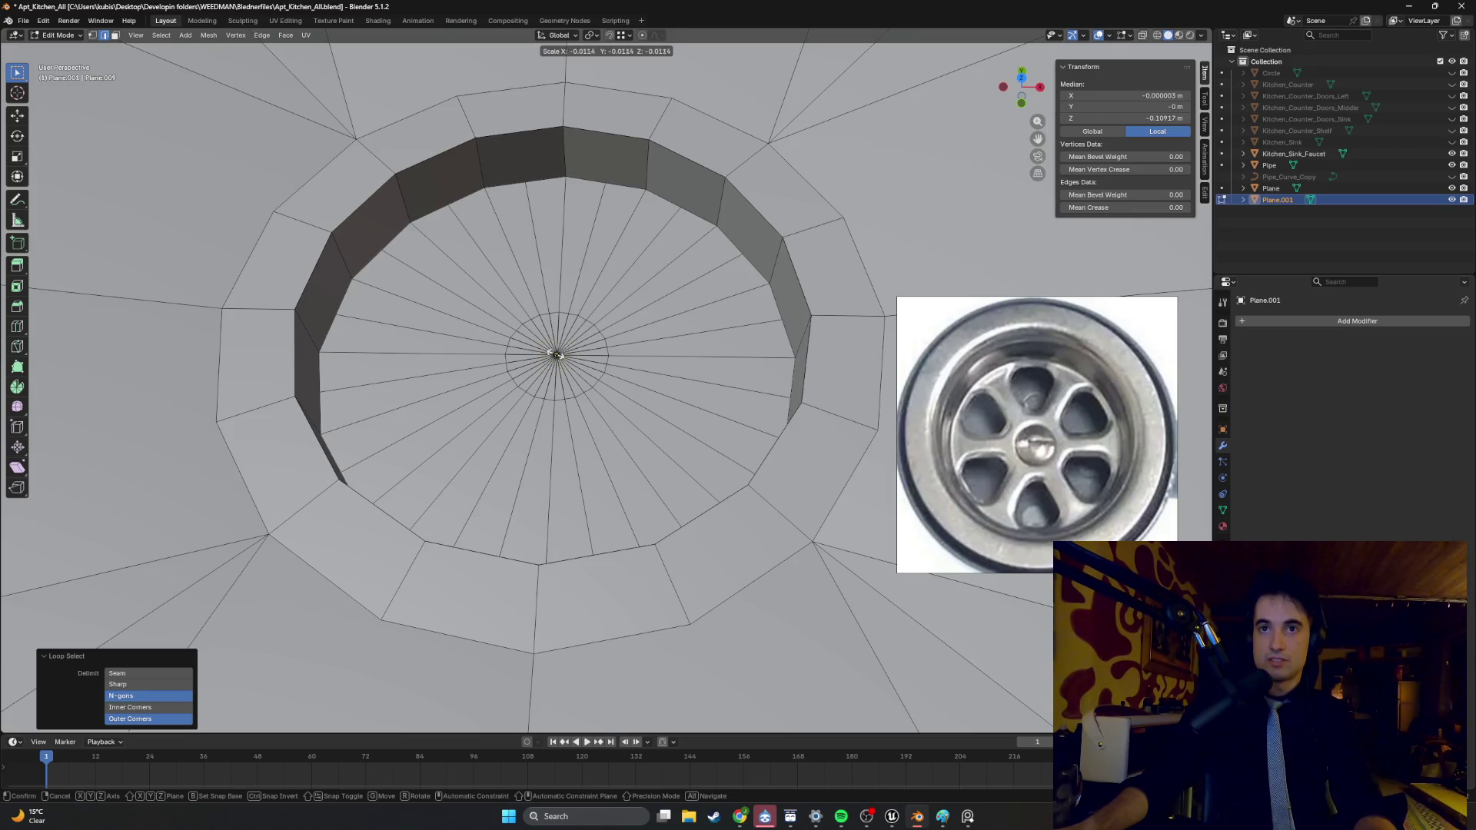
{"action": "left_click", "coordinate": [557, 354]}
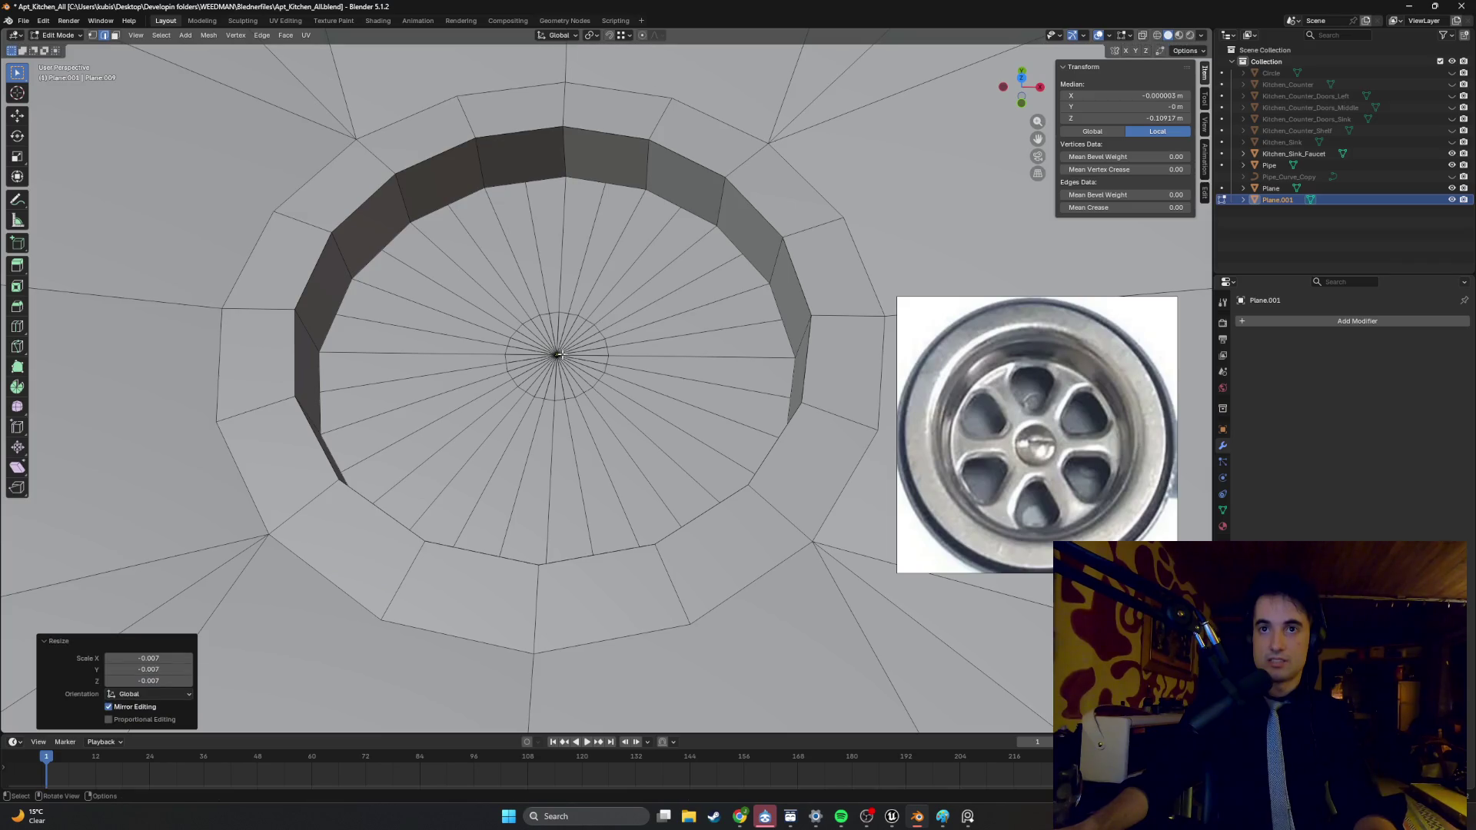
{"action": "key", "text": "m"}
{"action": "left_click", "coordinate": [560, 352]}
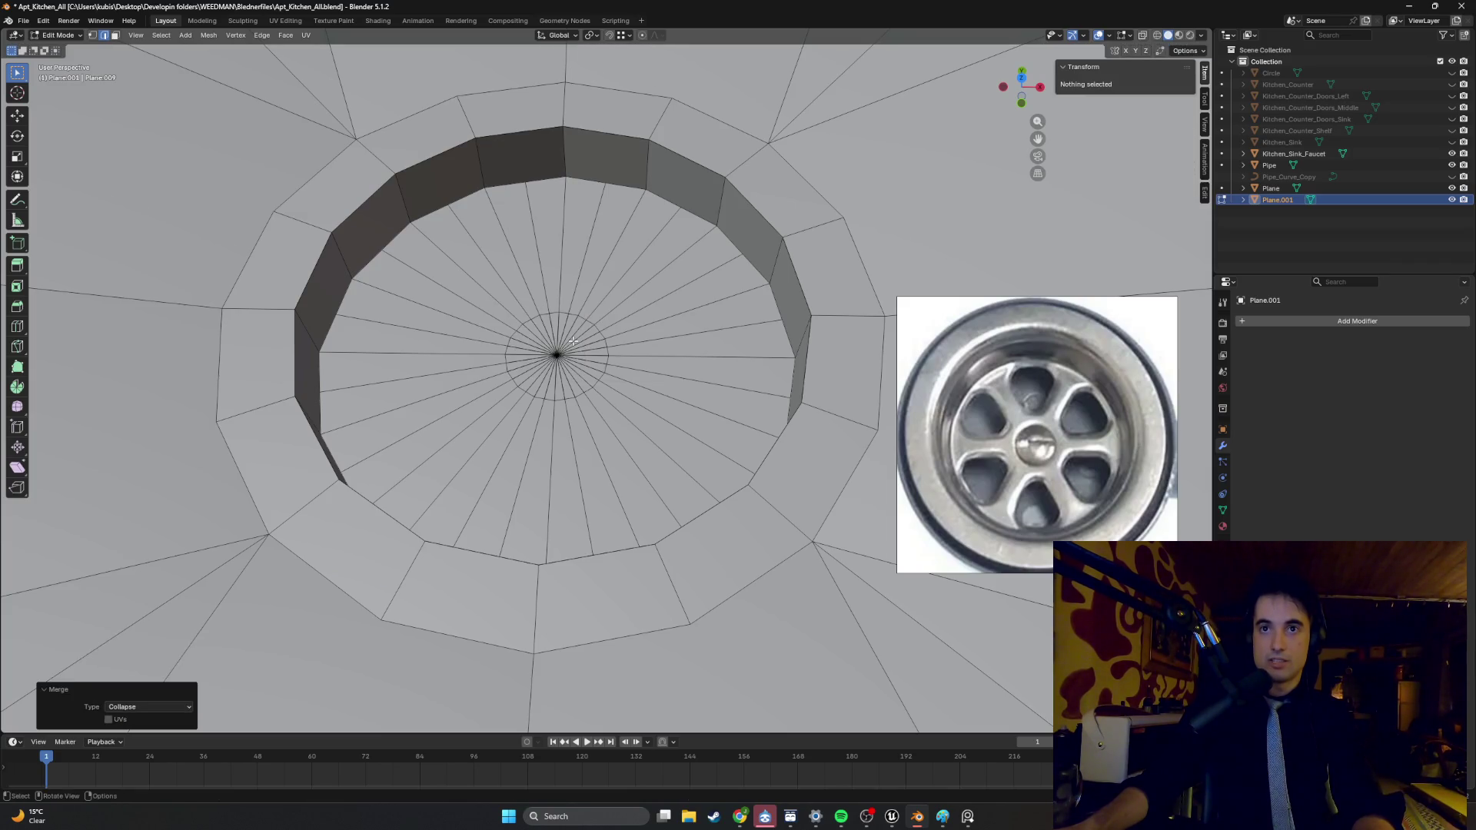
- Test-move the merged centre and an inner-ring vertex, cancel, then start reverting the collapse
{"action": "left_click", "coordinate": [559, 353]}
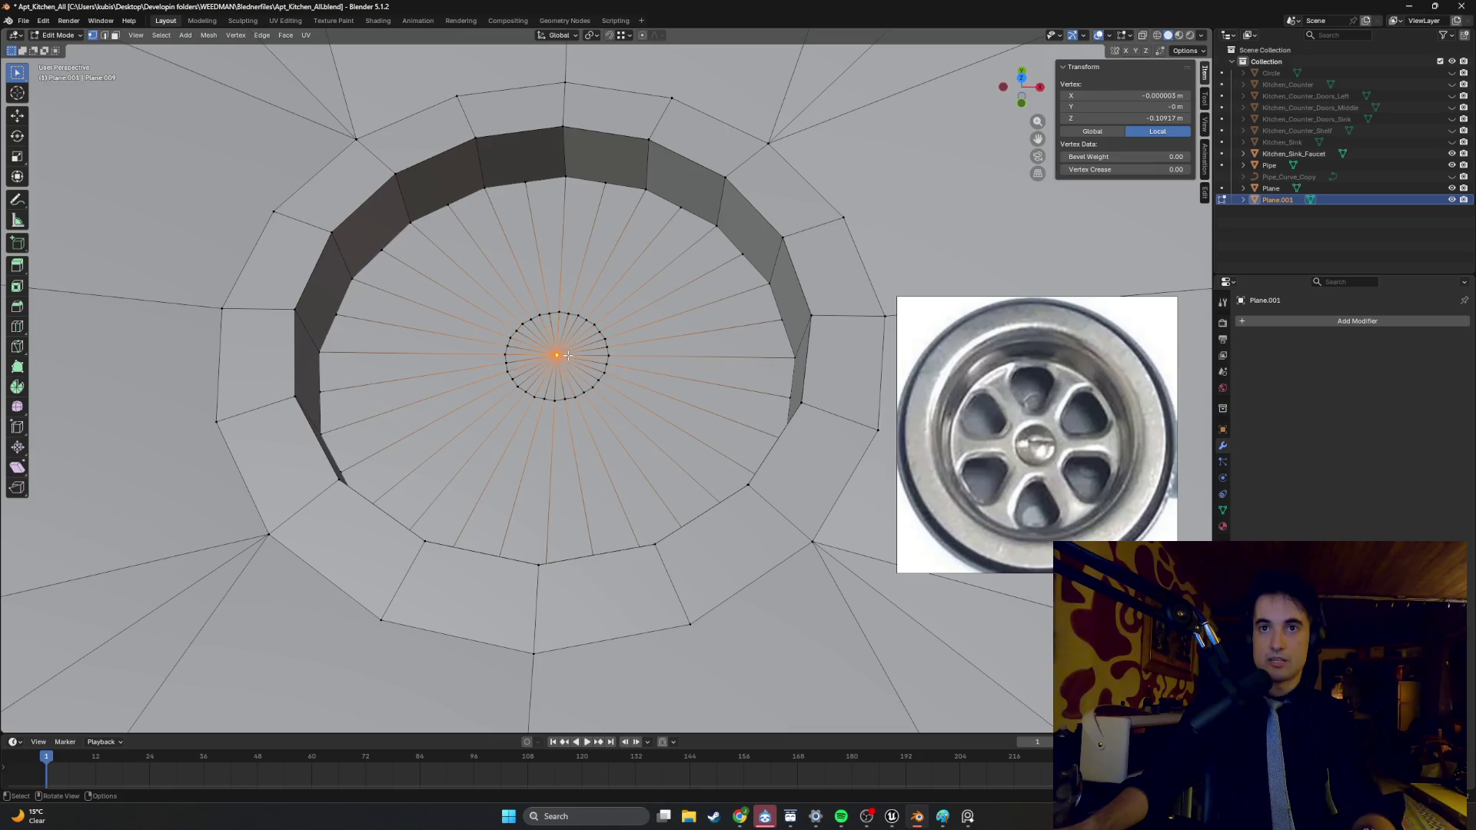
{"action": "key", "text": "g"}
{"action": "key", "text": "o"}
{"action": "key", "text": "Escape"}
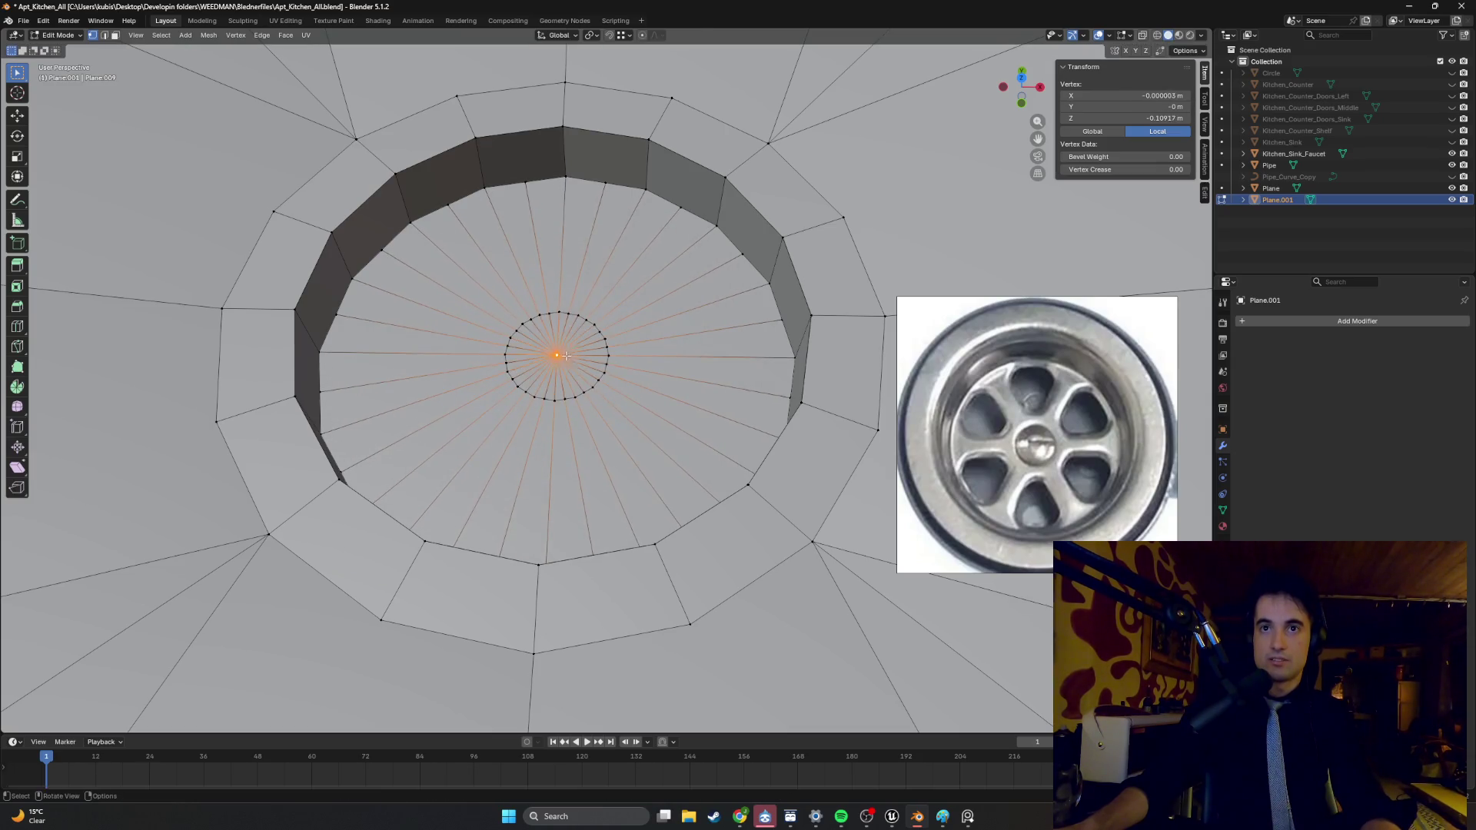
{"action": "left_click", "coordinate": [504, 347]}
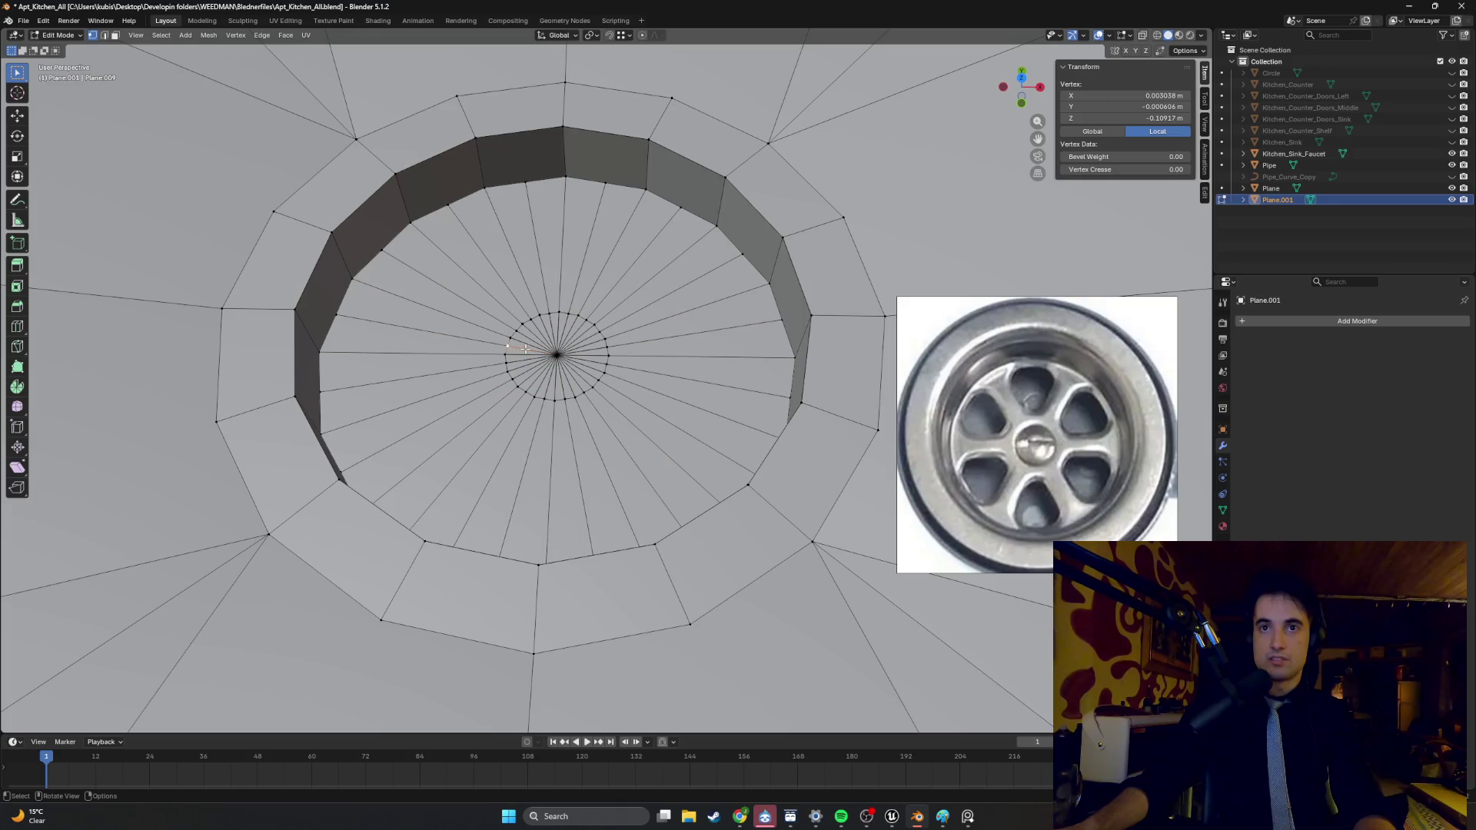
{"action": "key", "text": "g"}
{"action": "key", "text": "g"}
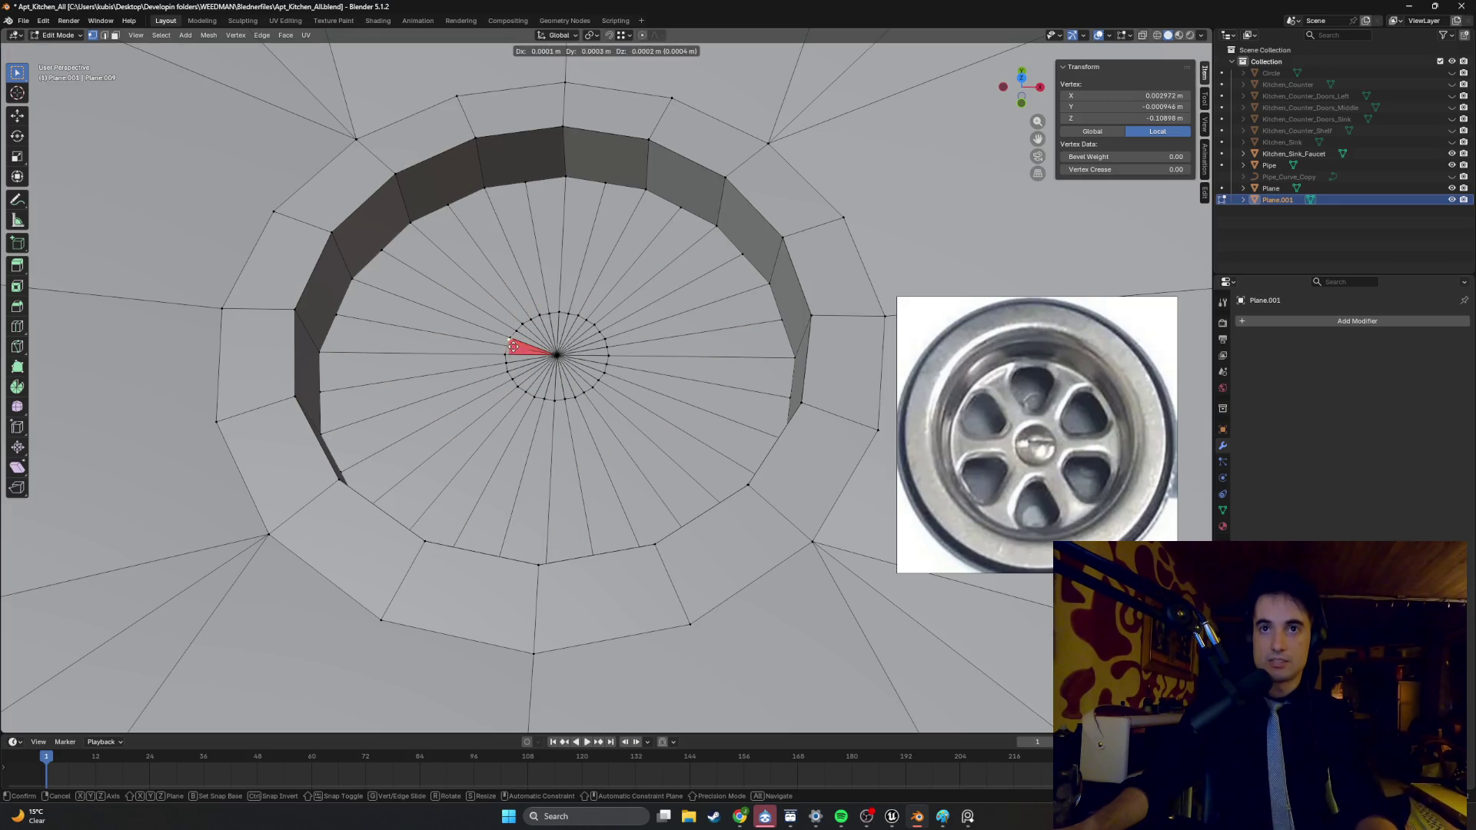
{"action": "key", "text": "Escape"}
{"action": "left_click", "coordinate": [557, 354]}
{"action": "key", "text": "Delete"}
{"action": "key", "text": "2"}
{"action": "key", "text": "ctrl+r"}
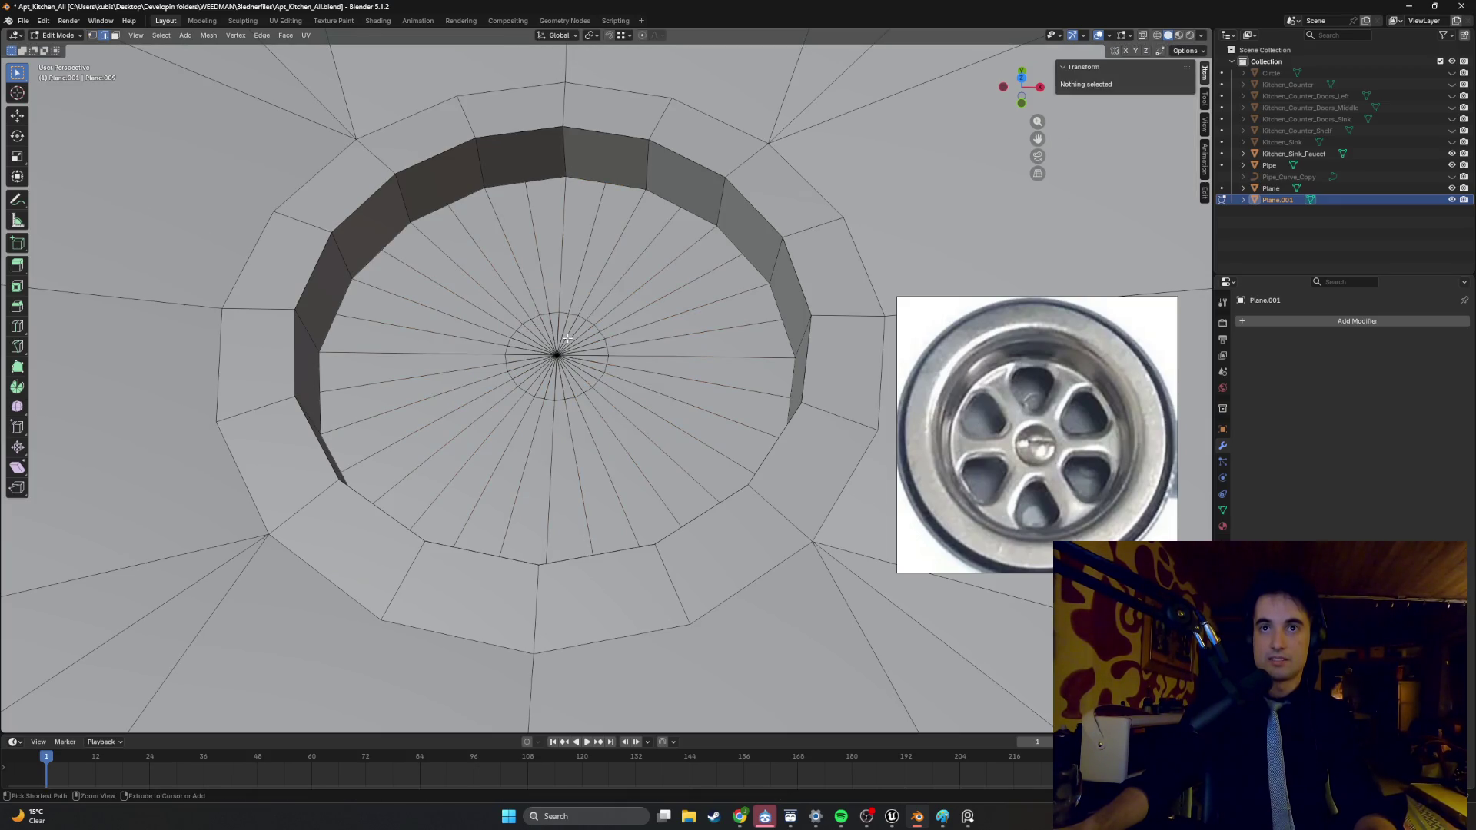
- Grow a middle edge-loop selection to its ring faces and subdivide them with 1 cut
{"action": "left_click", "coordinate": [567, 338]}
{"action": "key", "text": "ctrl+KP_Add"}
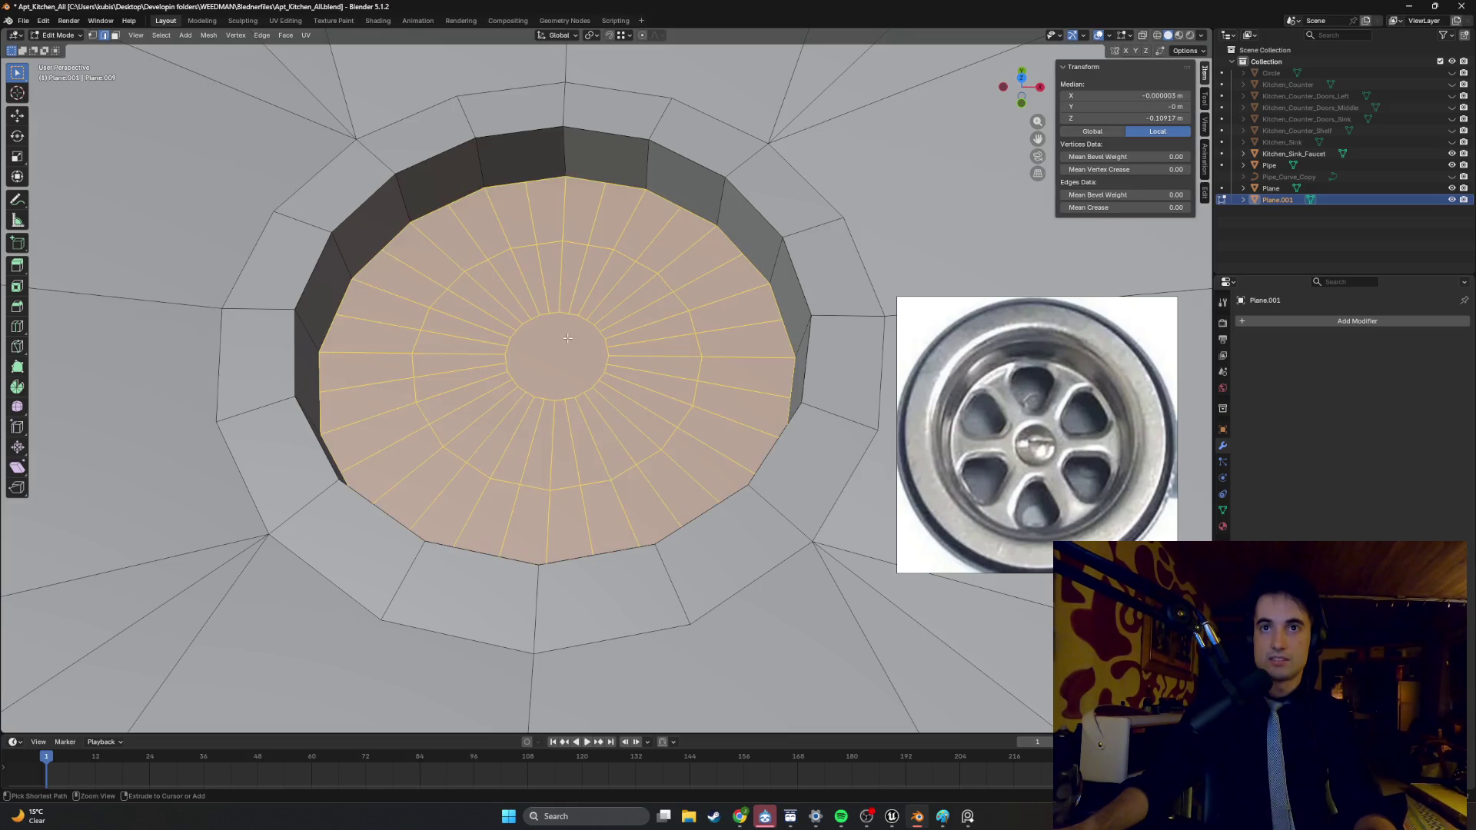
{"action": "key", "text": "3"}
{"action": "key", "text": "f"}
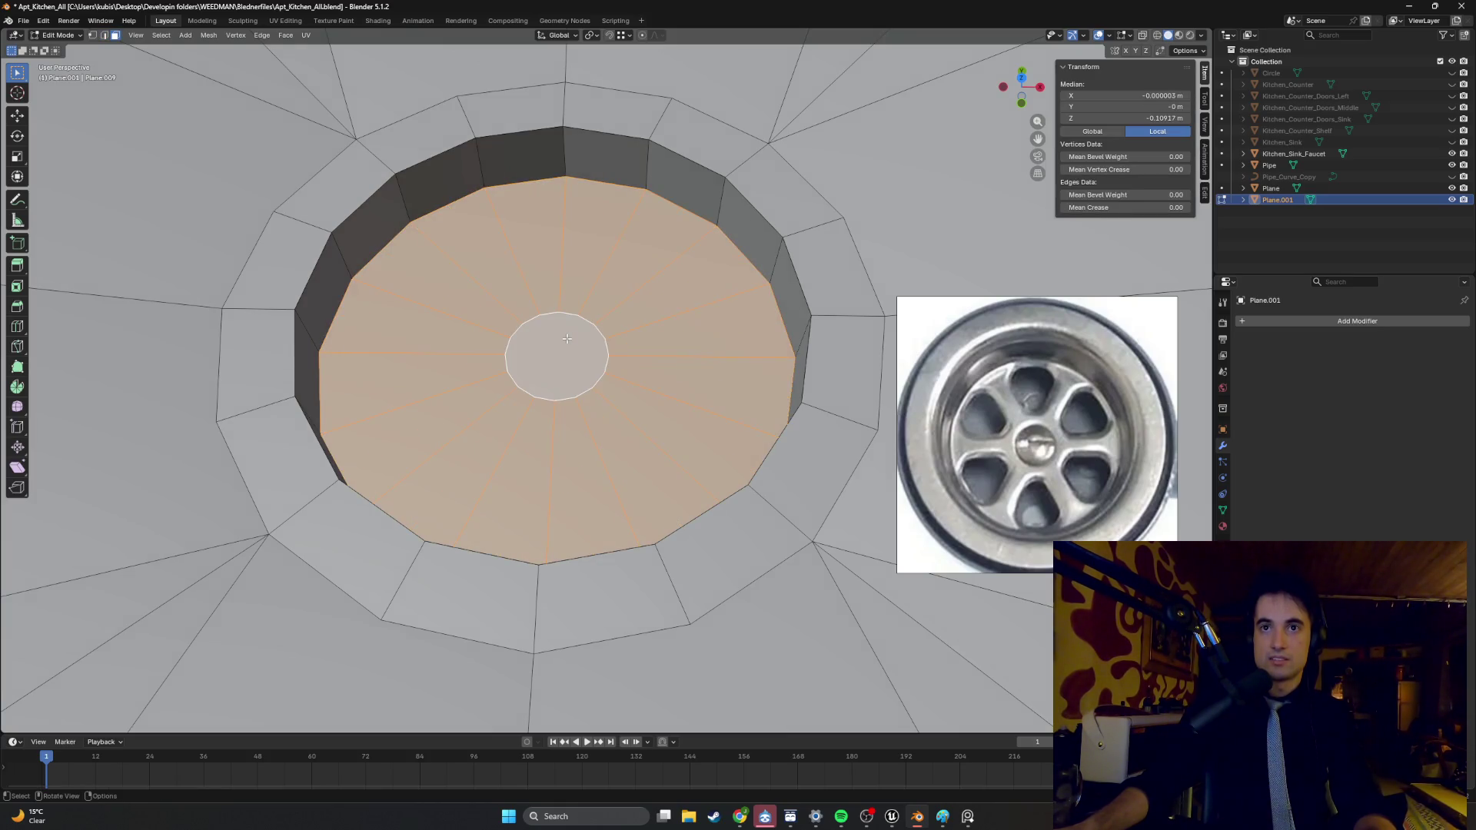
{"action": "right_click", "coordinate": [584, 357]}
{"action": "left_click", "coordinate": [581, 357]}
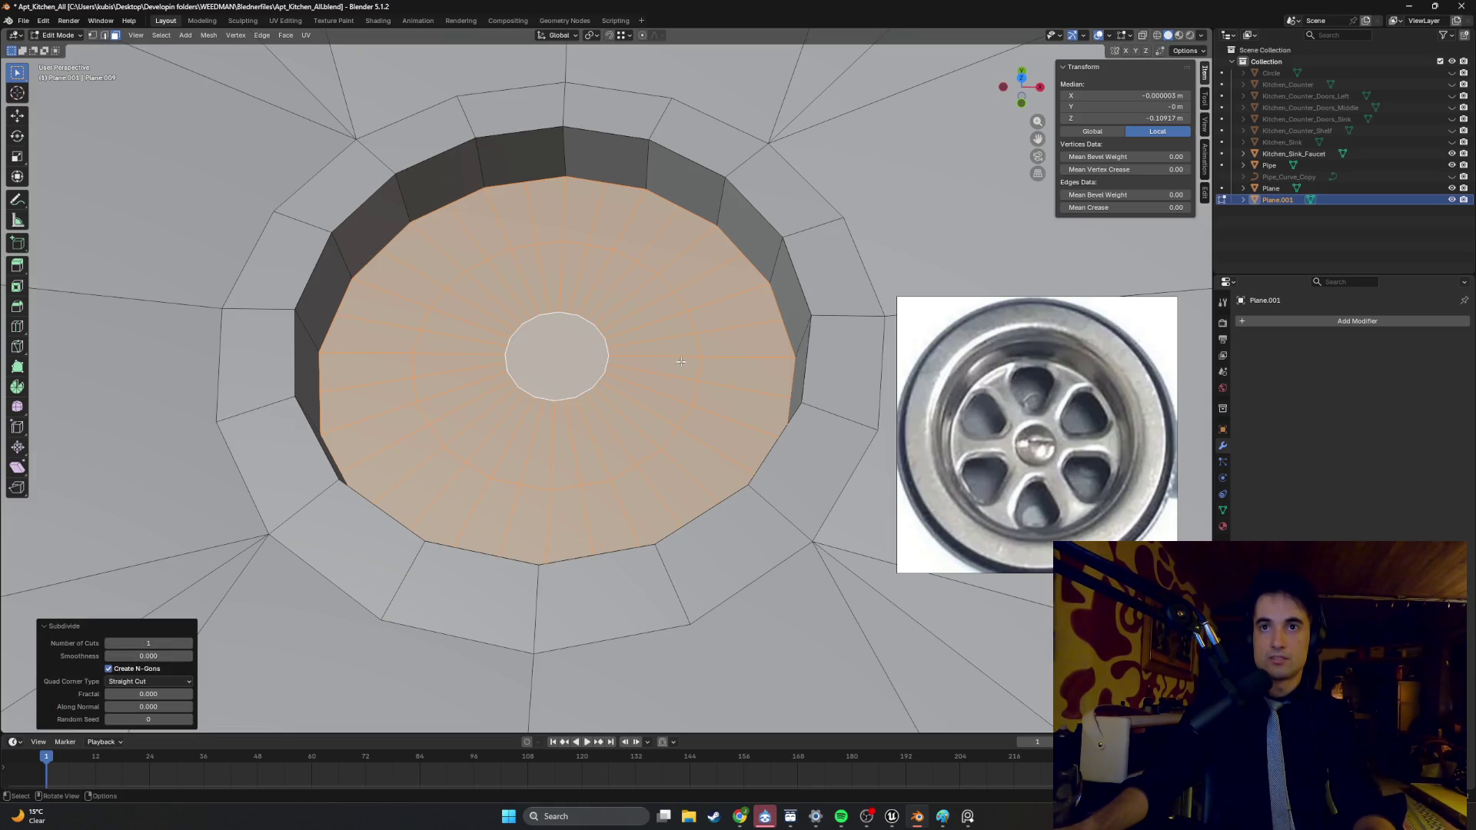
- Select only the central disc face and scale it down to 0.264
{"action": "left_click", "coordinate": [560, 352]}
{"action": "key", "text": "g"}
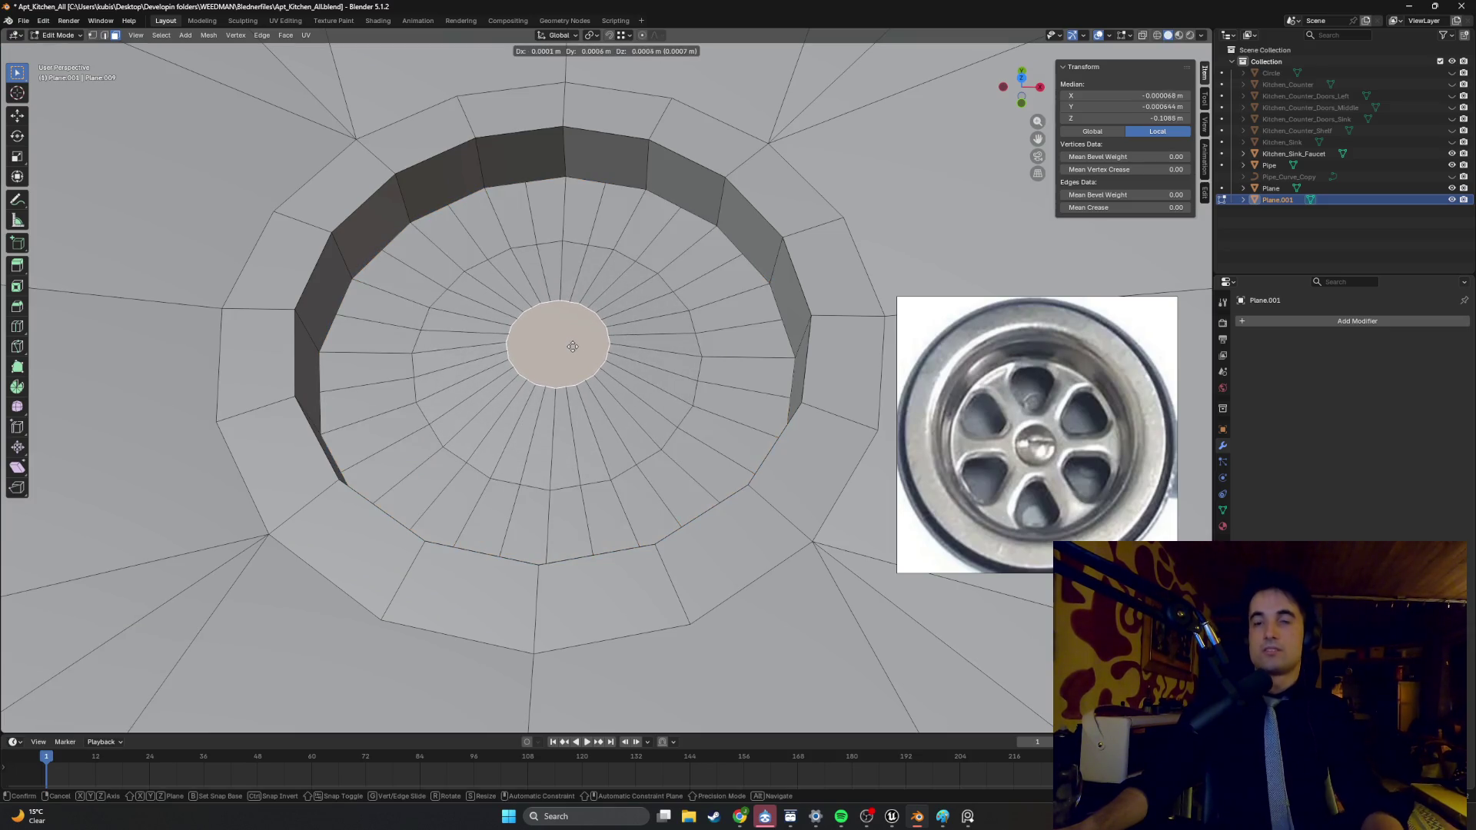
{"action": "right_click", "coordinate": [562, 356]}
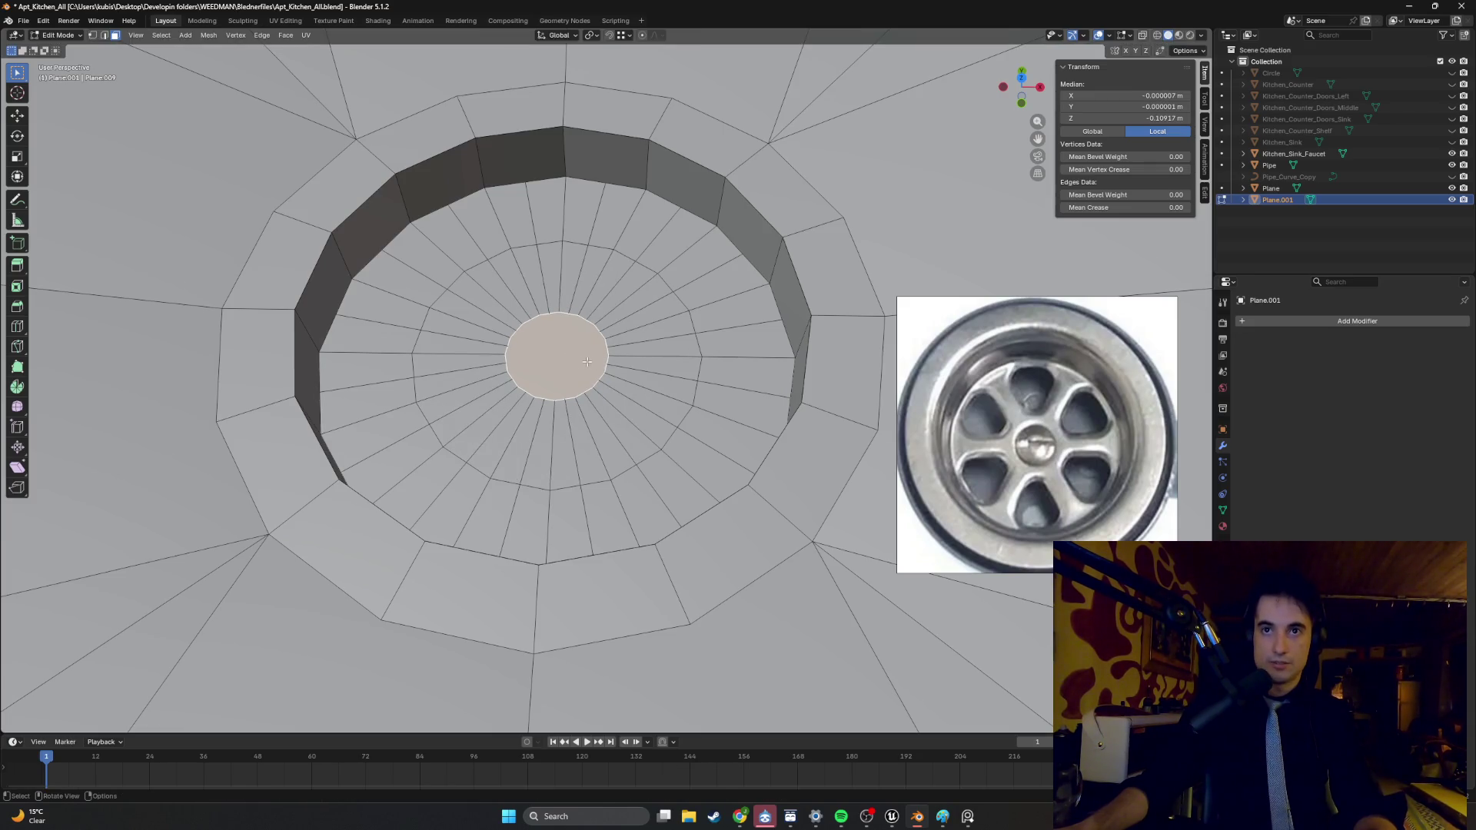
{"action": "key", "text": "s"}
{"action": "left_click", "coordinate": [559, 355]}
- Collapse the central disc to a single point and scale the surrounding ring loop in tight
{"action": "key", "text": "m"}
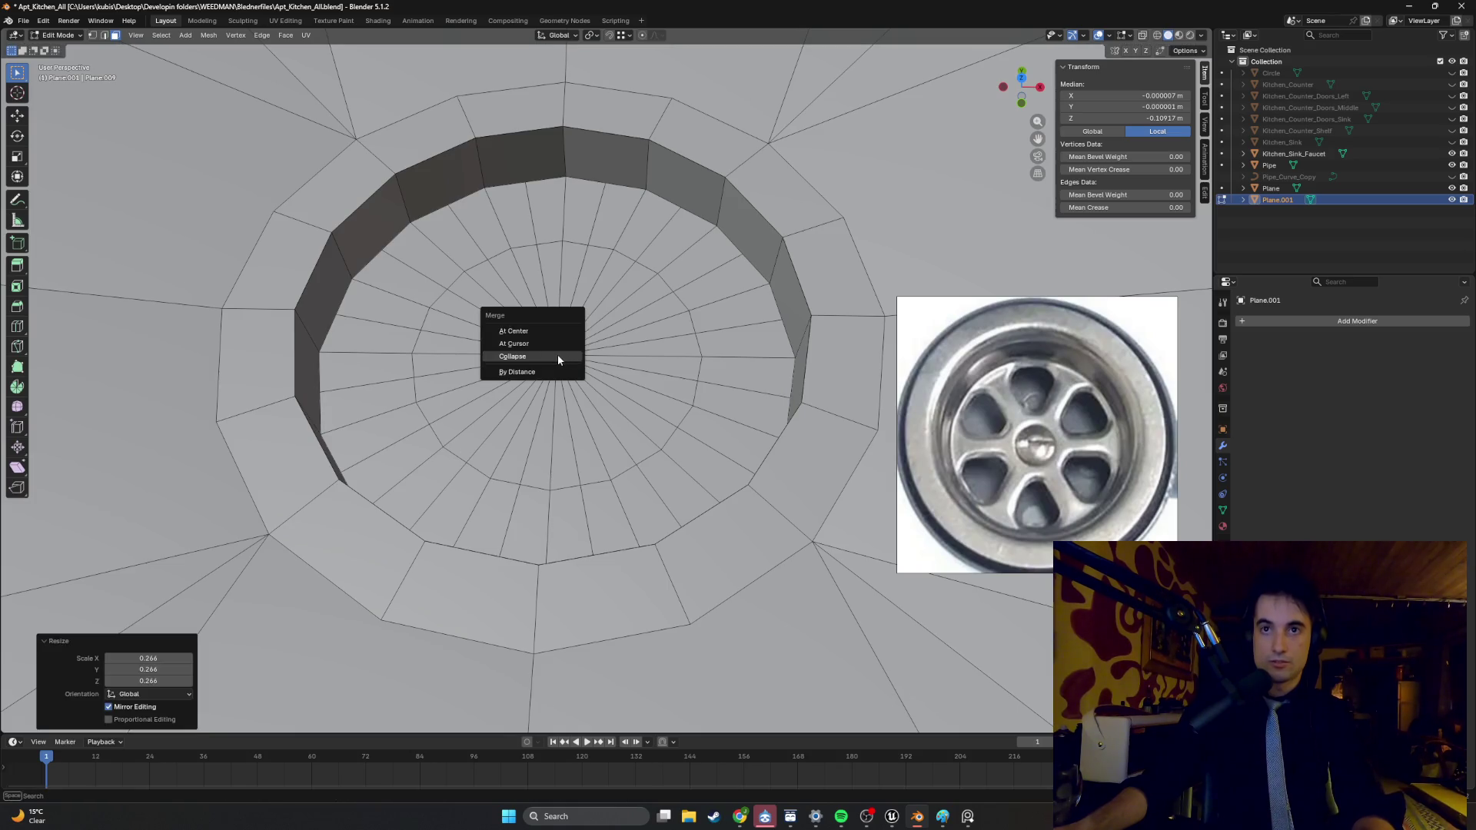
{"action": "left_click", "coordinate": [558, 356]}
{"action": "left_click", "coordinate": [660, 444]}
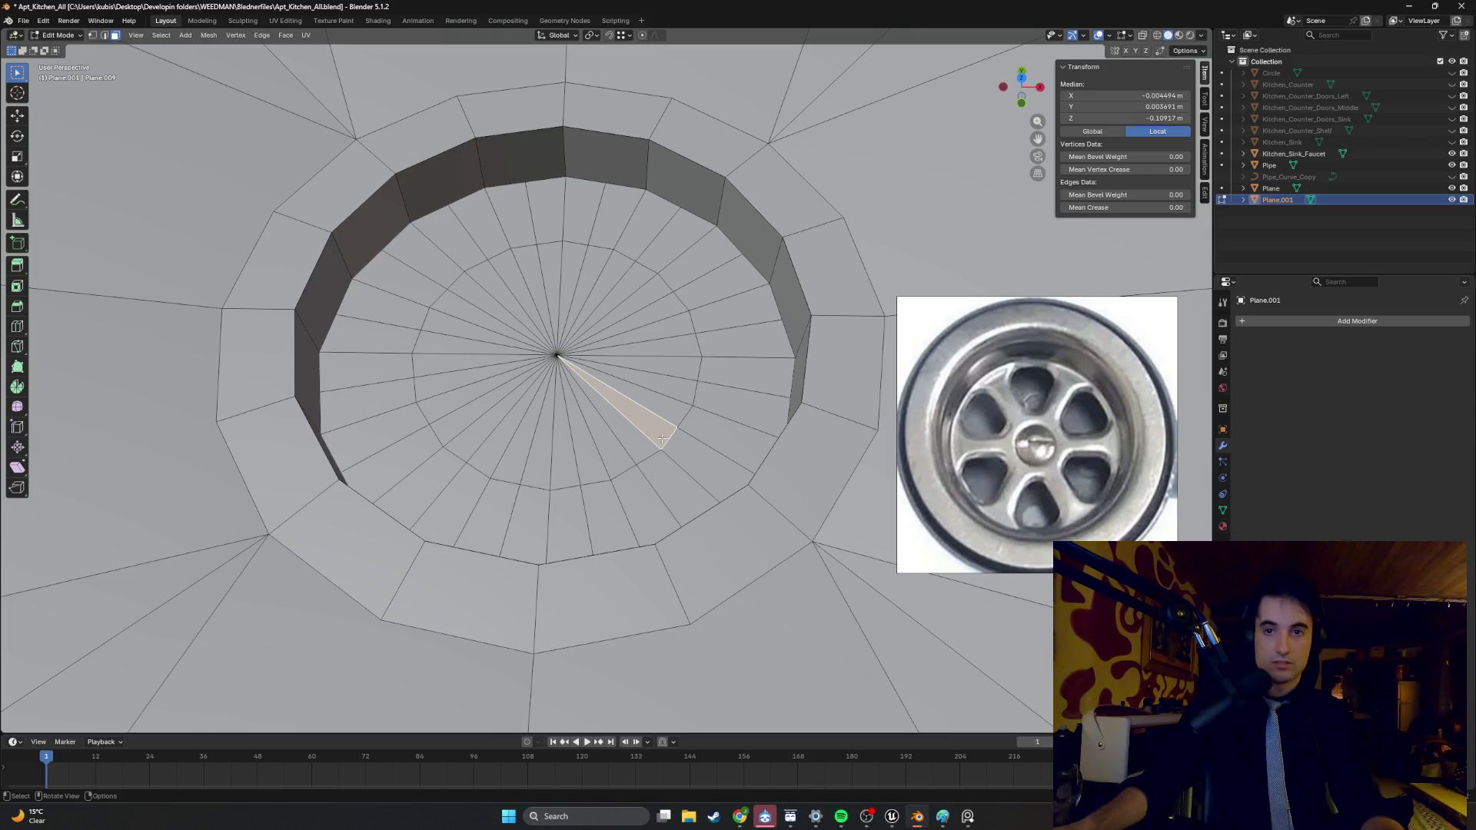
{"action": "key", "text": "2"}
{"action": "left_click", "coordinate": [679, 423], "text": "alt"}
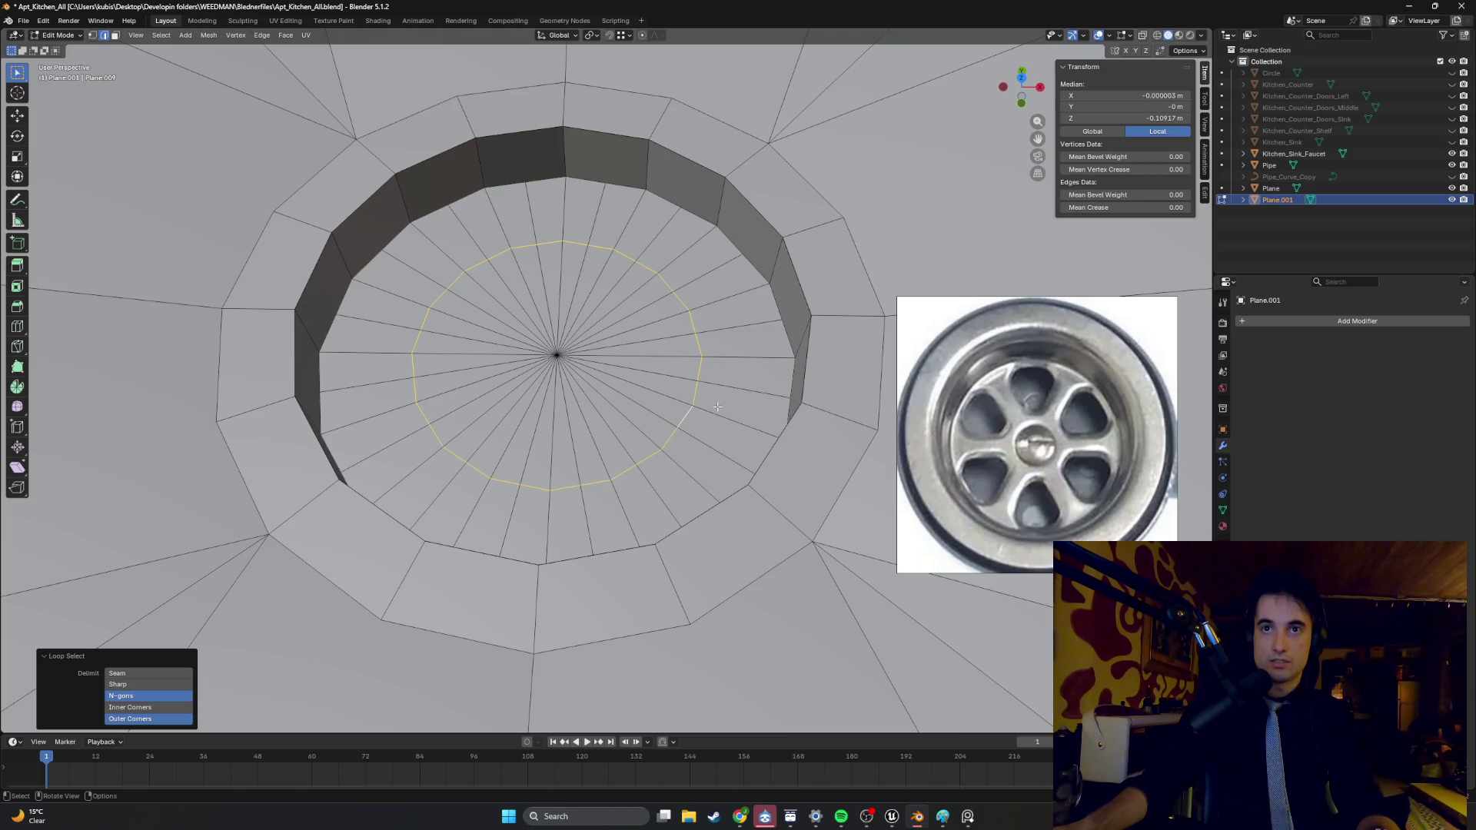
{"action": "key", "text": "s"}
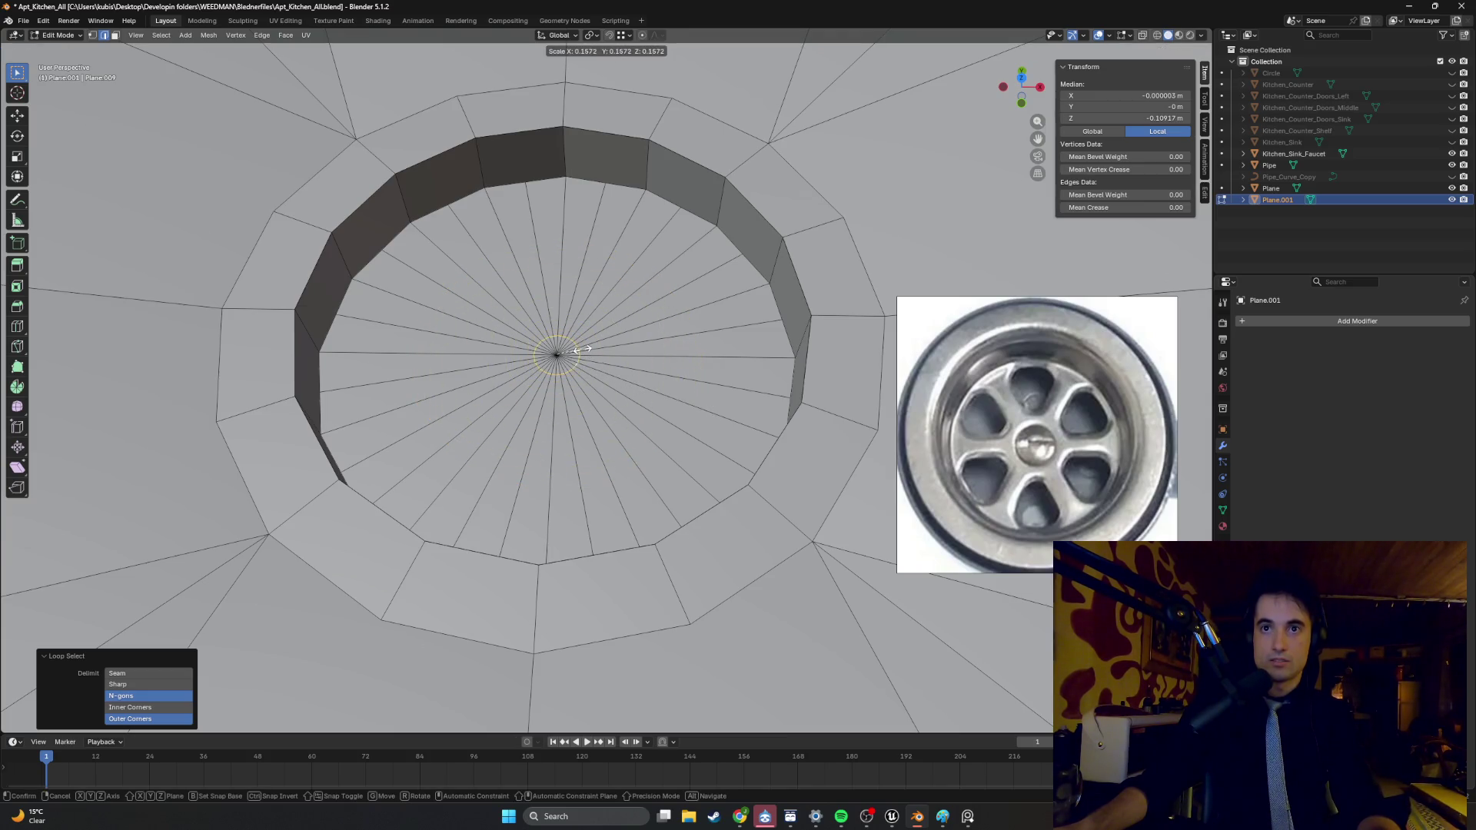
{"action": "left_click", "coordinate": [598, 345]}
- Inset a new loop around the centre, resize it to 0.614, and grow the selection over the inner fan
{"action": "mouse_move", "coordinate": [604, 344]}
{"action": "middle_mouse_down"}
{"action": "mouse_move", "coordinate": [604, 301]}
{"action": "mouse_move", "coordinate": [588, 318]}
{"action": "mouse_move", "coordinate": [477, 320]}
{"action": "mouse_move", "coordinate": [550, 334]}
{"action": "middle_mouse_up"}
{"action": "scroll", "coordinate": [588, 318], "scroll_direction": "up", "scroll_amount": 5}
{"action": "scroll", "coordinate": [554, 337], "scroll_direction": "up", "scroll_amount": 3}
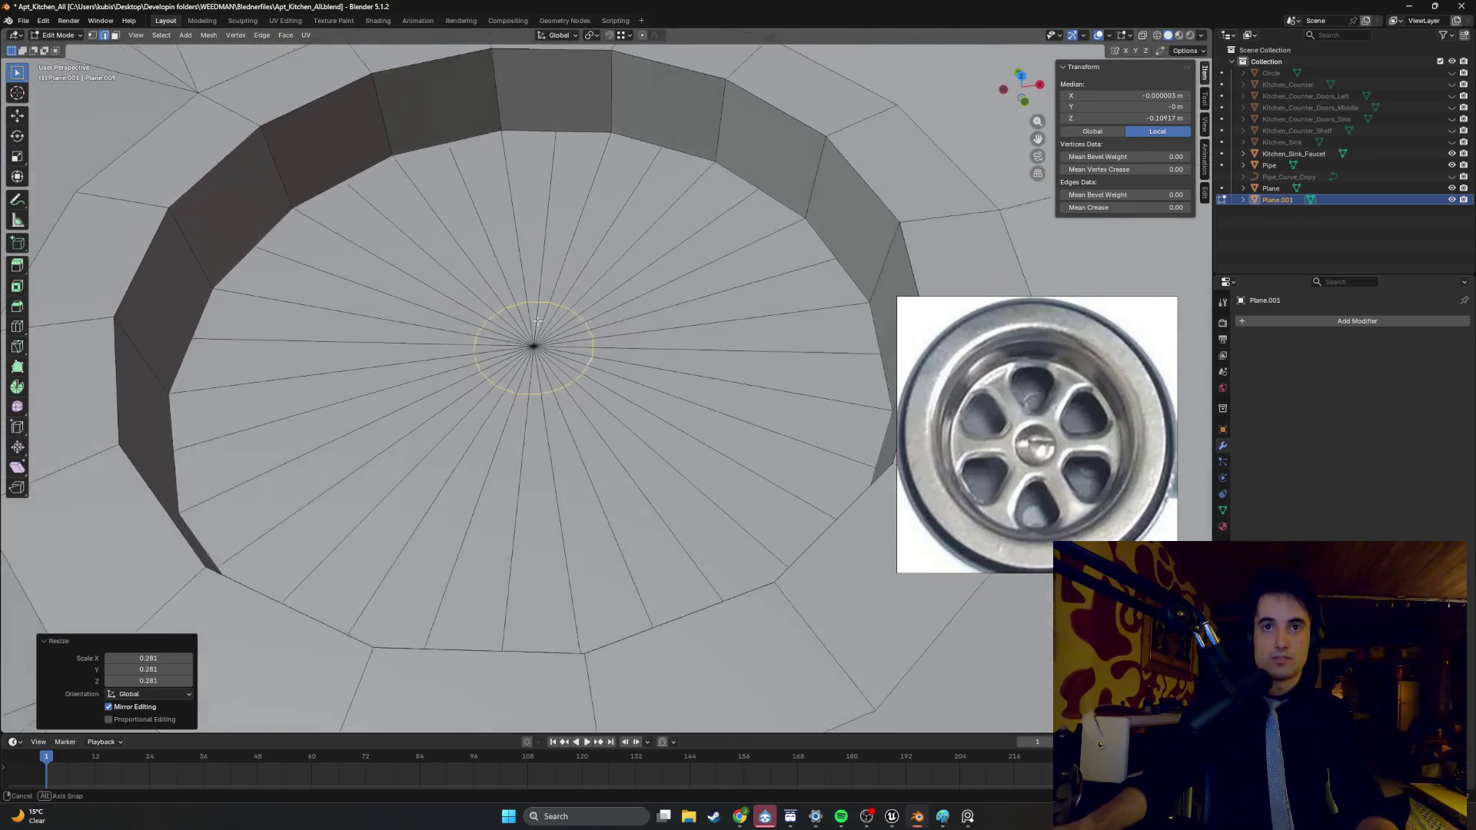
{"action": "key", "text": "i"}
{"action": "left_click", "coordinate": [632, 351]}
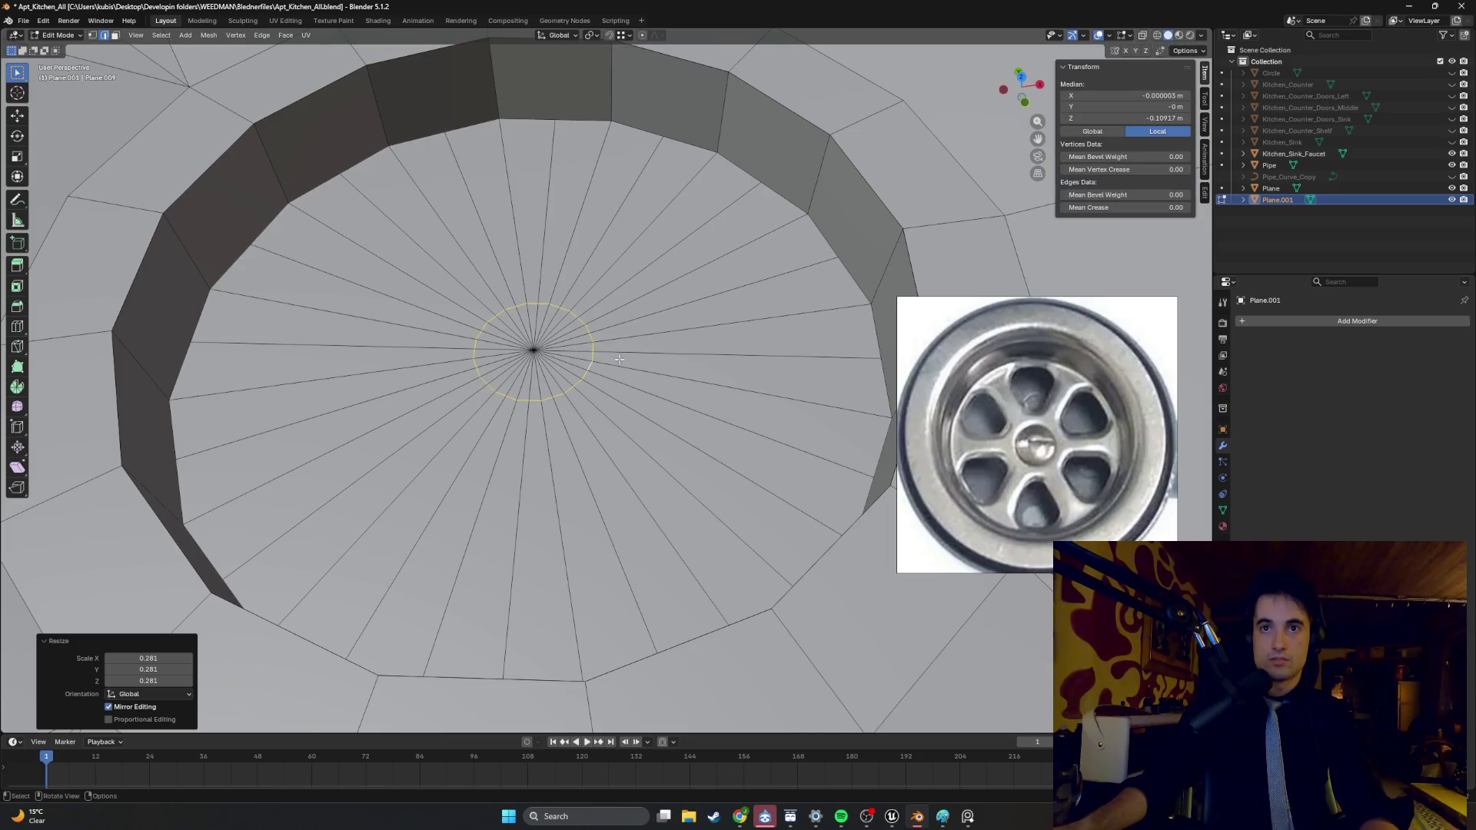
{"action": "key", "text": "s"}
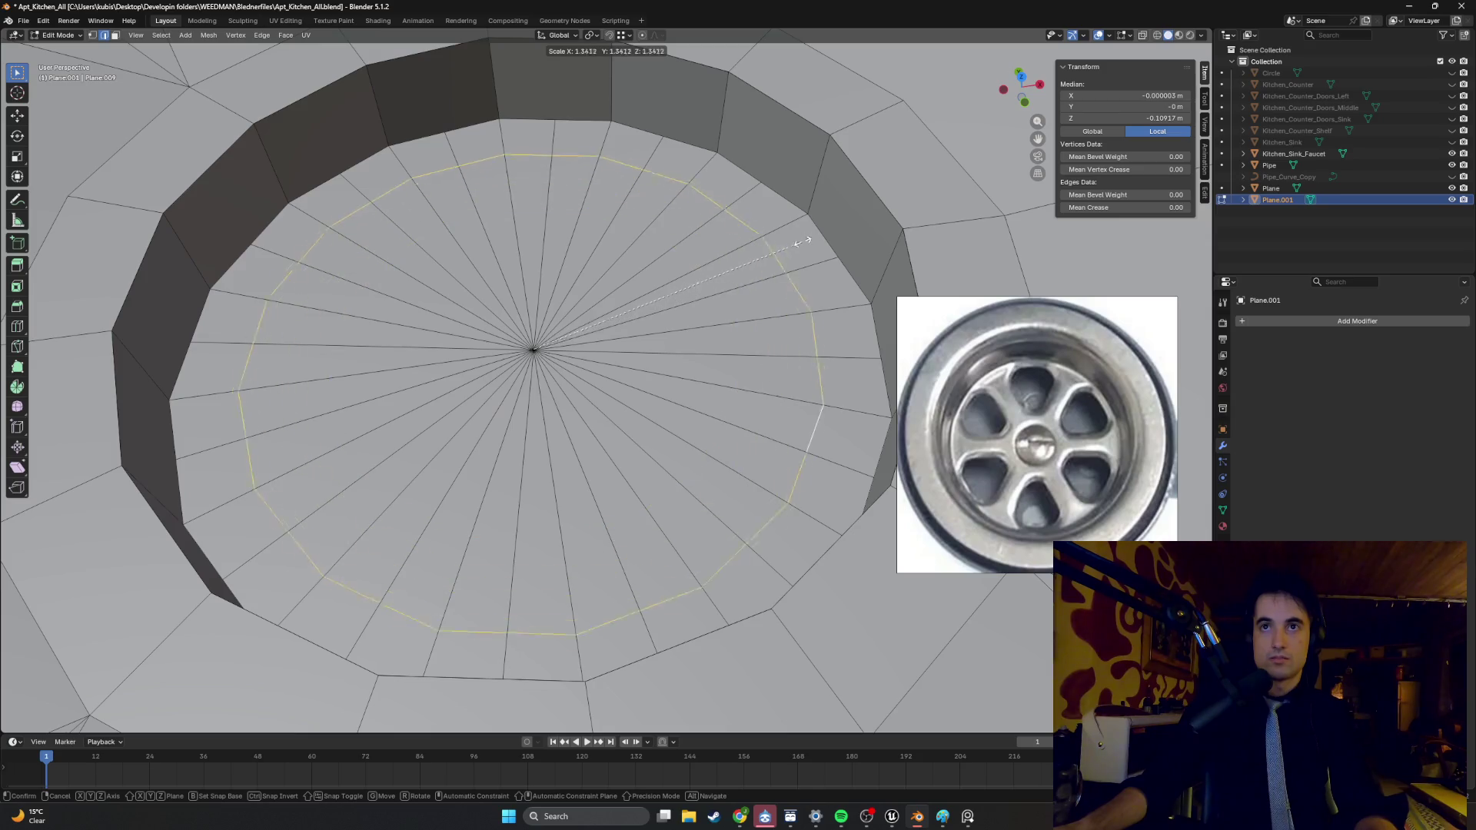
{"action": "left_click", "coordinate": [620, 314]}
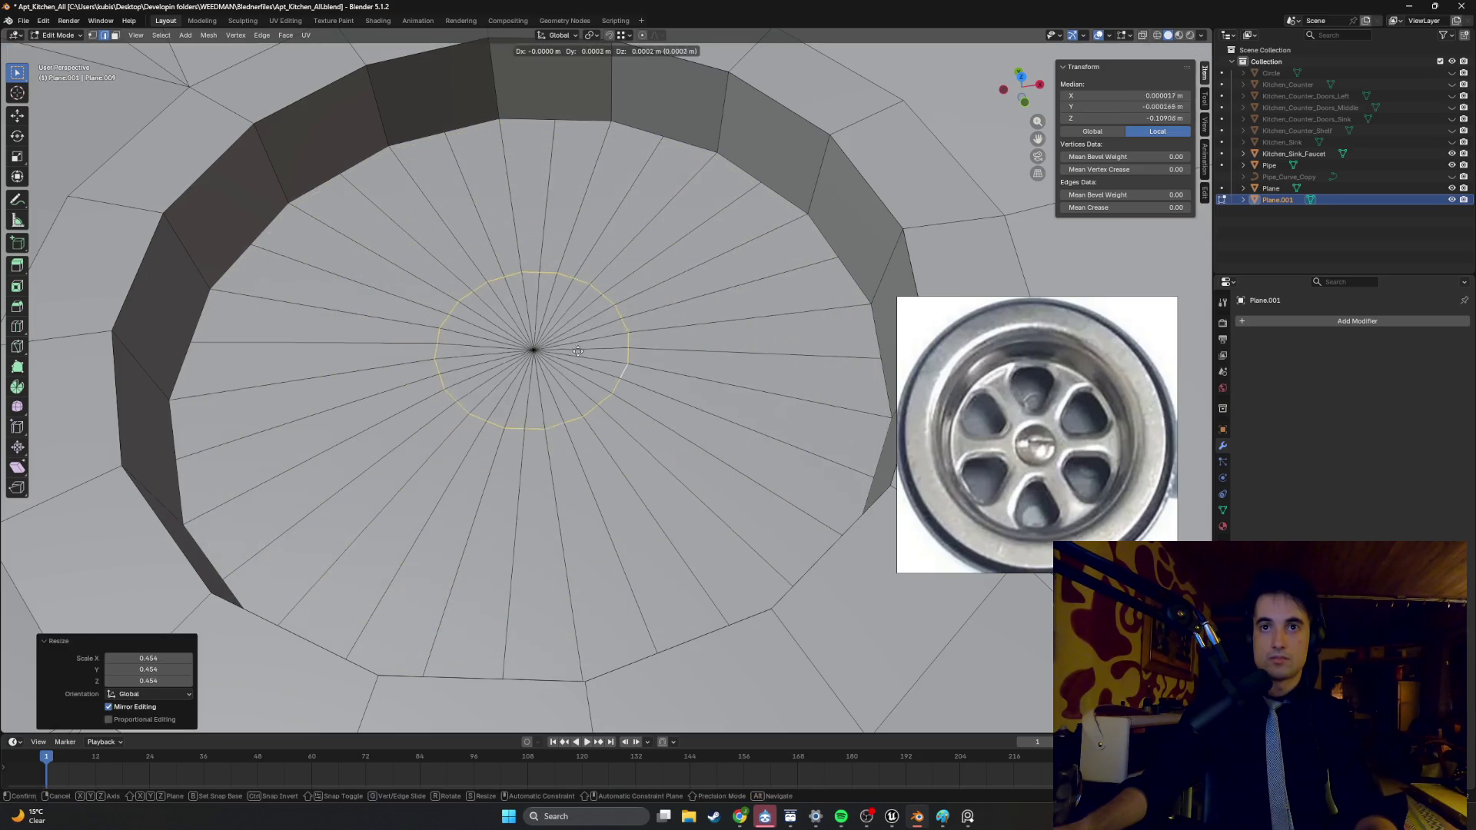
{"action": "key", "text": "s"}
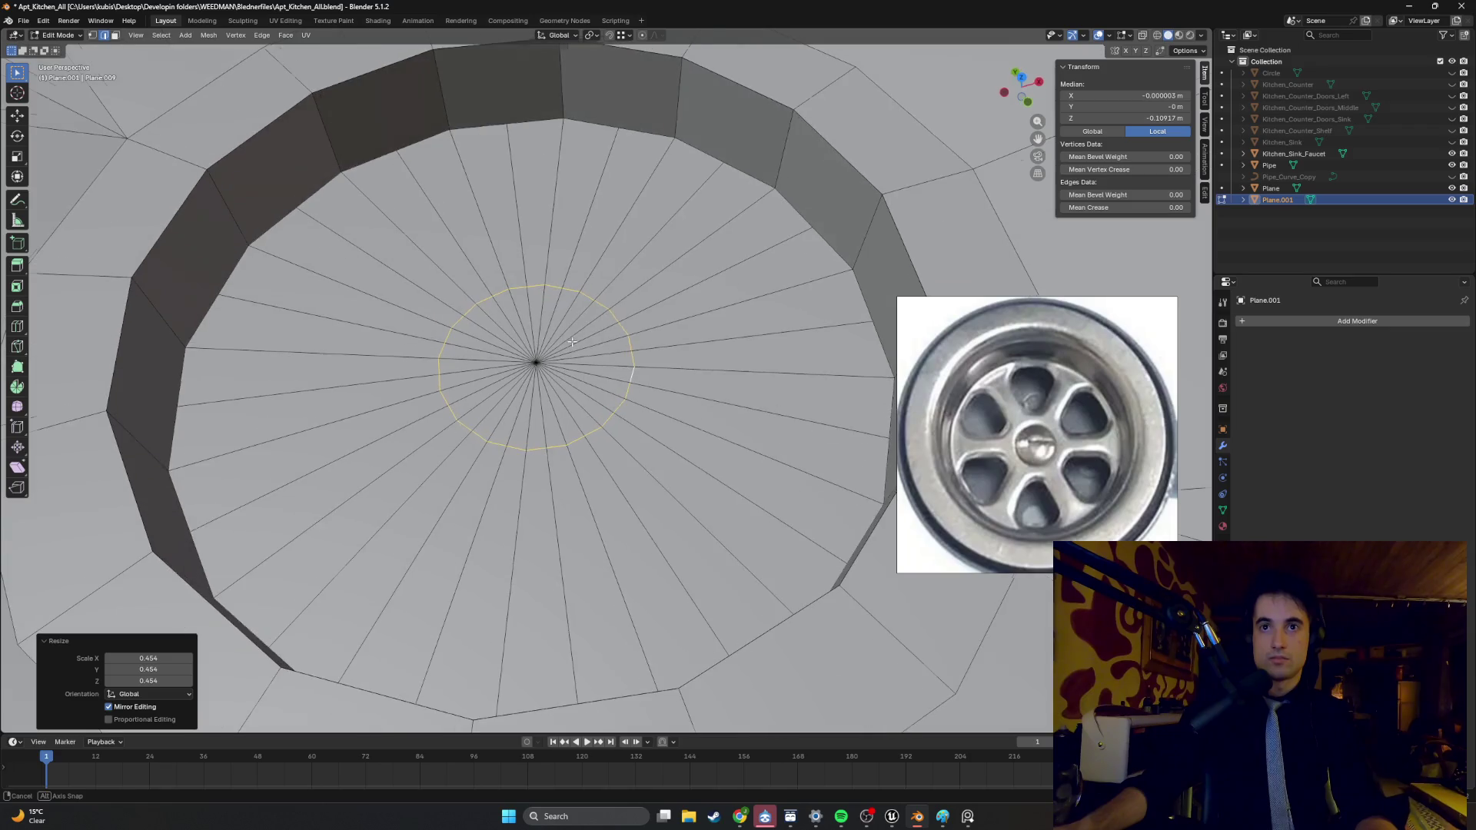
{"action": "left_click", "coordinate": [542, 340]}
{"action": "mouse_move", "coordinate": [542, 341]}
{"action": "middle_mouse_down"}
{"action": "mouse_move", "coordinate": [548, 354]}
{"action": "mouse_move", "coordinate": [511, 360]}
{"action": "middle_mouse_up"}
{"action": "key", "text": "ctrl+KP_Add"}
{"action": "key", "text": "3"}
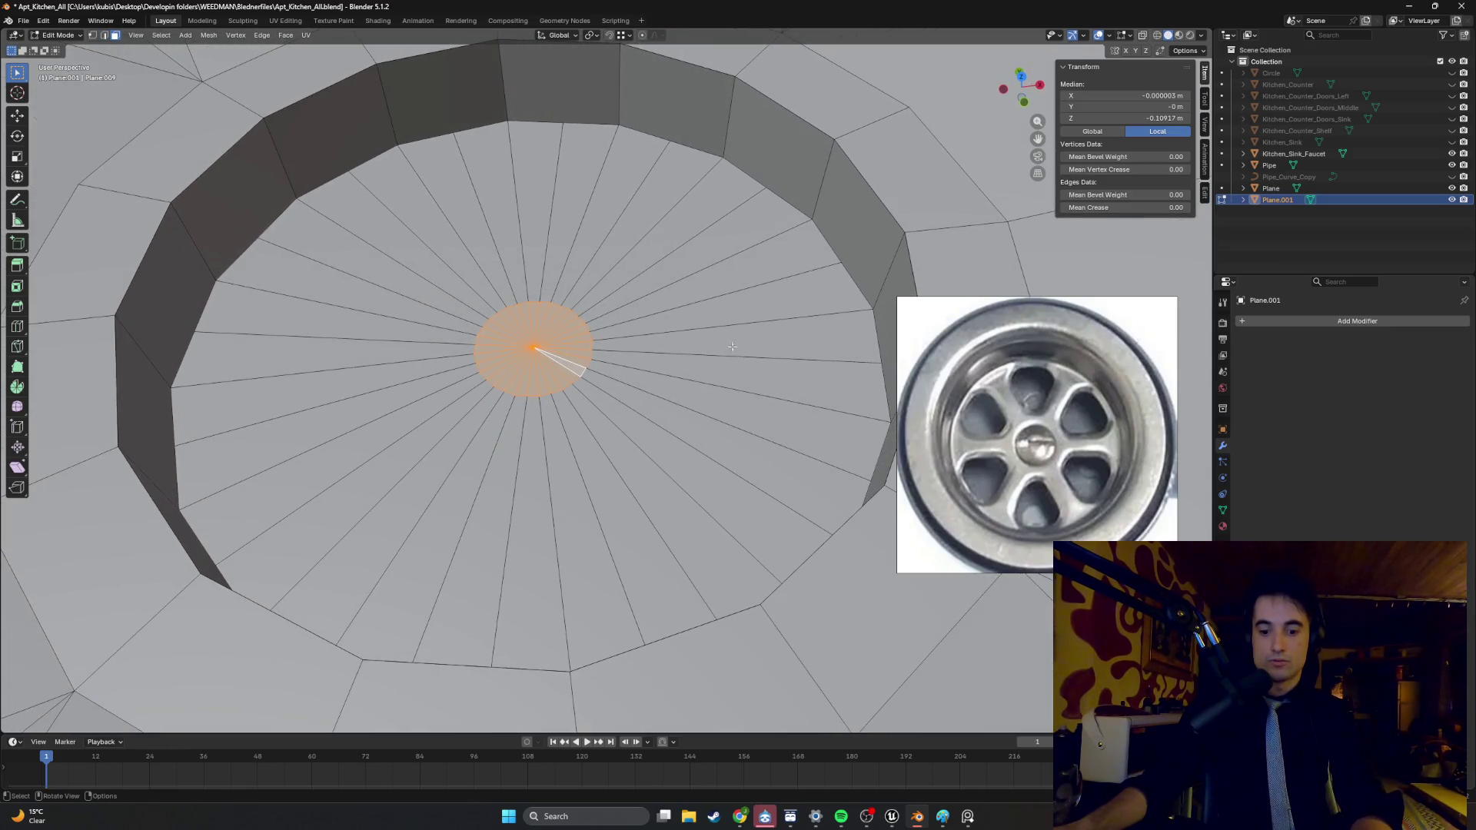
- Cancel a trial inset on the hub faces and reframe the view over the drain
{"action": "key", "text": "i"}
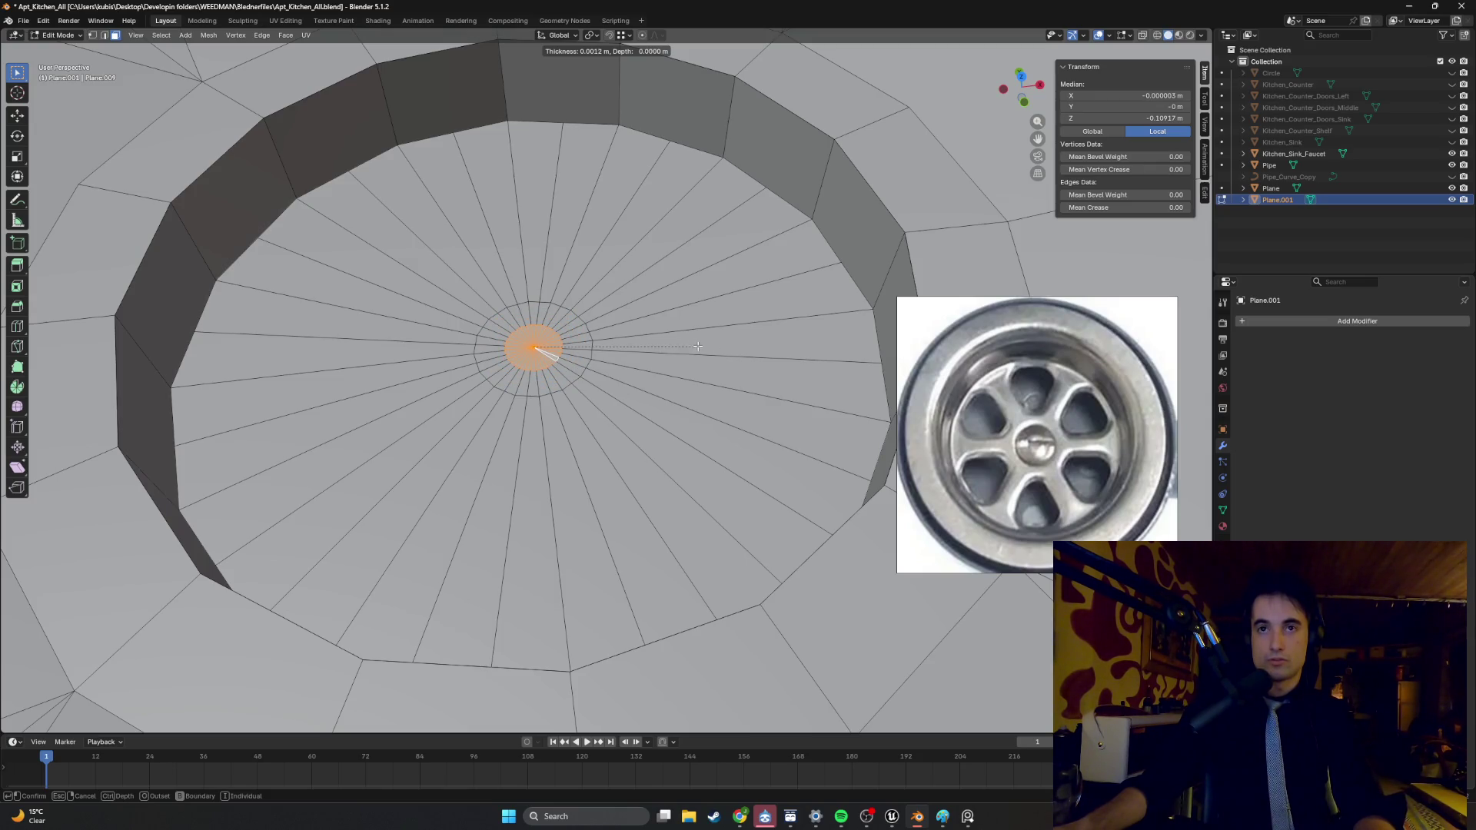
{"action": "key", "text": "Escape"}
{"action": "middle_click_drag", "start_coordinate": [697, 346], "coordinate": [607, 320]}
{"action": "scroll", "coordinate": [653, 330], "scroll_direction": "down", "scroll_amount": 3}
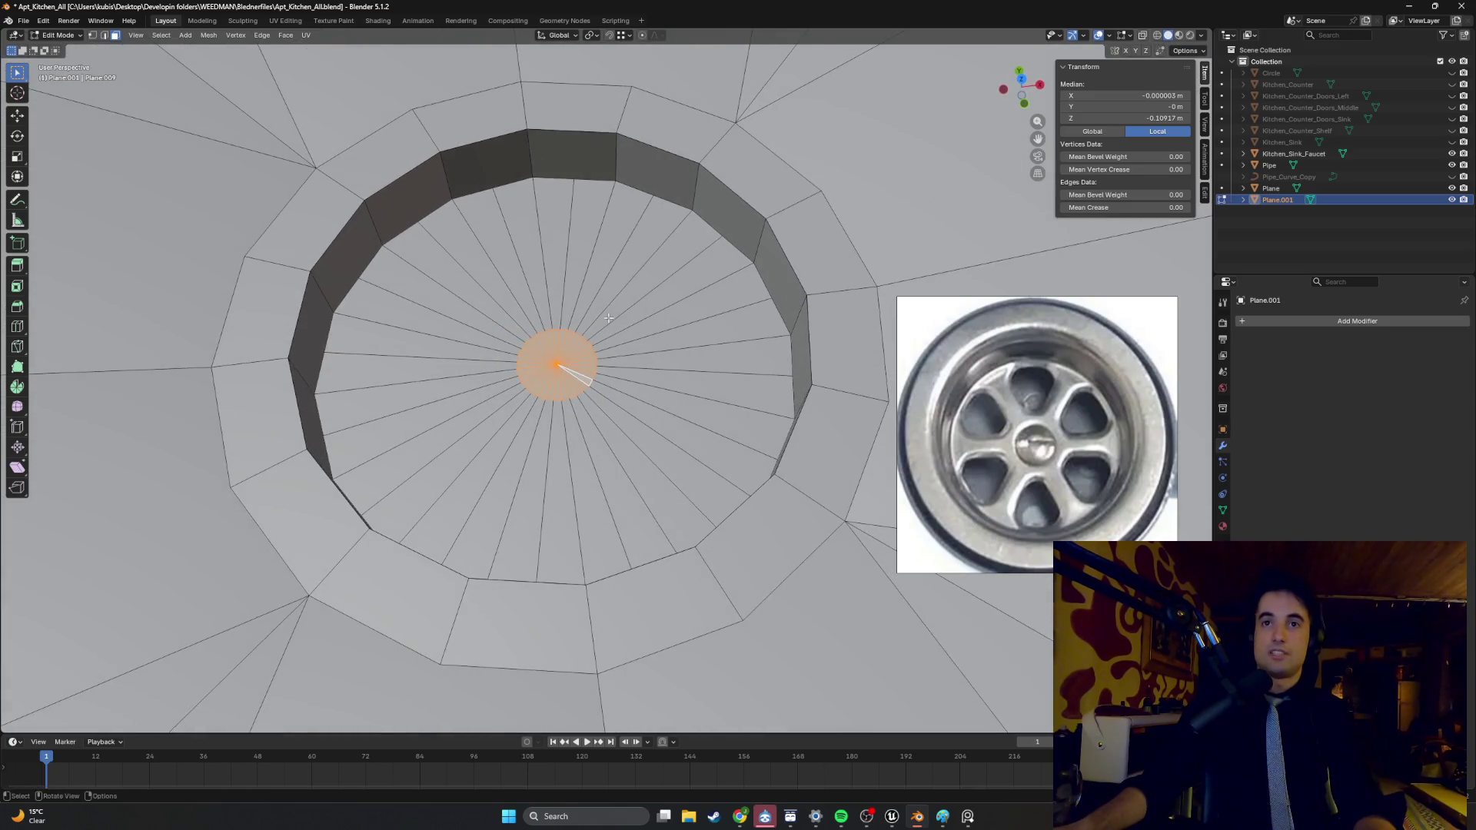
- Select alternating fan wedges across the top and left side of the drain floor
{"action": "left_click", "coordinate": [630, 236]}
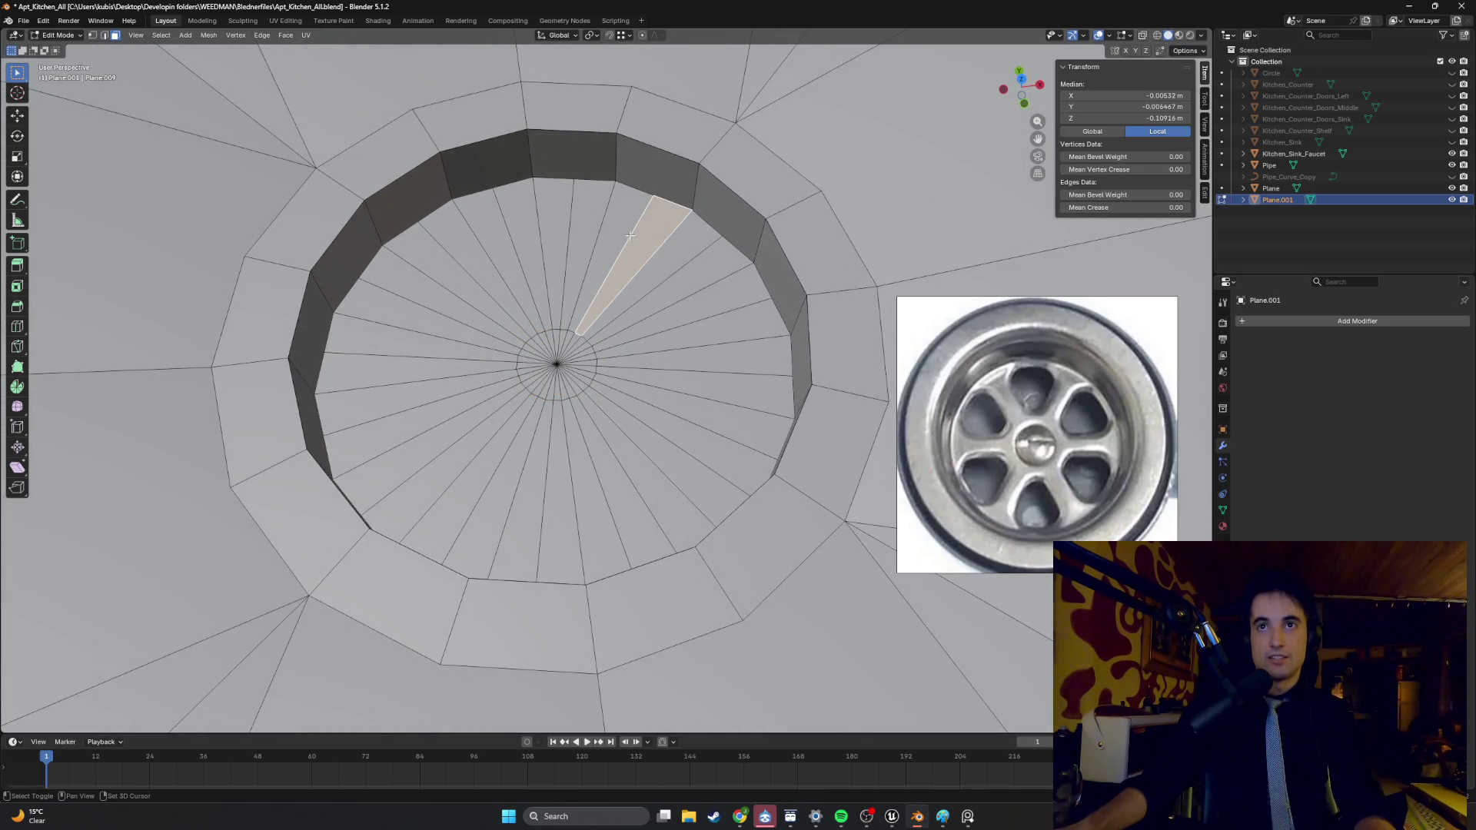
{"action": "left_click", "coordinate": [623, 241], "text": "shift"}
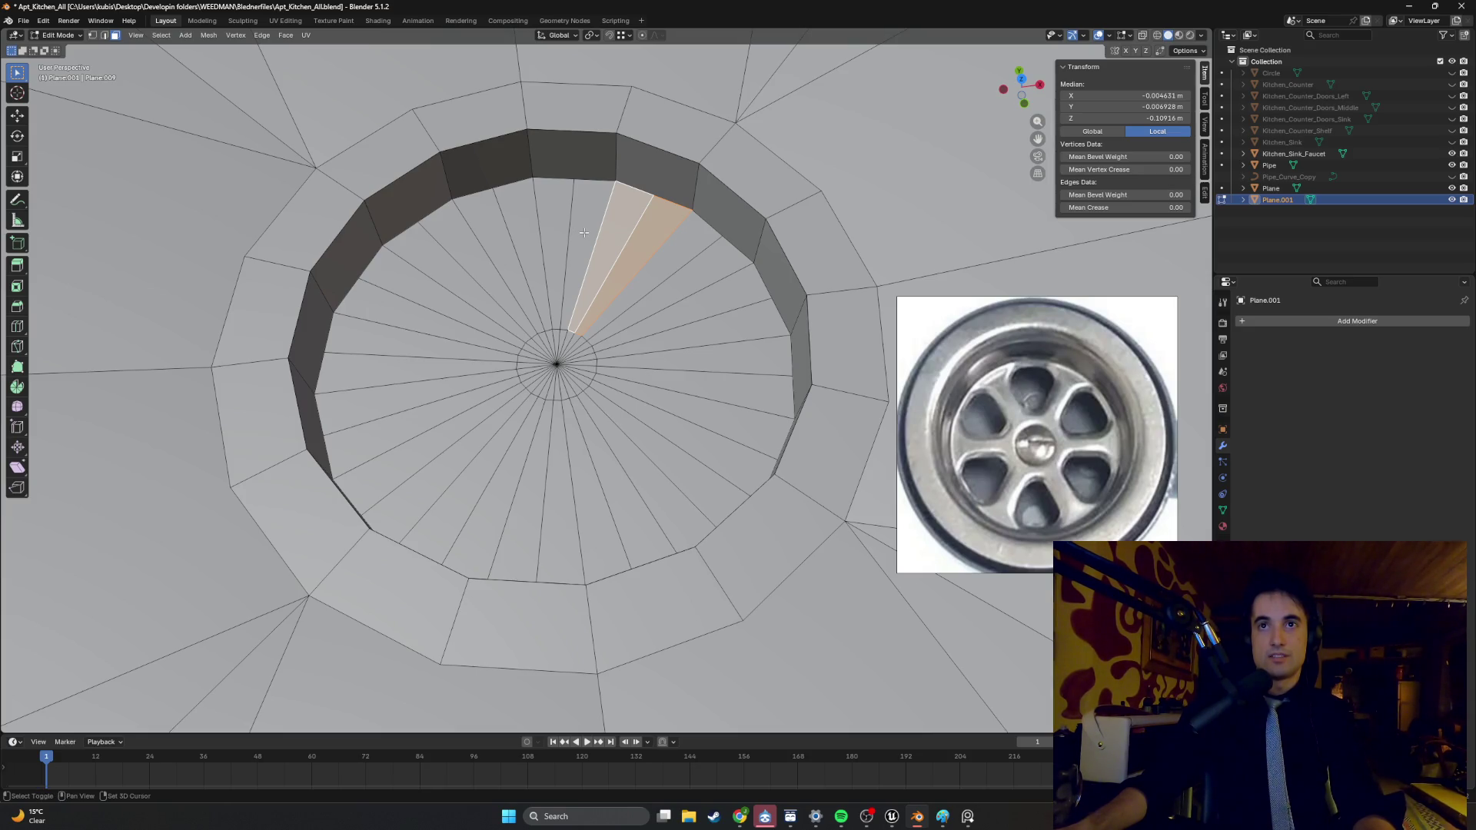
{"action": "left_click", "coordinate": [584, 232], "text": "shift"}
{"action": "left_click", "coordinate": [535, 244], "text": "shift"}
{"action": "left_click", "coordinate": [503, 254], "text": "shift"}
{"action": "left_click", "coordinate": [460, 262], "text": "shift"}
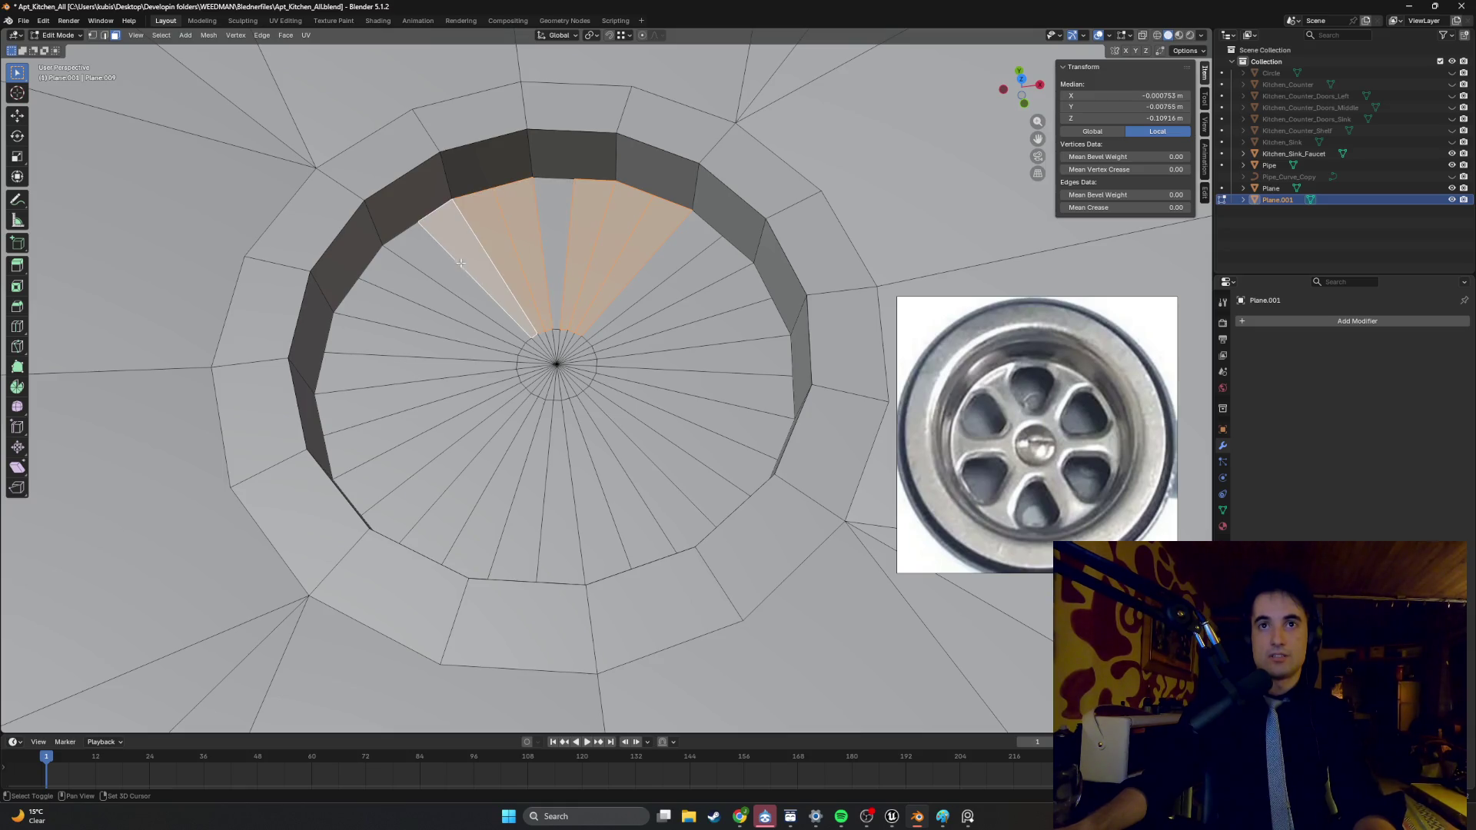
{"action": "left_click", "coordinate": [432, 290], "text": "shift"}
{"action": "left_click", "coordinate": [408, 322], "text": "shift"}
{"action": "left_click", "coordinate": [414, 352], "text": "shift"}
{"action": "left_click", "coordinate": [430, 397], "text": "shift"}
{"action": "left_click", "coordinate": [368, 461], "text": "shift"}
- Add the alternating wedges along the bottom and right side to complete the ring
{"action": "left_click", "coordinate": [492, 478], "text": "shift"}
{"action": "left_click", "coordinate": [509, 480], "text": "shift"}
{"action": "left_click", "coordinate": [530, 484], "text": "shift"}
{"action": "left_click", "coordinate": [588, 491], "text": "shift"}
{"action": "left_click", "coordinate": [616, 483], "text": "shift"}
{"action": "left_click", "coordinate": [641, 468], "text": "shift"}
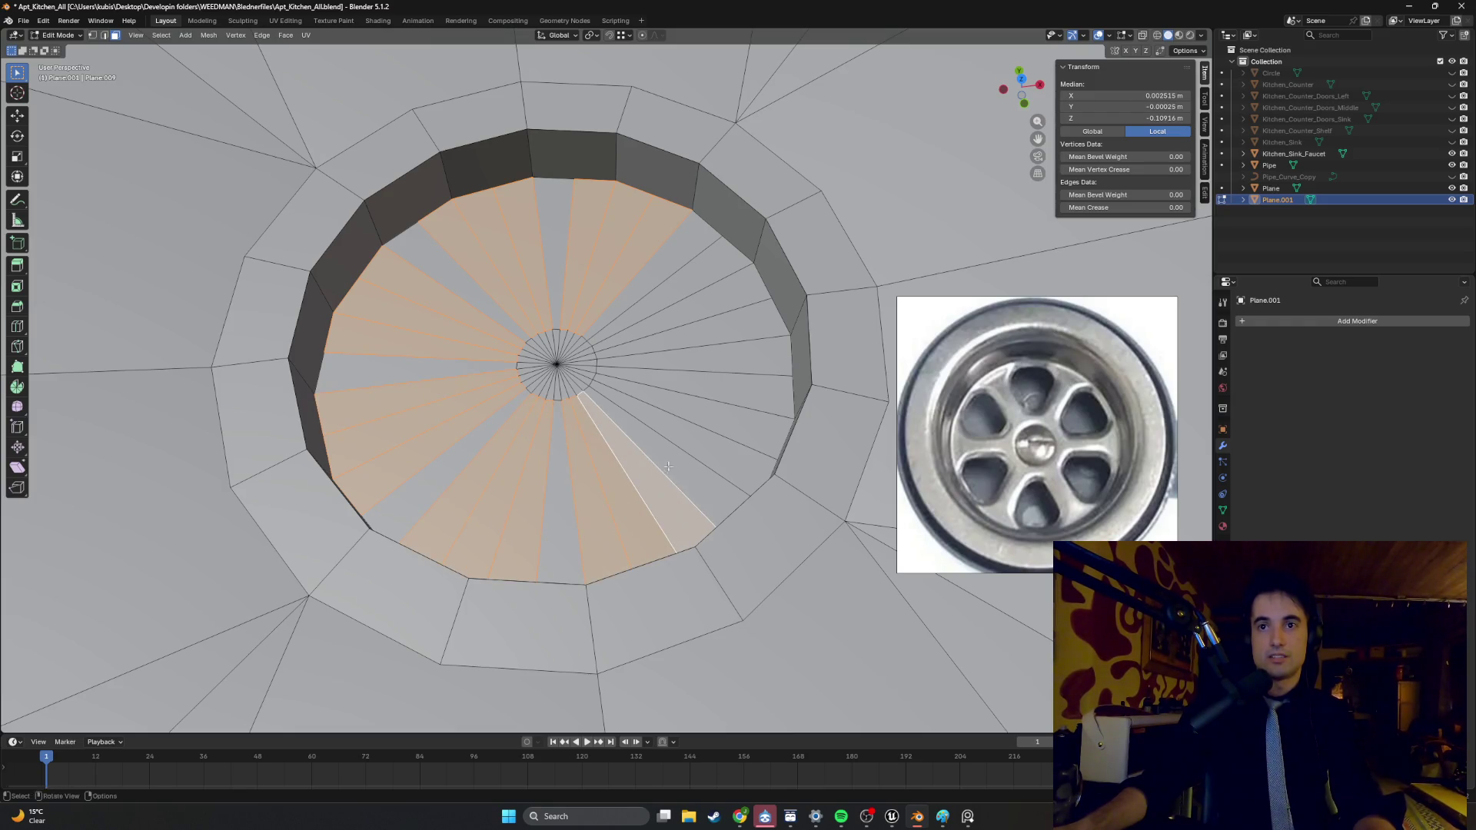
{"action": "left_click", "coordinate": [664, 449], "text": "shift"}
{"action": "left_click", "coordinate": [680, 427], "text": "shift"}
{"action": "left_click", "coordinate": [710, 398], "text": "shift"}
{"action": "left_click", "coordinate": [715, 374], "text": "shift"}
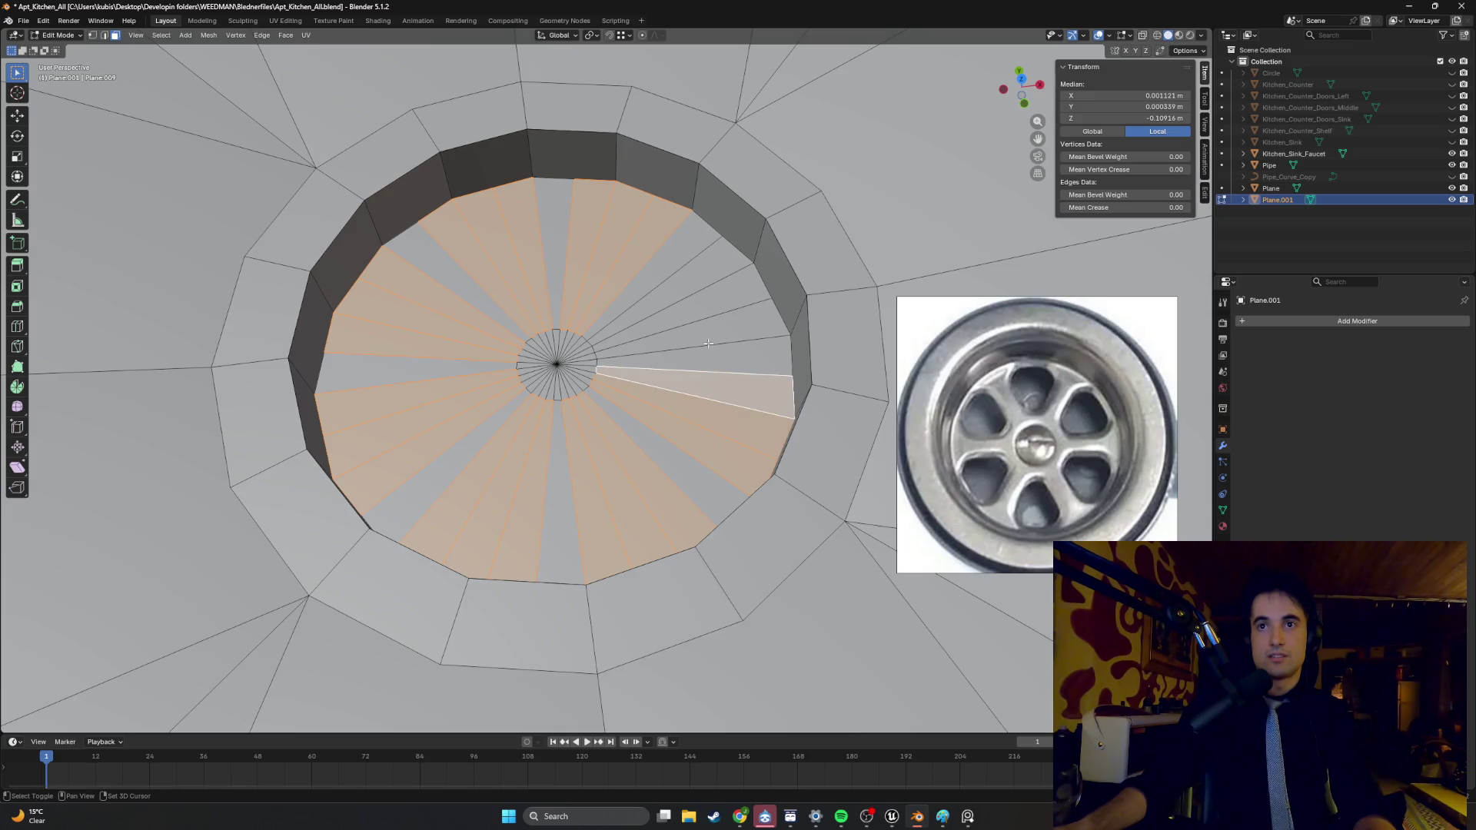
{"action": "left_click", "coordinate": [696, 342], "text": "shift"}
{"action": "left_click", "coordinate": [676, 316], "text": "shift"}
{"action": "left_click", "coordinate": [645, 306], "text": "shift"}
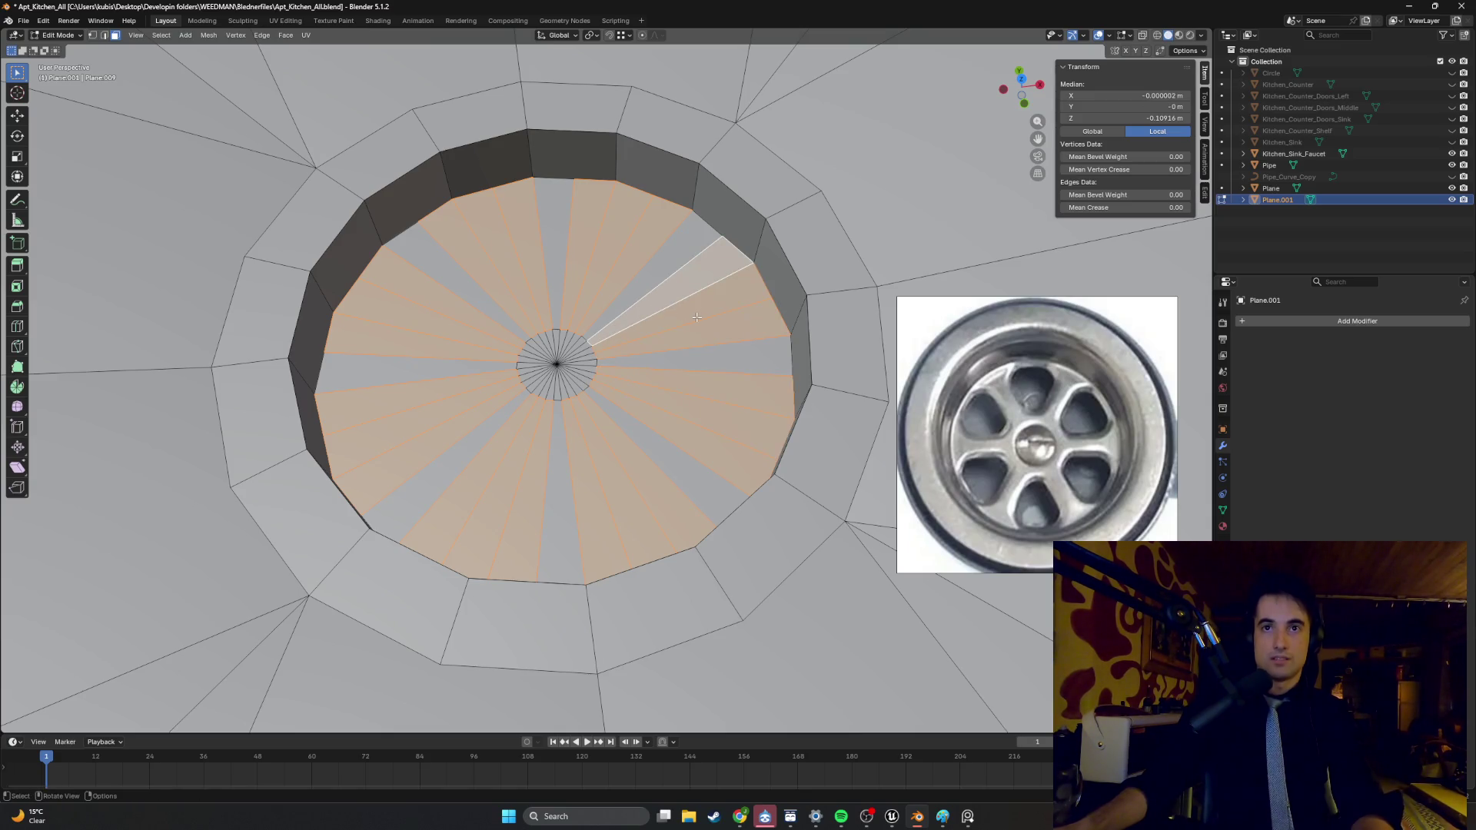
{"action": "key", "text": "i"}
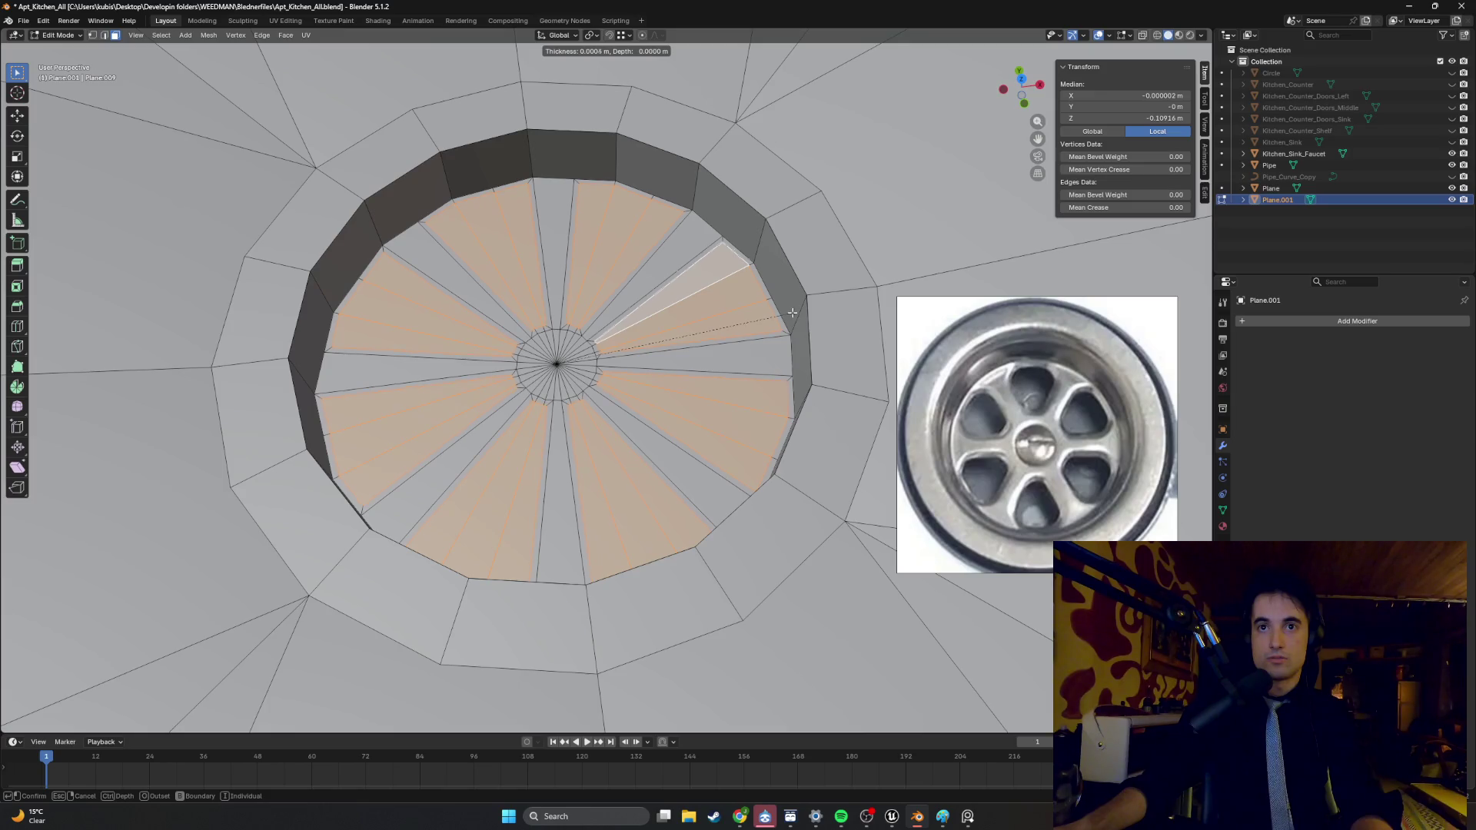
- Inset the selected wedges by 0.000459 m, then zoom and orbit to inspect the thin borders
{"action": "key", "text": "i"}
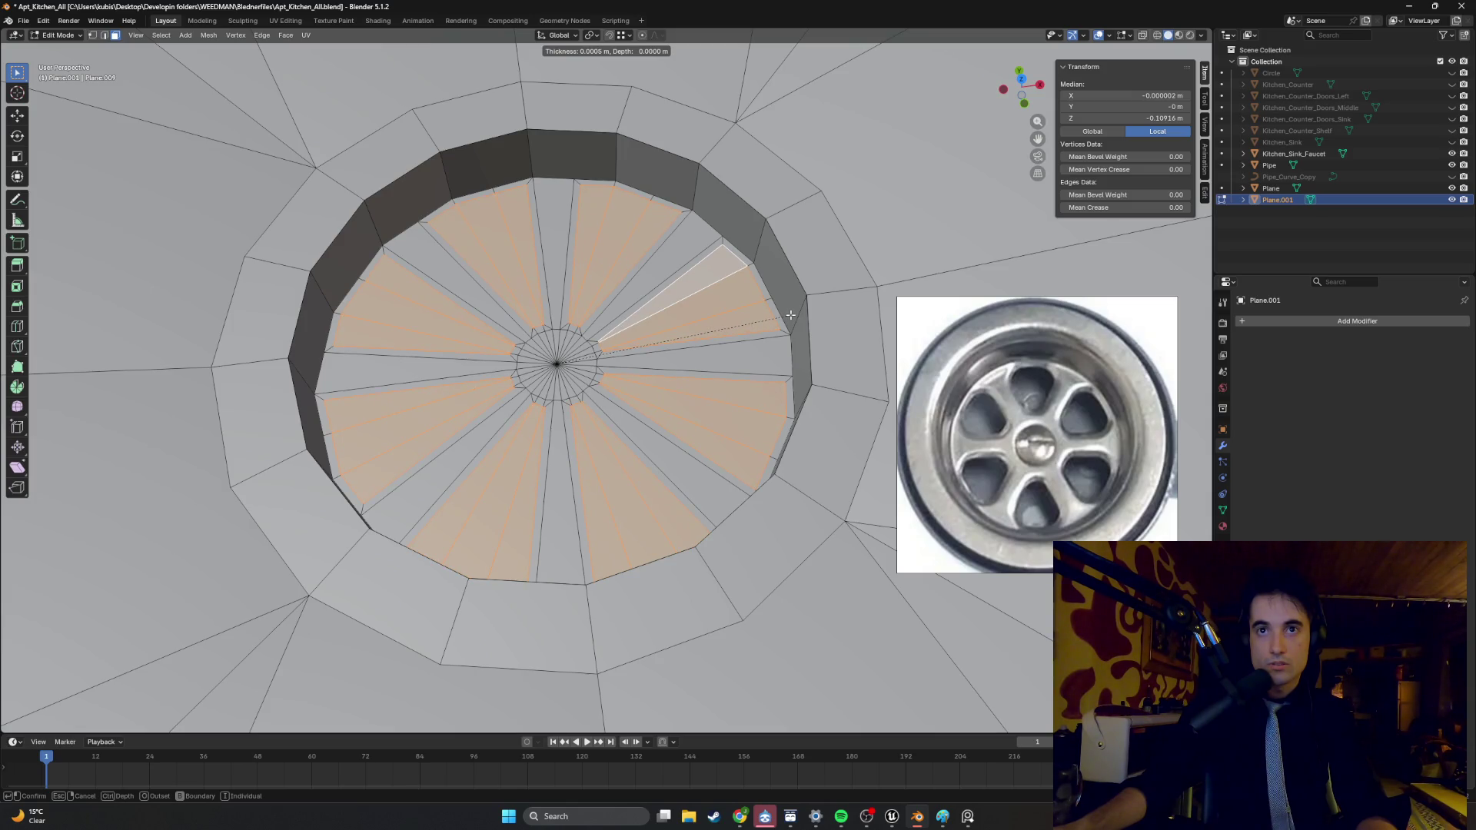
{"action": "left_click", "coordinate": [790, 315]}
{"action": "scroll", "coordinate": [526, 434], "scroll_direction": "up", "scroll_amount": 5}
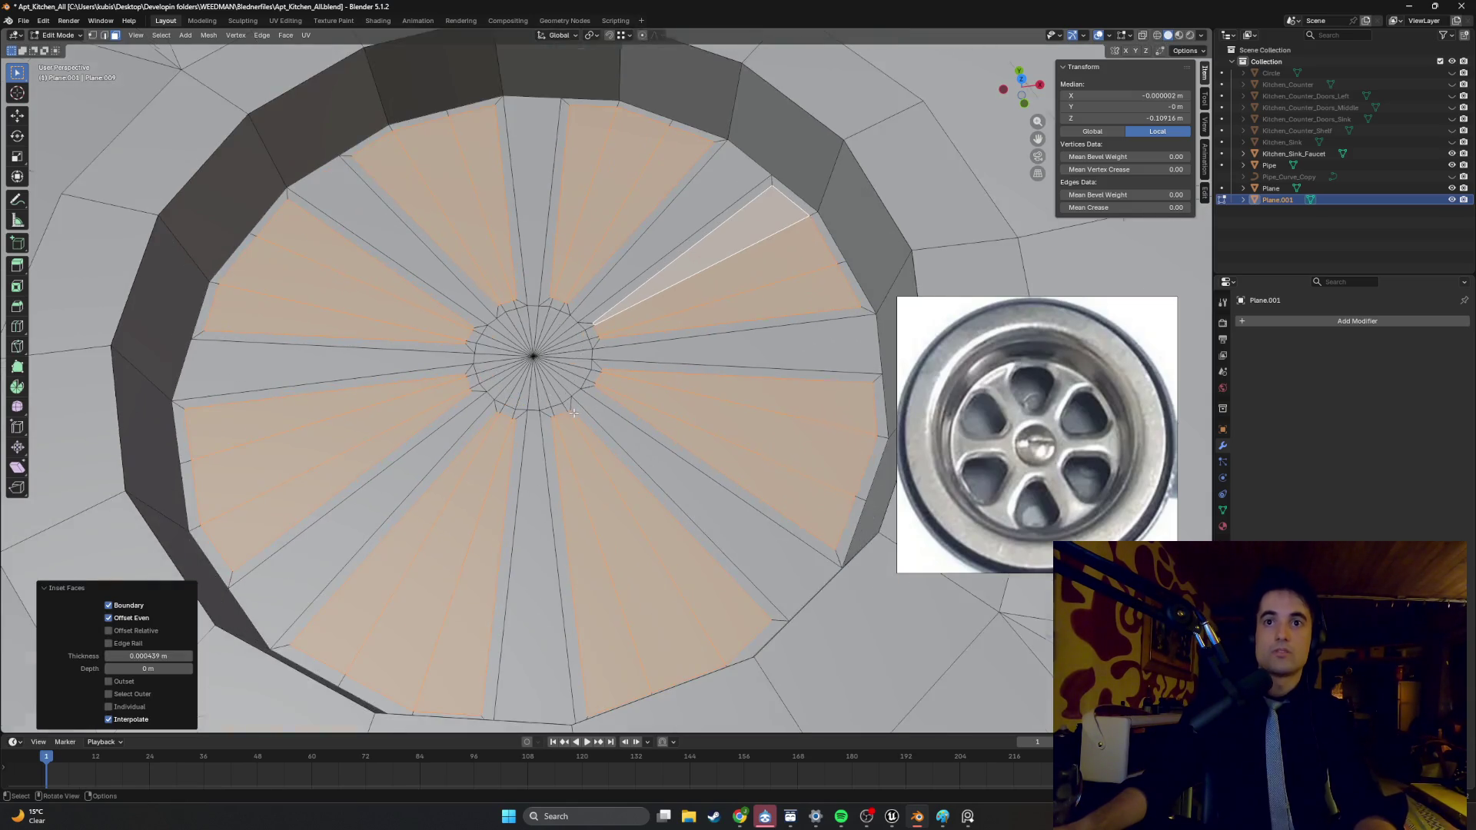
{"action": "scroll", "coordinate": [525, 434], "scroll_direction": "down", "scroll_amount": 4}
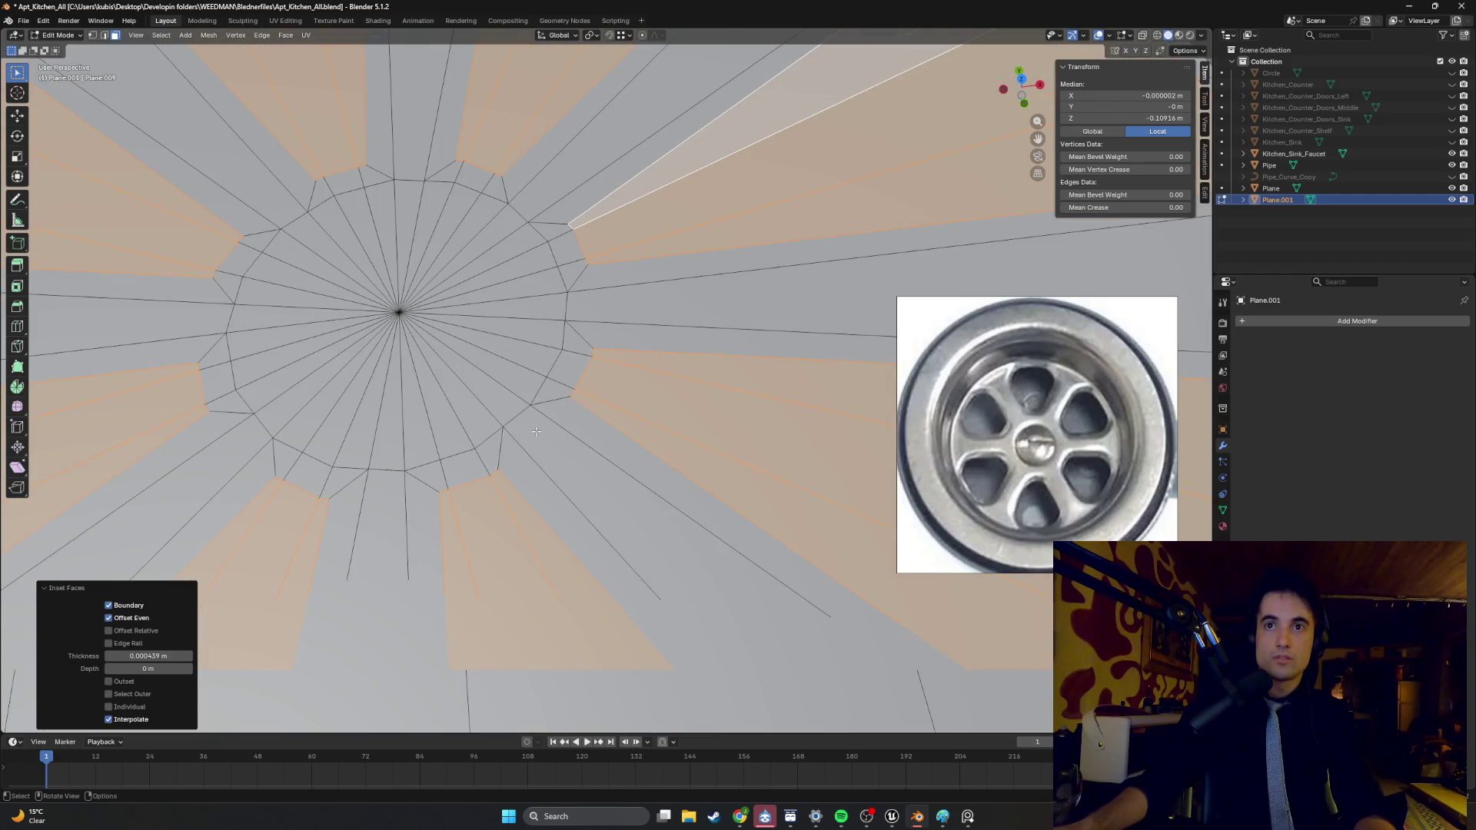
{"action": "mouse_move", "coordinate": [628, 349]}
{"action": "middle_mouse_down"}
{"action": "mouse_move", "coordinate": [654, 265]}
{"action": "mouse_move", "coordinate": [638, 338]}
{"action": "middle_mouse_up"}
{"action": "scroll", "coordinate": [654, 265], "scroll_direction": "down", "scroll_amount": 6}
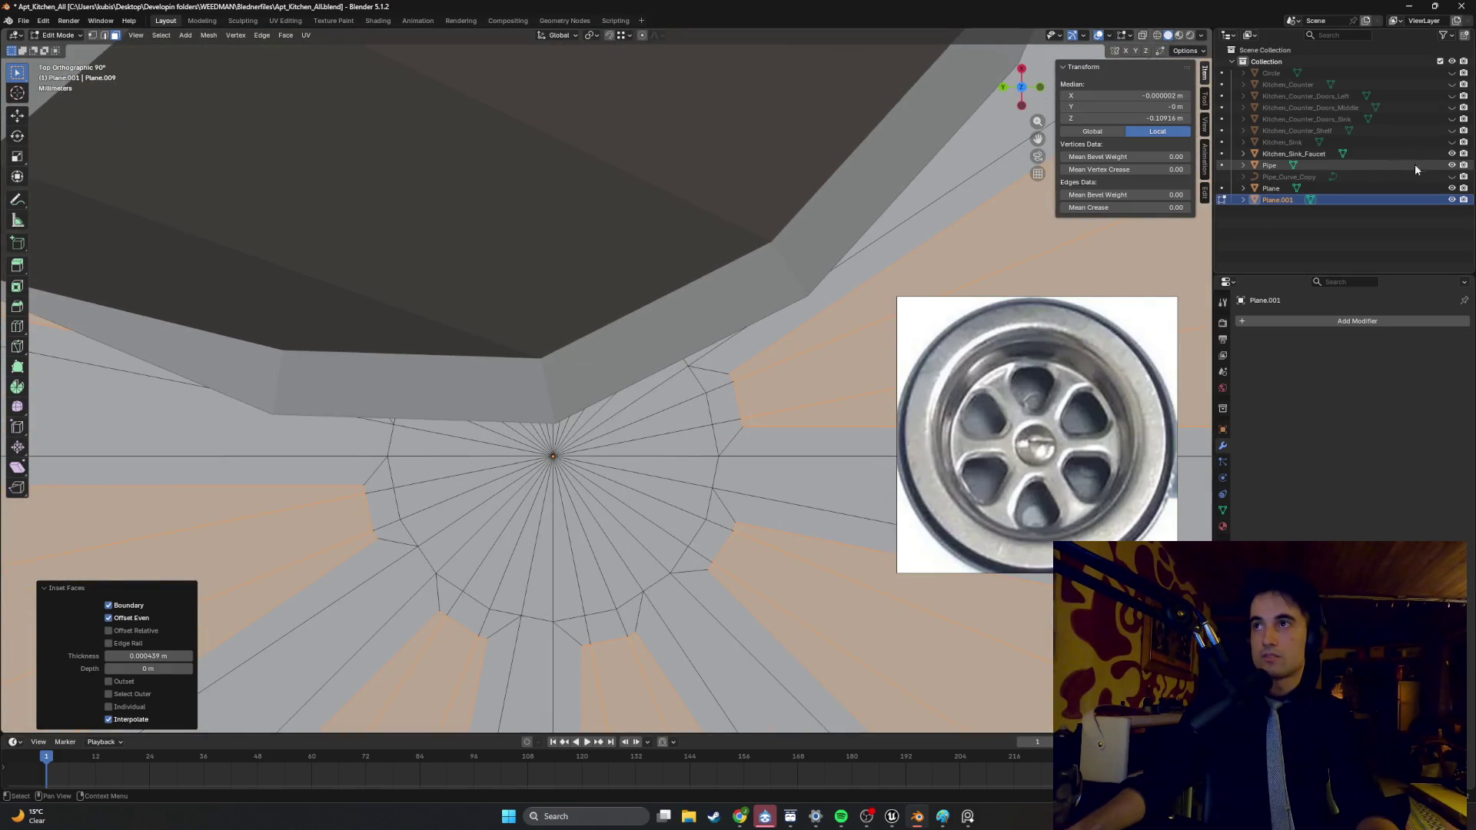
- Hide the Kitchen_Sink_Faucet and check the drain from the side and top views
{"action": "left_click", "coordinate": [1451, 153]}
{"action": "scroll", "coordinate": [557, 273], "scroll_direction": "up", "scroll_amount": 3}
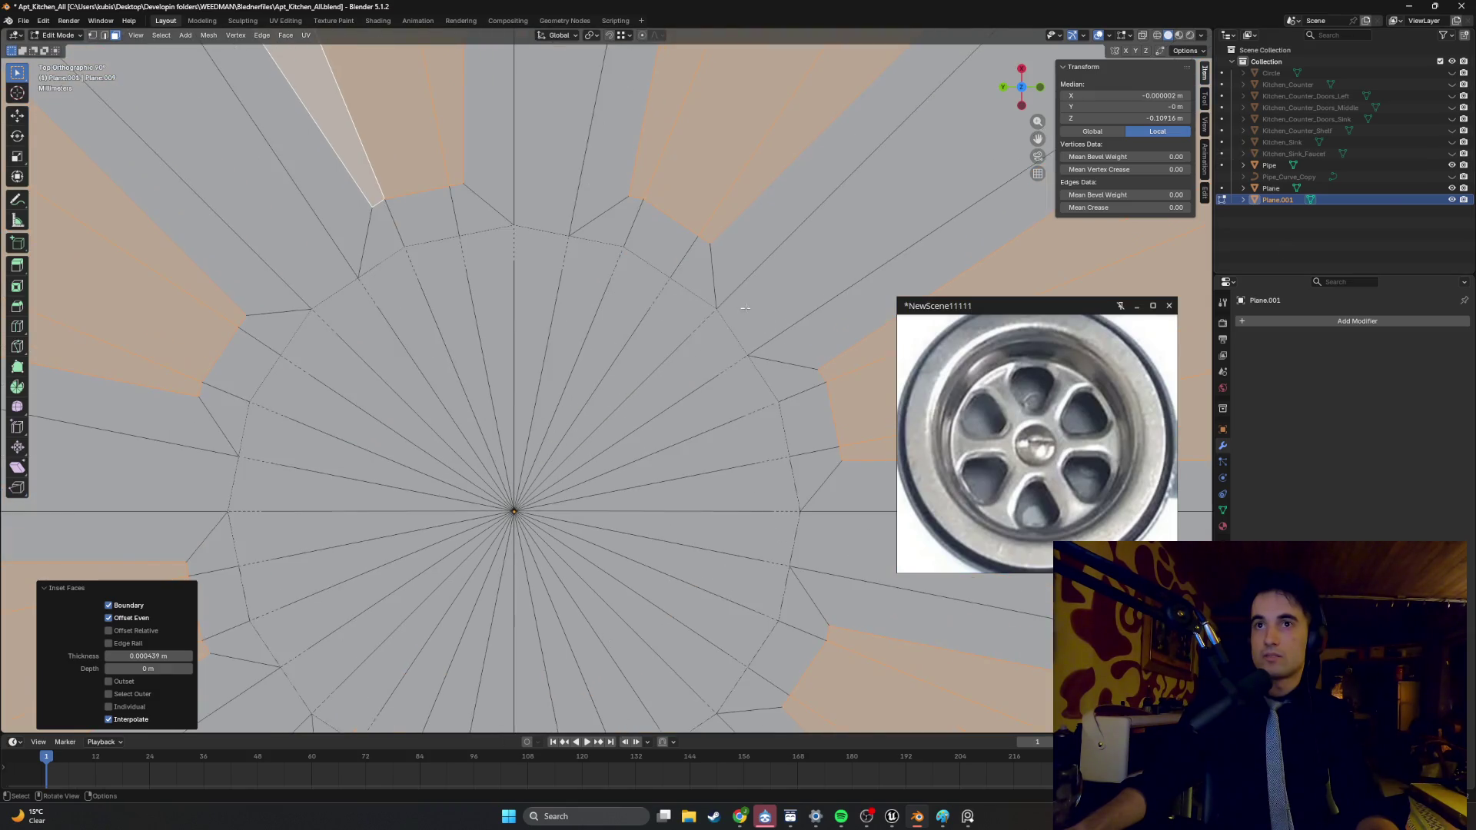
{"action": "mouse_move", "coordinate": [558, 274]}
{"action": "middle_mouse_down"}
{"action": "mouse_move", "coordinate": [542, 257]}
{"action": "mouse_move", "coordinate": [553, 273]}
{"action": "middle_mouse_up"}
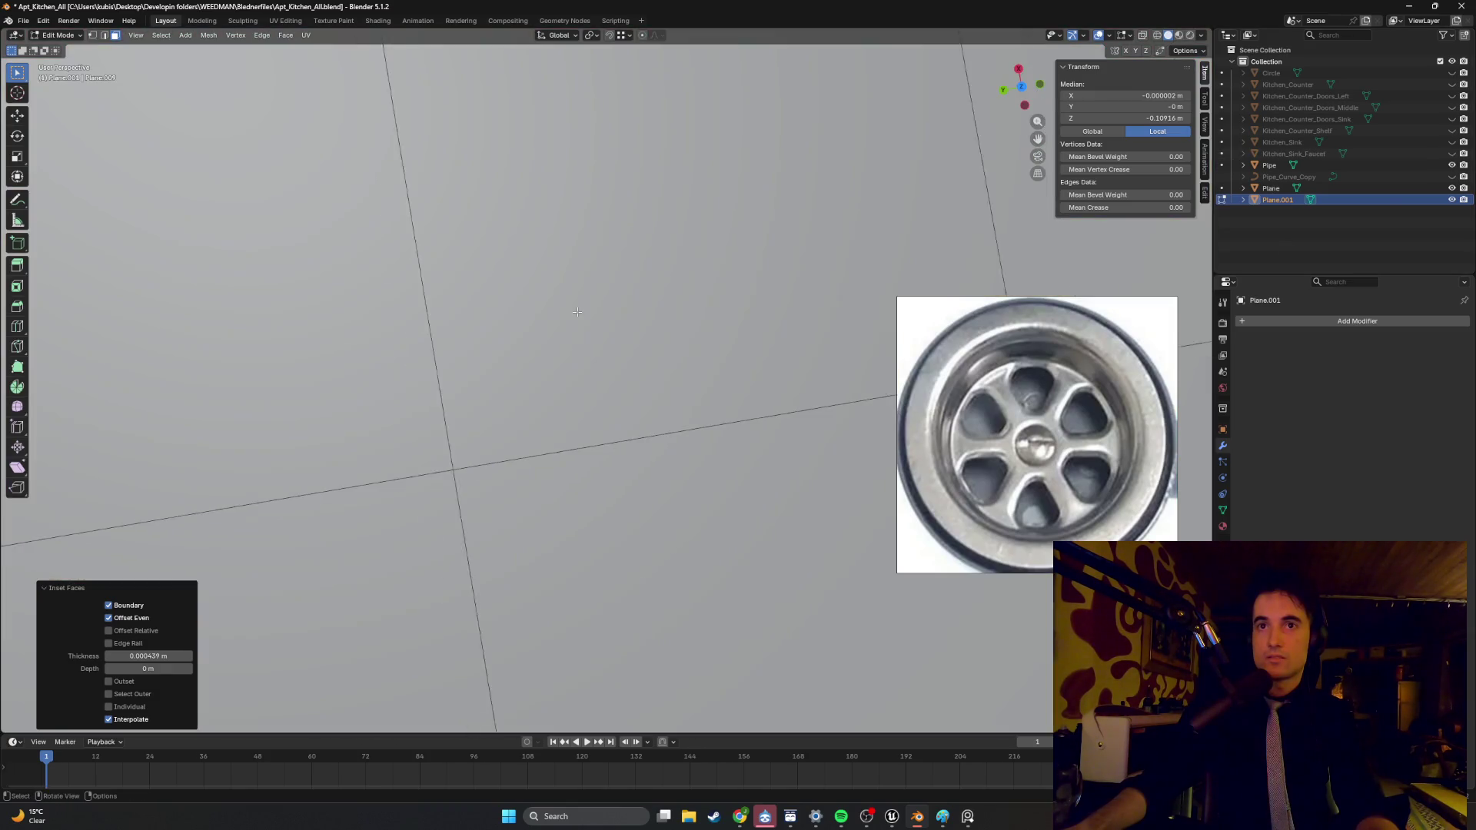
{"action": "scroll", "coordinate": [554, 273], "scroll_direction": "down", "scroll_amount": 3}
{"action": "scroll", "coordinate": [553, 274], "scroll_direction": "down", "scroll_amount": 3}
{"action": "key", "text": "KP_3"}
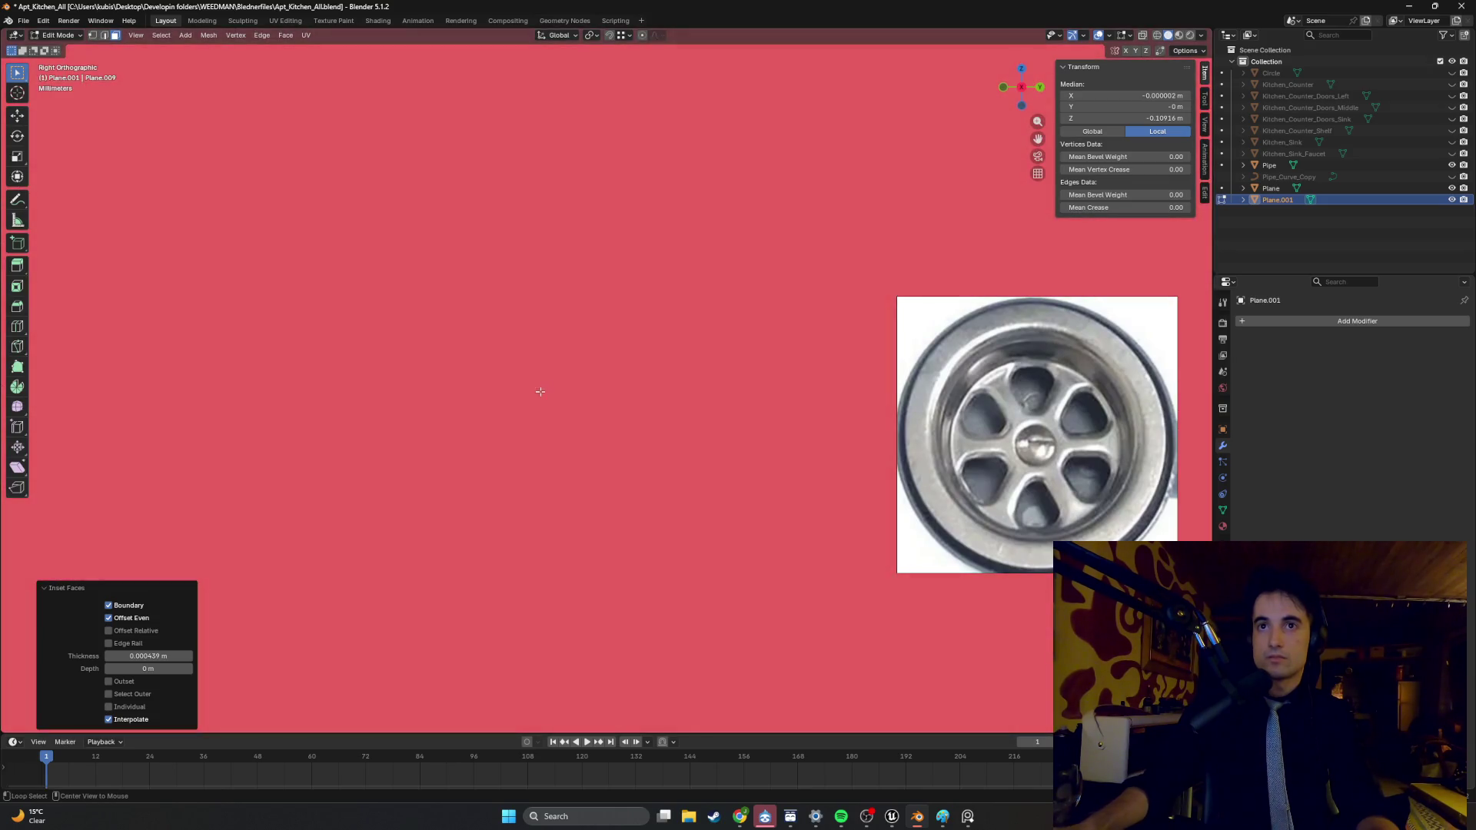
{"action": "scroll", "coordinate": [564, 370], "scroll_direction": "down", "scroll_amount": 3}
{"action": "key", "text": "KP_7"}
{"action": "scroll", "coordinate": [599, 384], "scroll_direction": "up", "scroll_amount": 8}
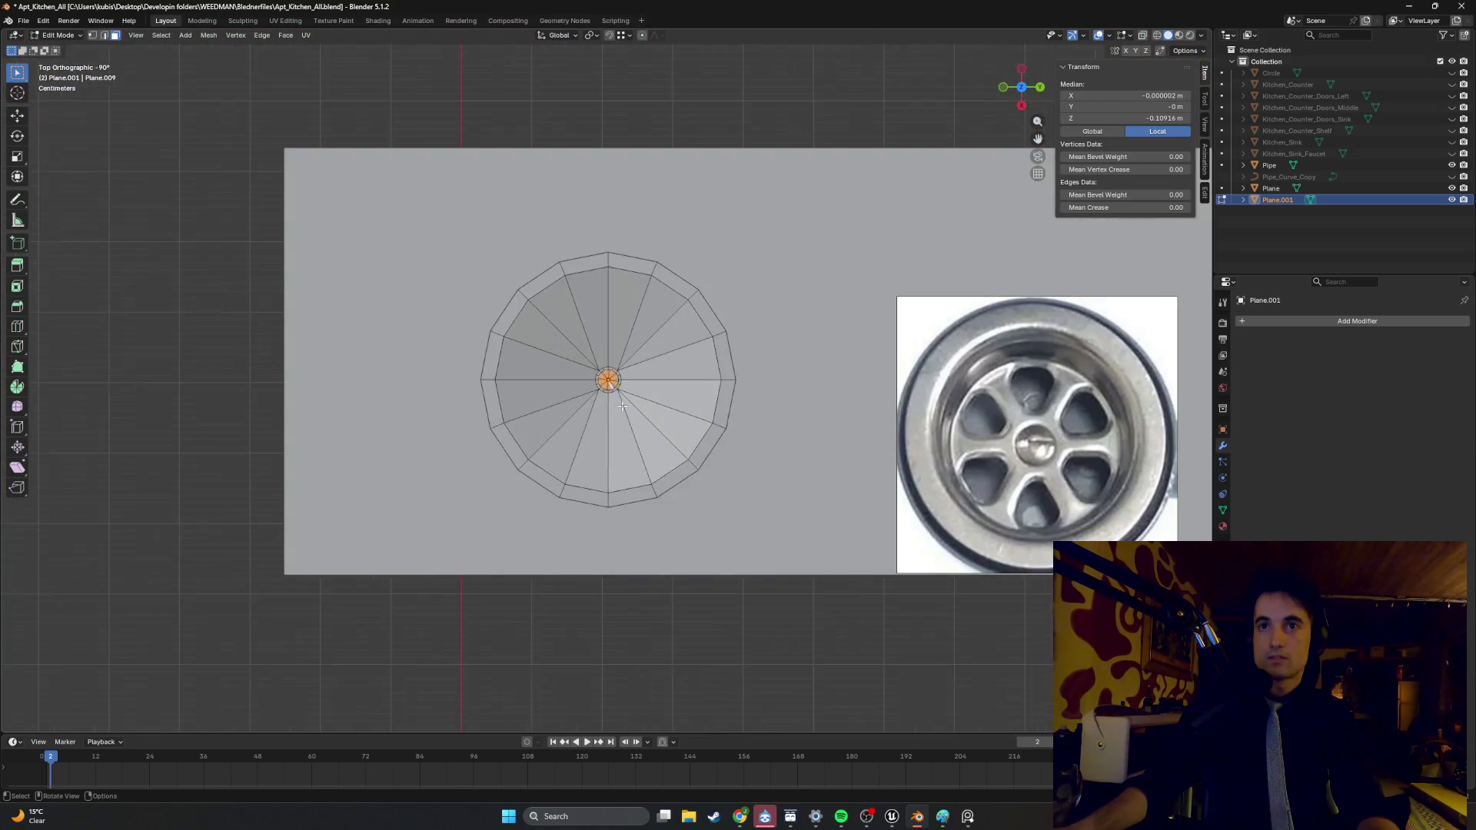
{"action": "scroll", "coordinate": [620, 392], "scroll_direction": "up", "scroll_amount": 6}
- Box-select the small disc of faces at the centre of the drain hub
{"action": "key", "text": "1"}
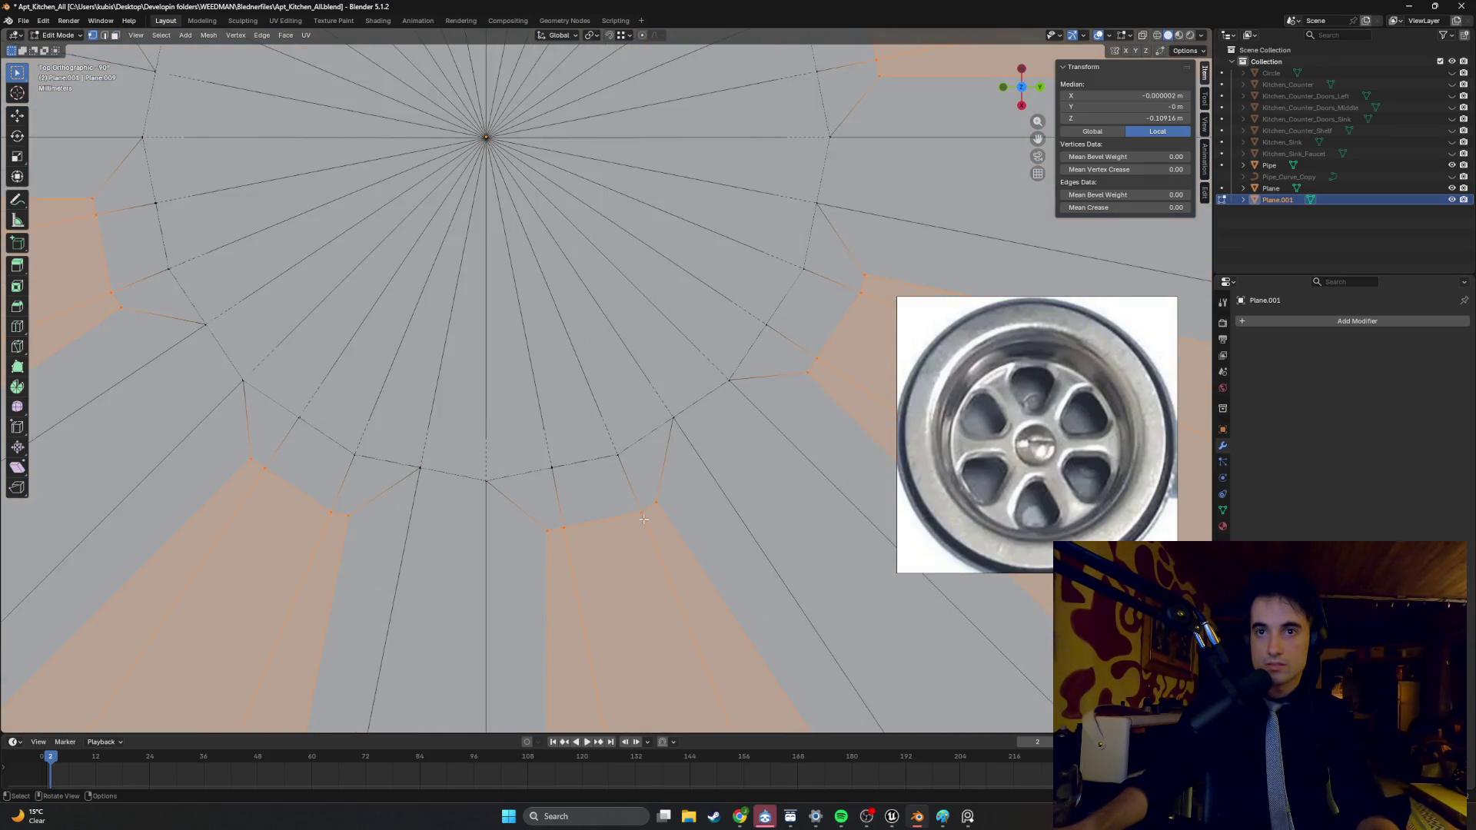
{"action": "scroll", "coordinate": [640, 522], "scroll_direction": "down", "scroll_amount": 4}
{"action": "key", "text": "3"}
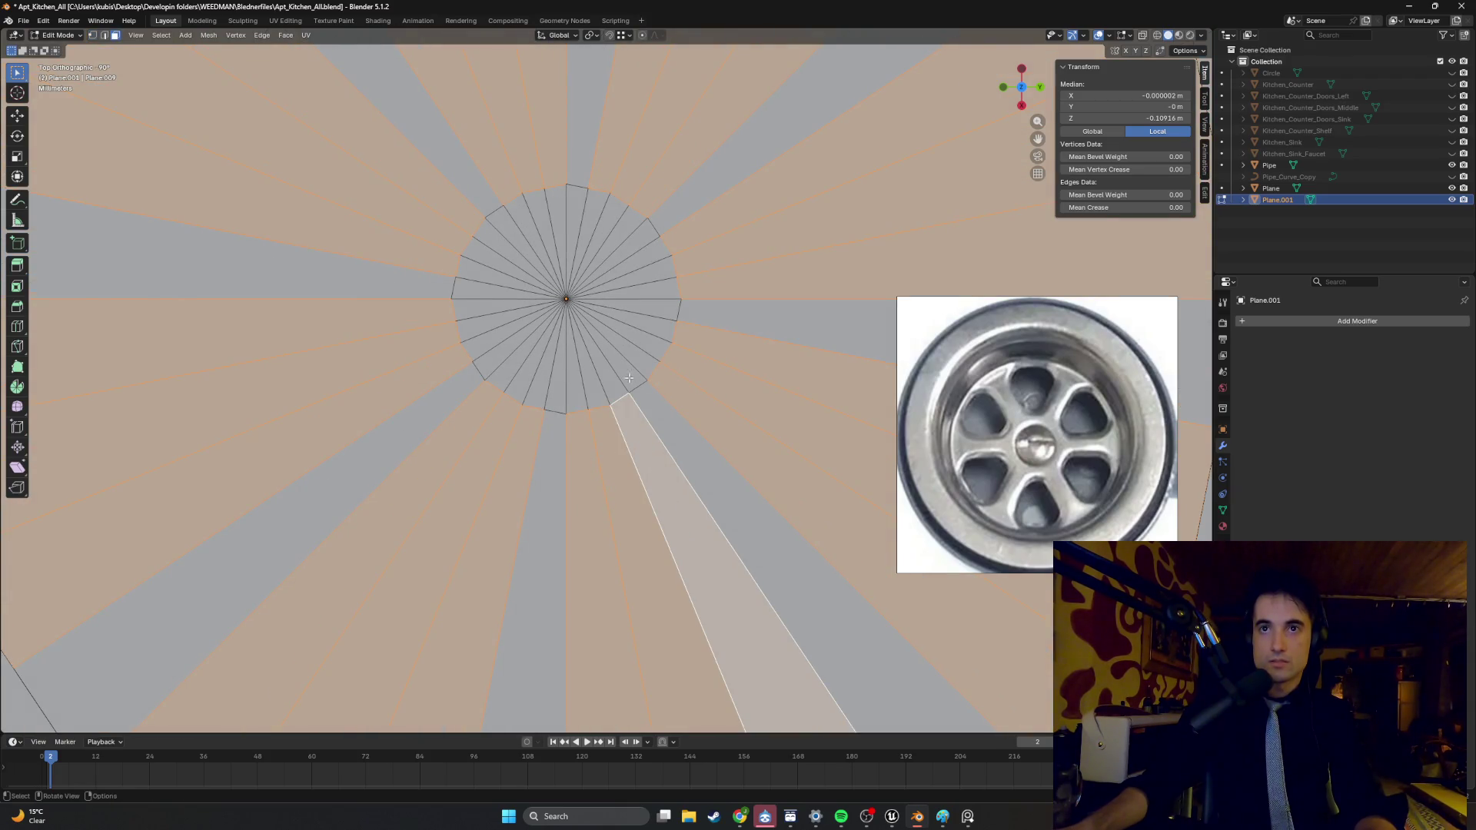
{"action": "scroll", "coordinate": [630, 378], "scroll_direction": "up", "scroll_amount": 6}
{"action": "scroll", "coordinate": [530, 479], "scroll_direction": "down", "scroll_amount": 6}
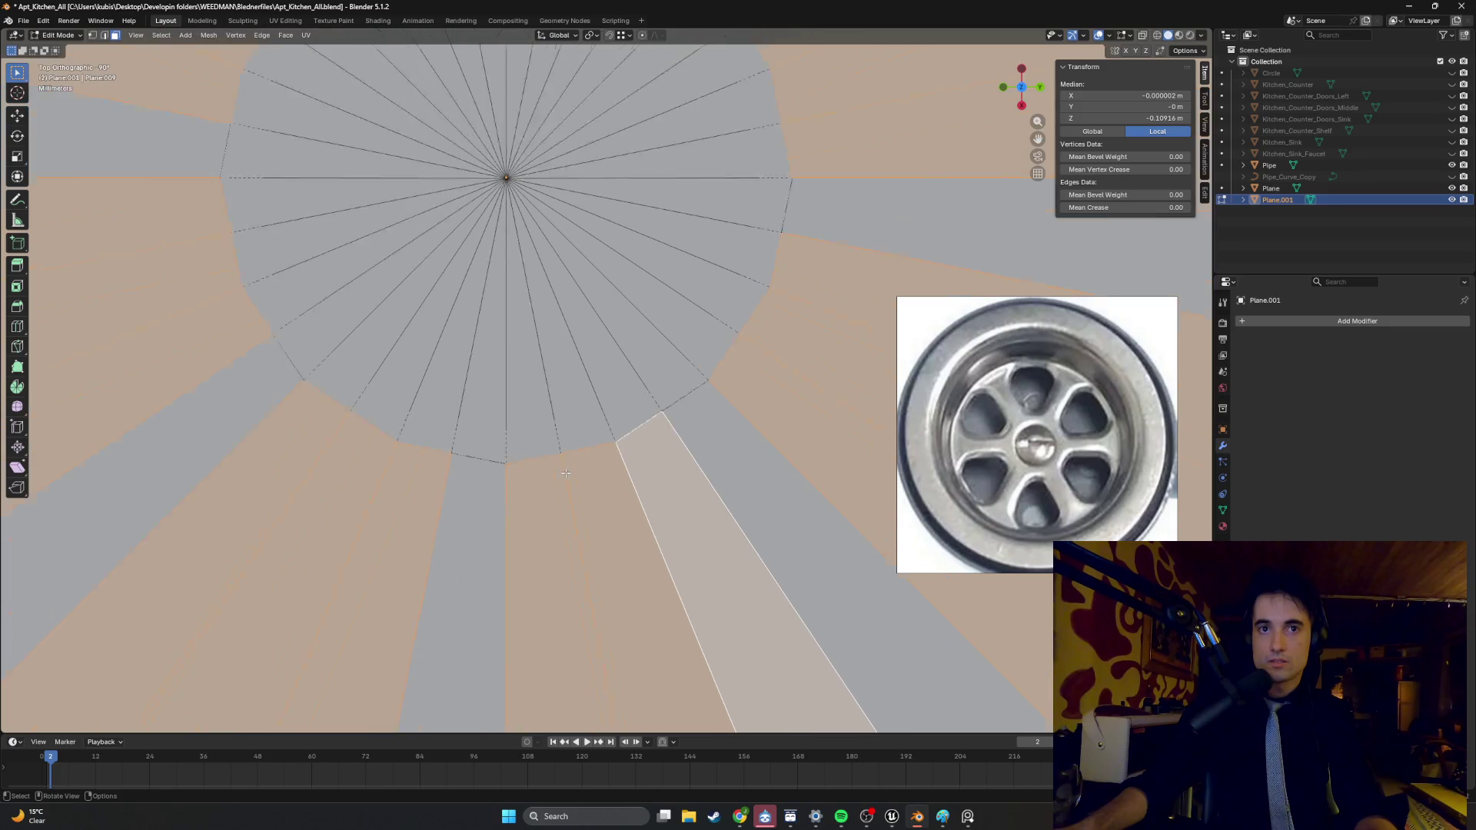
{"action": "mouse_move", "coordinate": [568, 376]}
{"action": "middle_mouse_down"}
{"action": "mouse_move", "coordinate": [545, 344]}
{"action": "mouse_move", "coordinate": [588, 322]}
{"action": "mouse_move", "coordinate": [572, 329]}
{"action": "middle_mouse_up"}
{"action": "scroll", "coordinate": [545, 344], "scroll_direction": "down", "scroll_amount": 6}
{"action": "key", "text": "b"}
{"action": "left_click_drag", "start_coordinate": [557, 312], "coordinate": [544, 319]}
{"action": "middle_click_drag", "start_coordinate": [543, 319], "coordinate": [606, 331]}
- Make the central hub disc perfectly round with LoopTools Circle
{"action": "right_click", "coordinate": [606, 330]}
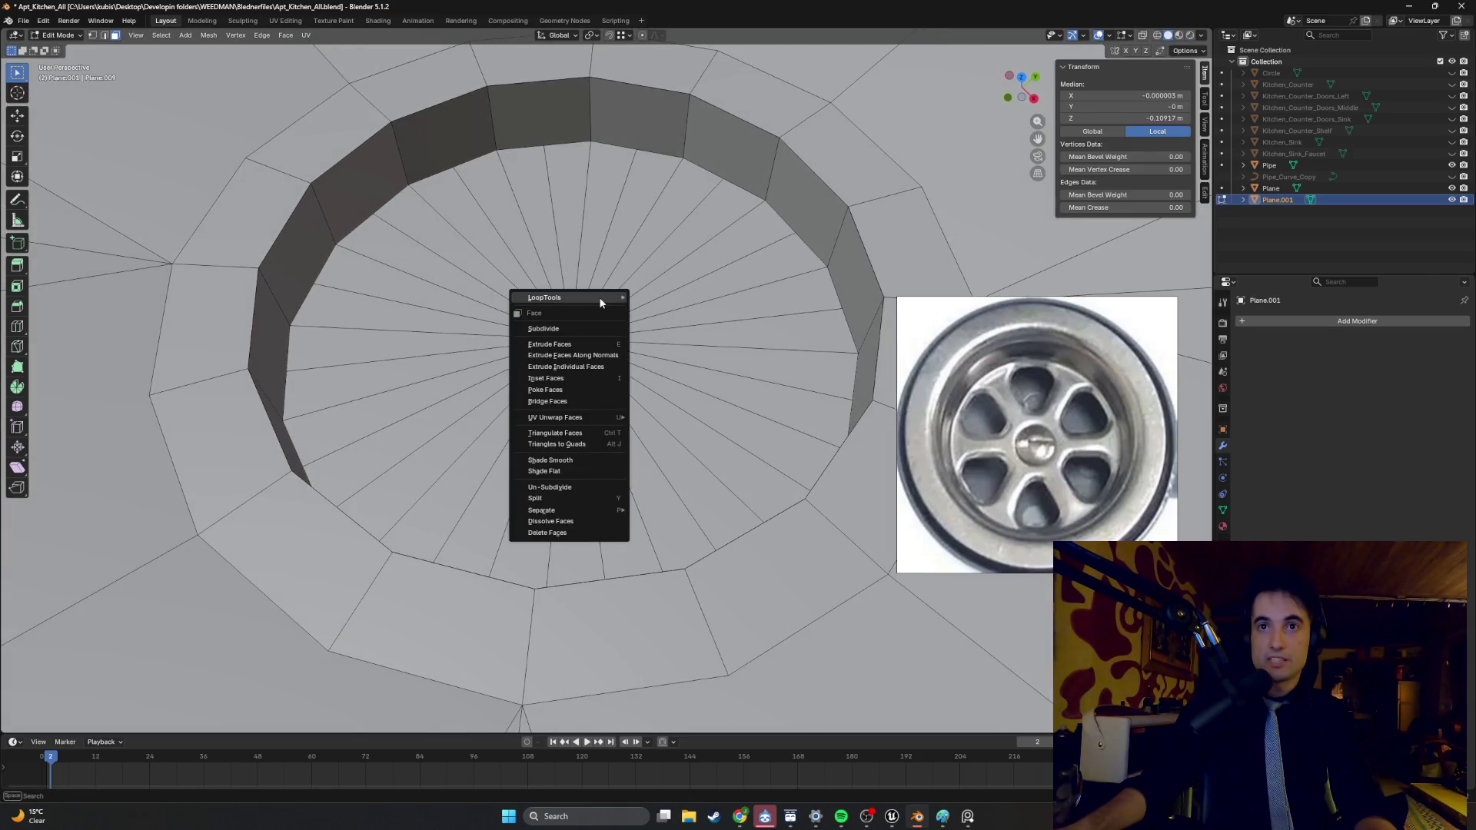
{"action": "mouse_move", "coordinate": [598, 297]}
{"action": "left_click", "coordinate": [676, 307]}
{"action": "middle_click_drag", "start_coordinate": [669, 319], "coordinate": [626, 356]}
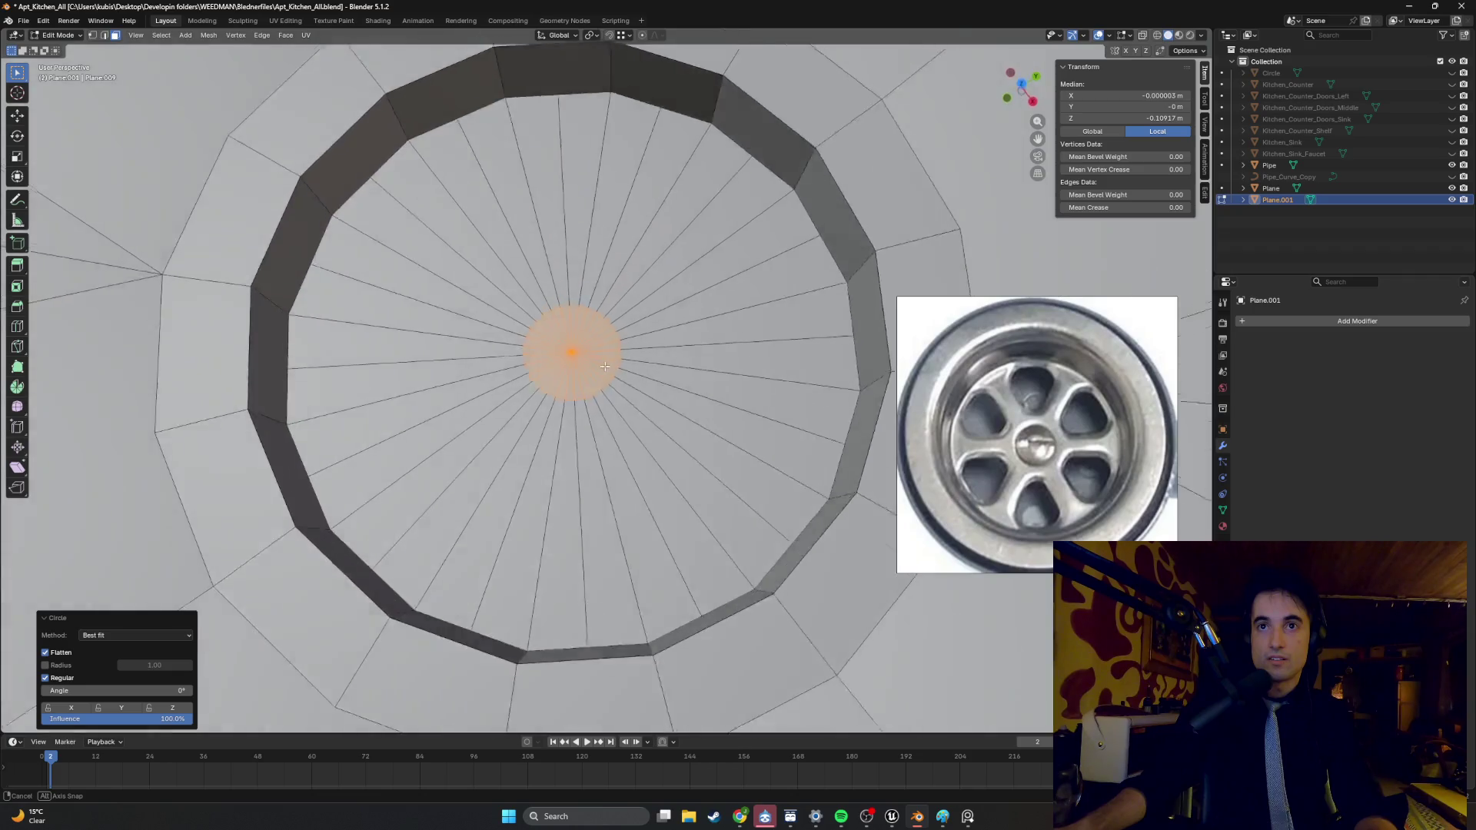
{"action": "scroll", "coordinate": [584, 393], "scroll_direction": "up", "scroll_amount": 4}
{"action": "scroll", "coordinate": [584, 393], "scroll_direction": "down", "scroll_amount": 5}
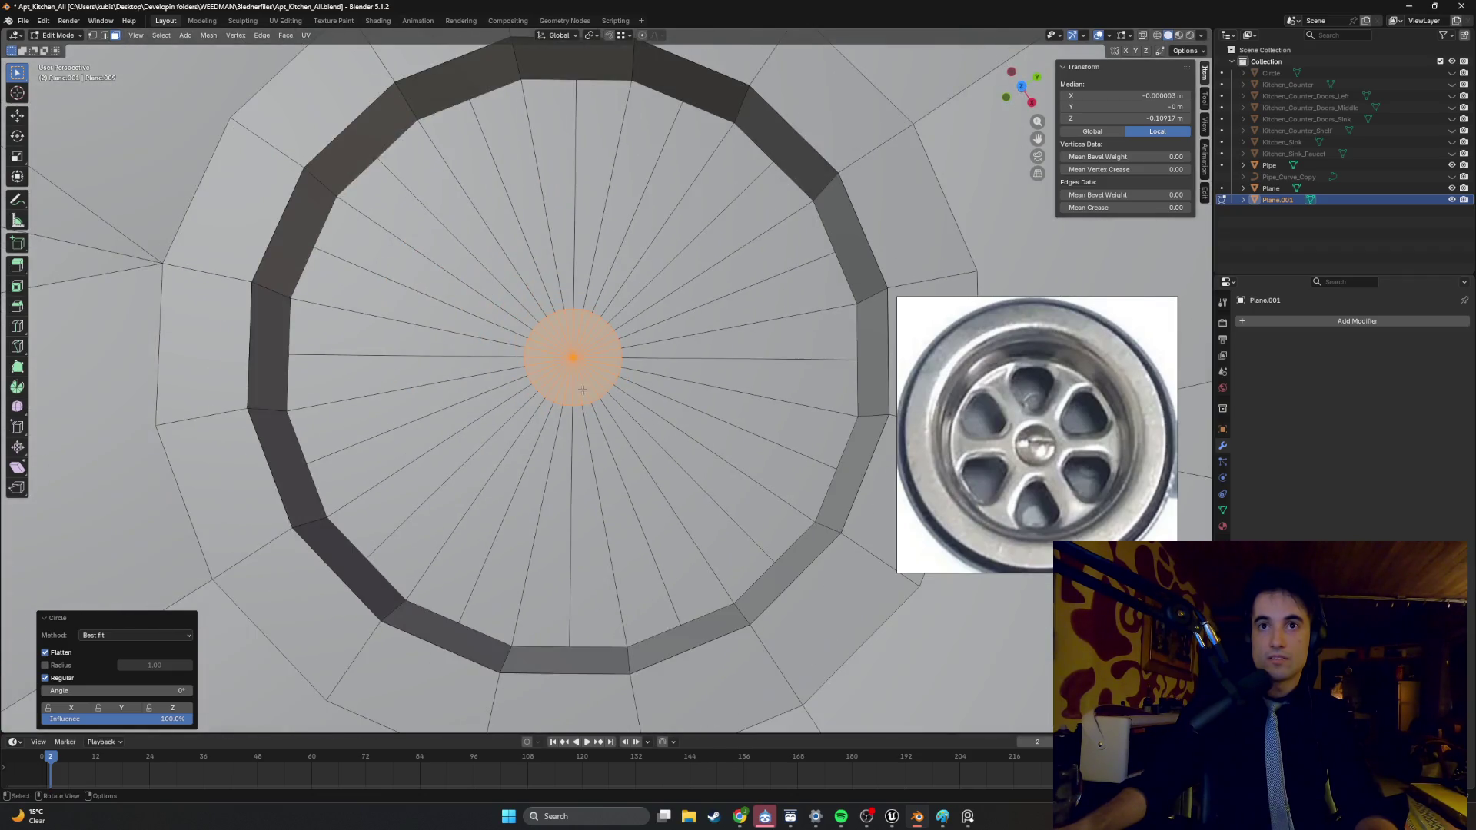
- Select alternating wedge faces below and to the left of the hub
{"action": "left_click", "coordinate": [596, 408]}
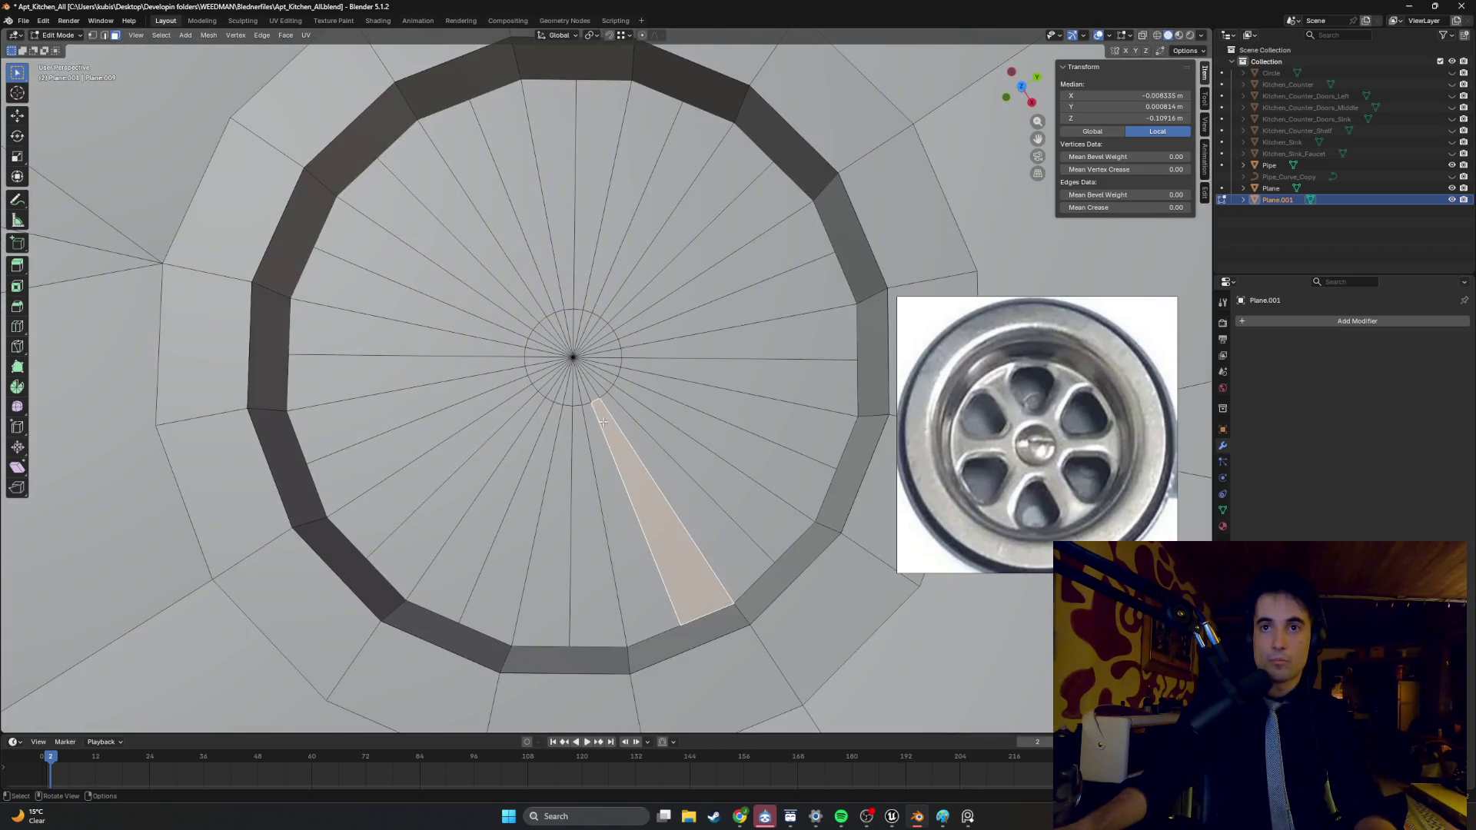
{"action": "left_click", "coordinate": [630, 476], "text": "shift"}
{"action": "left_click", "coordinate": [615, 492], "text": "shift"}
{"action": "scroll", "coordinate": [549, 429], "scroll_direction": "up", "scroll_amount": 6}
{"action": "scroll", "coordinate": [549, 429], "scroll_direction": "down", "scroll_amount": 6}
{"action": "middle_click_drag", "start_coordinate": [429, 495], "coordinate": [537, 419], "text": "shift"}
{"action": "left_click", "coordinate": [538, 419], "text": "shift"}
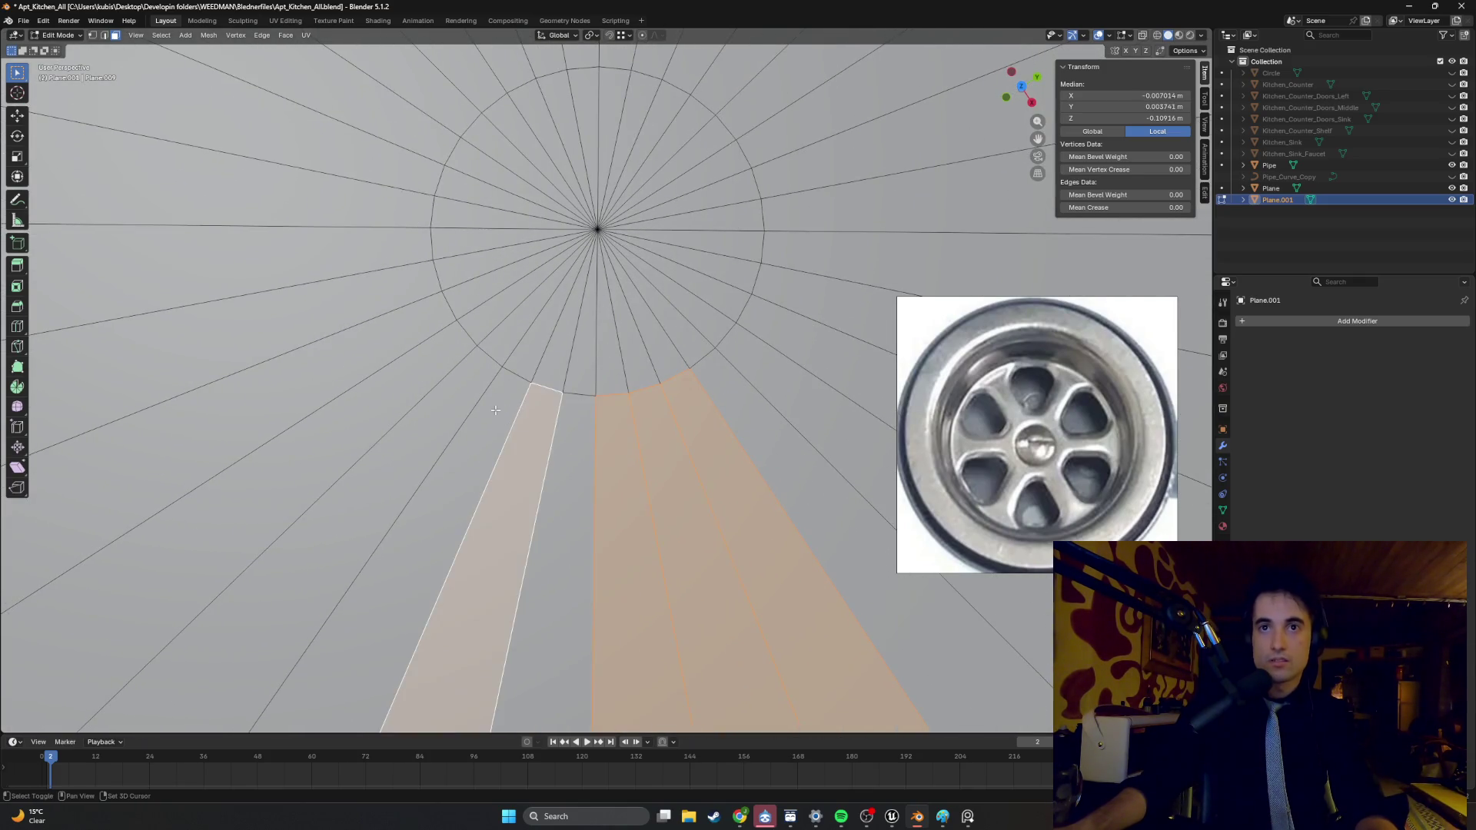
{"action": "left_click", "coordinate": [473, 385], "text": "shift"}
{"action": "left_click", "coordinate": [420, 329], "text": "shift"}
{"action": "left_click", "coordinate": [415, 280], "text": "shift"}
- Add the alternating upper-left and top wedges to the selection
{"action": "middle_click_drag", "start_coordinate": [395, 151], "coordinate": [410, 264], "text": "shift"}
{"action": "left_click", "coordinate": [420, 231], "text": "shift"}
{"action": "left_click", "coordinate": [447, 192], "text": "shift"}
{"action": "left_click", "coordinate": [481, 161], "text": "shift"}
{"action": "left_click", "coordinate": [522, 138], "text": "shift"}
{"action": "left_click", "coordinate": [578, 154], "text": "shift"}
{"action": "left_click", "coordinate": [597, 123], "text": "shift"}
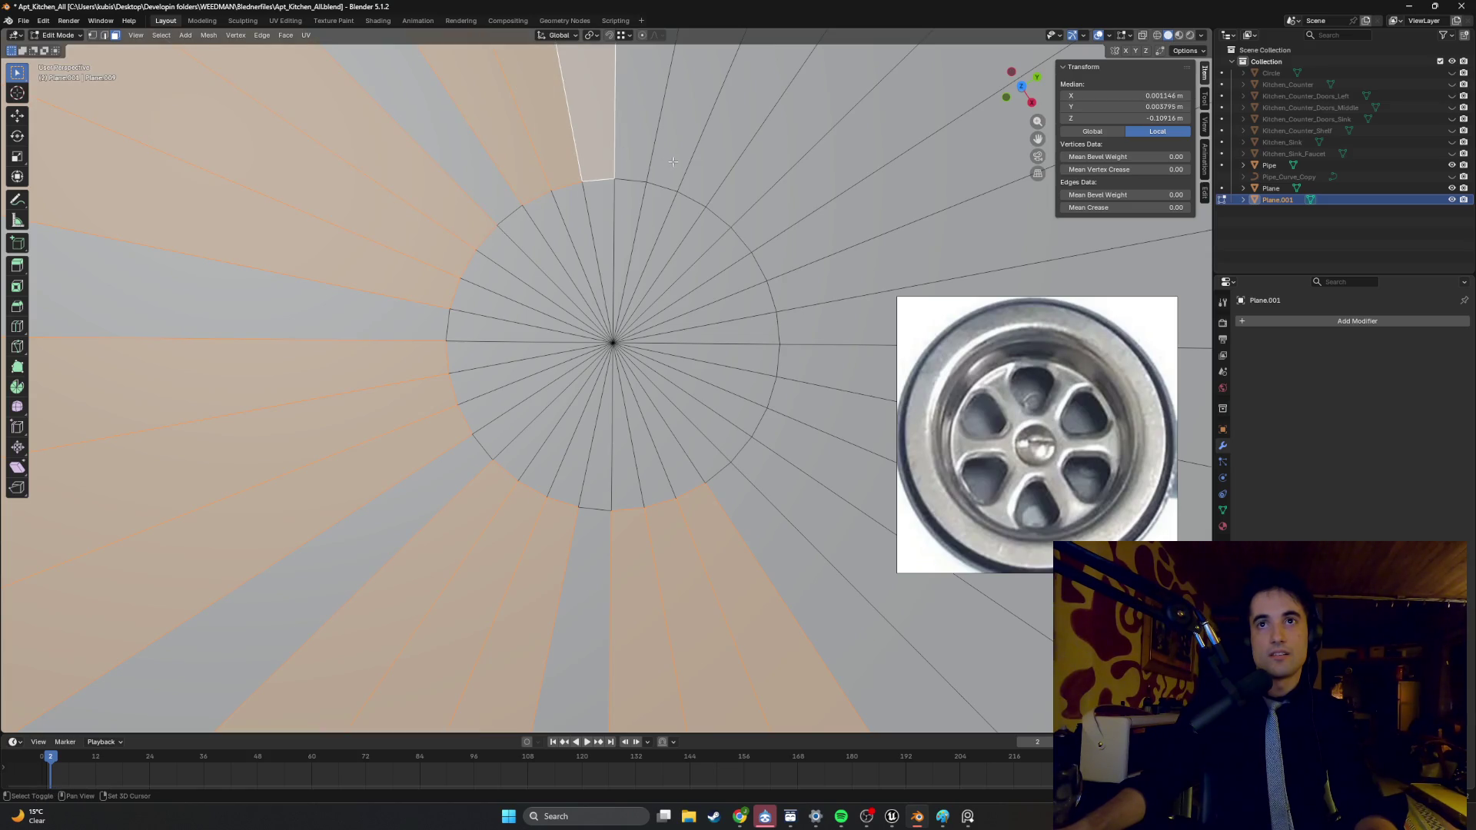
{"action": "left_click", "coordinate": [680, 123], "text": "shift"}
{"action": "left_click", "coordinate": [730, 165], "text": "shift"}
- Fix the top-right pick and add the right-side wedges, then start insetting them
{"action": "left_click", "coordinate": [728, 177], "text": "shift"}
{"action": "left_click", "coordinate": [728, 177], "text": "shift"}
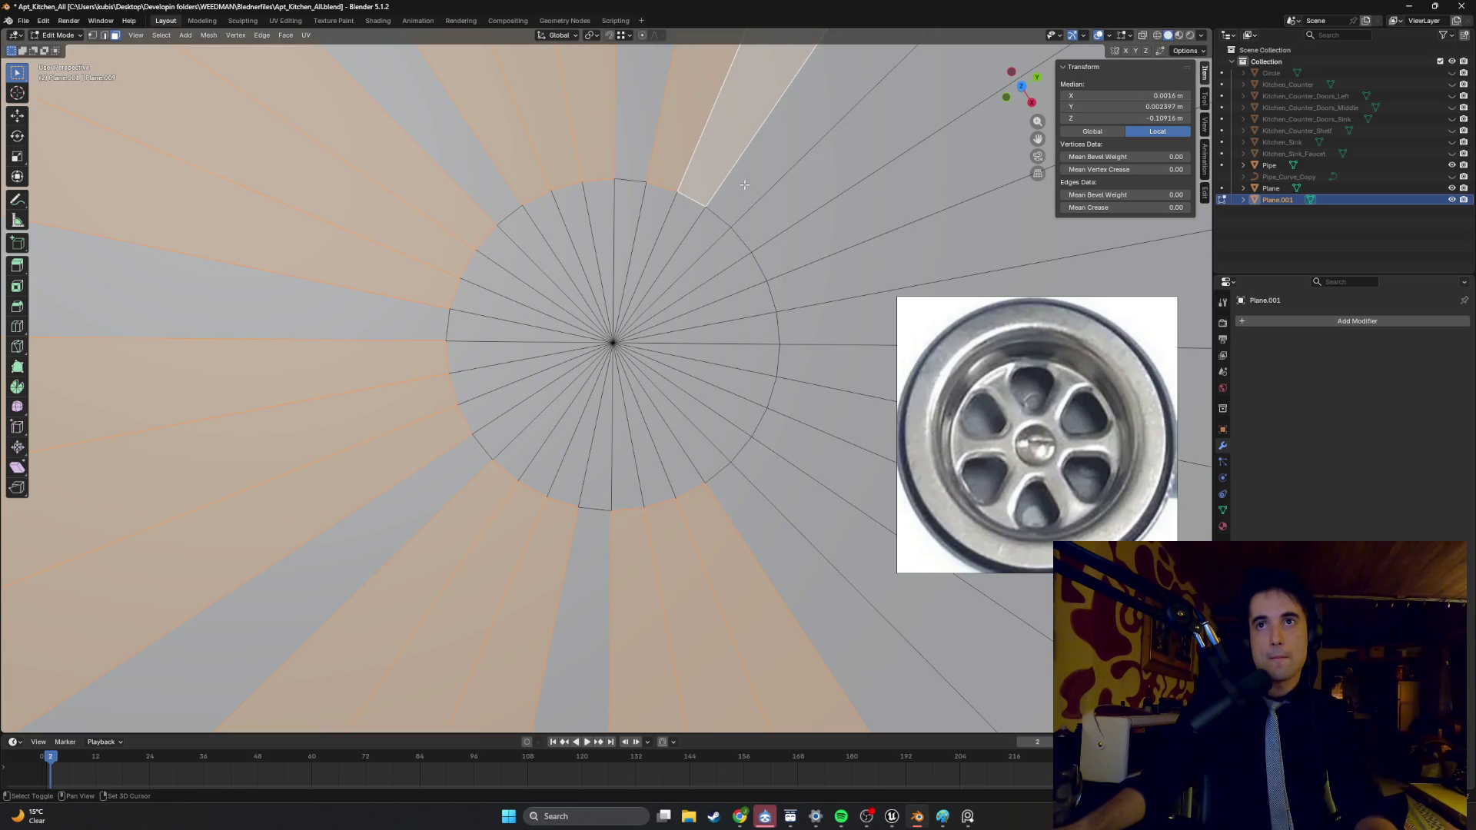
{"action": "left_click", "coordinate": [812, 250], "text": "shift"}
{"action": "left_click", "coordinate": [818, 292], "text": "shift"}
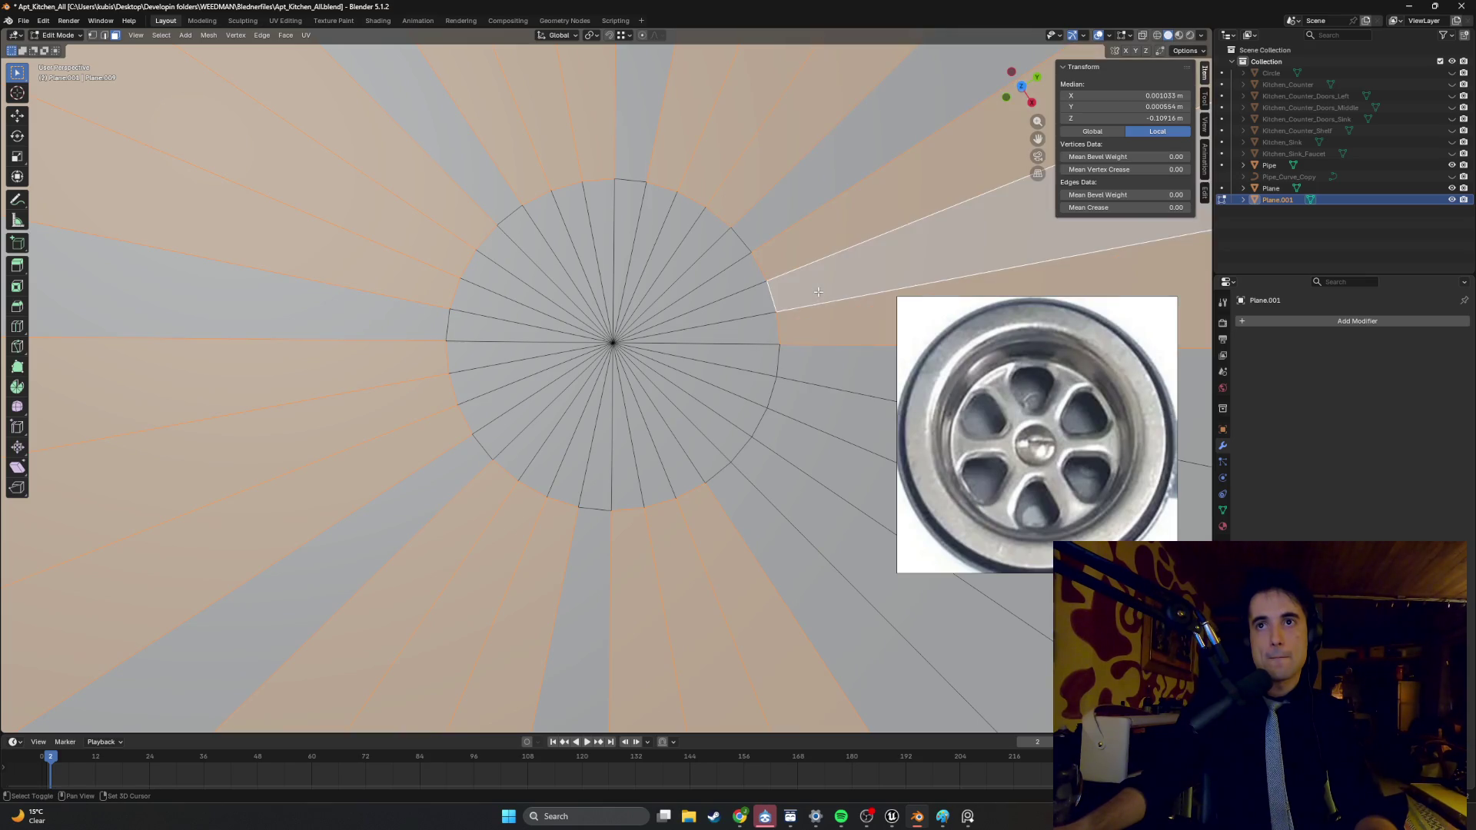
{"action": "left_click", "coordinate": [786, 443], "text": "shift"}
{"action": "left_click", "coordinate": [803, 400], "text": "shift"}
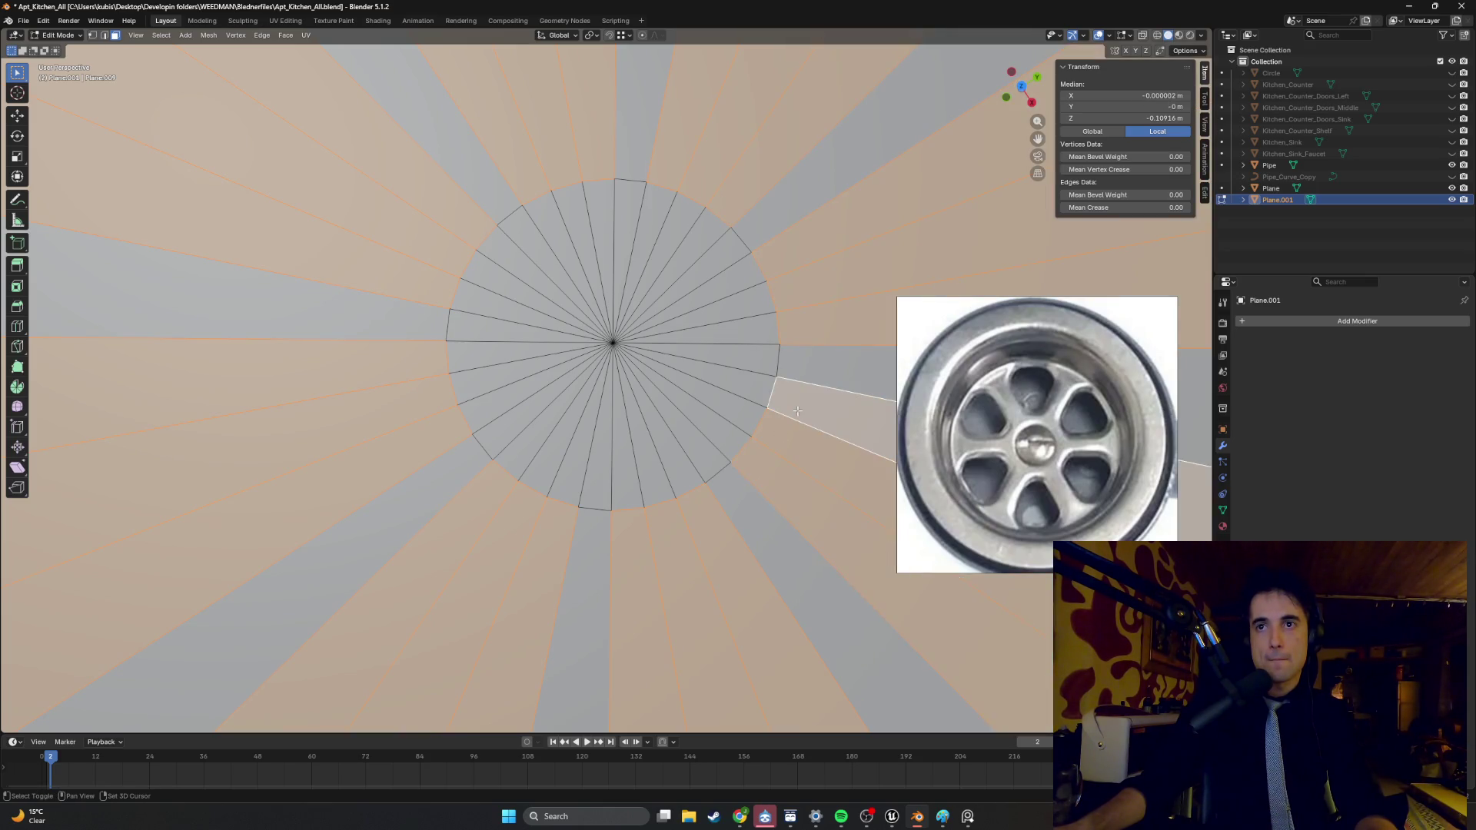
{"action": "key", "text": "i"}
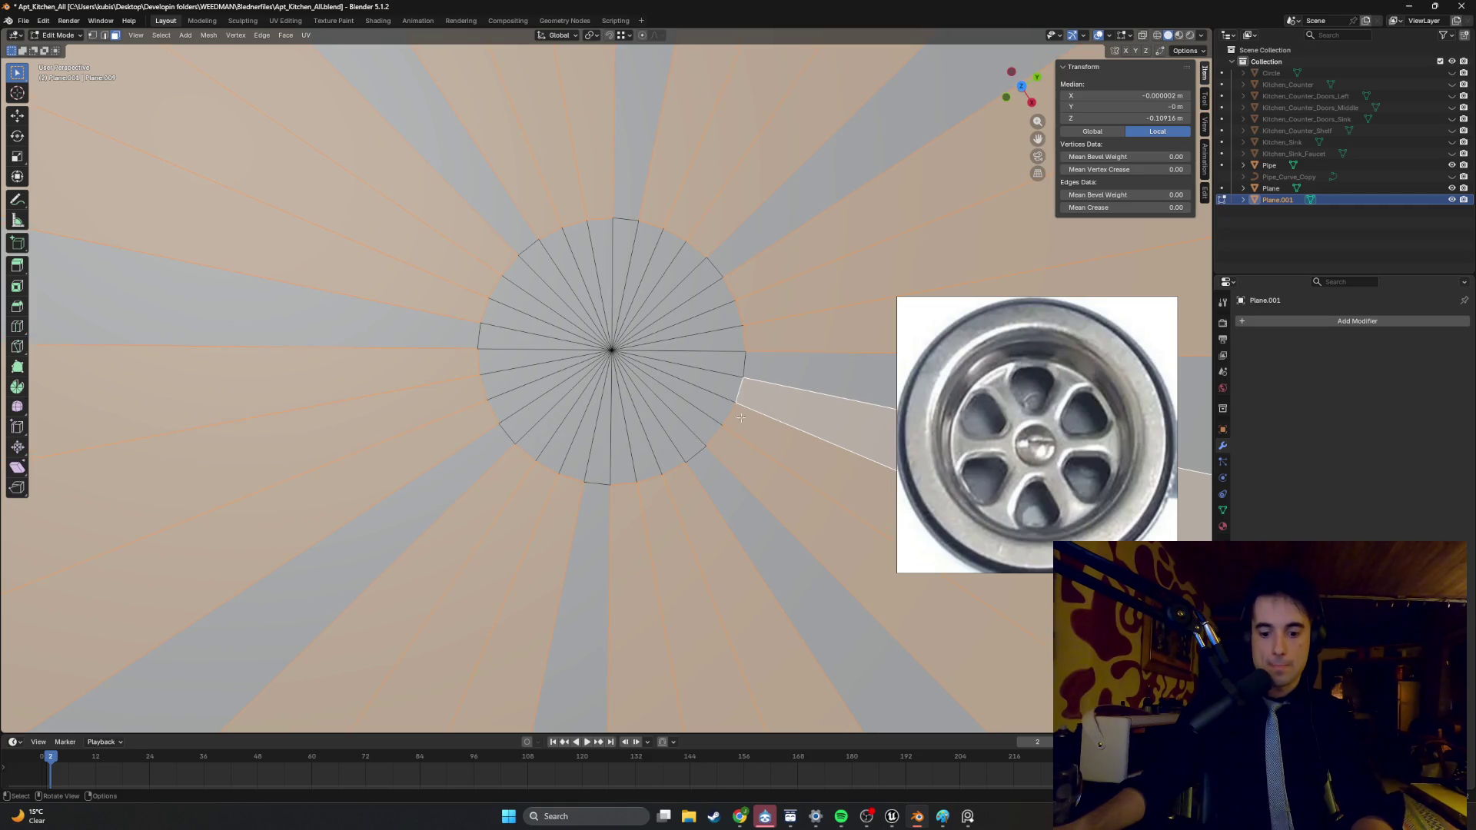
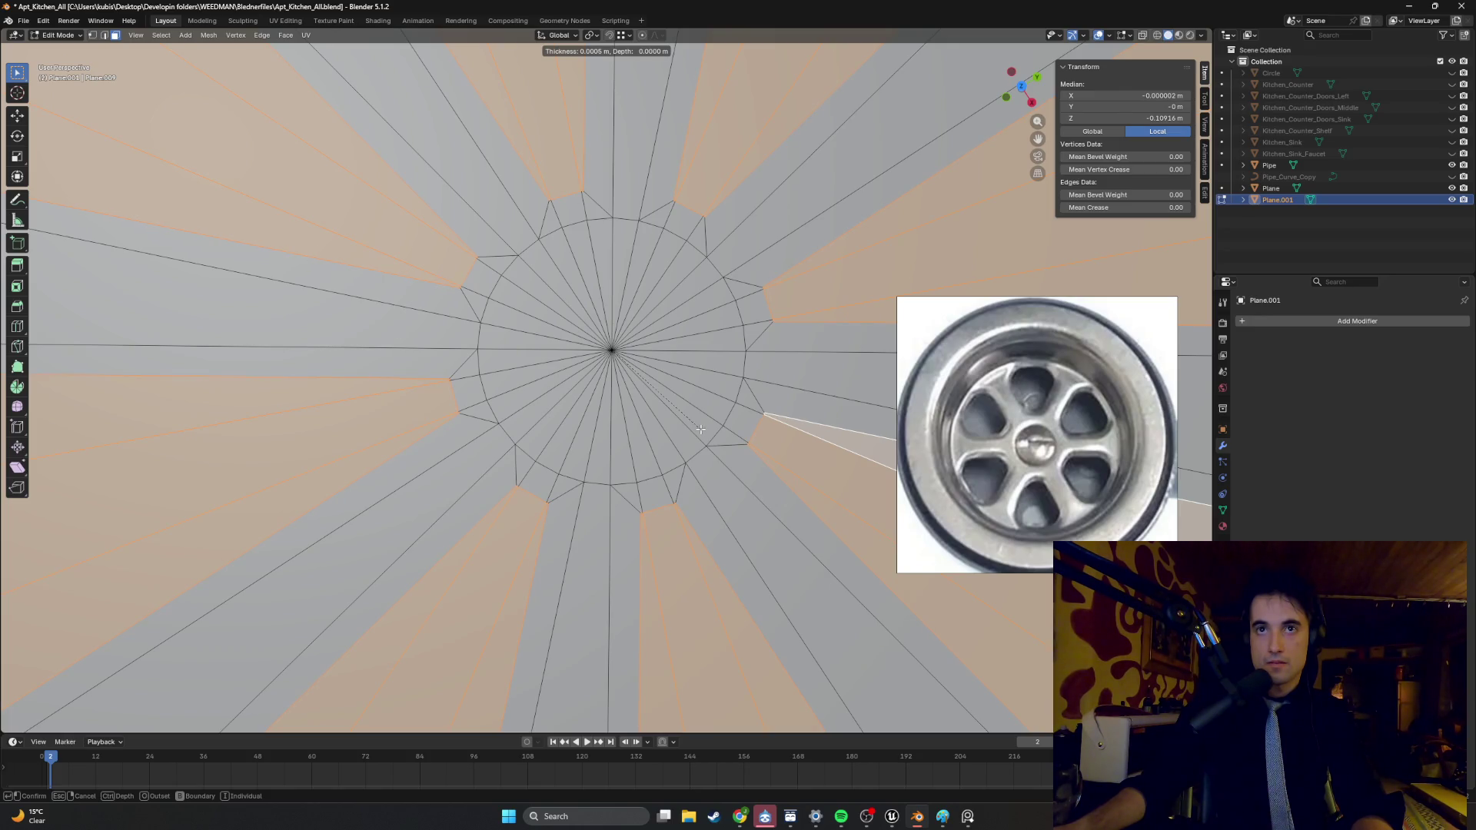
- Confirm the inset and delete the selected alternating wedge faces to open slots
{"action": "left_click", "coordinate": [700, 429]}
{"action": "scroll", "coordinate": [701, 429], "scroll_direction": "down", "scroll_amount": 3}
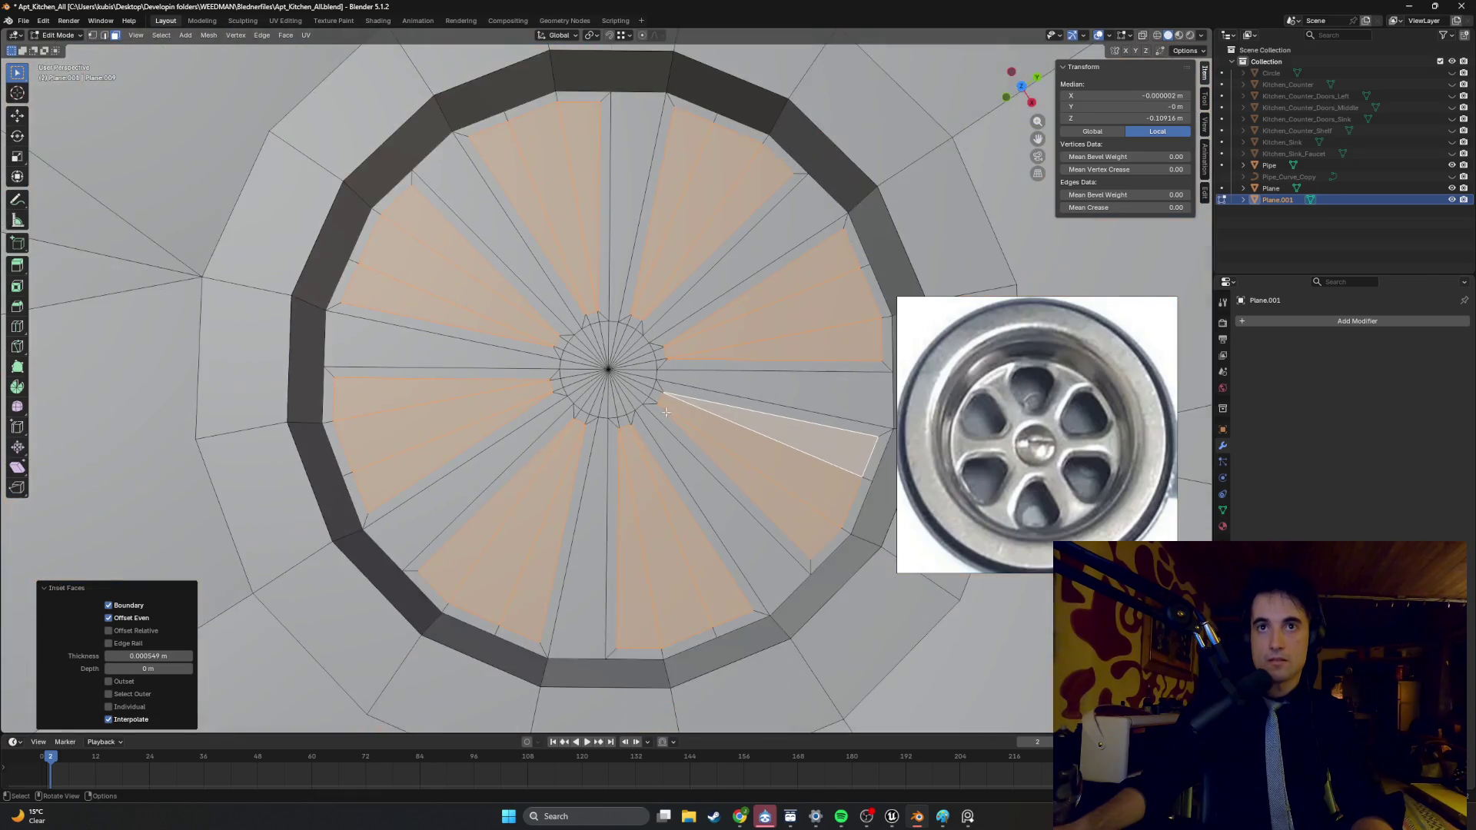
{"action": "middle_click_drag", "start_coordinate": [701, 429], "coordinate": [625, 366]}
{"action": "key", "text": "Tab"}
{"action": "key", "text": "Tab"}
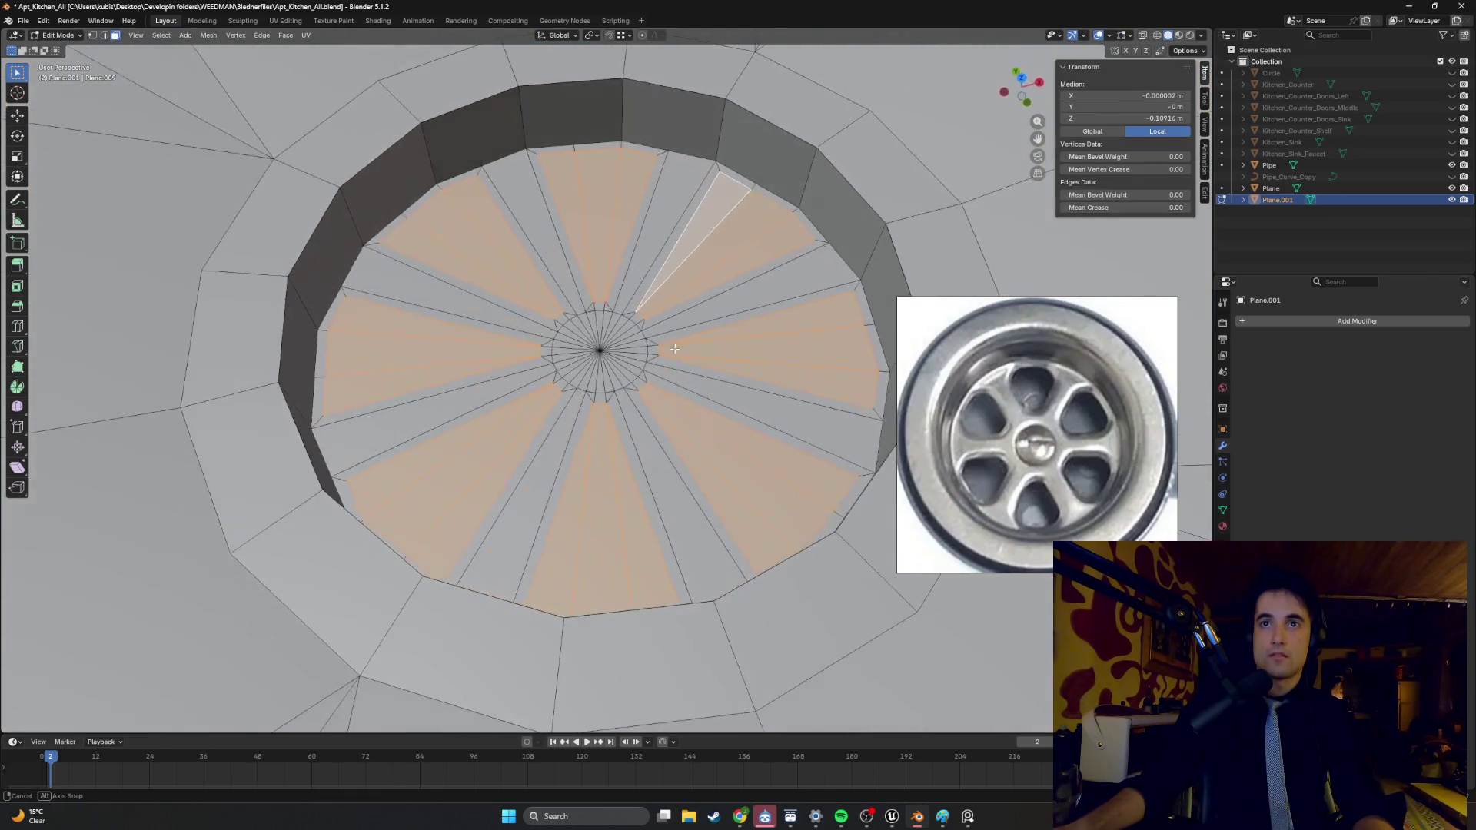
{"action": "key", "text": "x"}
{"action": "left_click", "coordinate": [679, 350]}
- Orbit around the drain to inspect the slotted grate from angled and top views
{"action": "mouse_move", "coordinate": [680, 350]}
{"action": "middle_mouse_down"}
{"action": "mouse_move", "coordinate": [741, 333]}
{"action": "mouse_move", "coordinate": [635, 347]}
{"action": "middle_mouse_up"}
{"action": "scroll", "coordinate": [742, 333], "scroll_direction": "down", "scroll_amount": 5}
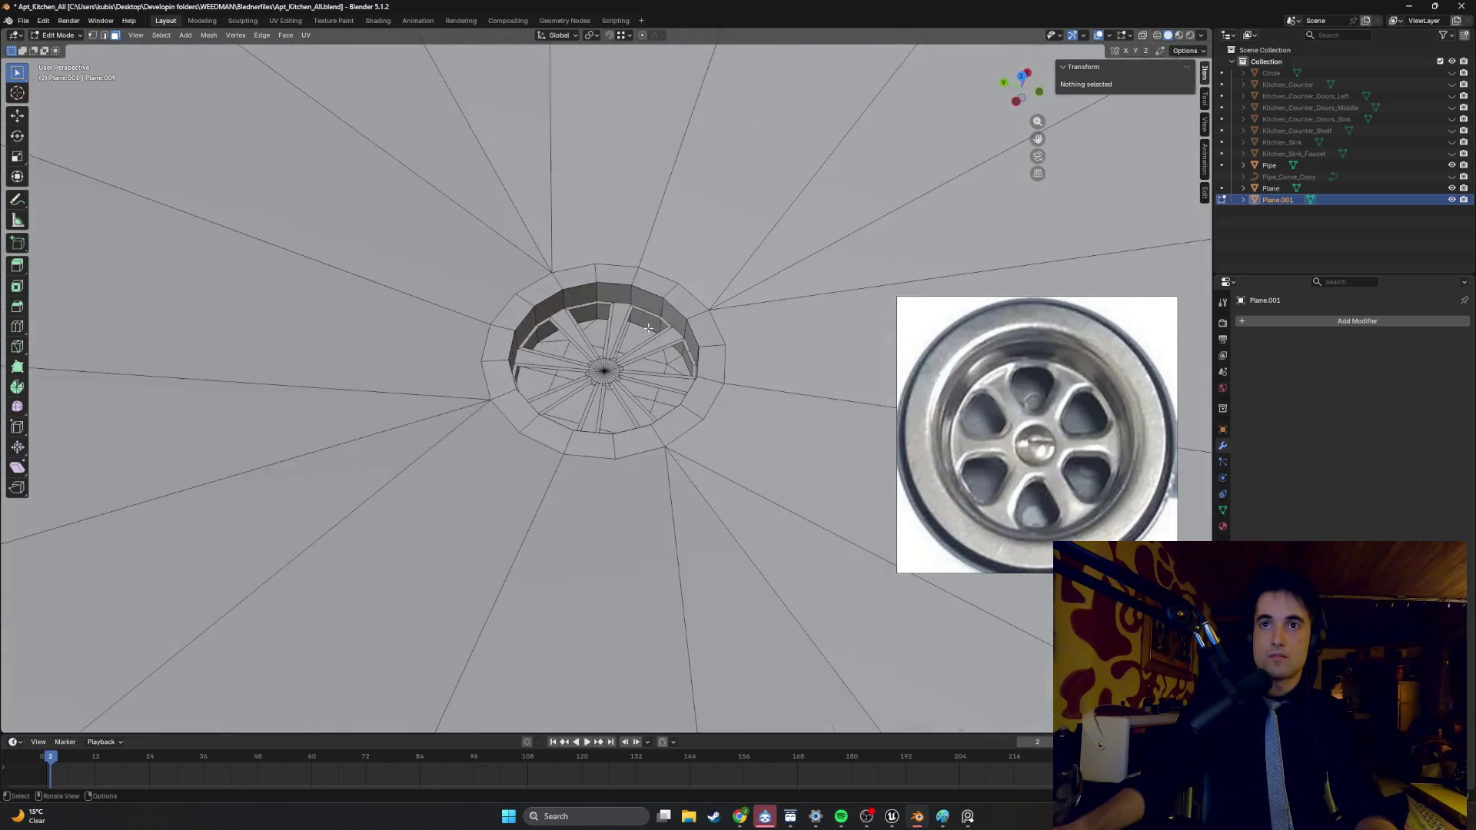
{"action": "key", "text": "Tab"}
{"action": "scroll", "coordinate": [635, 348], "scroll_direction": "up", "scroll_amount": 2}
{"action": "mouse_move", "coordinate": [654, 403]}
{"action": "middle_mouse_down"}
{"action": "mouse_move", "coordinate": [738, 382]}
{"action": "mouse_move", "coordinate": [715, 349]}
{"action": "mouse_move", "coordinate": [651, 338]}
{"action": "mouse_move", "coordinate": [622, 379]}
{"action": "mouse_move", "coordinate": [712, 389]}
{"action": "mouse_move", "coordinate": [594, 381]}
{"action": "mouse_move", "coordinate": [594, 428]}
{"action": "mouse_move", "coordinate": [666, 369]}
{"action": "mouse_move", "coordinate": [728, 418]}
{"action": "mouse_move", "coordinate": [714, 367]}
{"action": "mouse_move", "coordinate": [708, 393]}
{"action": "mouse_move", "coordinate": [725, 406]}
{"action": "middle_mouse_up"}
{"action": "key", "text": "Tab"}
{"action": "scroll", "coordinate": [595, 428], "scroll_direction": "up", "scroll_amount": 3}
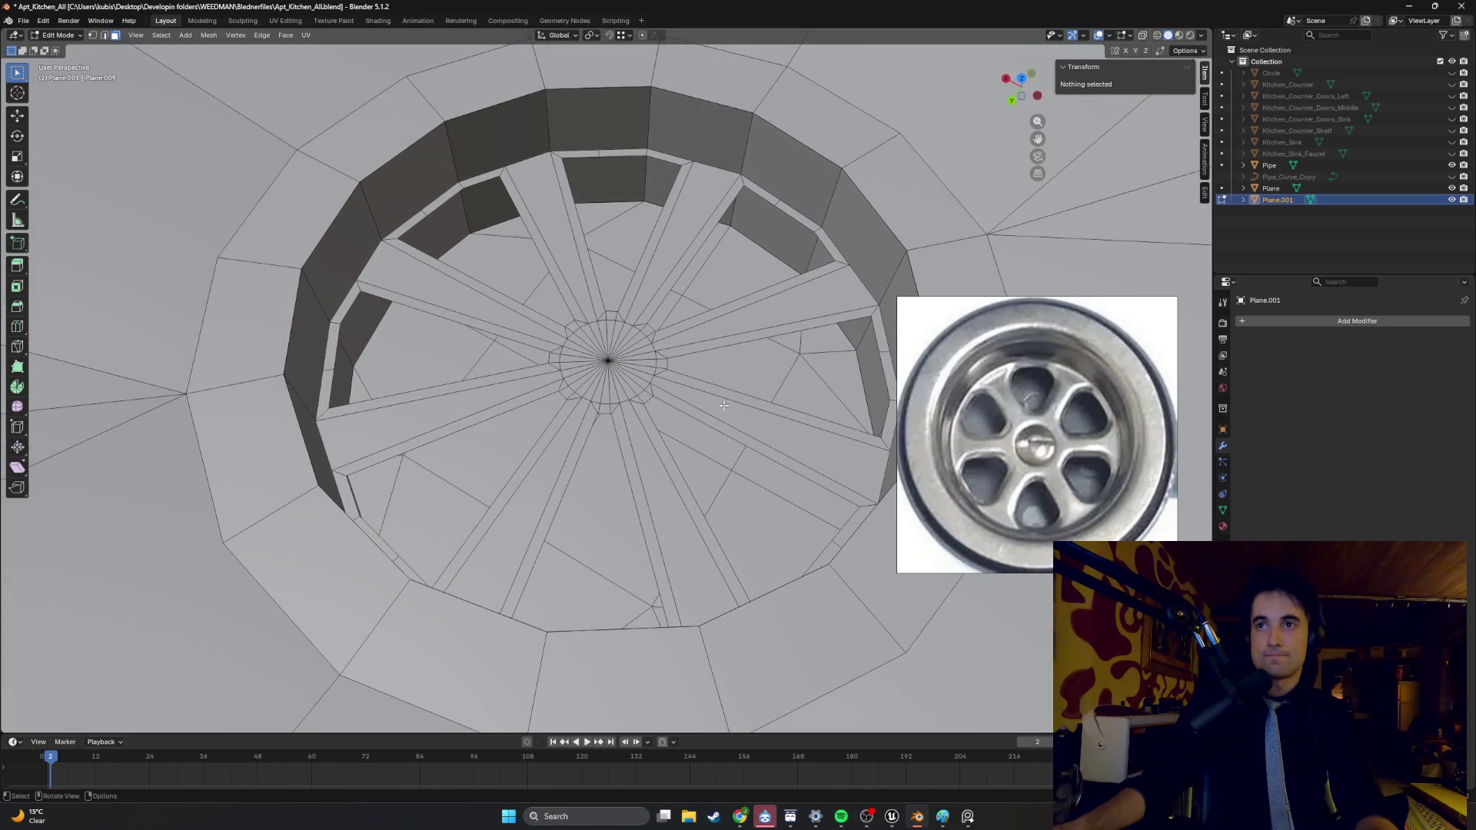
- Restore the deleted wedge faces and pan across the solid drain cover
{"action": "key", "text": "Tab"}
{"action": "key", "text": "Tab"}
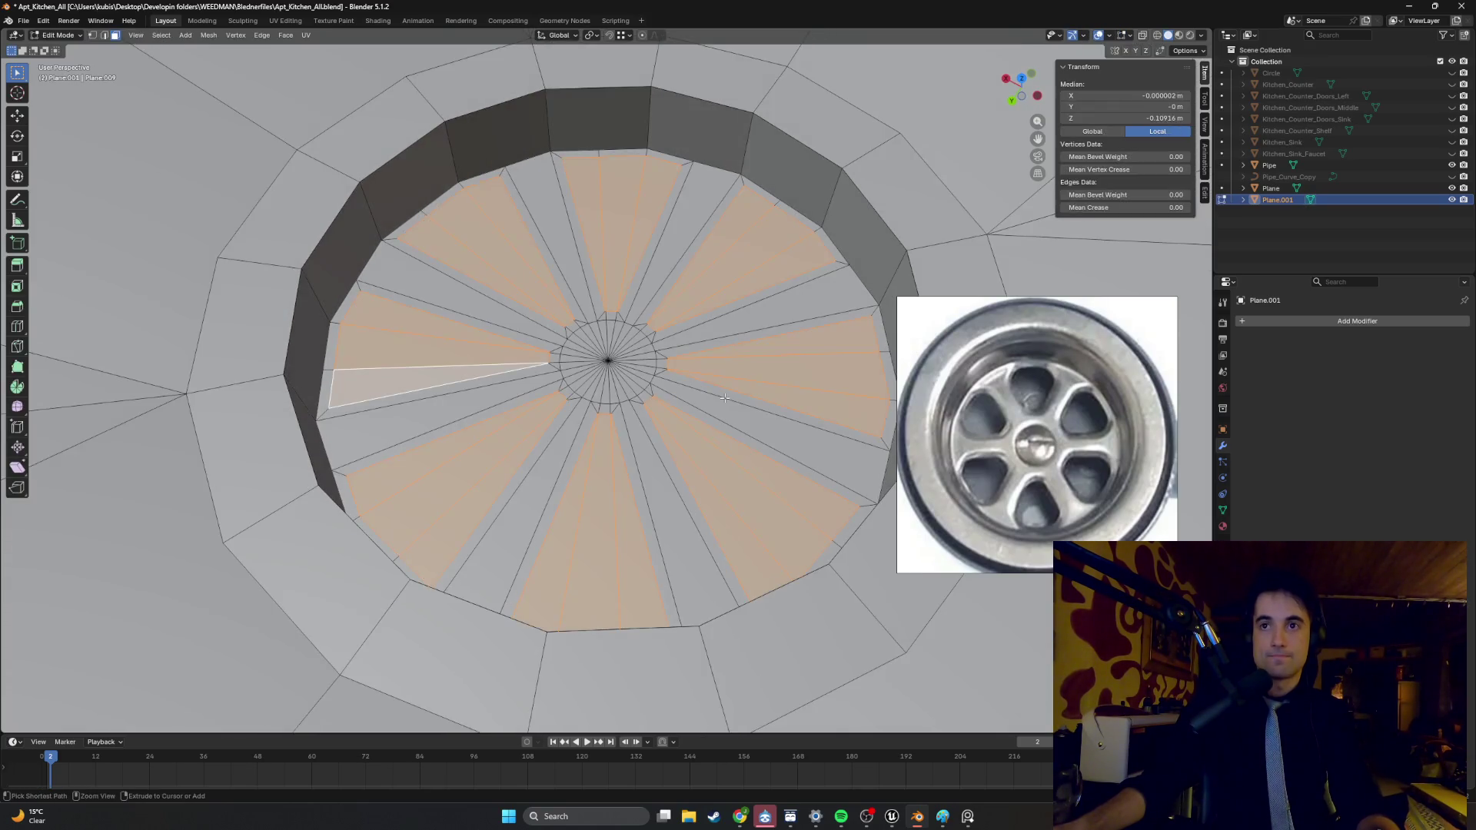
{"action": "middle_click_drag", "start_coordinate": [724, 397], "coordinate": [618, 372], "text": "shift"}
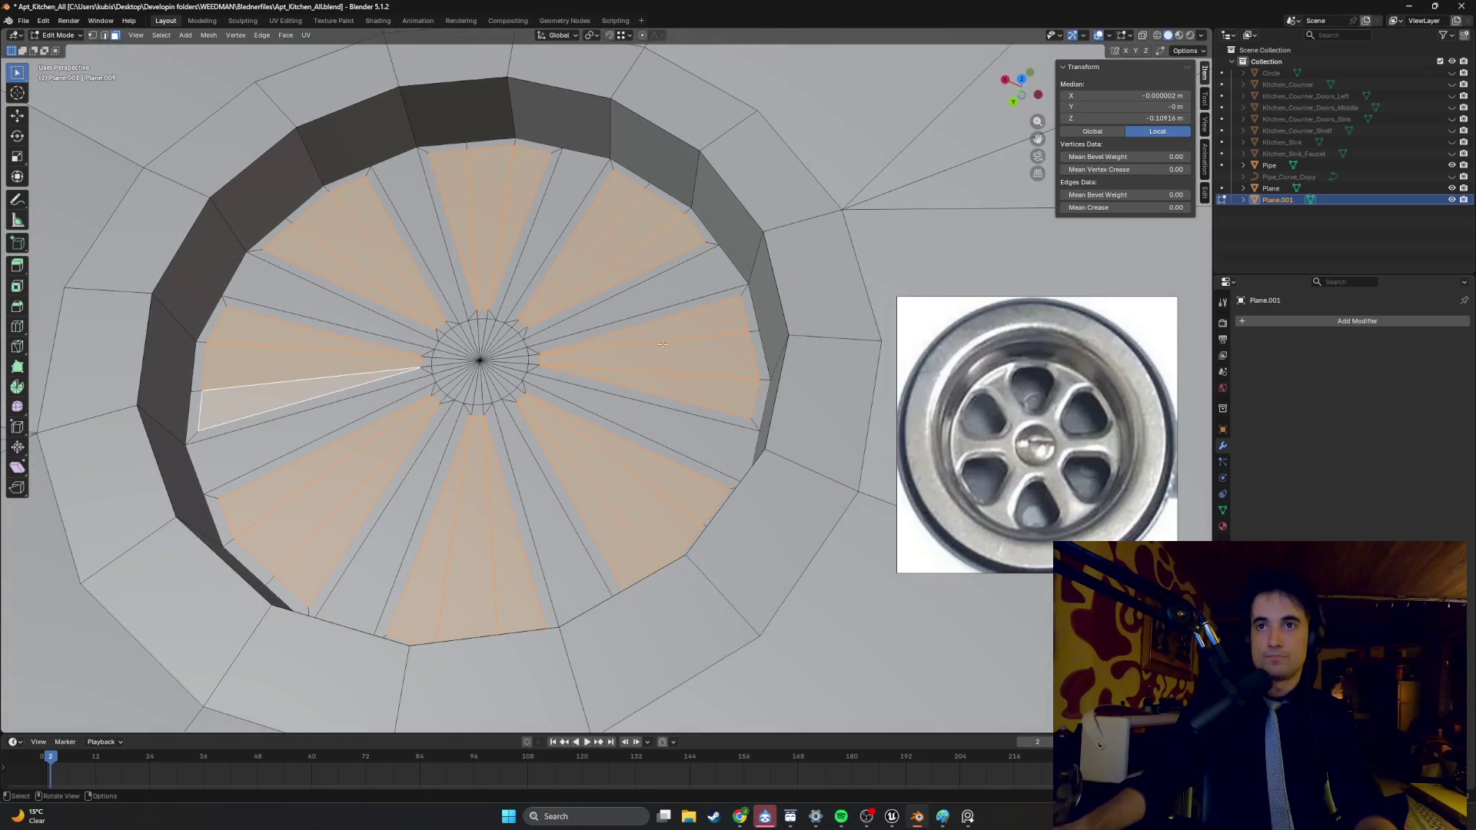
{"action": "scroll", "coordinate": [731, 301], "scroll_direction": "up", "scroll_amount": 3}
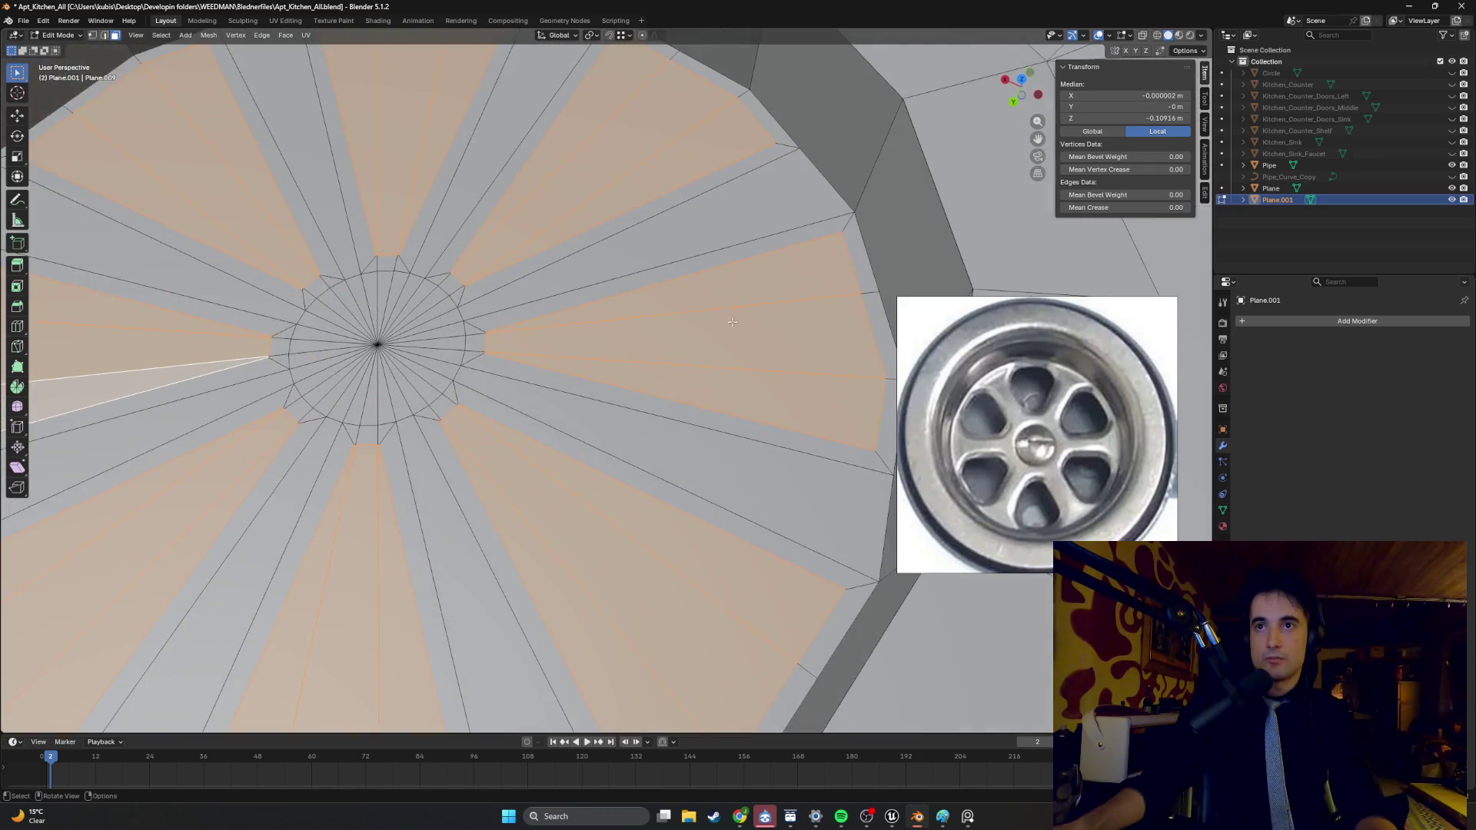
{"action": "middle_click_drag", "start_coordinate": [720, 324], "coordinate": [629, 333], "text": "shift"}
{"action": "scroll", "coordinate": [630, 333], "scroll_direction": "down", "scroll_amount": 1}
{"action": "key", "text": "b"}
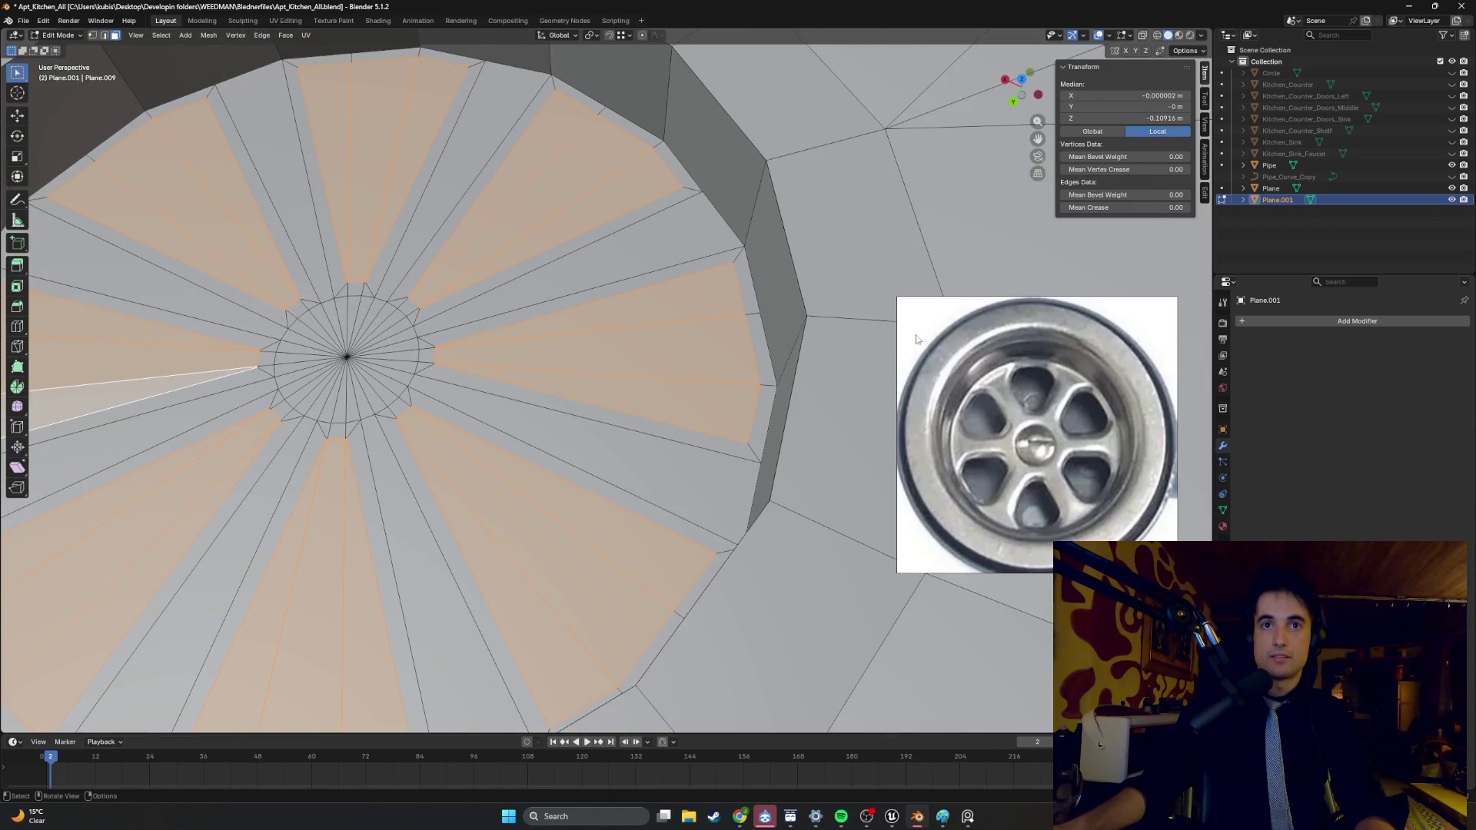
{"action": "scroll", "coordinate": [699, 575], "scroll_direction": "down", "scroll_amount": 3}
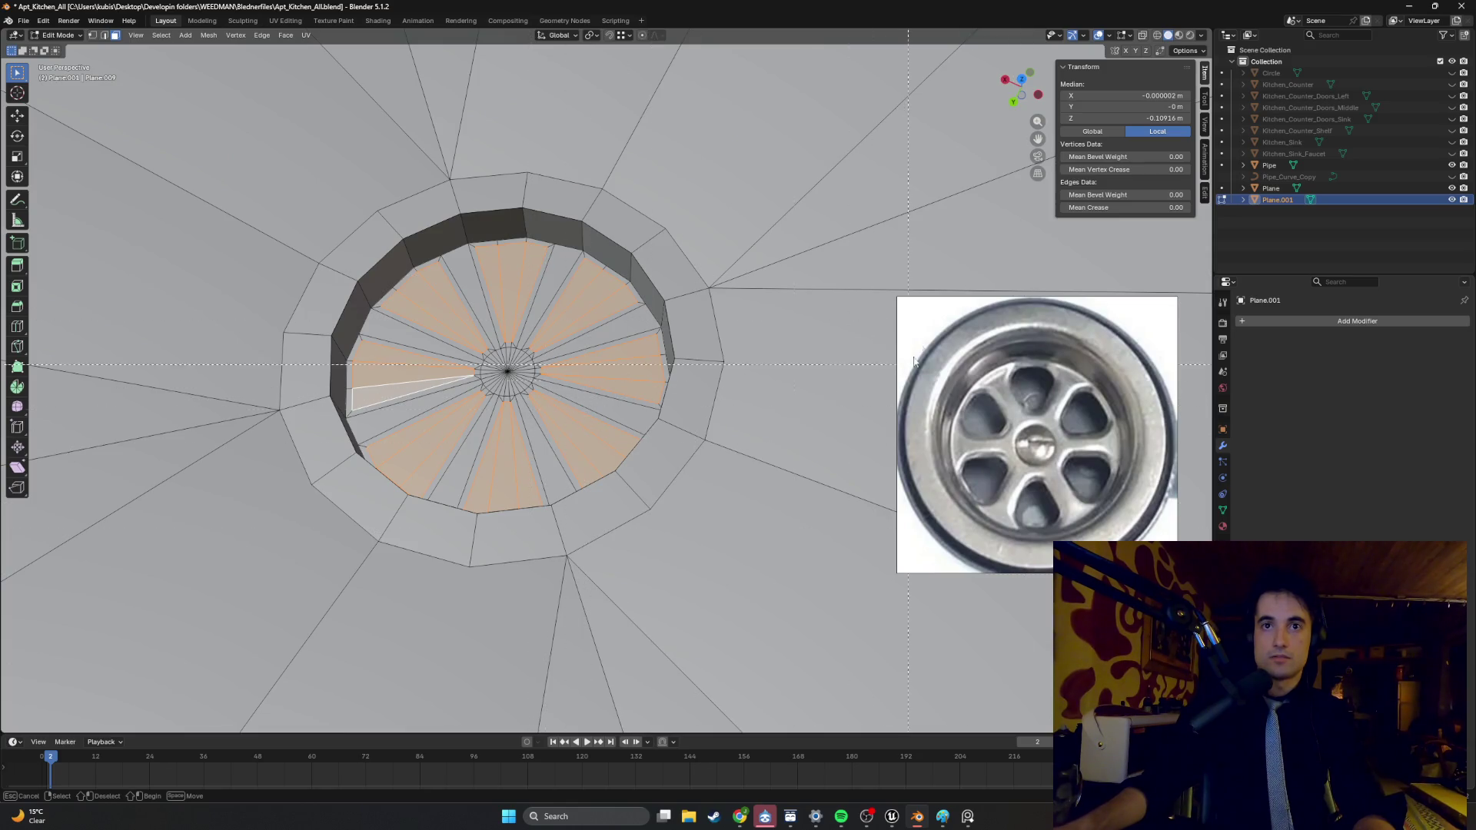
{"action": "key", "text": "Escape"}
{"action": "scroll", "coordinate": [576, 326], "scroll_direction": "up", "scroll_amount": 3}
- Select one wedge face, then pick its long, outer and inner outline edges
{"action": "left_click", "coordinate": [582, 324]}
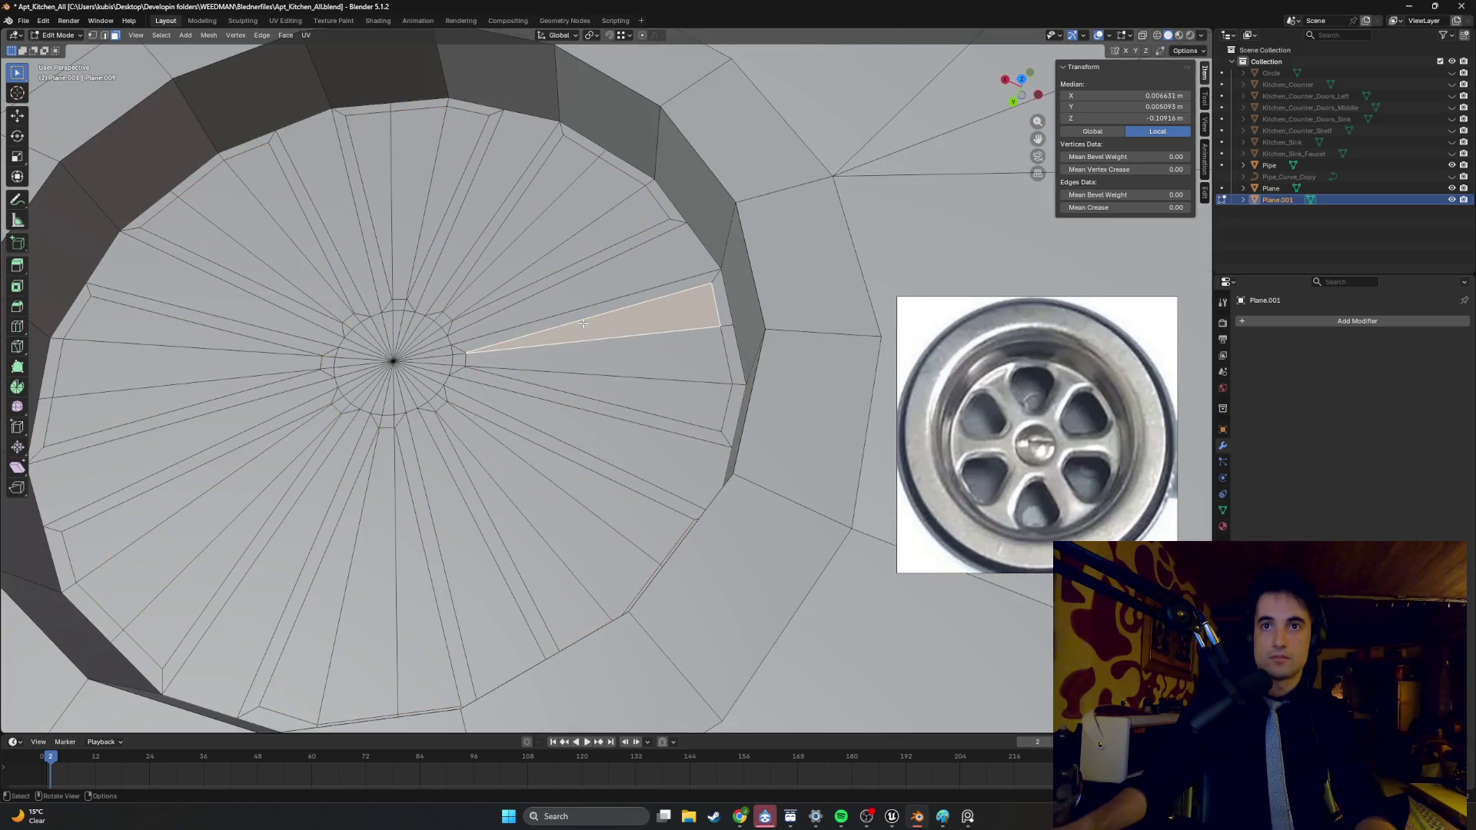
{"action": "key", "text": "2"}
{"action": "left_click", "coordinate": [706, 287]}
{"action": "left_click", "coordinate": [714, 296], "text": "shift"}
{"action": "left_click", "coordinate": [694, 419], "text": "shift"}
{"action": "left_click", "coordinate": [467, 357], "text": "shift"}
- Adjust the edge selection so the wedge's upper long edge ends up selected without the neighbouring spoke edge
{"action": "scroll", "coordinate": [461, 354], "scroll_direction": "up", "scroll_amount": 4}
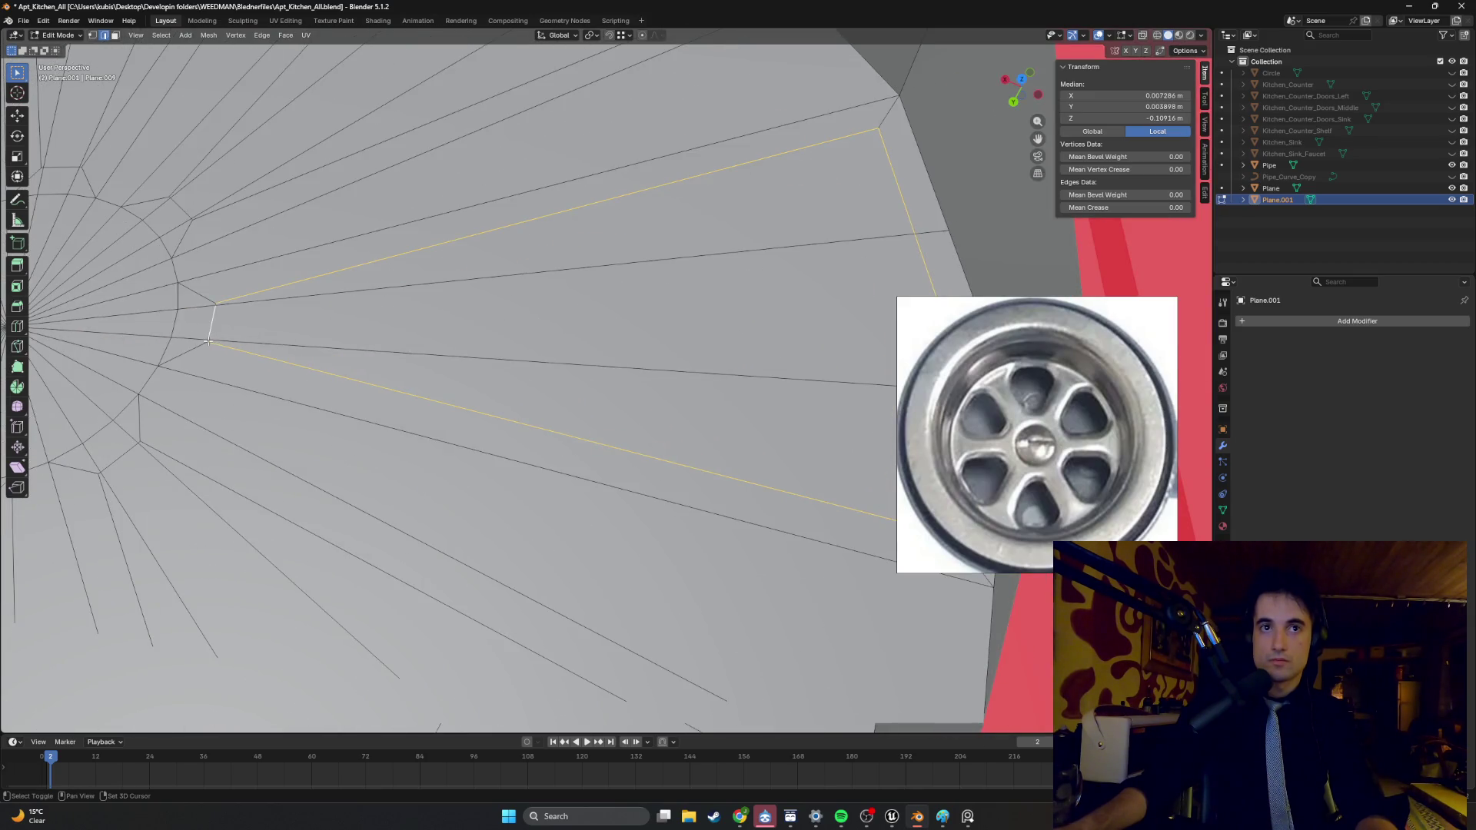
{"action": "left_click", "coordinate": [224, 300], "text": "shift"}
{"action": "left_click", "coordinate": [237, 297], "text": "shift"}
{"action": "left_click", "coordinate": [219, 305], "text": "shift"}
{"action": "left_click", "coordinate": [262, 301], "text": "shift"}
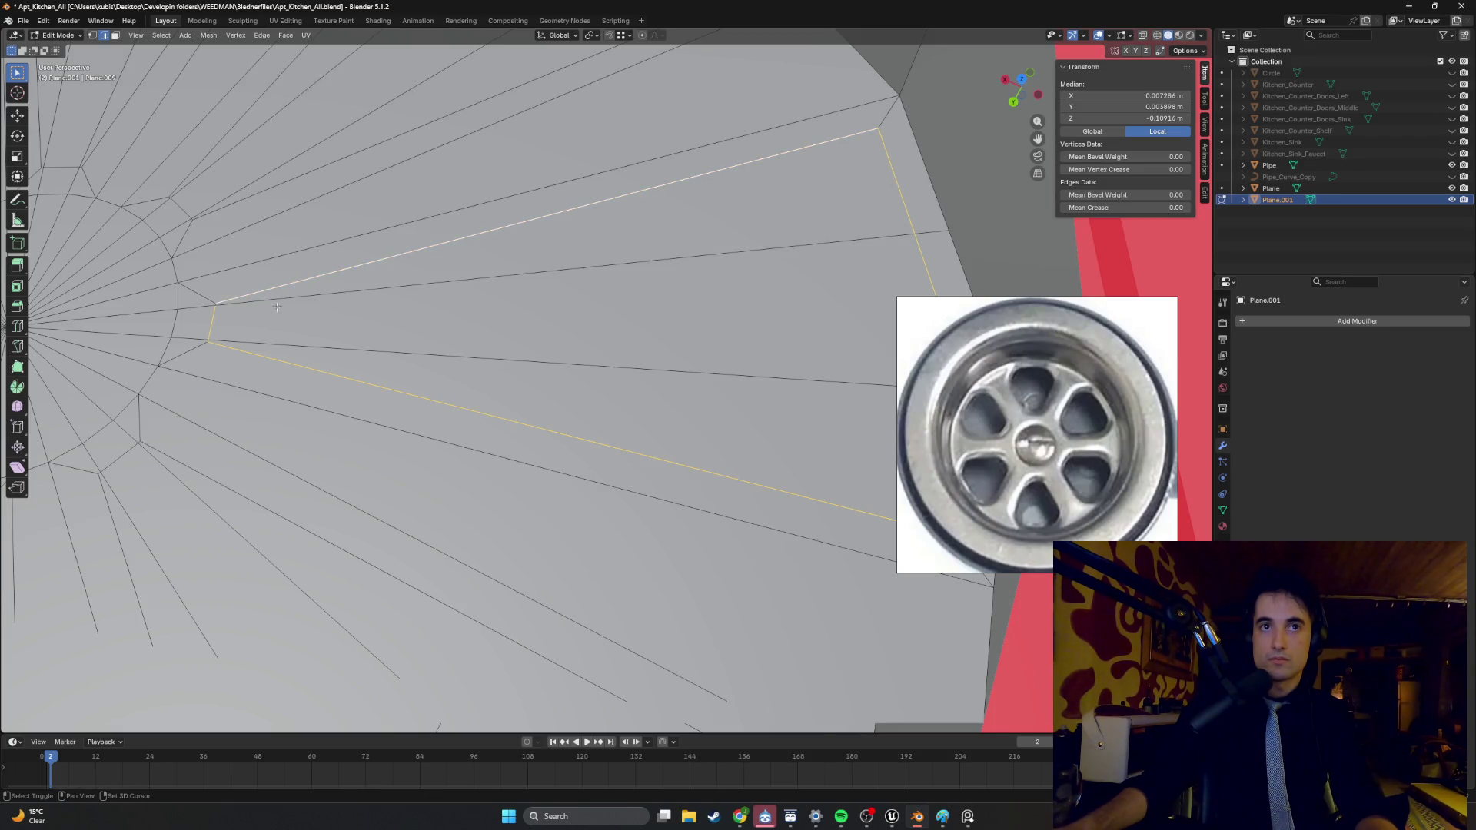
{"action": "left_click", "coordinate": [214, 305], "text": "shift"}
{"action": "left_click", "coordinate": [216, 305], "text": "shift"}
{"action": "left_click", "coordinate": [215, 304], "text": "shift"}
{"action": "left_click", "coordinate": [229, 299], "text": "shift"}
{"action": "scroll", "coordinate": [229, 299], "scroll_direction": "down", "scroll_amount": 3}
- Try a bevel on the selected wedge edges and cancel it
{"action": "key", "text": "b"}
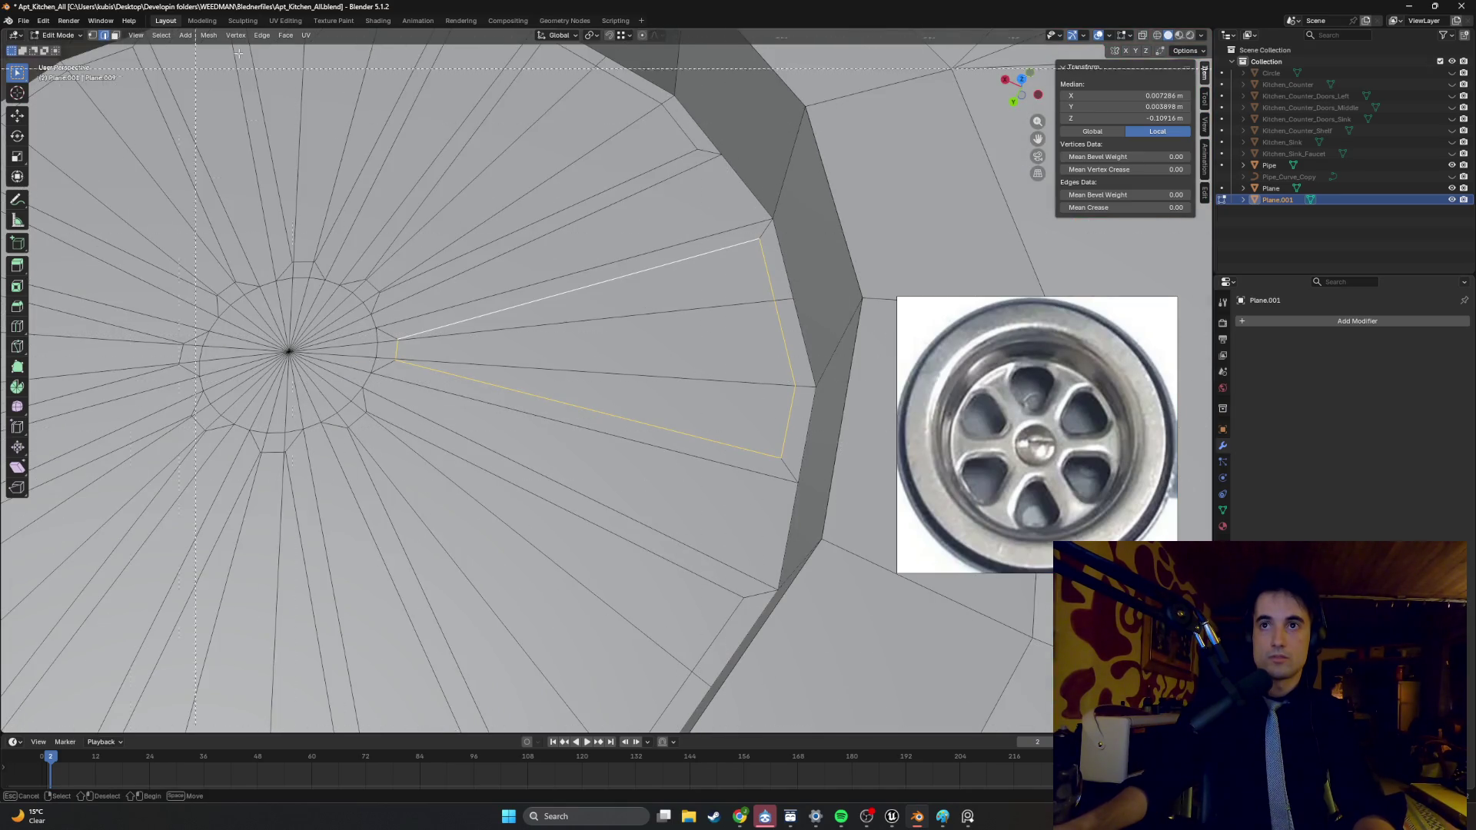
{"action": "key", "text": "Escape"}
{"action": "scroll", "coordinate": [817, 355], "scroll_direction": "down", "scroll_amount": 5}
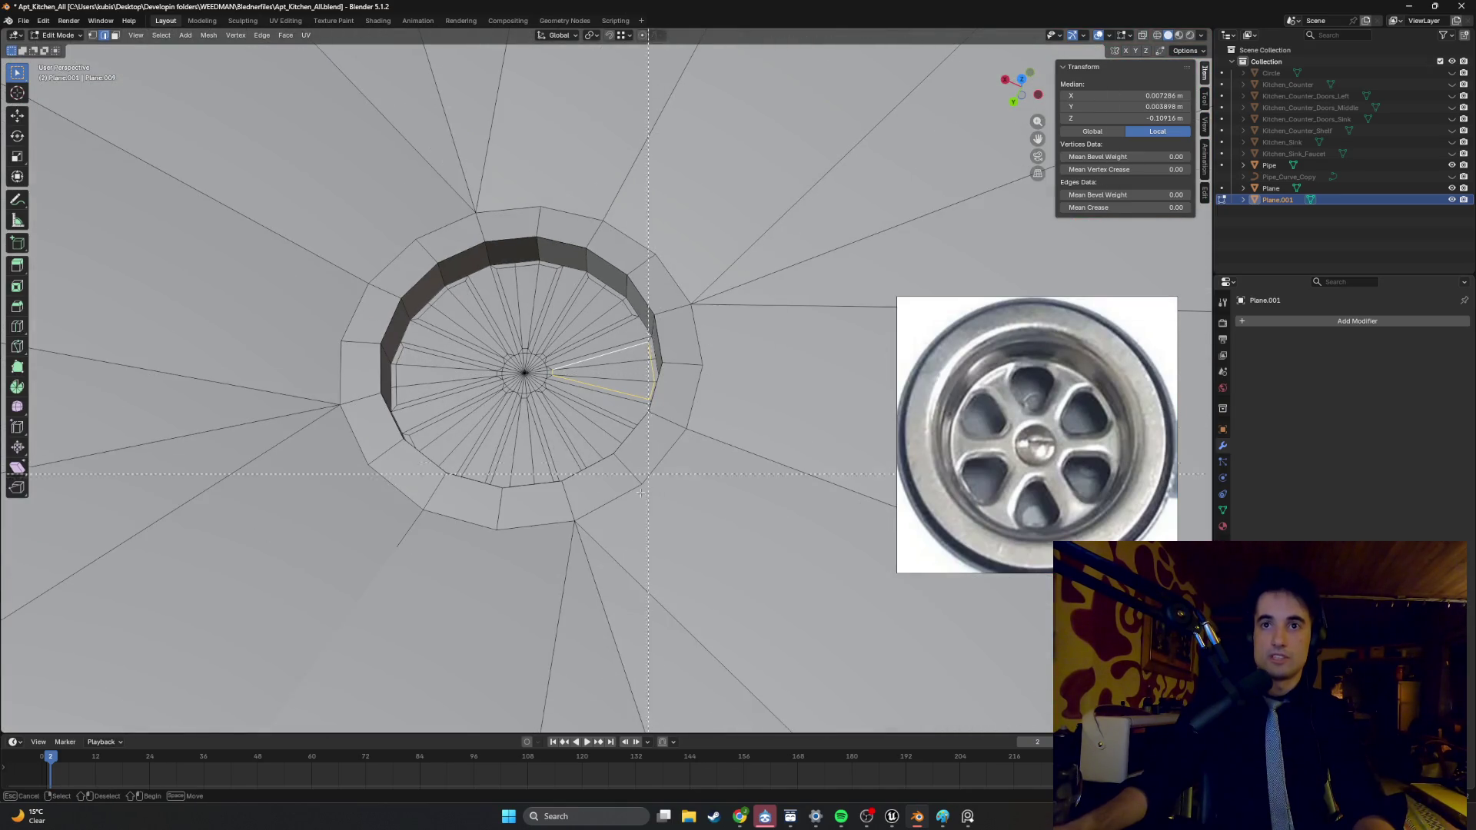
{"action": "key", "text": "ctrl+b"}
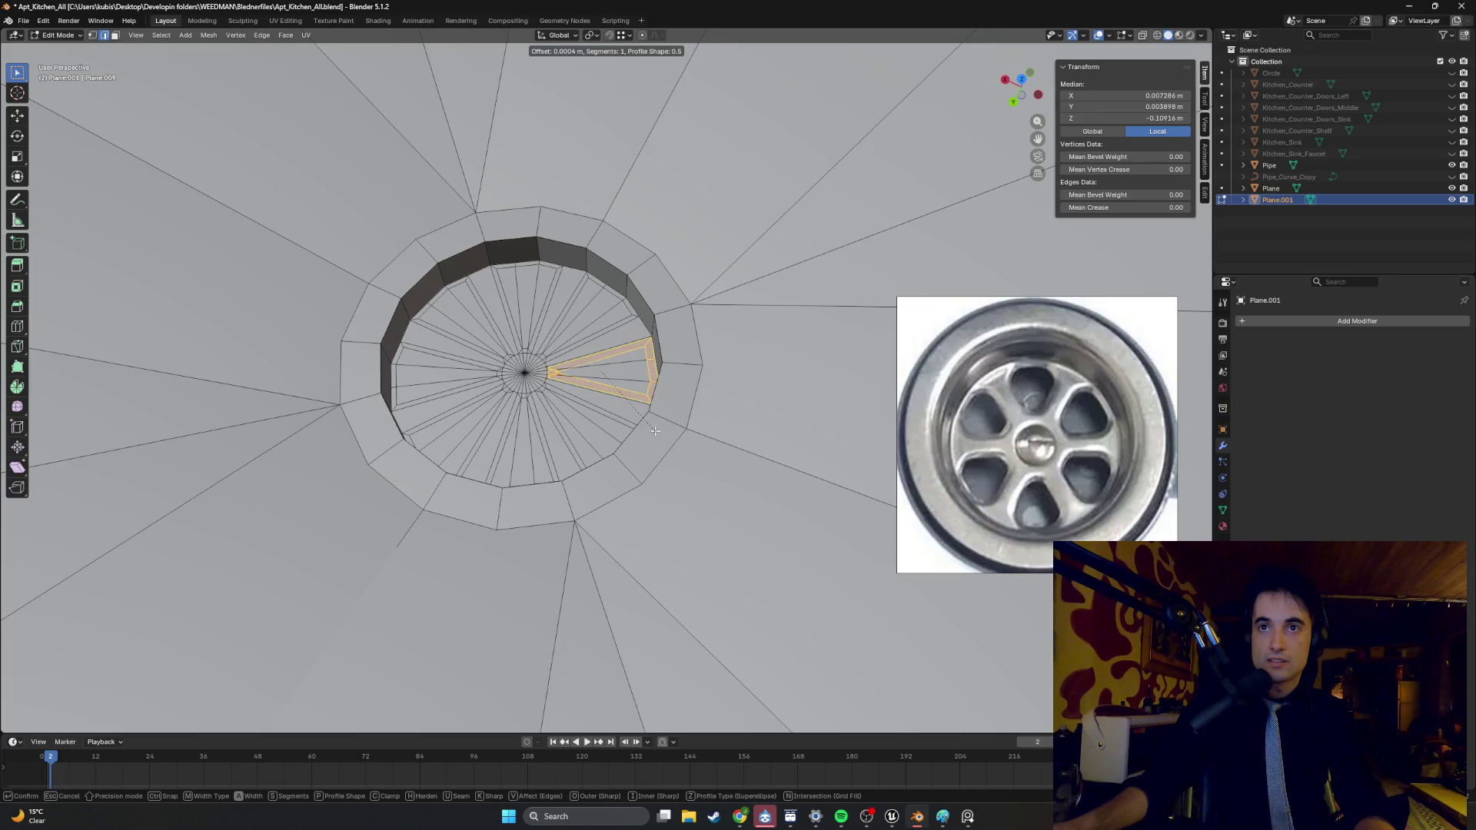
{"action": "right_click", "coordinate": [655, 434]}
{"action": "scroll", "coordinate": [638, 361], "scroll_direction": "up", "scroll_amount": 7}
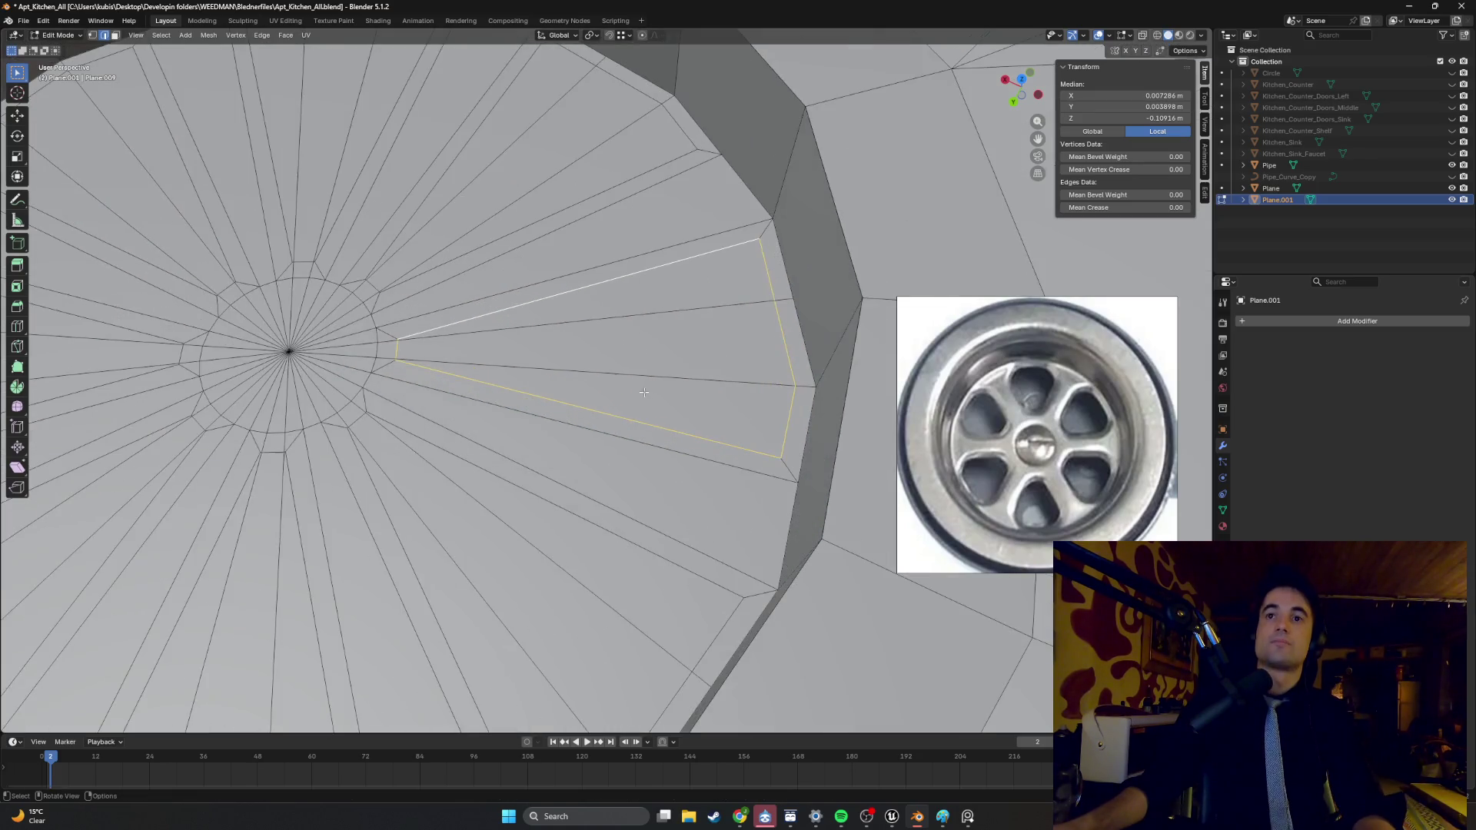
- Add the wedge's short outer edge, try bevelling both edges, and cancel again
{"action": "middle_click_drag", "start_coordinate": [602, 346], "coordinate": [604, 363]}
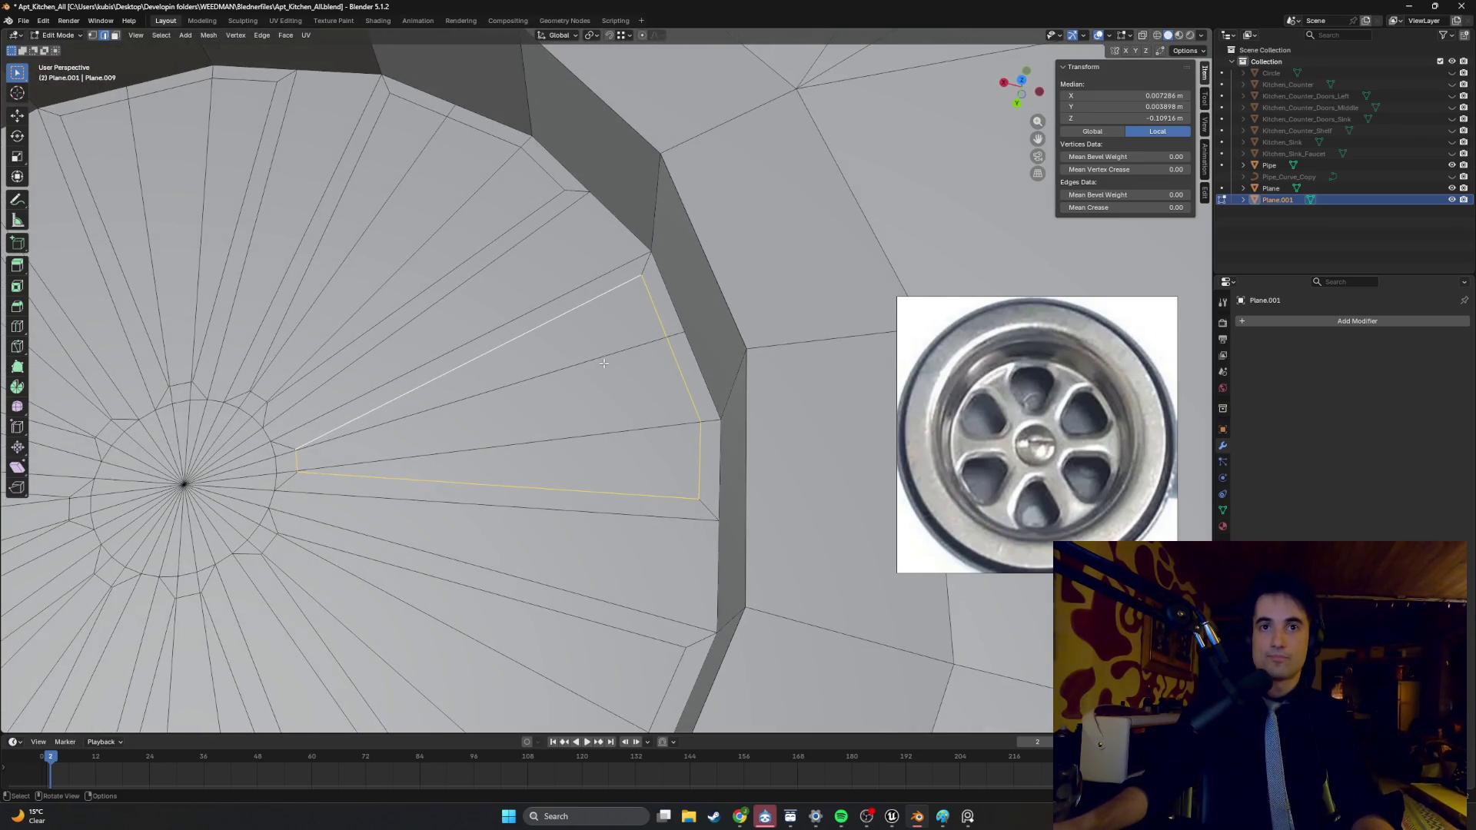
{"action": "left_click", "coordinate": [647, 319]}
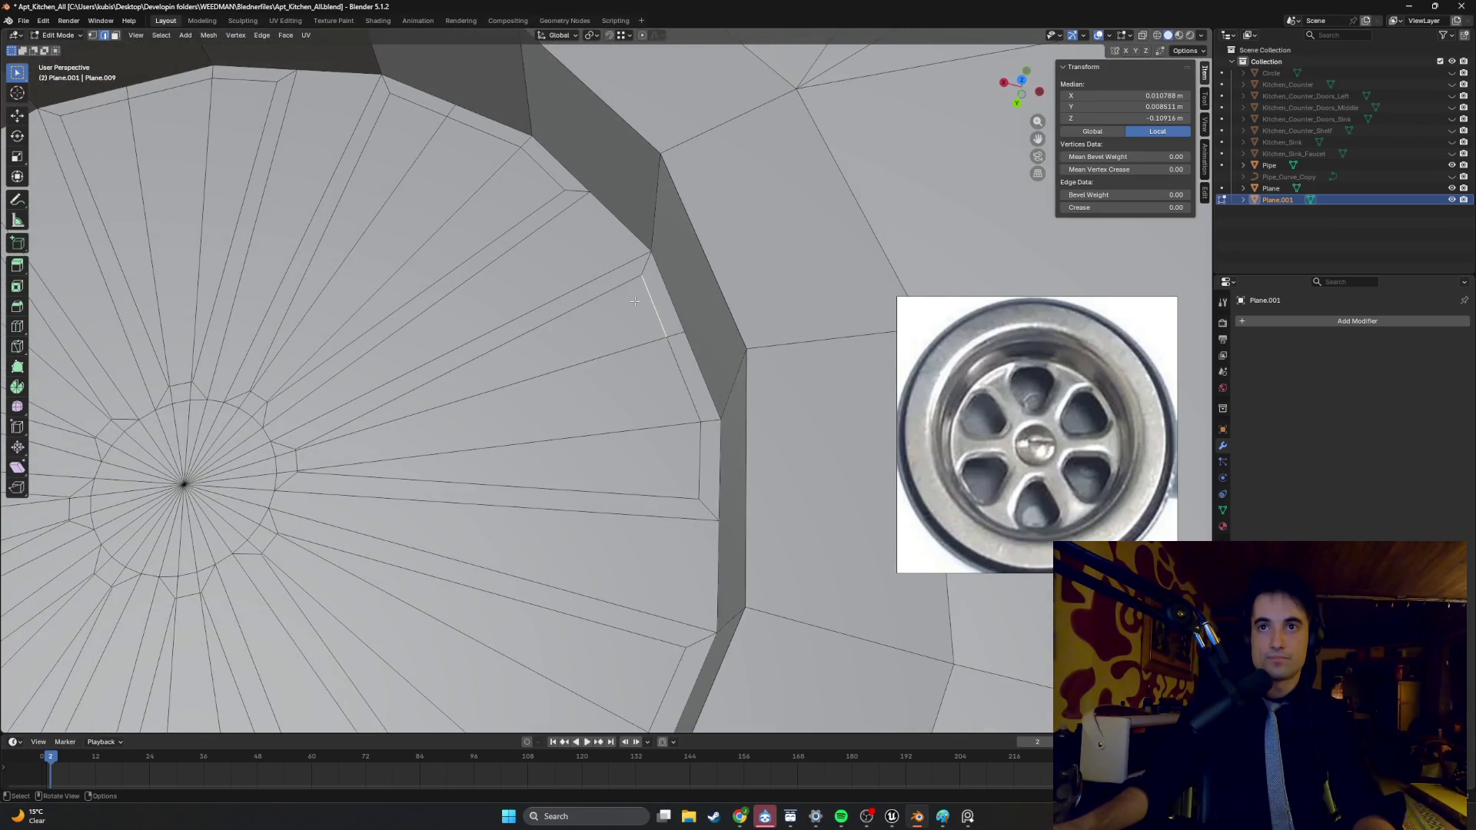
{"action": "key", "text": "ctrl+b"}
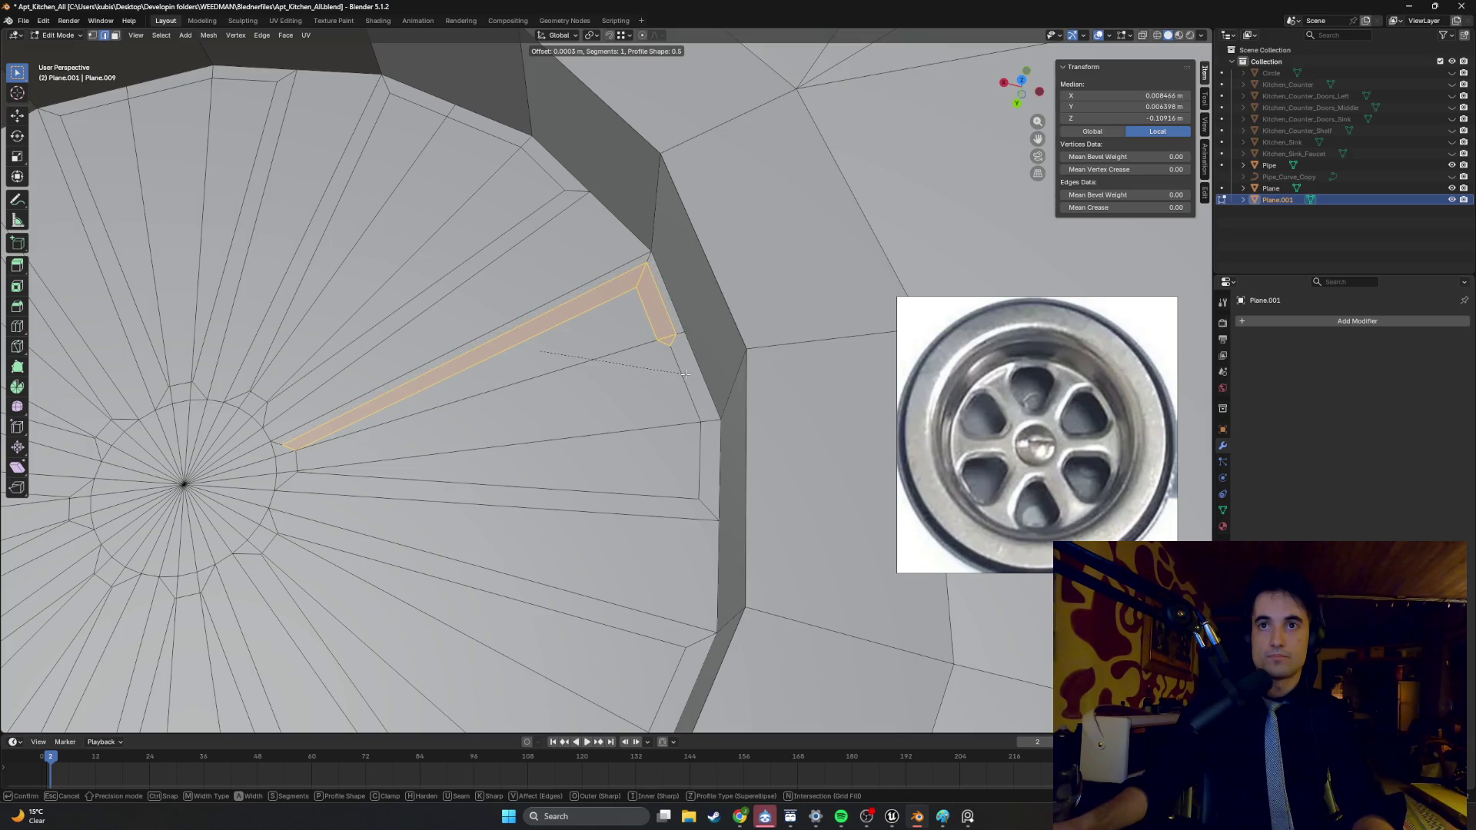
{"action": "key", "text": "Escape"}
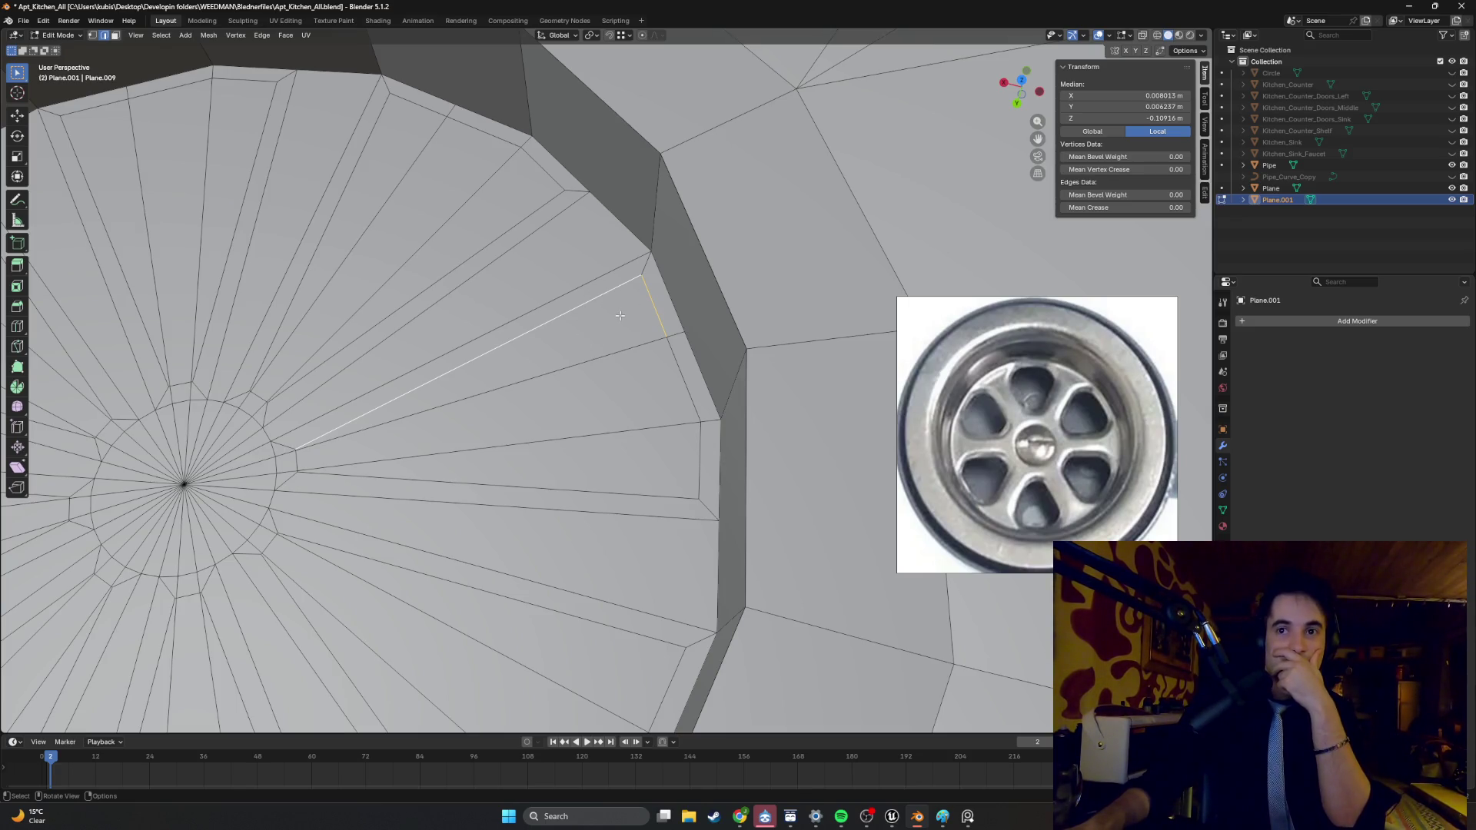
- Undo the selection changes back to the selected wedge faces in Object Mode
{"action": "scroll", "coordinate": [617, 317], "scroll_direction": "down", "scroll_amount": 3}
{"action": "key", "text": "ctrl+z"}
{"action": "key", "text": "ctrl+z"}
{"action": "key", "text": "ctrl+z"}
{"action": "key", "text": "ctrl+z"}
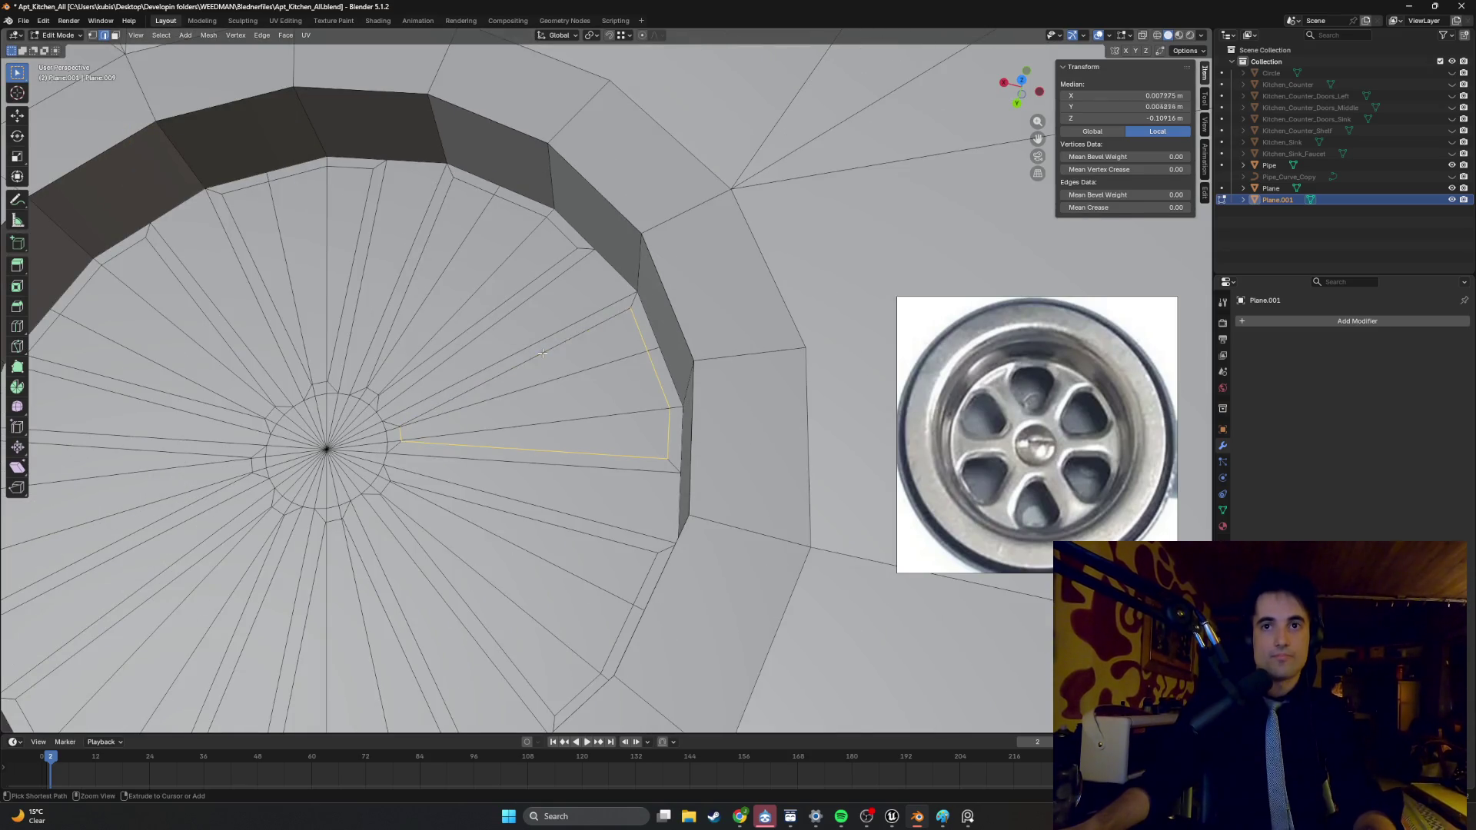
{"action": "key", "text": "ctrl+z"}
{"action": "key", "text": "ctrl+z"}
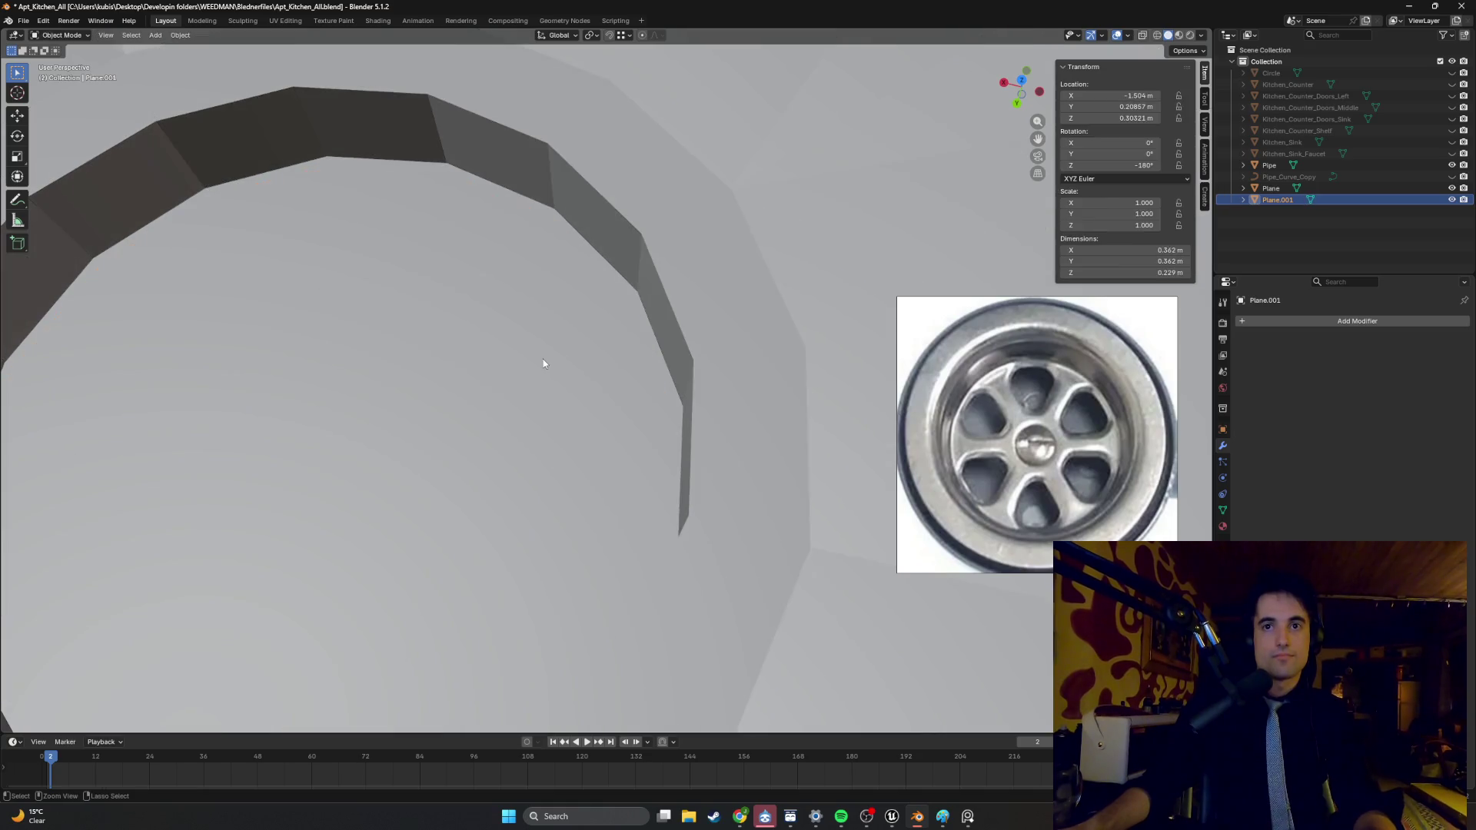
{"action": "key", "text": "ctrl+z"}
- Delete the selected alternating wedge faces to cut the slots again
{"action": "mouse_move", "coordinate": [435, 378]}
{"action": "middle_mouse_down", "text": "shift"}
{"action": "mouse_move", "coordinate": [511, 384]}
{"action": "mouse_move", "coordinate": [637, 341]}
{"action": "mouse_move", "coordinate": [661, 353]}
{"action": "middle_mouse_up", "text": "shift"}
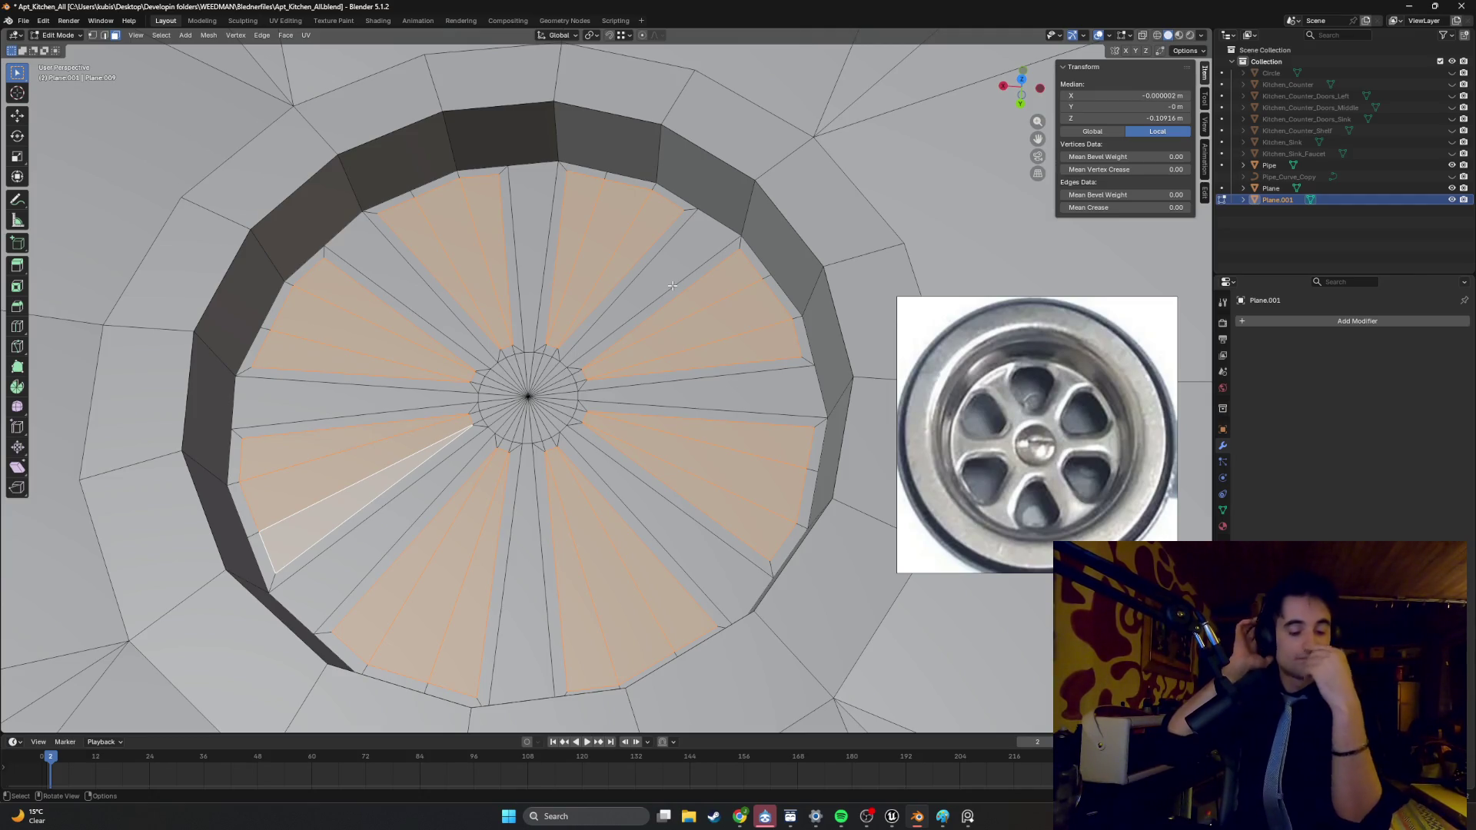
{"action": "key", "text": "x"}
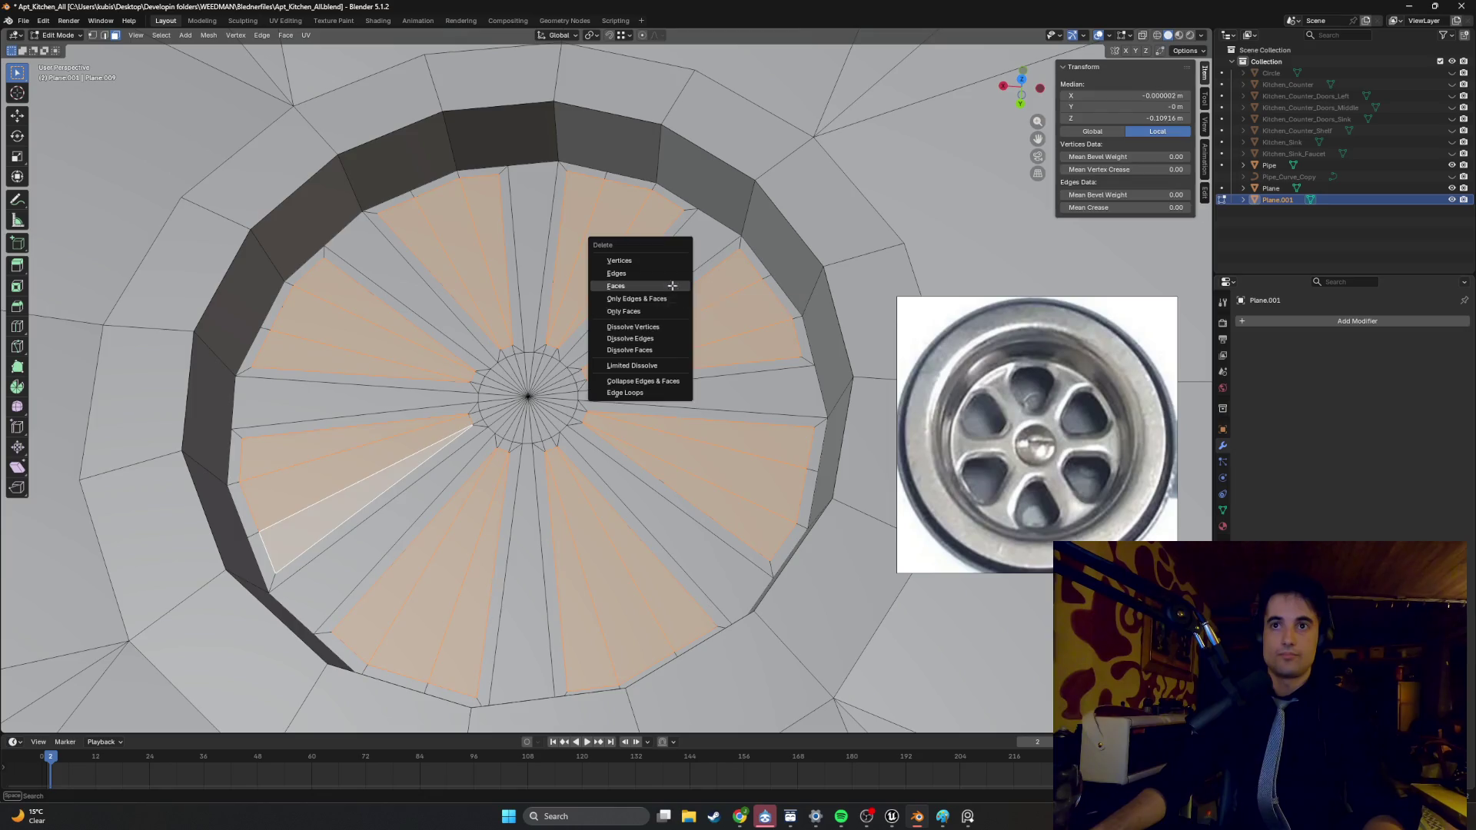
{"action": "left_click", "coordinate": [673, 286]}
- Bevel one spoke edge into a narrow strip, after a cancelled first attempt
{"action": "key", "text": "2"}
{"action": "left_click", "coordinate": [728, 262]}
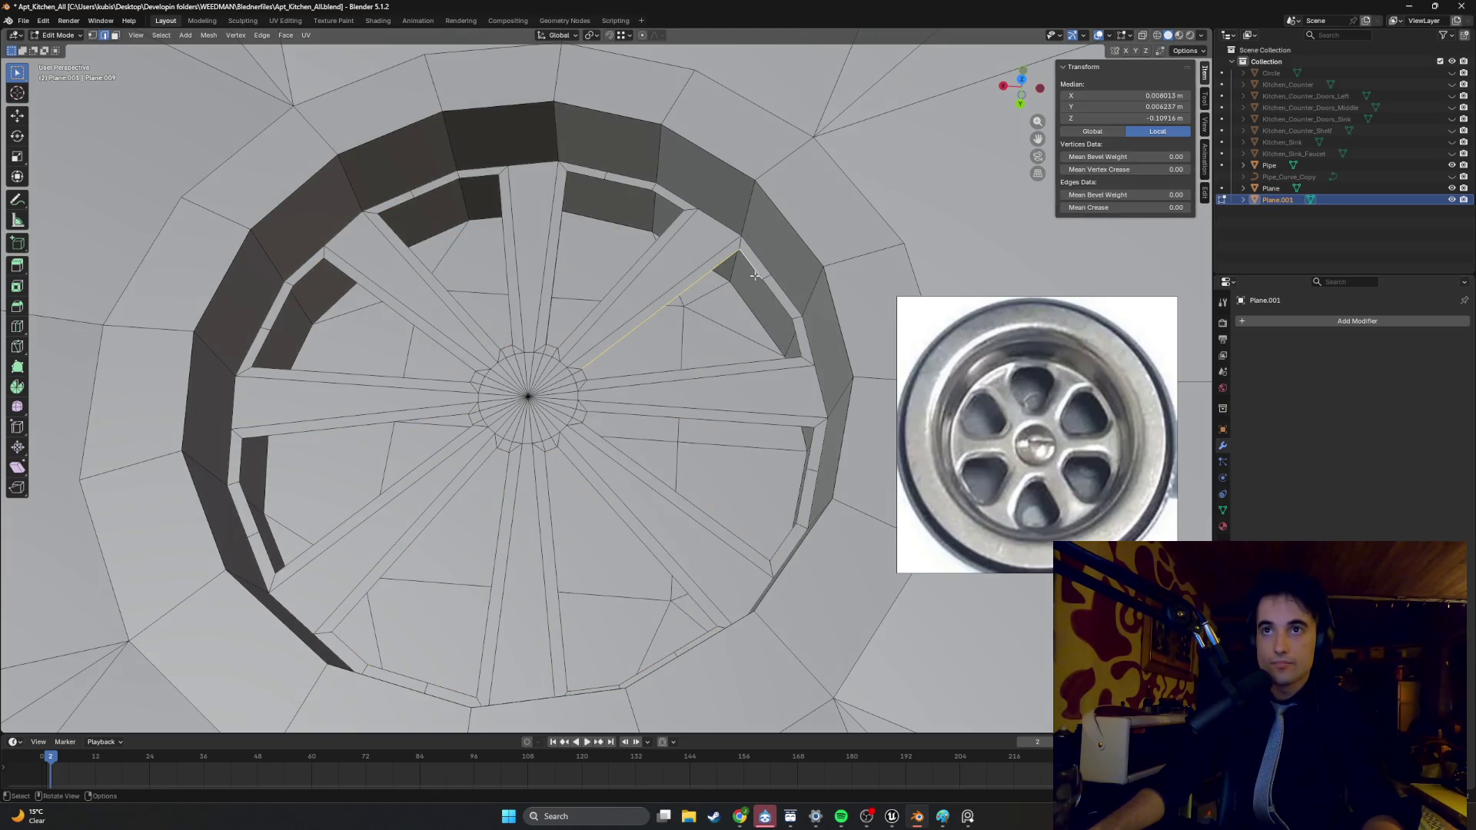
{"action": "key", "text": "ctrl+b"}
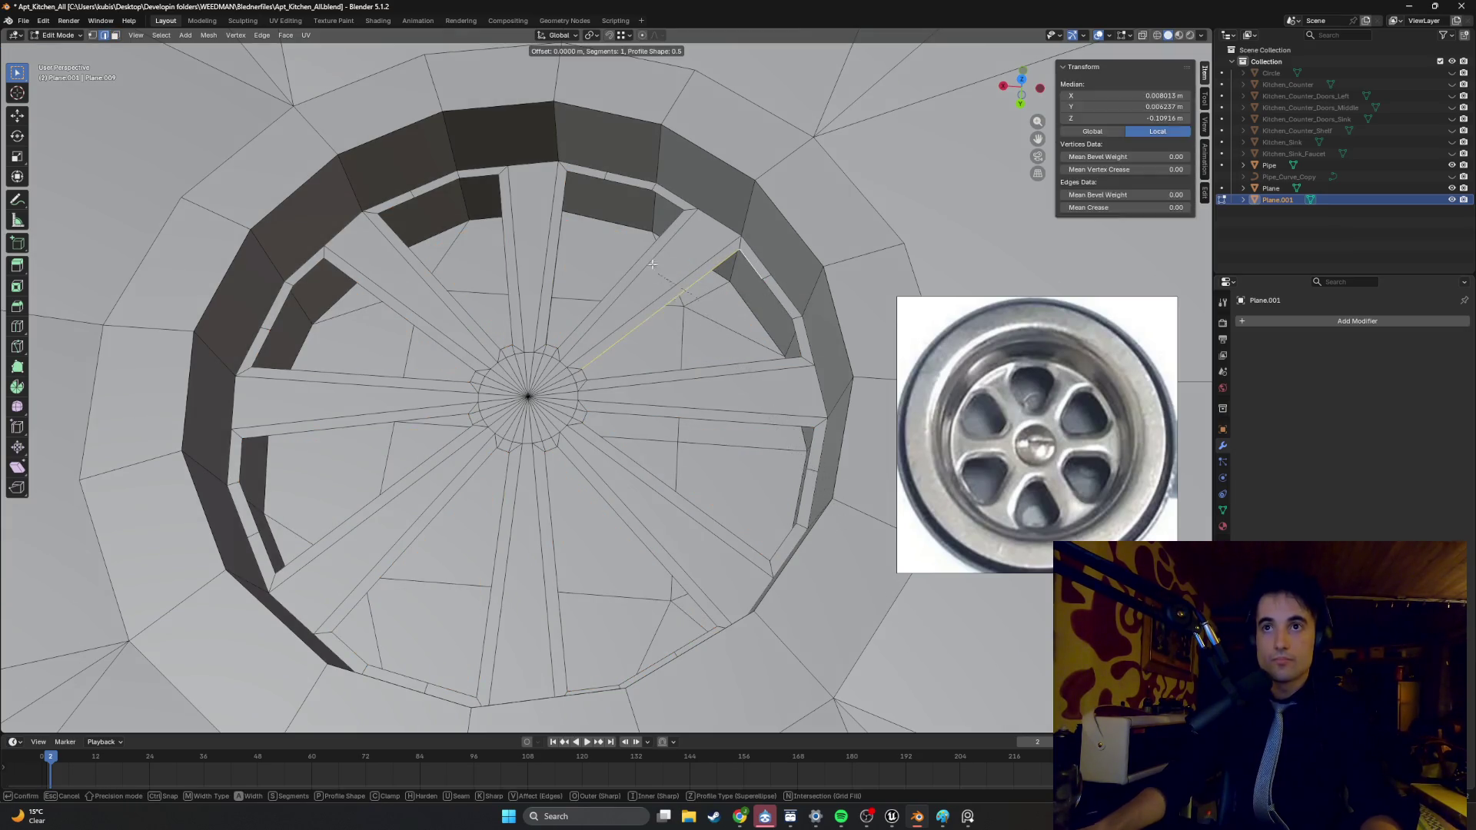
{"action": "key", "text": "Escape"}
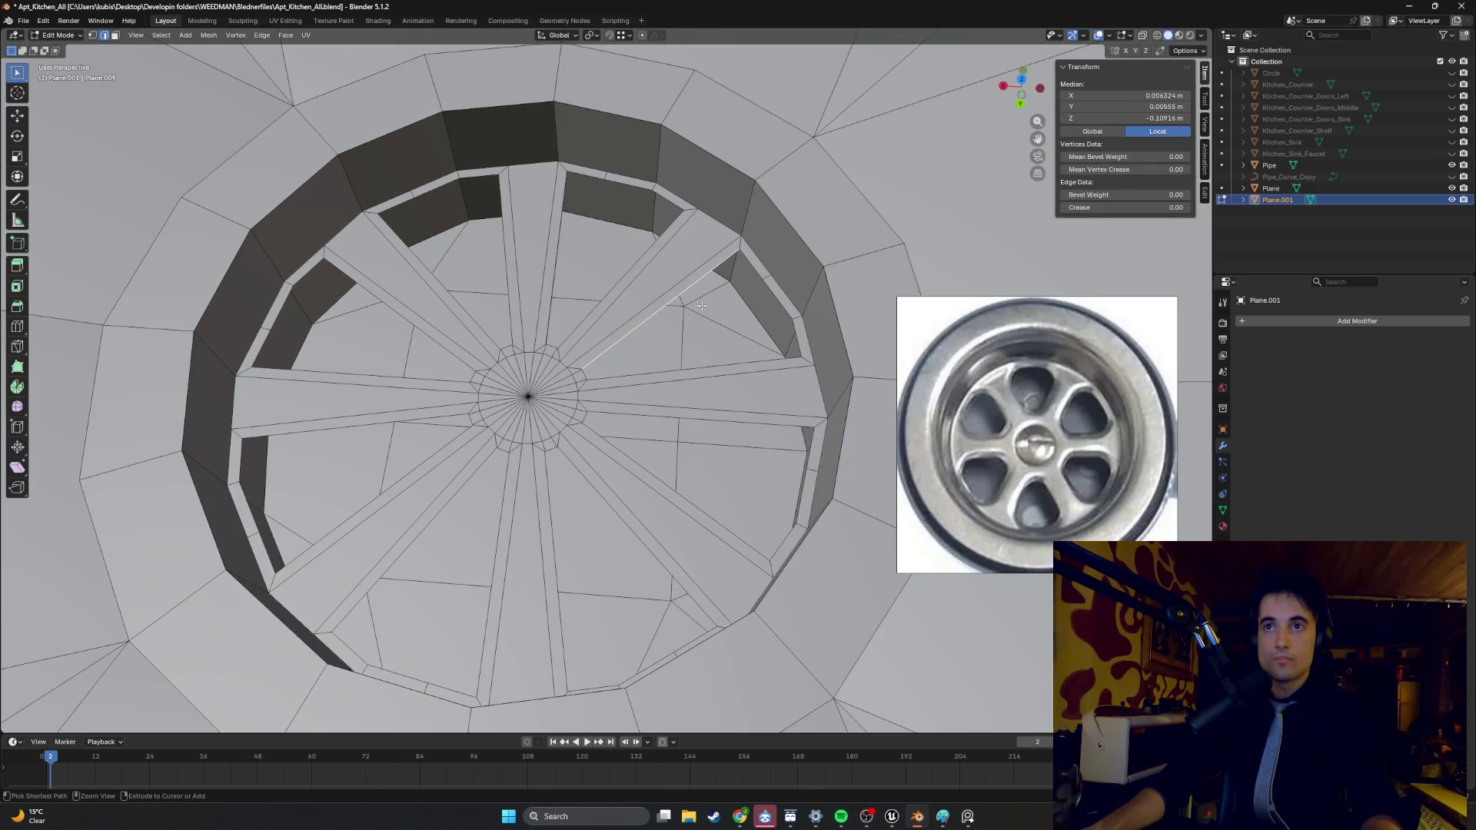
{"action": "key", "text": "3"}
{"action": "left_click", "coordinate": [717, 255]}
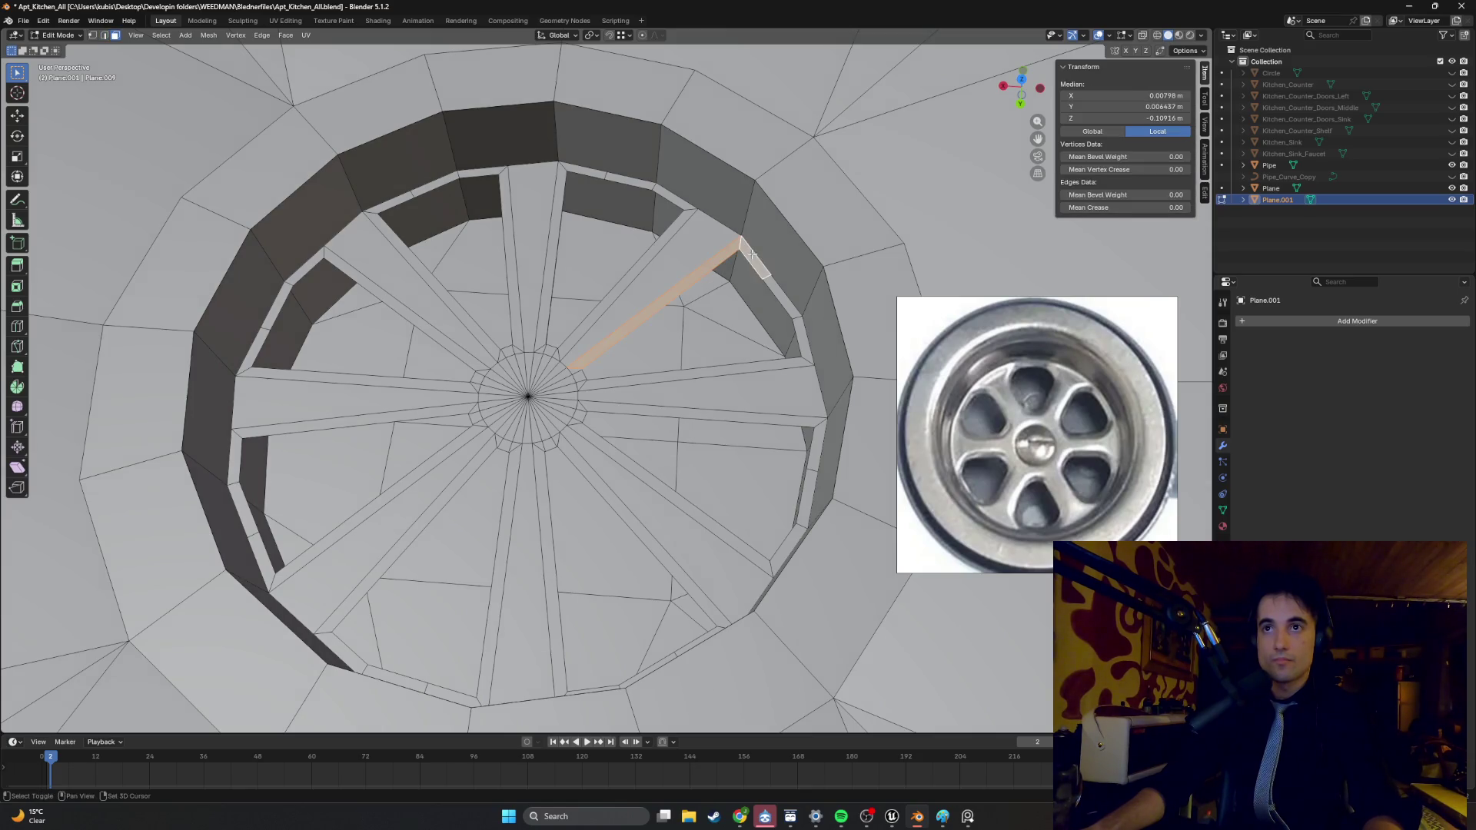
{"action": "key", "text": "ctrl+b"}
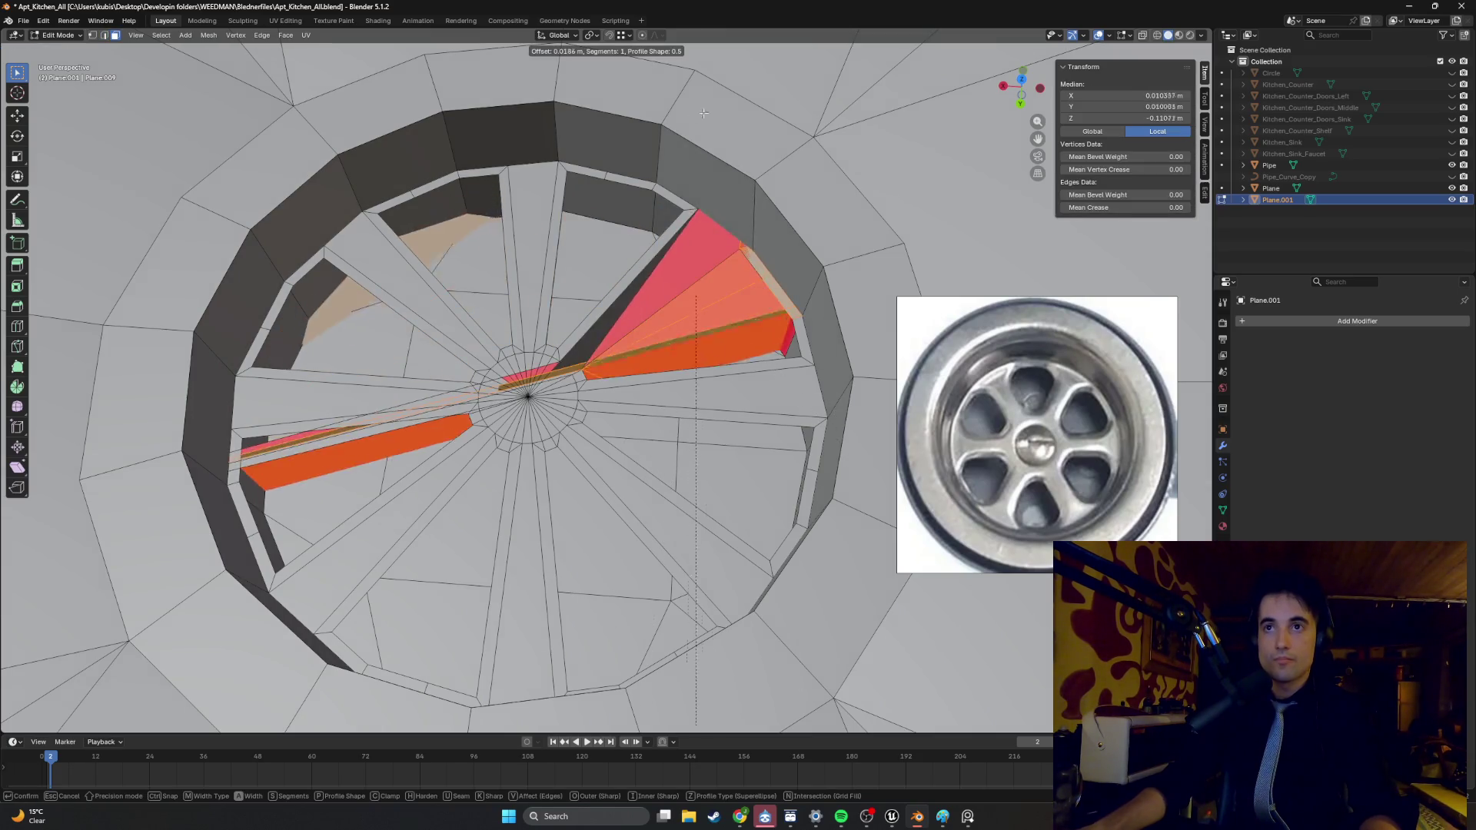
{"action": "left_click", "coordinate": [712, 454]}
{"action": "middle_click_drag", "start_coordinate": [711, 444], "coordinate": [724, 402]}
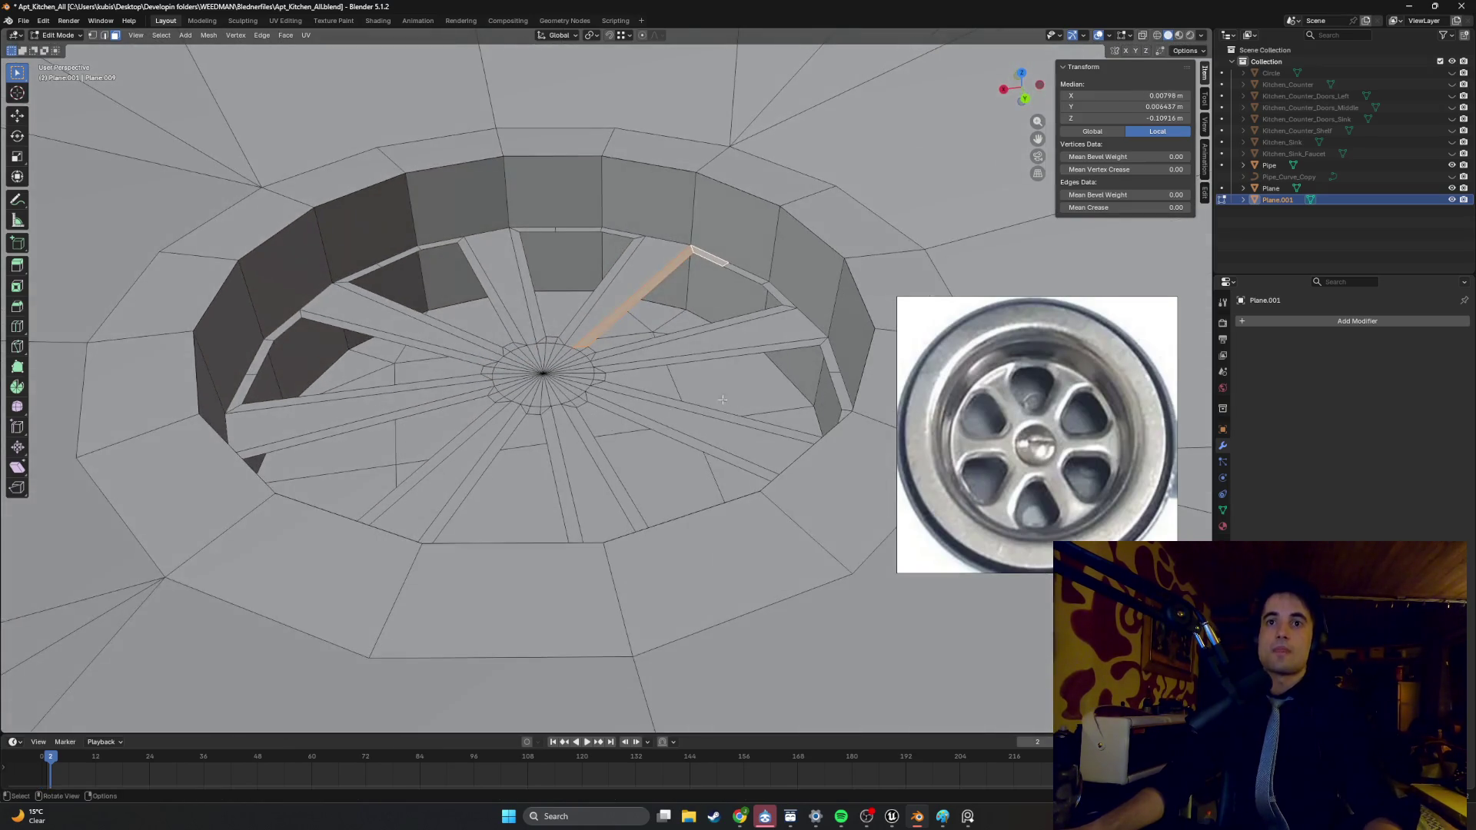
{"action": "mouse_move", "coordinate": [671, 351]}
{"action": "middle_mouse_down"}
{"action": "mouse_move", "coordinate": [682, 323]}
{"action": "mouse_move", "coordinate": [589, 325]}
{"action": "mouse_move", "coordinate": [618, 350]}
{"action": "mouse_move", "coordinate": [730, 265]}
{"action": "middle_mouse_up"}
{"action": "key", "text": "ctrl+z"}
{"action": "key", "text": "ctrl+z"}
- Select vertices on the drain rim beside a slot
{"action": "key", "text": "1"}
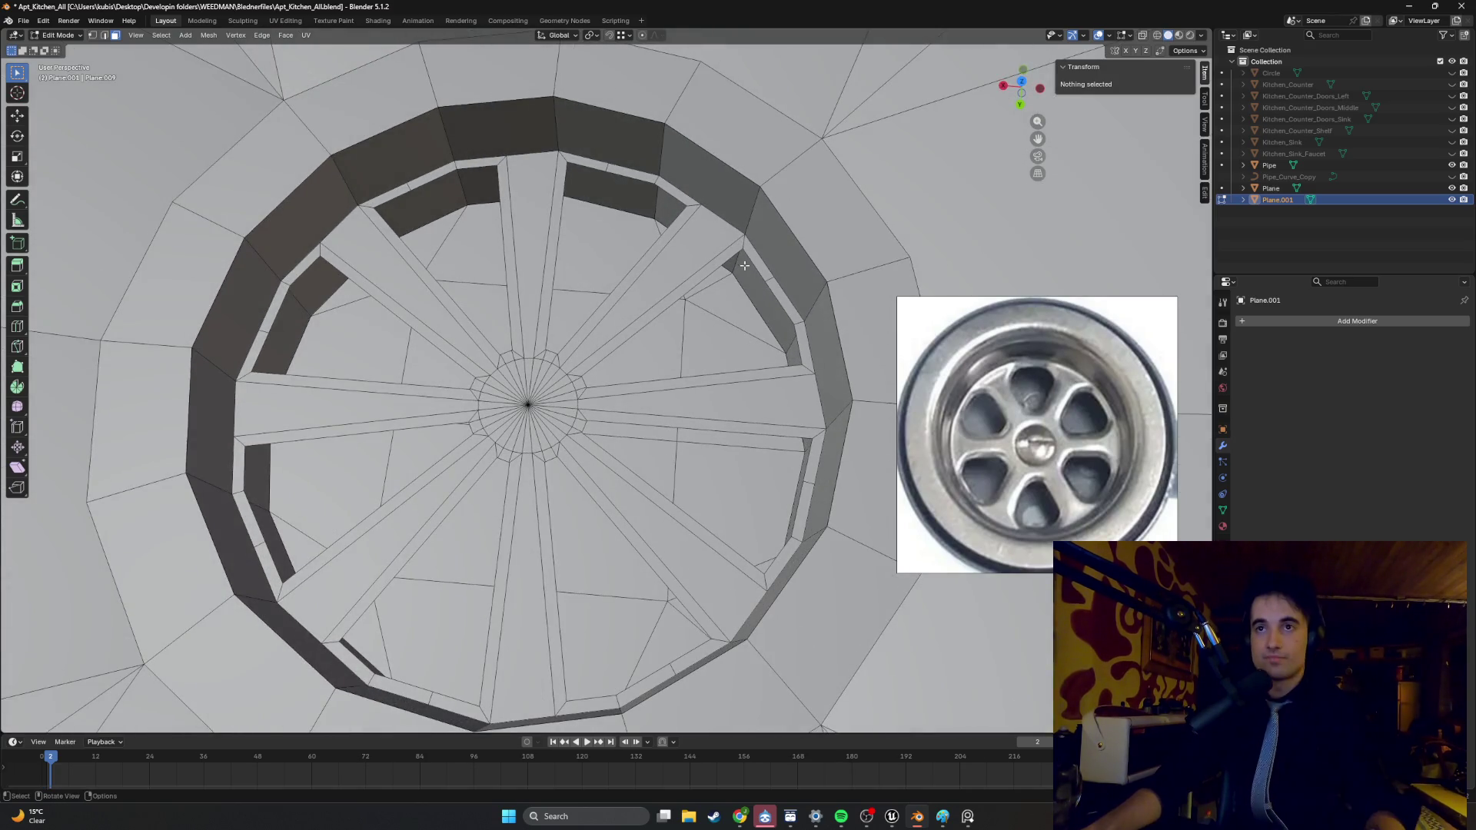
{"action": "left_click", "coordinate": [765, 282]}
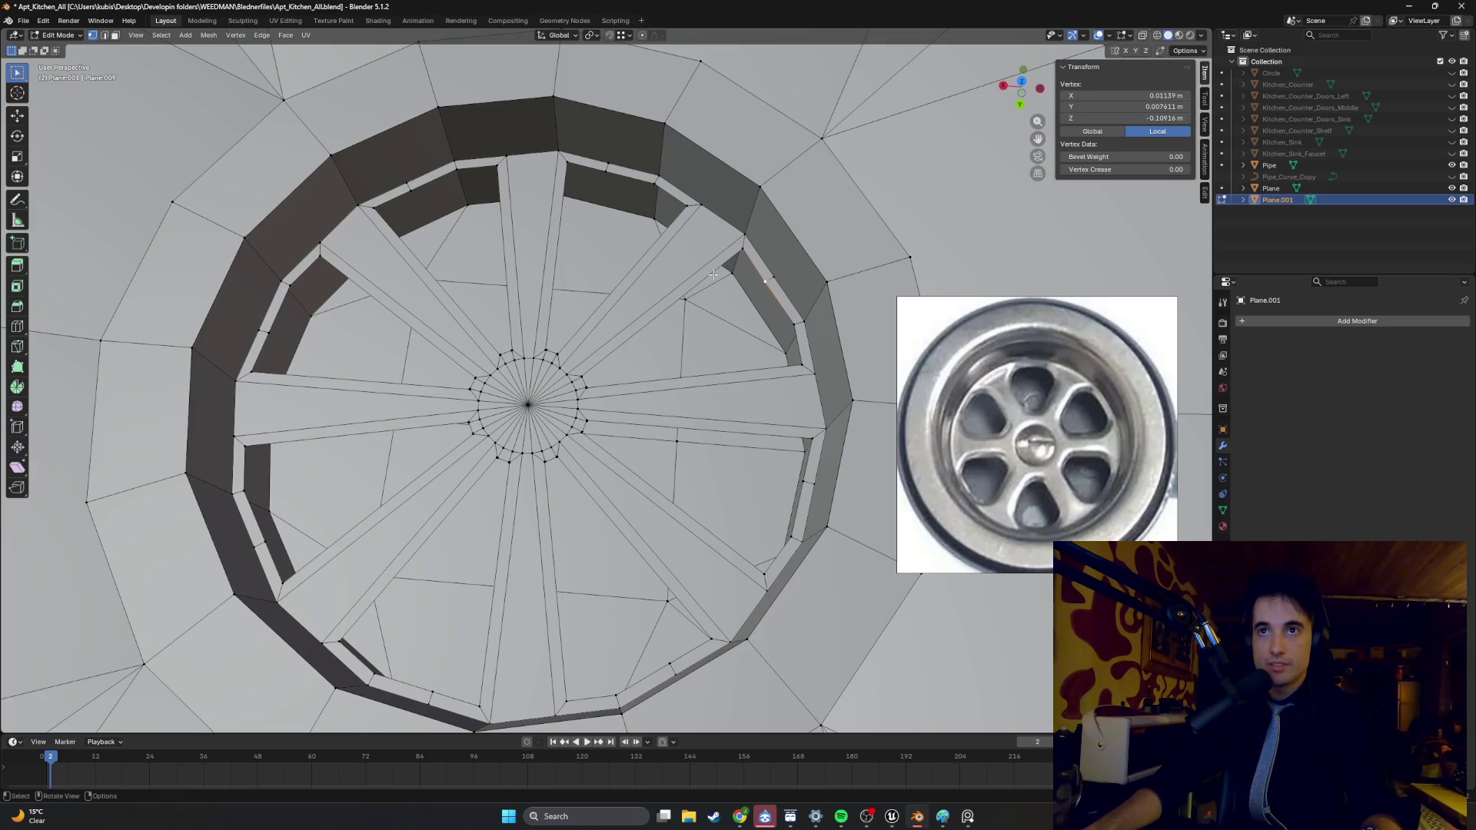
{"action": "middle_click_drag", "start_coordinate": [740, 277], "coordinate": [653, 273]}
{"action": "scroll", "coordinate": [571, 268], "scroll_direction": "up", "scroll_amount": 3}
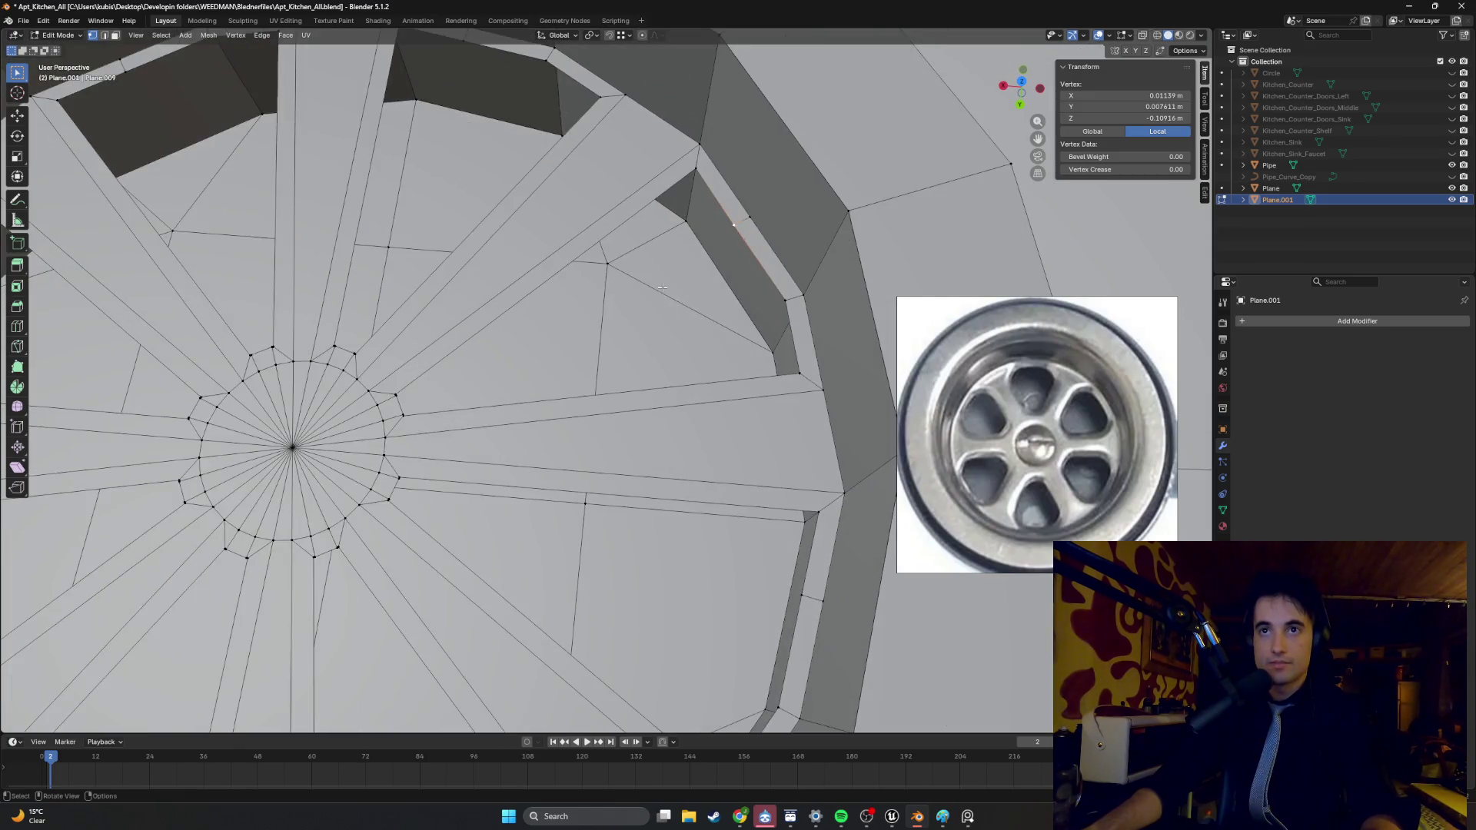
{"action": "left_click", "coordinate": [572, 268]}
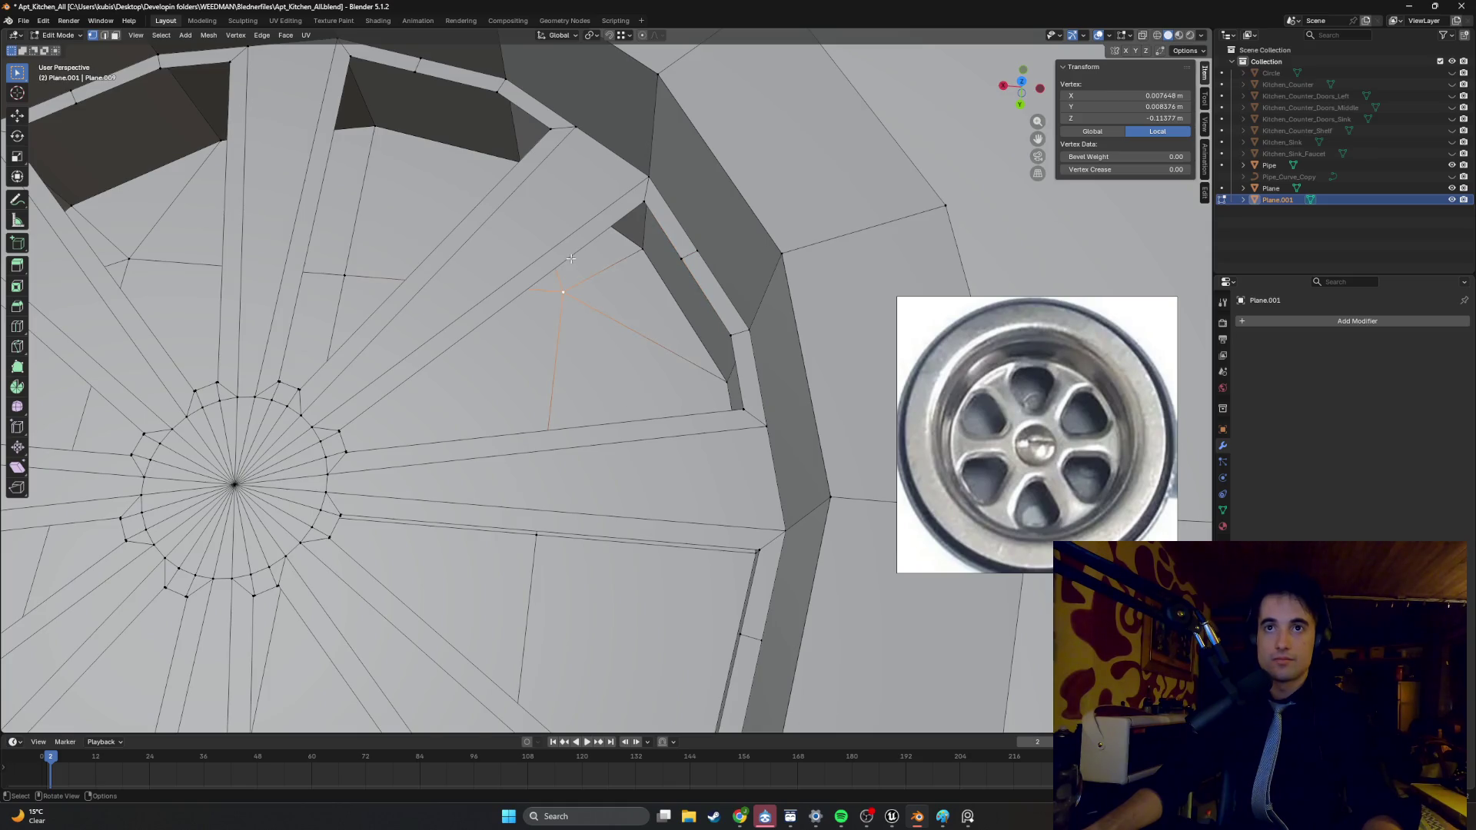
{"action": "scroll", "coordinate": [571, 259], "scroll_direction": "down", "scroll_amount": 3}
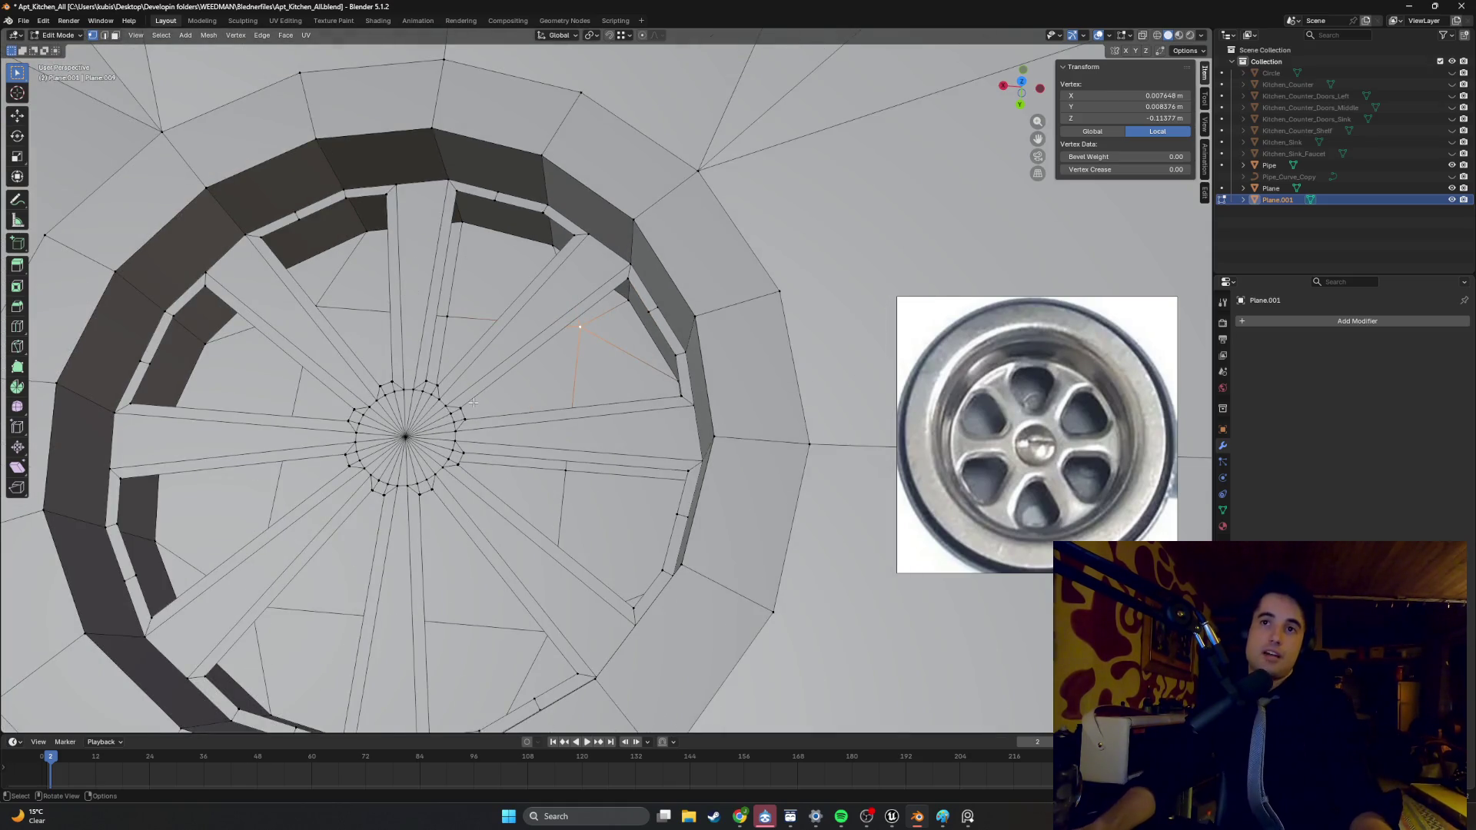
{"action": "key", "text": "2"}
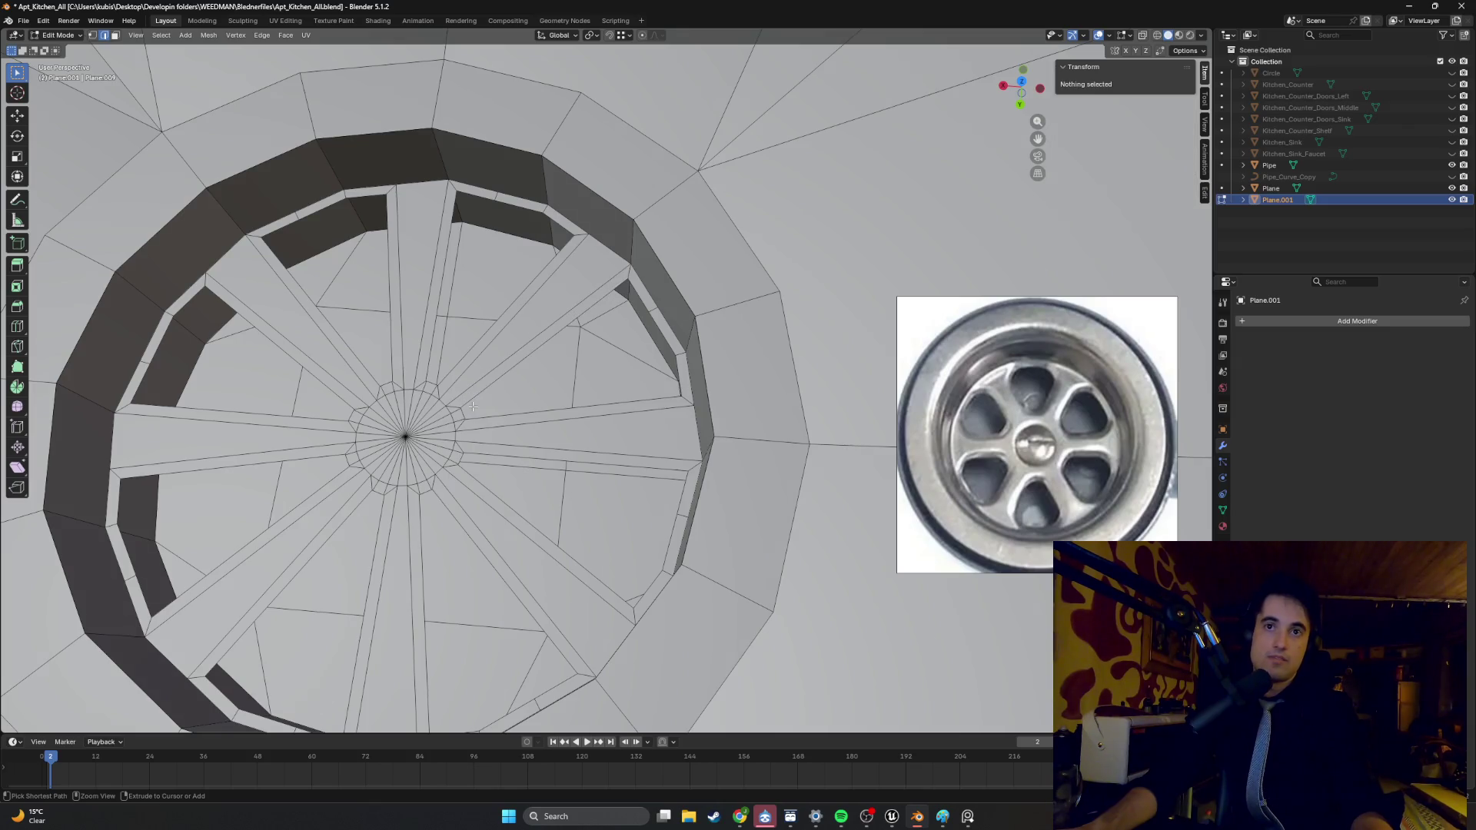
- Revert the slot cutouts to the alternating wedge selection and place a loop cut around the disc
{"action": "key", "text": "Tab"}
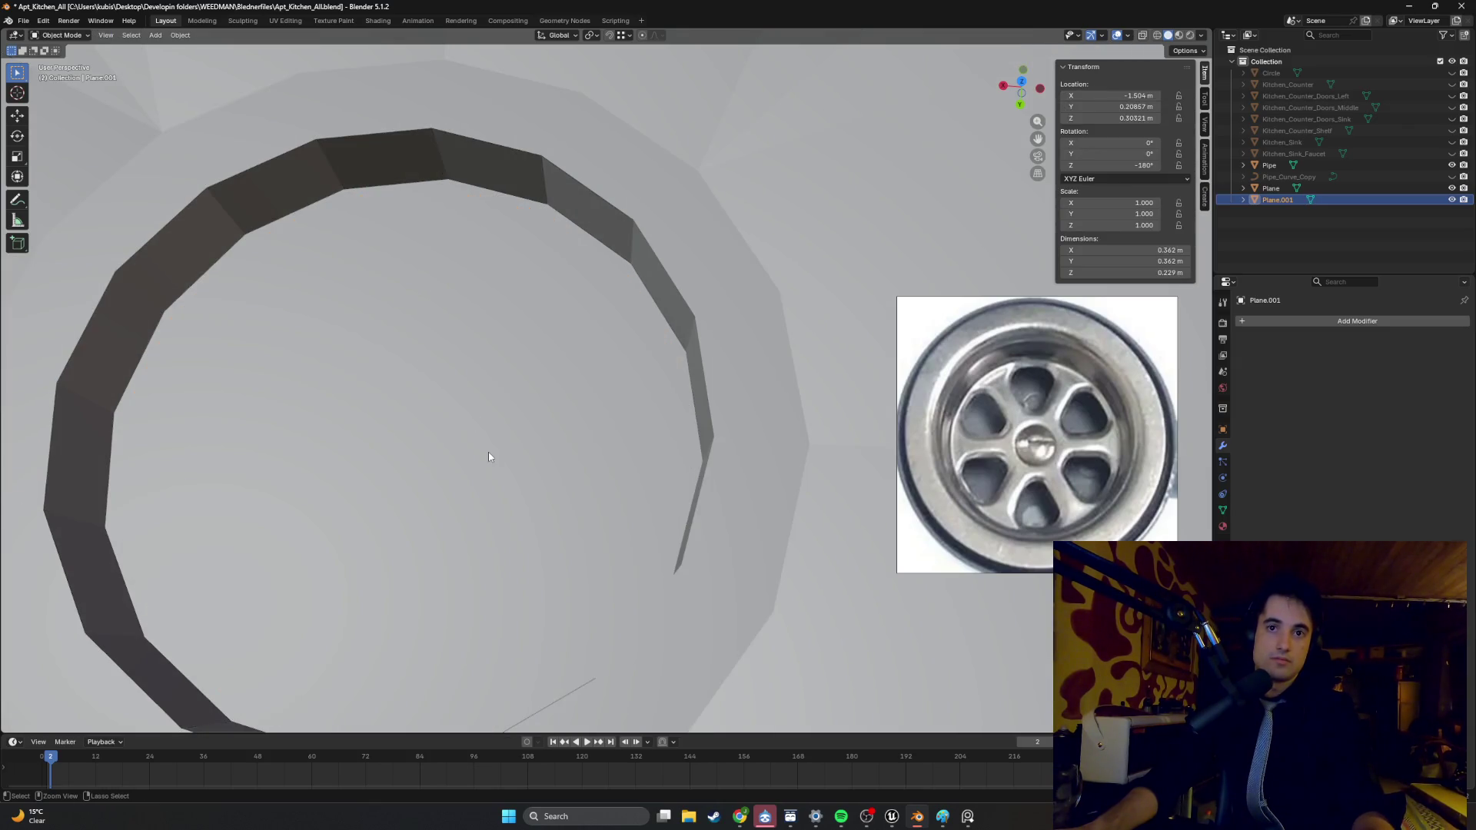
{"action": "key", "text": "Tab"}
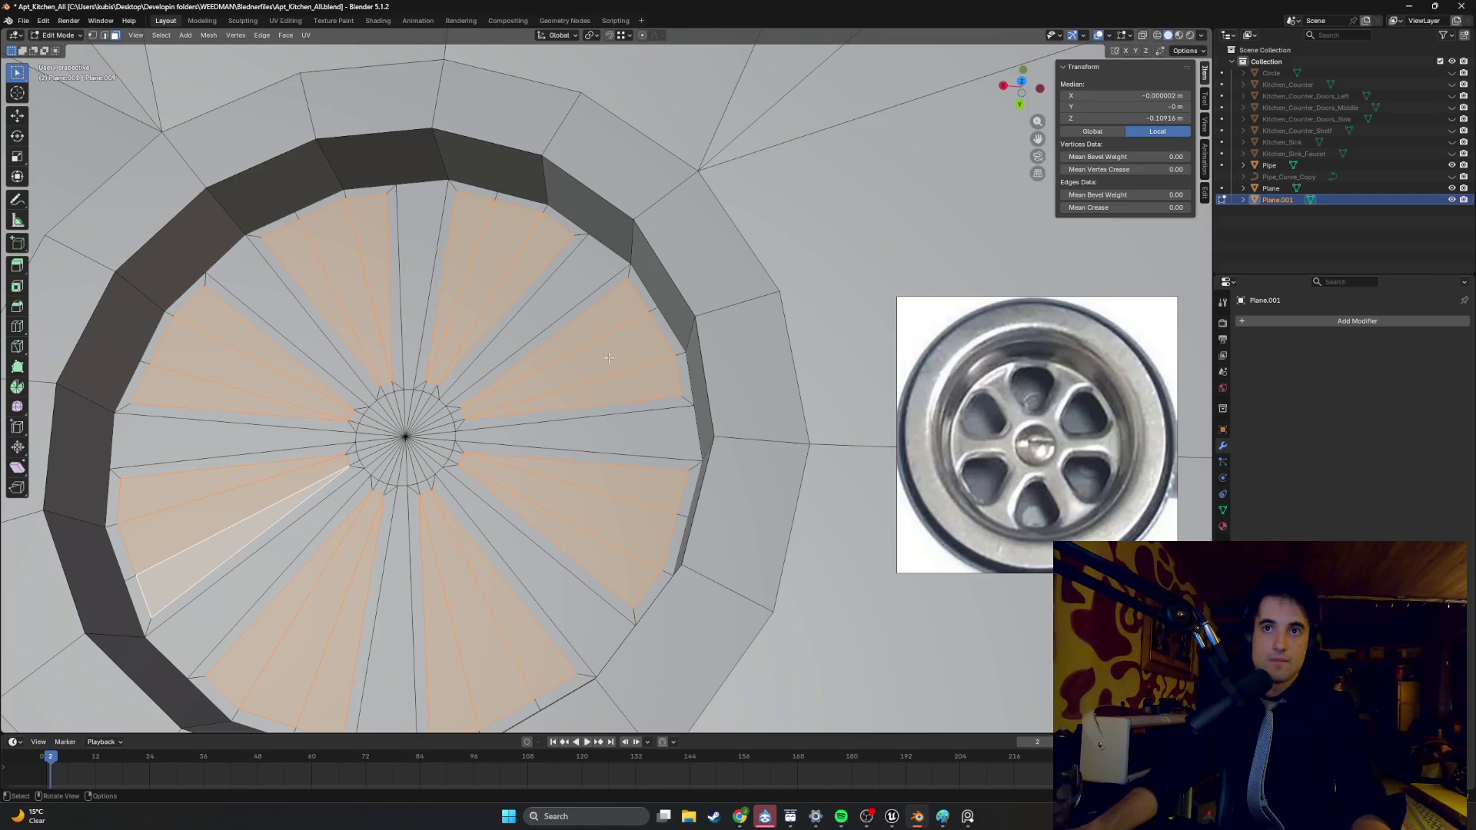
{"action": "key", "text": "ctrl+r"}
{"action": "left_click", "coordinate": [583, 425]}
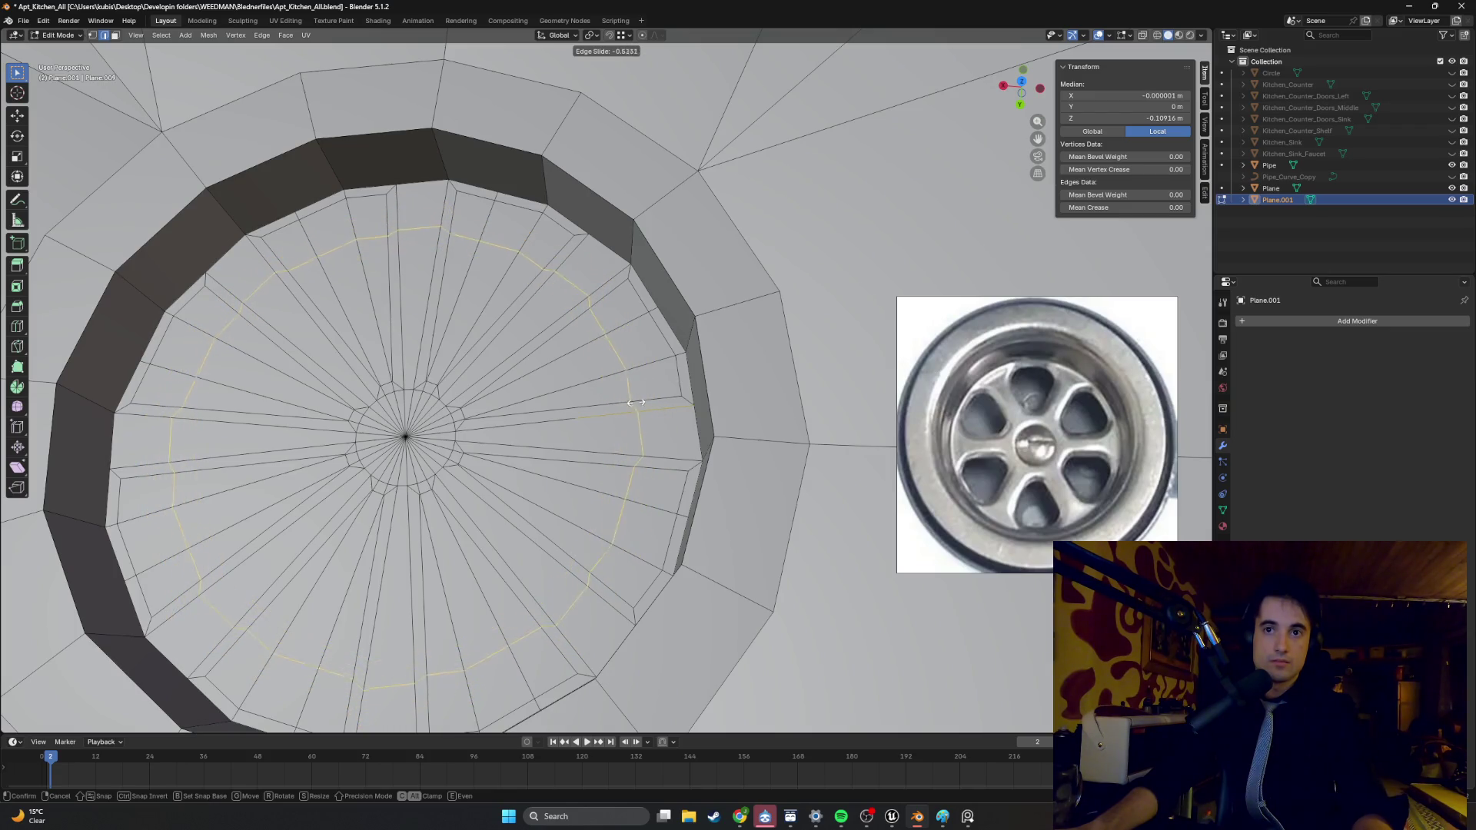
- Shrink the new edge loop by scaling, then undo it back to the wedge selection
{"action": "right_click", "coordinate": [633, 400]}
{"action": "mouse_move", "coordinate": [633, 401]}
{"action": "middle_mouse_down"}
{"action": "mouse_move", "coordinate": [700, 360]}
{"action": "mouse_move", "coordinate": [588, 381]}
{"action": "middle_mouse_up"}
{"action": "key", "text": "s"}
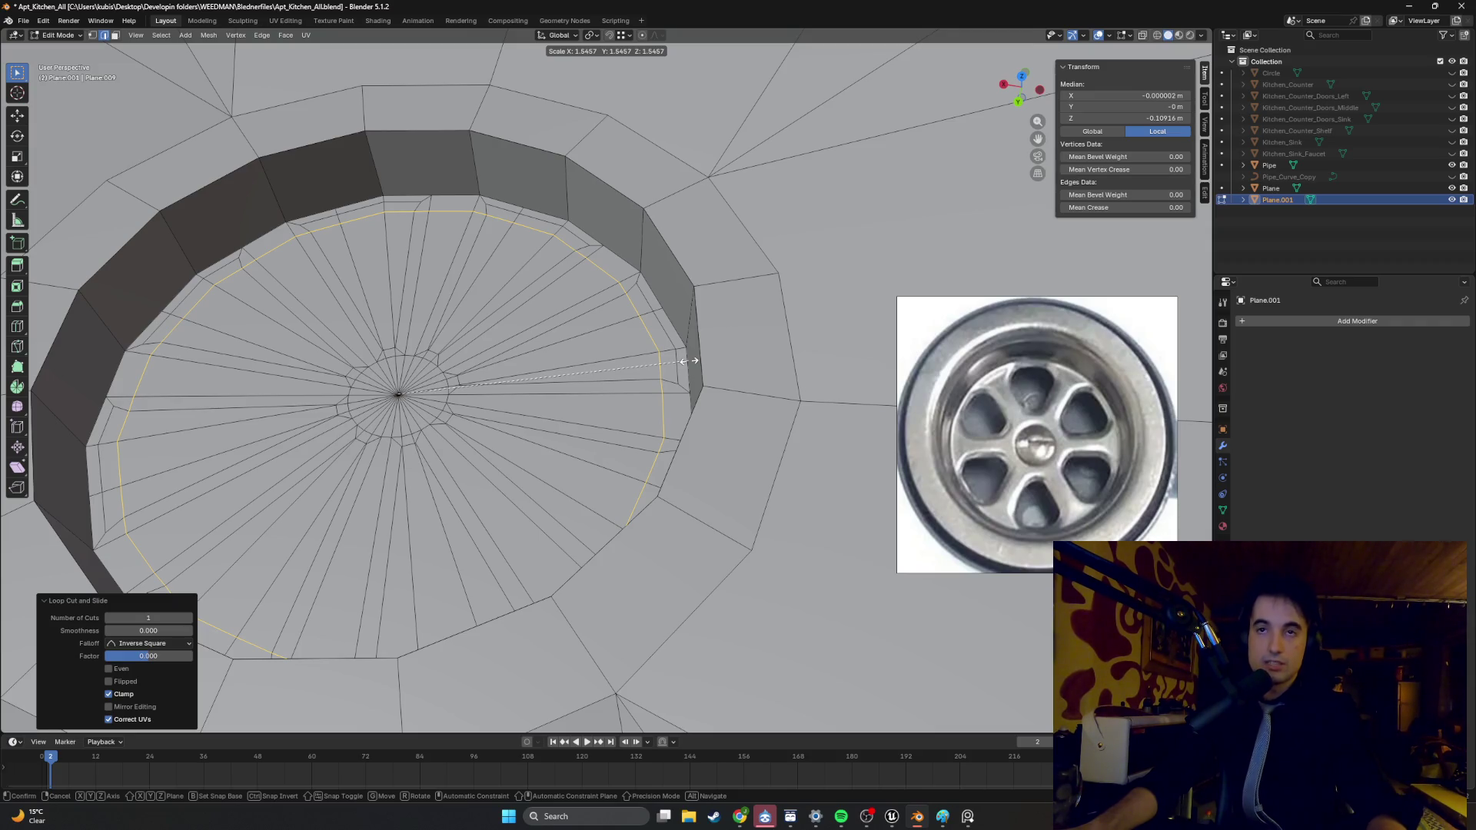
{"action": "left_click", "coordinate": [604, 370]}
{"action": "mouse_move", "coordinate": [603, 371]}
{"action": "middle_mouse_down"}
{"action": "mouse_move", "coordinate": [692, 370]}
{"action": "mouse_move", "coordinate": [672, 381]}
{"action": "mouse_move", "coordinate": [687, 406]}
{"action": "middle_mouse_up"}
{"action": "key", "text": "3"}
{"action": "left_click", "coordinate": [698, 369], "text": "alt"}
{"action": "key", "text": "ctrl+z"}
{"action": "key", "text": "ctrl+shift+z"}
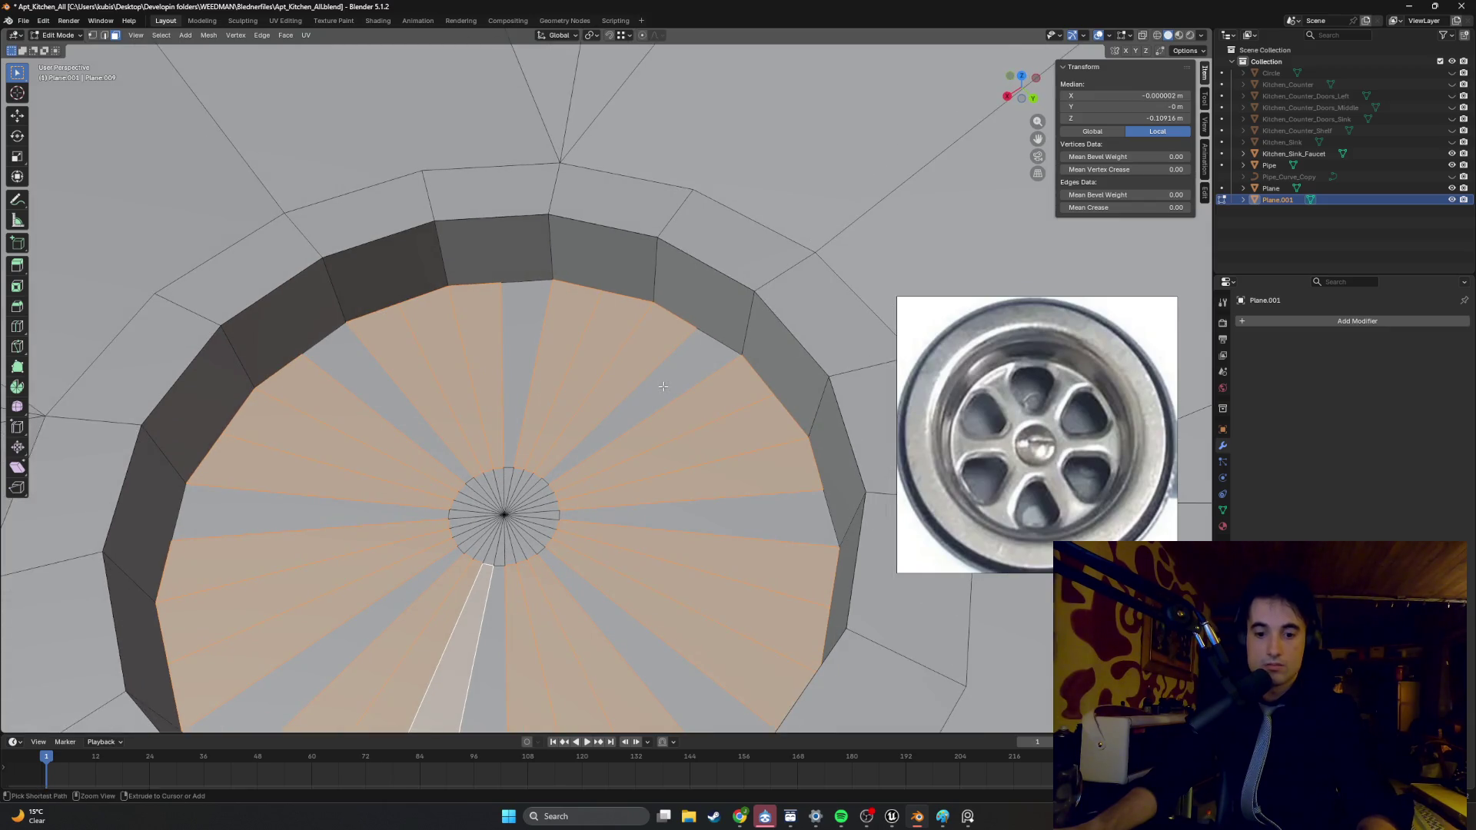
- Add a concentric edge loop and slide it just inside the drain rim
{"action": "key", "text": "ctrl+r"}
{"action": "left_click", "coordinate": [686, 406]}
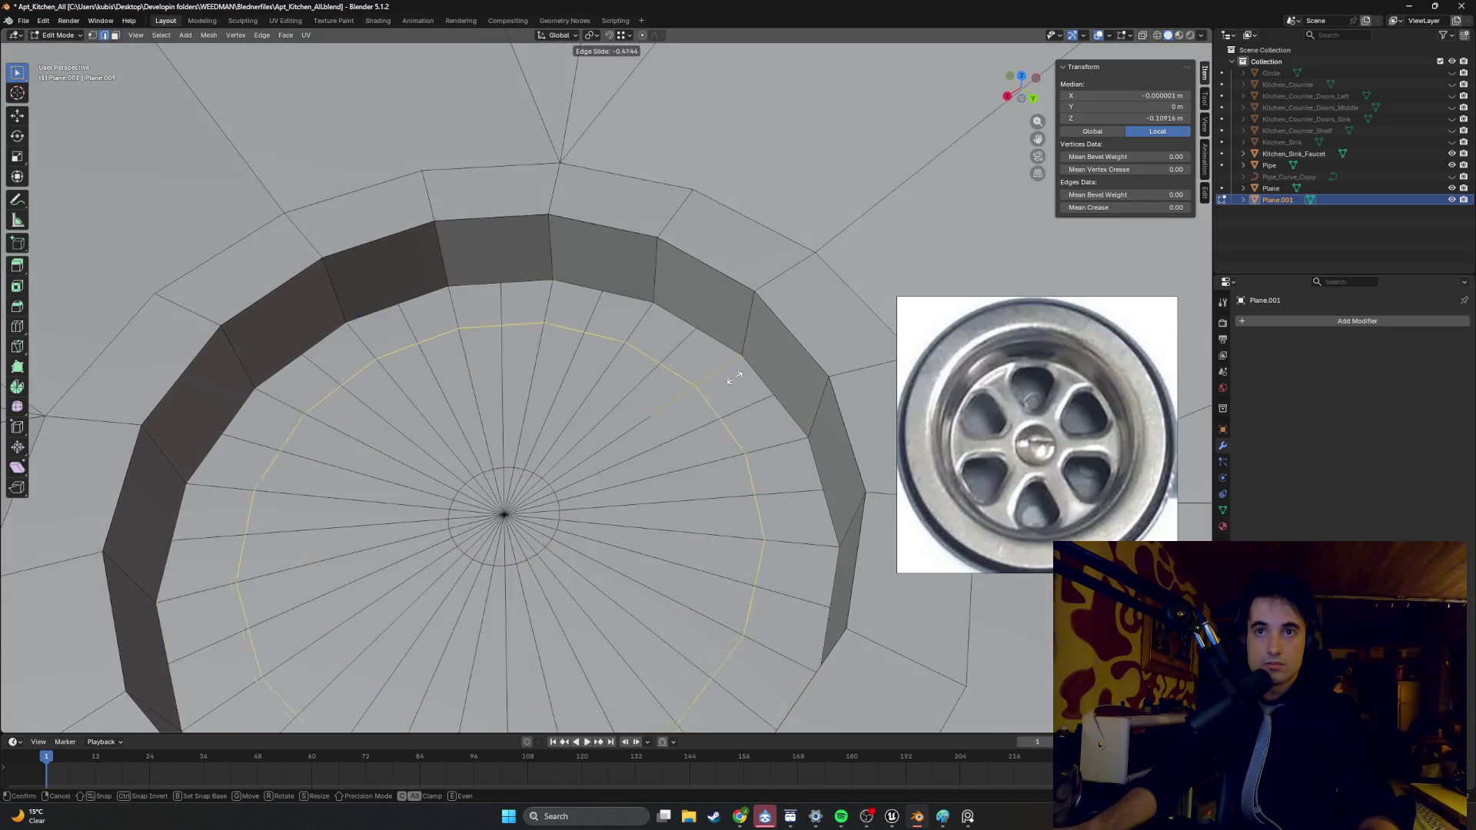
{"action": "left_click", "coordinate": [771, 360]}
{"action": "left_click", "coordinate": [607, 449]}
- Inset two adjacent wedge faces near the rim and delete them to open a hole
{"action": "key", "text": "3"}
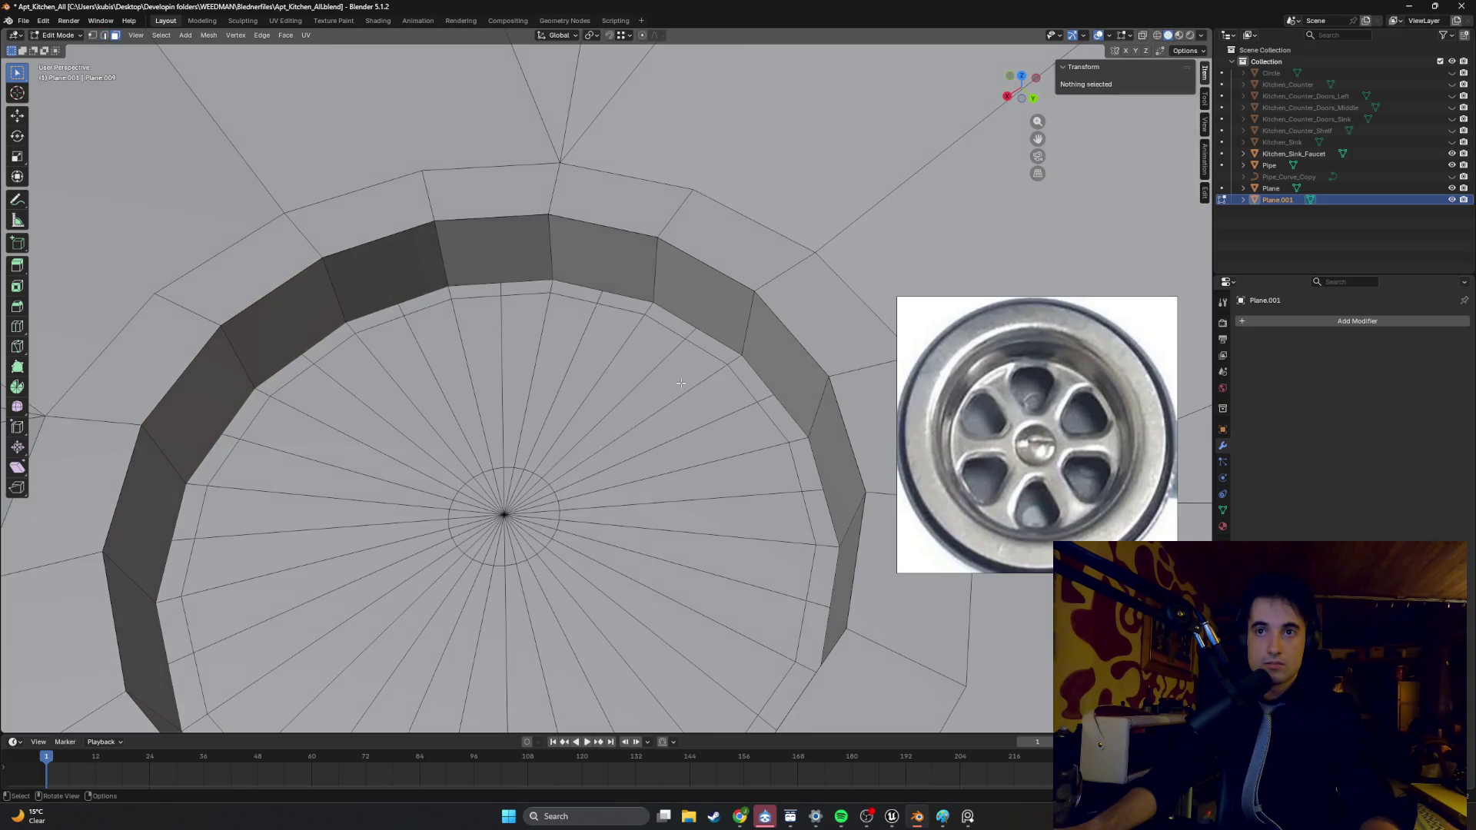
{"action": "left_click", "coordinate": [668, 391]}
{"action": "left_click", "coordinate": [609, 346], "text": "shift"}
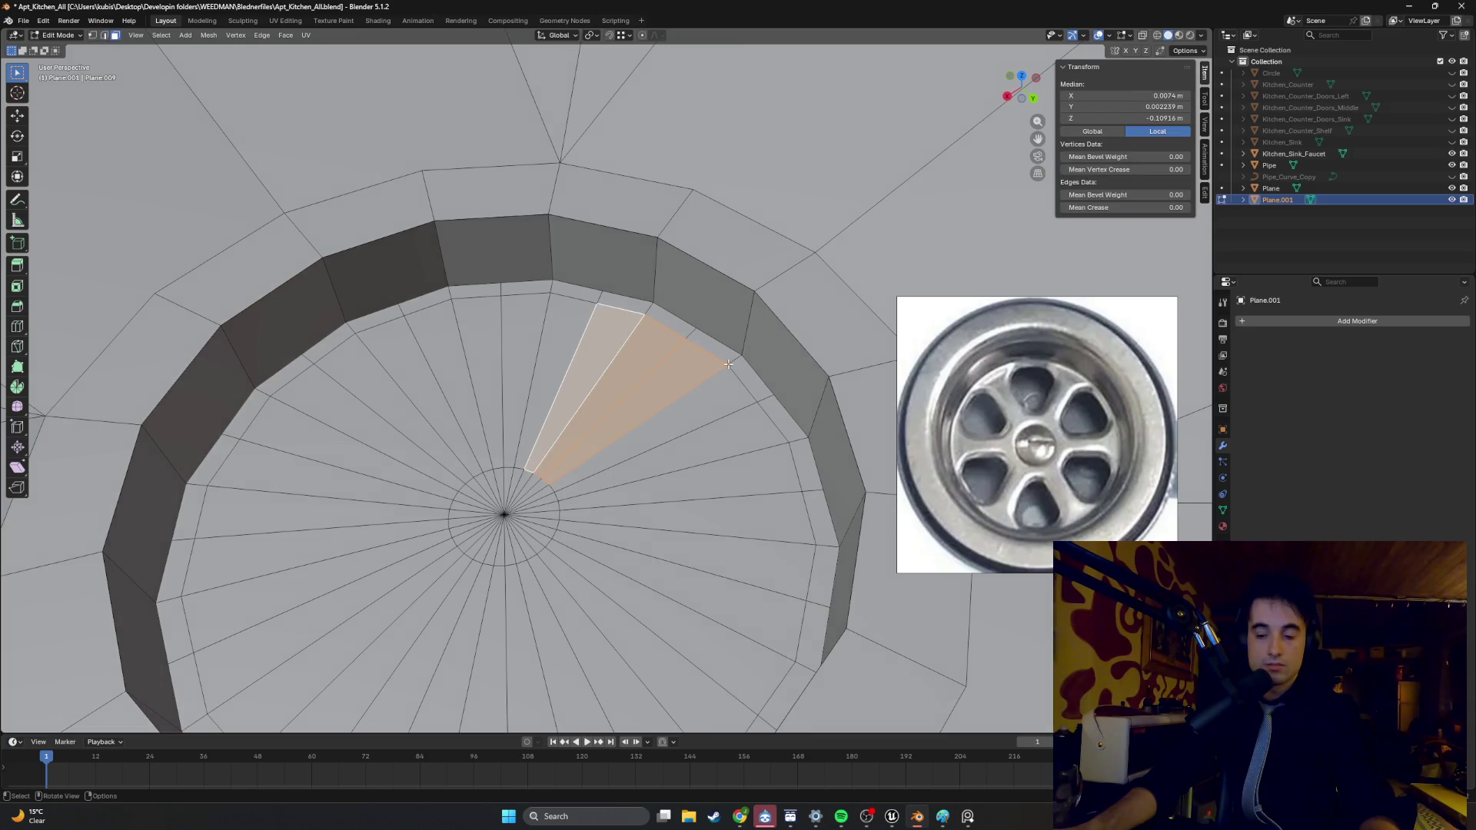
{"action": "key", "text": "i"}
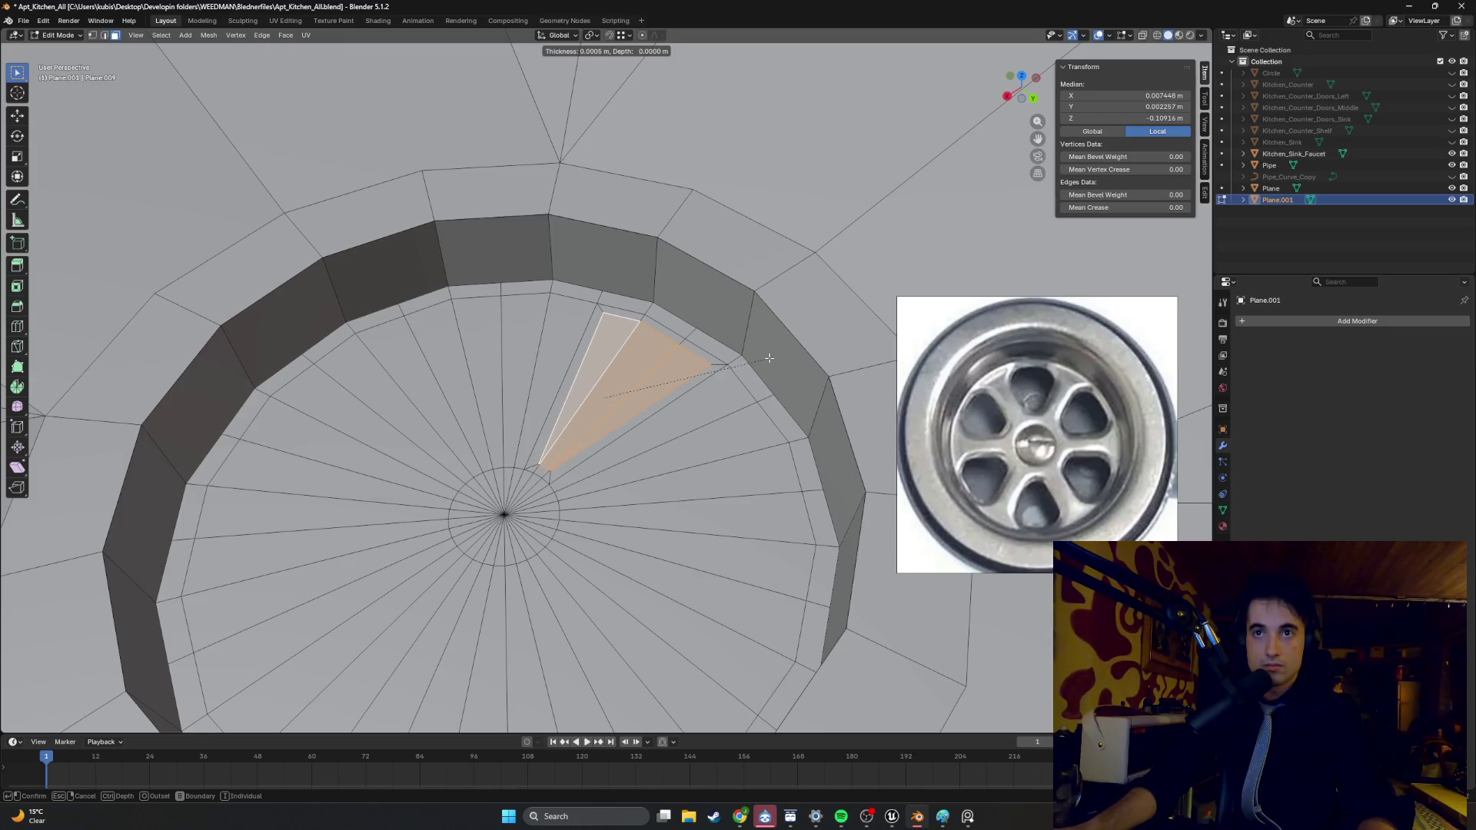
{"action": "left_click", "coordinate": [769, 359]}
{"action": "mouse_move", "coordinate": [769, 358]}
{"action": "middle_mouse_down"}
{"action": "mouse_move", "coordinate": [684, 385]}
{"action": "mouse_move", "coordinate": [755, 348]}
{"action": "mouse_move", "coordinate": [547, 361]}
{"action": "middle_mouse_up"}
{"action": "key", "text": "x"}
{"action": "left_click", "coordinate": [679, 386]}
{"action": "mouse_move", "coordinate": [399, 313]}
{"action": "middle_mouse_down"}
{"action": "mouse_move", "coordinate": [474, 305]}
{"action": "mouse_move", "coordinate": [464, 369]}
{"action": "middle_mouse_up"}
- Move one corner vertex of the hole to reshape it
{"action": "key", "text": "1"}
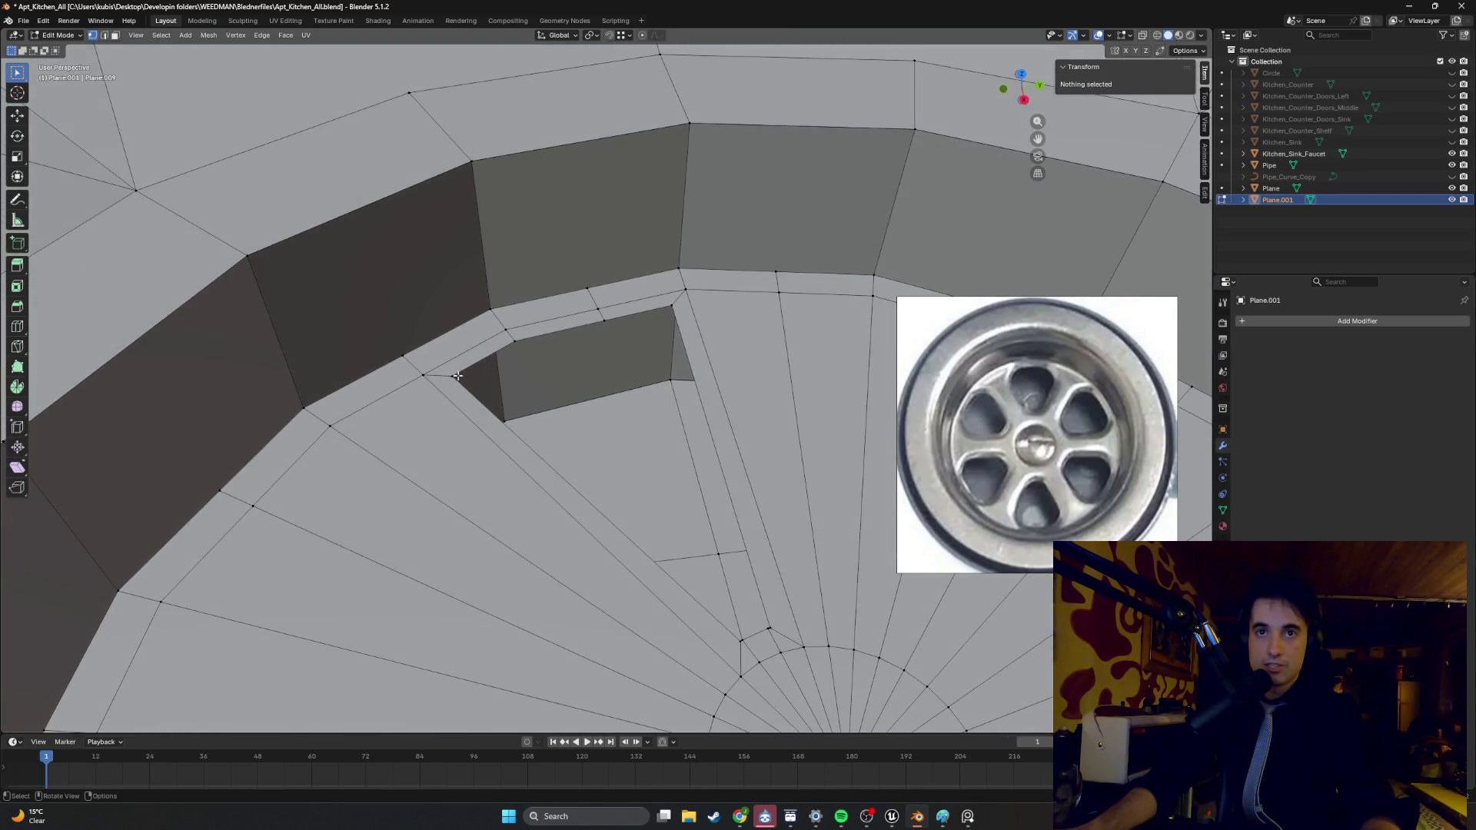
{"action": "left_click", "coordinate": [458, 375]}
{"action": "key", "text": "g"}
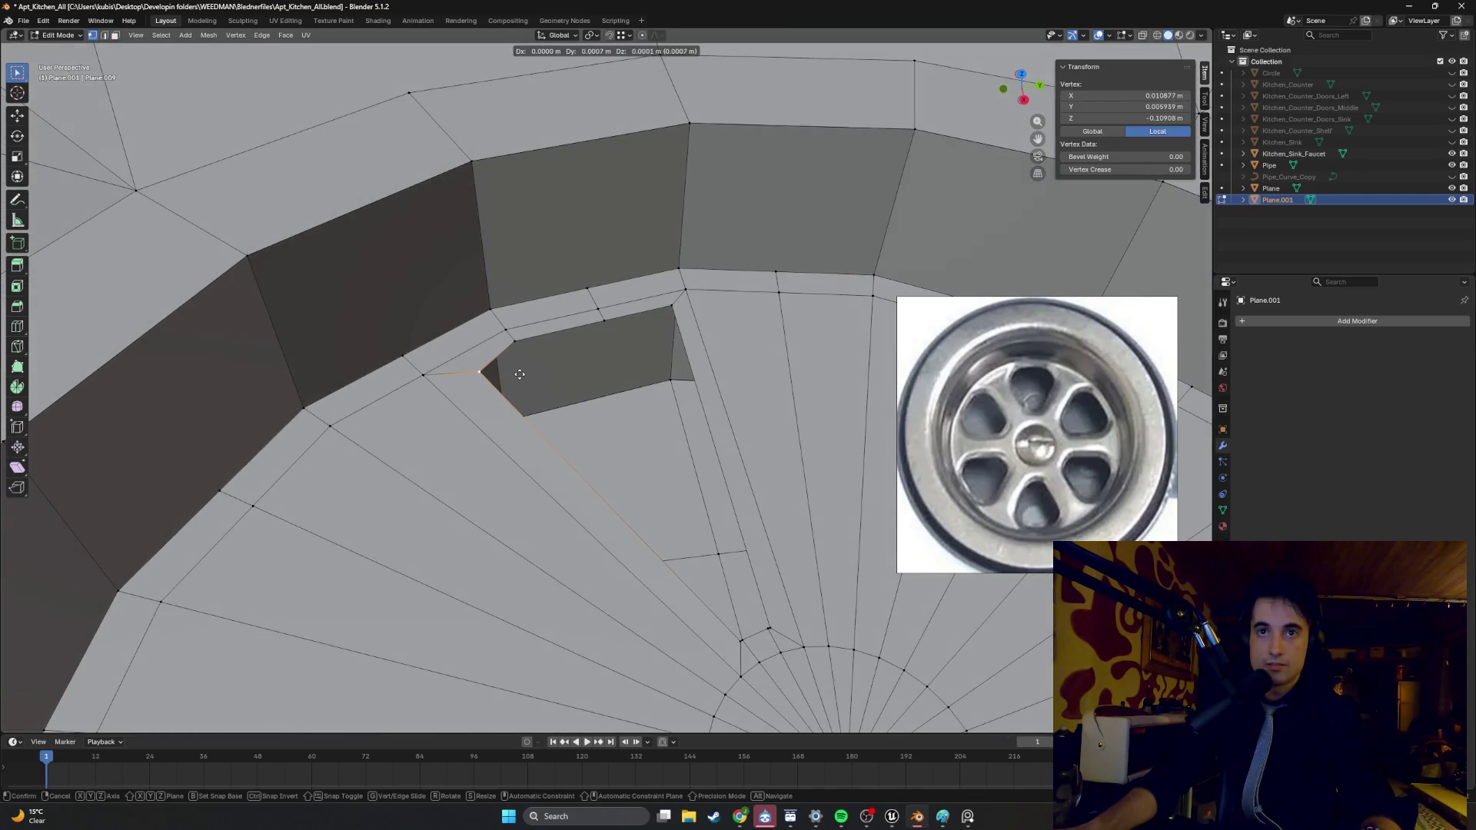
{"action": "left_click", "coordinate": [478, 384]}
{"action": "middle_click_drag", "start_coordinate": [478, 385], "coordinate": [467, 386]}
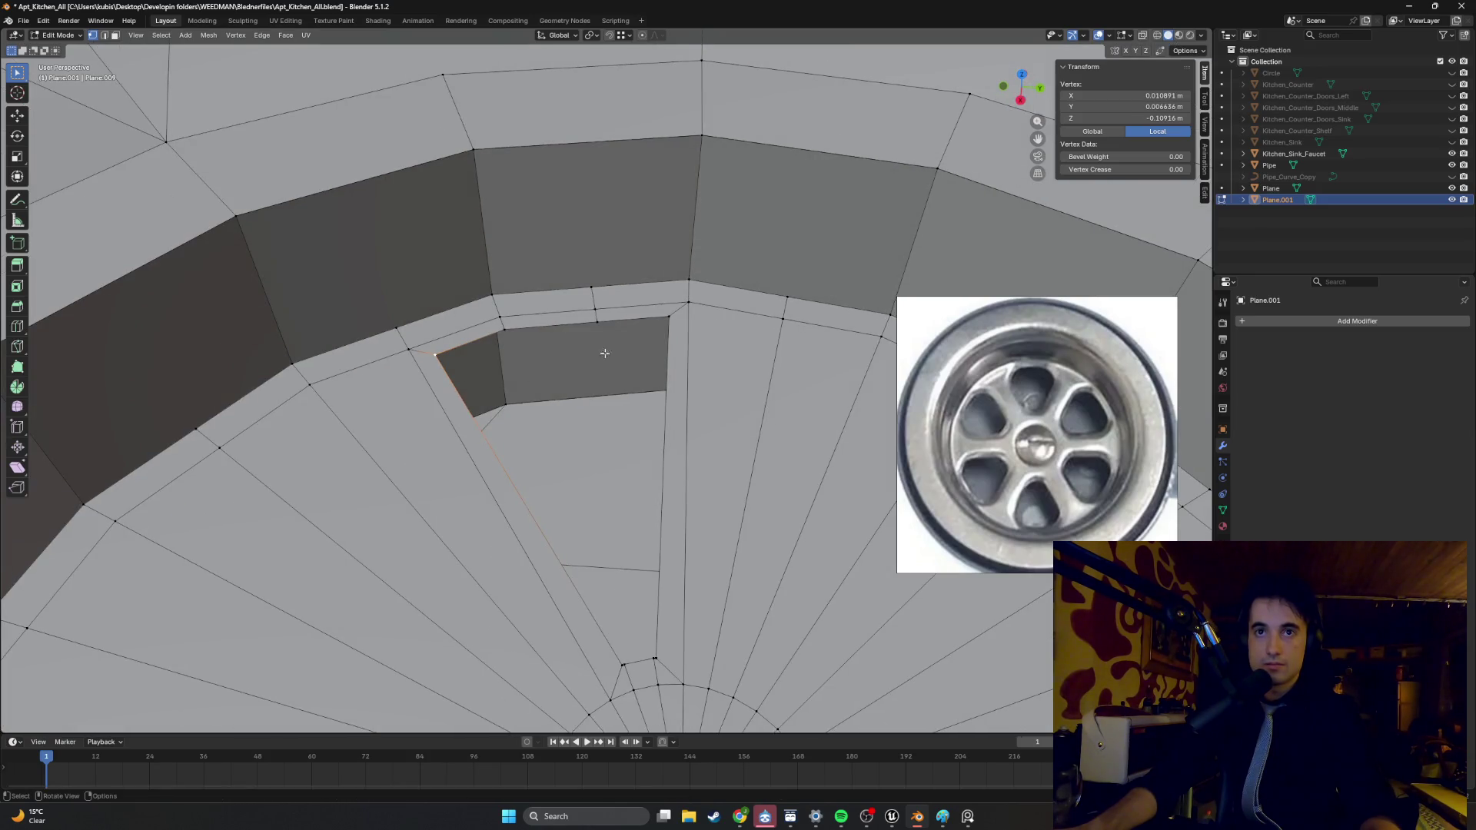
{"action": "middle_click_drag", "start_coordinate": [674, 317], "coordinate": [594, 343]}
{"action": "scroll", "coordinate": [593, 343], "scroll_direction": "down", "scroll_amount": 5}
- Undo the hole, select every other wedge face around the disc, and start extruding them downward
{"action": "key", "text": "3"}
{"action": "left_click", "coordinate": [530, 384]}
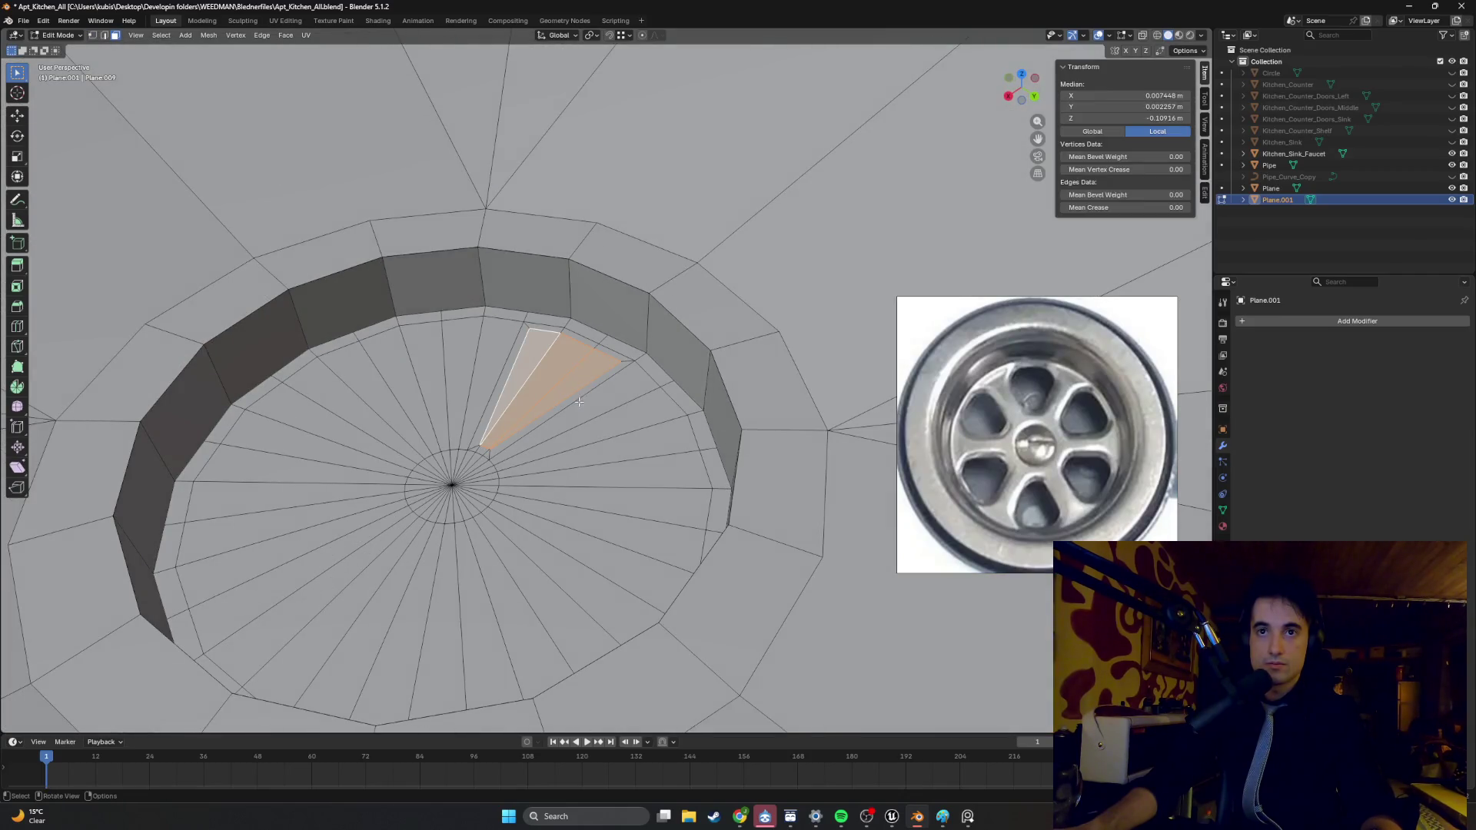
{"action": "scroll", "coordinate": [559, 418], "scroll_direction": "up", "scroll_amount": 2}
{"action": "scroll", "coordinate": [466, 381], "scroll_direction": "up", "scroll_amount": 1}
{"action": "mouse_move", "coordinate": [464, 387]}
{"action": "middle_mouse_down"}
{"action": "mouse_move", "coordinate": [438, 432]}
{"action": "mouse_move", "coordinate": [415, 400]}
{"action": "middle_mouse_up"}
{"action": "left_click", "coordinate": [430, 361], "text": "shift"}
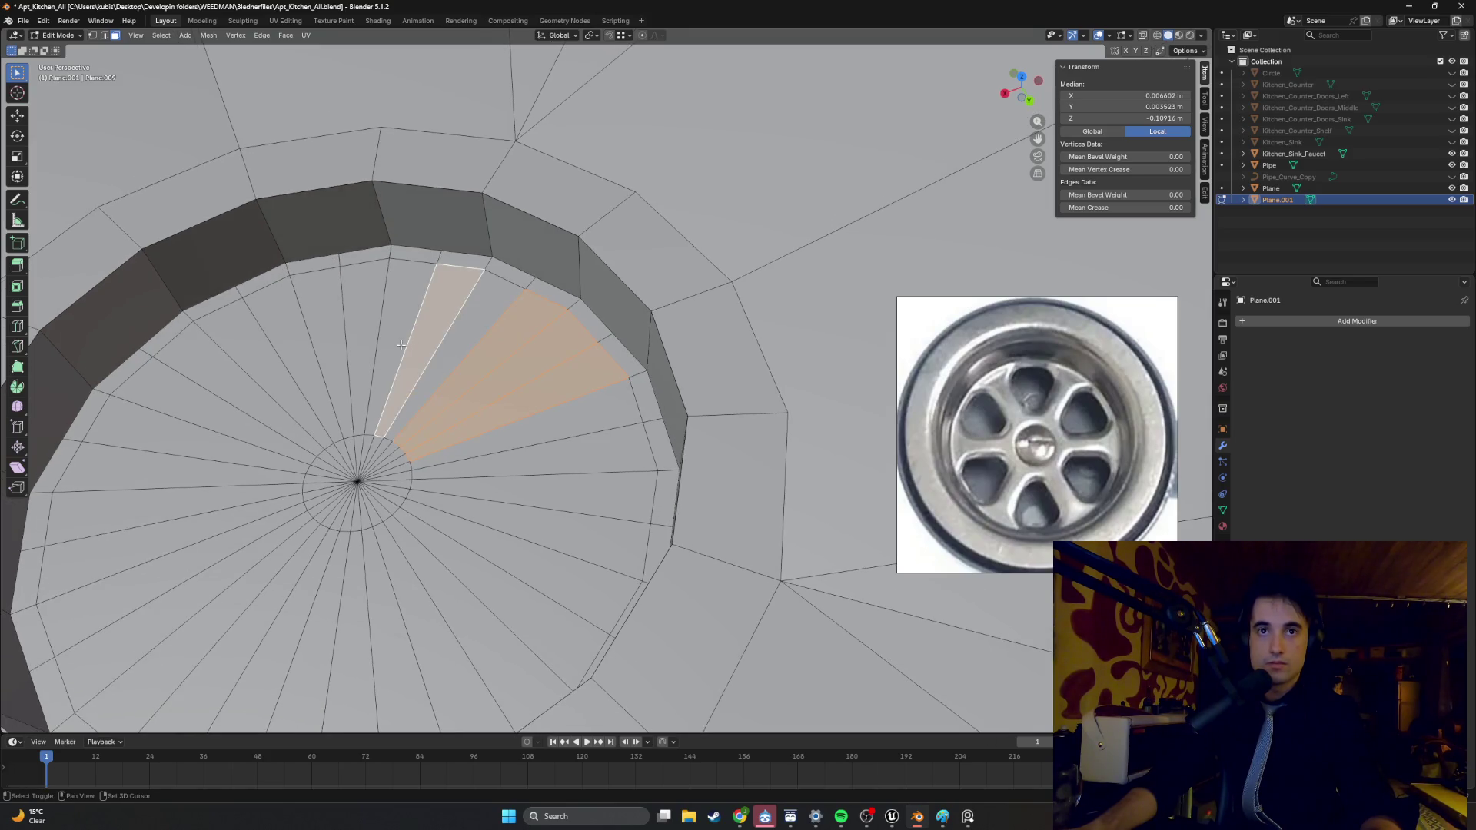
{"action": "left_click", "coordinate": [396, 350], "text": "shift"}
{"action": "left_click", "coordinate": [322, 377], "text": "shift"}
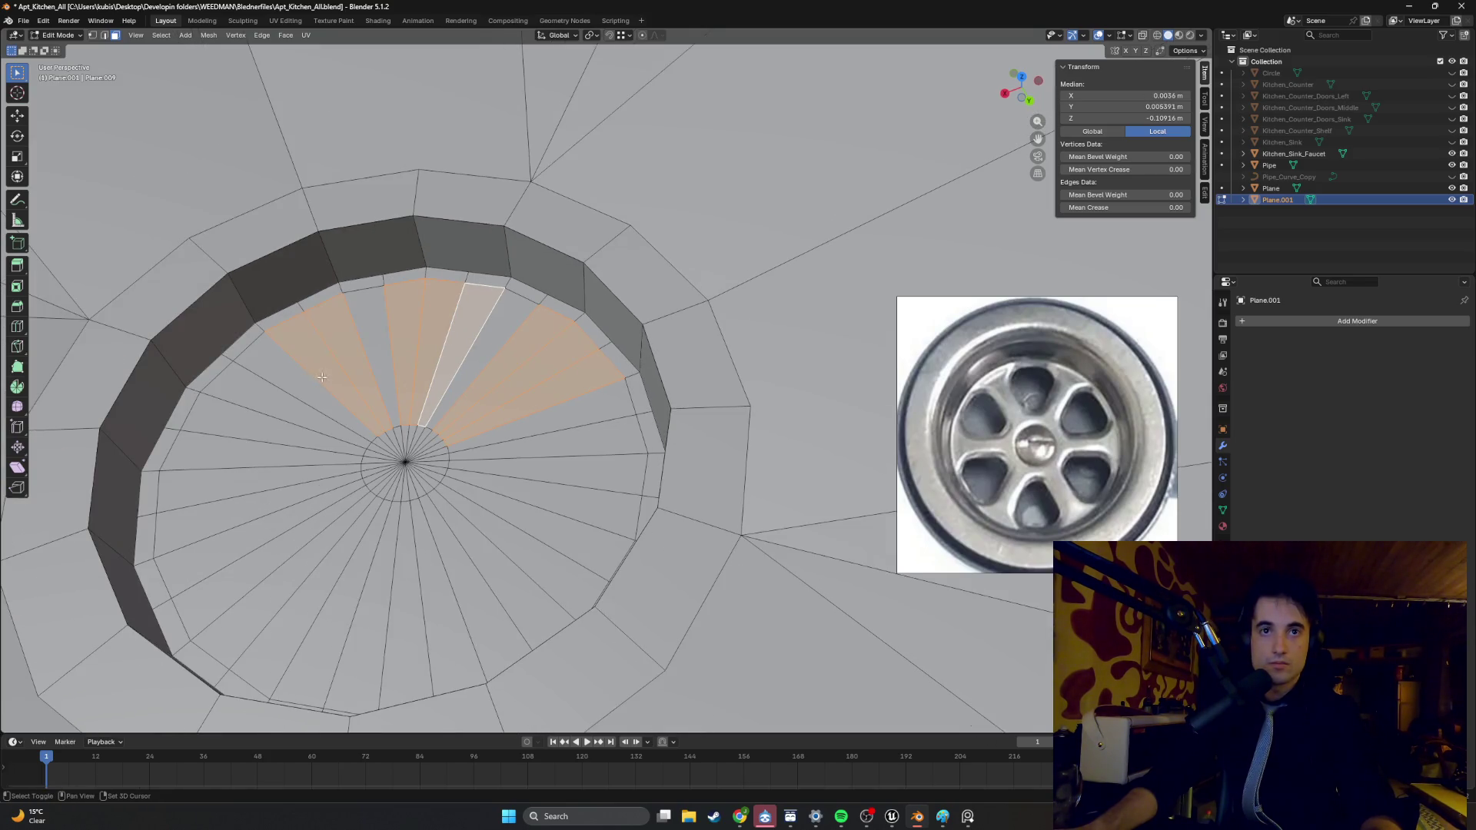
{"action": "left_click", "coordinate": [308, 385], "text": "shift"}
{"action": "mouse_move", "coordinate": [261, 422]}
{"action": "left_mouse_down", "text": "shift"}
{"action": "mouse_move", "coordinate": [231, 489]}
{"action": "mouse_move", "coordinate": [285, 576]}
{"action": "mouse_move", "coordinate": [412, 593]}
{"action": "mouse_move", "coordinate": [525, 539]}
{"action": "mouse_move", "coordinate": [645, 415]}
{"action": "left_mouse_up", "text": "shift"}
{"action": "mouse_move", "coordinate": [645, 415]}
{"action": "middle_mouse_down"}
{"action": "mouse_move", "coordinate": [568, 434]}
{"action": "mouse_move", "coordinate": [587, 415]}
{"action": "mouse_move", "coordinate": [583, 380]}
{"action": "mouse_move", "coordinate": [544, 400]}
{"action": "mouse_move", "coordinate": [545, 377]}
{"action": "middle_mouse_up"}
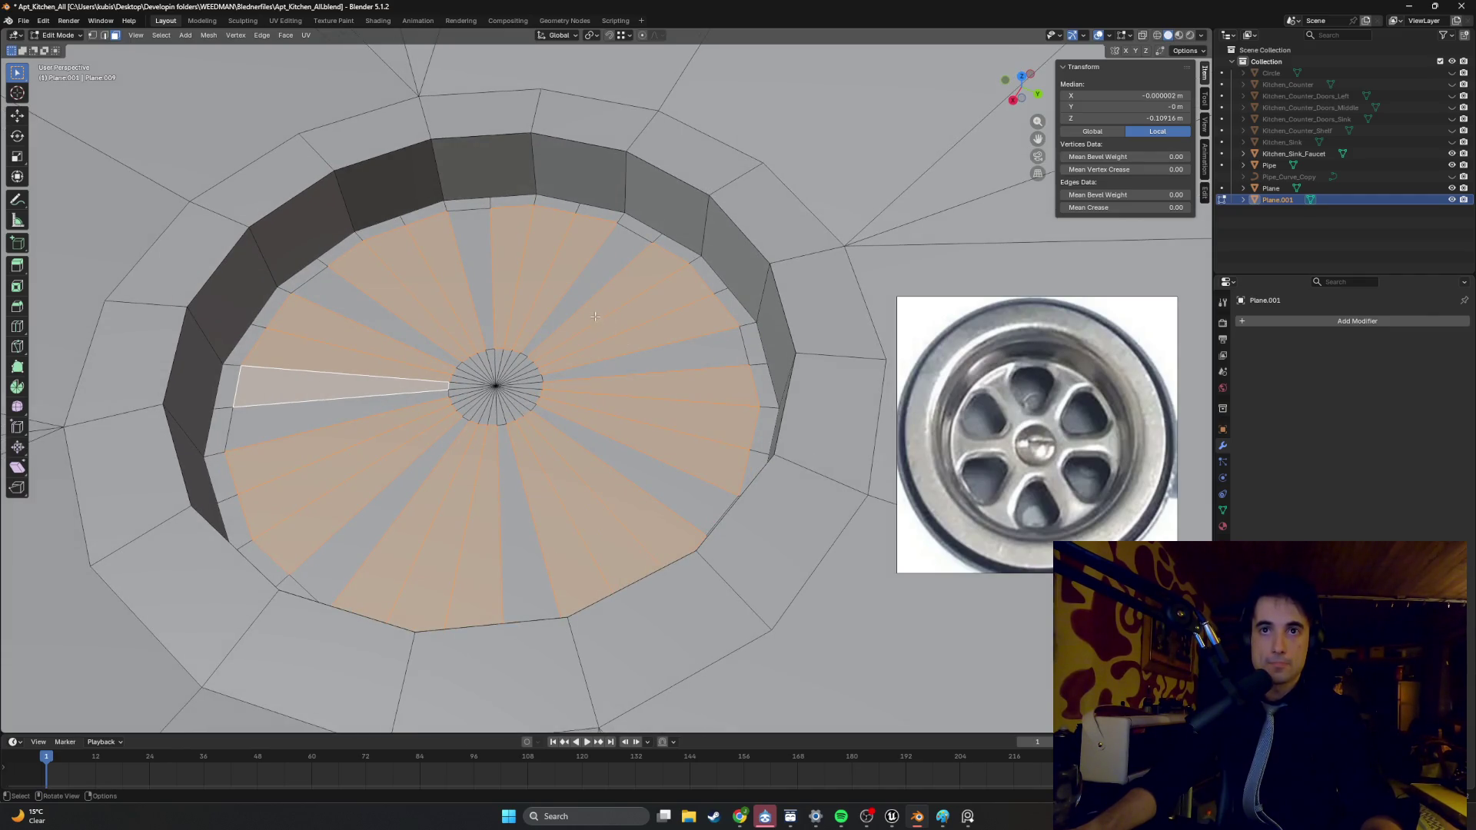
{"action": "key", "text": "e"}
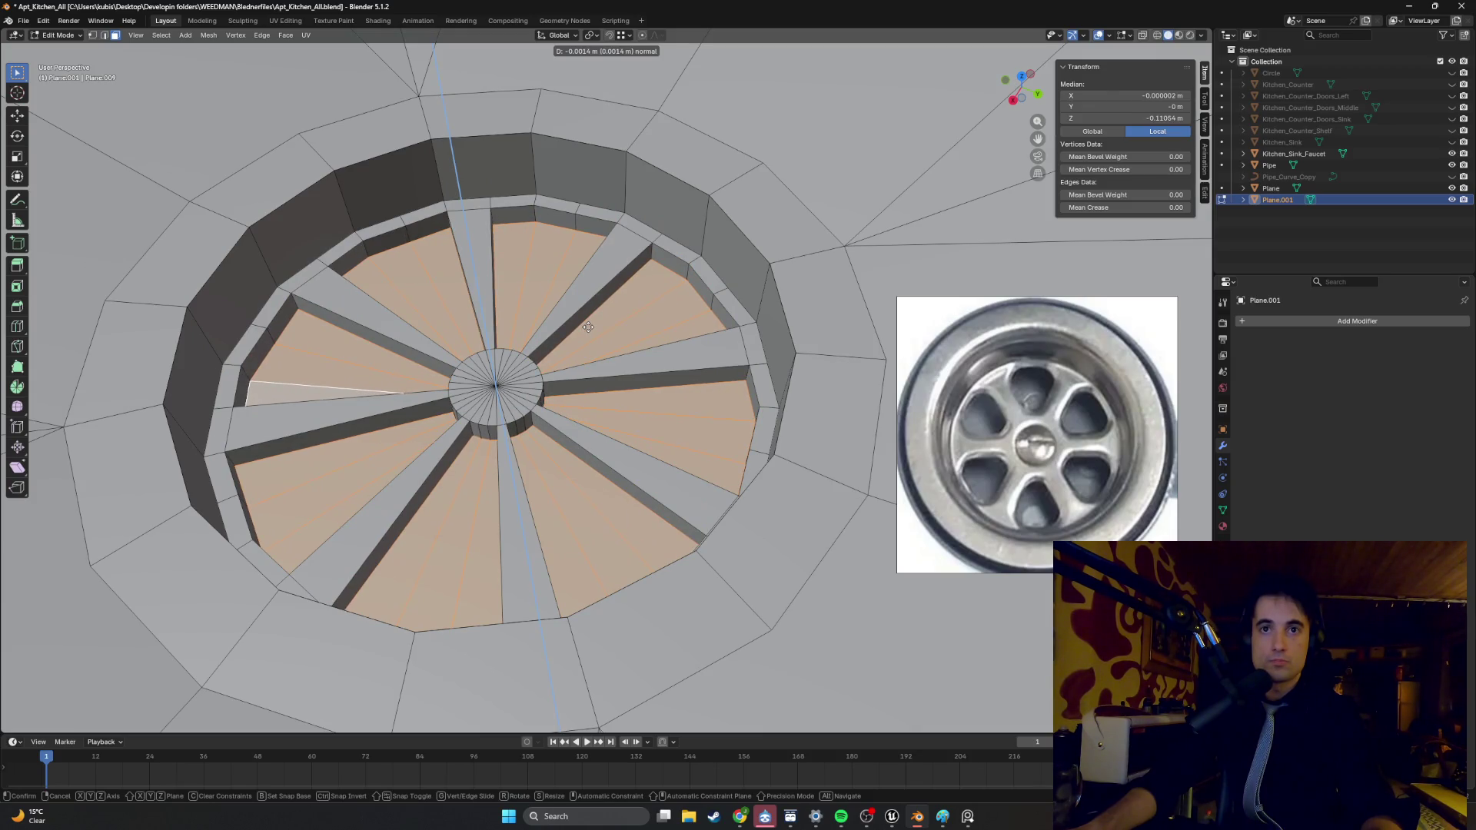
- Confirm the shallow wedge recess, inspect it from a few angles, then undo it
{"action": "left_click", "coordinate": [588, 327]}
{"action": "scroll", "coordinate": [538, 346], "scroll_direction": "down", "scroll_amount": 6}
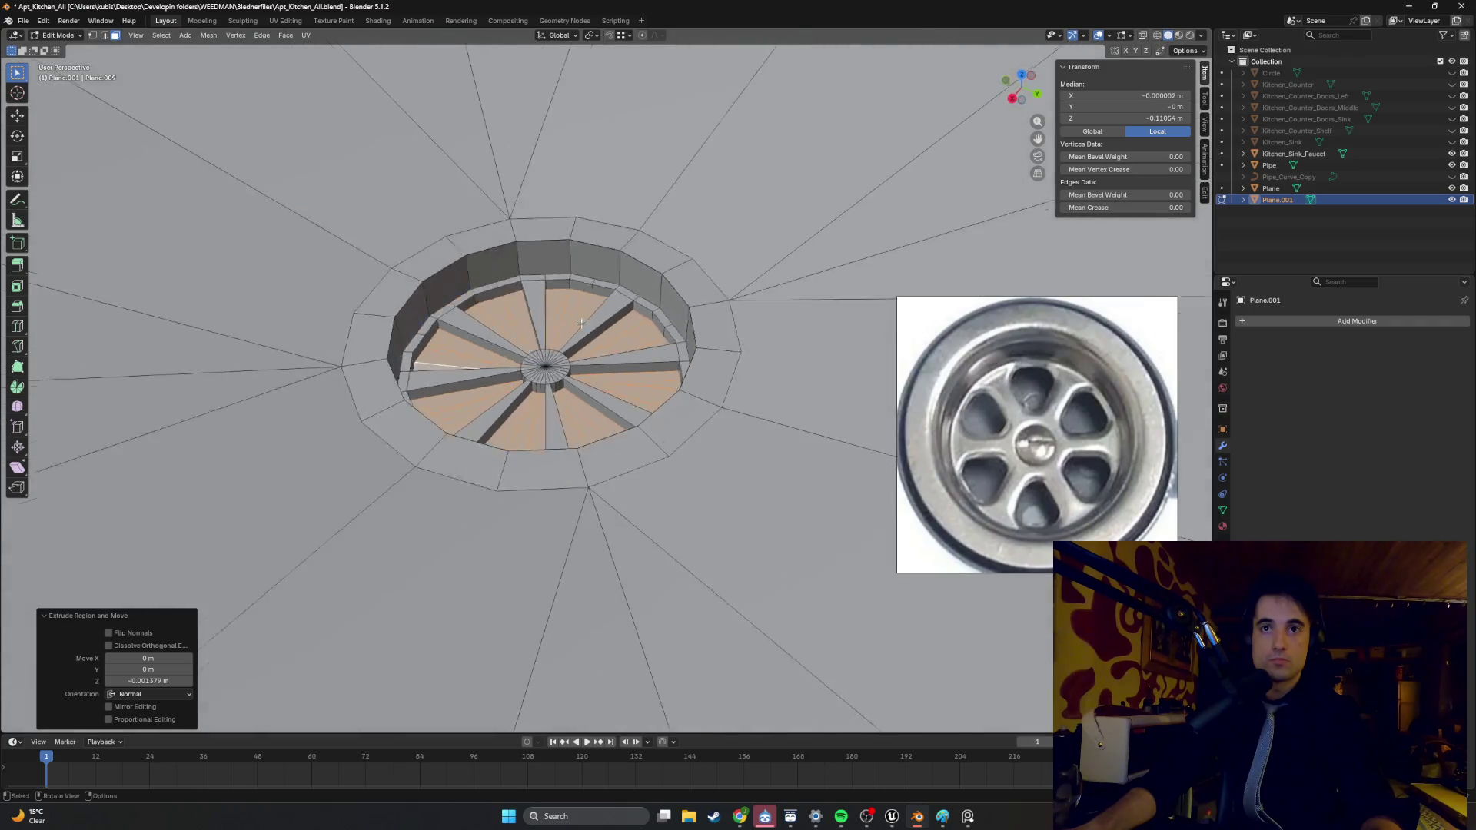
{"action": "scroll", "coordinate": [527, 352], "scroll_direction": "down", "scroll_amount": 5}
{"action": "scroll", "coordinate": [514, 386], "scroll_direction": "up", "scroll_amount": 10}
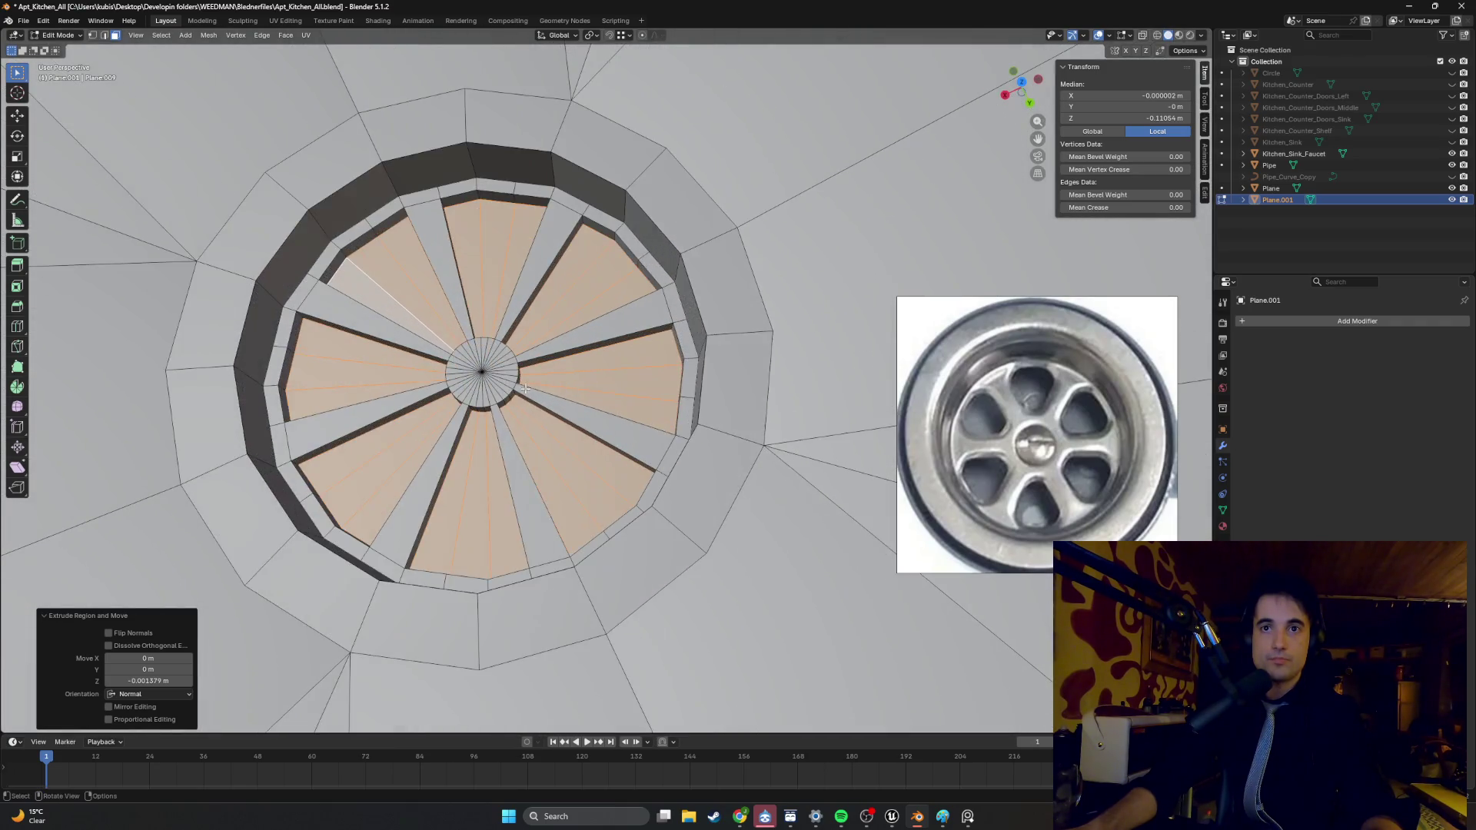
{"action": "middle_click_drag", "start_coordinate": [514, 386], "coordinate": [596, 452]}
{"action": "middle_click_drag", "start_coordinate": [504, 456], "coordinate": [540, 434]}
{"action": "key", "text": "ctrl+z"}
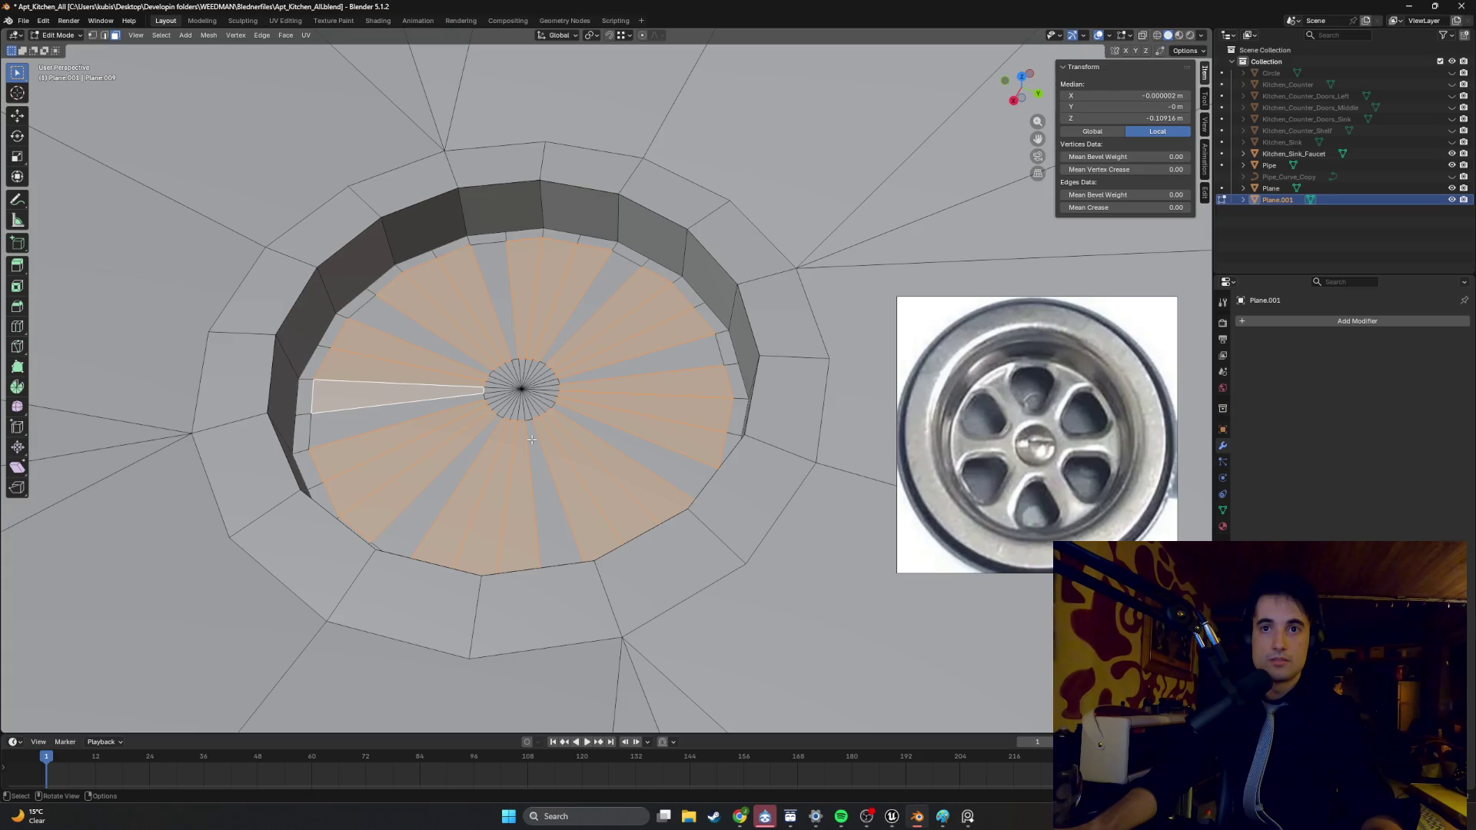
- Select alternating wedge faces across the top of the drain floor
{"action": "left_click", "coordinate": [576, 318]}
{"action": "left_click", "coordinate": [547, 307], "text": "shift"}
{"action": "left_click", "coordinate": [510, 297], "text": "shift"}
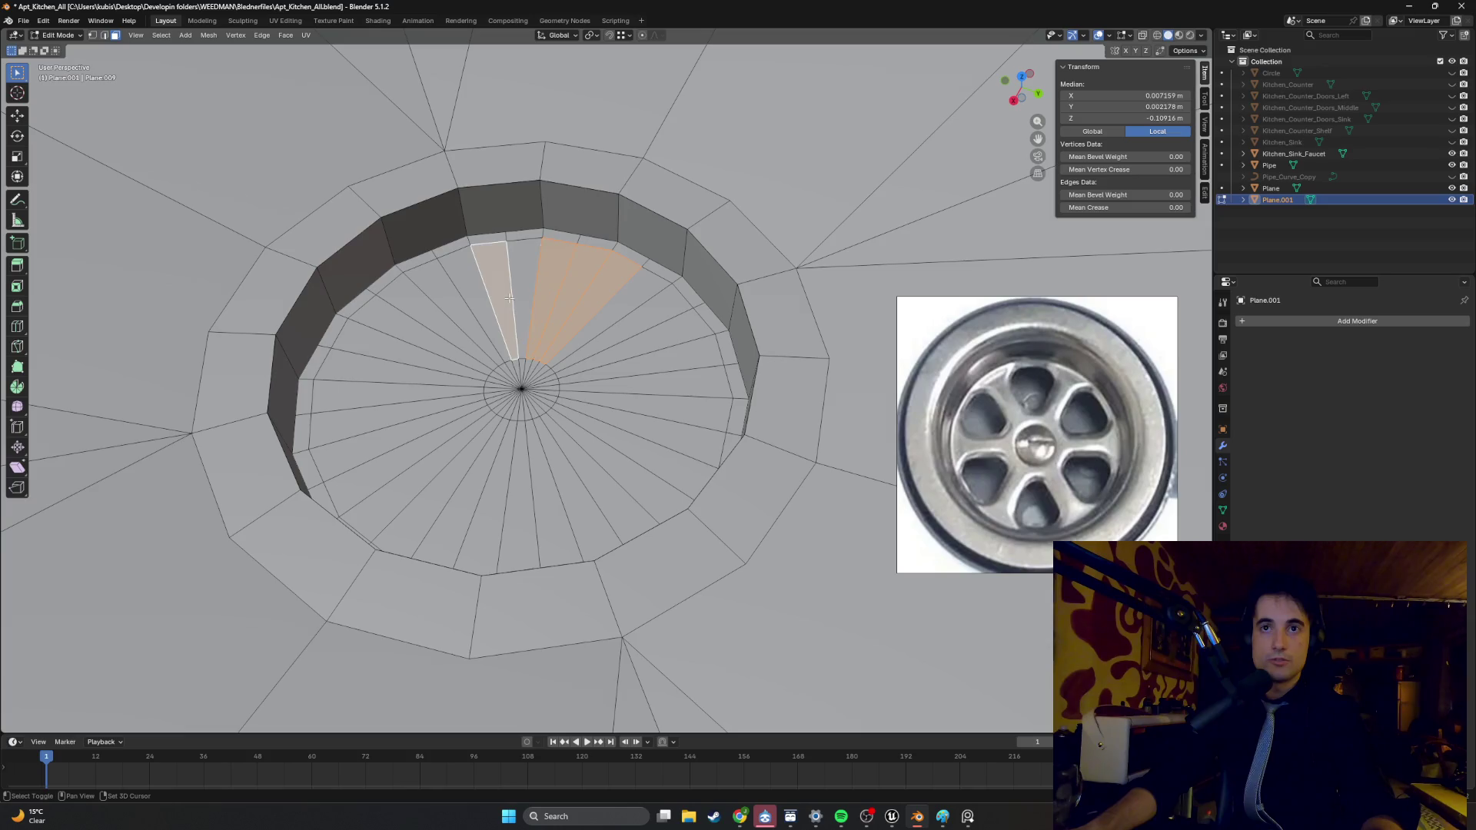
{"action": "left_click", "coordinate": [508, 297]}
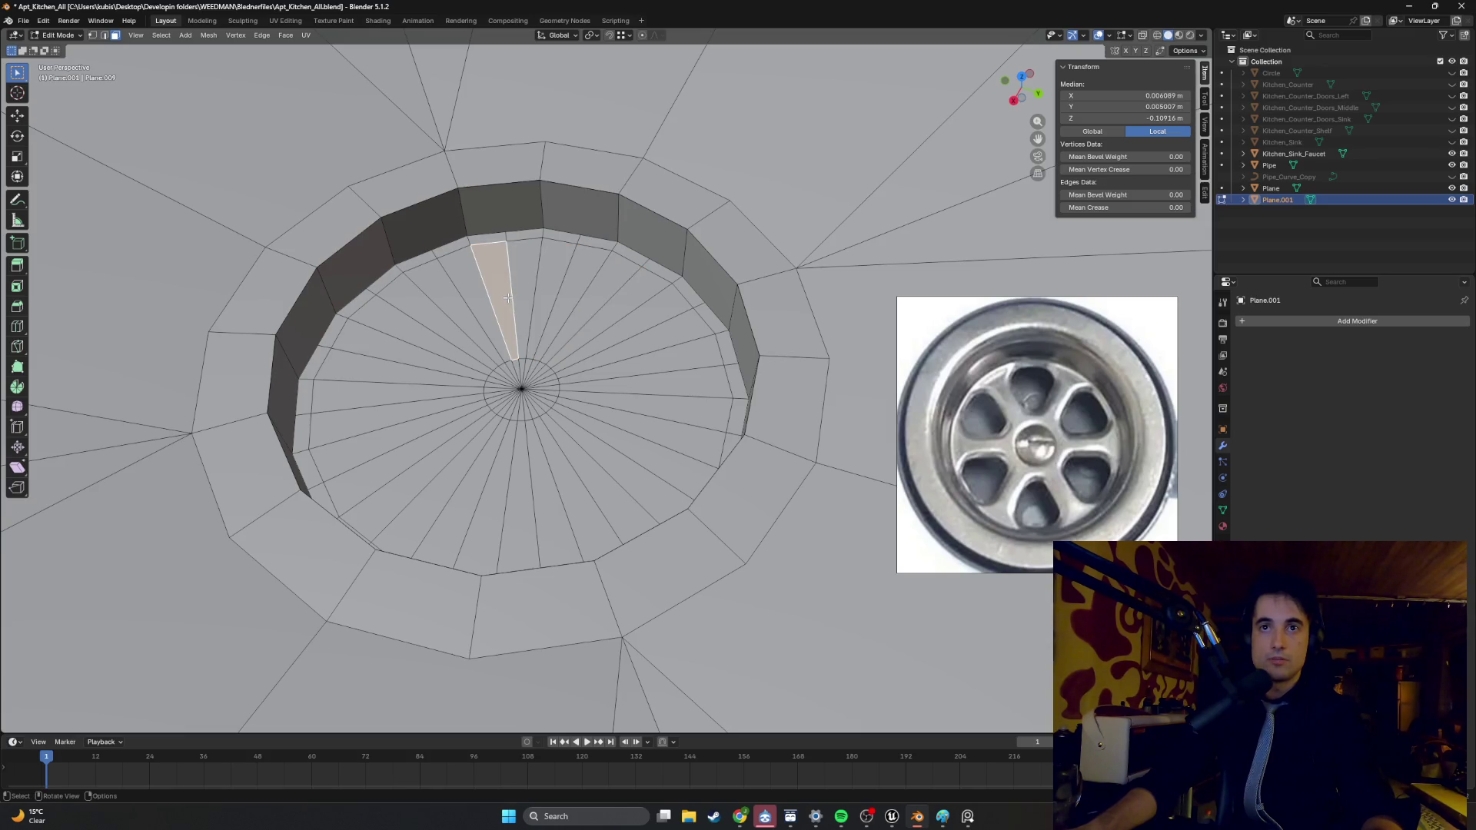
{"action": "left_click", "coordinate": [528, 300], "text": "shift"}
{"action": "left_click", "coordinate": [566, 295], "text": "shift"}
{"action": "left_click", "coordinate": [554, 288], "text": "shift"}
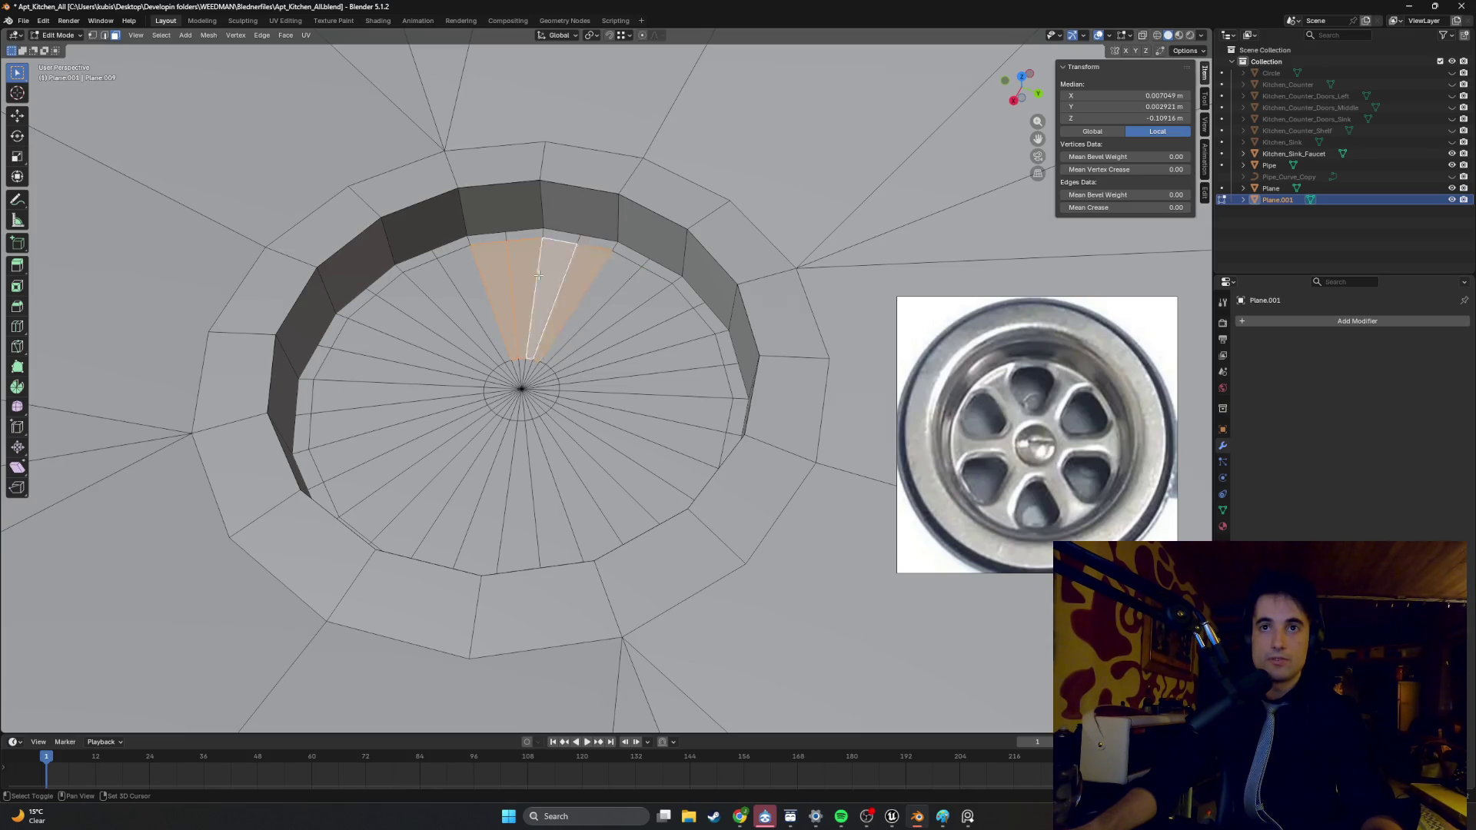
{"action": "left_click", "coordinate": [618, 273], "text": "shift"}
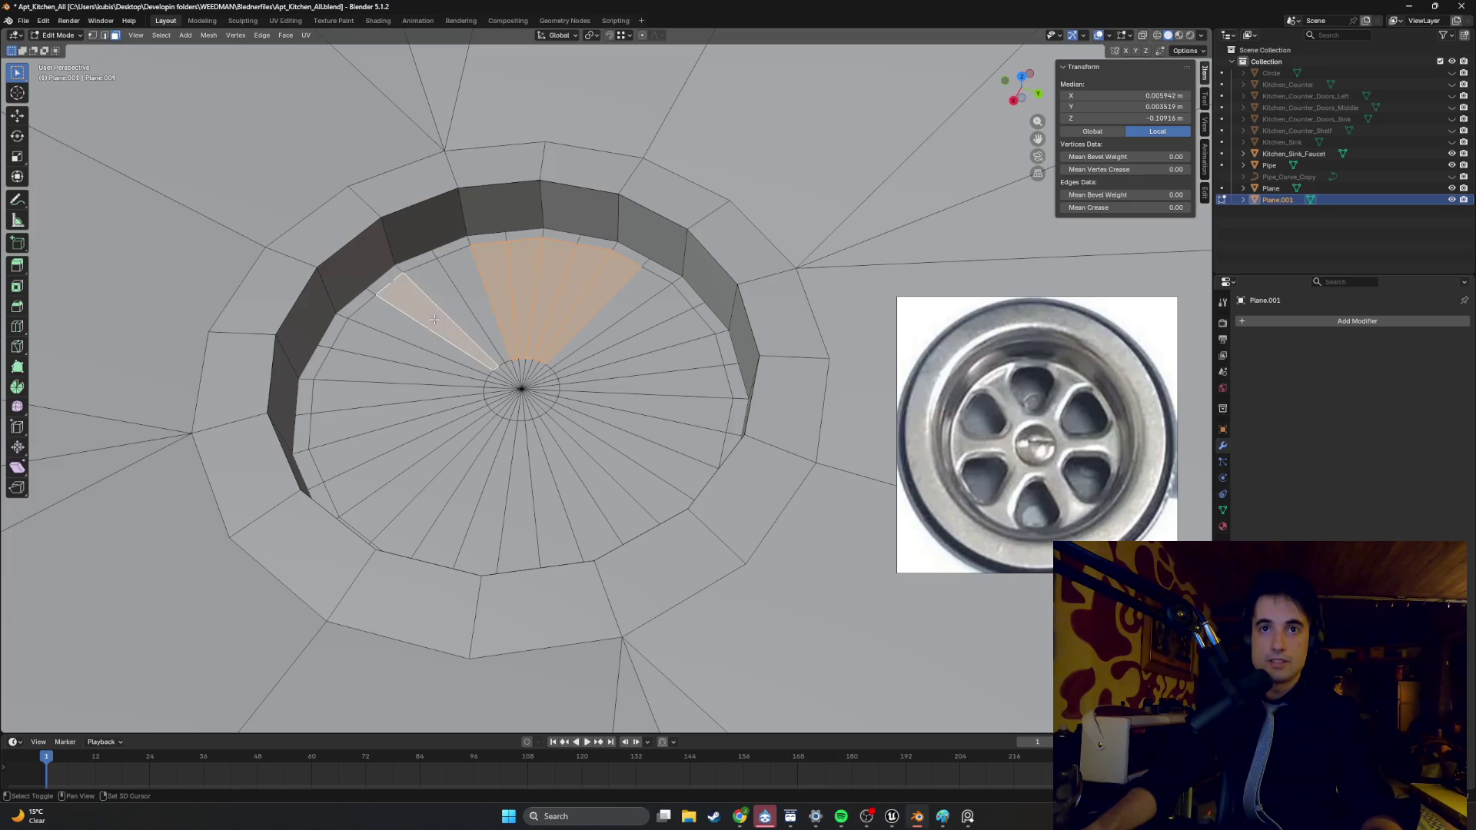
{"action": "left_click", "coordinate": [435, 319], "text": "shift"}
{"action": "left_click", "coordinate": [407, 334], "text": "shift"}
{"action": "left_click", "coordinate": [382, 359], "text": "shift"}
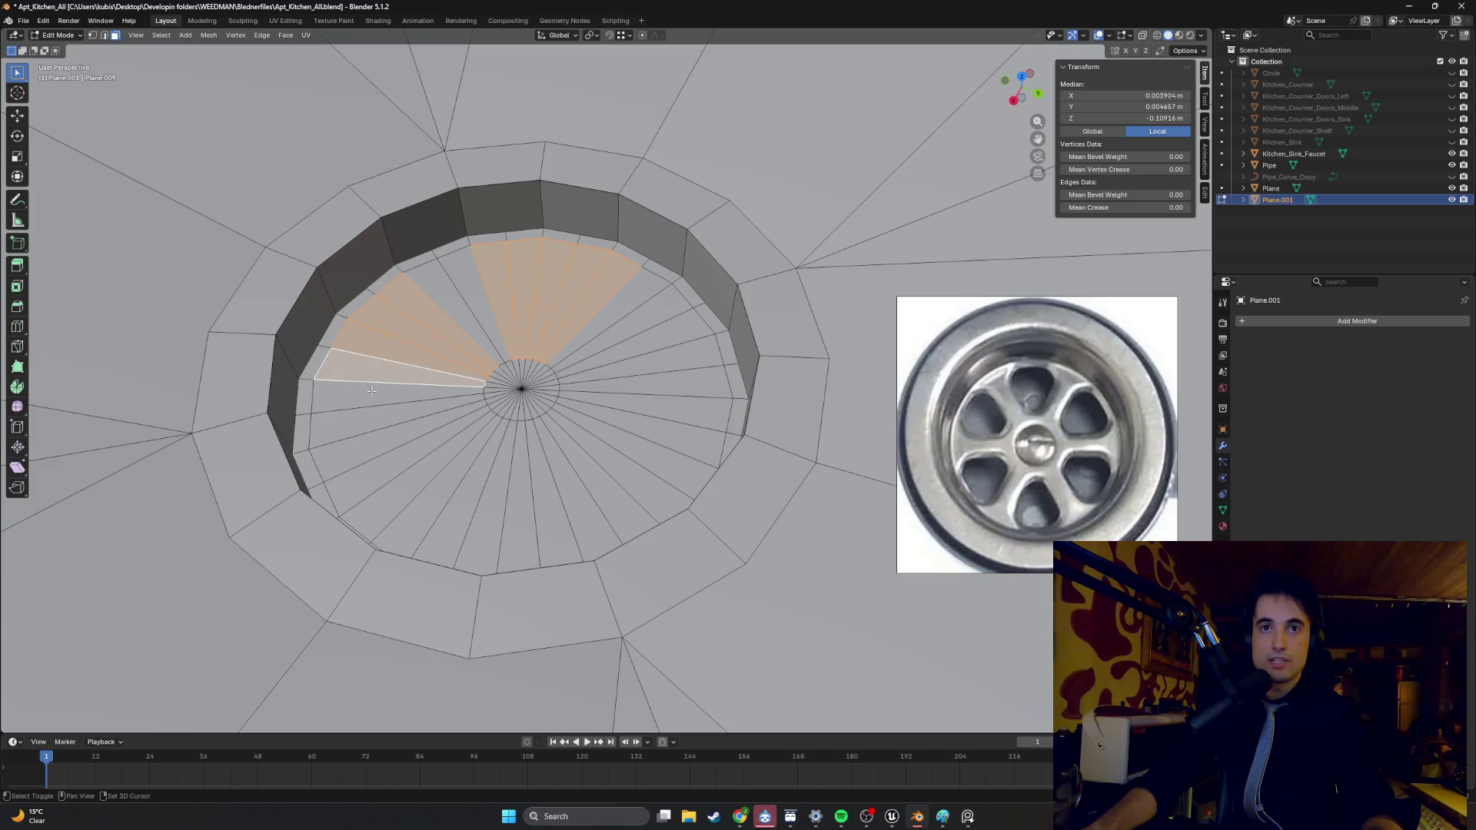
- Add the lower-left, lower-right and right-side wedges around the drain to the selection
{"action": "middle_click_drag", "start_coordinate": [392, 382], "coordinate": [362, 353]}
{"action": "left_click", "coordinate": [358, 410], "text": "shift"}
{"action": "left_click", "coordinate": [376, 453], "text": "shift"}
{"action": "left_click", "coordinate": [399, 484], "text": "shift"}
{"action": "left_click", "coordinate": [430, 499], "text": "shift"}
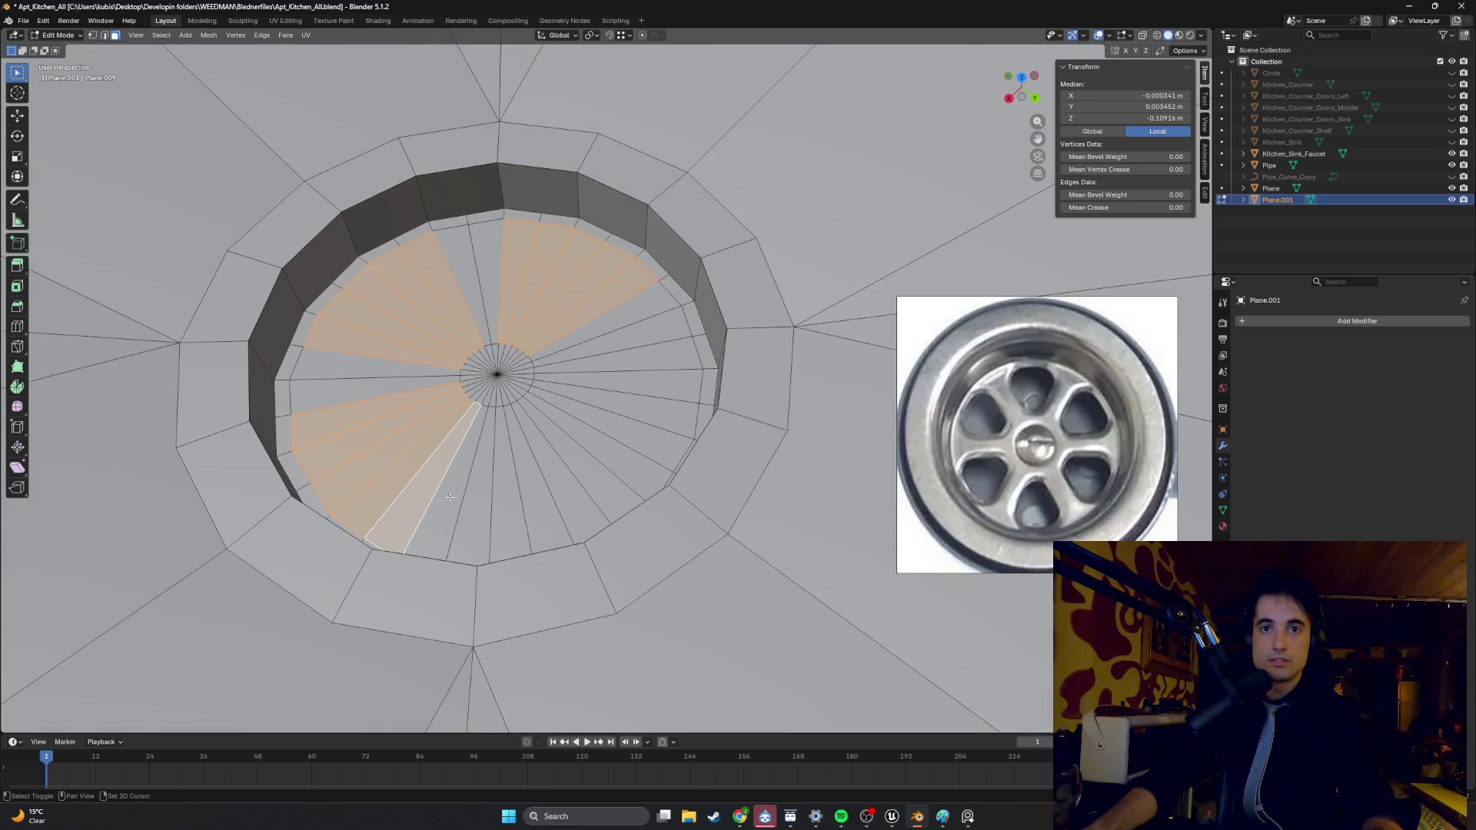
{"action": "left_click", "coordinate": [504, 503], "text": "shift"}
{"action": "left_click", "coordinate": [538, 491], "text": "shift"}
{"action": "left_click", "coordinate": [569, 480], "text": "shift"}
{"action": "left_click", "coordinate": [595, 461], "text": "shift"}
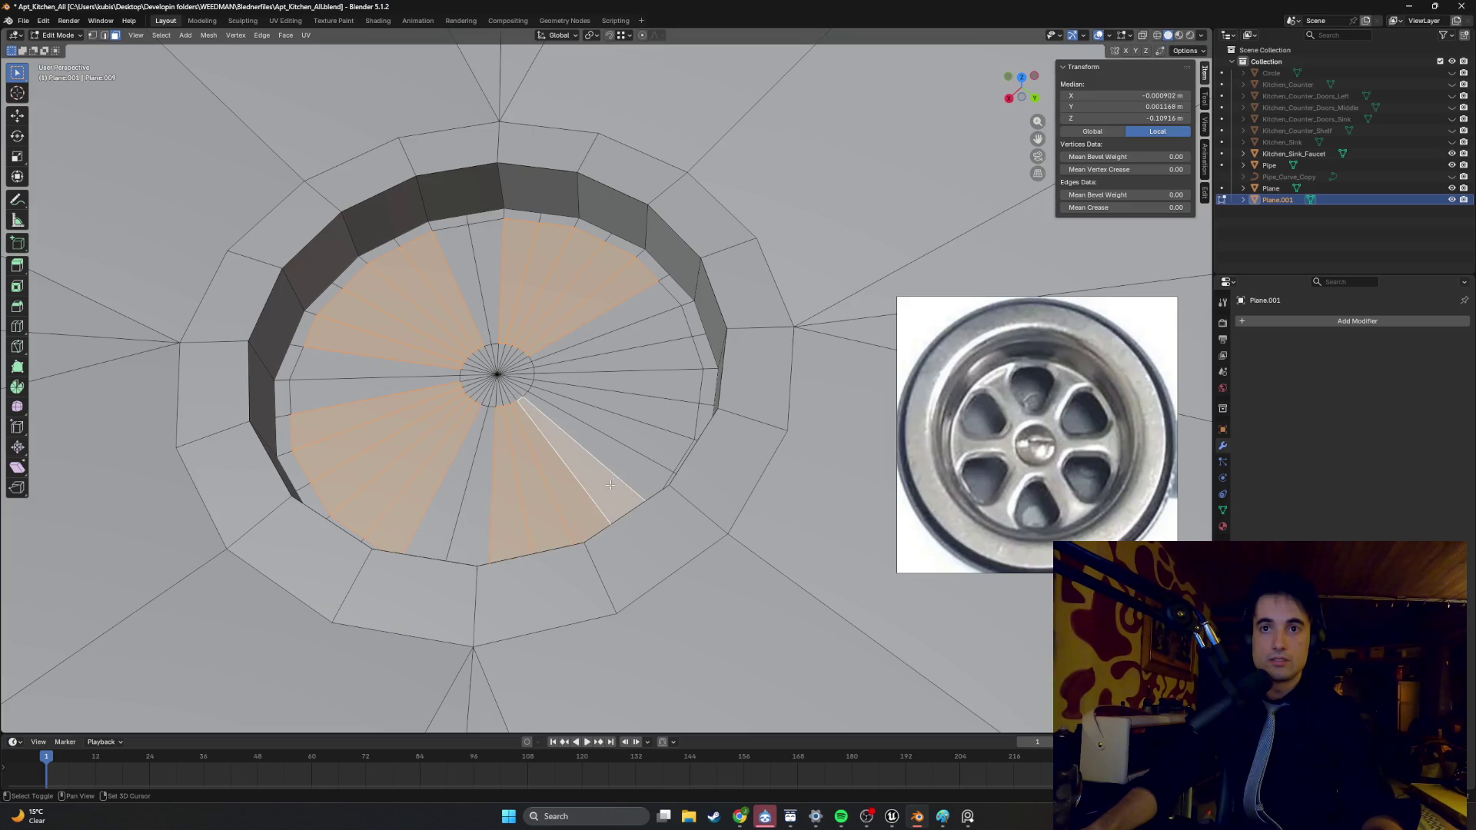
{"action": "left_click", "coordinate": [623, 450], "text": "shift"}
{"action": "left_click", "coordinate": [632, 421], "text": "shift"}
{"action": "left_click", "coordinate": [638, 394], "text": "shift"}
{"action": "left_click", "coordinate": [642, 367], "text": "shift"}
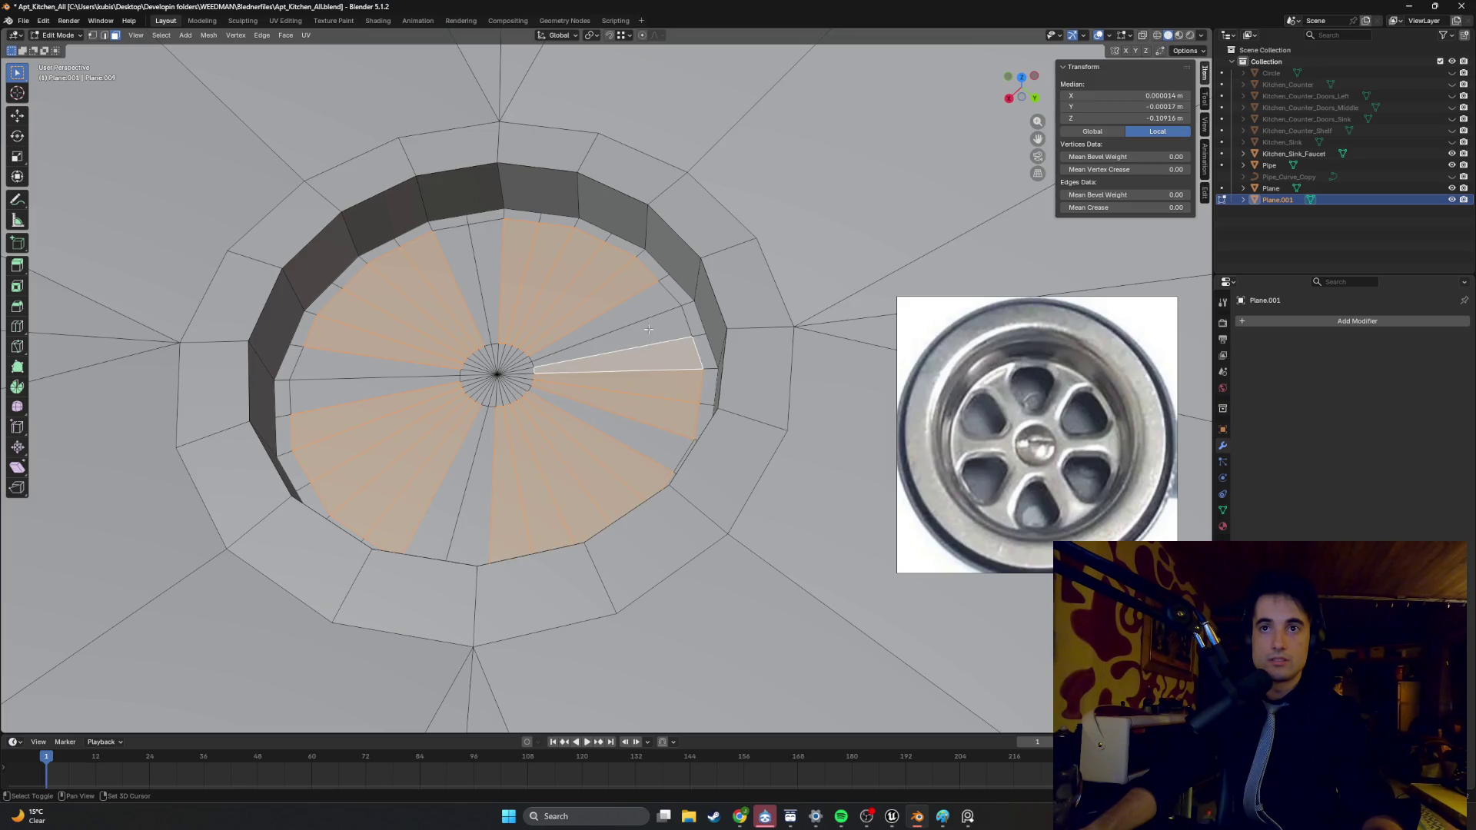
{"action": "left_click", "coordinate": [643, 335], "text": "shift"}
- Deselect an extra wedge, check the pattern from other angles, and restart from one wedge
{"action": "mouse_move", "coordinate": [623, 350]}
{"action": "middle_mouse_down"}
{"action": "mouse_move", "coordinate": [586, 375]}
{"action": "mouse_move", "coordinate": [666, 367]}
{"action": "middle_mouse_up"}
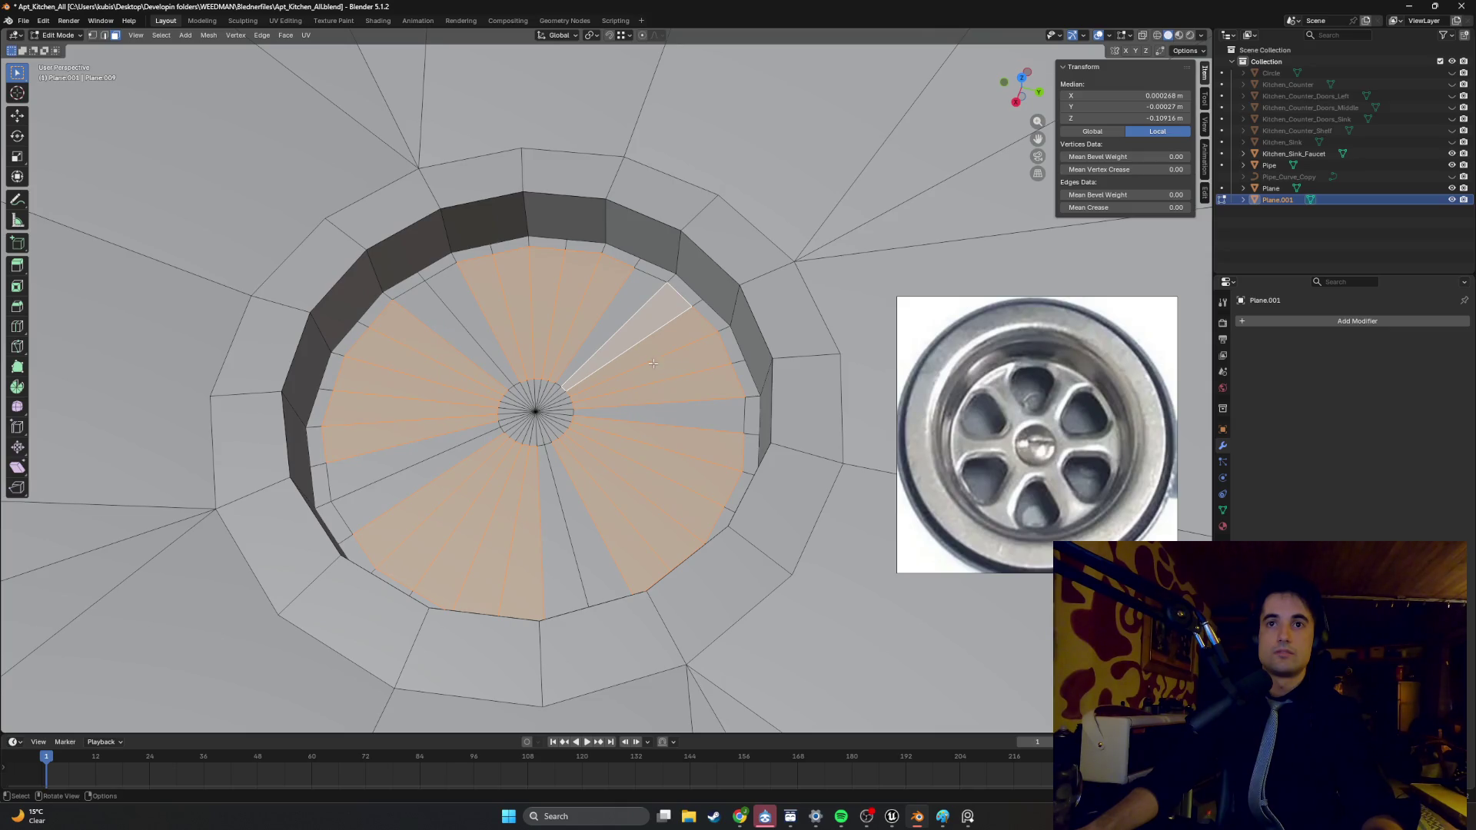
{"action": "left_click", "coordinate": [588, 324], "text": "shift"}
{"action": "middle_click_drag", "start_coordinate": [569, 395], "coordinate": [457, 389]}
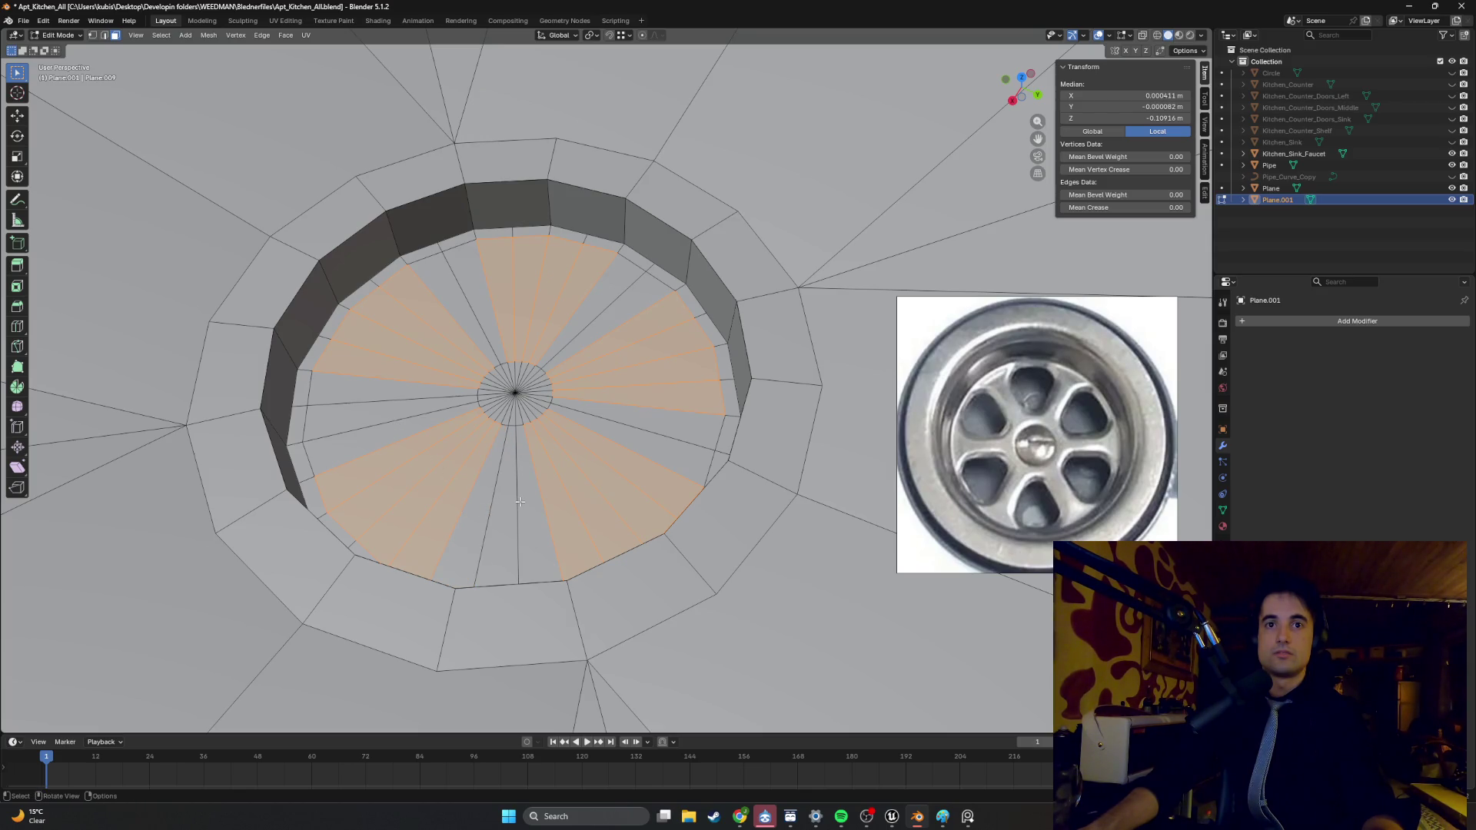
{"action": "mouse_move", "coordinate": [530, 502]}
{"action": "middle_mouse_down"}
{"action": "mouse_move", "coordinate": [677, 419]}
{"action": "mouse_move", "coordinate": [626, 400]}
{"action": "middle_mouse_up"}
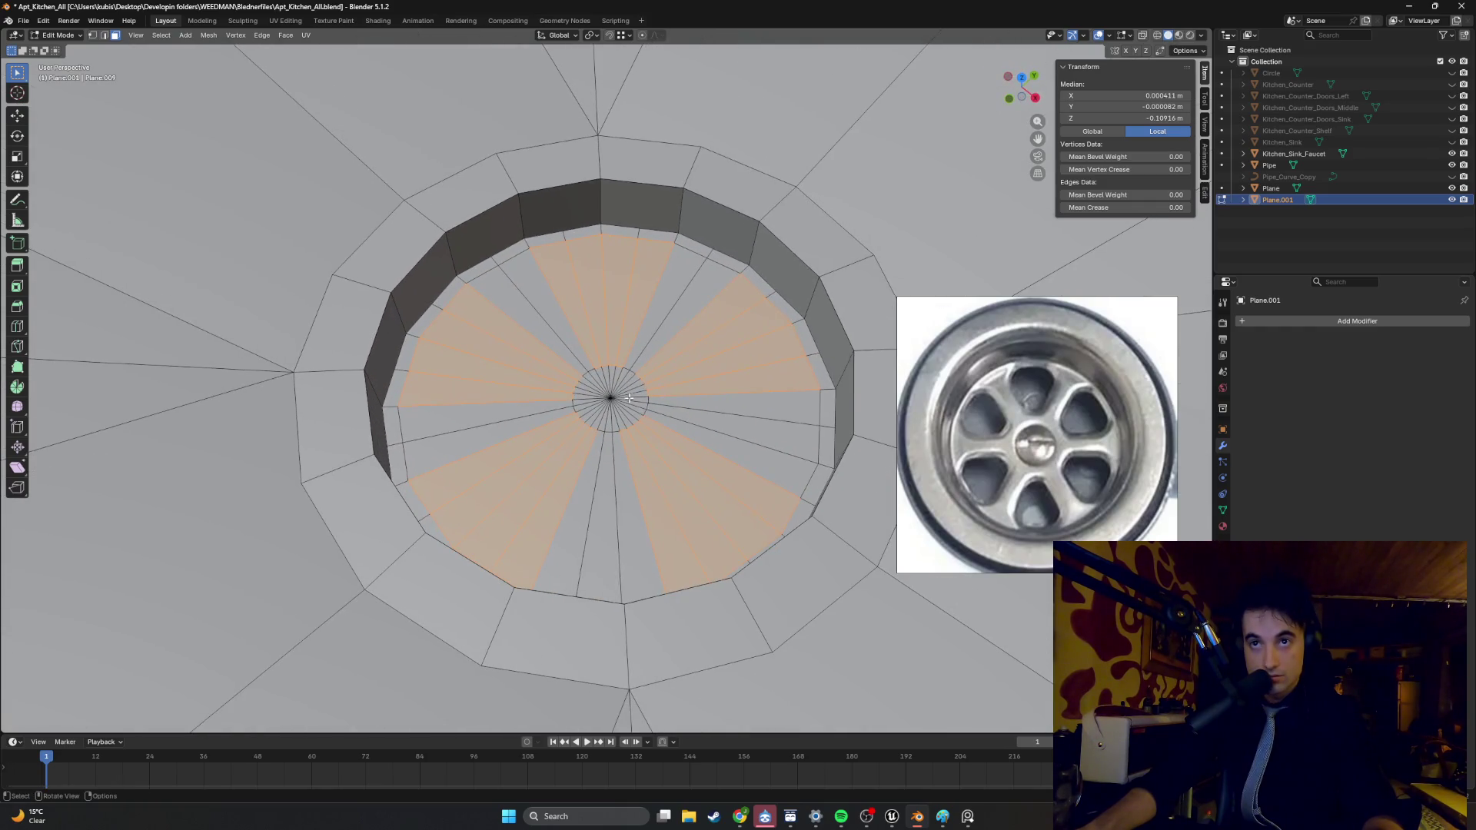
{"action": "mouse_move", "coordinate": [524, 426]}
{"action": "middle_mouse_down"}
{"action": "mouse_move", "coordinate": [558, 458]}
{"action": "mouse_move", "coordinate": [587, 444]}
{"action": "mouse_move", "coordinate": [583, 428]}
{"action": "mouse_move", "coordinate": [513, 453]}
{"action": "middle_mouse_up"}
{"action": "left_click", "coordinate": [509, 455]}
- Select a lower wedge and add alternating wedges up the left side of the drain
{"action": "left_click", "coordinate": [474, 435]}
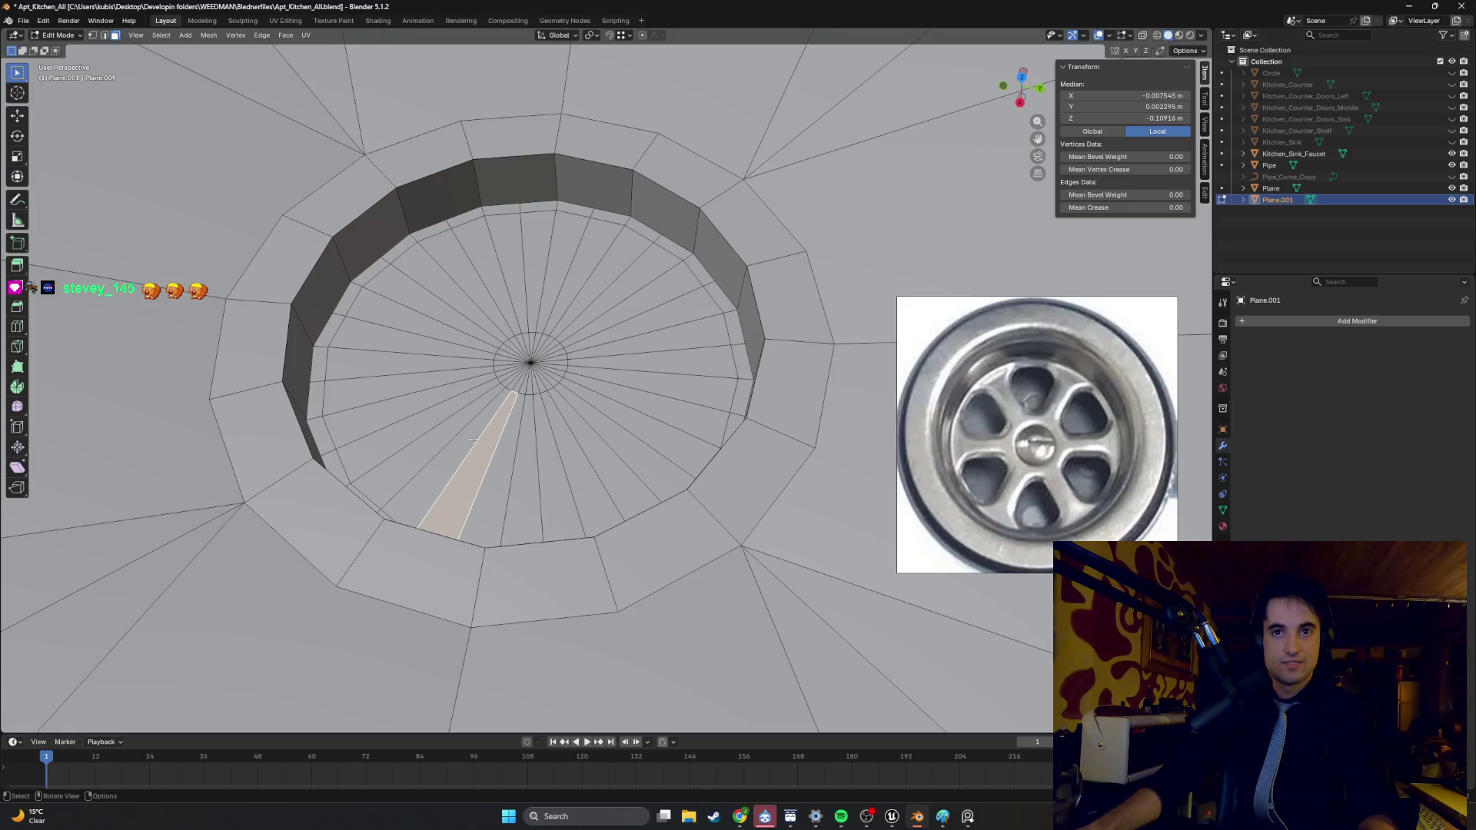
{"action": "left_click", "coordinate": [453, 468], "text": "shift"}
{"action": "left_click", "coordinate": [427, 461], "text": "shift"}
{"action": "left_click", "coordinate": [400, 442], "text": "shift"}
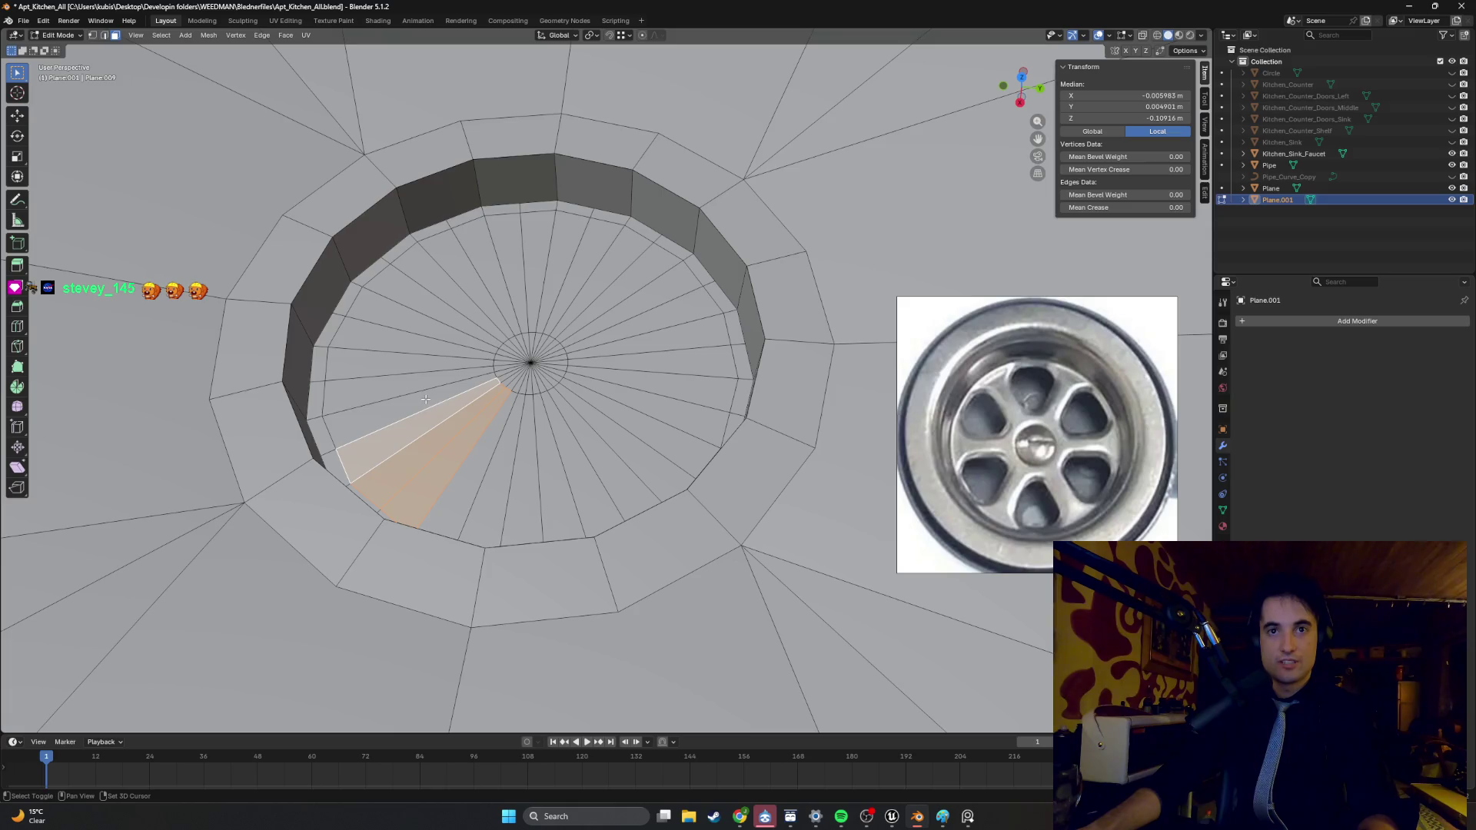
{"action": "left_click", "coordinate": [407, 407], "text": "shift"}
{"action": "left_click", "coordinate": [413, 381], "text": "shift"}
{"action": "left_click", "coordinate": [419, 357], "text": "shift"}
{"action": "left_click", "coordinate": [425, 336], "text": "shift"}
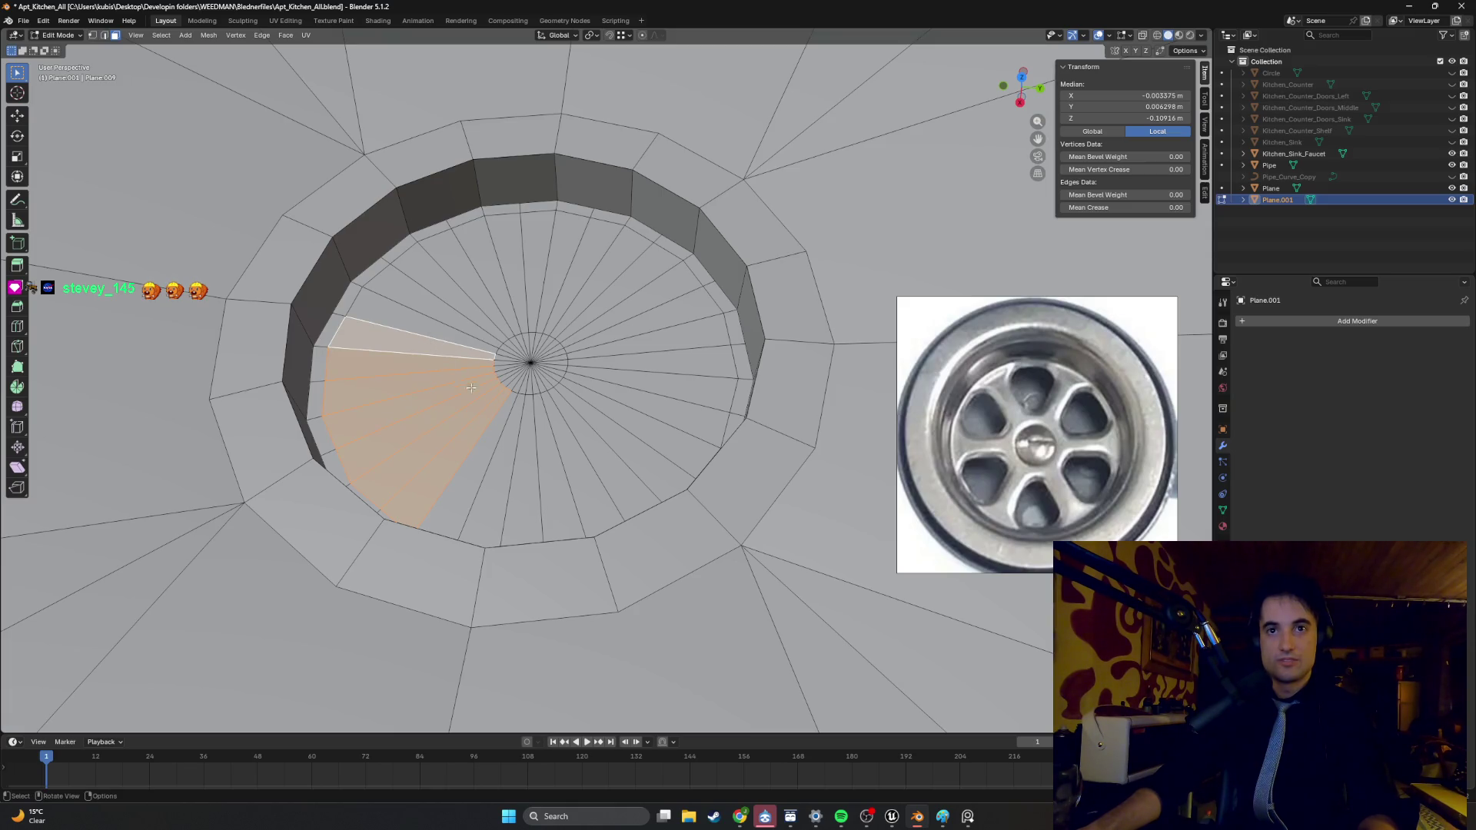
- Restart from a single wedge, add the wedges above, then trim the bottom-centre wedges from top view
{"action": "left_click", "coordinate": [480, 461]}
{"action": "left_click", "coordinate": [430, 430], "text": "shift"}
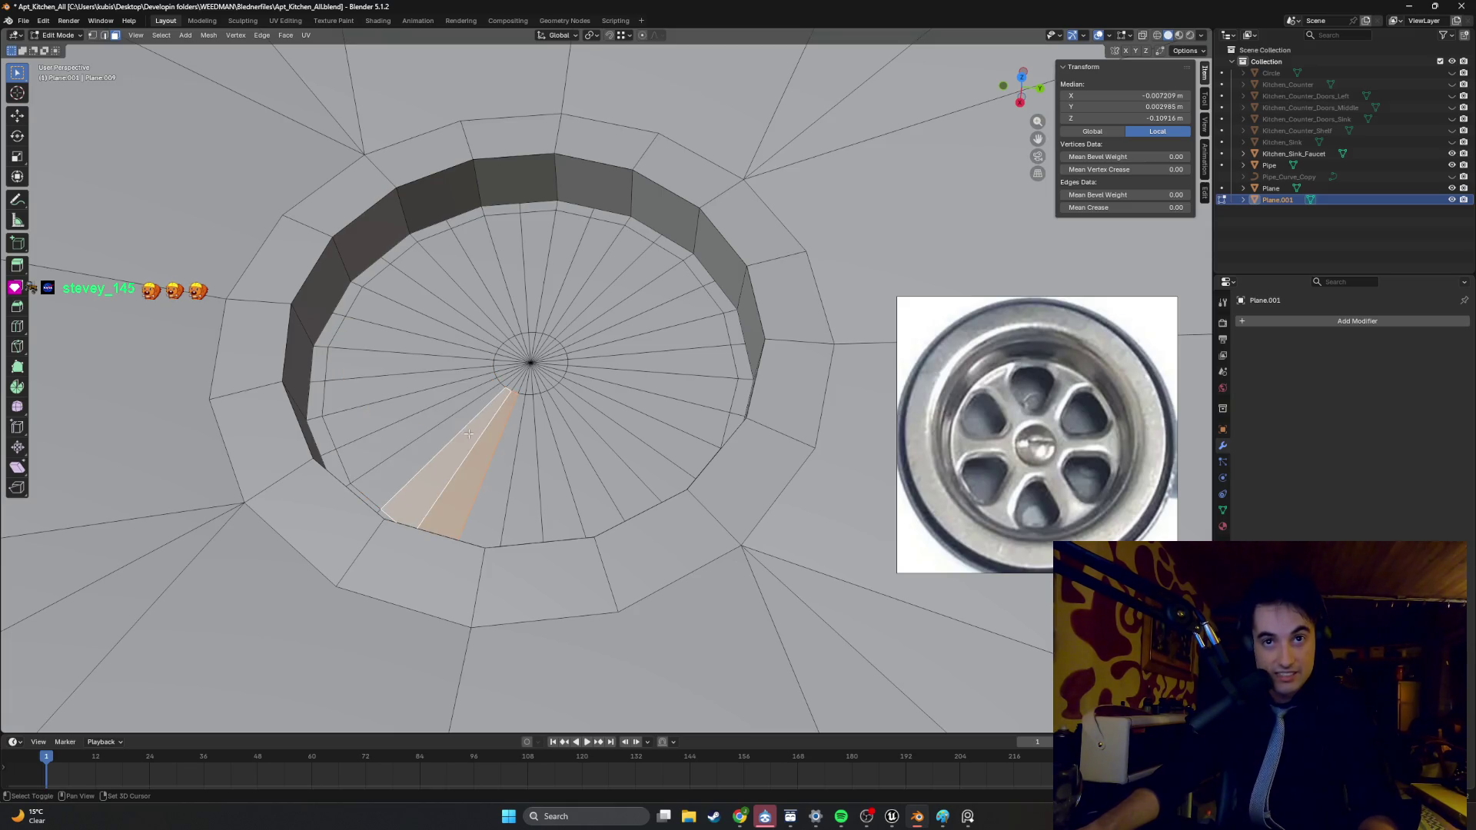
{"action": "left_click", "coordinate": [416, 396], "text": "shift"}
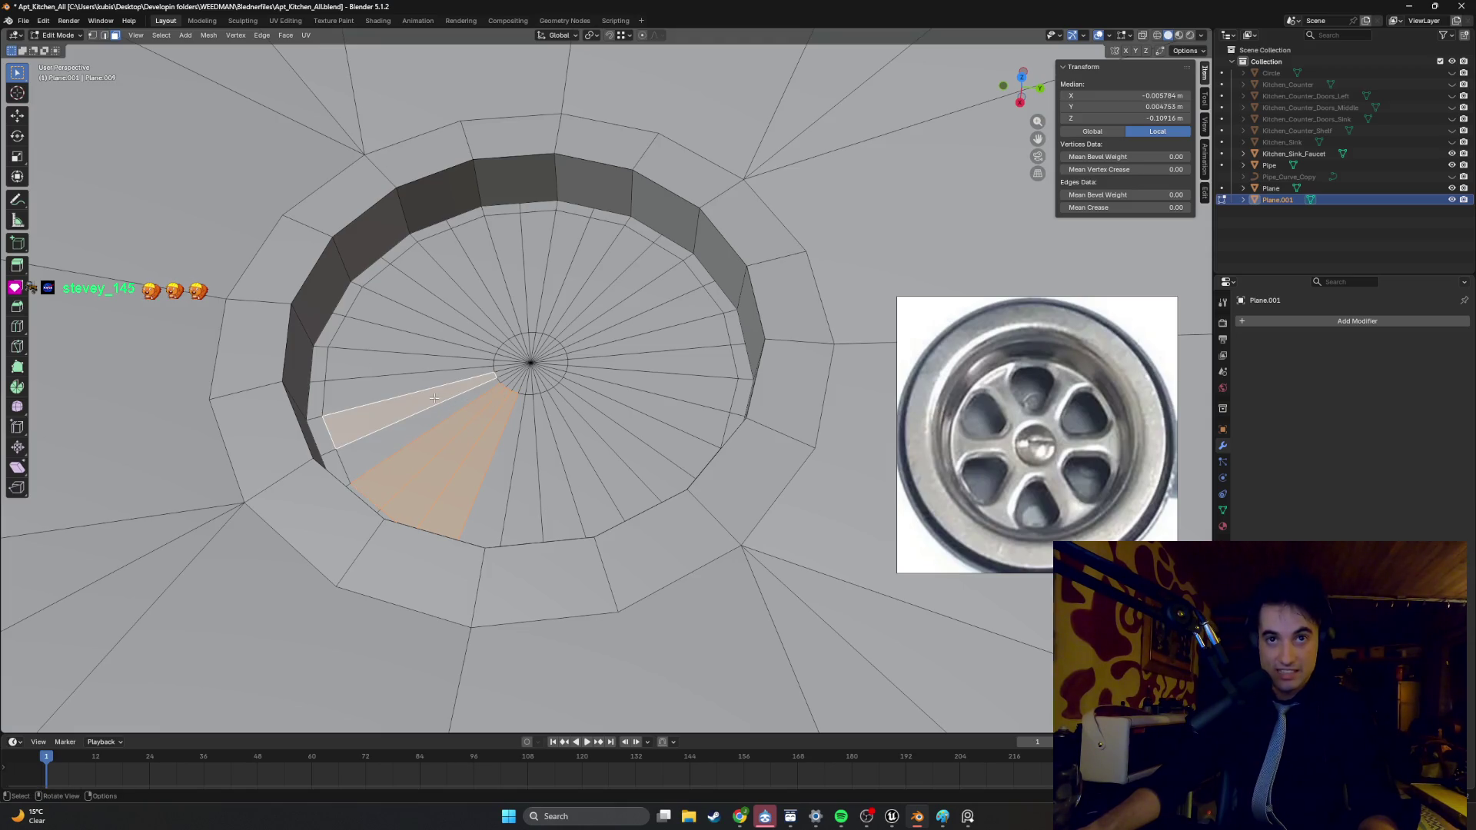
{"action": "left_click", "coordinate": [429, 383]}
{"action": "mouse_move", "coordinate": [411, 366]}
{"action": "left_mouse_down", "text": "shift"}
{"action": "mouse_move", "coordinate": [427, 320]}
{"action": "mouse_move", "coordinate": [490, 271]}
{"action": "mouse_move", "coordinate": [627, 279]}
{"action": "mouse_move", "coordinate": [672, 378]}
{"action": "mouse_move", "coordinate": [590, 446]}
{"action": "mouse_move", "coordinate": [481, 467]}
{"action": "left_mouse_up", "text": "shift"}
{"action": "mouse_move", "coordinate": [462, 438]}
{"action": "middle_mouse_down"}
{"action": "mouse_move", "coordinate": [587, 418]}
{"action": "mouse_move", "coordinate": [611, 525]}
{"action": "mouse_move", "coordinate": [595, 554]}
{"action": "mouse_move", "coordinate": [633, 494]}
{"action": "middle_mouse_up"}
{"action": "left_click", "coordinate": [576, 532], "text": "shift"}
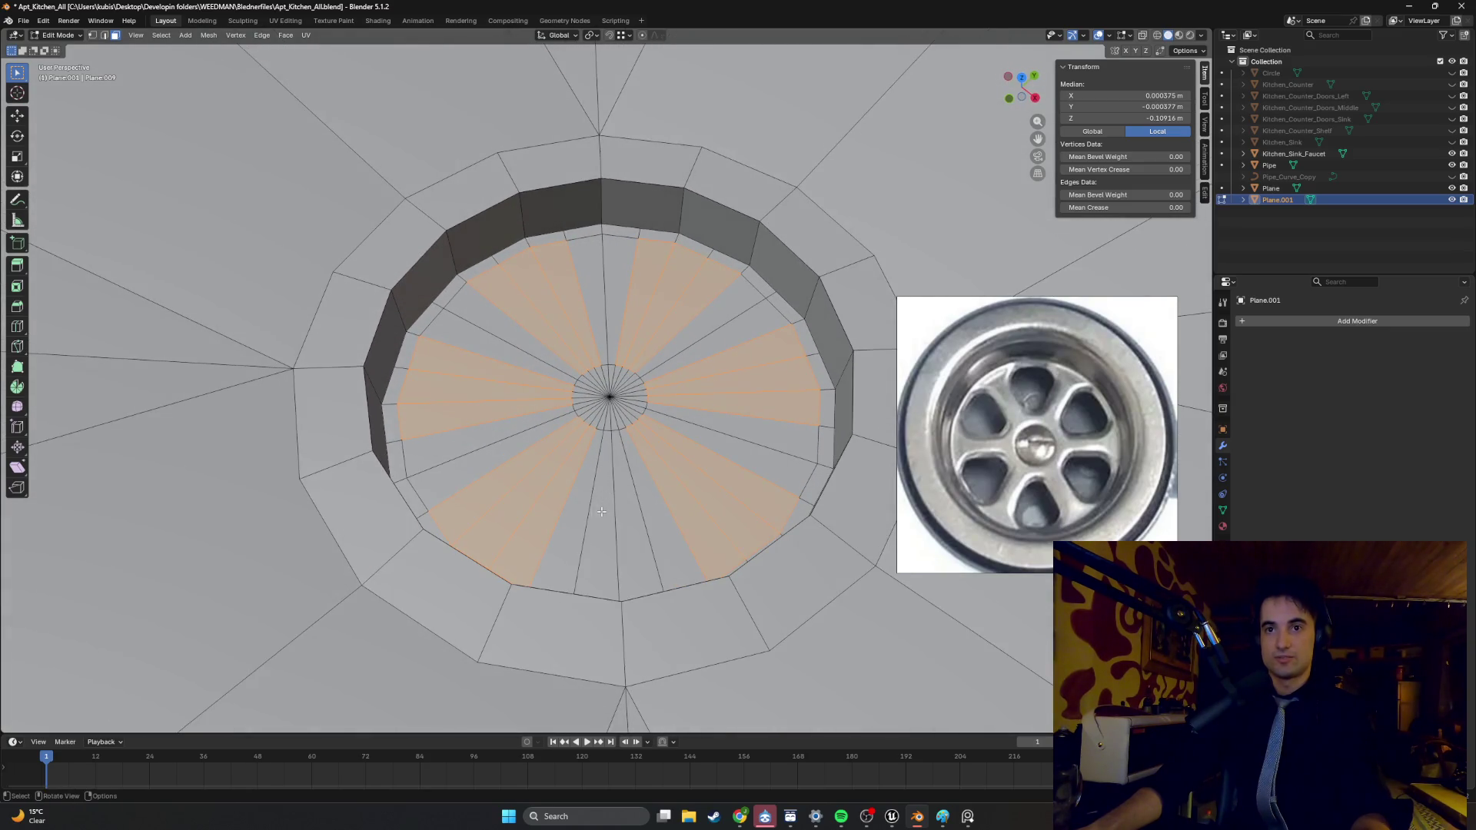
{"action": "left_click_drag", "start_coordinate": [601, 509], "coordinate": [636, 516]}
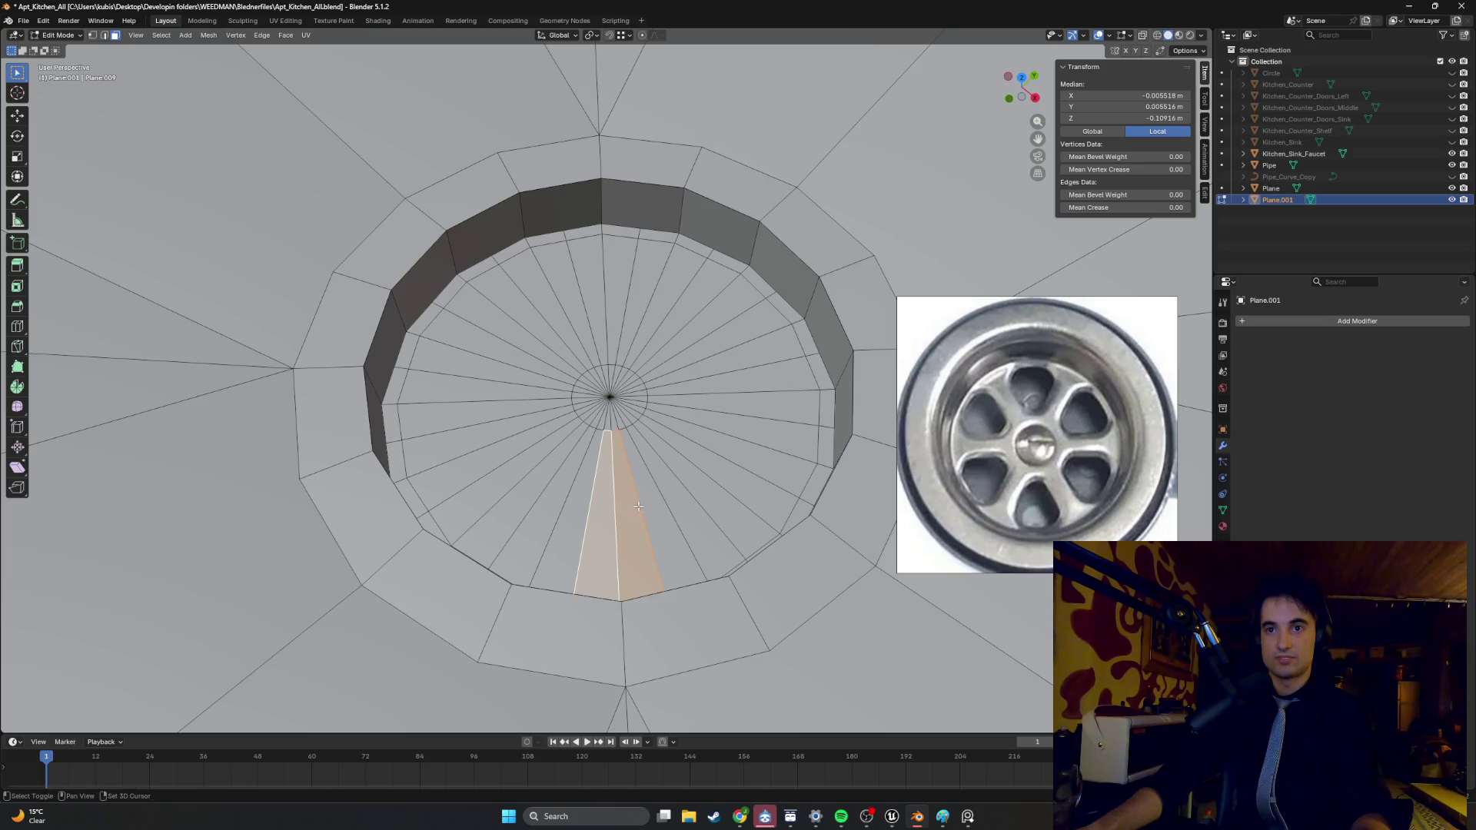
- Add the right, upper and left wedges of the drain floor to the selection
{"action": "left_click", "coordinate": [644, 508], "text": "shift"}
{"action": "mouse_move", "coordinate": [692, 479]}
{"action": "left_mouse_down", "text": "shift"}
{"action": "mouse_move", "coordinate": [749, 446]}
{"action": "mouse_move", "coordinate": [737, 370]}
{"action": "left_mouse_up", "text": "shift"}
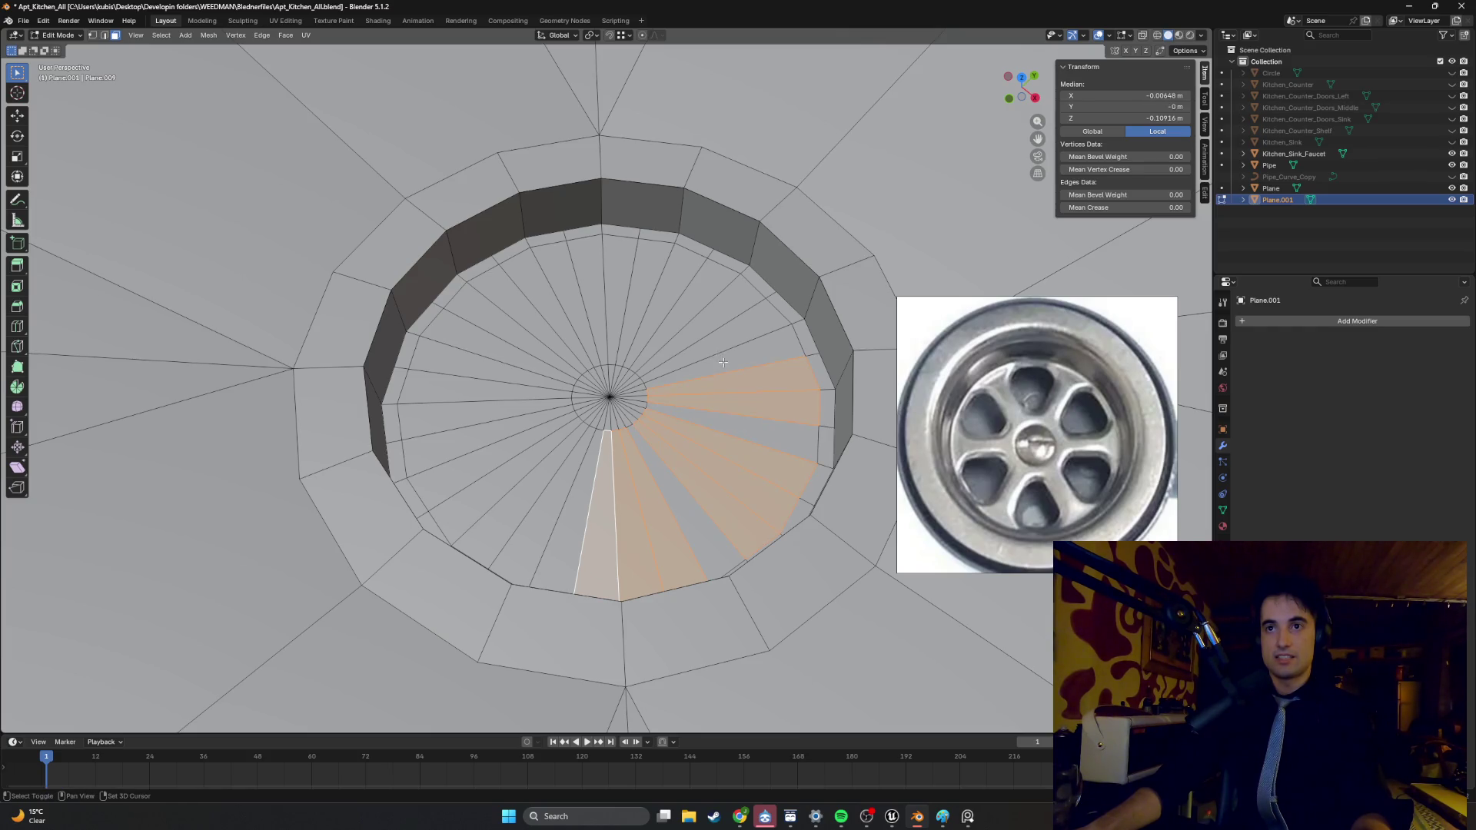
{"action": "left_click", "coordinate": [722, 362], "text": "shift"}
{"action": "mouse_move", "coordinate": [673, 325]}
{"action": "left_mouse_down", "text": "shift"}
{"action": "mouse_move", "coordinate": [660, 307]}
{"action": "mouse_move", "coordinate": [566, 299]}
{"action": "left_mouse_up", "text": "shift"}
{"action": "key", "text": "b"}
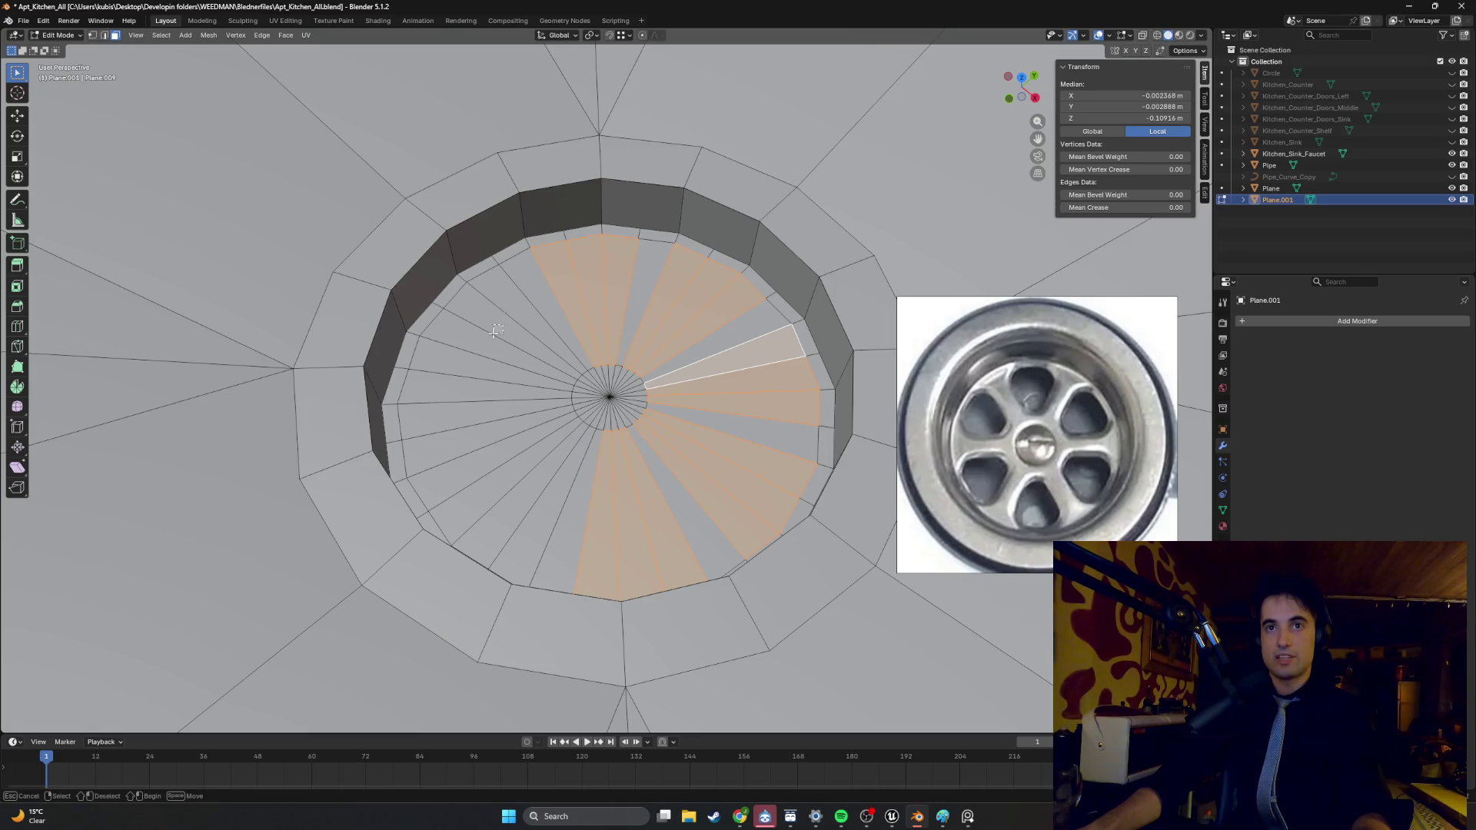
{"action": "left_click_drag", "start_coordinate": [474, 352], "coordinate": [549, 307]}
{"action": "left_click", "coordinate": [471, 367], "text": "shift"}
{"action": "left_click_drag", "start_coordinate": [465, 413], "coordinate": [502, 462], "text": "shift"}
{"action": "left_click", "coordinate": [485, 465], "text": "shift"}
{"action": "left_click", "coordinate": [484, 464], "text": "shift"}
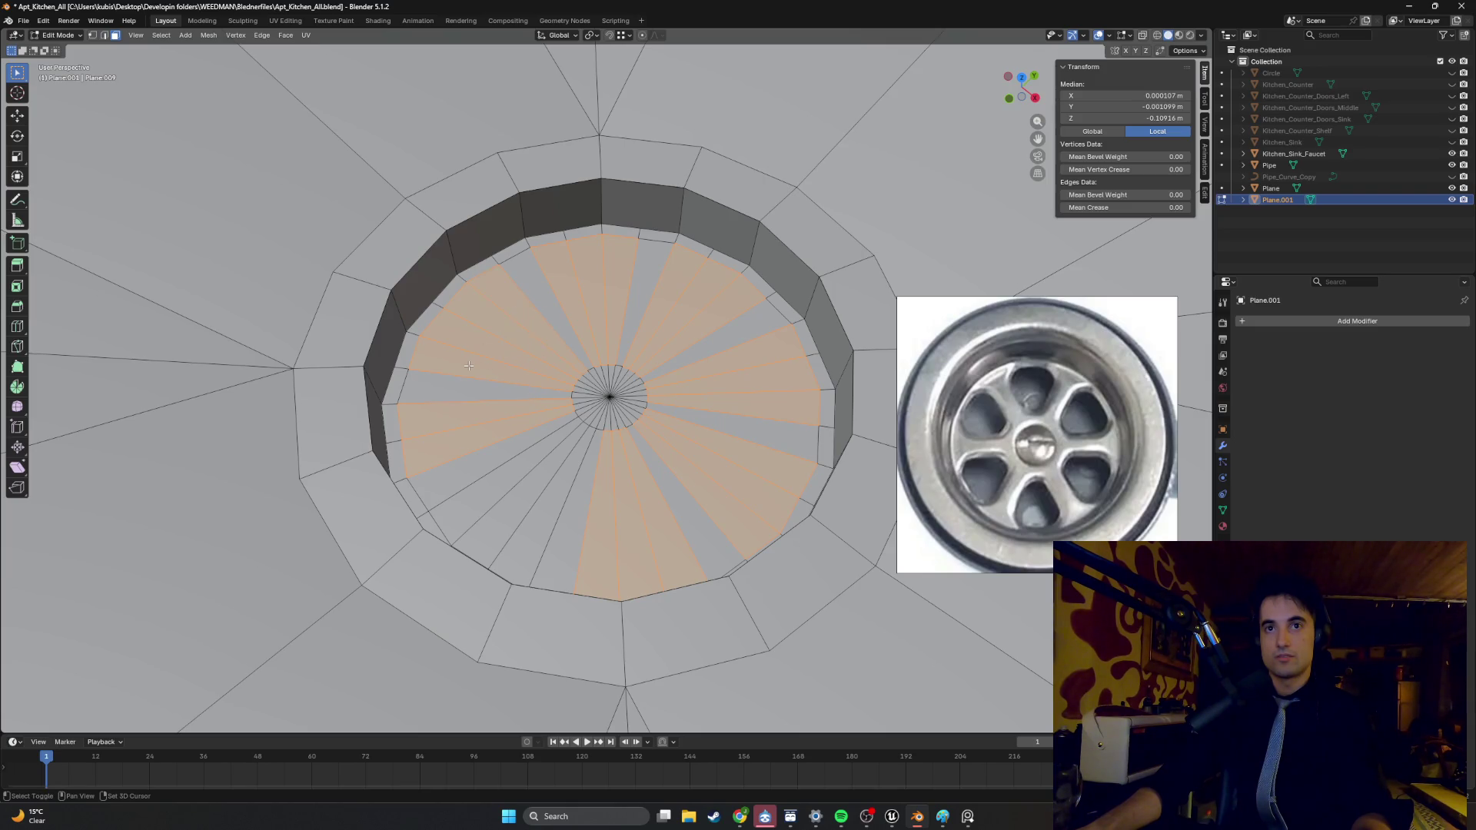
{"action": "left_click", "coordinate": [461, 389], "text": "shift"}
{"action": "left_click", "coordinate": [466, 465], "text": "shift"}
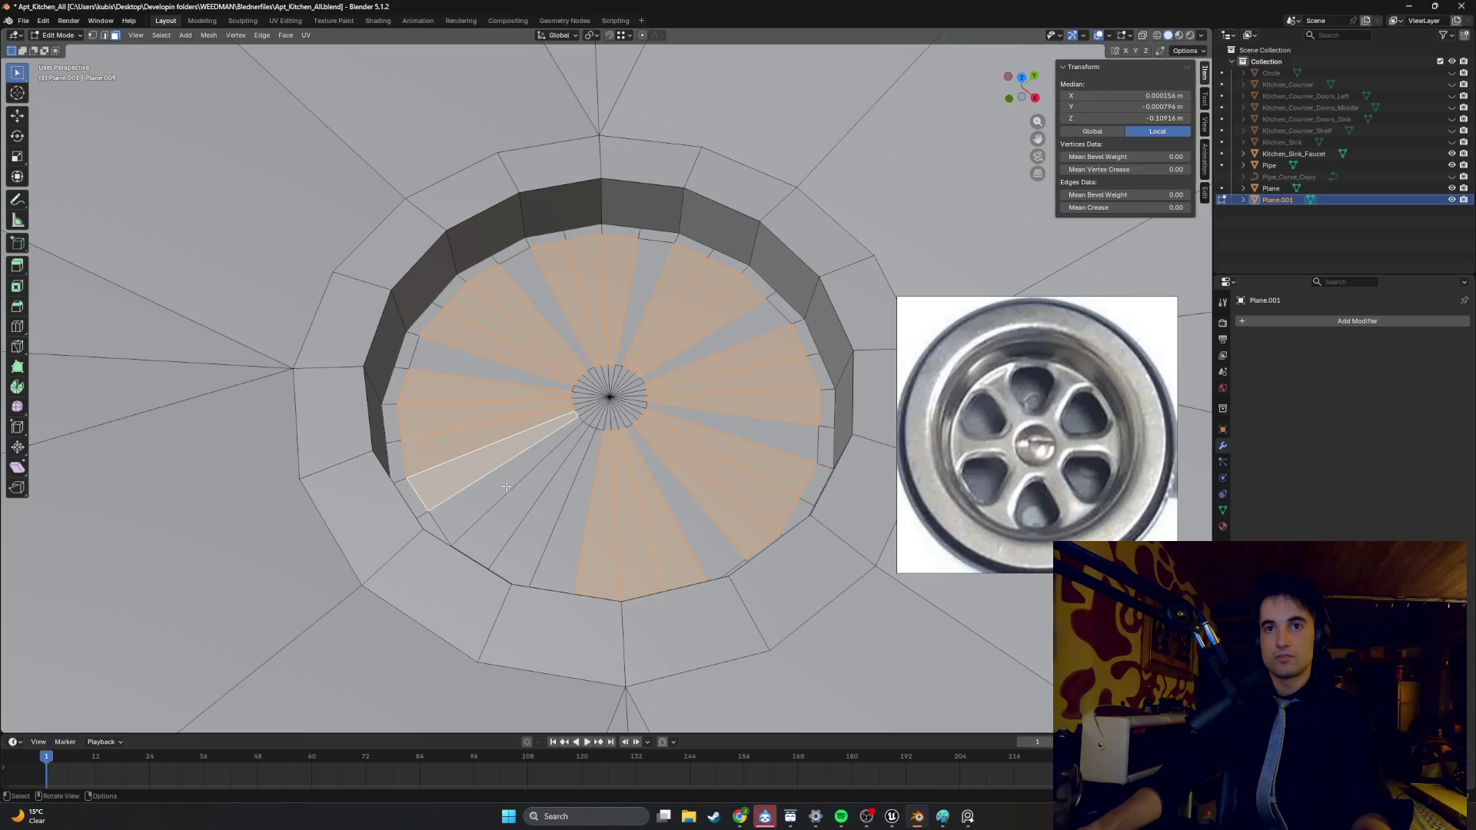
- Deselect wedges at the bottom so spoke gaps remain between selected faces
{"action": "middle_click_drag", "start_coordinate": [537, 522], "coordinate": [559, 480]}
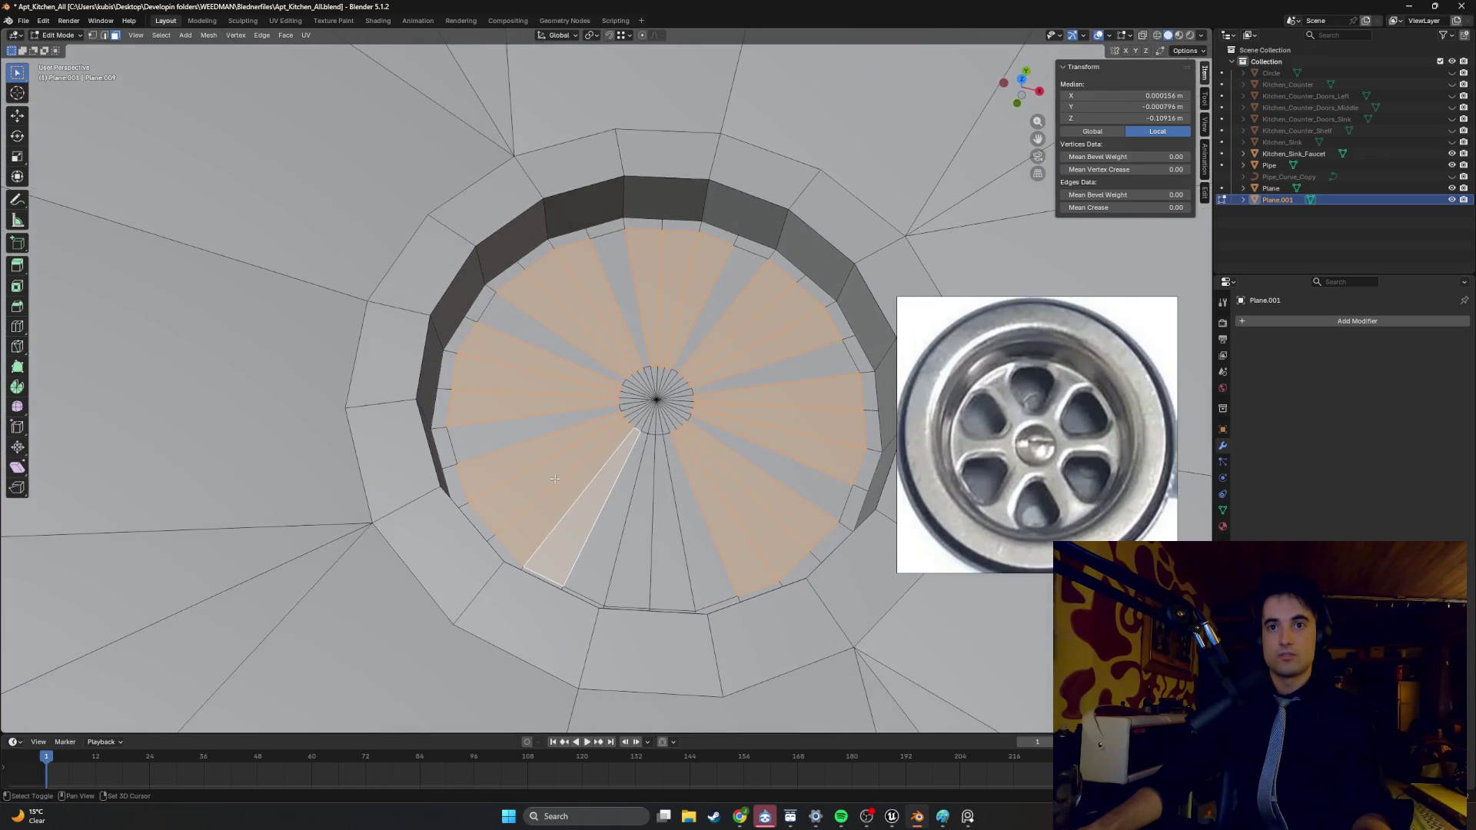
{"action": "left_click", "coordinate": [539, 482], "text": "shift"}
{"action": "left_click", "coordinate": [540, 482], "text": "shift"}
{"action": "left_click", "coordinate": [588, 532], "text": "shift"}
{"action": "left_click", "coordinate": [538, 492], "text": "shift"}
{"action": "left_click", "coordinate": [660, 506], "text": "shift"}
{"action": "mouse_move", "coordinate": [659, 506]}
{"action": "middle_mouse_down"}
{"action": "mouse_move", "coordinate": [621, 443]}
{"action": "mouse_move", "coordinate": [699, 391]}
{"action": "middle_mouse_up"}
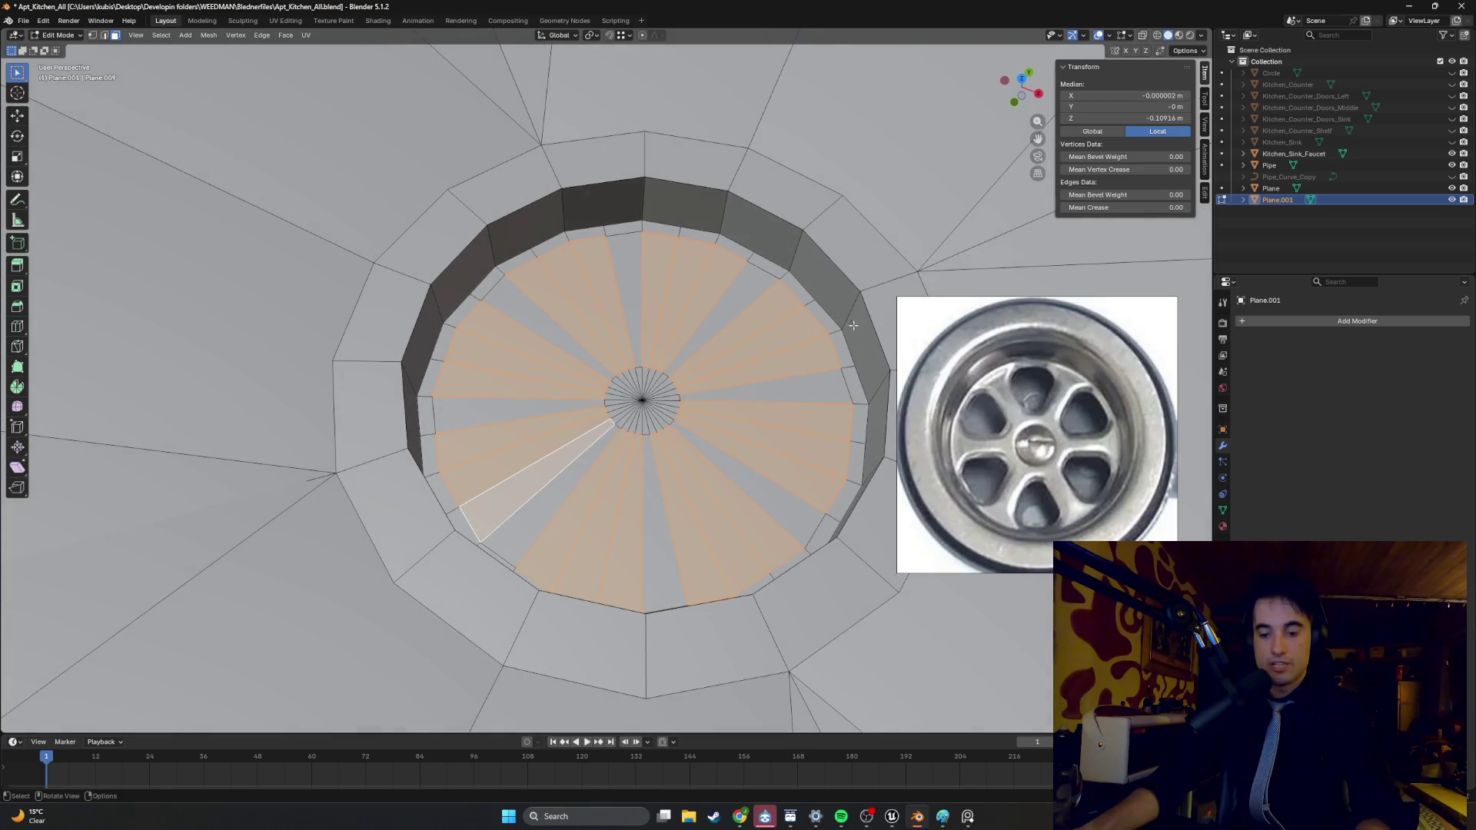
- Inset the selected wedges by 0.000369 m and begin an Extrude Faces on them
{"action": "key", "text": "i"}
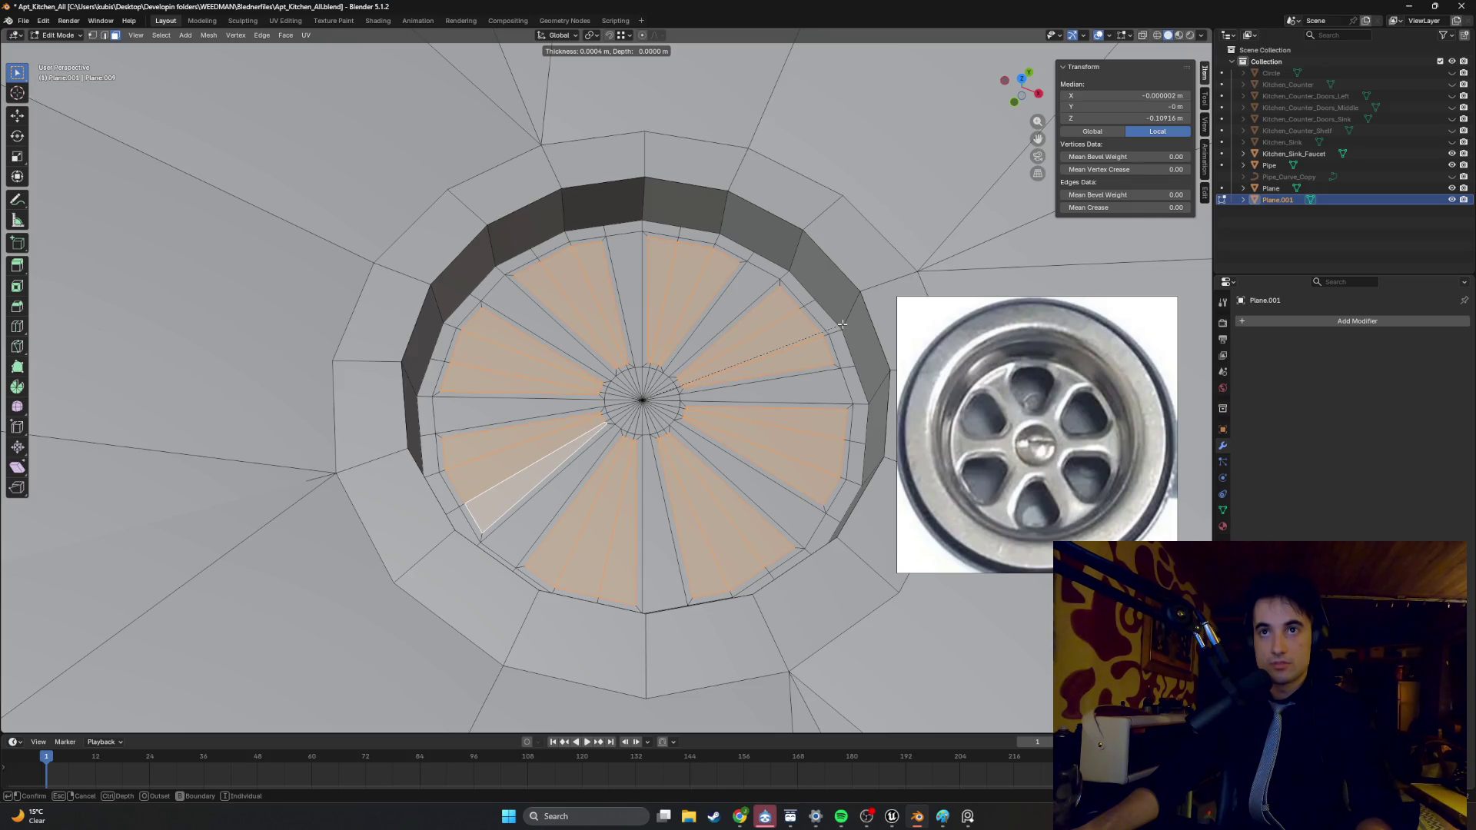
{"action": "left_click", "coordinate": [842, 324]}
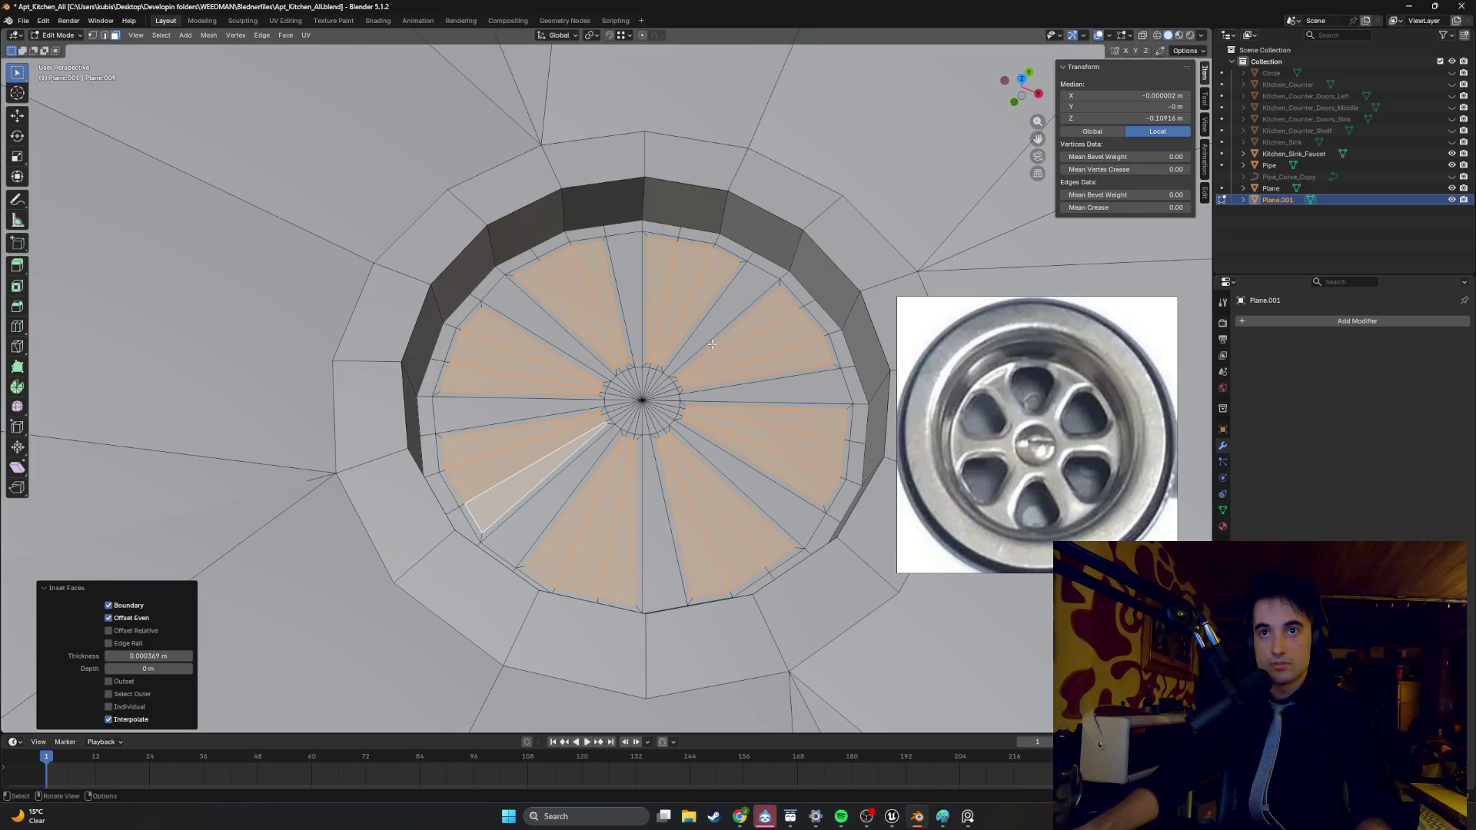
{"action": "scroll", "coordinate": [711, 367], "scroll_direction": "up", "scroll_amount": 5}
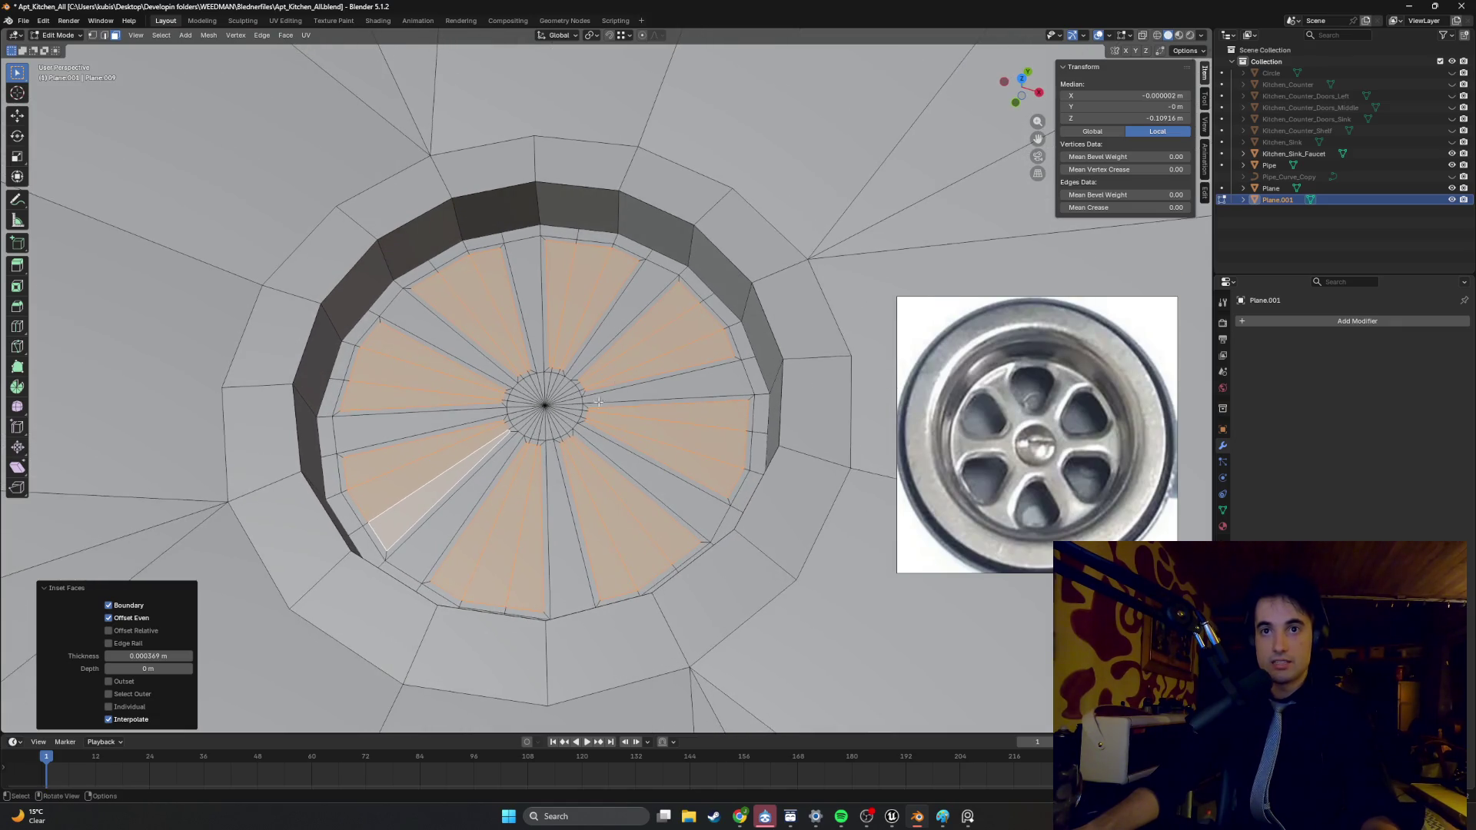
{"action": "right_click", "coordinate": [575, 425]}
{"action": "left_click", "coordinate": [578, 418]}
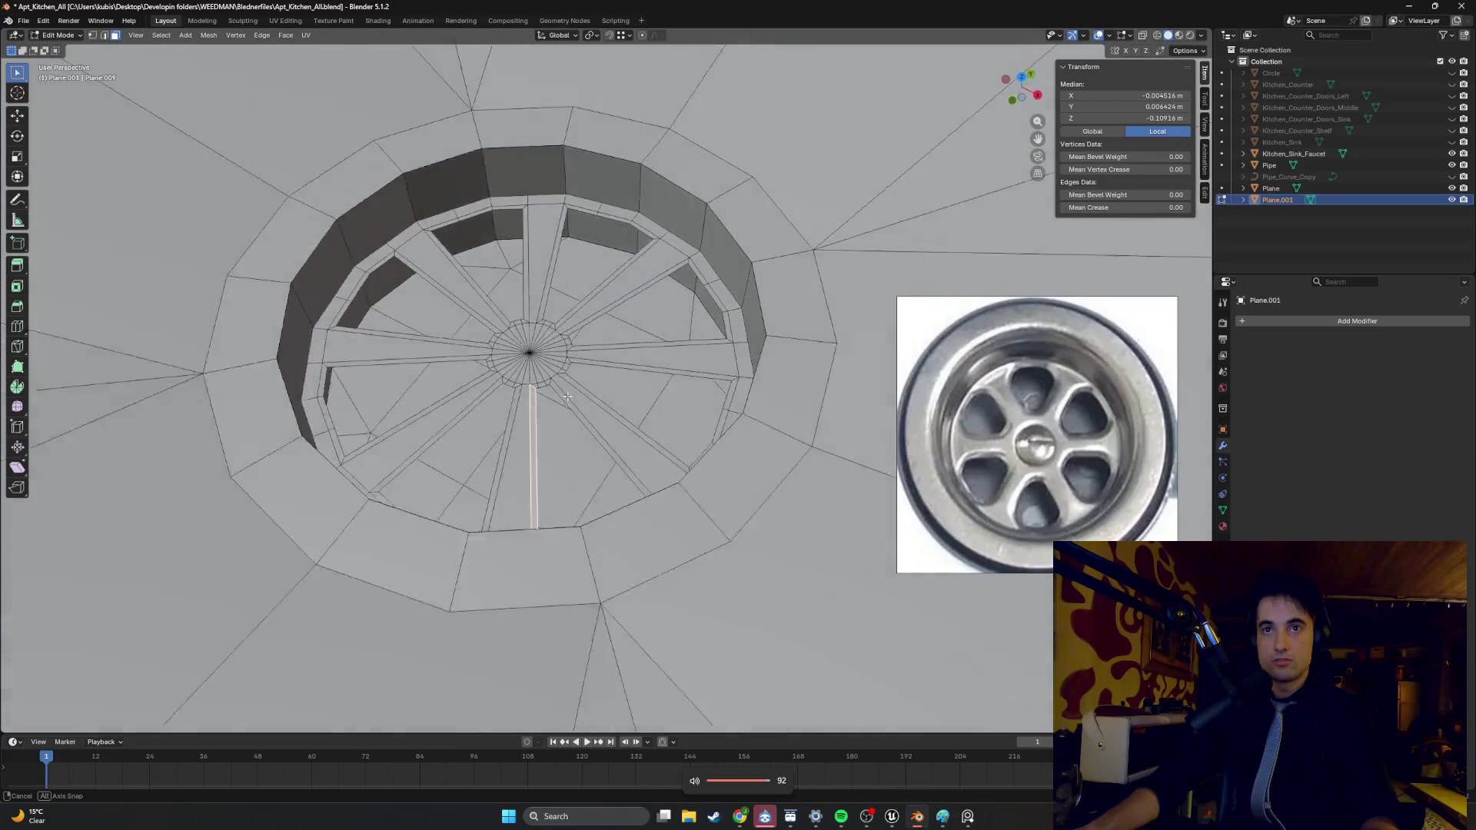
- Confirm the extrusion and inspect the drain spokes in Object Mode before returning to Edit Mode
{"action": "left_click", "coordinate": [587, 408]}
{"action": "scroll", "coordinate": [643, 316], "scroll_direction": "up", "scroll_amount": 2}
{"action": "key", "text": "Tab"}
{"action": "mouse_move", "coordinate": [643, 339]}
{"action": "middle_mouse_down"}
{"action": "mouse_move", "coordinate": [643, 311]}
{"action": "mouse_move", "coordinate": [669, 334]}
{"action": "mouse_move", "coordinate": [644, 304]}
{"action": "mouse_move", "coordinate": [617, 319]}
{"action": "mouse_move", "coordinate": [630, 312]}
{"action": "mouse_move", "coordinate": [627, 347]}
{"action": "mouse_move", "coordinate": [609, 329]}
{"action": "middle_mouse_up"}
{"action": "mouse_move", "coordinate": [530, 301]}
{"action": "middle_mouse_down"}
{"action": "mouse_move", "coordinate": [495, 329]}
{"action": "mouse_move", "coordinate": [554, 336]}
{"action": "mouse_move", "coordinate": [540, 345]}
{"action": "middle_mouse_up"}
{"action": "key", "text": "Tab"}
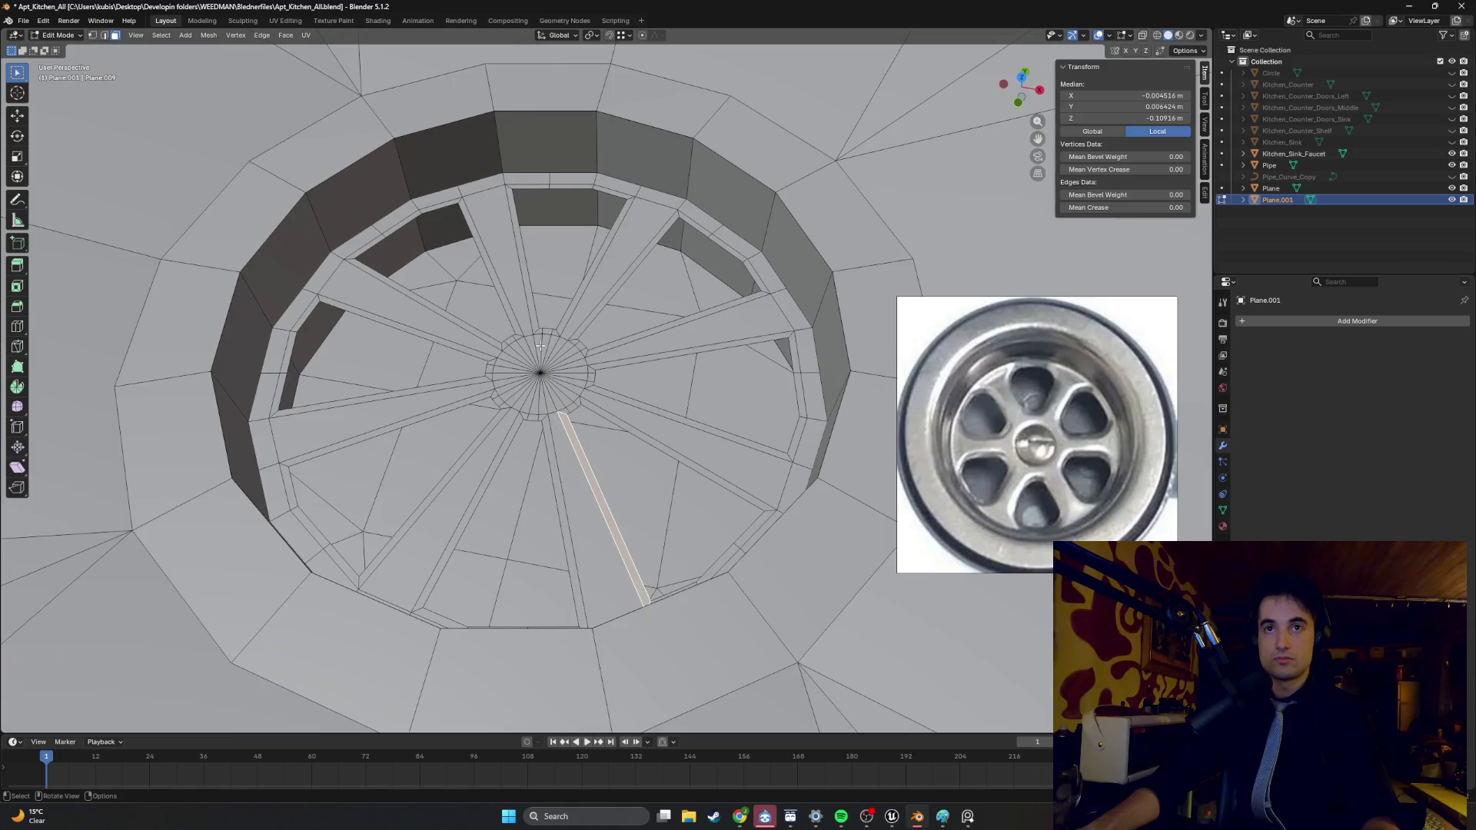
- Select the centre fan and the floor faces lying between the spokes
{"action": "left_click", "coordinate": [552, 385], "text": "alt"}
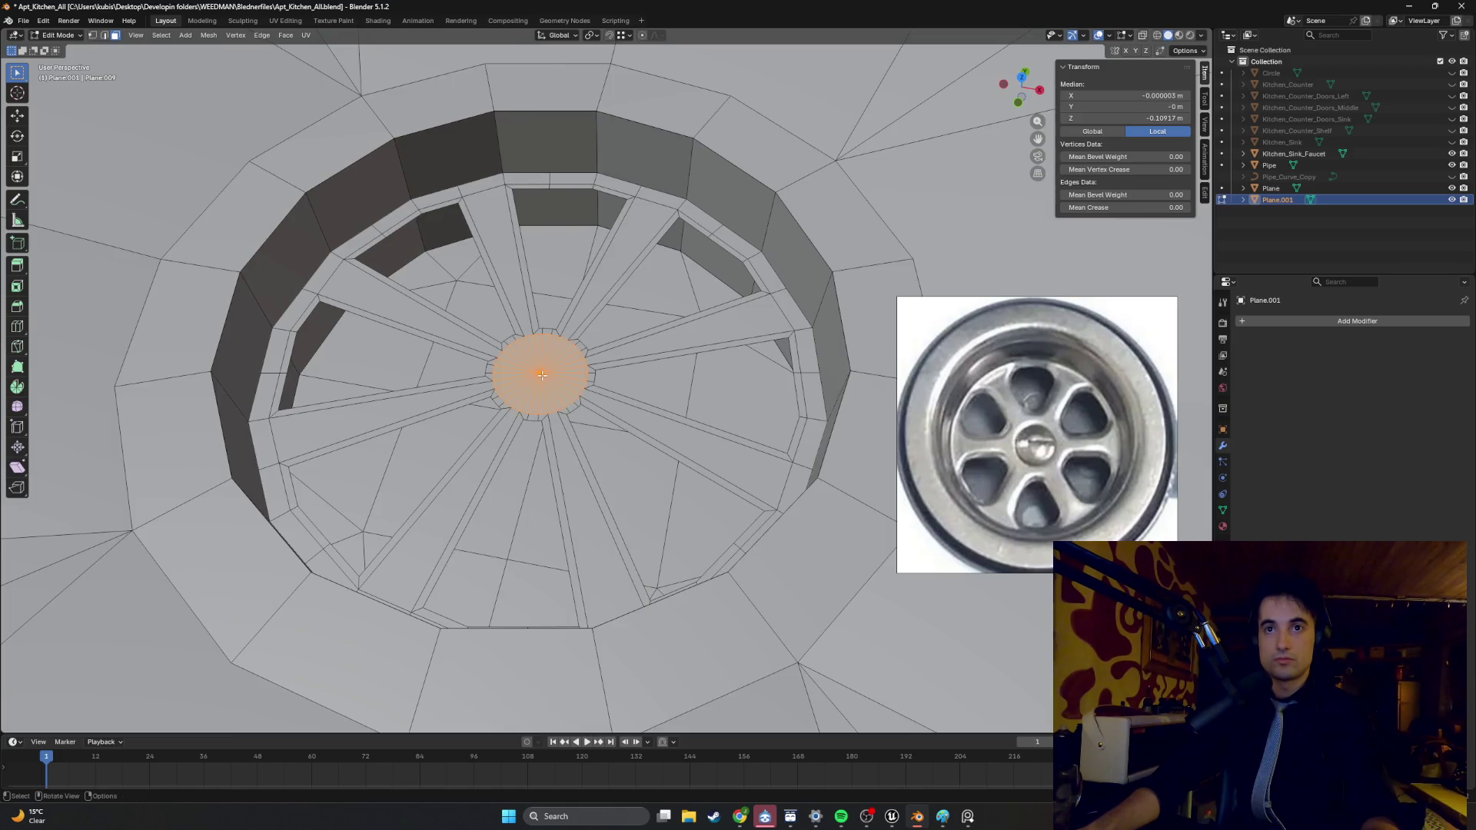
{"action": "scroll", "coordinate": [543, 378], "scroll_direction": "up", "scroll_amount": 2}
{"action": "scroll", "coordinate": [542, 377], "scroll_direction": "down", "scroll_amount": 3}
{"action": "scroll", "coordinate": [542, 377], "scroll_direction": "up", "scroll_amount": 3, "text": "alt"}
{"action": "scroll", "coordinate": [542, 377], "scroll_direction": "up", "scroll_amount": 2, "text": "alt"}
{"action": "scroll", "coordinate": [542, 378], "scroll_direction": "down", "scroll_amount": 1}
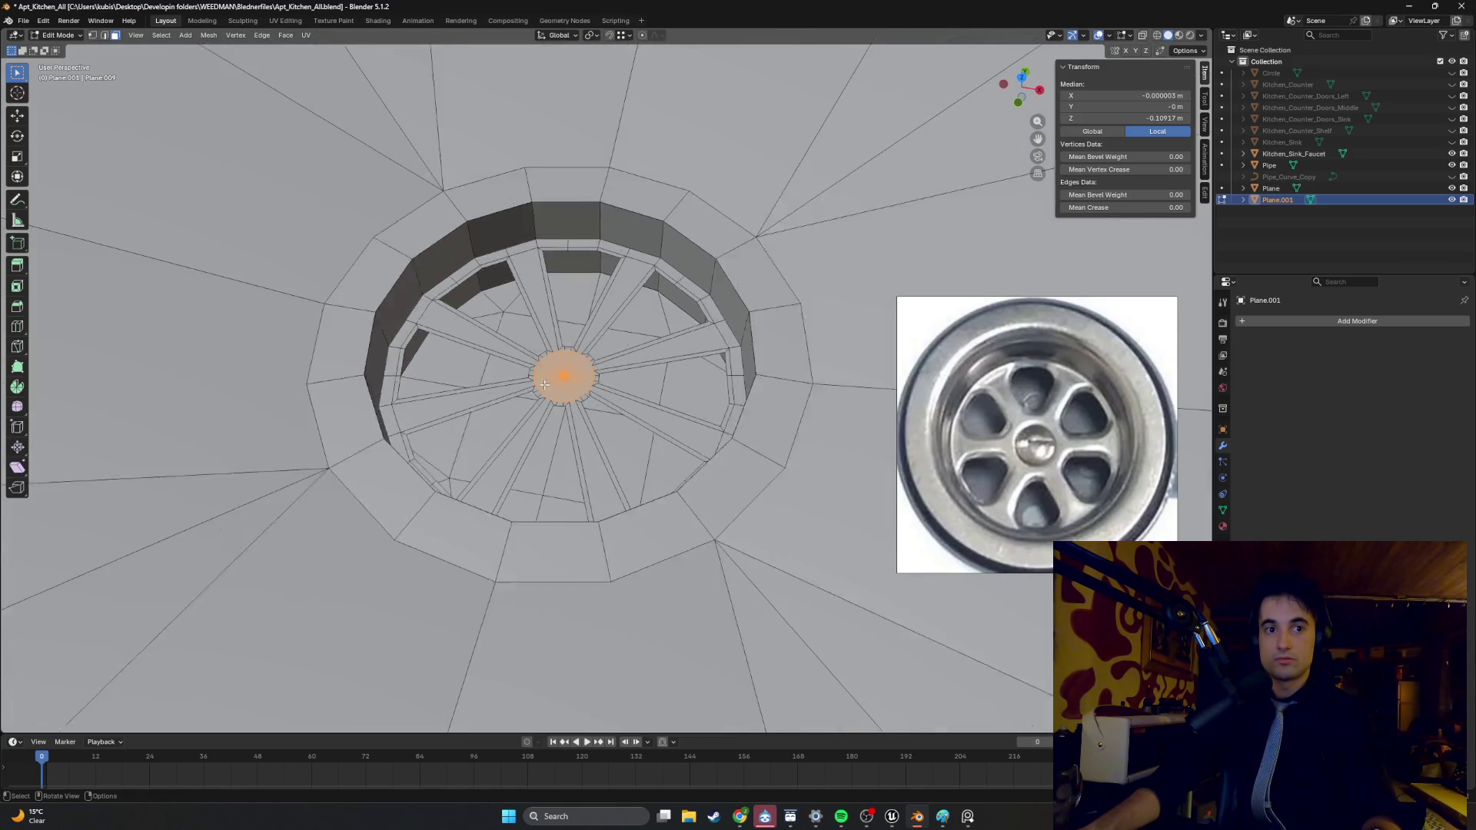
{"action": "scroll", "coordinate": [544, 385], "scroll_direction": "up", "scroll_amount": 3}
{"action": "mouse_move", "coordinate": [584, 423]}
{"action": "middle_mouse_down"}
{"action": "mouse_move", "coordinate": [573, 404]}
{"action": "mouse_move", "coordinate": [681, 486]}
{"action": "middle_mouse_up"}
{"action": "left_click", "coordinate": [686, 480]}
{"action": "left_click", "coordinate": [538, 499], "text": "shift"}
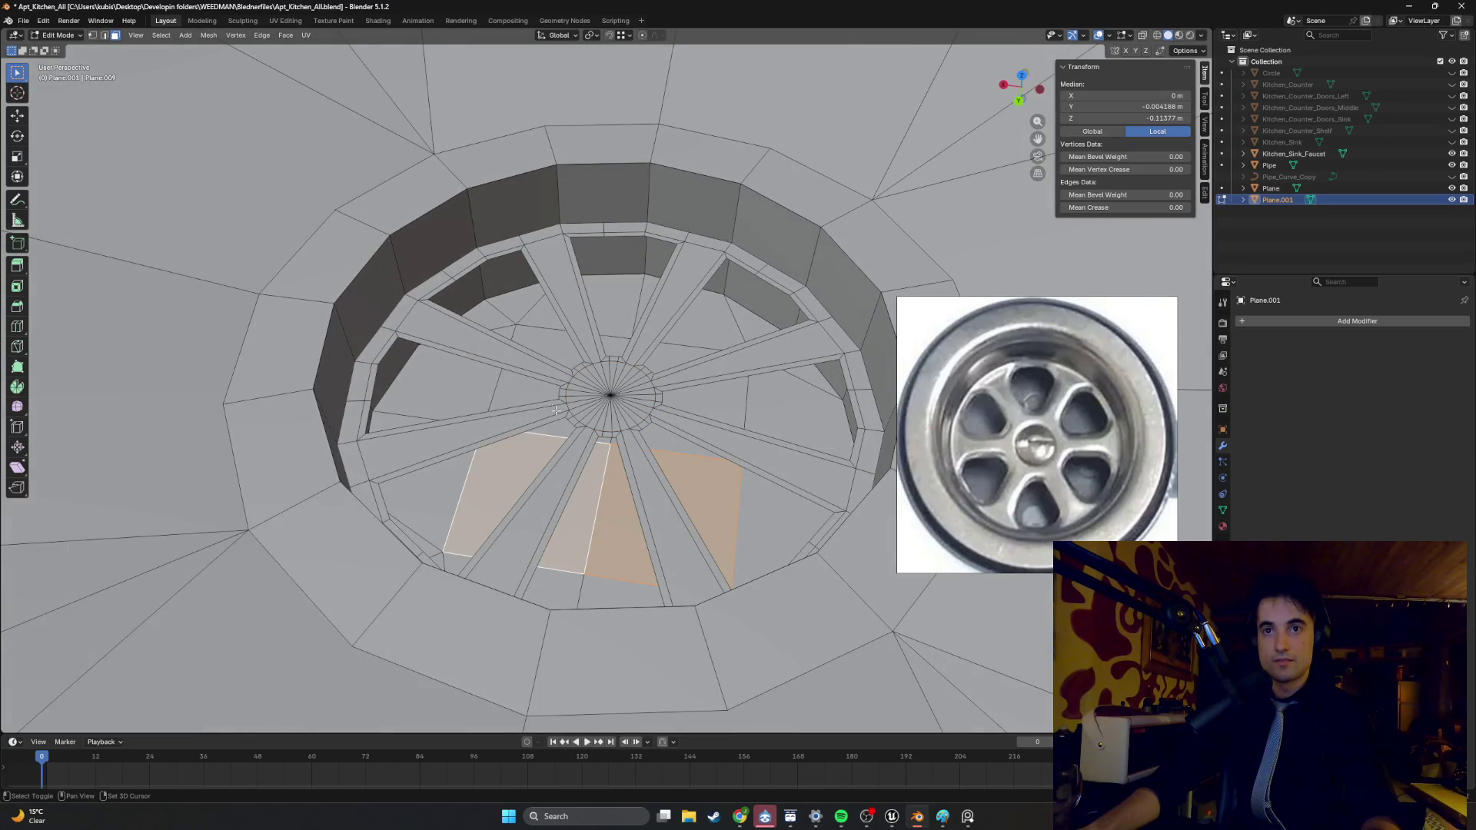
{"action": "left_click", "coordinate": [521, 393], "text": "shift"}
{"action": "left_click", "coordinate": [695, 394], "text": "shift"}
{"action": "left_click", "coordinate": [751, 325], "text": "shift"}
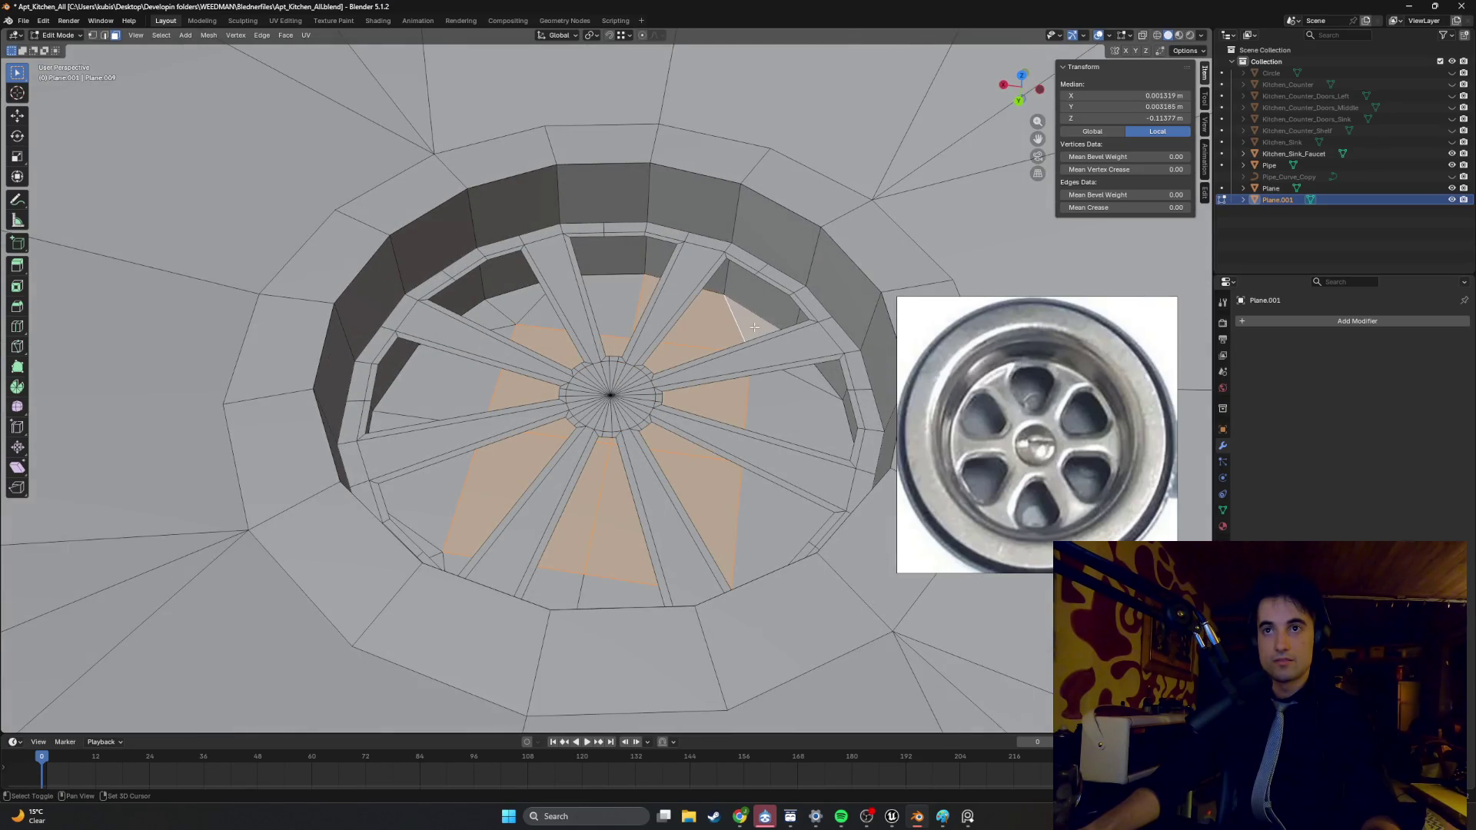
{"action": "left_click", "coordinate": [814, 380], "text": "shift"}
- Box-select the remaining lower and upper-left floor faces and hide them all with H
{"action": "middle_click_drag", "start_coordinate": [813, 379], "coordinate": [675, 621]}
{"action": "key", "text": "b"}
{"action": "left_click_drag", "start_coordinate": [675, 621], "coordinate": [533, 621]}
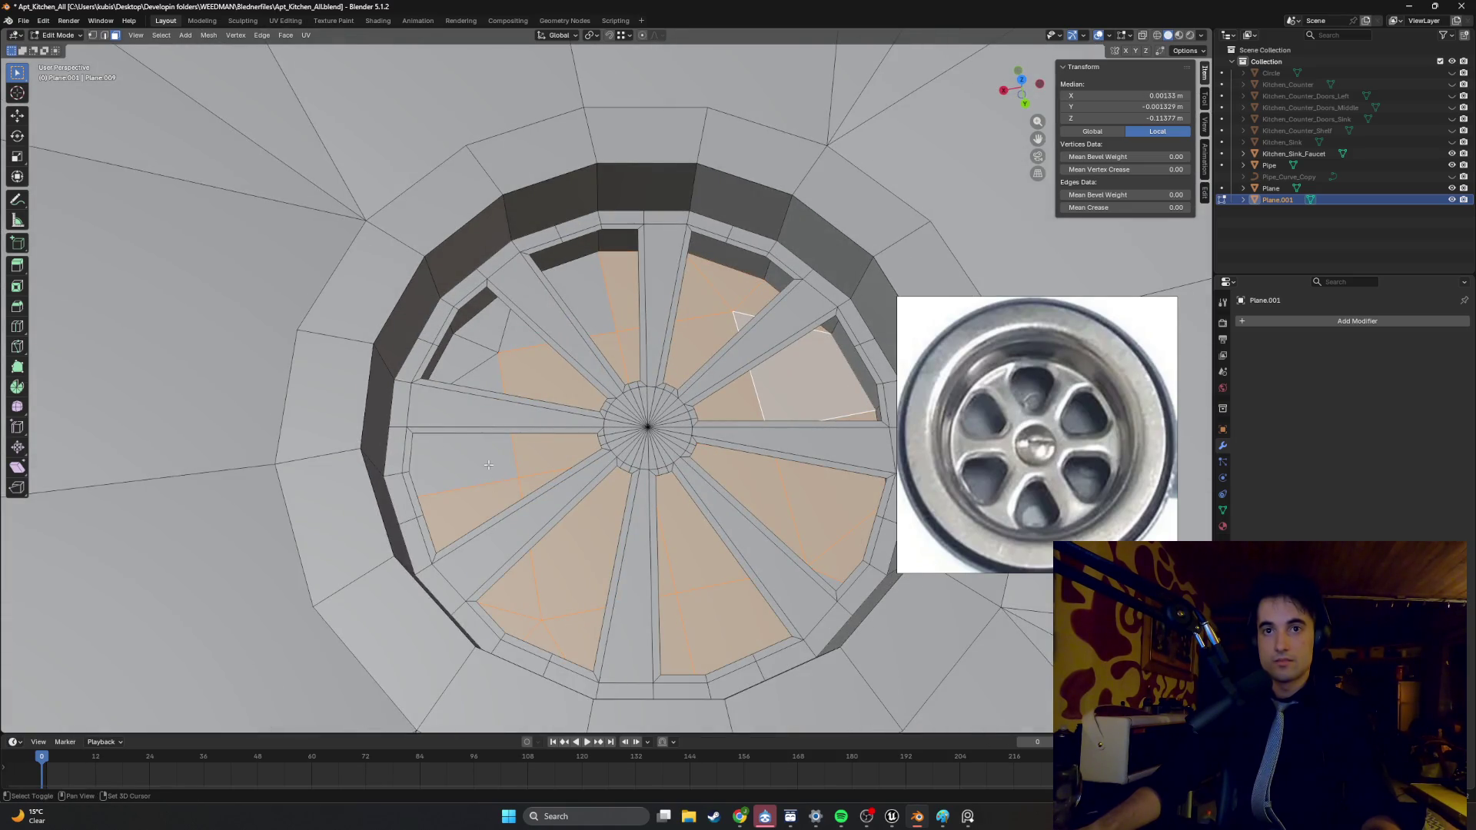
{"action": "left_click", "coordinate": [486, 336], "text": "shift"}
{"action": "left_click", "coordinate": [525, 336], "text": "shift"}
{"action": "mouse_move", "coordinate": [525, 337]}
{"action": "middle_mouse_down"}
{"action": "mouse_move", "coordinate": [676, 385]}
{"action": "mouse_move", "coordinate": [747, 345]}
{"action": "mouse_move", "coordinate": [609, 372]}
{"action": "mouse_move", "coordinate": [597, 335]}
{"action": "mouse_move", "coordinate": [614, 358]}
{"action": "mouse_move", "coordinate": [670, 354]}
{"action": "mouse_move", "coordinate": [553, 382]}
{"action": "mouse_move", "coordinate": [599, 388]}
{"action": "middle_mouse_up"}
{"action": "key", "text": "h"}
{"action": "scroll", "coordinate": [580, 371], "scroll_direction": "down", "scroll_amount": 5}
- Leave Edit Mode and undo back to drop the centre circle from the face selection
{"action": "scroll", "coordinate": [553, 381], "scroll_direction": "down", "scroll_amount": 5}
{"action": "scroll", "coordinate": [607, 389], "scroll_direction": "up", "scroll_amount": 8}
{"action": "scroll", "coordinate": [607, 390], "scroll_direction": "up", "scroll_amount": 10}
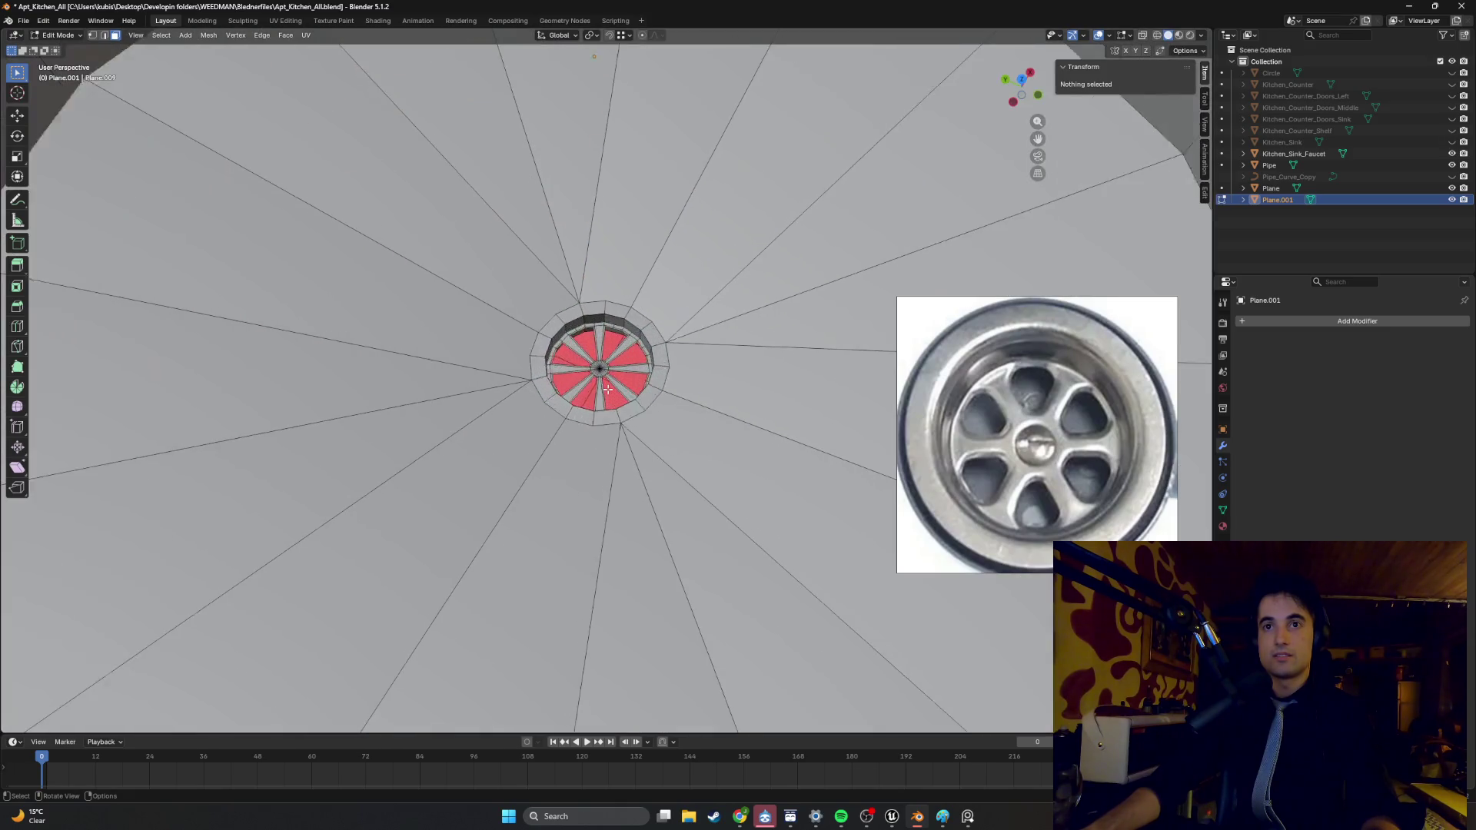
{"action": "key", "text": "Tab"}
{"action": "key", "text": "Tab"}
{"action": "scroll", "coordinate": [569, 398], "scroll_direction": "down", "scroll_amount": 5}
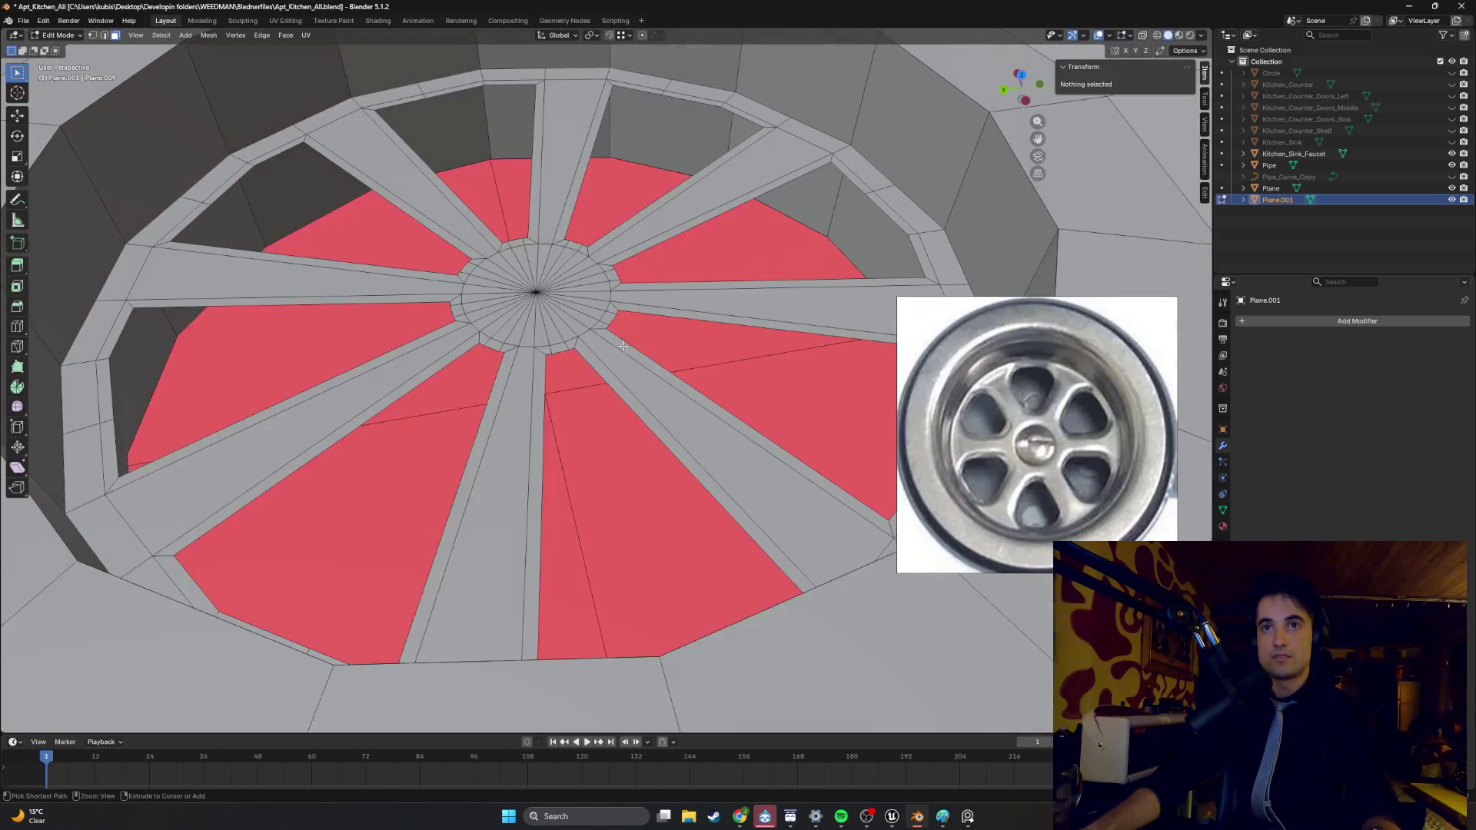
{"action": "key", "text": "ctrl+z"}
{"action": "key", "text": "ctrl+z"}
{"action": "key", "text": "ctrl+z"}
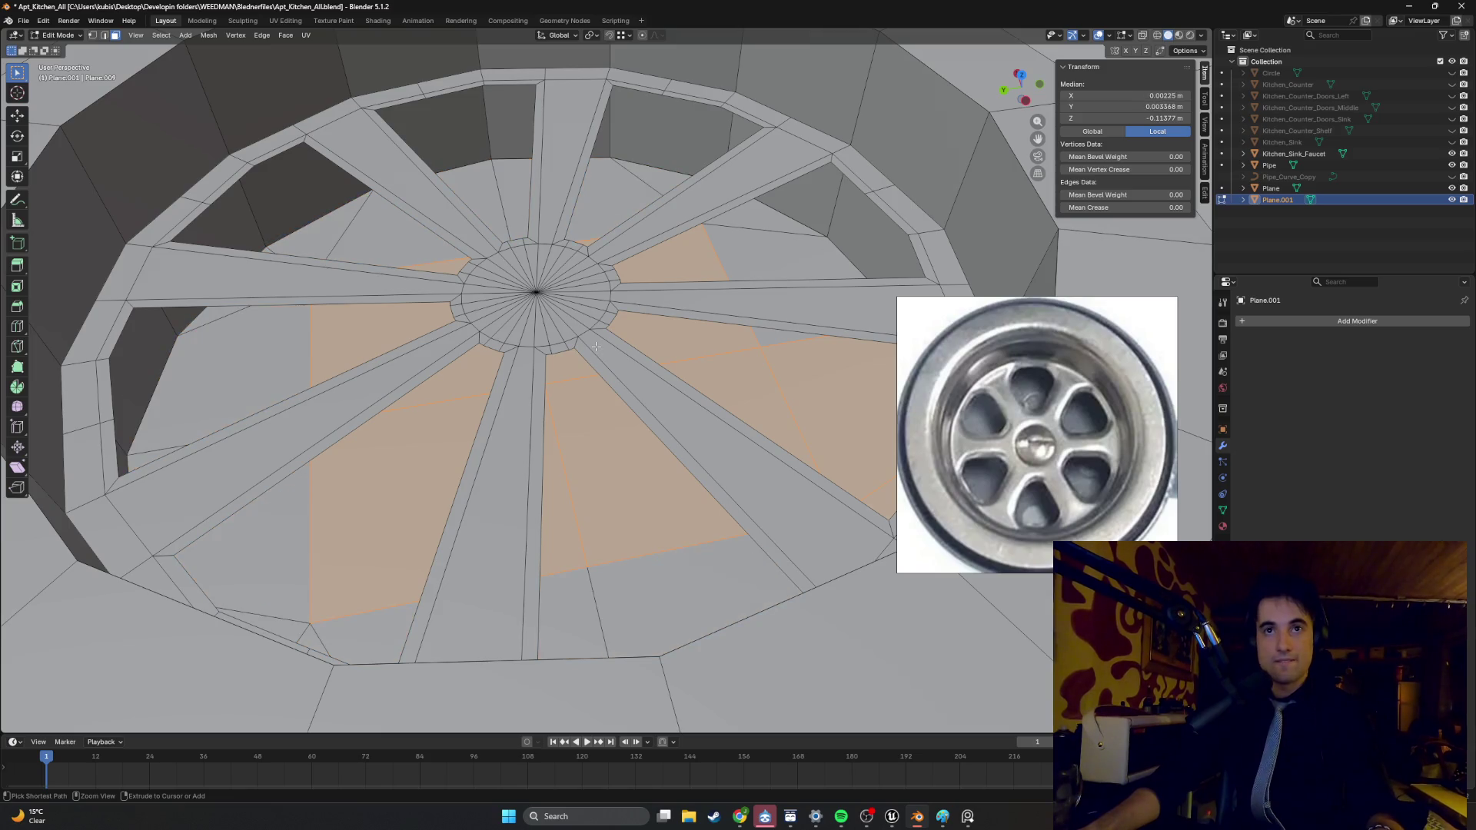
{"action": "key", "text": "ctrl+z"}
- Step through undo and redo from a top-down view to reselect every wedge opening between spokes
{"action": "scroll", "coordinate": [547, 334], "scroll_direction": "up", "scroll_amount": 5}
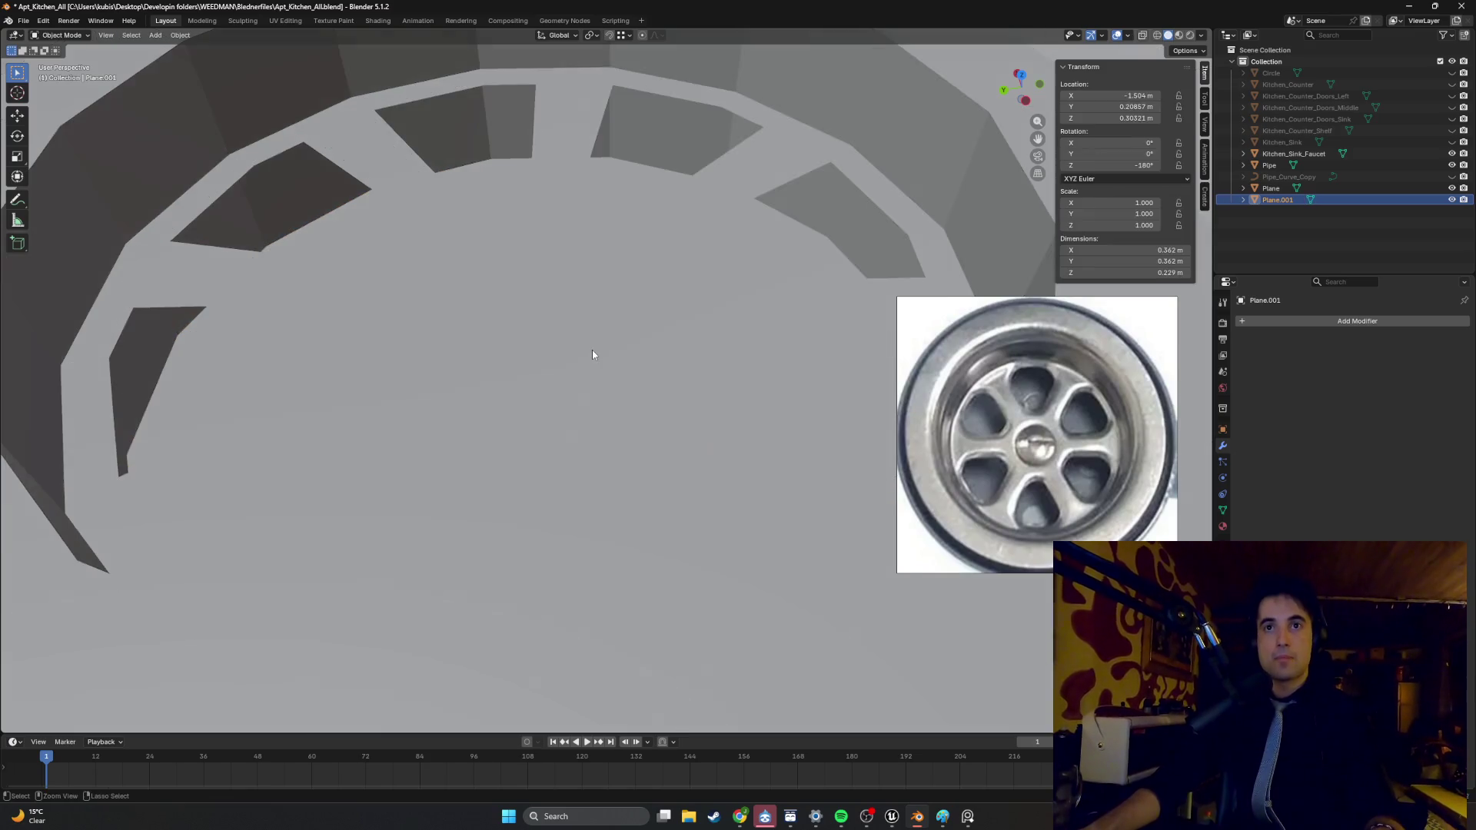
{"action": "scroll", "coordinate": [597, 316], "scroll_direction": "down", "scroll_amount": 5}
{"action": "key", "text": "ctrl+z"}
{"action": "key", "text": "ctrl+shift+z"}
{"action": "key", "text": "ctrl+z"}
{"action": "middle_click_drag", "start_coordinate": [597, 316], "coordinate": [589, 374]}
{"action": "key", "text": "ctrl+shift+z"}
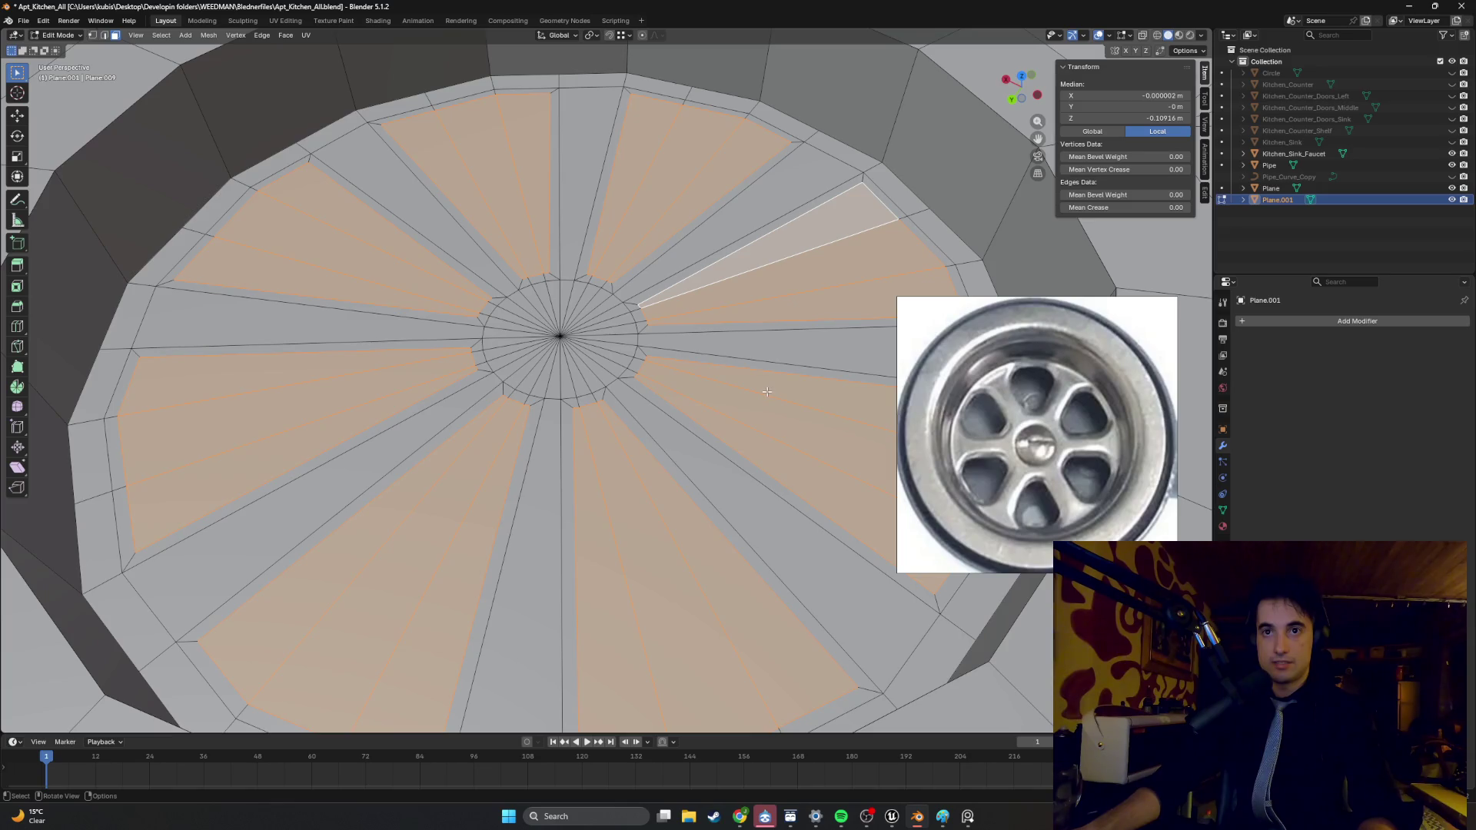
- Restore the wedge selection and apply a first inset to the wedge openings
{"action": "key", "text": "ctrl+z"}
{"action": "key", "text": "ctrl+z"}
{"action": "key", "text": "ctrl+z"}
{"action": "key", "text": "ctrl+shift+z"}
{"action": "key", "text": "ctrl+shift+z"}
{"action": "key", "text": "ctrl+shift+z"}
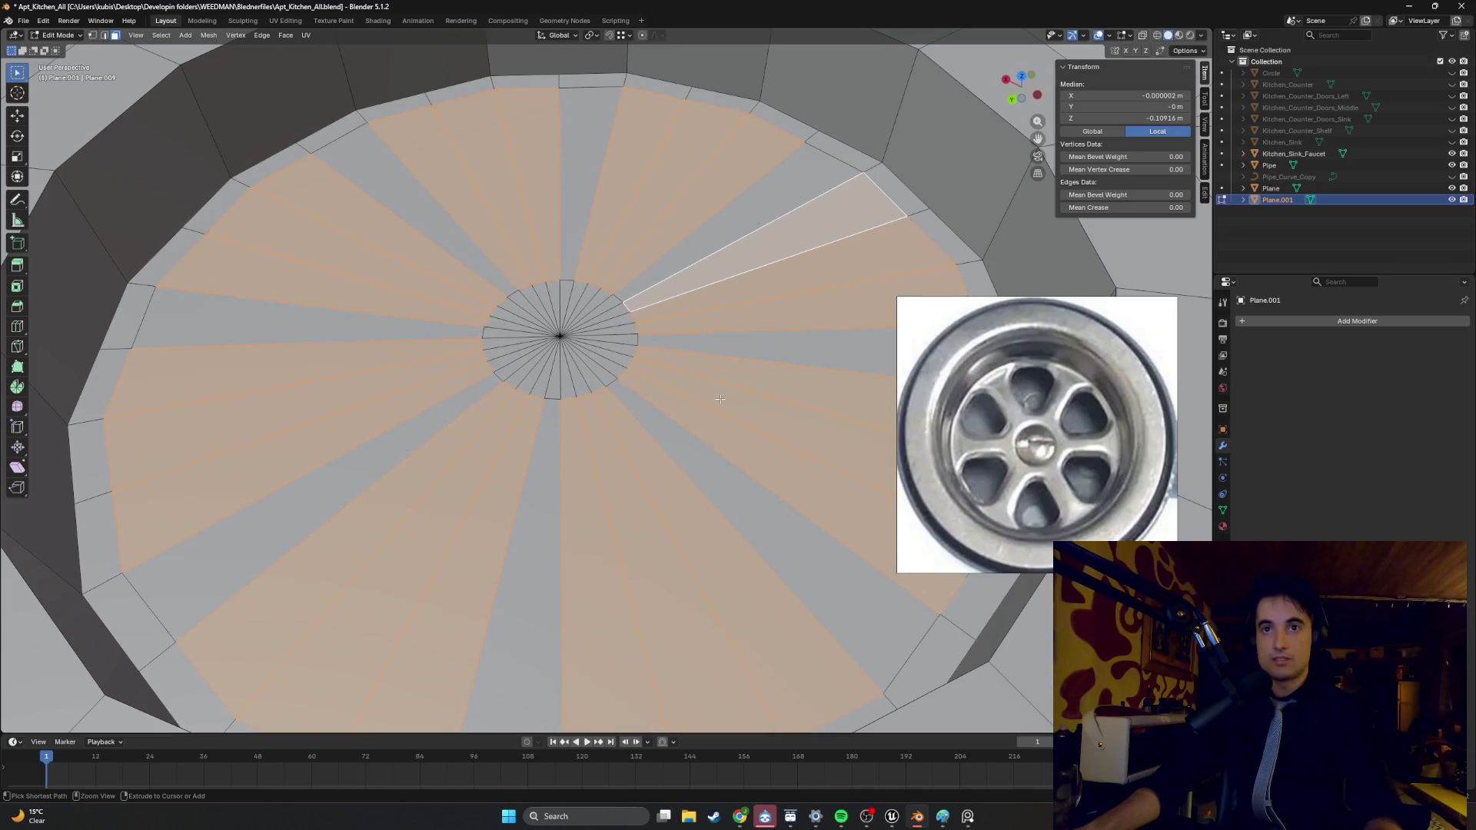
{"action": "key", "text": "i"}
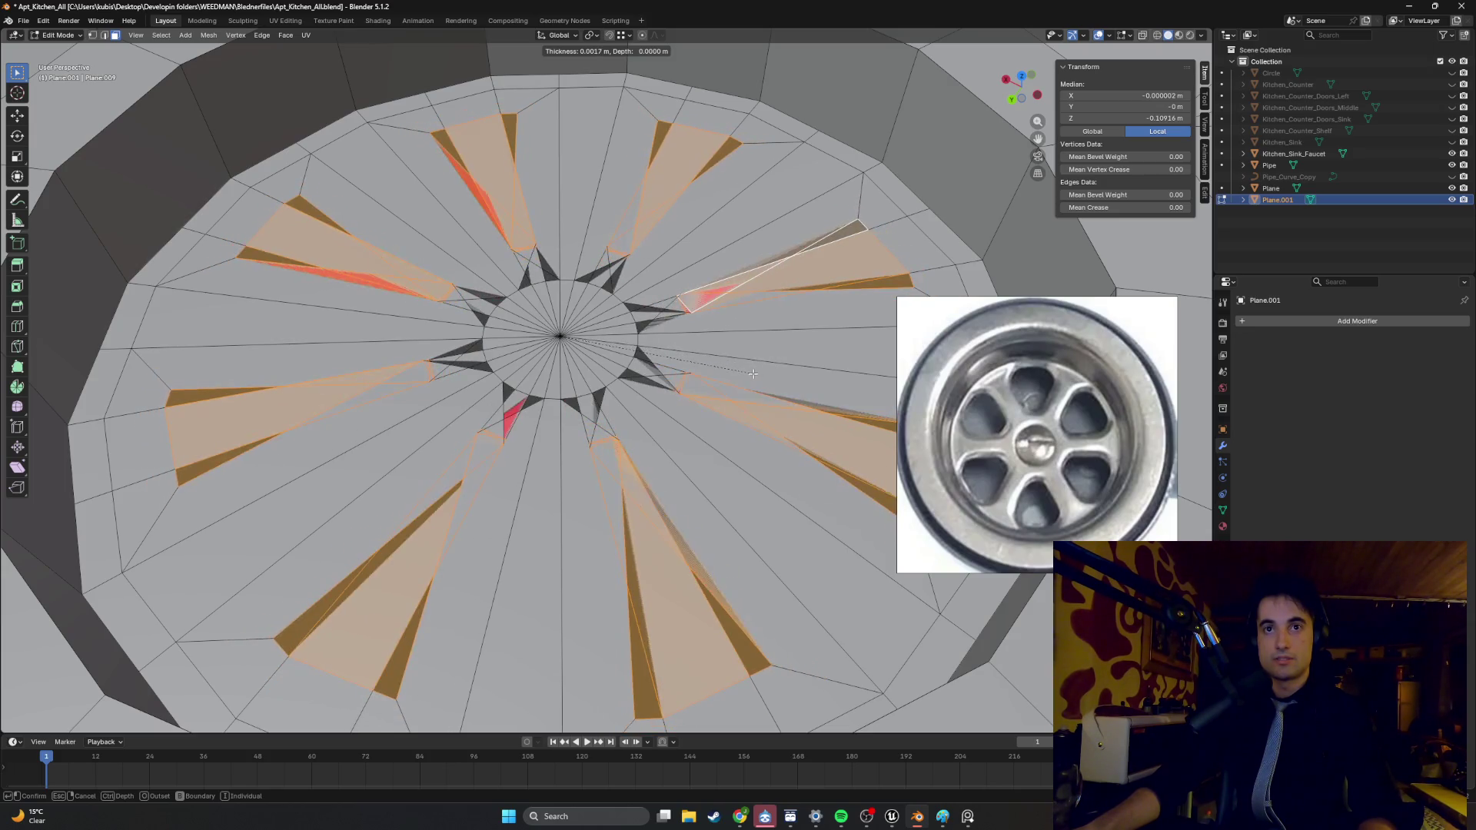
{"action": "left_click", "coordinate": [845, 361]}
{"action": "mouse_move", "coordinate": [845, 361]}
{"action": "middle_mouse_down"}
{"action": "mouse_move", "coordinate": [662, 379]}
{"action": "mouse_move", "coordinate": [621, 355]}
{"action": "middle_mouse_up"}
{"action": "scroll", "coordinate": [662, 380], "scroll_direction": "down", "scroll_amount": 3}
- Apply a second, finer inset of about 0.0012 m so each slot has a narrow border
{"action": "key", "text": "i"}
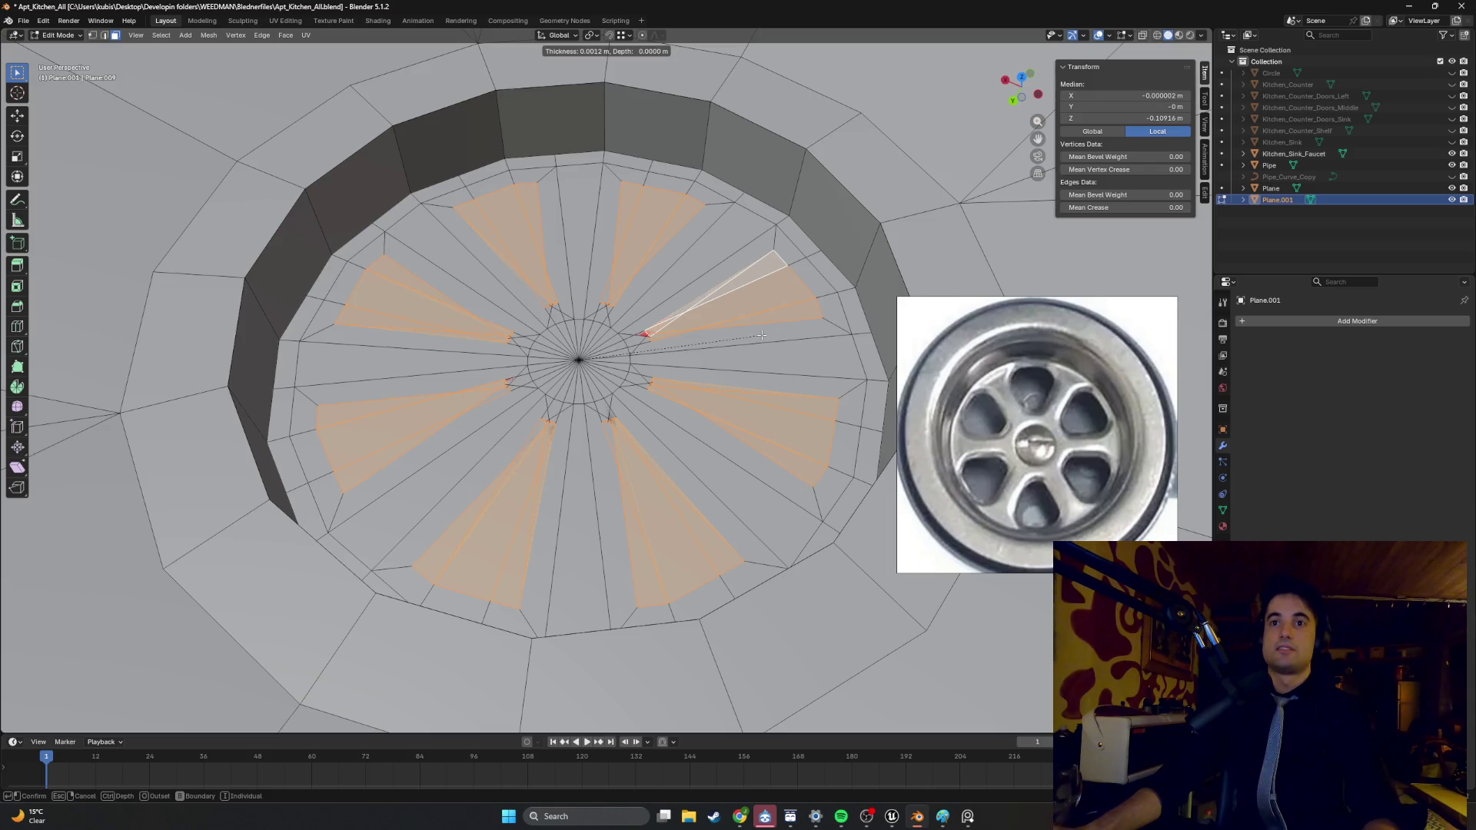
{"action": "left_click", "coordinate": [761, 334]}
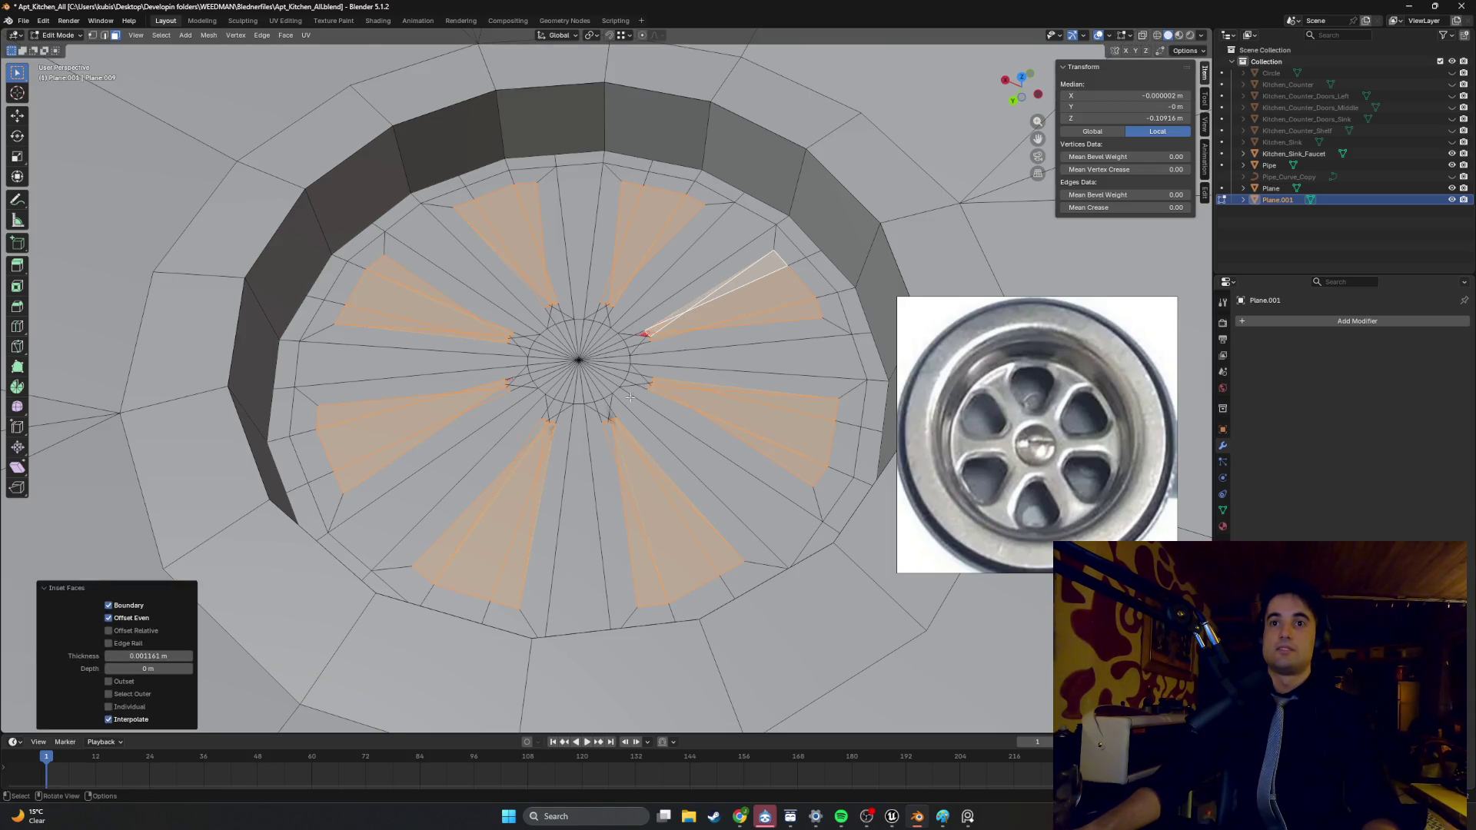
{"action": "scroll", "coordinate": [589, 398], "scroll_direction": "up", "scroll_amount": 5}
{"action": "scroll", "coordinate": [590, 397], "scroll_direction": "down", "scroll_amount": 2}
- Switch to vertex select and reposition the first stray slot corner near the hub
{"action": "key", "text": "1"}
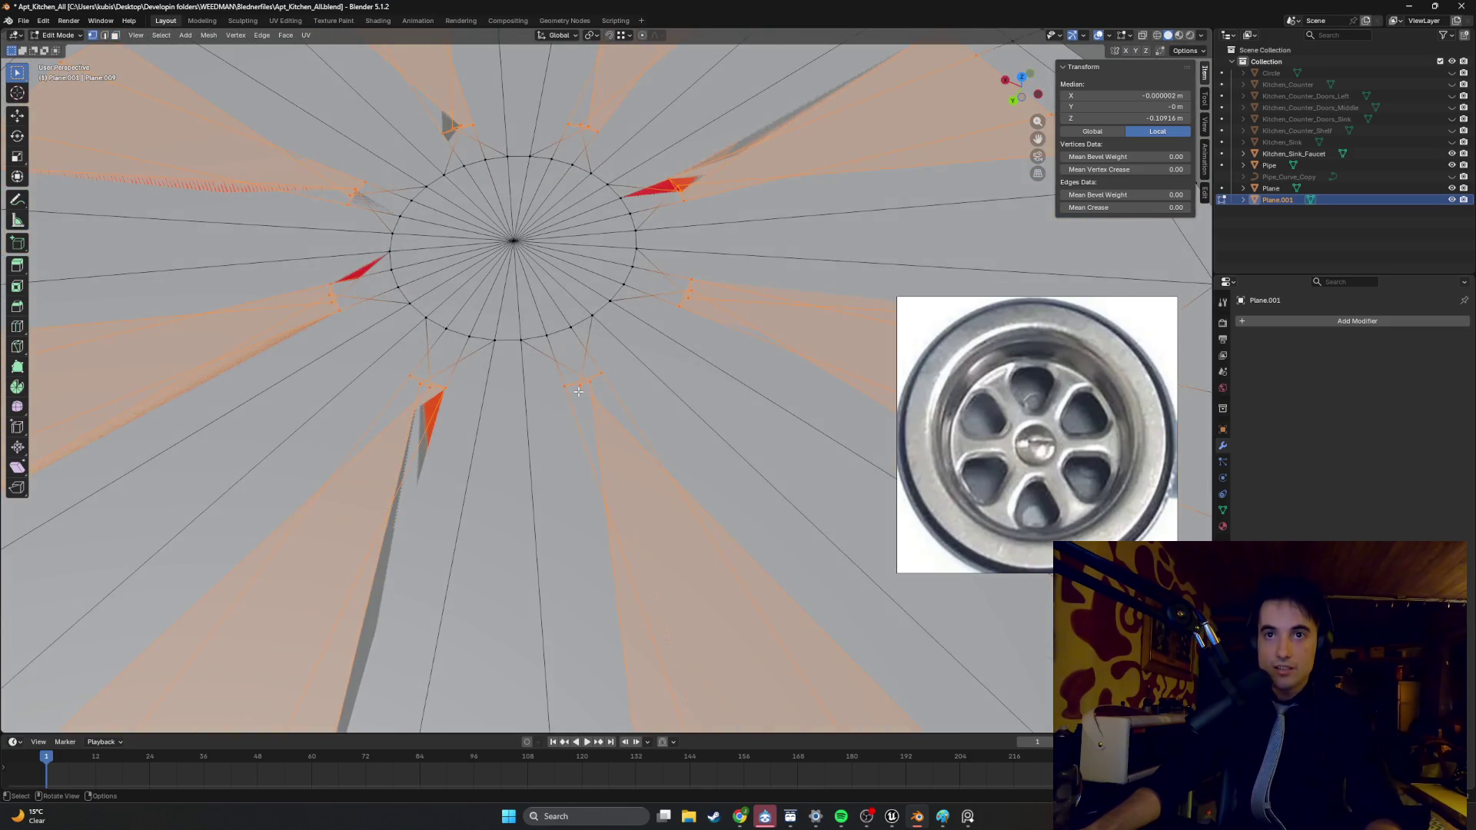
{"action": "left_click", "coordinate": [584, 382]}
{"action": "key", "text": "g"}
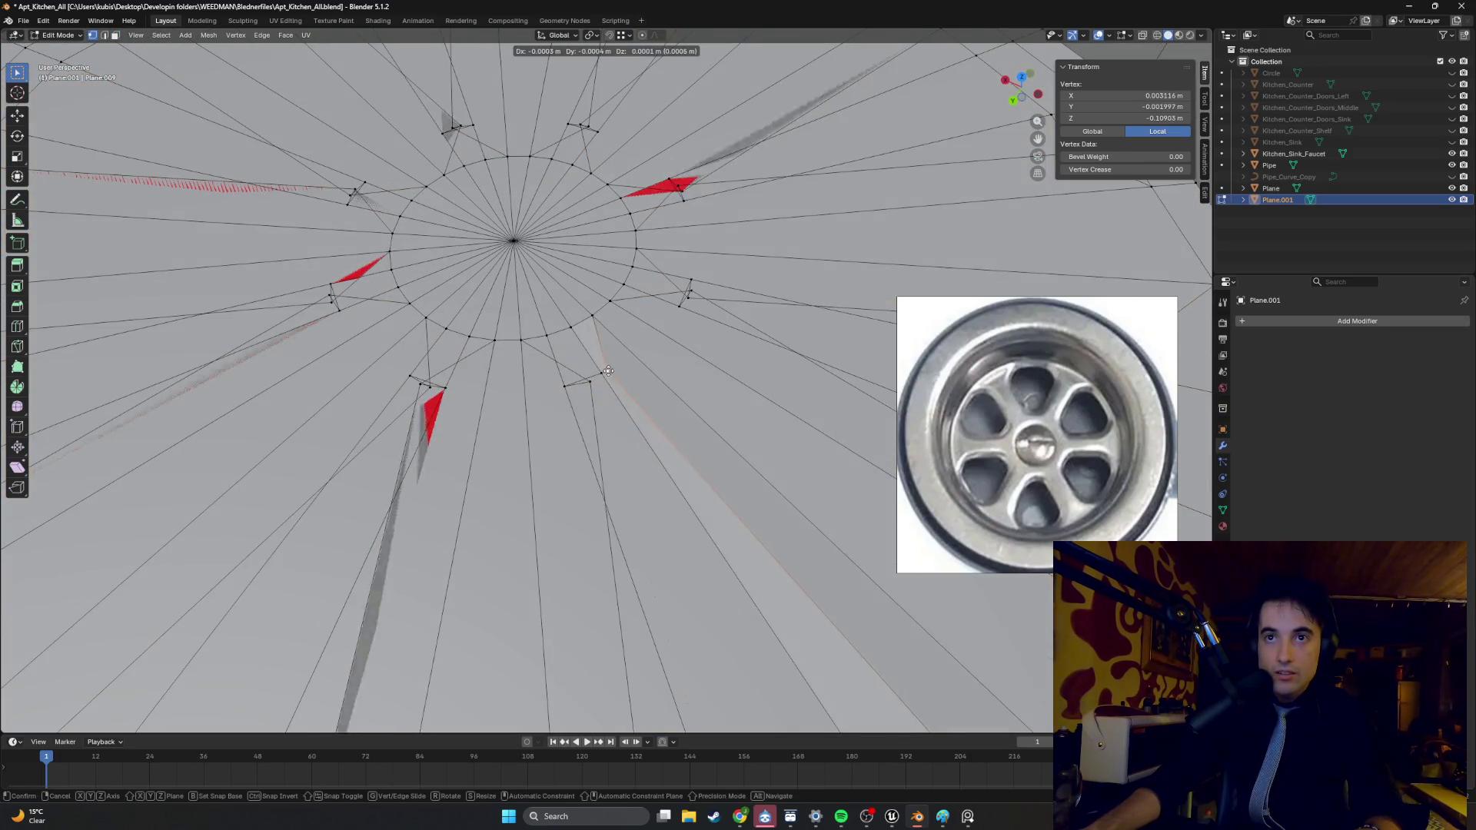
{"action": "left_click", "coordinate": [630, 364]}
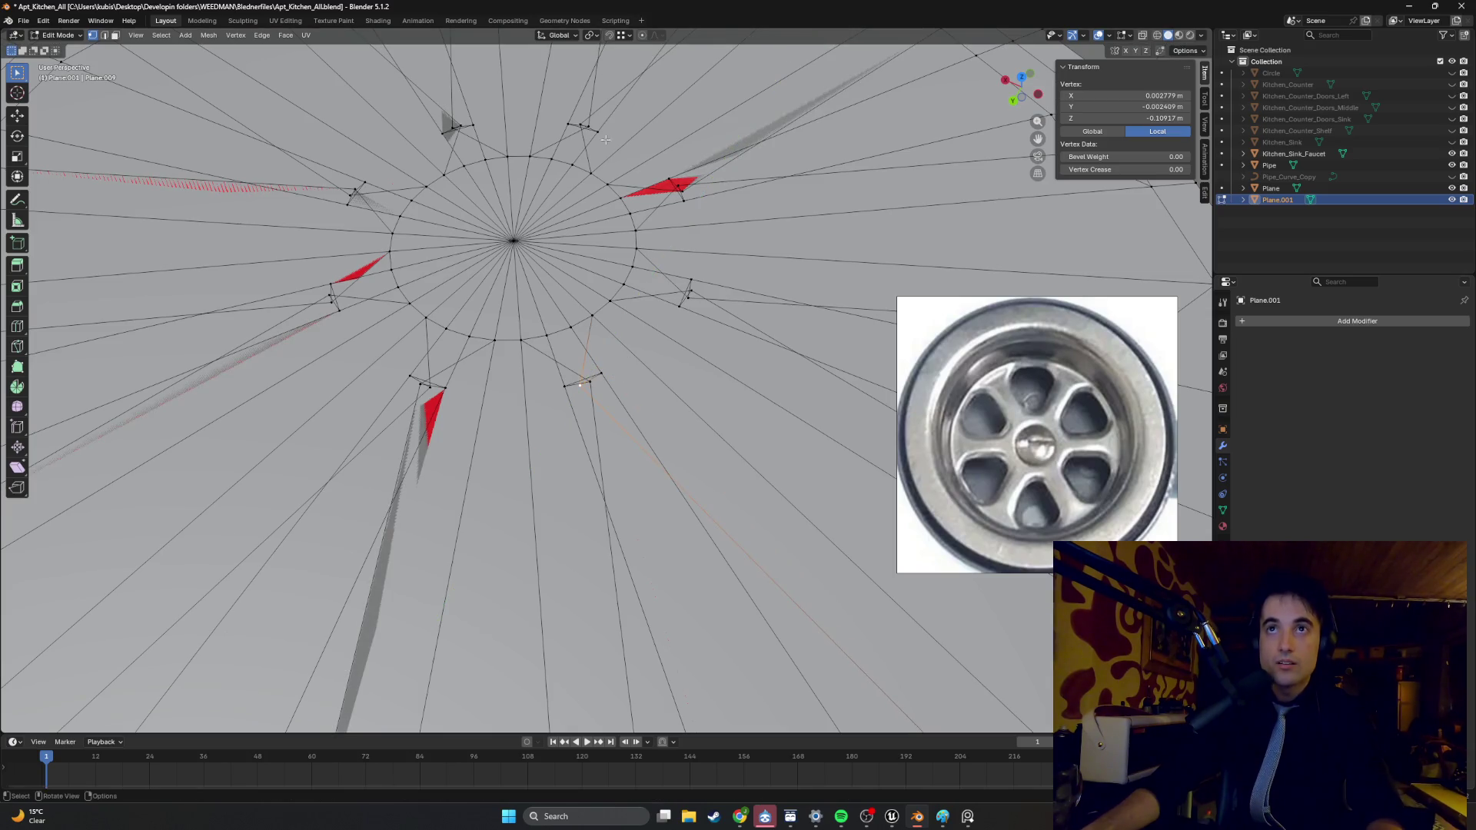
{"action": "key", "text": "g"}
{"action": "left_click", "coordinate": [573, 381]}
{"action": "key", "text": "g"}
{"action": "left_click", "coordinate": [563, 385]}
- Pull another corner vertex closer to the hub at the centre ring
{"action": "scroll", "coordinate": [562, 385], "scroll_direction": "down", "scroll_amount": 3}
{"action": "middle_click_drag", "start_coordinate": [517, 386], "coordinate": [533, 389]}
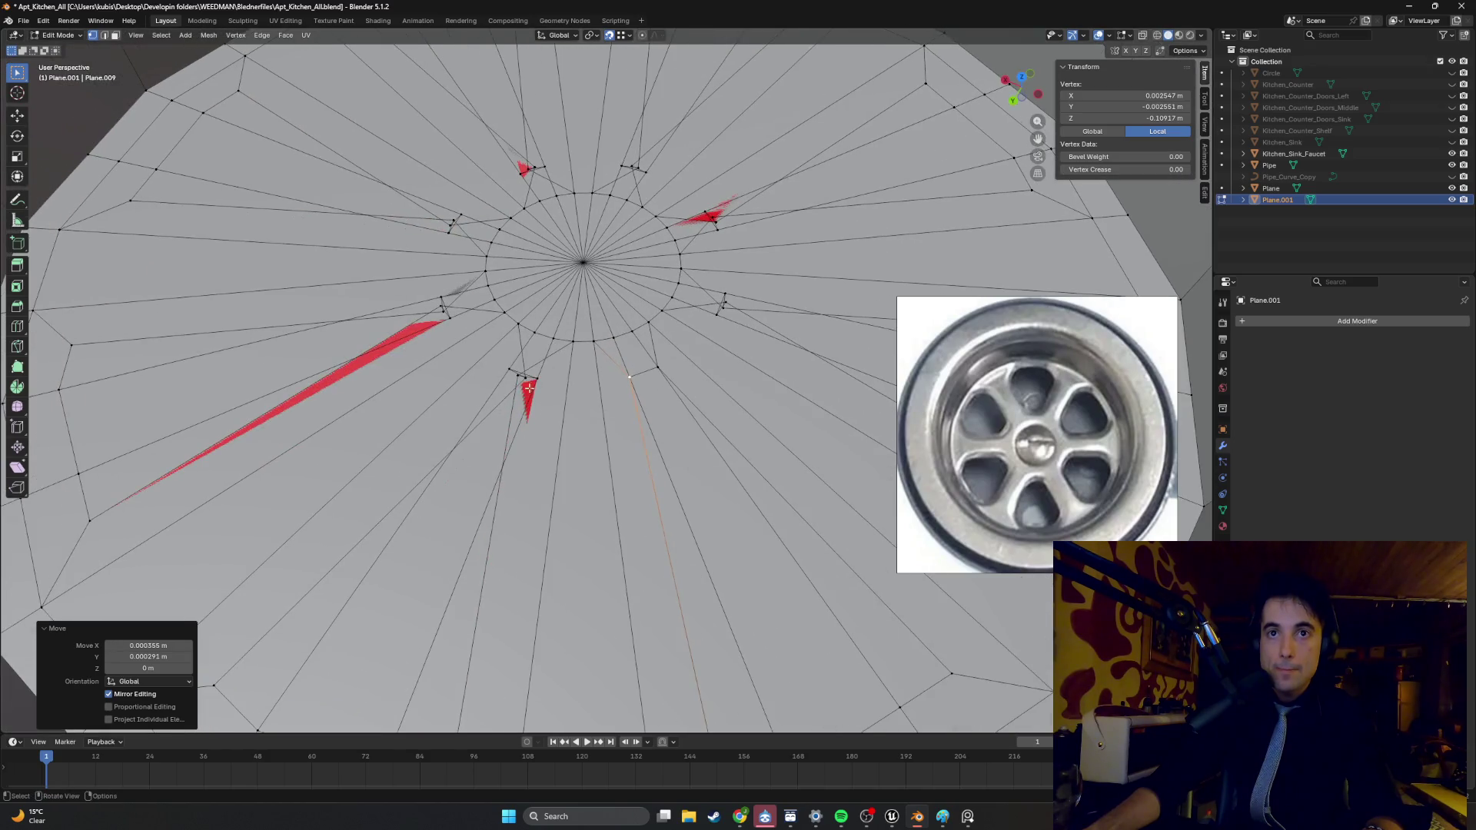
{"action": "key", "text": "g"}
{"action": "left_click", "coordinate": [531, 376]}
{"action": "key", "text": "g"}
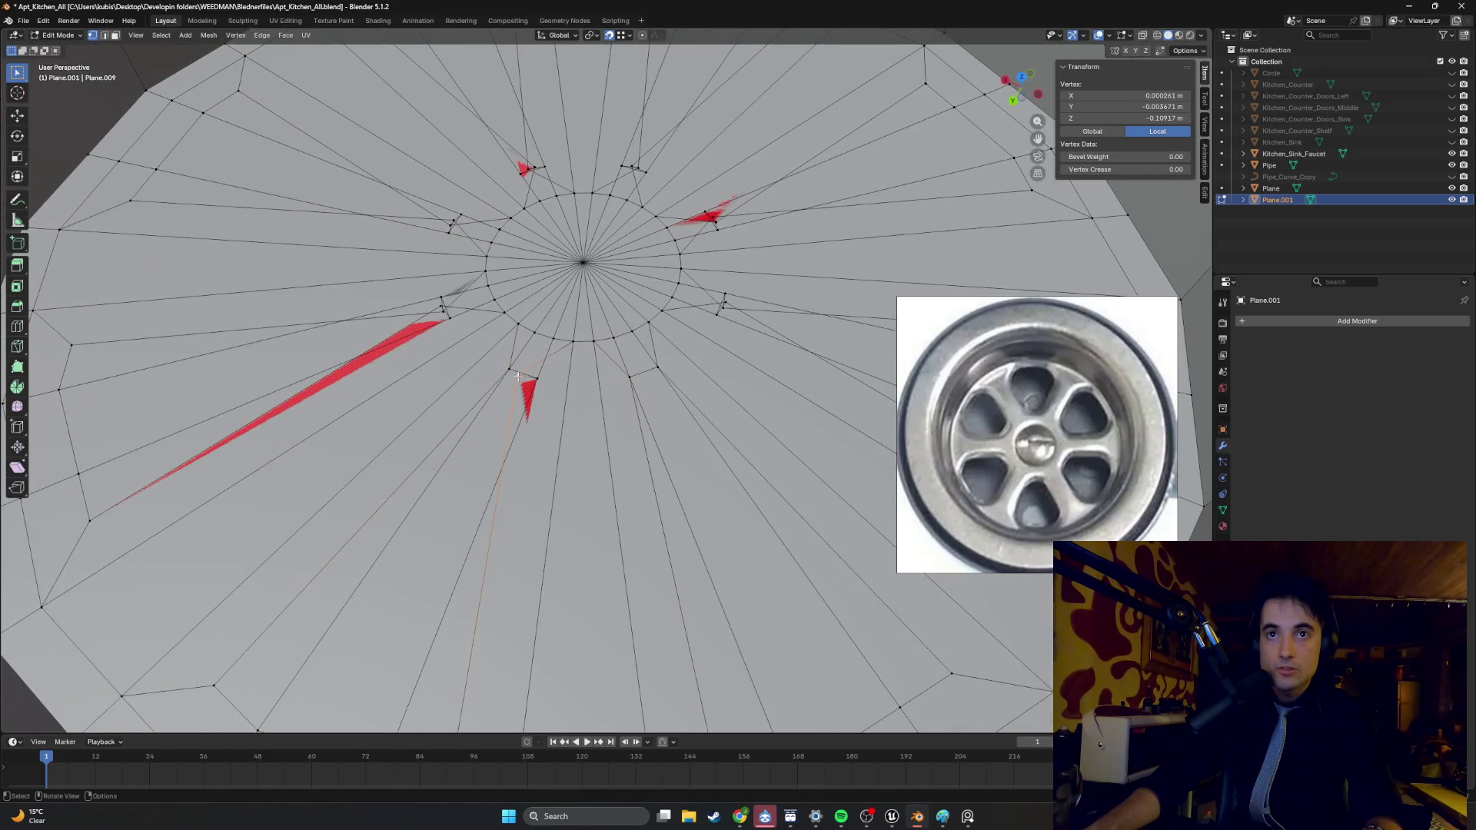
{"action": "left_click", "coordinate": [537, 377]}
- Looking down into the drain, reposition the next two slot corner vertices
{"action": "scroll", "coordinate": [538, 375], "scroll_direction": "down", "scroll_amount": 3}
{"action": "middle_click_drag", "start_coordinate": [542, 373], "coordinate": [565, 362]}
{"action": "scroll", "coordinate": [568, 361], "scroll_direction": "up", "scroll_amount": 3}
{"action": "left_click", "coordinate": [564, 331]}
{"action": "key", "text": "g"}
{"action": "left_click", "coordinate": [572, 326]}
{"action": "left_click", "coordinate": [573, 327]}
{"action": "key", "text": "g"}
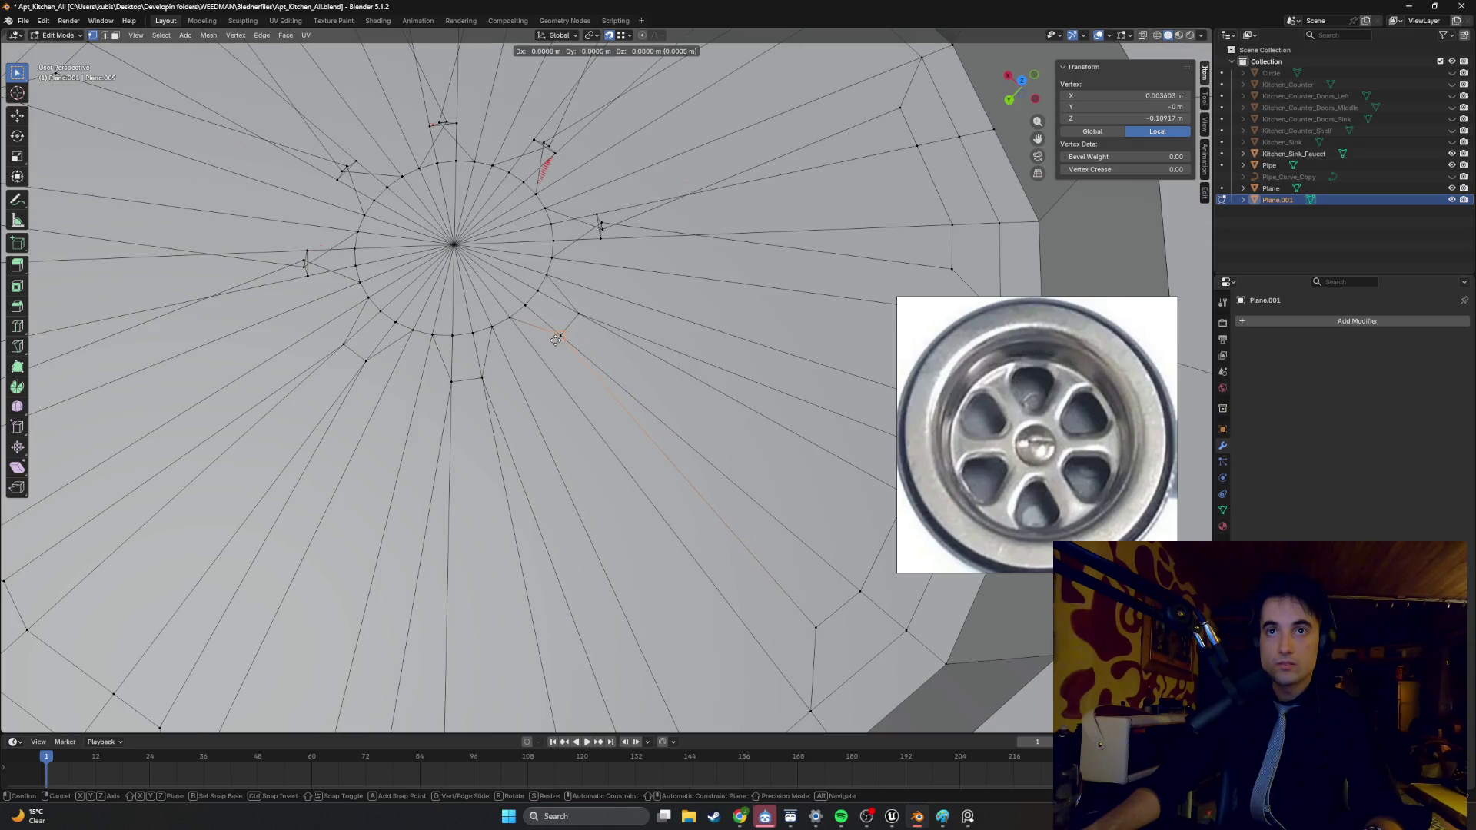
{"action": "left_click", "coordinate": [603, 259]}
- Reposition the following slot corners around the centre ring
{"action": "left_click", "coordinate": [601, 228]}
{"action": "key", "text": "g"}
{"action": "left_click", "coordinate": [596, 223]}
{"action": "left_click", "coordinate": [601, 239]}
{"action": "key", "text": "g"}
{"action": "left_click", "coordinate": [576, 184]}
{"action": "left_click", "coordinate": [547, 146]}
{"action": "key", "text": "g"}
{"action": "left_click", "coordinate": [530, 140]}
{"action": "left_click", "coordinate": [553, 151]}
{"action": "key", "text": "g"}
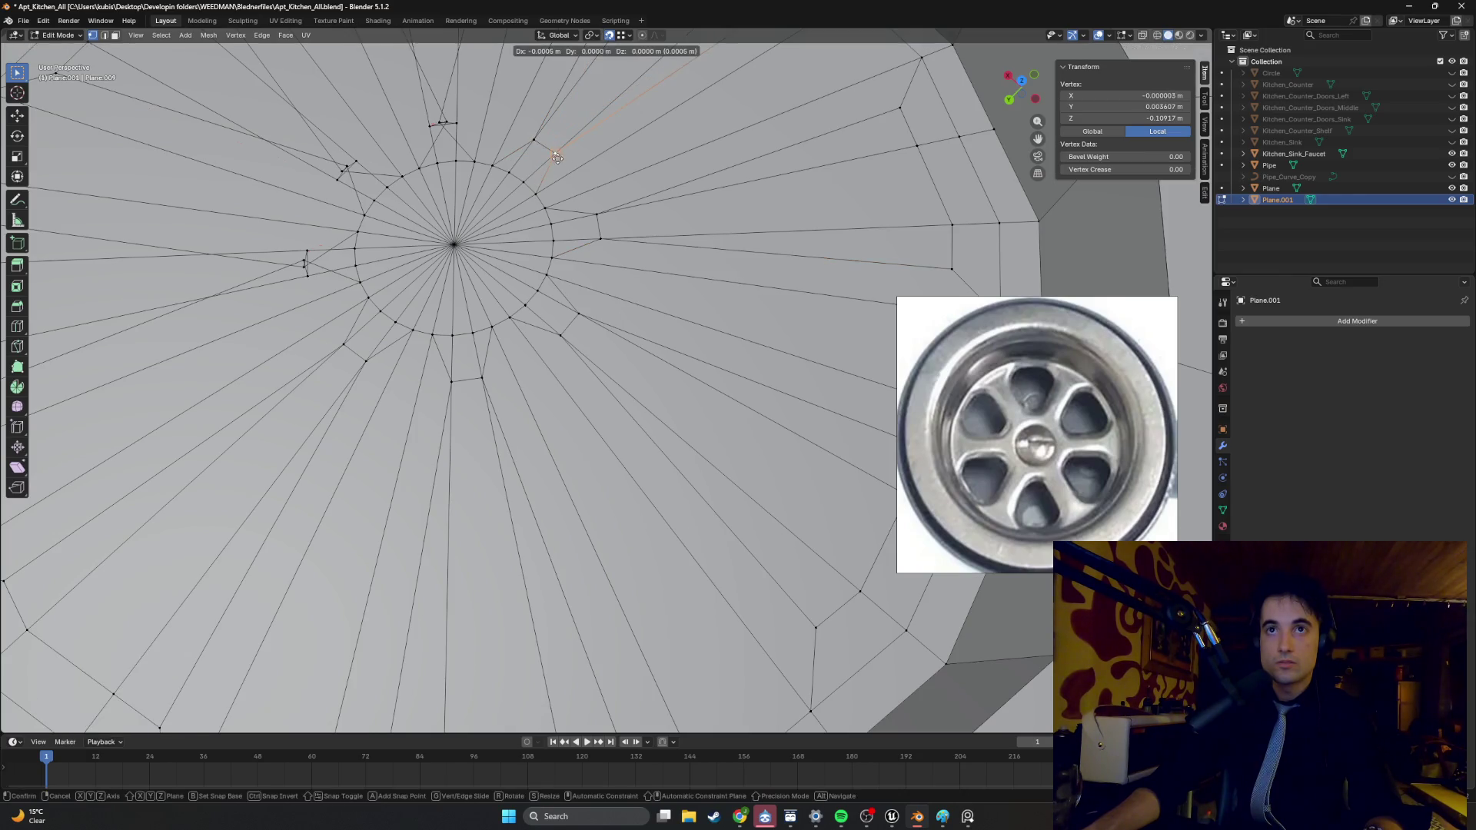
{"action": "left_click", "coordinate": [557, 157]}
- Adjust the remaining corner vertices around the other side of the ring
{"action": "middle_click_drag", "start_coordinate": [478, 119], "coordinate": [614, 244], "text": "shift"}
{"action": "left_click", "coordinate": [582, 241]}
{"action": "key", "text": "g"}
{"action": "left_click", "coordinate": [573, 244]}
{"action": "left_click", "coordinate": [585, 244]}
{"action": "key", "text": "g"}
{"action": "left_click", "coordinate": [586, 244]}
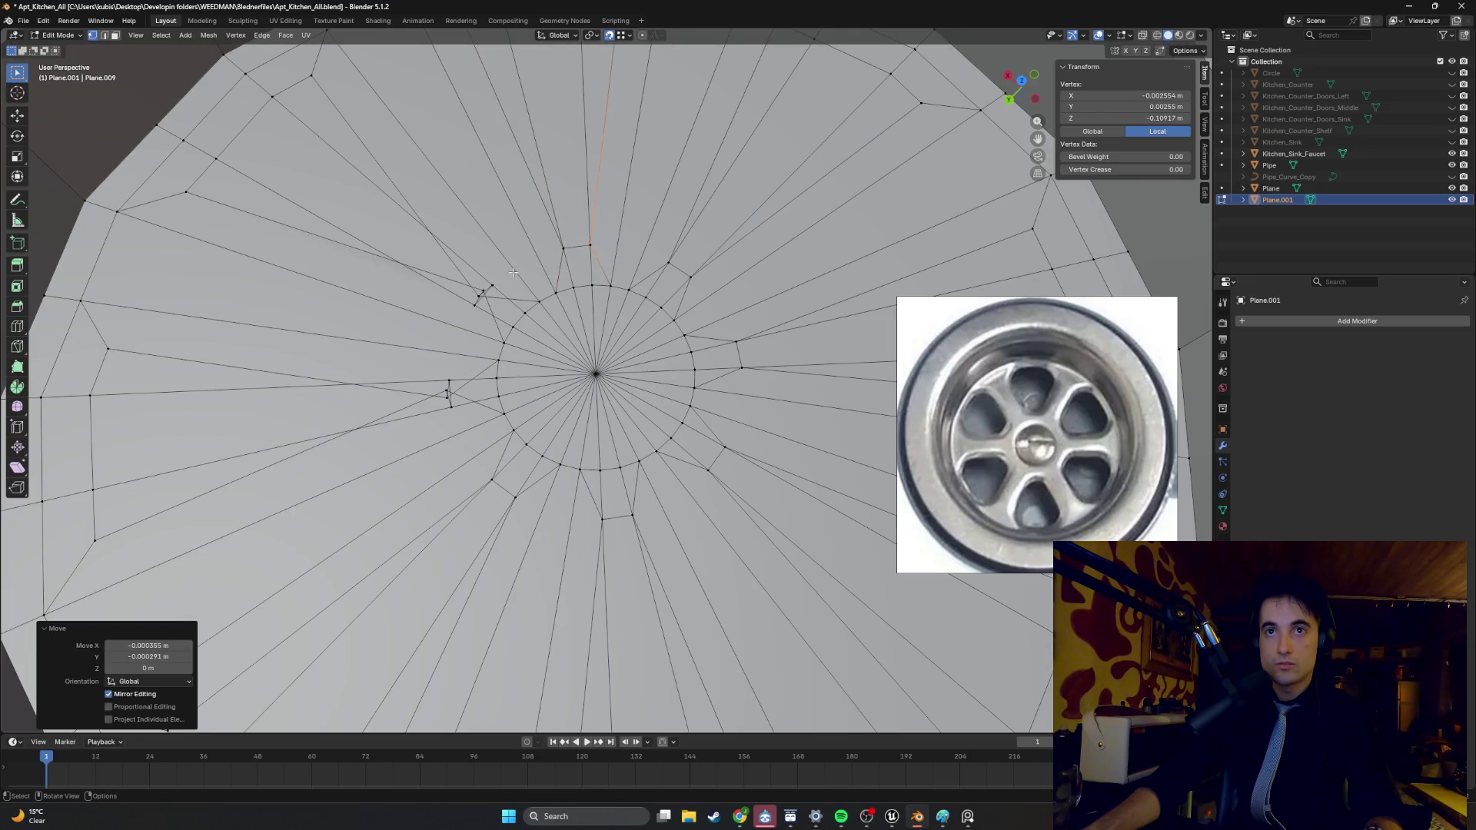
{"action": "left_click", "coordinate": [479, 295]}
{"action": "key", "text": "g"}
{"action": "left_click", "coordinate": [481, 293]}
{"action": "left_click", "coordinate": [482, 293]}
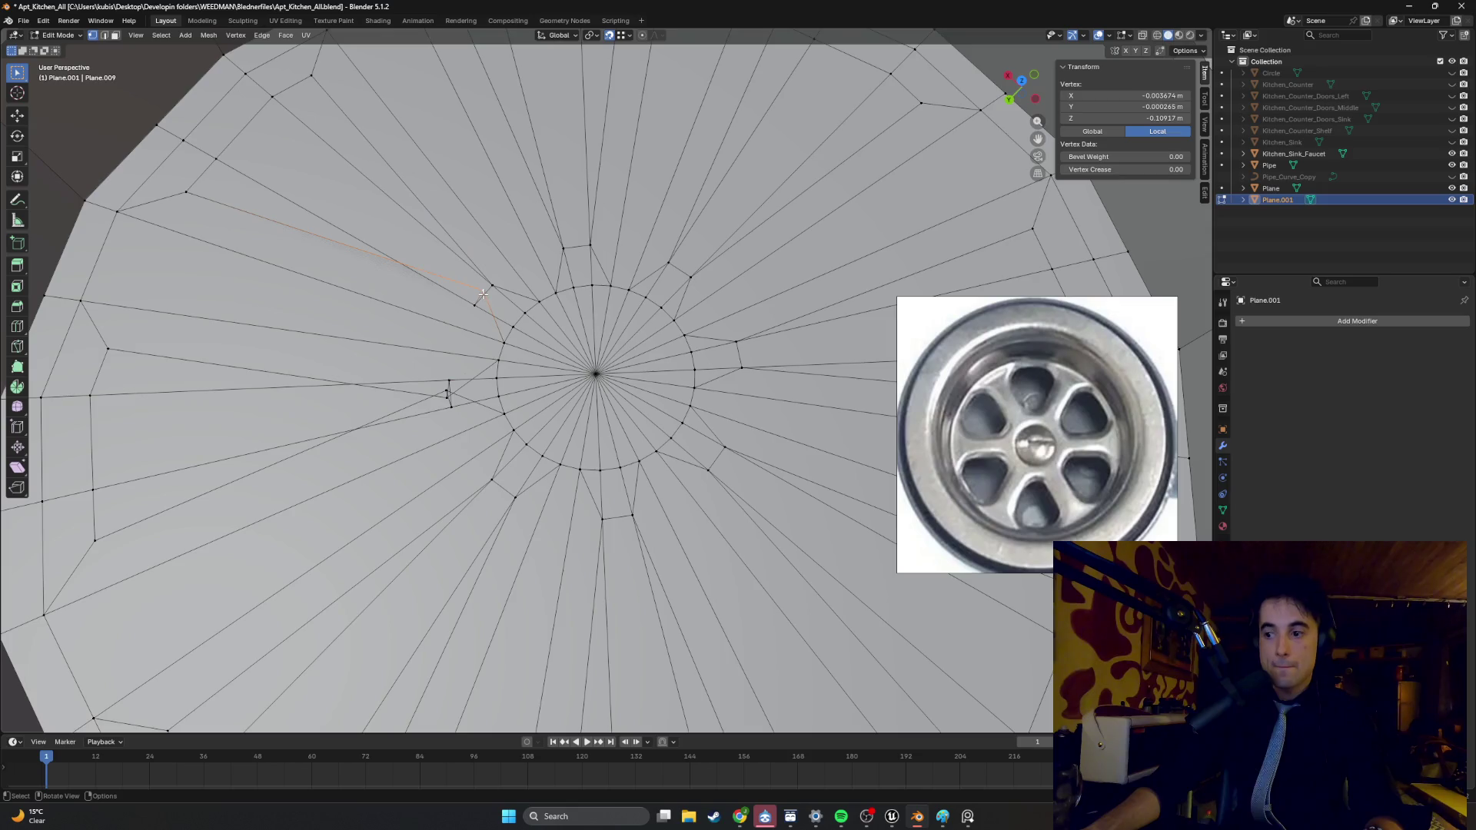
{"action": "key", "text": "g"}
{"action": "left_click", "coordinate": [474, 305]}
- Move the last stray corners, then clear the selection and pick the slot edges round the hub
{"action": "left_click", "coordinate": [449, 377]}
{"action": "key", "text": "g"}
{"action": "left_click", "coordinate": [449, 378]}
{"action": "left_click", "coordinate": [452, 407]}
{"action": "key", "text": "g"}
{"action": "left_click", "coordinate": [452, 405]}
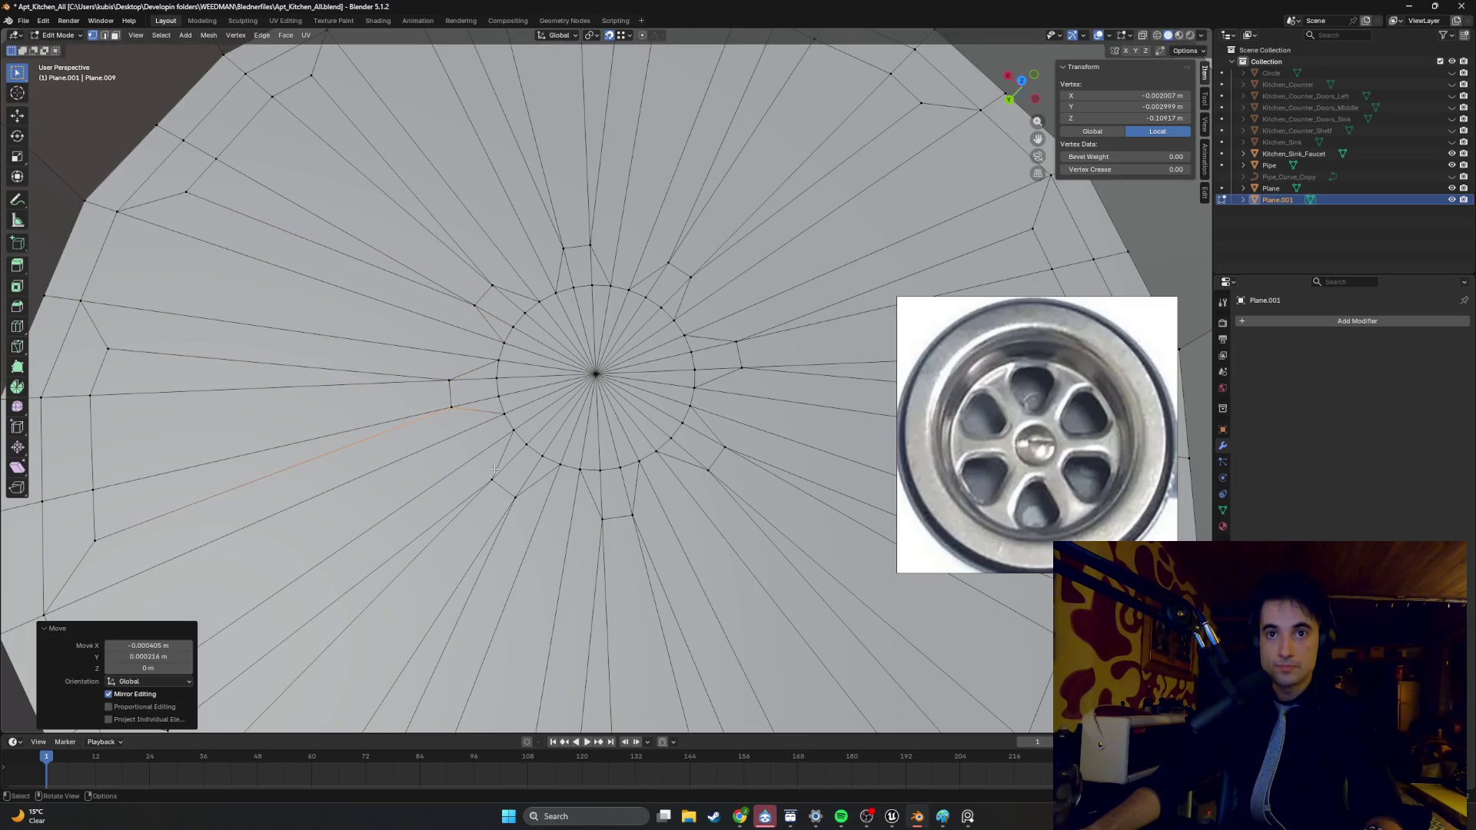
{"action": "scroll", "coordinate": [498, 461], "scroll_direction": "down", "scroll_amount": 1}
{"action": "scroll", "coordinate": [498, 460], "scroll_direction": "down", "scroll_amount": 2}
{"action": "middle_click_drag", "start_coordinate": [527, 415], "coordinate": [468, 417]}
{"action": "left_click", "coordinate": [469, 418]}
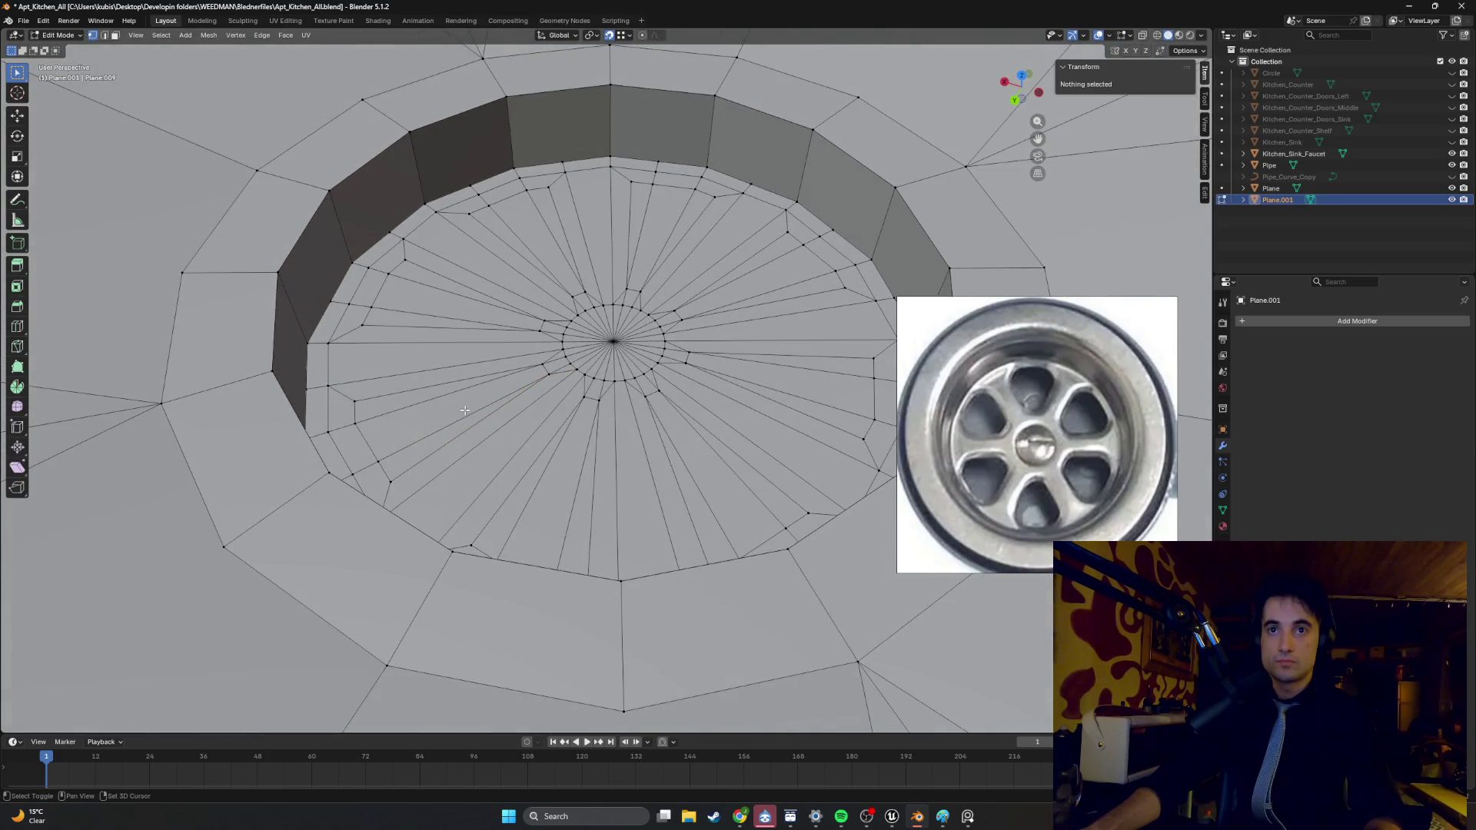
{"action": "left_click", "coordinate": [545, 370]}
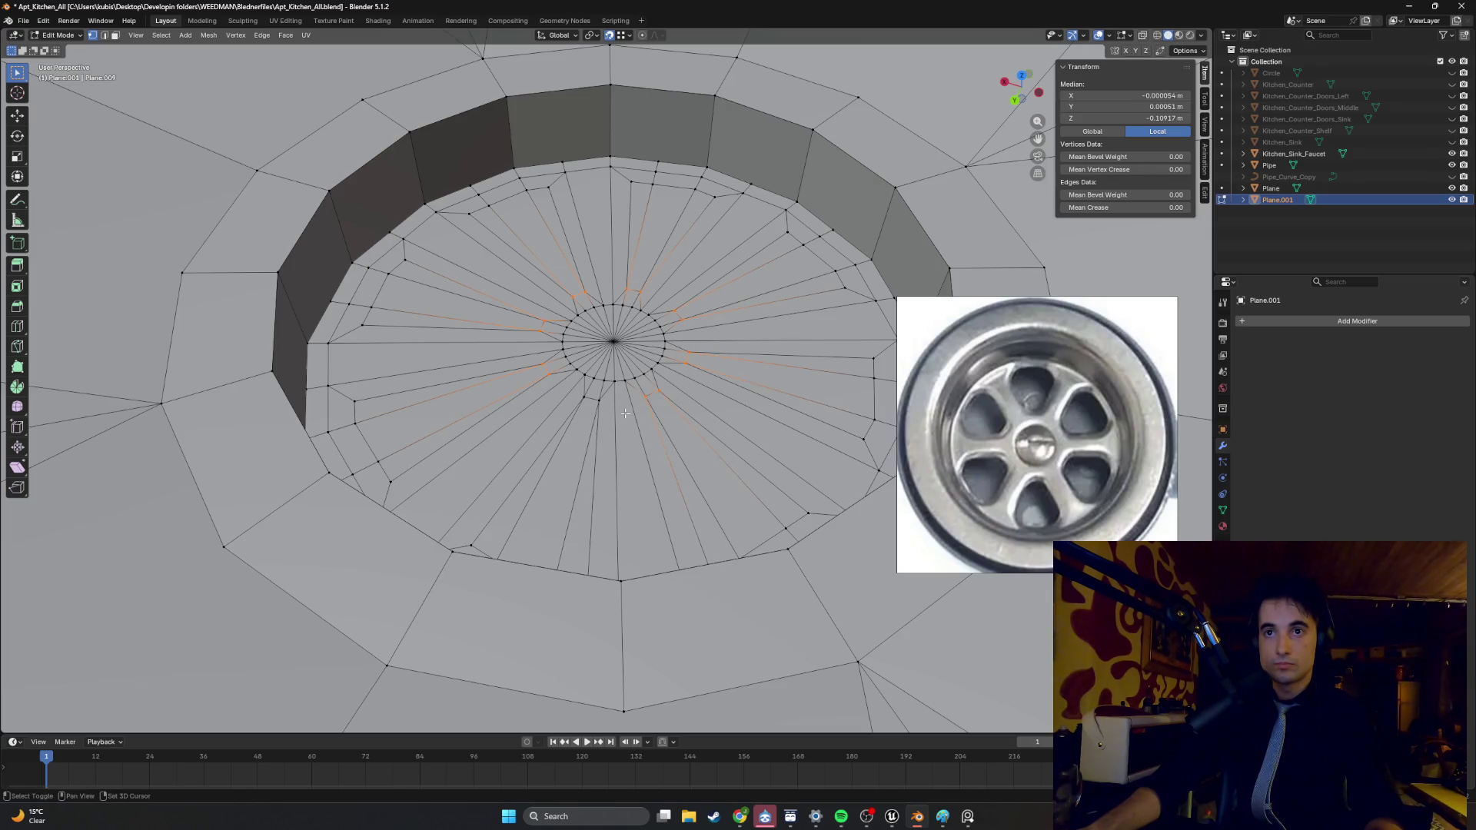
- Run Merge by Distance (0.0001 m) on the selection, which removes no vertices
{"action": "left_click", "coordinate": [572, 412]}
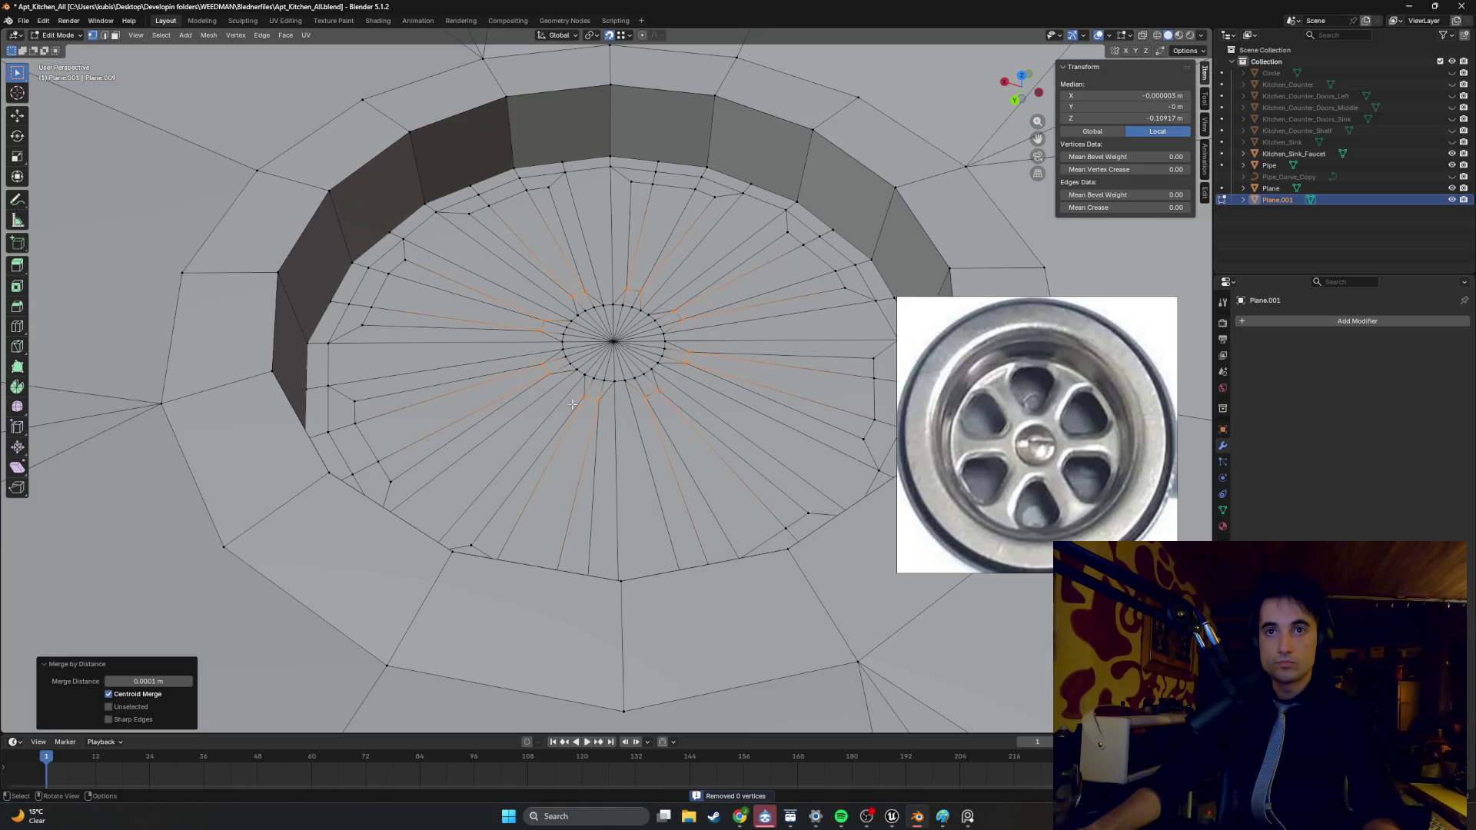
{"action": "scroll", "coordinate": [571, 408], "scroll_direction": "up", "scroll_amount": 5}
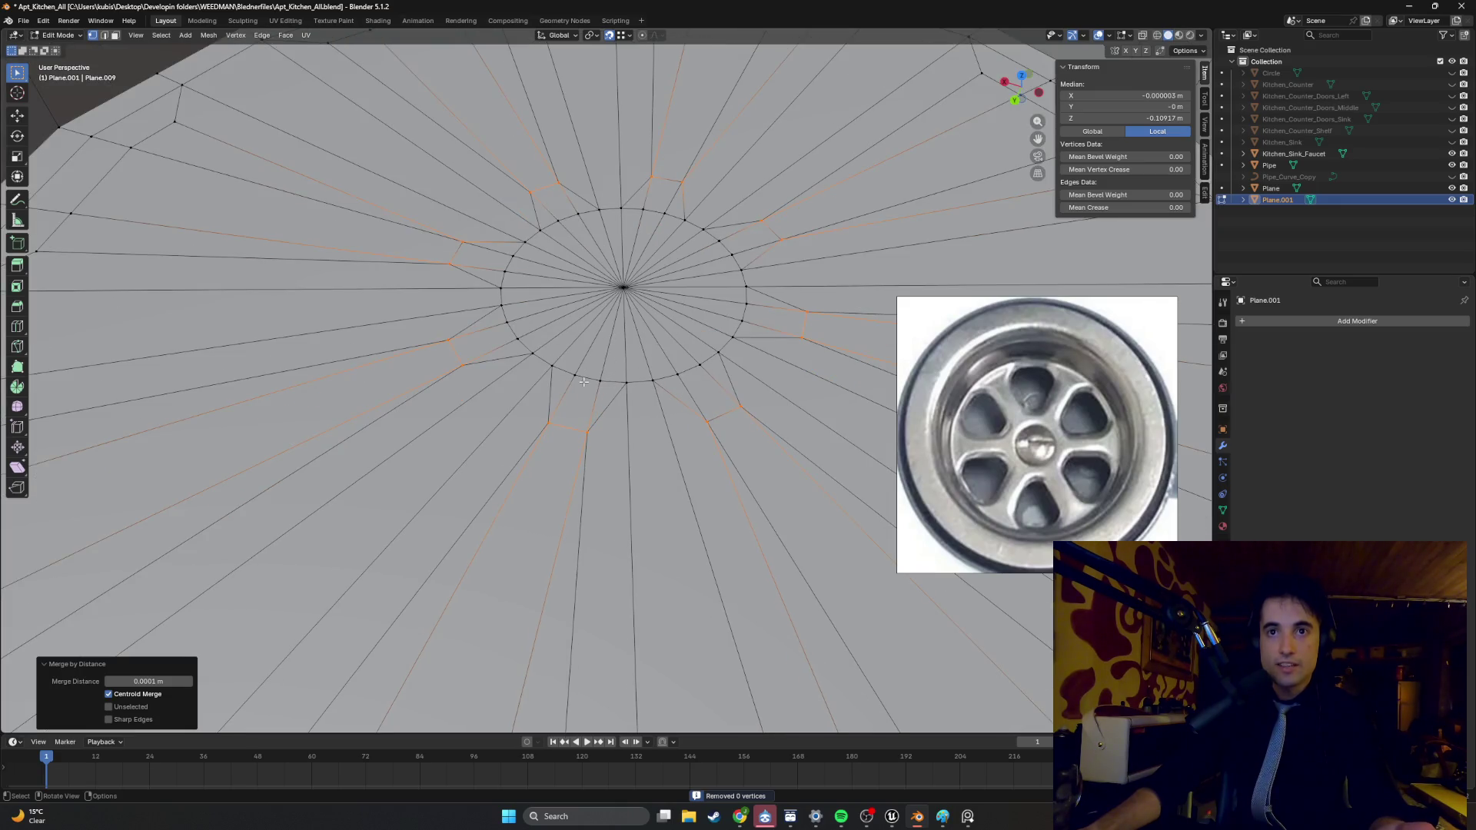
{"action": "middle_click_drag", "start_coordinate": [562, 392], "coordinate": [552, 392]}
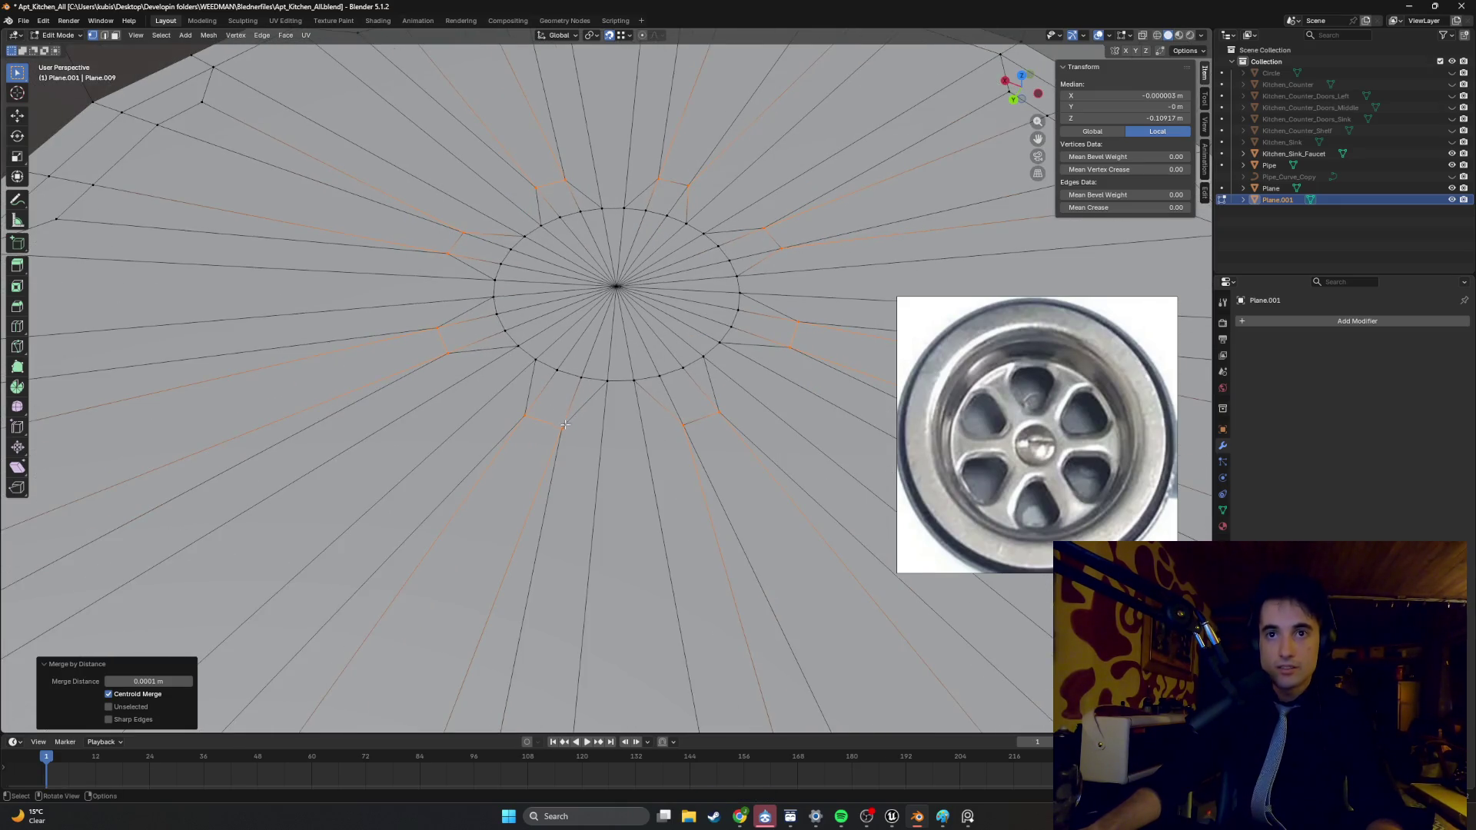
{"action": "left_click", "coordinate": [562, 428]}
{"action": "key", "text": "g"}
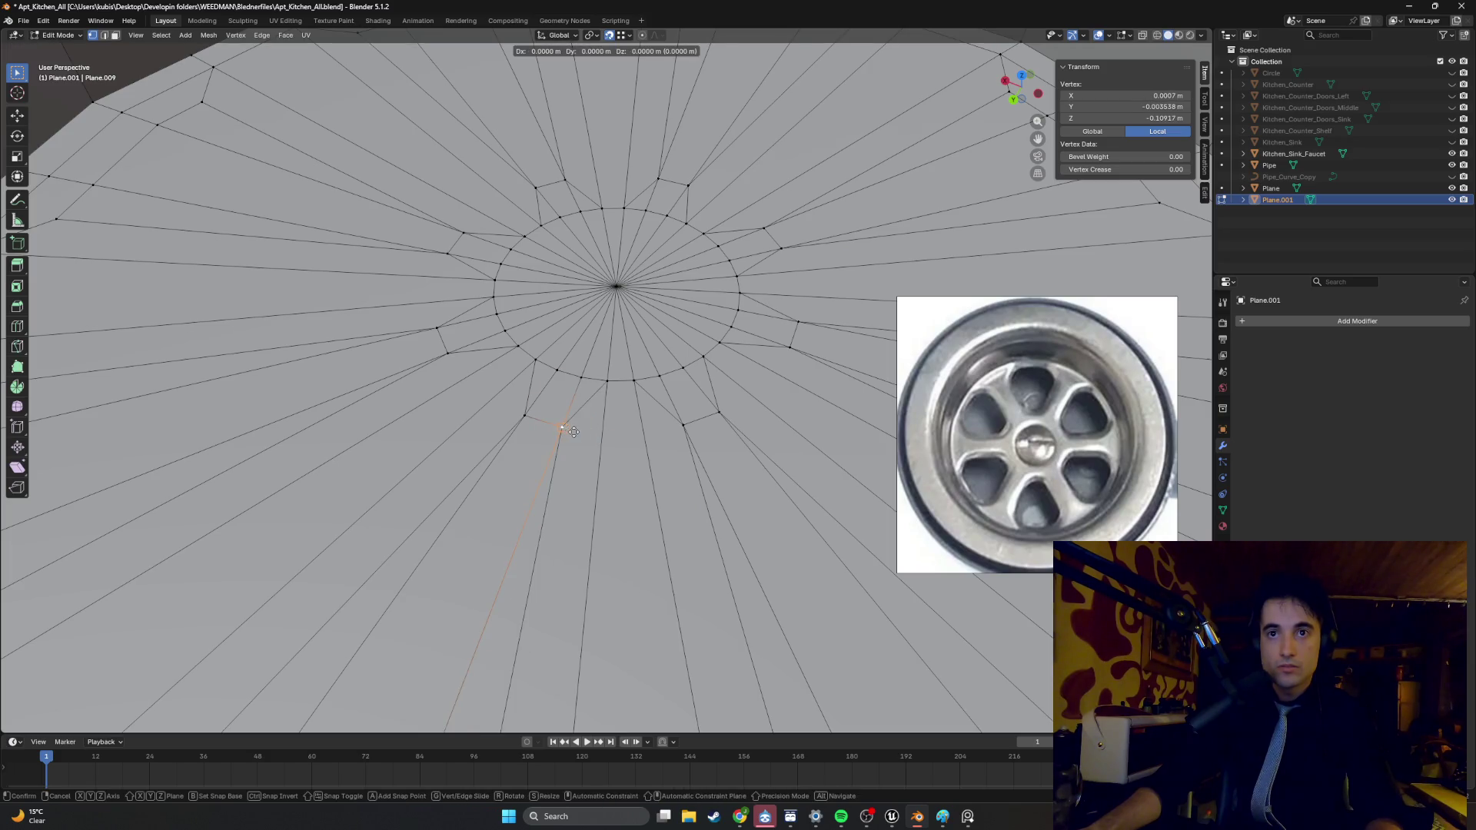
{"action": "key", "text": "Escape"}
- Box-select the vertices at a hub corner and enable X-ray to inspect overlapping vertices
{"action": "left_click_drag", "start_coordinate": [574, 444], "coordinate": [552, 418]}
{"action": "key", "text": "alt+z"}
{"action": "mouse_move", "coordinate": [520, 408]}
{"action": "middle_mouse_down"}
{"action": "mouse_move", "coordinate": [556, 415]}
{"action": "mouse_move", "coordinate": [590, 387]}
{"action": "mouse_move", "coordinate": [583, 412]}
{"action": "middle_mouse_up"}
{"action": "left_click", "coordinate": [573, 393]}
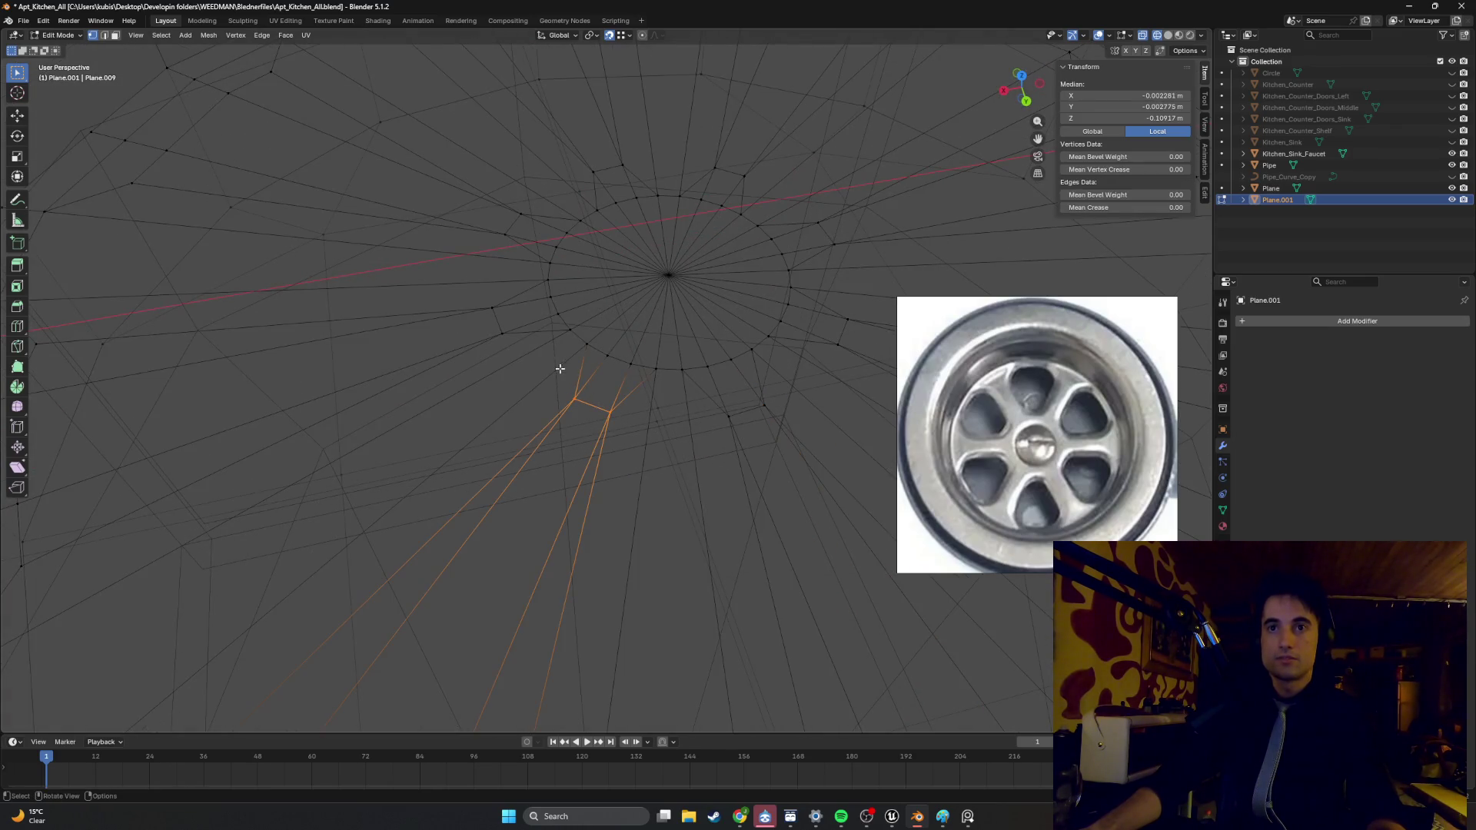
{"action": "middle_click_drag", "start_coordinate": [521, 344], "coordinate": [541, 374]}
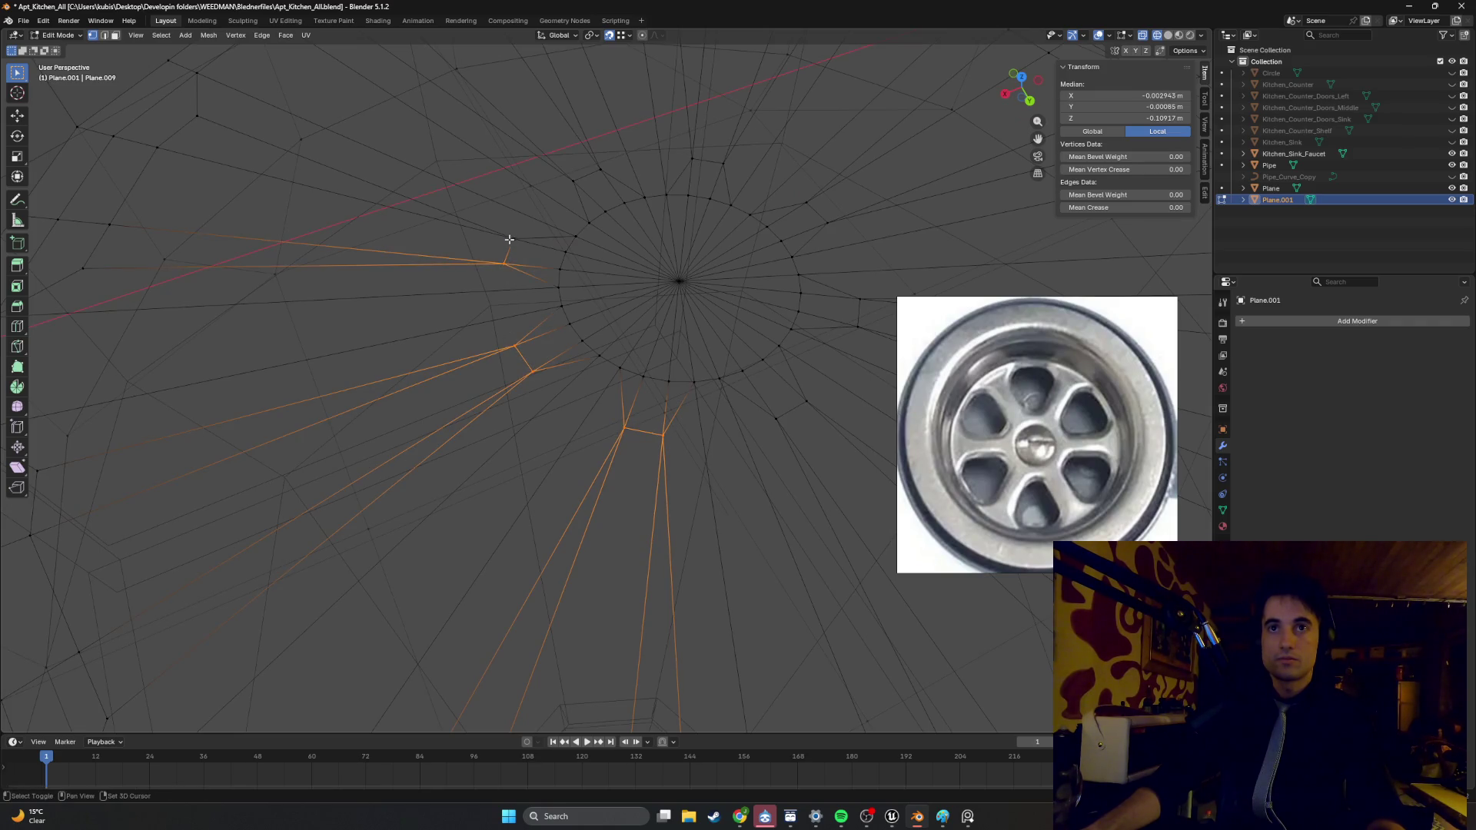
- Merge the whole drain mesh by distance, removing 48 duplicate vertices, and check it from below
{"action": "key", "text": "a"}
{"action": "scroll", "coordinate": [538, 227], "scroll_direction": "down", "scroll_amount": 2}
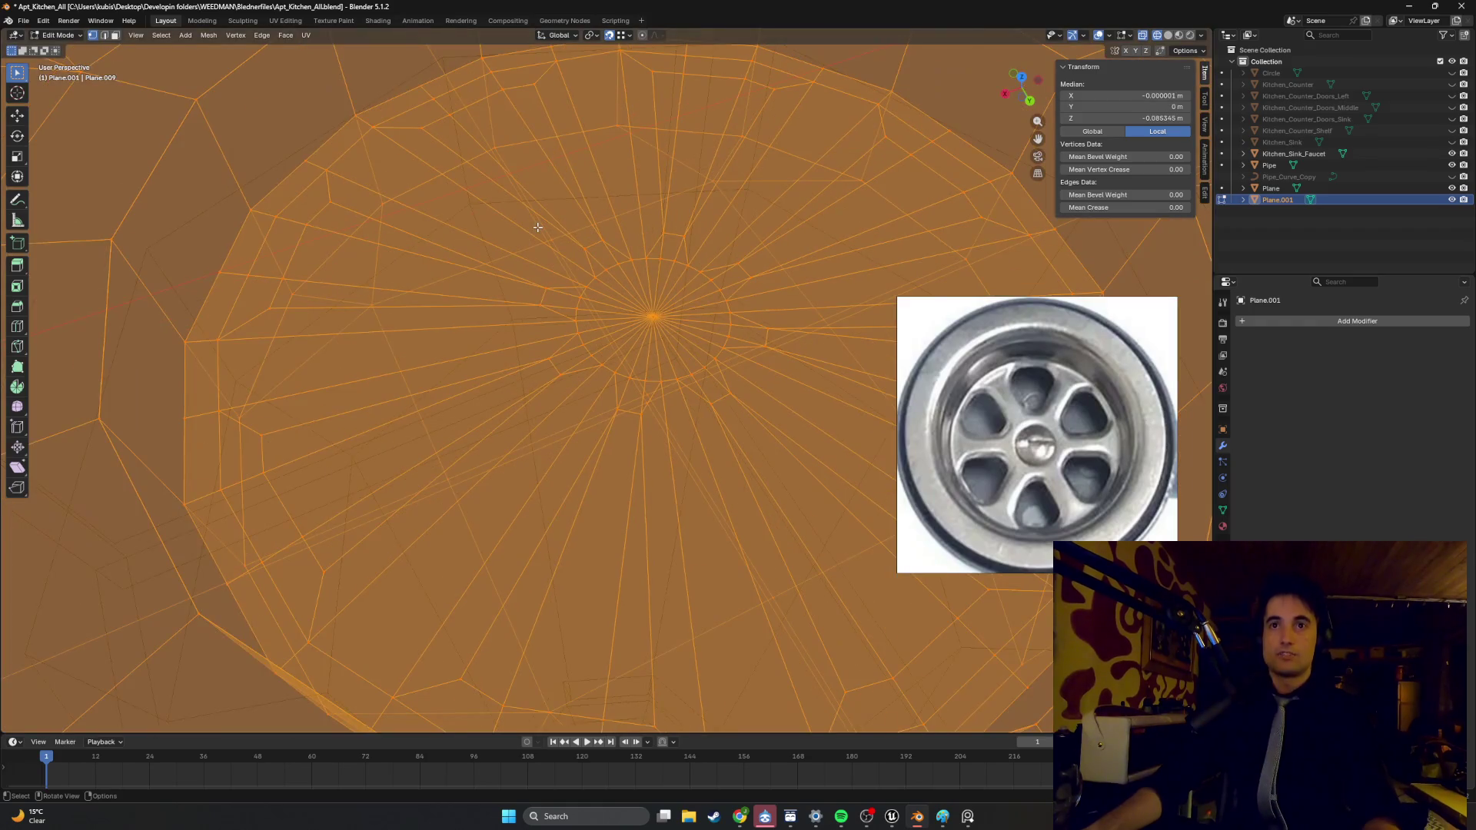
{"action": "key", "text": "m"}
{"action": "left_click", "coordinate": [537, 228]}
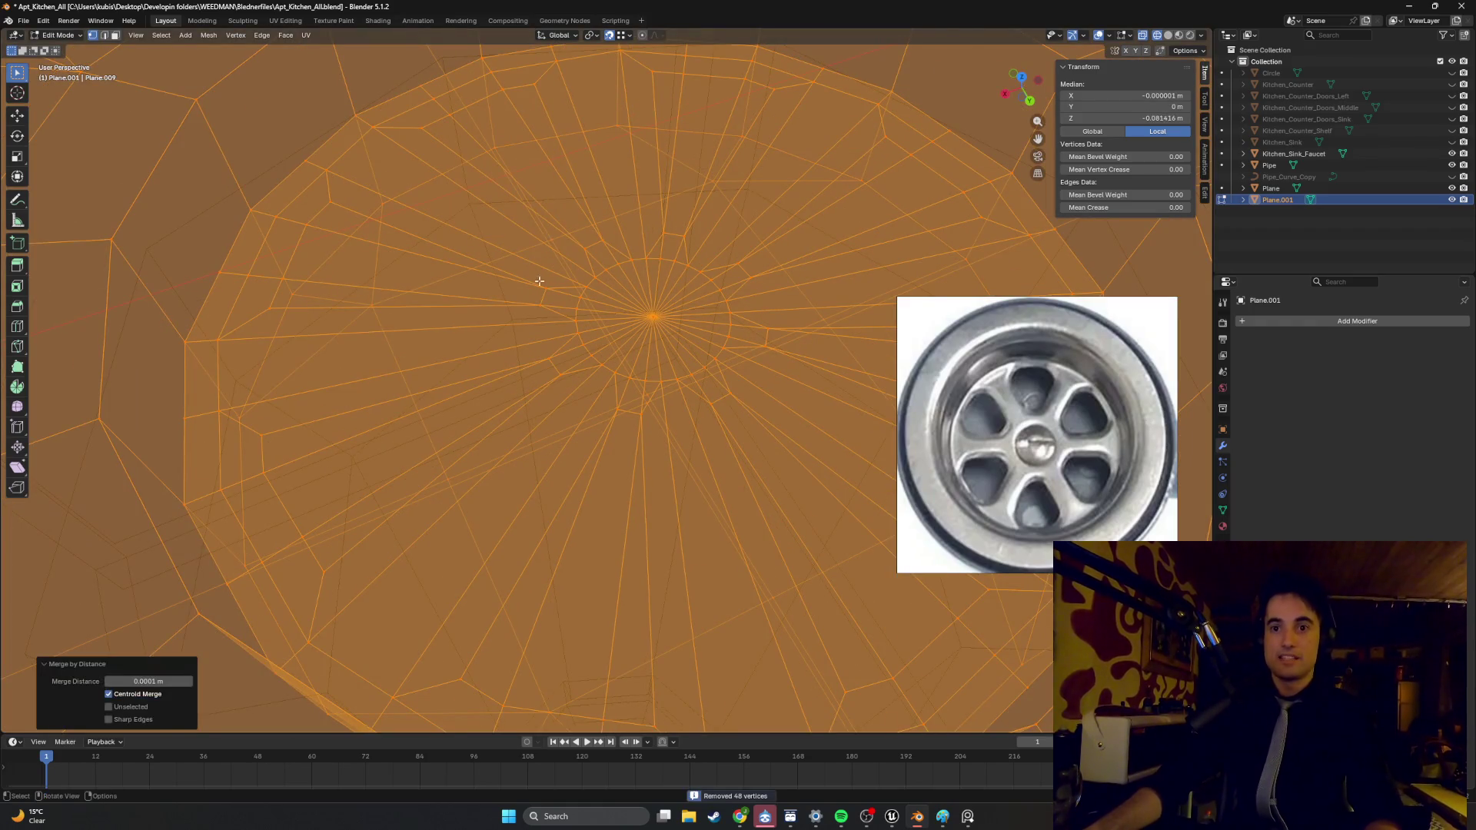
{"action": "key", "text": "Tab"}
{"action": "scroll", "coordinate": [558, 320], "scroll_direction": "down", "scroll_amount": 5}
{"action": "mouse_move", "coordinate": [551, 355]}
{"action": "middle_mouse_down"}
{"action": "mouse_move", "coordinate": [543, 369]}
{"action": "mouse_move", "coordinate": [503, 315]}
{"action": "mouse_move", "coordinate": [504, 365]}
{"action": "middle_mouse_up"}
{"action": "scroll", "coordinate": [544, 369], "scroll_direction": "up", "scroll_amount": 3}
{"action": "key", "text": "Tab"}
- Switch the viewport back to Solid shading and re-enter editing the drain mesh
{"action": "key", "text": "z"}
{"action": "left_click", "coordinate": [594, 364]}
{"action": "scroll", "coordinate": [593, 364], "scroll_direction": "up", "scroll_amount": 4}
{"action": "middle_click_drag", "start_coordinate": [593, 363], "coordinate": [543, 408]}
{"action": "key", "text": "Tab"}
{"action": "key", "text": "Tab"}
{"action": "key", "text": "q"}
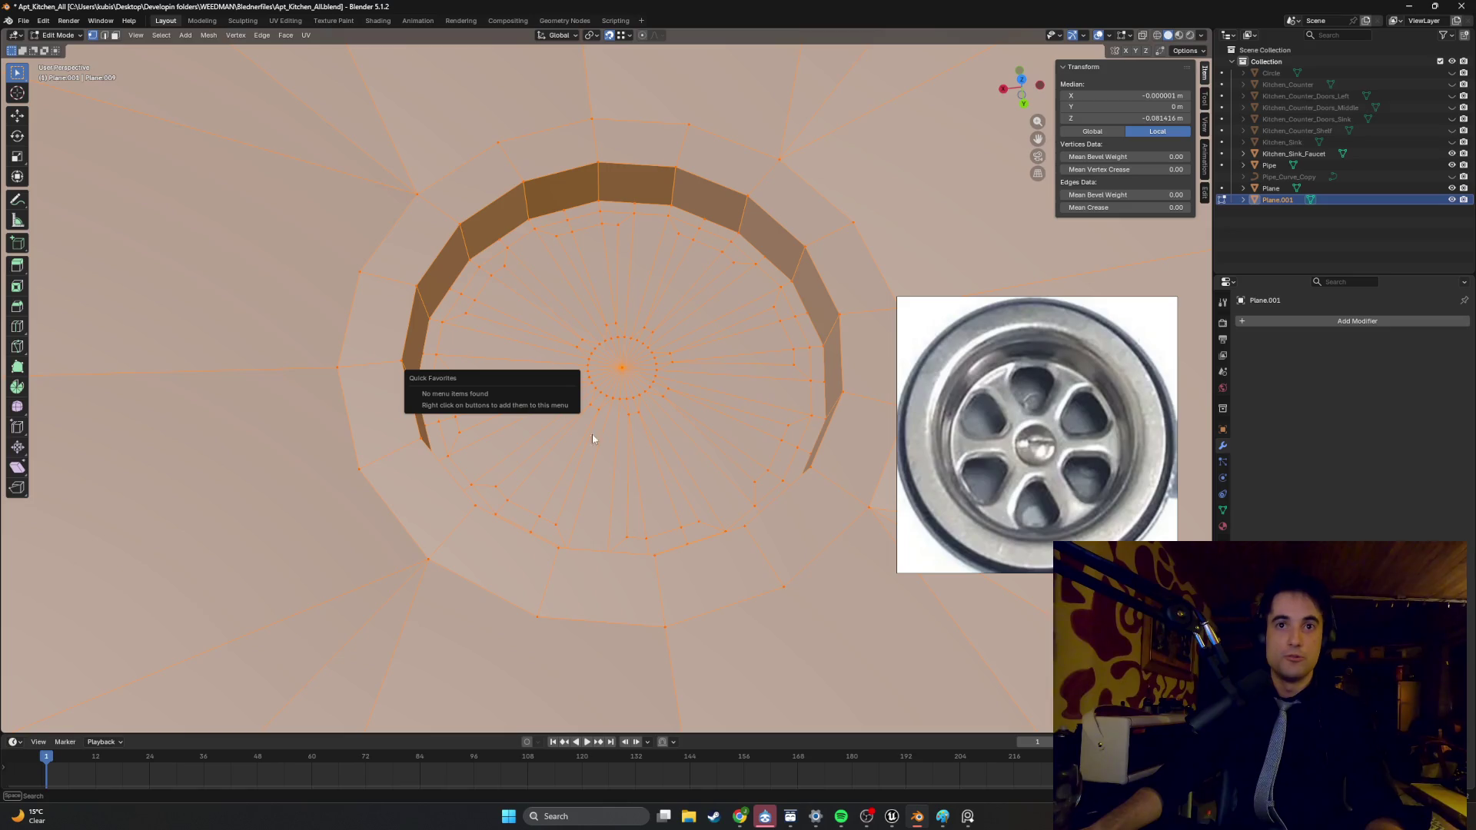
{"action": "key", "text": "Escape"}
{"action": "key", "text": "Tab"}
{"action": "key", "text": "Tab"}
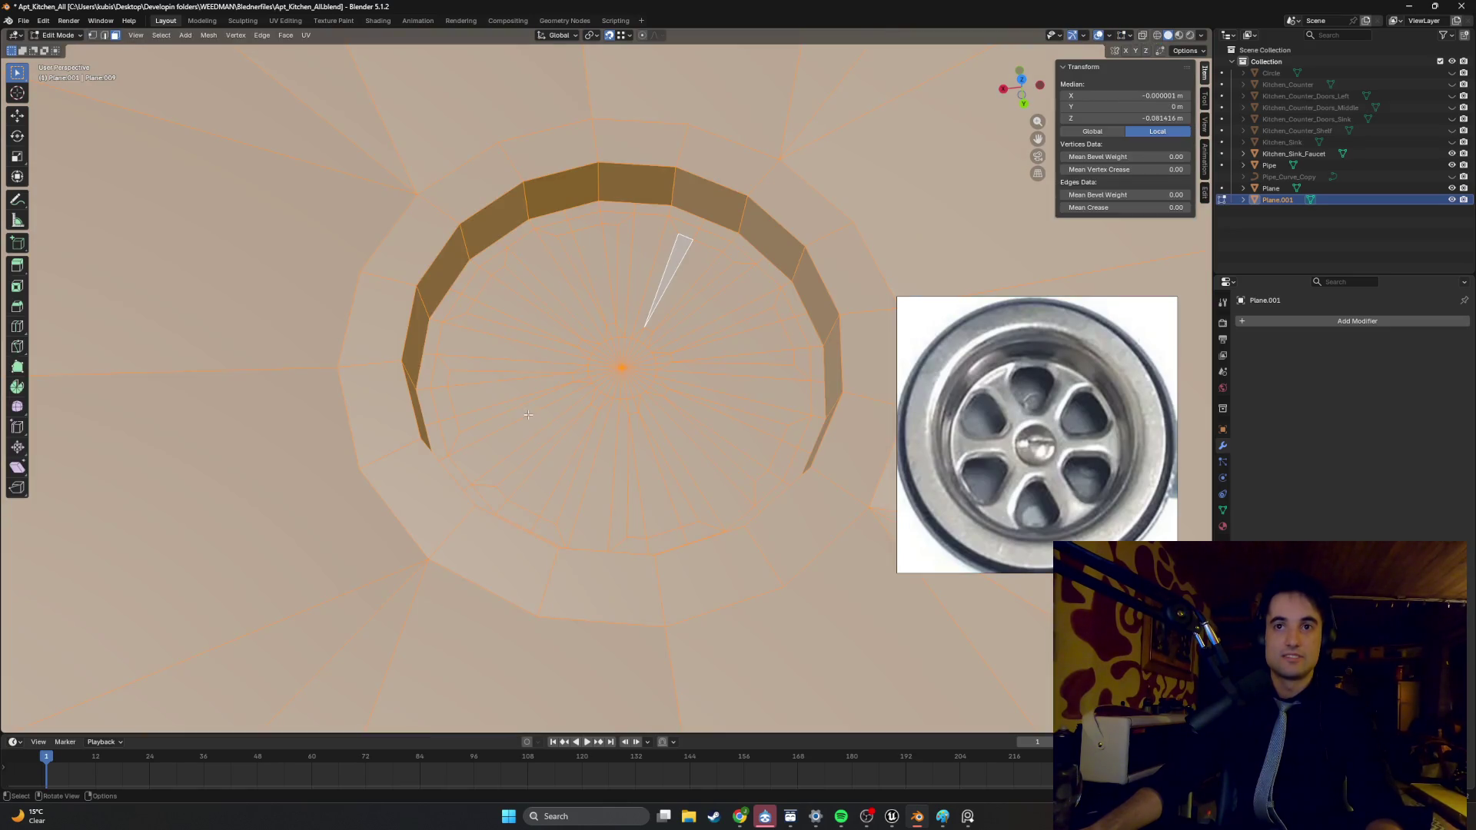
- Select the first wedge faces between the drain spokes, abandoning a trial inset
{"action": "left_click", "coordinate": [516, 406]}
{"action": "scroll", "coordinate": [461, 415], "scroll_direction": "up", "scroll_amount": 5}
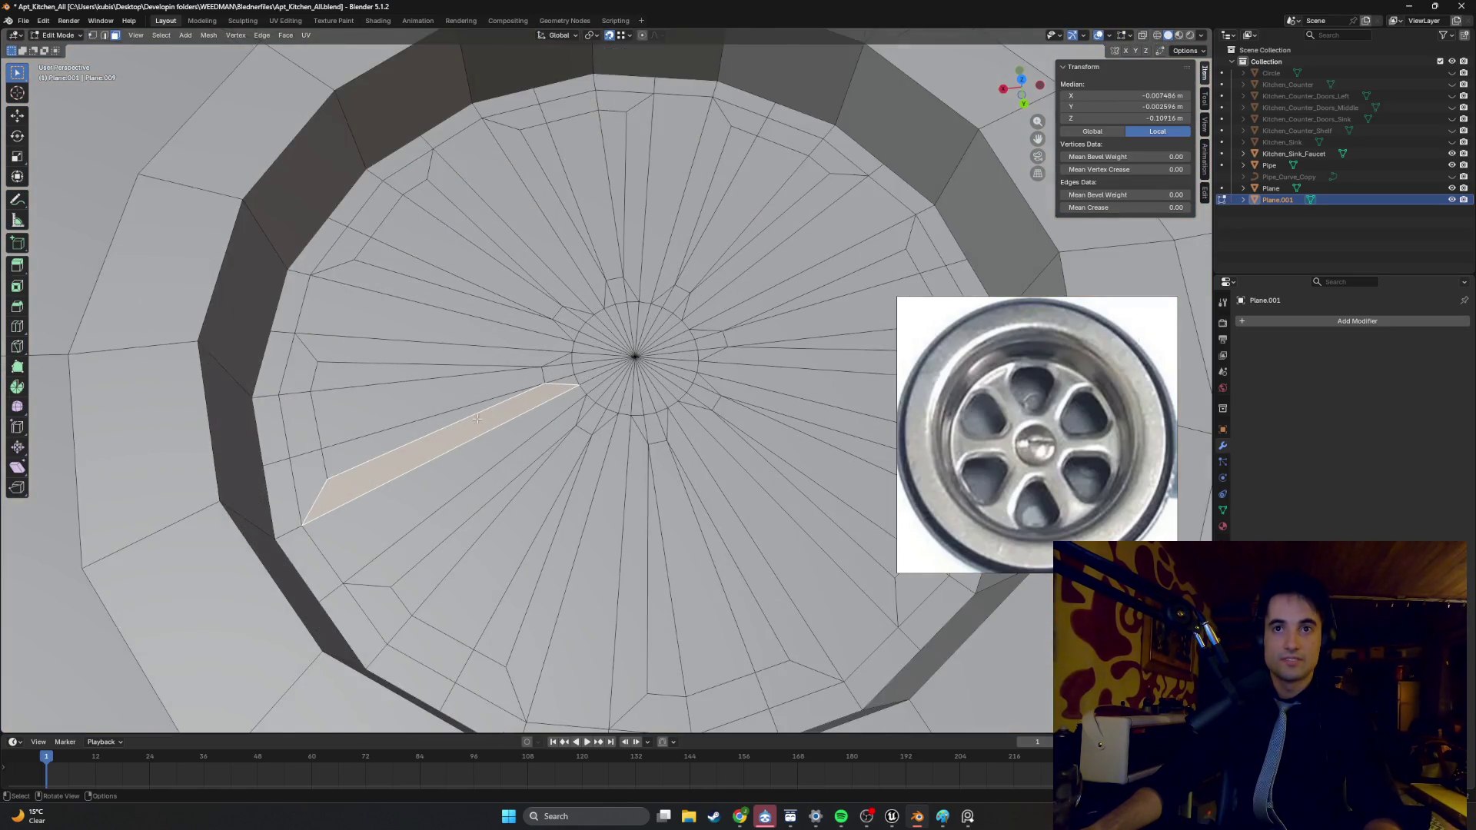
{"action": "left_click", "coordinate": [405, 418]}
{"action": "left_click", "coordinate": [360, 395], "text": "shift"}
{"action": "left_click", "coordinate": [339, 382], "text": "shift"}
{"action": "left_click", "coordinate": [349, 393], "text": "shift"}
{"action": "mouse_move", "coordinate": [349, 393]}
{"action": "middle_mouse_down"}
{"action": "mouse_move", "coordinate": [386, 373]}
{"action": "mouse_move", "coordinate": [426, 397]}
{"action": "middle_mouse_up"}
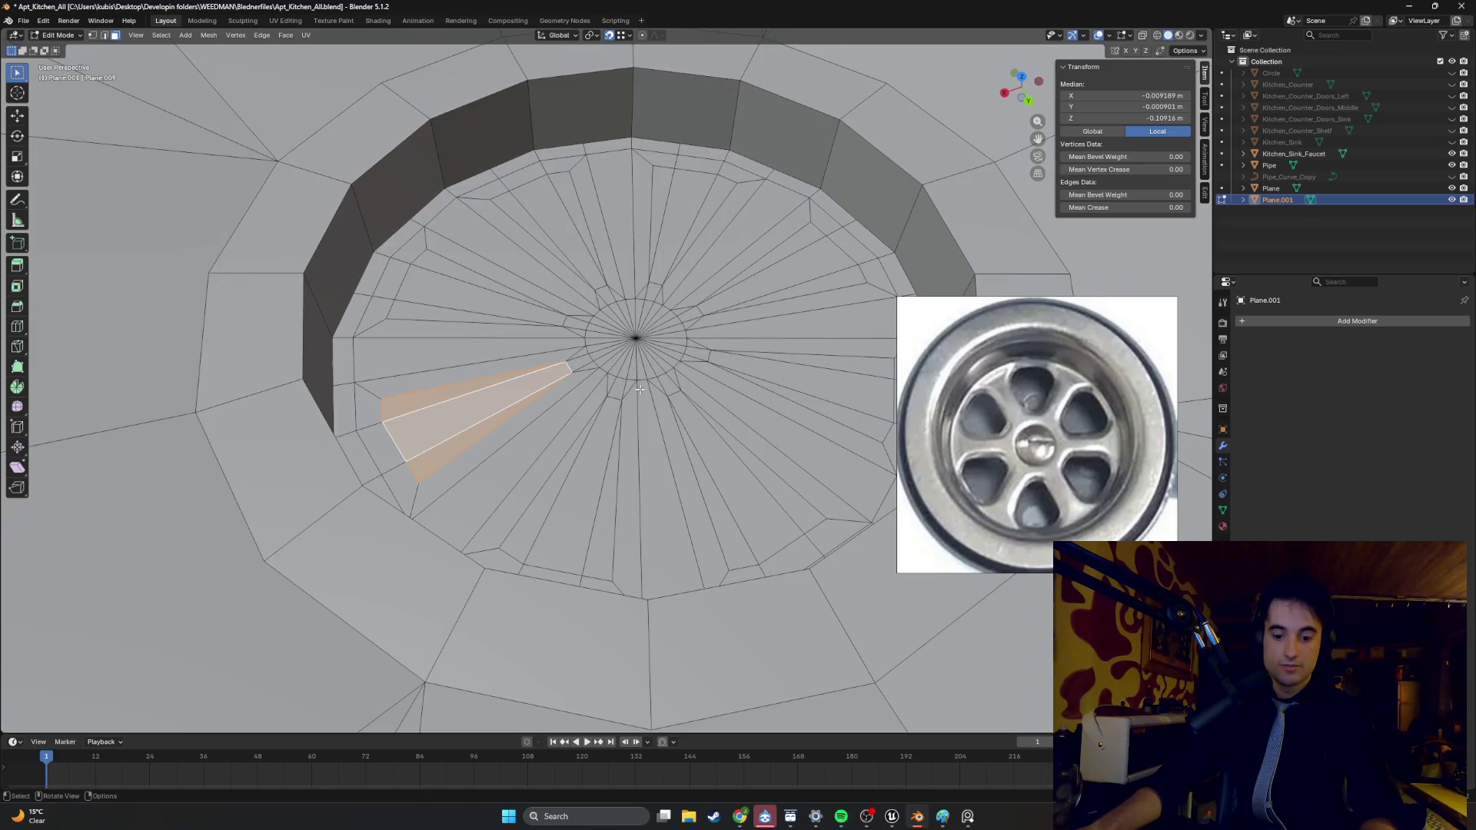
{"action": "key", "text": "i"}
{"action": "key", "text": "Escape"}
- Add the upper-left, top and right-of-centre wedge faces to the slot selection
{"action": "middle_click_drag", "start_coordinate": [525, 409], "coordinate": [461, 330]}
{"action": "left_click", "coordinate": [445, 311]}
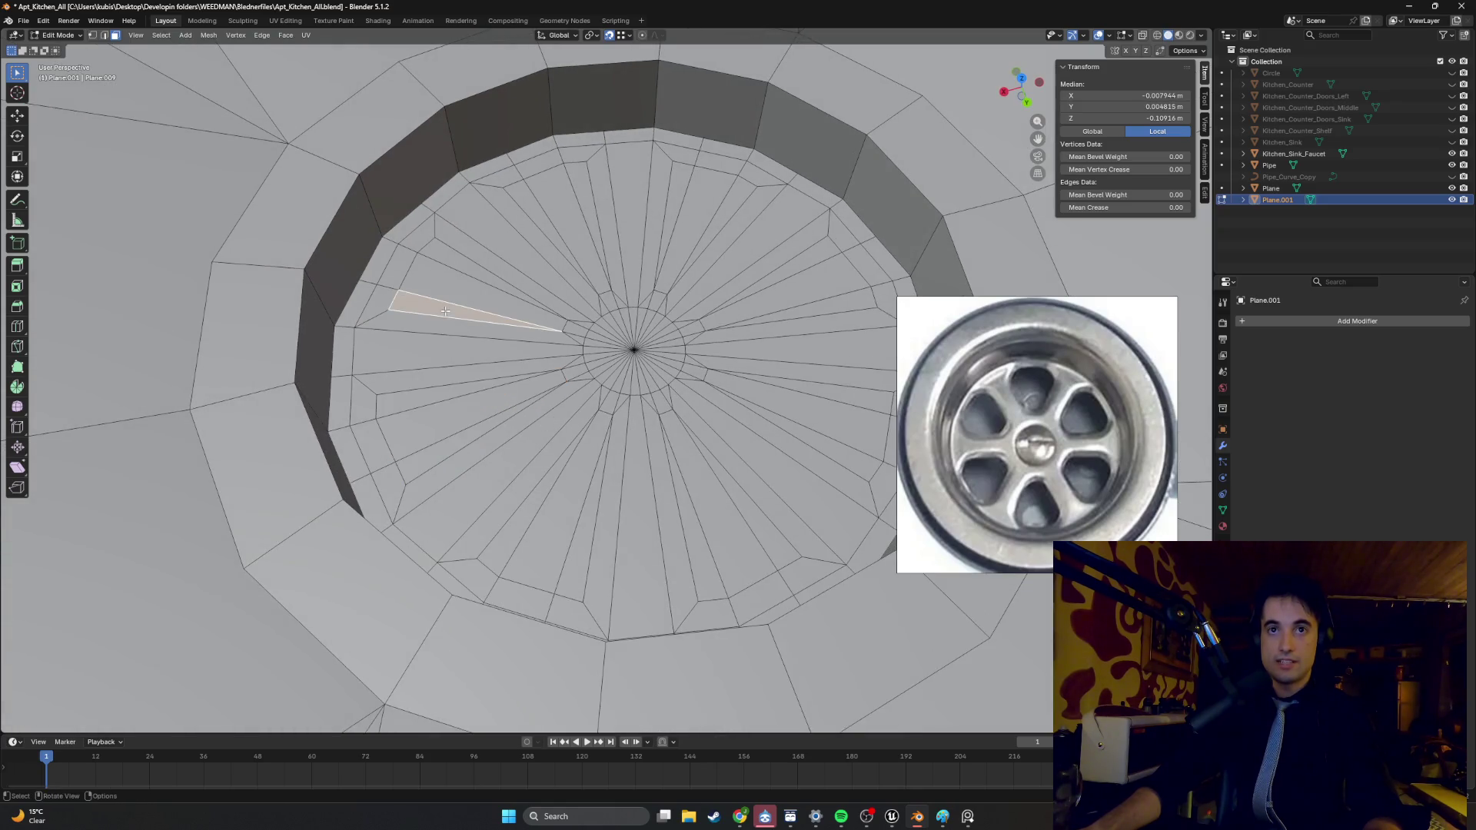
{"action": "left_click", "coordinate": [466, 280], "text": "shift"}
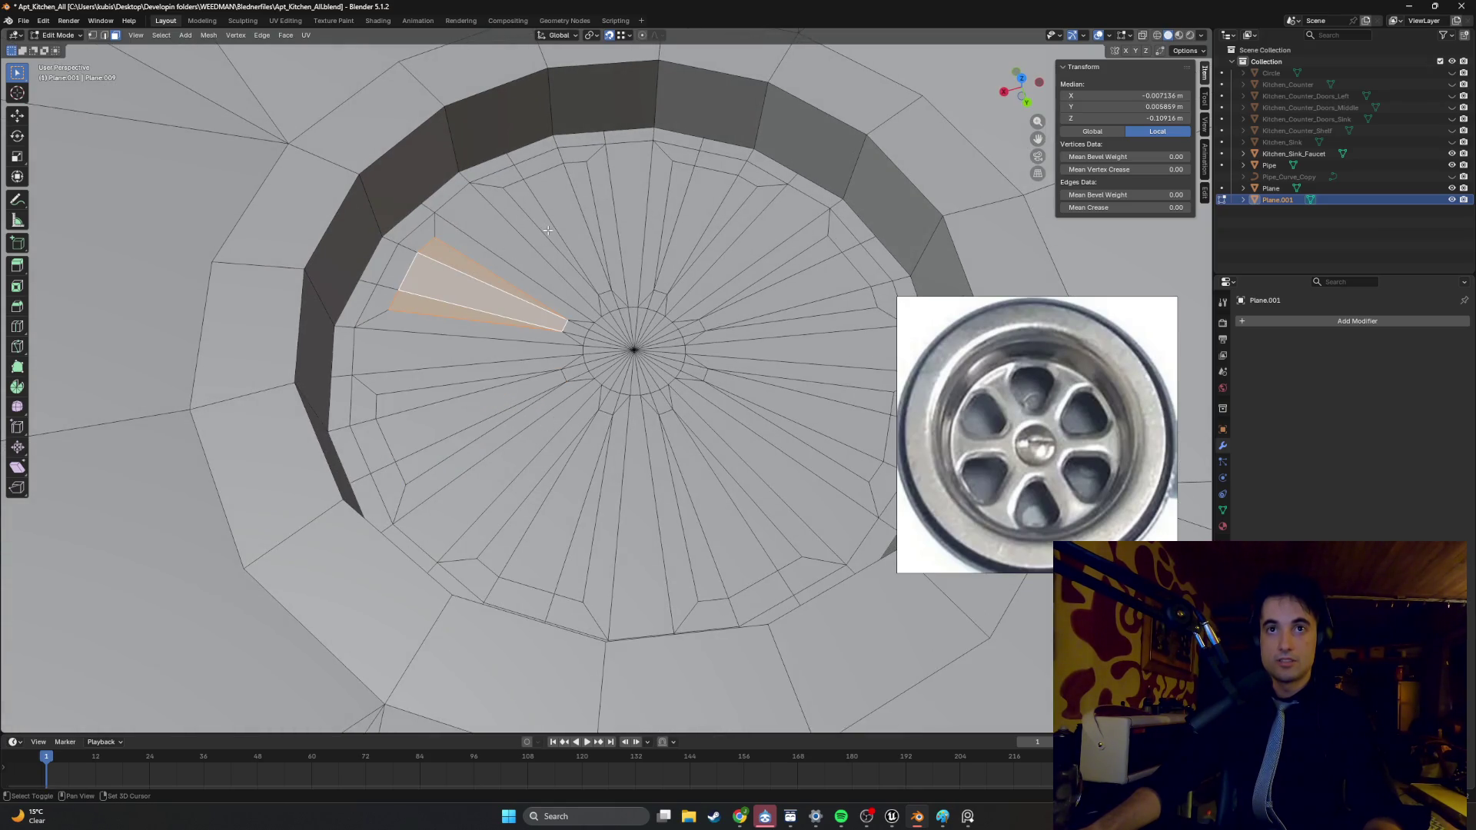
{"action": "left_click", "coordinate": [563, 217], "text": "shift"}
{"action": "left_click", "coordinate": [579, 192], "text": "shift"}
{"action": "left_click", "coordinate": [673, 189], "text": "shift"}
{"action": "left_click", "coordinate": [709, 203], "text": "shift"}
{"action": "left_click", "coordinate": [708, 214], "text": "shift"}
{"action": "left_click", "coordinate": [767, 278], "text": "shift"}
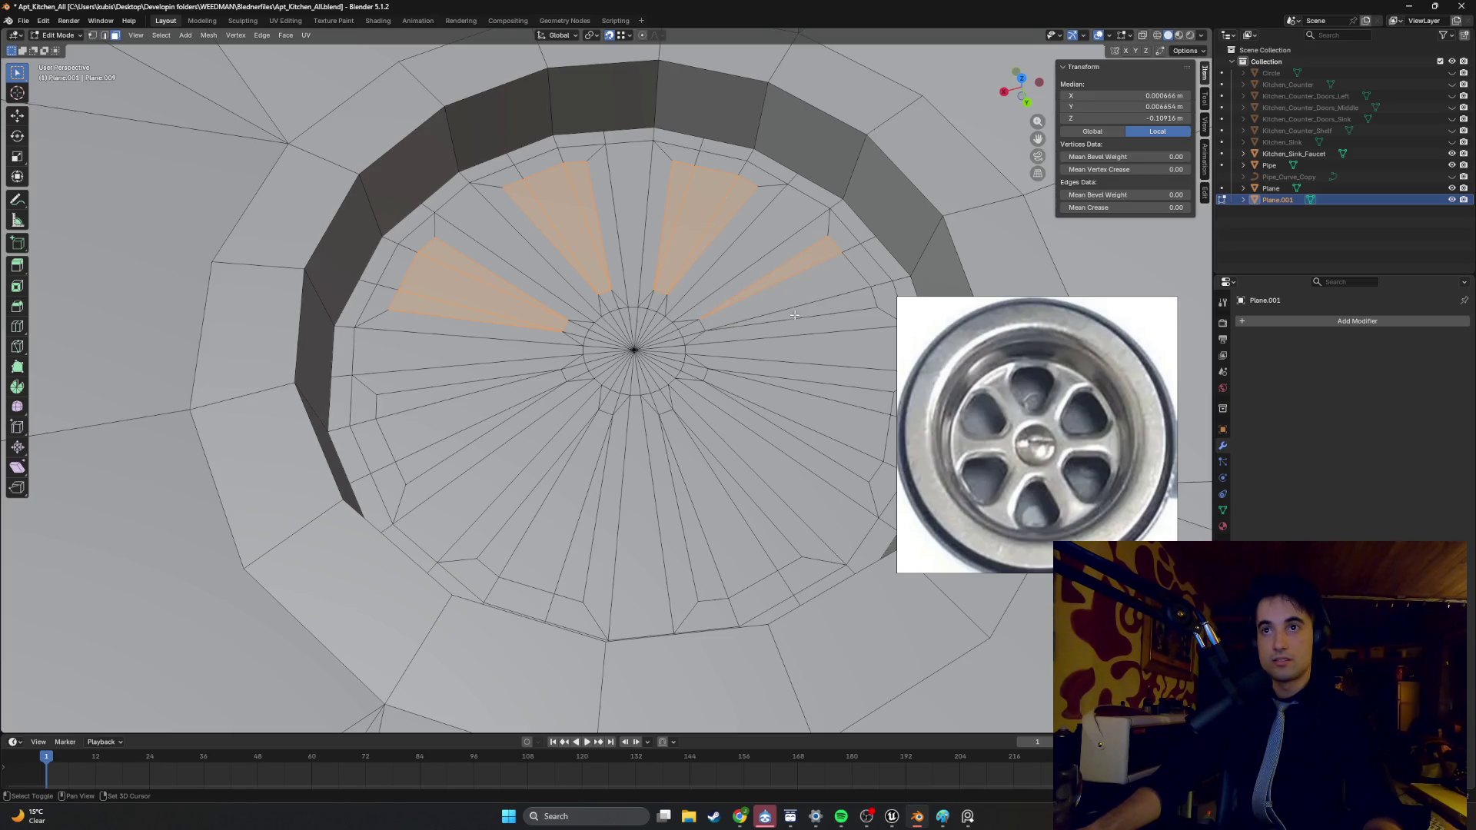
{"action": "middle_click_drag", "start_coordinate": [794, 294], "coordinate": [719, 300]}
- Add the right, lower-right, bottom and lower-left wedge faces, dropping stray bottom faces
{"action": "left_click", "coordinate": [695, 311], "text": "shift"}
{"action": "left_click", "coordinate": [695, 342], "text": "shift"}
{"action": "left_click", "coordinate": [676, 430], "text": "shift"}
{"action": "left_click", "coordinate": [653, 461], "text": "shift"}
{"action": "left_click", "coordinate": [622, 468], "text": "shift"}
{"action": "left_click", "coordinate": [488, 505], "text": "shift"}
{"action": "left_click", "coordinate": [482, 509], "text": "shift"}
{"action": "left_click", "coordinate": [504, 492], "text": "shift"}
{"action": "left_click", "coordinate": [532, 492], "text": "shift"}
{"action": "left_click", "coordinate": [399, 485], "text": "shift"}
{"action": "left_click", "coordinate": [361, 469], "text": "shift"}
{"action": "left_click", "coordinate": [453, 375], "text": "shift"}
- Delete the selected wedge faces to open the slots, then return to Object Mode
{"action": "key", "text": "x"}
{"action": "left_click", "coordinate": [444, 385]}
{"action": "mouse_move", "coordinate": [444, 384]}
{"action": "middle_mouse_down"}
{"action": "mouse_move", "coordinate": [595, 310]}
{"action": "mouse_move", "coordinate": [411, 320]}
{"action": "mouse_move", "coordinate": [459, 318]}
{"action": "mouse_move", "coordinate": [495, 365]}
{"action": "mouse_move", "coordinate": [584, 415]}
{"action": "mouse_move", "coordinate": [641, 420]}
{"action": "mouse_move", "coordinate": [615, 404]}
{"action": "mouse_move", "coordinate": [632, 395]}
{"action": "middle_mouse_up"}
{"action": "scroll", "coordinate": [514, 392], "scroll_direction": "down", "scroll_amount": 3}
{"action": "scroll", "coordinate": [528, 409], "scroll_direction": "up", "scroll_amount": 8}
{"action": "scroll", "coordinate": [527, 410], "scroll_direction": "down", "scroll_amount": 5}
{"action": "scroll", "coordinate": [642, 420], "scroll_direction": "up", "scroll_amount": 4}
{"action": "scroll", "coordinate": [642, 420], "scroll_direction": "down", "scroll_amount": 3}
{"action": "key", "text": "Tab"}
{"action": "scroll", "coordinate": [642, 420], "scroll_direction": "up", "scroll_amount": 4}
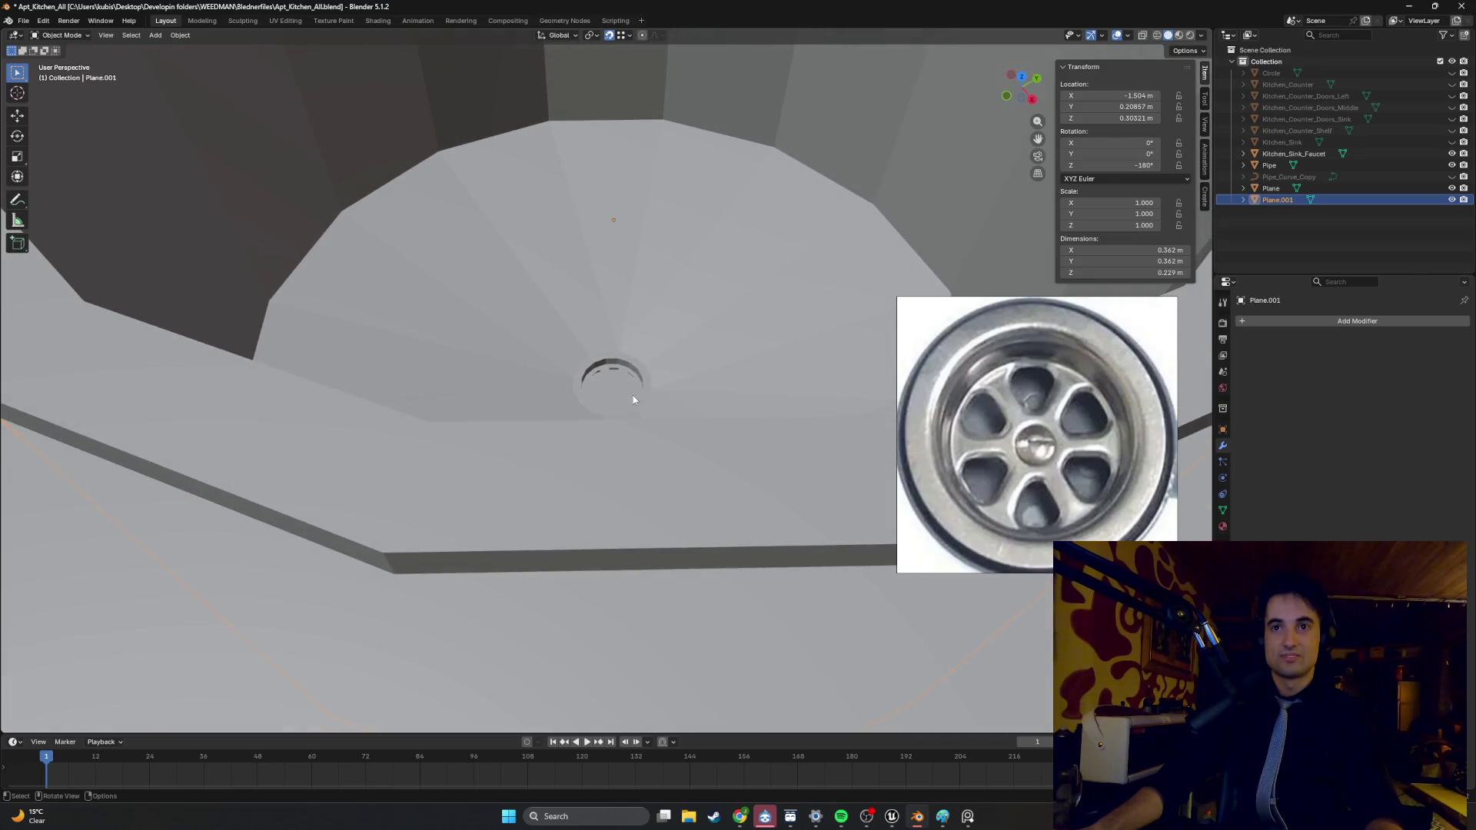
- Re-enter Edit Mode on Plane.001, zoom in and select the small leftover face beside a slot
{"action": "key", "text": "Tab"}
{"action": "scroll", "coordinate": [615, 406], "scroll_direction": "up", "scroll_amount": 6}
{"action": "mouse_move", "coordinate": [606, 410]}
{"action": "middle_mouse_down"}
{"action": "mouse_move", "coordinate": [567, 268]}
{"action": "mouse_move", "coordinate": [598, 336]}
{"action": "mouse_move", "coordinate": [540, 336]}
{"action": "mouse_move", "coordinate": [529, 397]}
{"action": "mouse_move", "coordinate": [610, 416]}
{"action": "middle_mouse_up"}
{"action": "scroll", "coordinate": [597, 335], "scroll_direction": "up", "scroll_amount": 3}
{"action": "scroll", "coordinate": [600, 336], "scroll_direction": "down", "scroll_amount": 5}
{"action": "scroll", "coordinate": [610, 417], "scroll_direction": "up", "scroll_amount": 10}
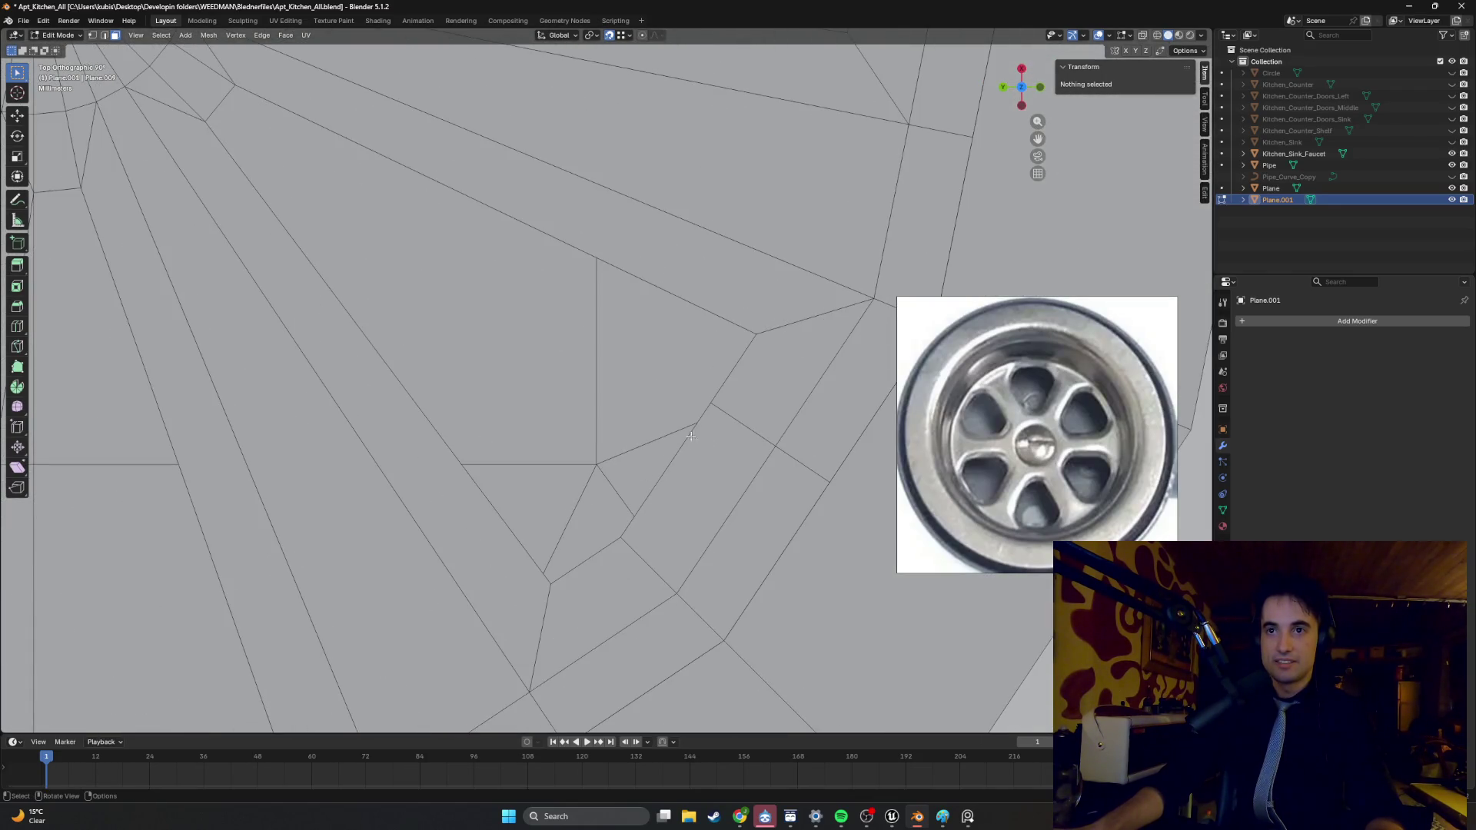
{"action": "left_click", "coordinate": [713, 428]}
{"action": "left_click", "coordinate": [712, 425]}
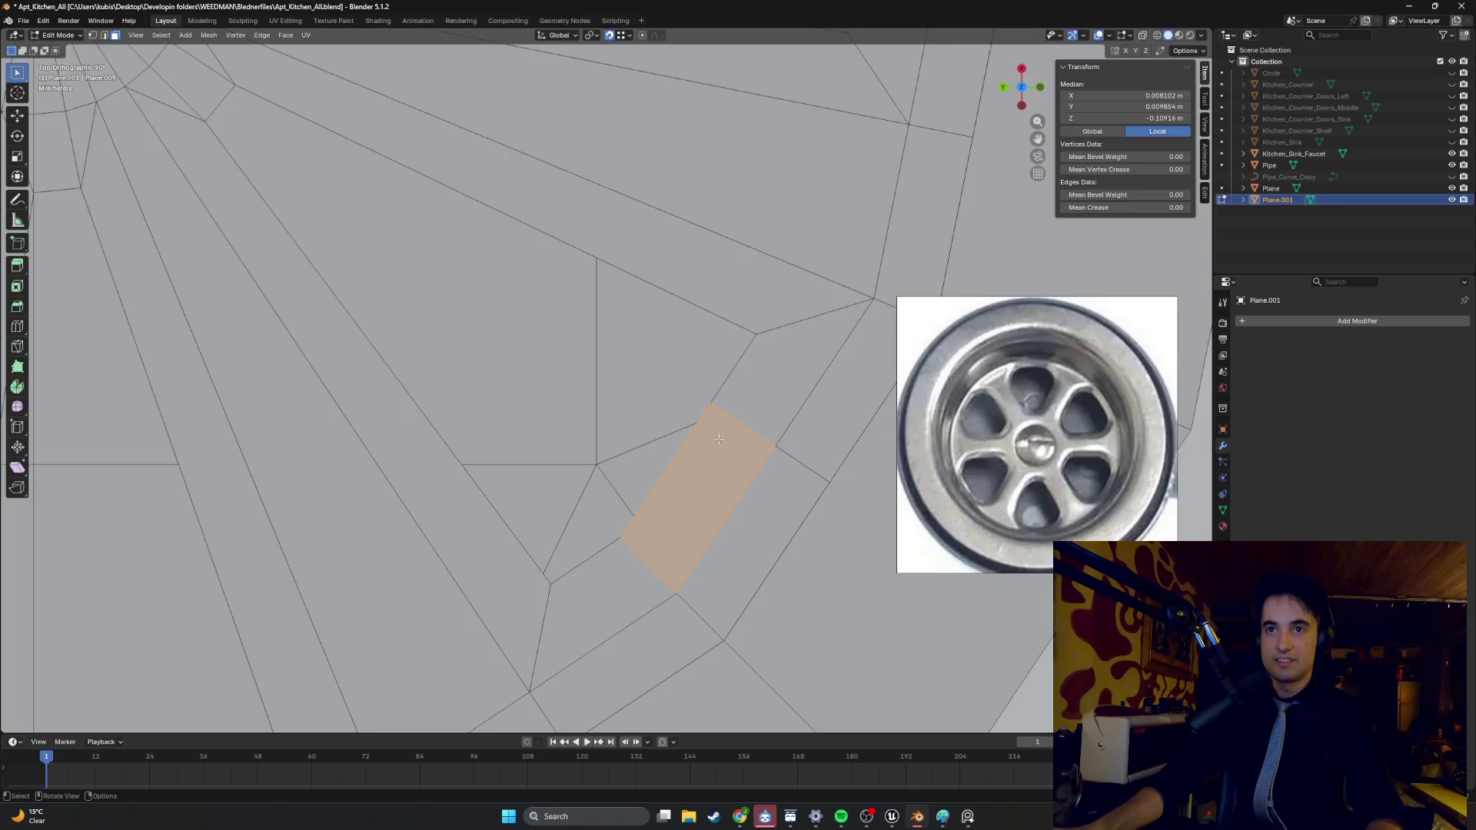
{"action": "scroll", "coordinate": [701, 424], "scroll_direction": "down", "scroll_amount": 4}
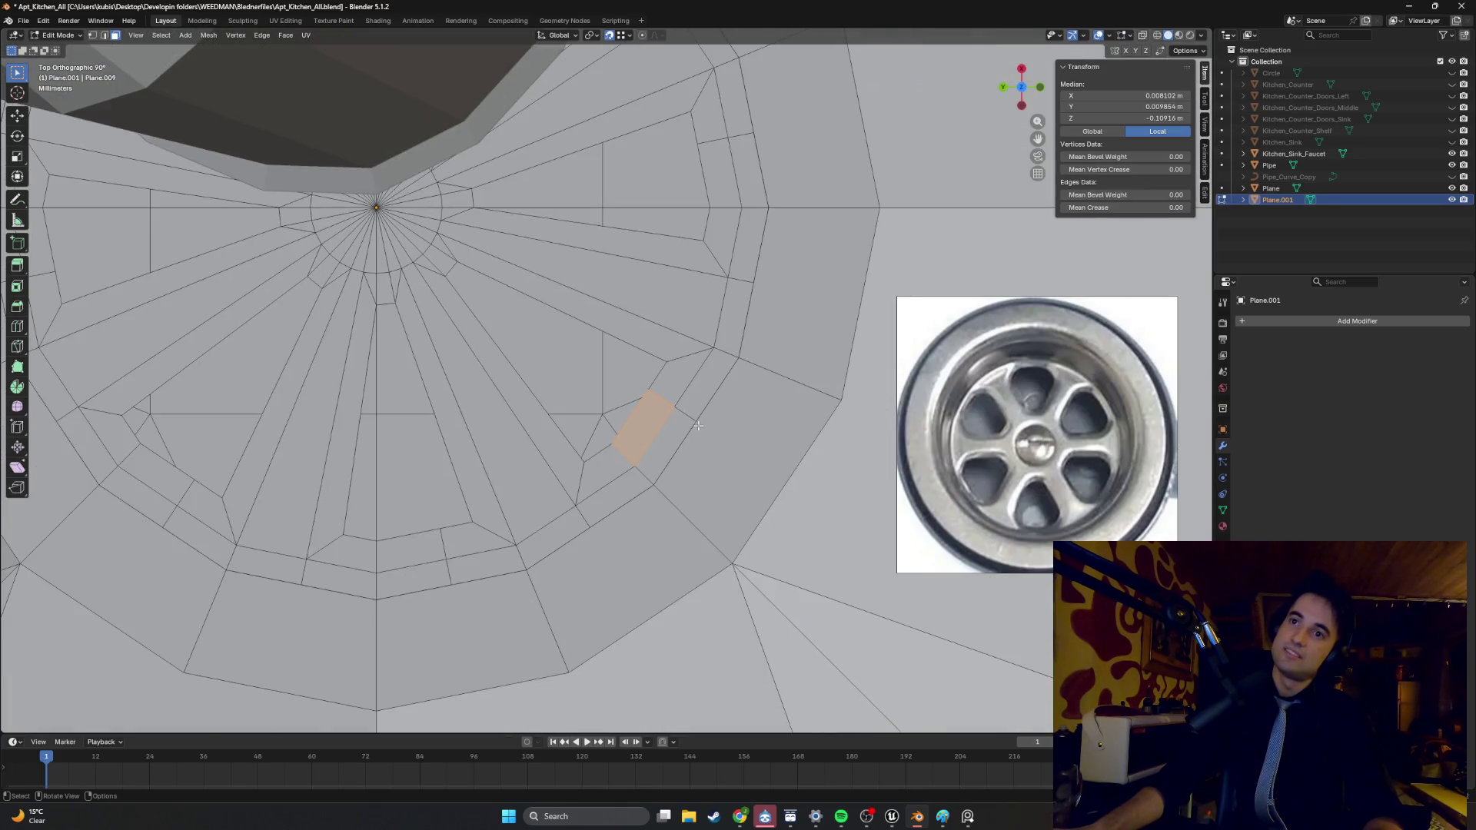
- Merge the leftover face beside the drain slot into a single vertex at center
{"action": "key", "text": "m"}
{"action": "left_click", "coordinate": [603, 434]}
{"action": "mouse_move", "coordinate": [600, 422]}
{"action": "middle_mouse_down"}
{"action": "mouse_move", "coordinate": [739, 342]}
{"action": "mouse_move", "coordinate": [623, 229]}
{"action": "middle_mouse_up"}
{"action": "scroll", "coordinate": [739, 342], "scroll_direction": "up", "scroll_amount": 5}
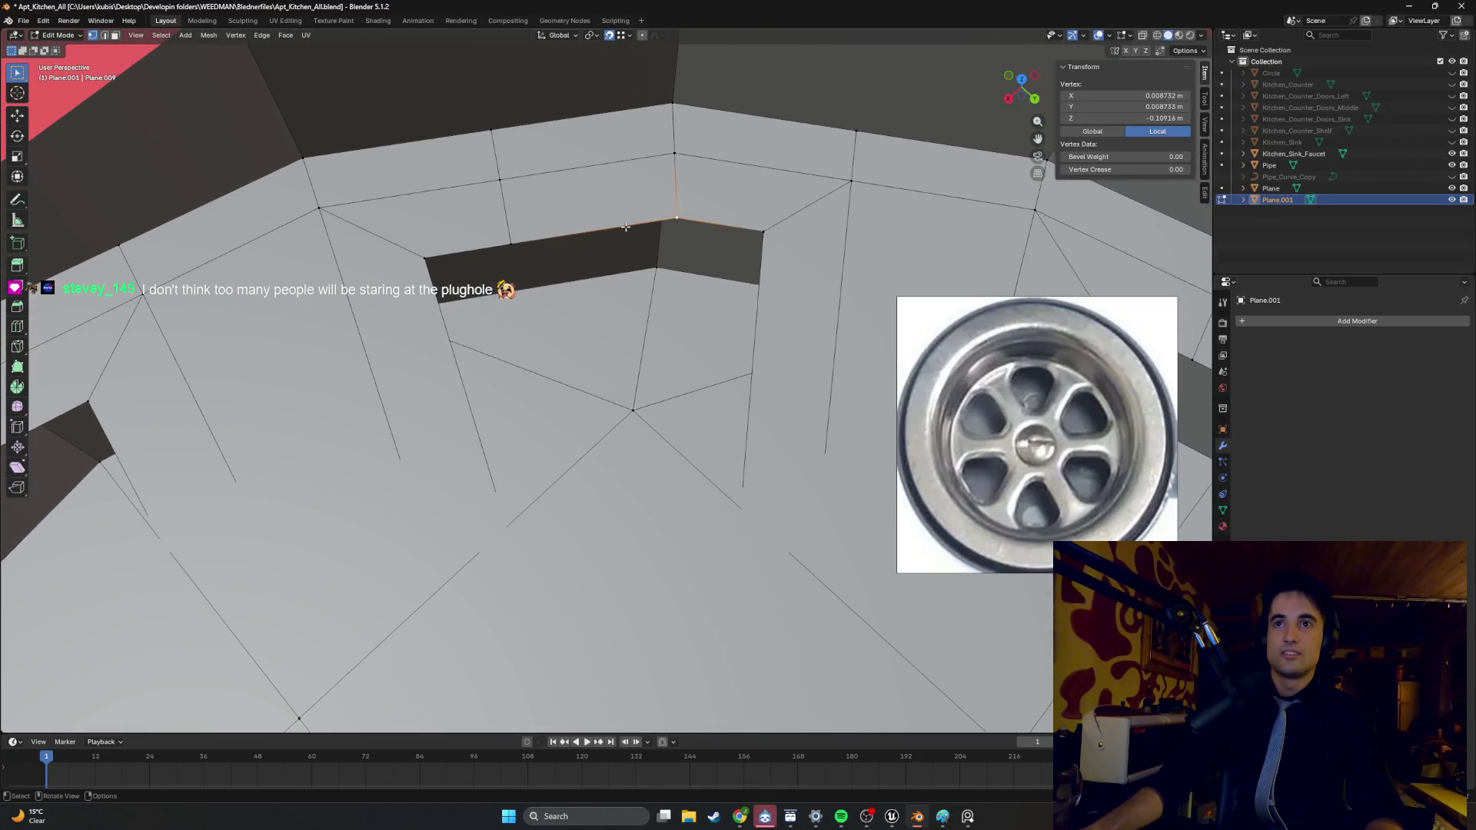
{"action": "scroll", "coordinate": [473, 217], "scroll_direction": "down", "scroll_amount": 3}
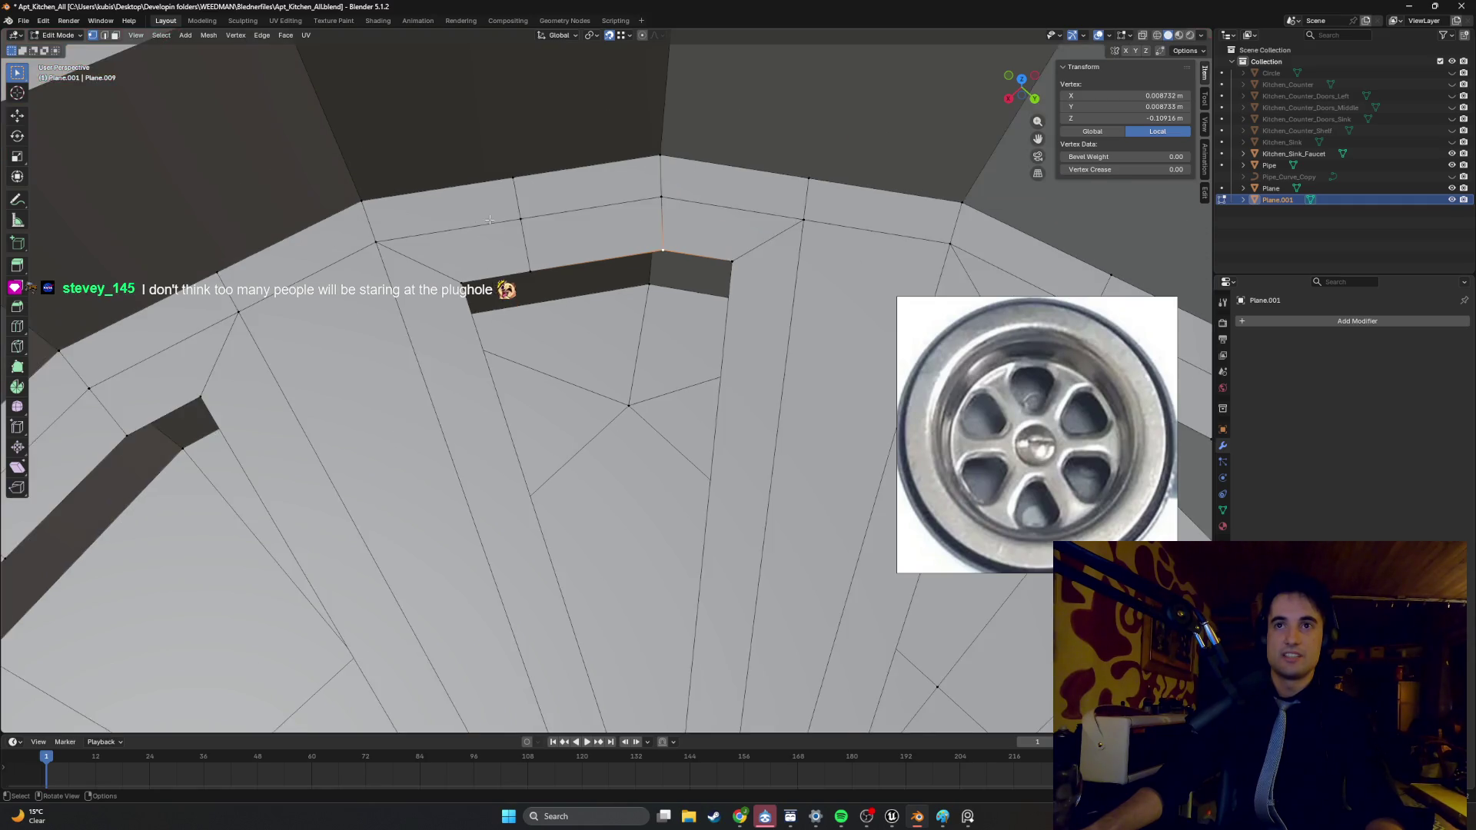
- Orbit around the drain, toggling Edit Mode, to inspect the cleaned slot edges
{"action": "mouse_move", "coordinate": [588, 269]}
{"action": "middle_mouse_down"}
{"action": "mouse_move", "coordinate": [615, 261]}
{"action": "mouse_move", "coordinate": [590, 201]}
{"action": "mouse_move", "coordinate": [723, 245]}
{"action": "mouse_move", "coordinate": [610, 216]}
{"action": "mouse_move", "coordinate": [669, 253]}
{"action": "mouse_move", "coordinate": [669, 313]}
{"action": "mouse_move", "coordinate": [720, 185]}
{"action": "mouse_move", "coordinate": [749, 227]}
{"action": "mouse_move", "coordinate": [739, 263]}
{"action": "middle_mouse_up"}
{"action": "mouse_move", "coordinate": [659, 202]}
{"action": "middle_mouse_down"}
{"action": "mouse_move", "coordinate": [698, 183]}
{"action": "mouse_move", "coordinate": [688, 193]}
{"action": "middle_mouse_up"}
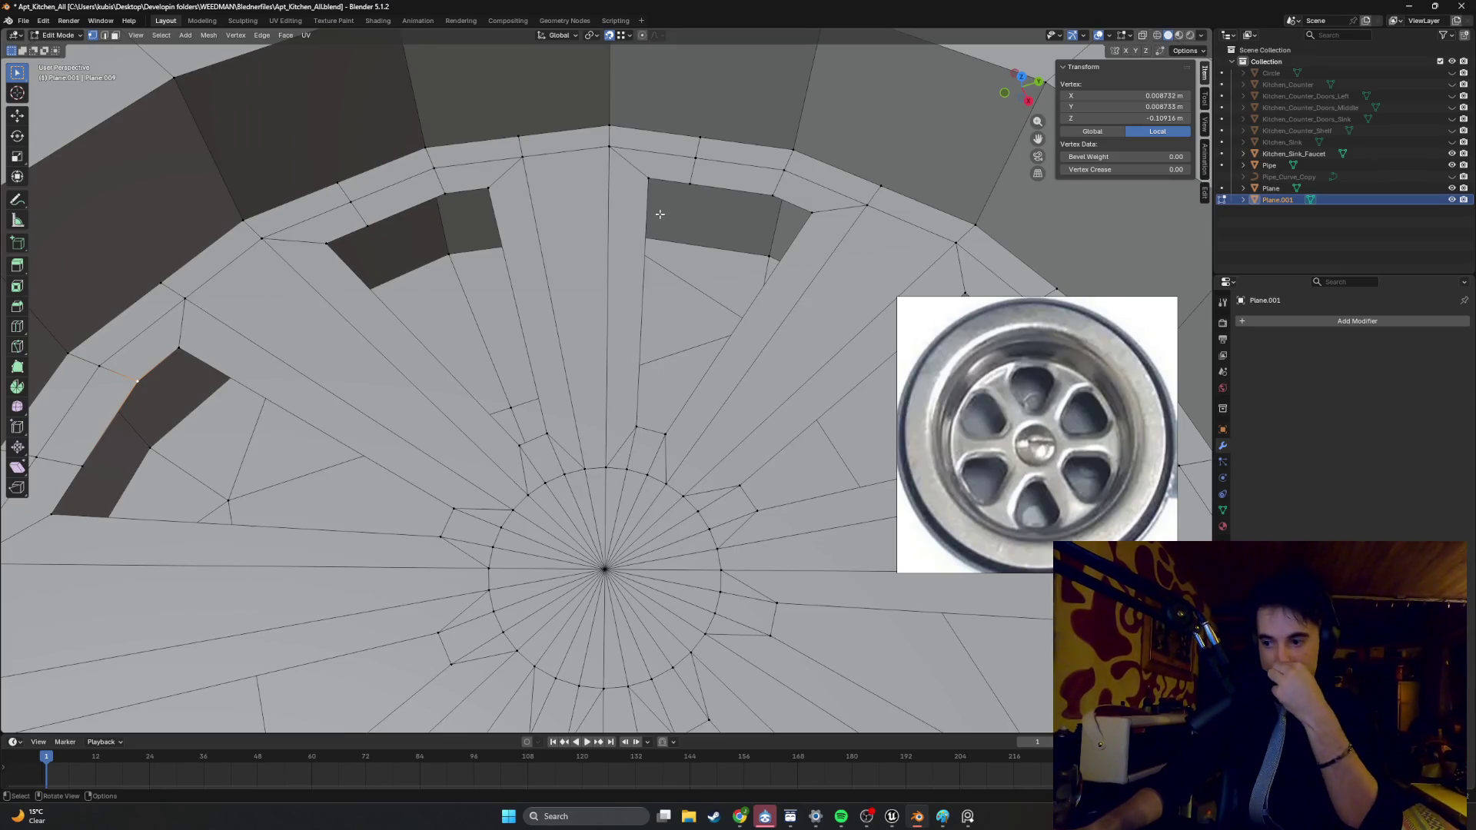
{"action": "scroll", "coordinate": [659, 214], "scroll_direction": "down", "scroll_amount": 10}
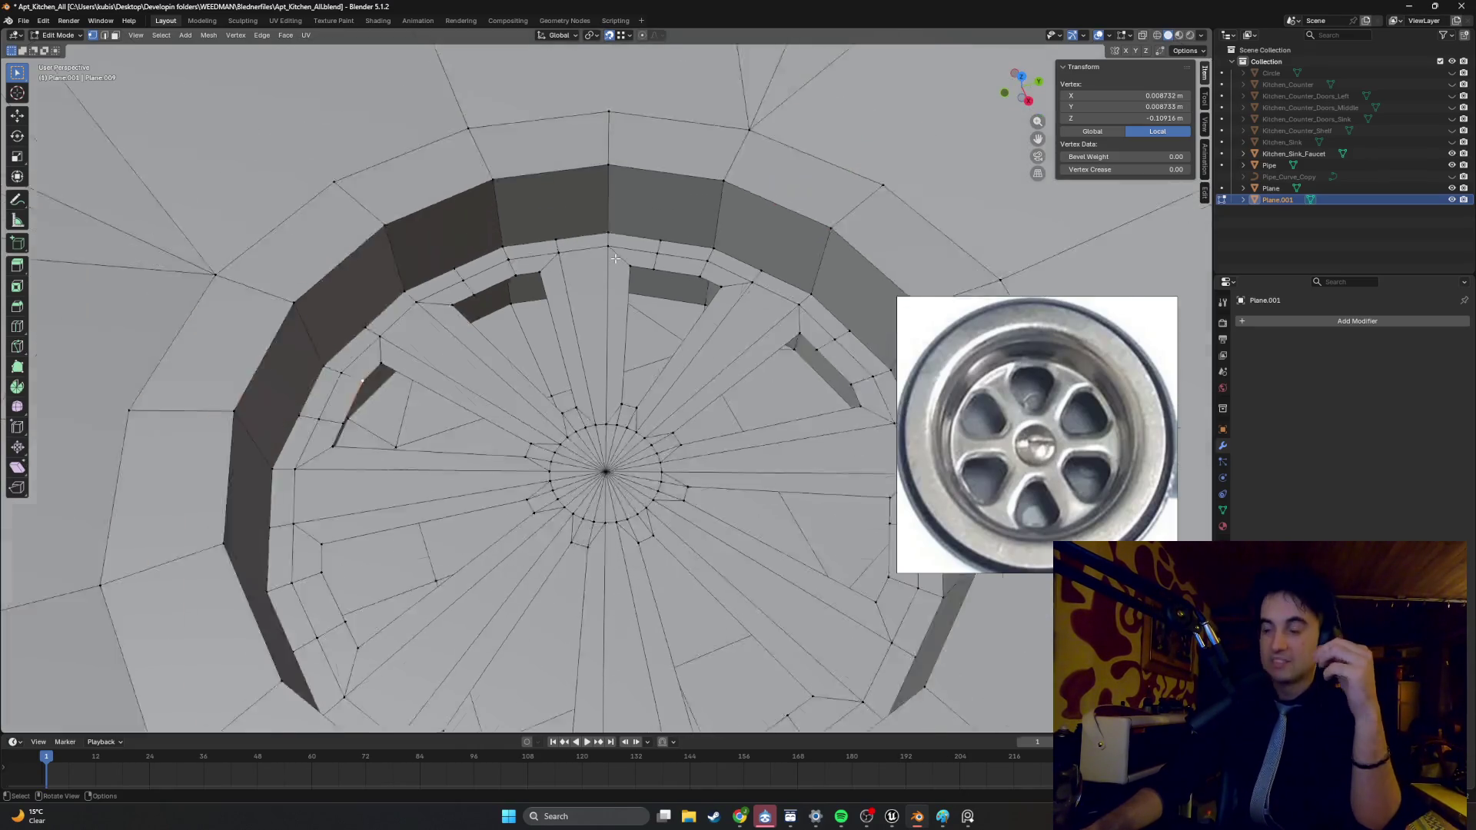
{"action": "key", "text": "Tab"}
{"action": "key", "text": "Tab"}
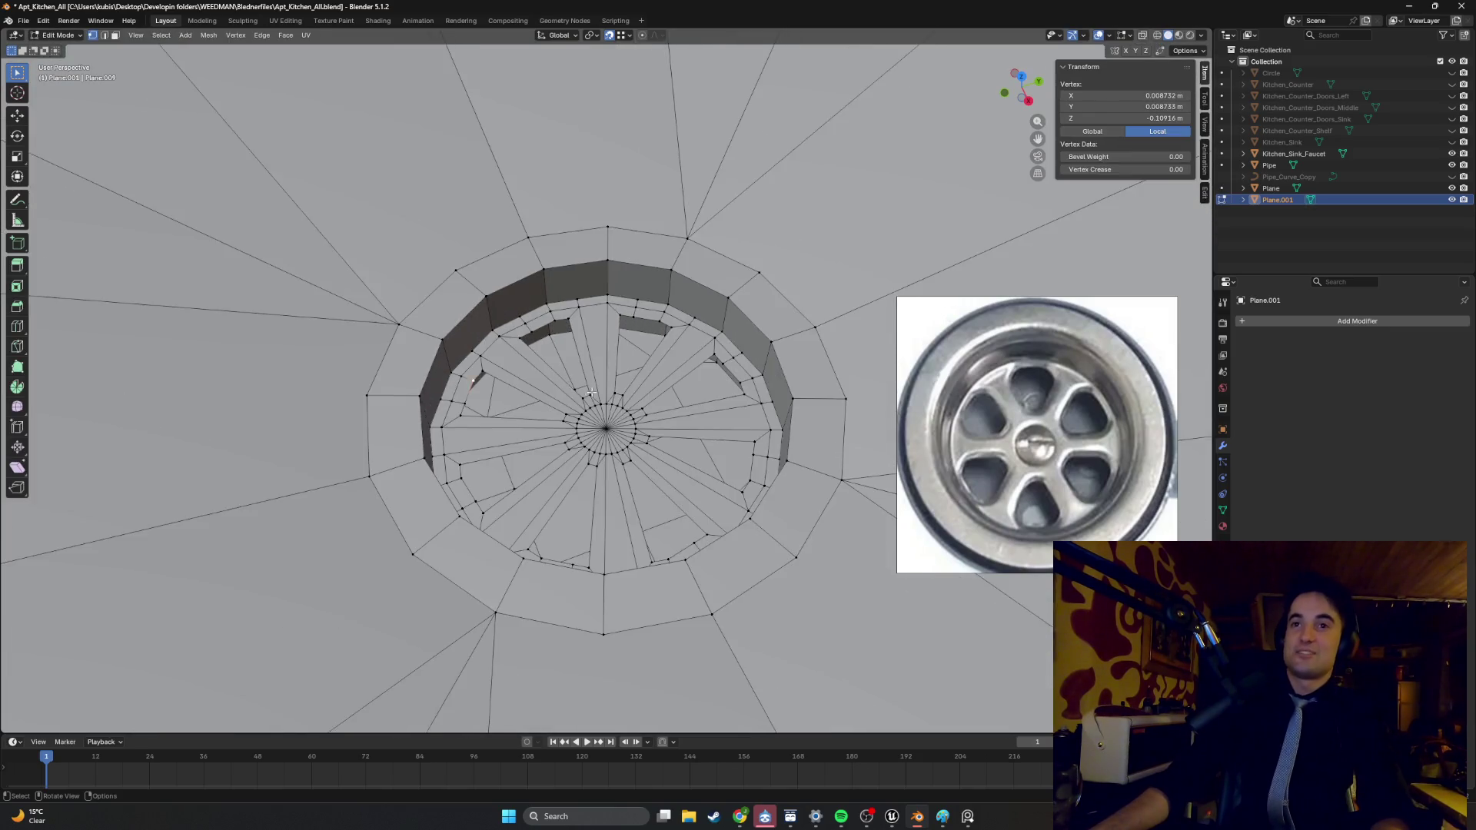
{"action": "key", "text": "Tab"}
{"action": "scroll", "coordinate": [610, 426], "scroll_direction": "down", "scroll_amount": 5}
{"action": "scroll", "coordinate": [610, 427], "scroll_direction": "up", "scroll_amount": 3}
{"action": "mouse_move", "coordinate": [610, 426]}
{"action": "middle_mouse_down"}
{"action": "mouse_move", "coordinate": [661, 349]}
{"action": "mouse_move", "coordinate": [739, 338]}
{"action": "middle_mouse_up"}
{"action": "key", "text": "Tab"}
{"action": "scroll", "coordinate": [397, 305], "scroll_direction": "up", "scroll_amount": 8}
{"action": "mouse_move", "coordinate": [397, 305]}
{"action": "middle_mouse_down", "text": "shift"}
{"action": "mouse_move", "coordinate": [495, 337]}
{"action": "mouse_move", "coordinate": [515, 362]}
{"action": "mouse_move", "coordinate": [531, 344]}
{"action": "middle_mouse_up", "text": "shift"}
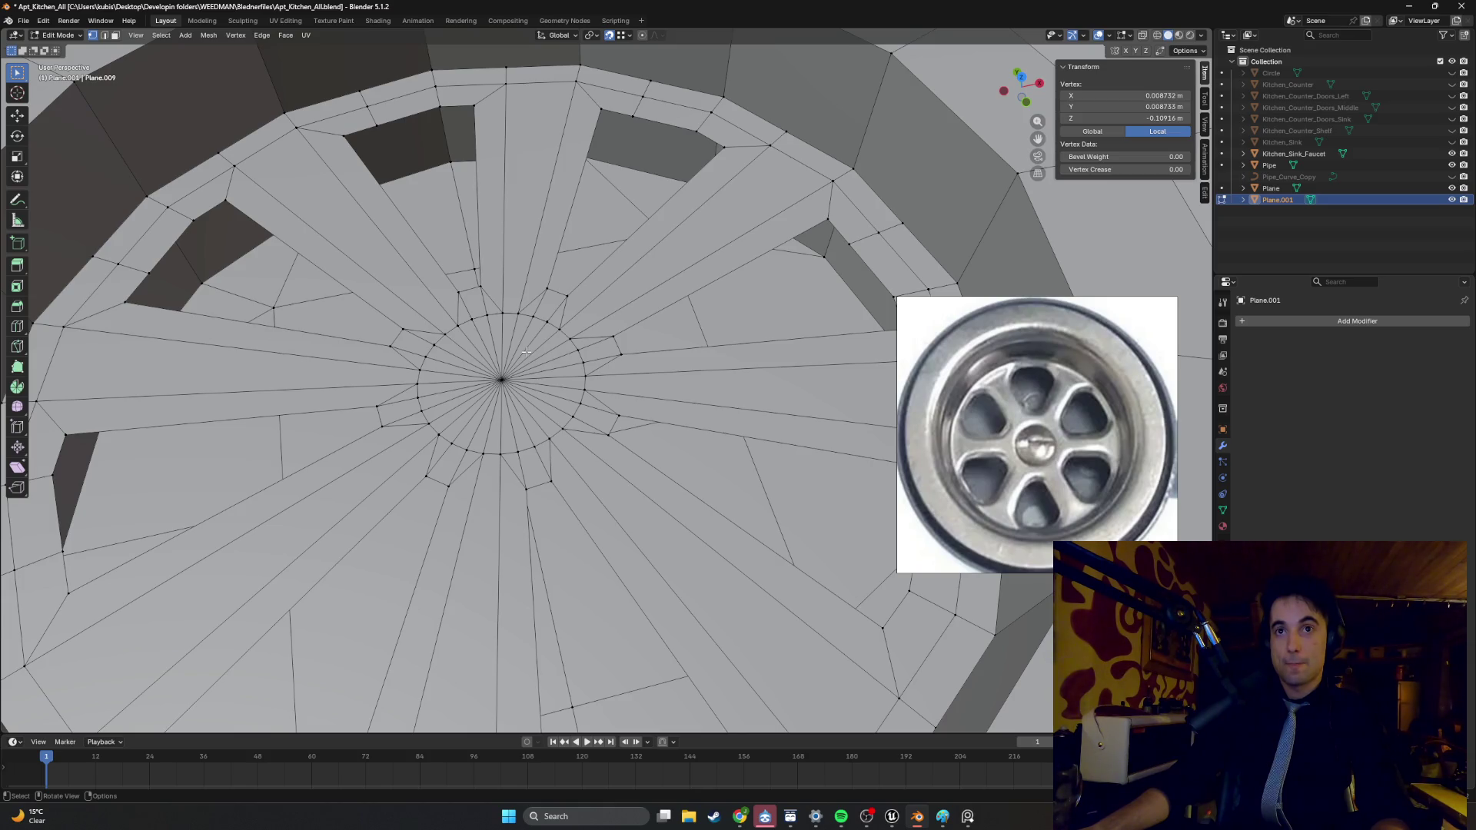
{"action": "mouse_move", "coordinate": [525, 353]}
{"action": "middle_mouse_down"}
{"action": "mouse_move", "coordinate": [523, 397]}
{"action": "mouse_move", "coordinate": [497, 368]}
{"action": "mouse_move", "coordinate": [520, 365]}
{"action": "middle_mouse_up"}
{"action": "scroll", "coordinate": [524, 397], "scroll_direction": "down", "scroll_amount": 5}
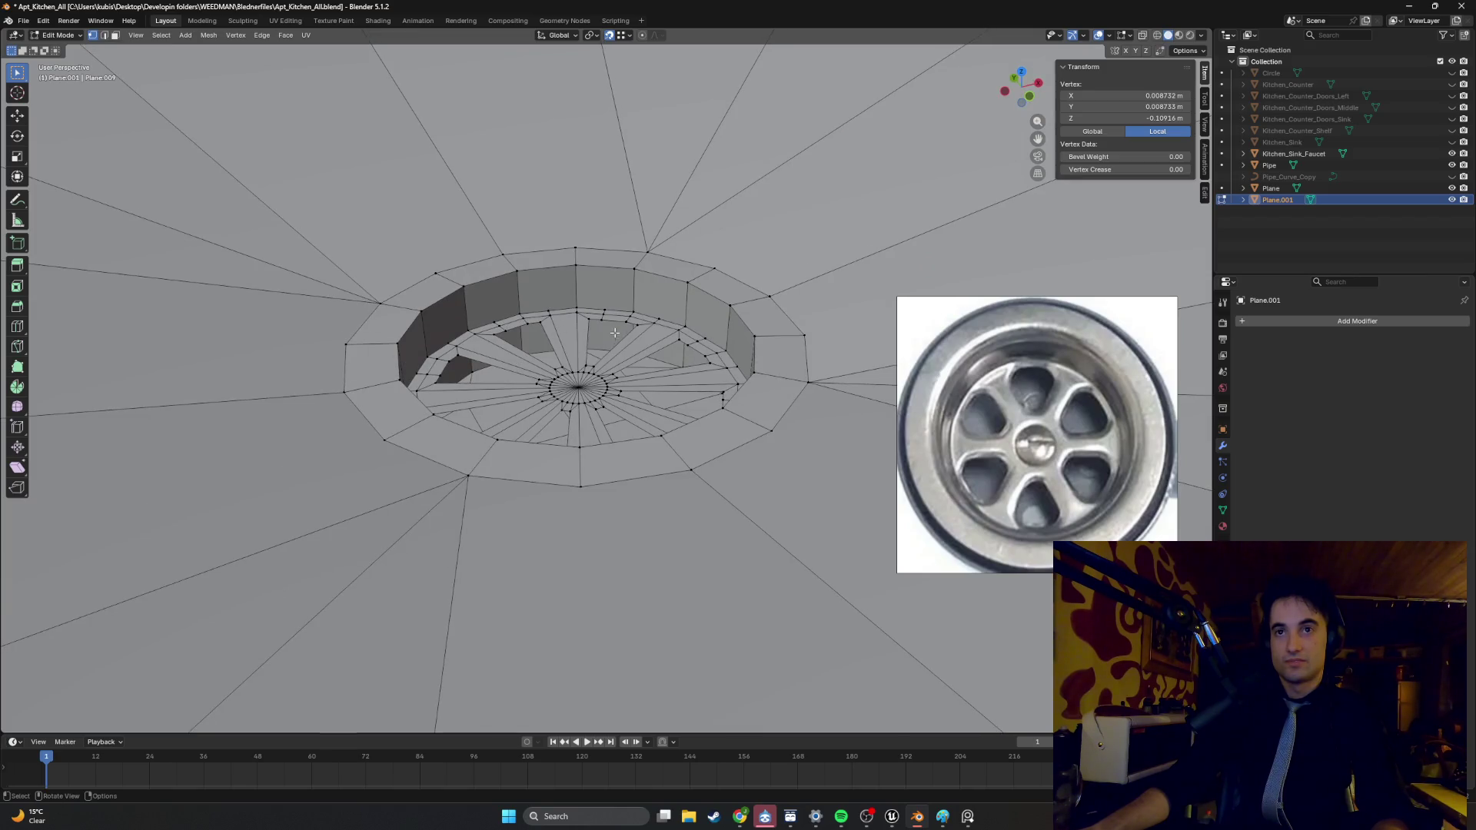
{"action": "key", "text": "shift+alt+z"}
{"action": "key", "text": "shift+alt+z"}
{"action": "key", "text": "3"}
{"action": "left_click", "coordinate": [608, 332]}
{"action": "middle_click_drag", "start_coordinate": [607, 332], "coordinate": [578, 339]}
{"action": "middle_click_drag", "start_coordinate": [547, 340], "coordinate": [566, 341]}
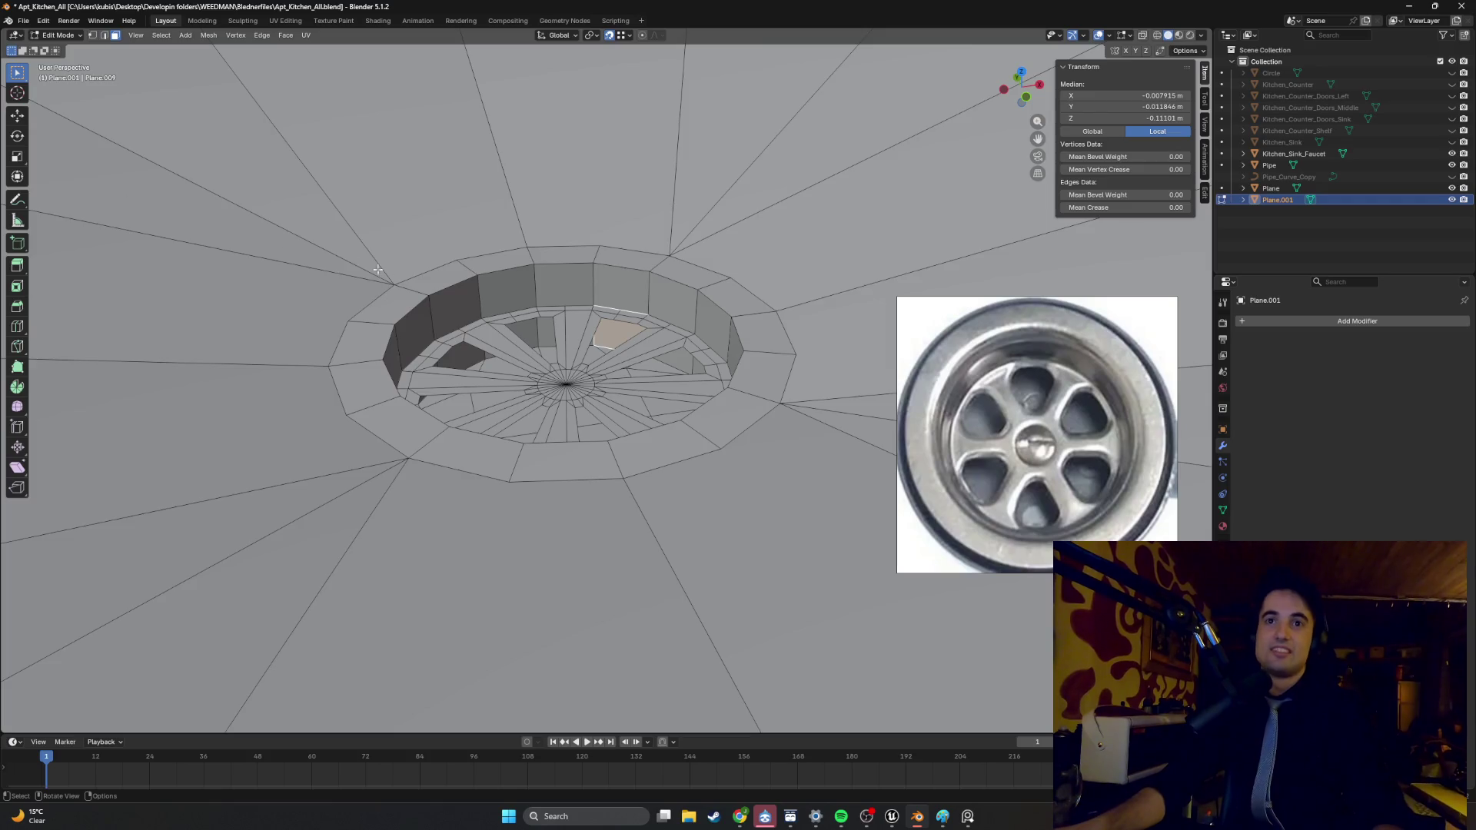
{"action": "middle_click_drag", "start_coordinate": [408, 319], "coordinate": [388, 302]}
{"action": "mouse_move", "coordinate": [544, 318]}
{"action": "middle_mouse_down"}
{"action": "mouse_move", "coordinate": [566, 293]}
{"action": "mouse_move", "coordinate": [618, 394]}
{"action": "mouse_move", "coordinate": [650, 359]}
{"action": "middle_mouse_up"}
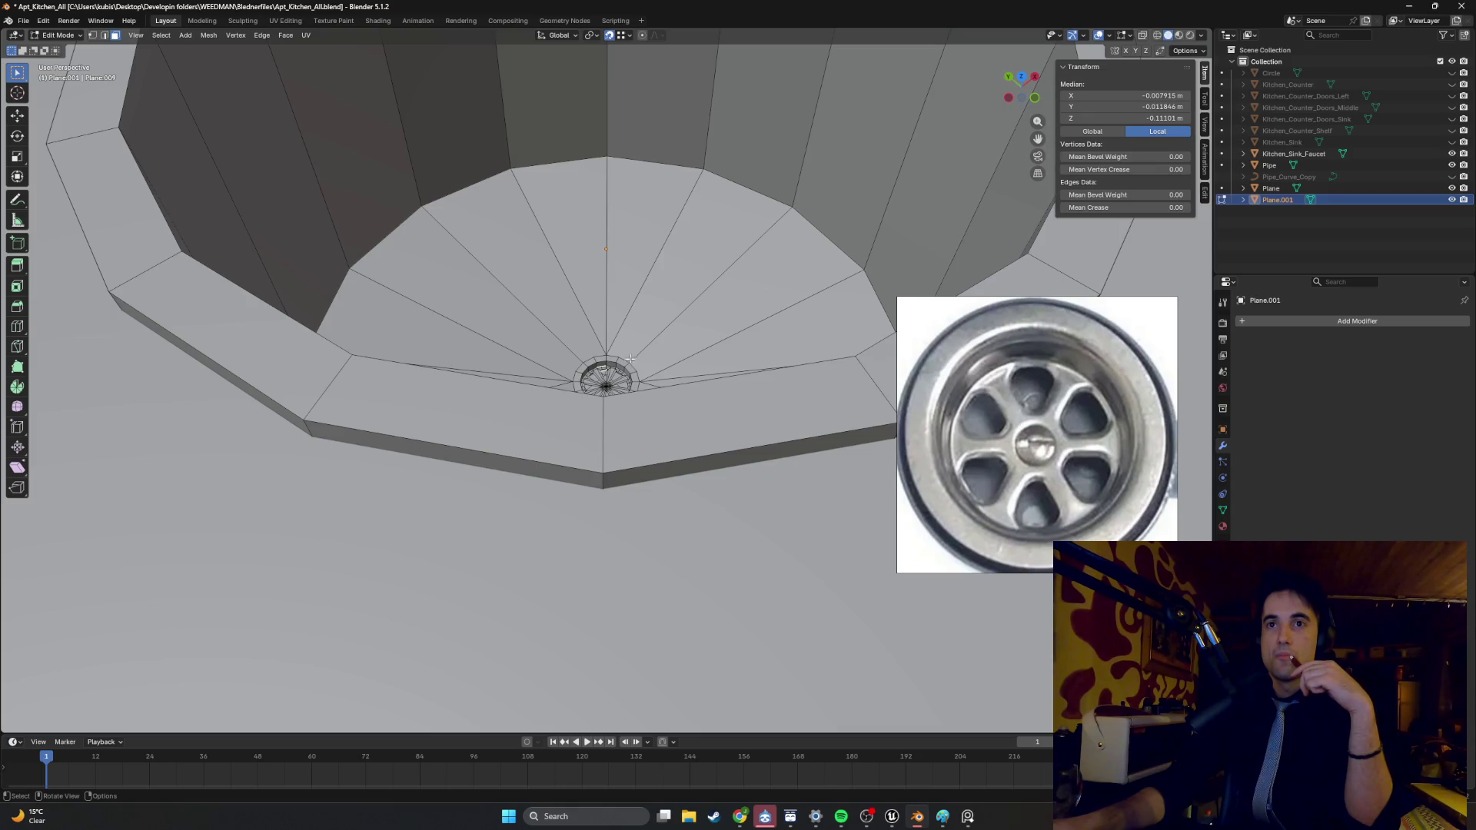
{"action": "scroll", "coordinate": [630, 359], "scroll_direction": "down", "scroll_amount": 6}
{"action": "mouse_move", "coordinate": [630, 358]}
{"action": "middle_mouse_down"}
{"action": "mouse_move", "coordinate": [607, 305]}
{"action": "mouse_move", "coordinate": [649, 141]}
{"action": "mouse_move", "coordinate": [579, 154]}
{"action": "mouse_move", "coordinate": [527, 254]}
{"action": "middle_mouse_up"}
{"action": "key", "text": "KP_1"}
{"action": "scroll", "coordinate": [580, 153], "scroll_direction": "up", "scroll_amount": 5}
{"action": "key", "text": "KP_1"}
{"action": "middle_click_drag", "start_coordinate": [538, 162], "coordinate": [553, 256]}
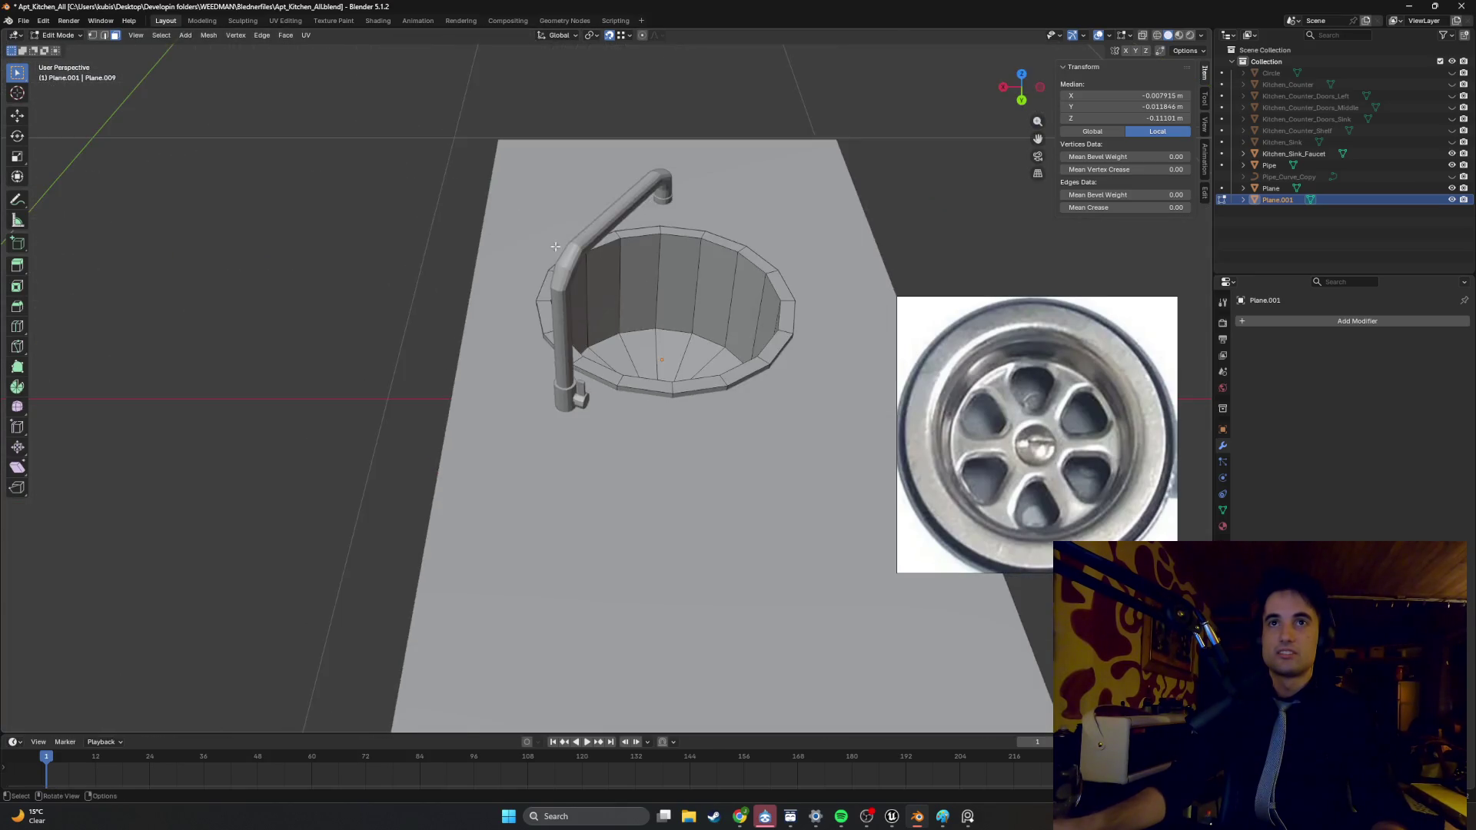
- In top view, switch from the drain to editing the Kitchen_Sink_Faucet mesh
{"action": "key", "text": "KP_7"}
{"action": "scroll", "coordinate": [513, 249], "scroll_direction": "up", "scroll_amount": 6}
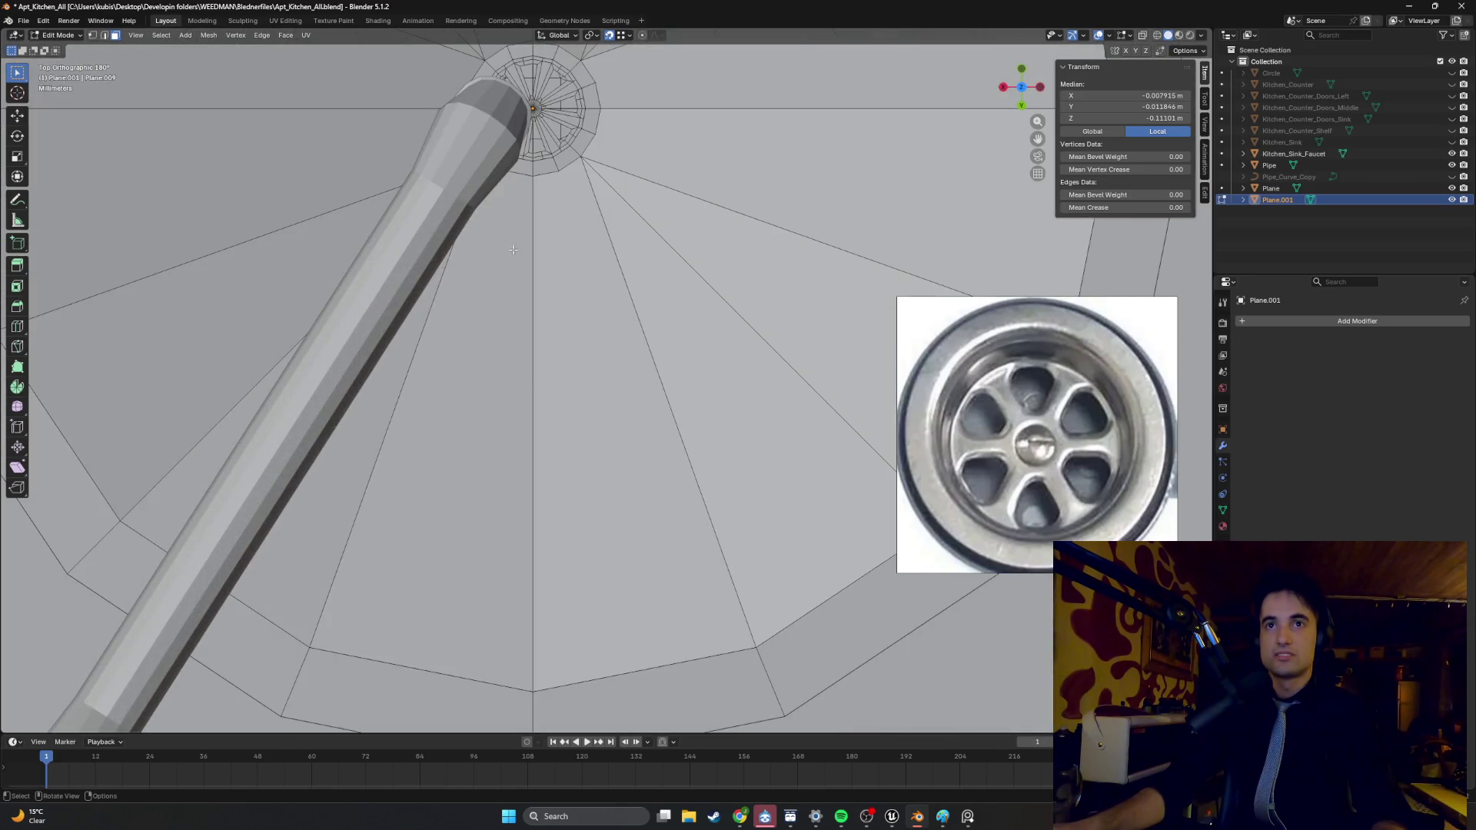
{"action": "key", "text": "2"}
{"action": "left_click", "coordinate": [492, 120]}
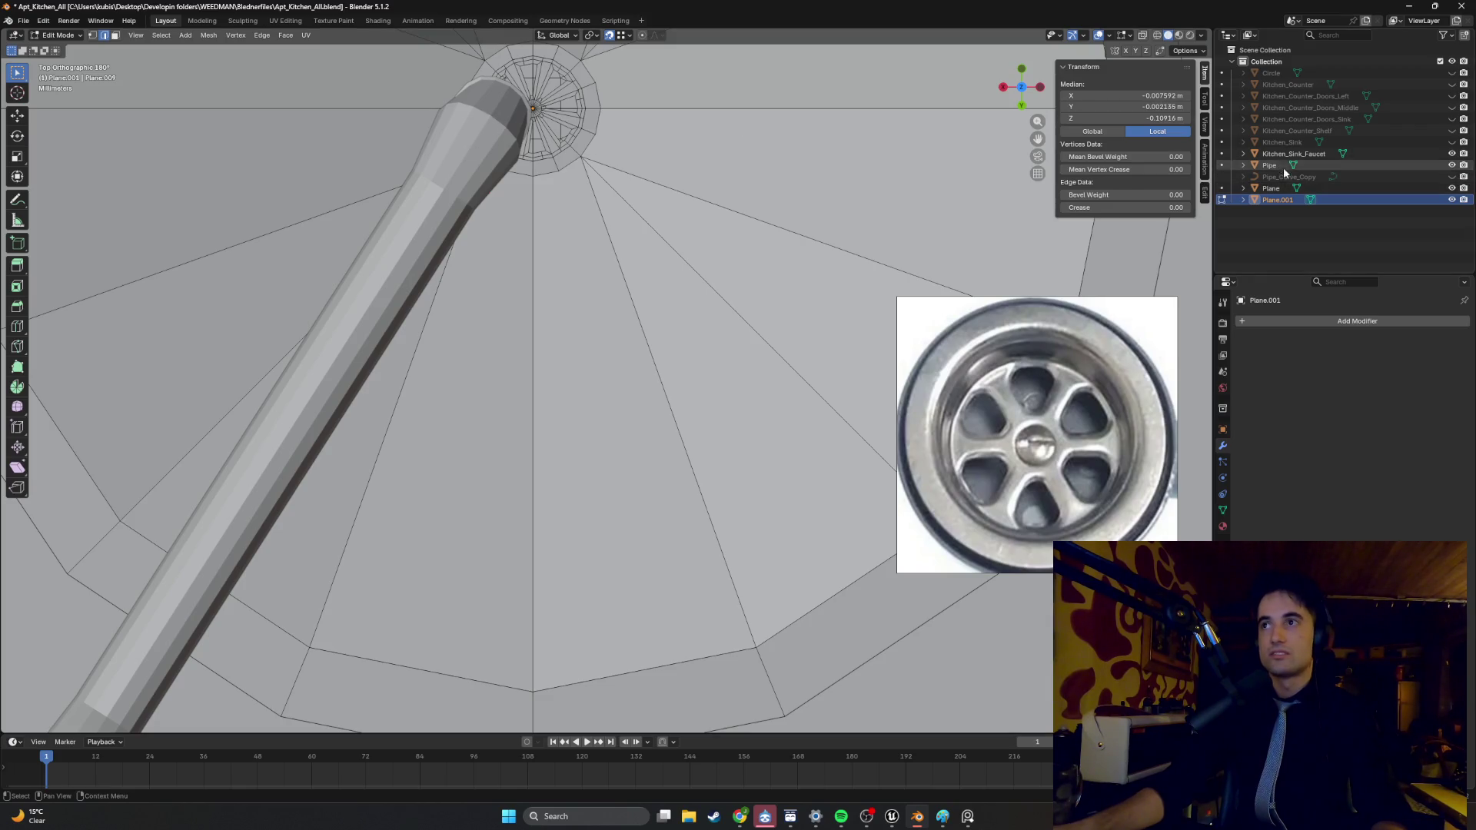
{"action": "left_click", "coordinate": [1284, 154]}
{"action": "key", "text": "Tab"}
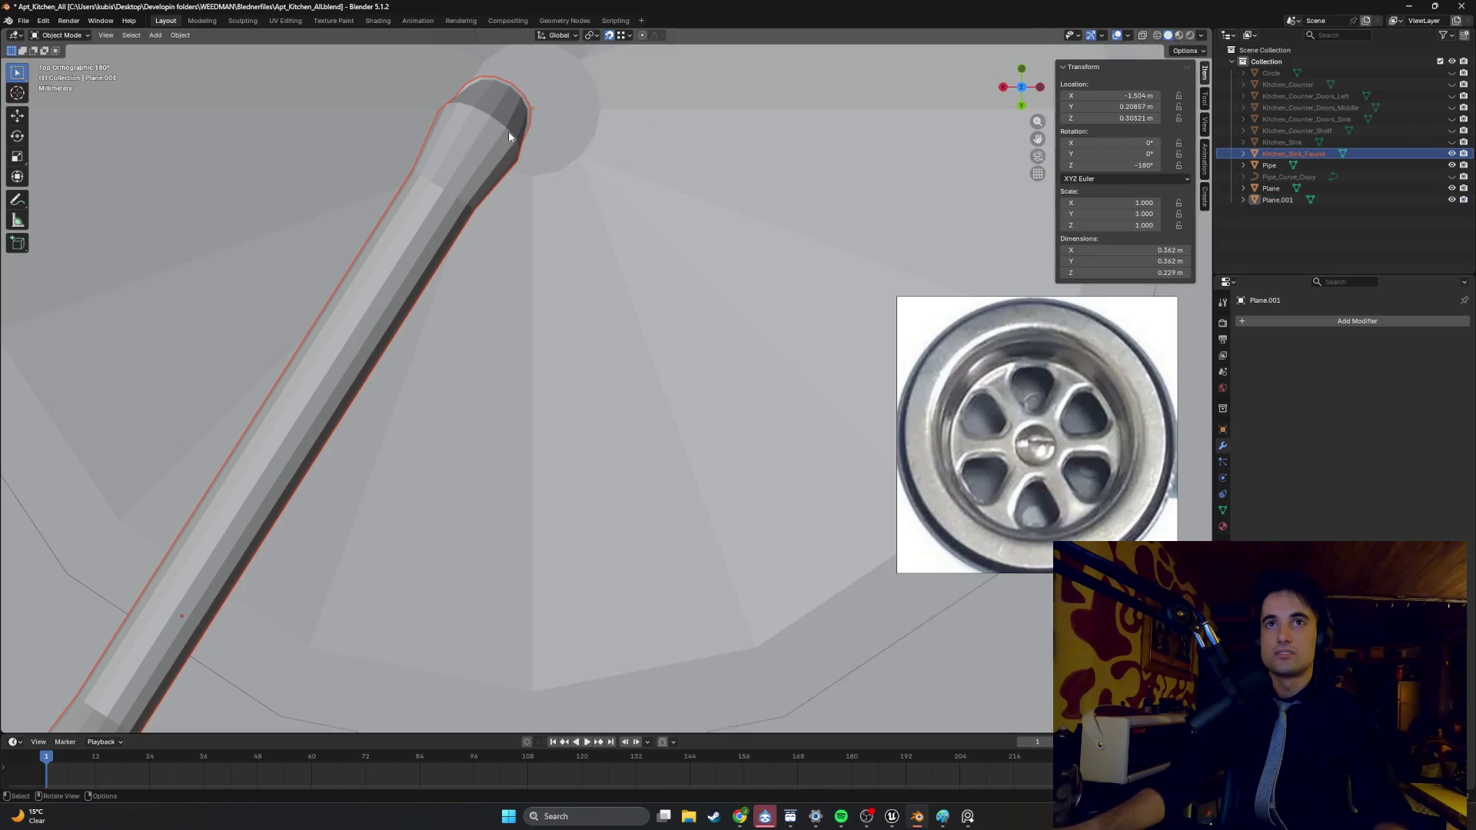
{"action": "key", "text": "Tab"}
- Scale the spout tip edge loop to 0.826, then enlarge it to 1.156
{"action": "left_click", "coordinate": [496, 116], "text": "alt"}
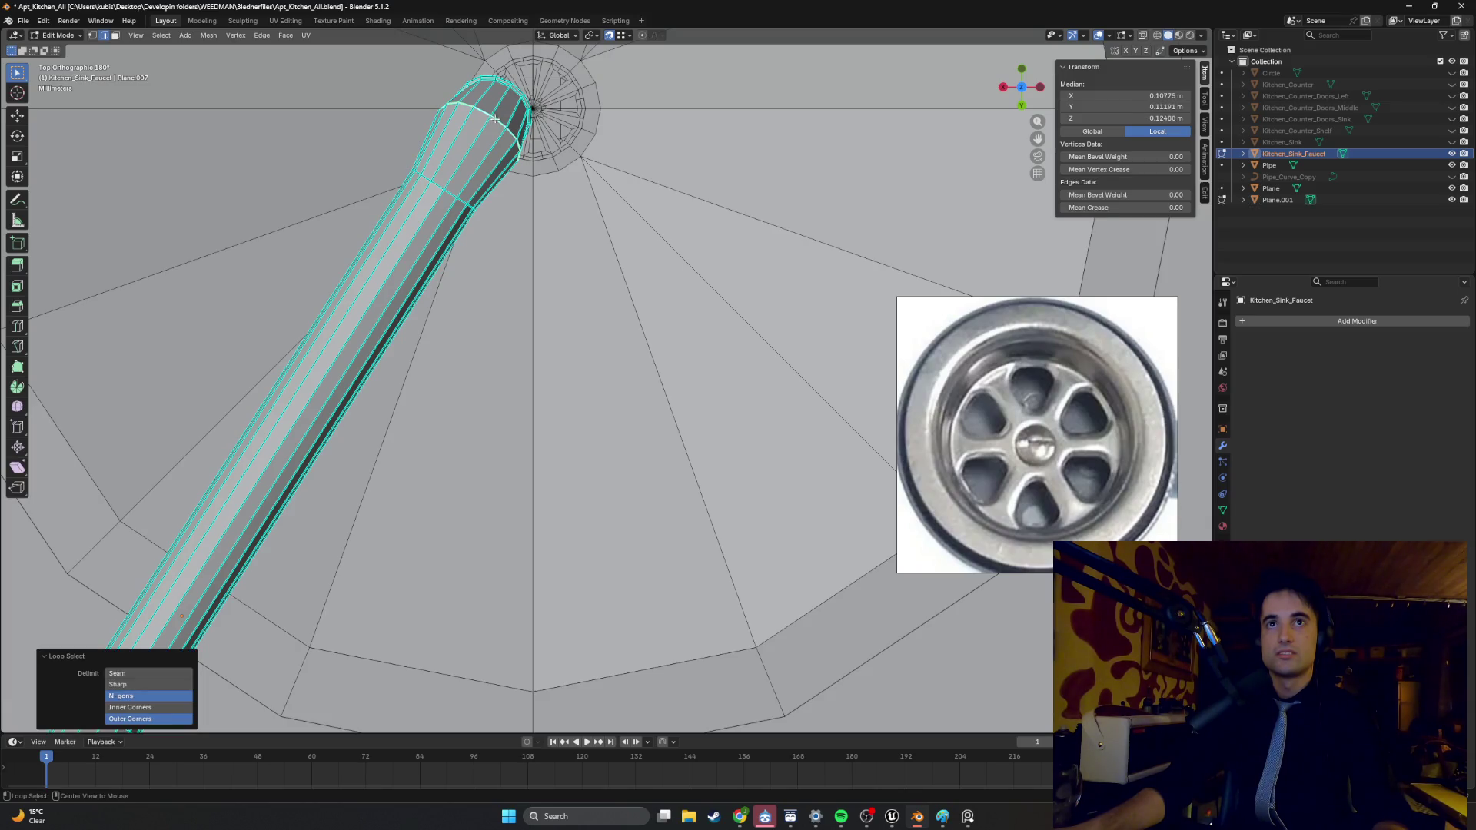
{"action": "key", "text": "s"}
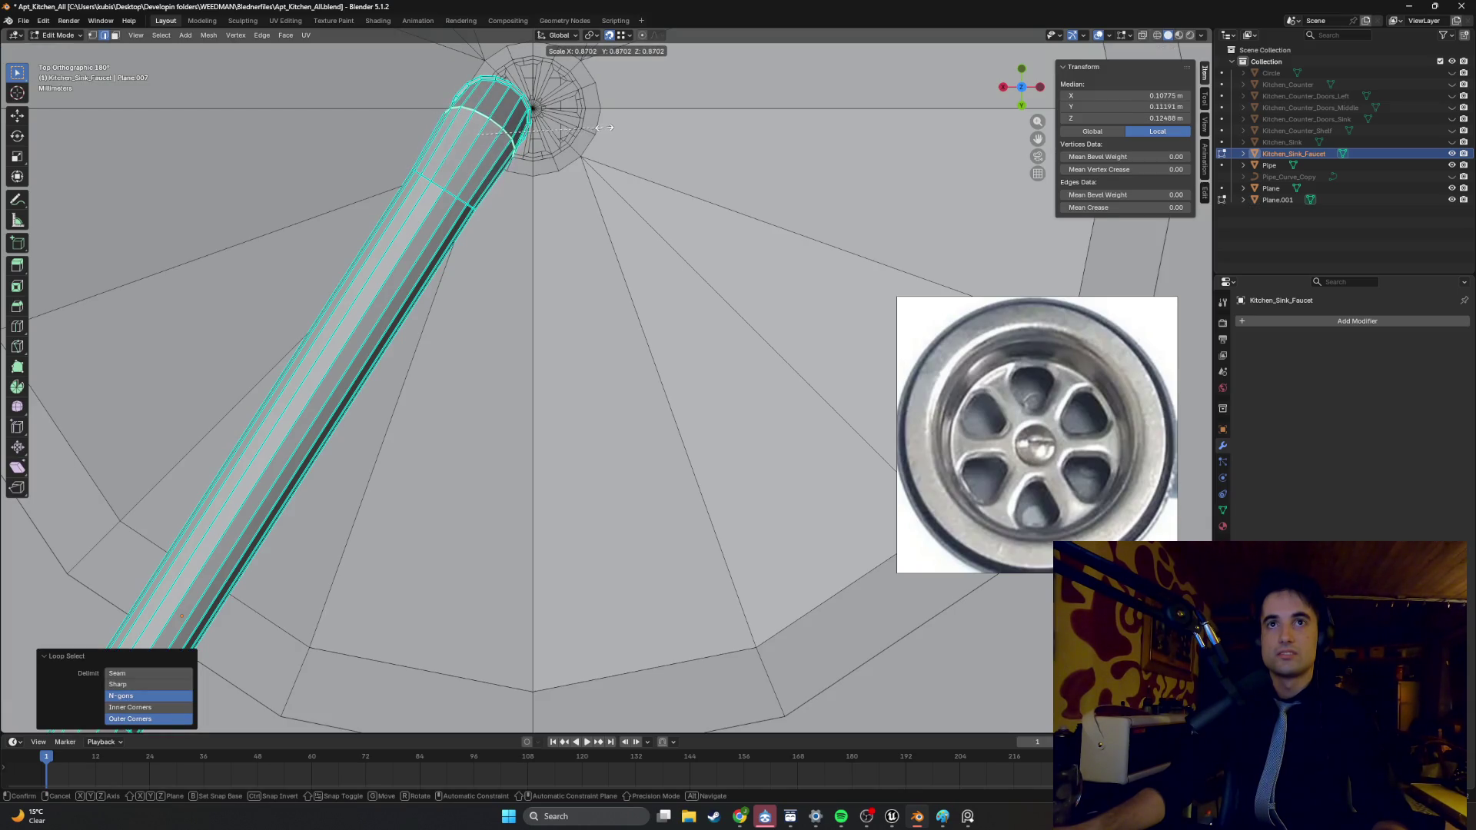
{"action": "left_click", "coordinate": [590, 126]}
{"action": "mouse_move", "coordinate": [590, 125]}
{"action": "middle_mouse_down"}
{"action": "mouse_move", "coordinate": [622, 312]}
{"action": "mouse_move", "coordinate": [591, 315]}
{"action": "middle_mouse_up"}
{"action": "scroll", "coordinate": [591, 314], "scroll_direction": "up", "scroll_amount": 4}
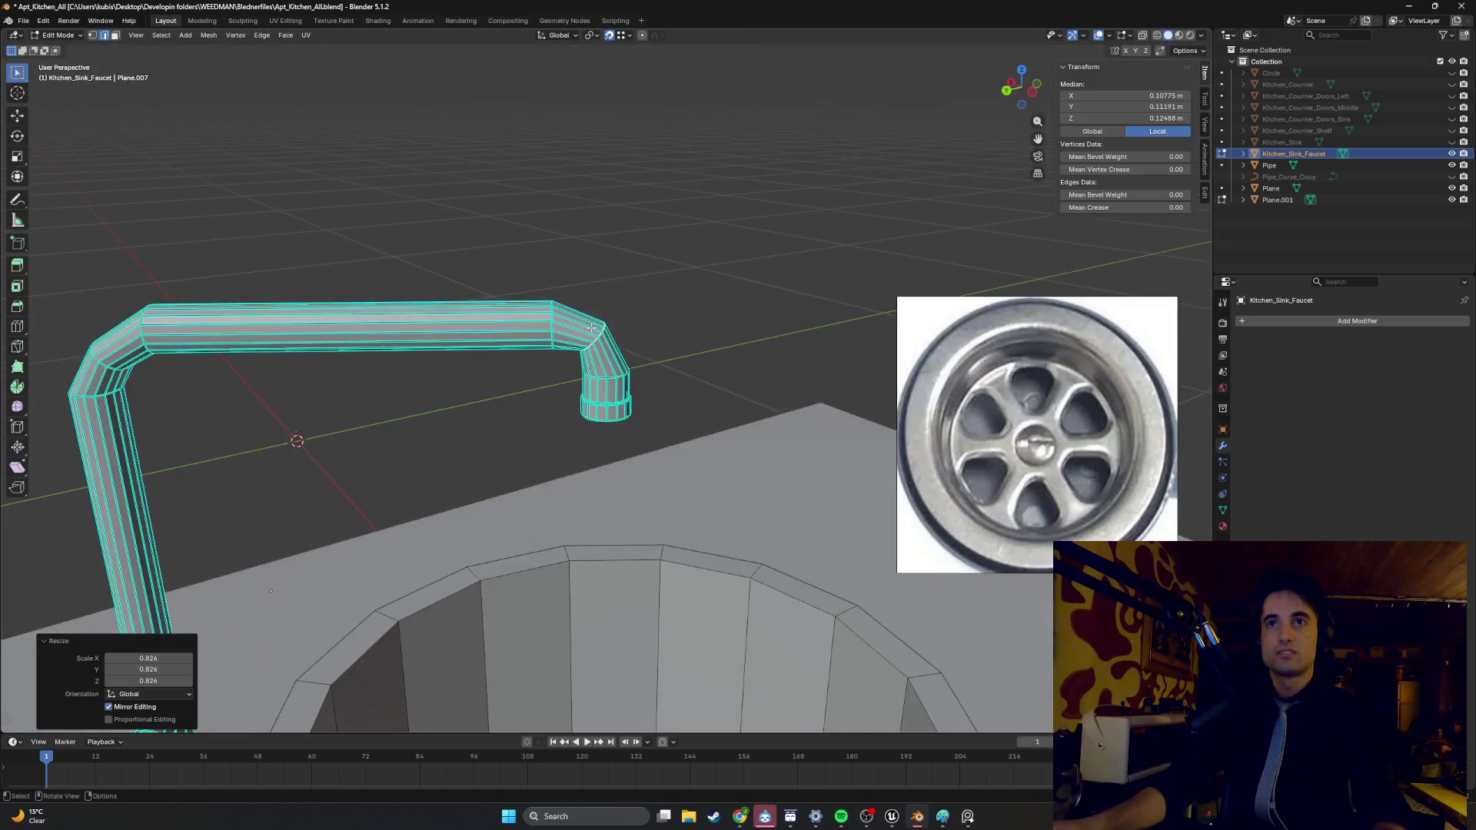
{"action": "scroll", "coordinate": [591, 315], "scroll_direction": "up", "scroll_amount": 2}
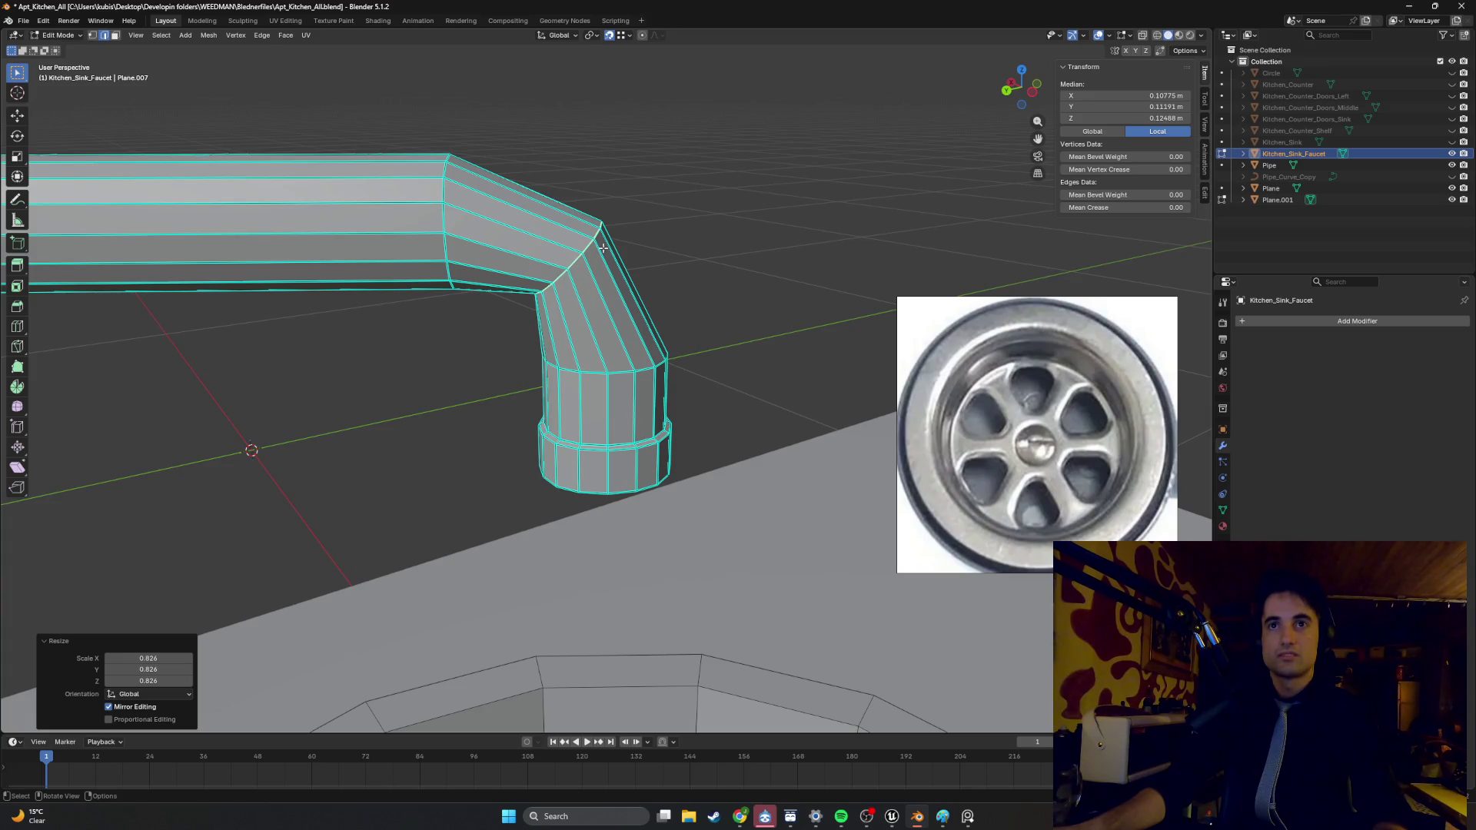
{"action": "key", "text": "s"}
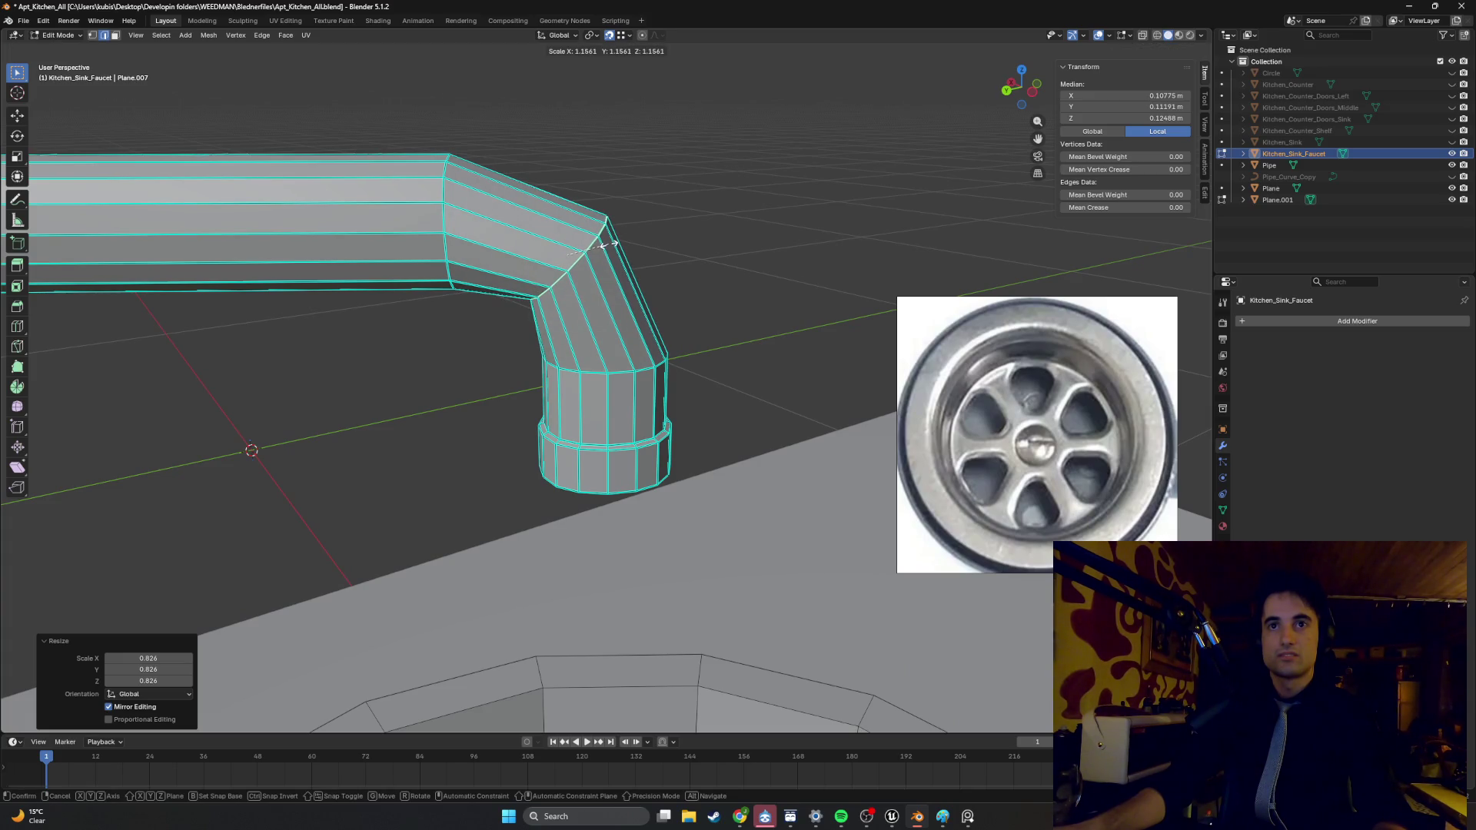
{"action": "left_click", "coordinate": [603, 245]}
- Squeeze the spout loop along X only to 0.864 in top view
{"action": "key", "text": "KP_7"}
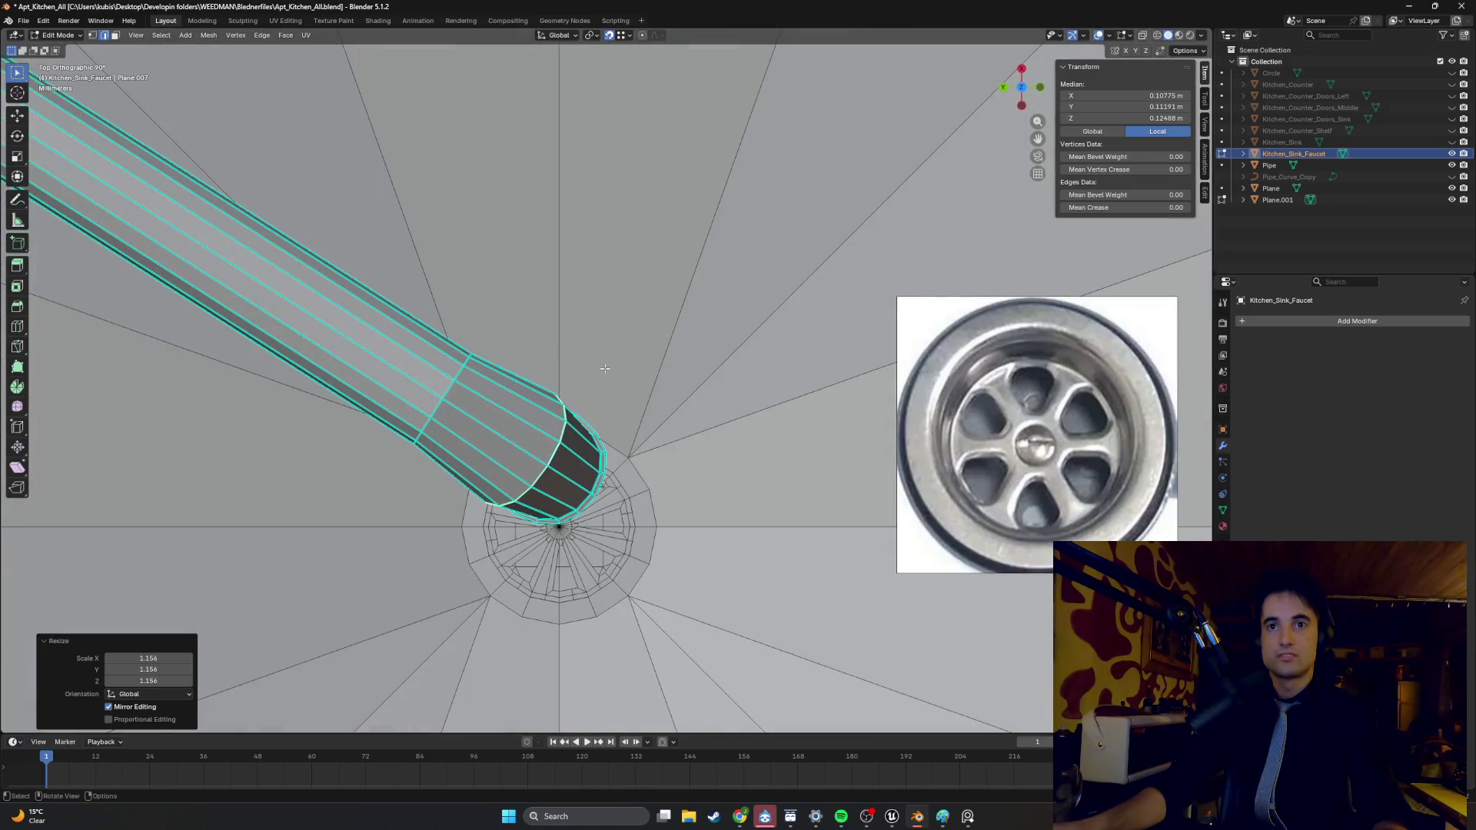
{"action": "key", "text": "s"}
{"action": "key", "text": "x"}
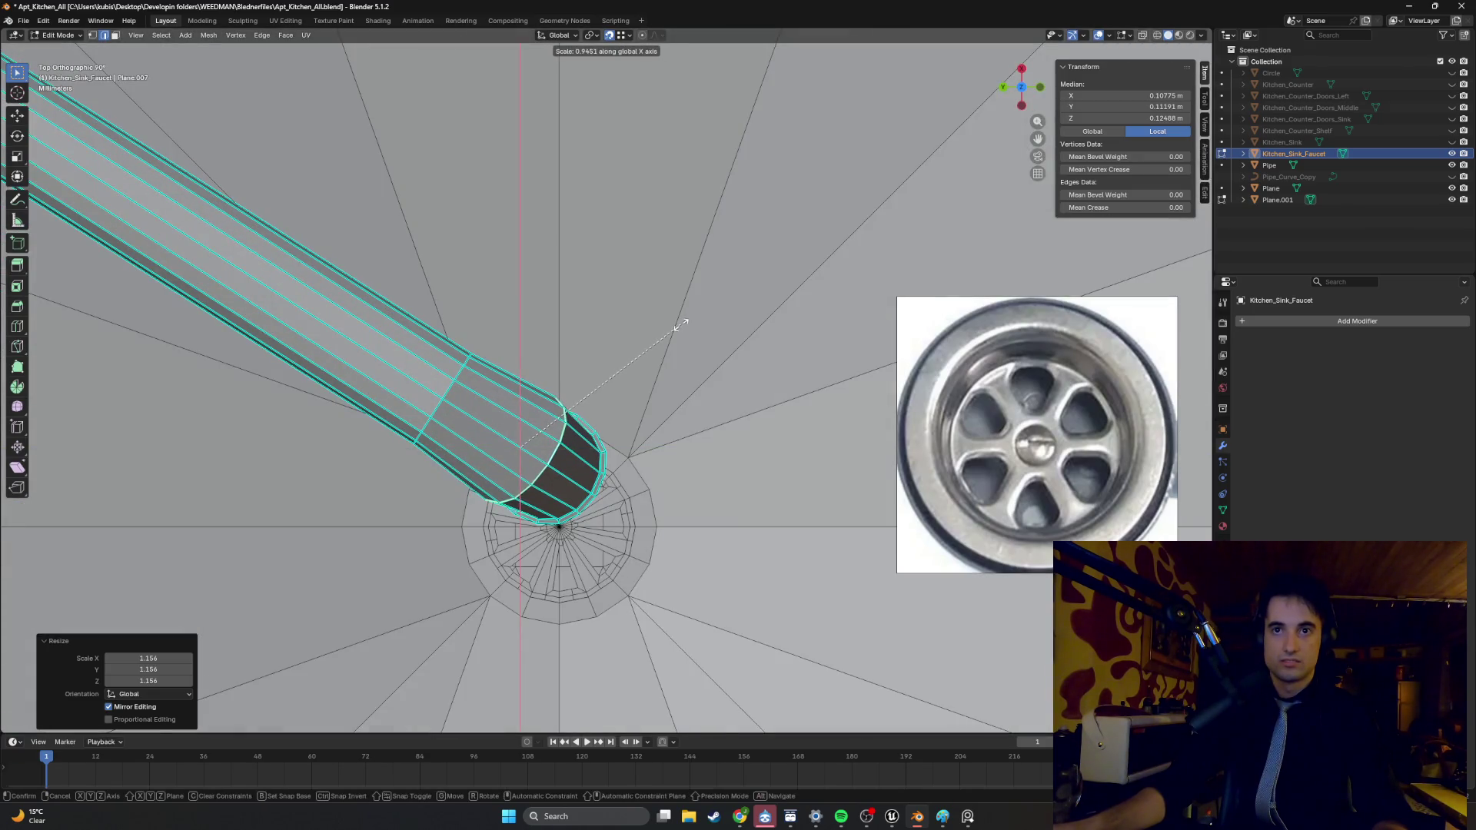
{"action": "left_click", "coordinate": [663, 329]}
- Clear the selection, review the spout from above, and search Windows for 'materialStats'
{"action": "mouse_move", "coordinate": [662, 328]}
{"action": "middle_mouse_down"}
{"action": "mouse_move", "coordinate": [584, 332]}
{"action": "mouse_move", "coordinate": [620, 254]}
{"action": "middle_mouse_up"}
{"action": "left_click", "coordinate": [688, 220]}
{"action": "middle_click_drag", "start_coordinate": [689, 220], "coordinate": [613, 267]}
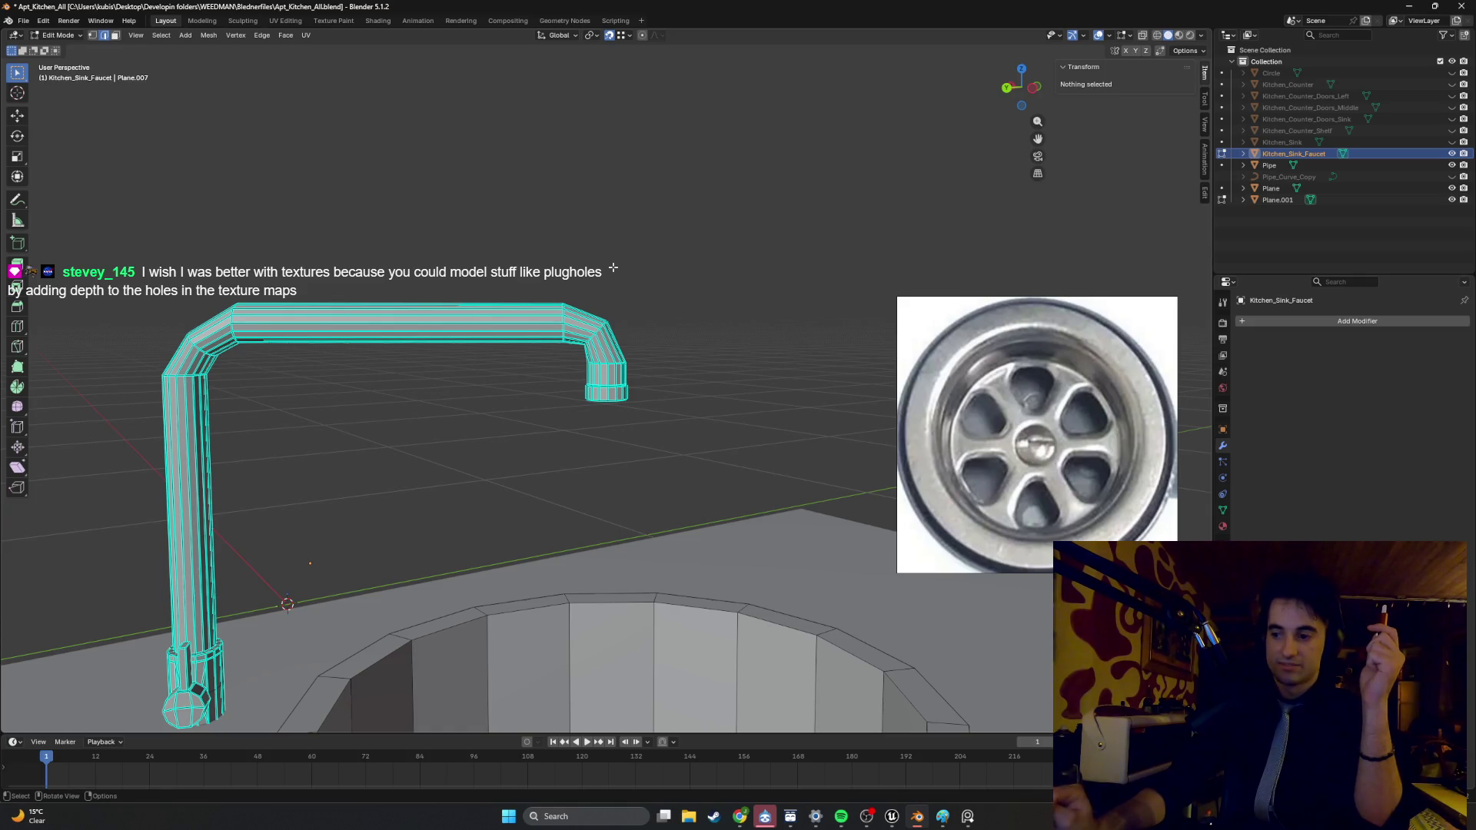
{"action": "mouse_move", "coordinate": [507, 369]}
{"action": "middle_mouse_down"}
{"action": "mouse_move", "coordinate": [592, 576]}
{"action": "mouse_move", "coordinate": [587, 402]}
{"action": "middle_mouse_up"}
{"action": "key", "text": "Tab"}
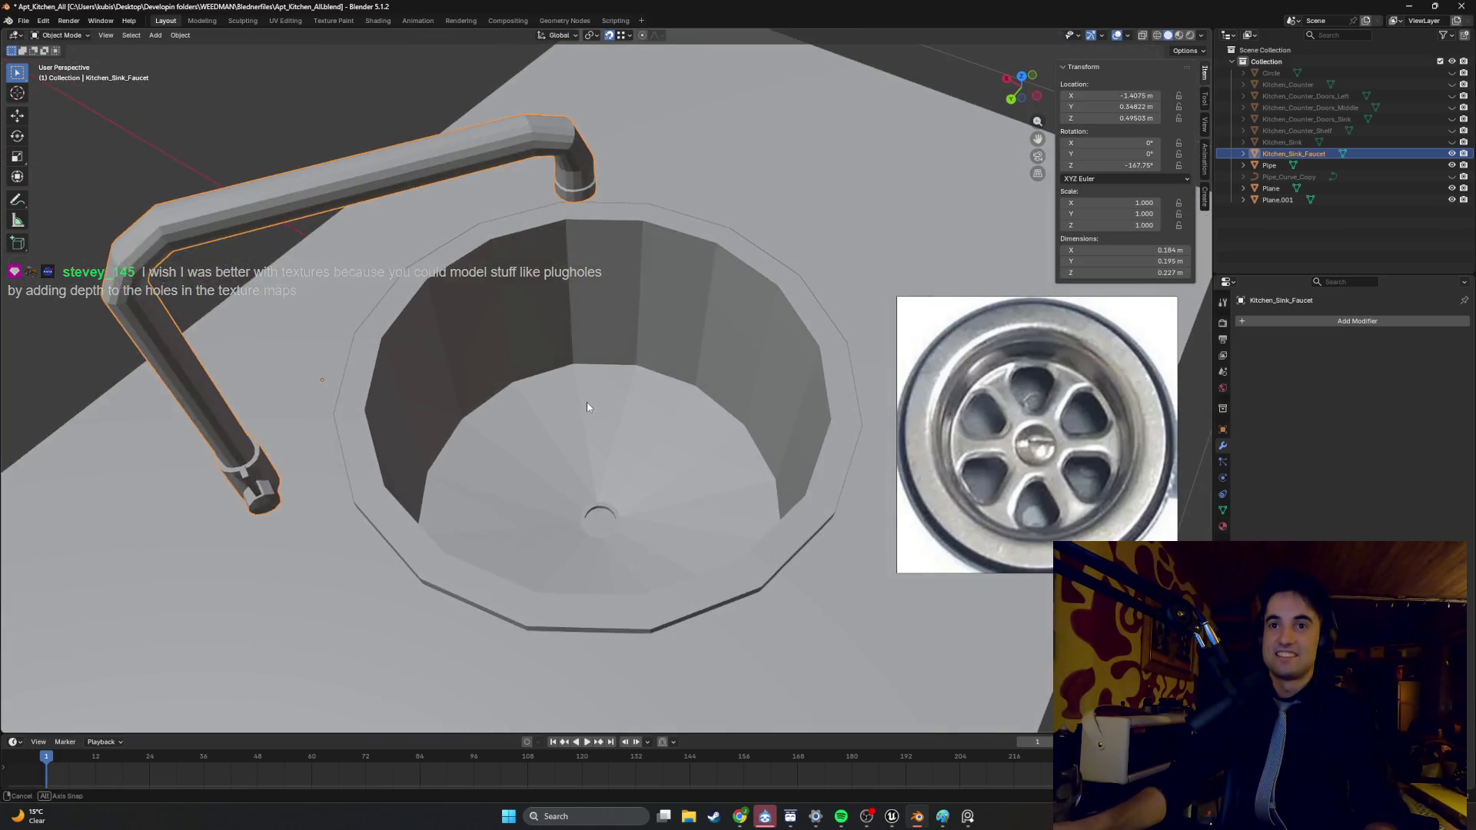
{"action": "key", "text": "Tab"}
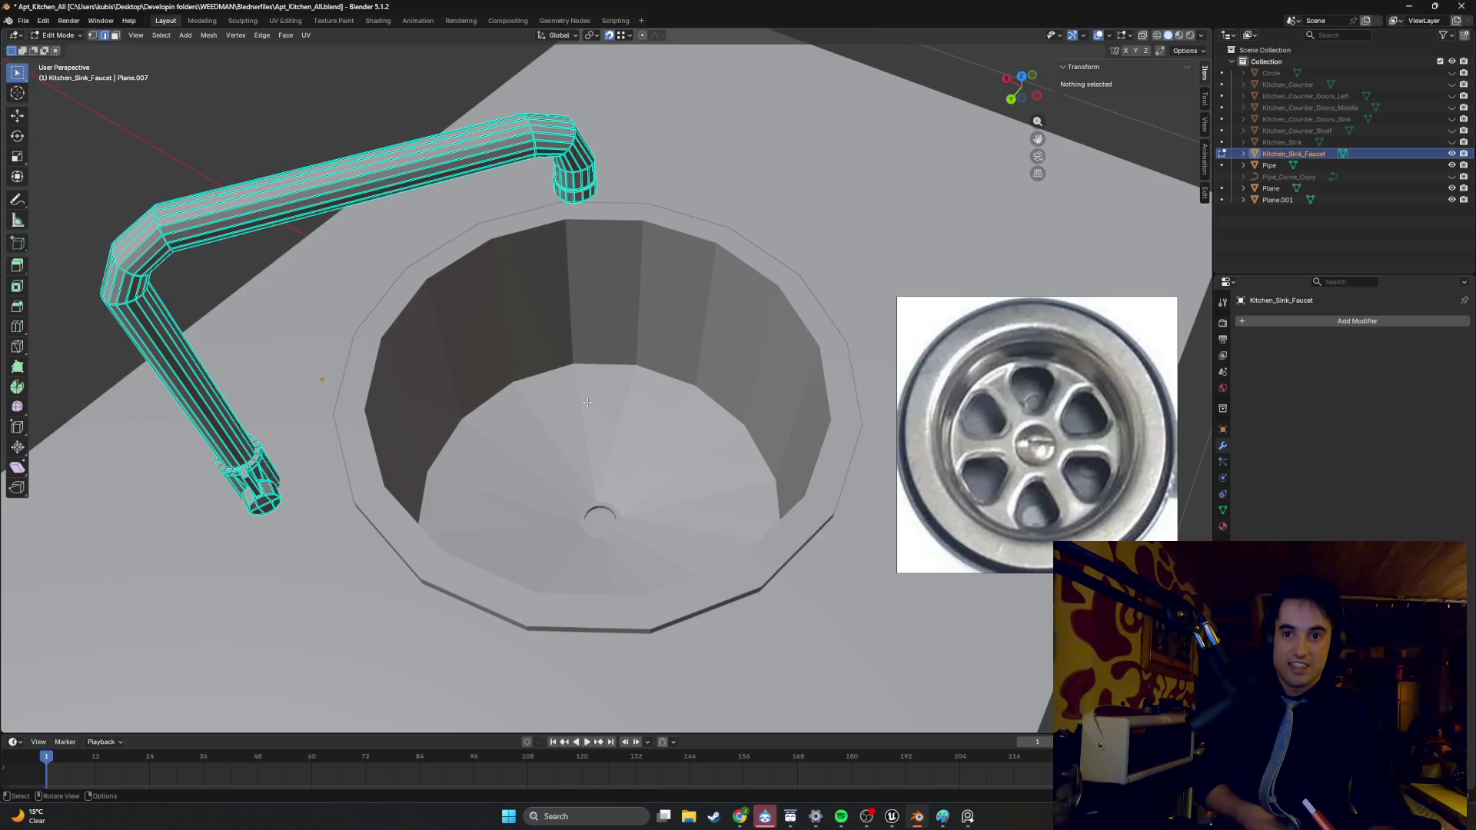
{"action": "key", "text": "super"}
{"action": "type", "text": "materialStats"}
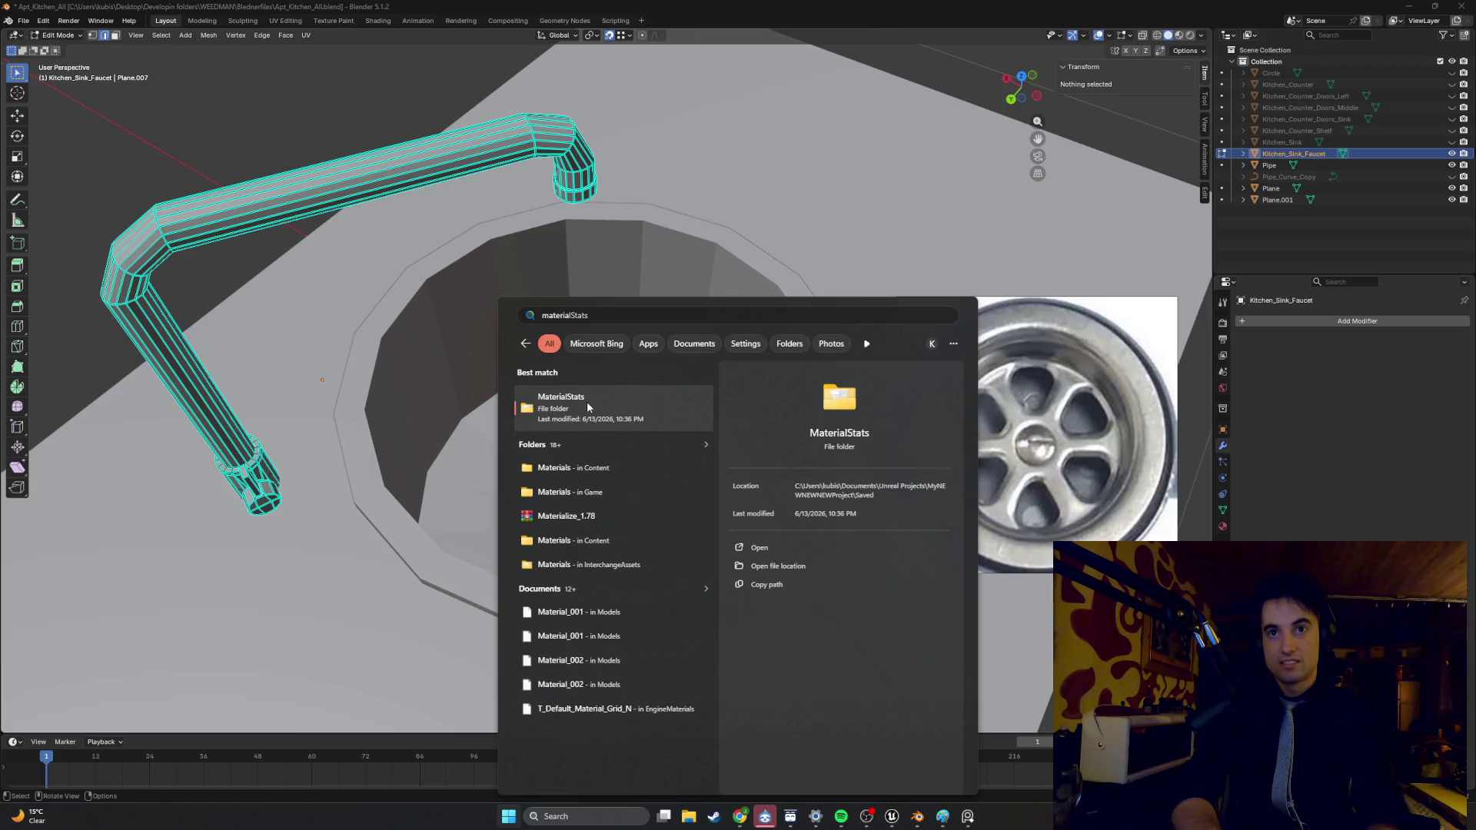
- Open Materialize_1.78.zip from search and launch Materialize.exe, dismissing the licence reminder
{"action": "key", "text": "Down"}
{"action": "key", "text": "Down"}
{"action": "key", "text": "Down"}
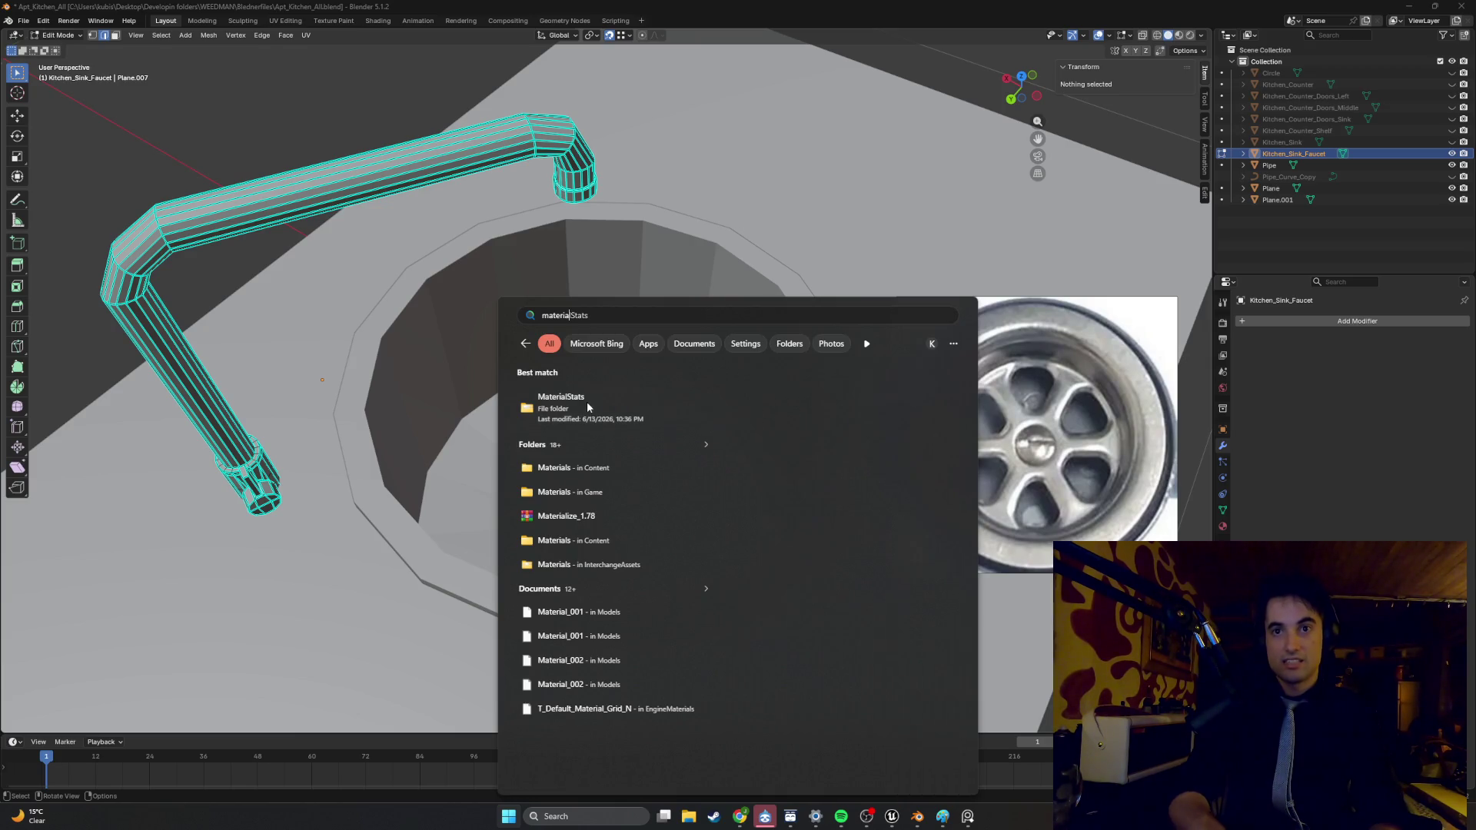
{"action": "key", "text": "Return"}
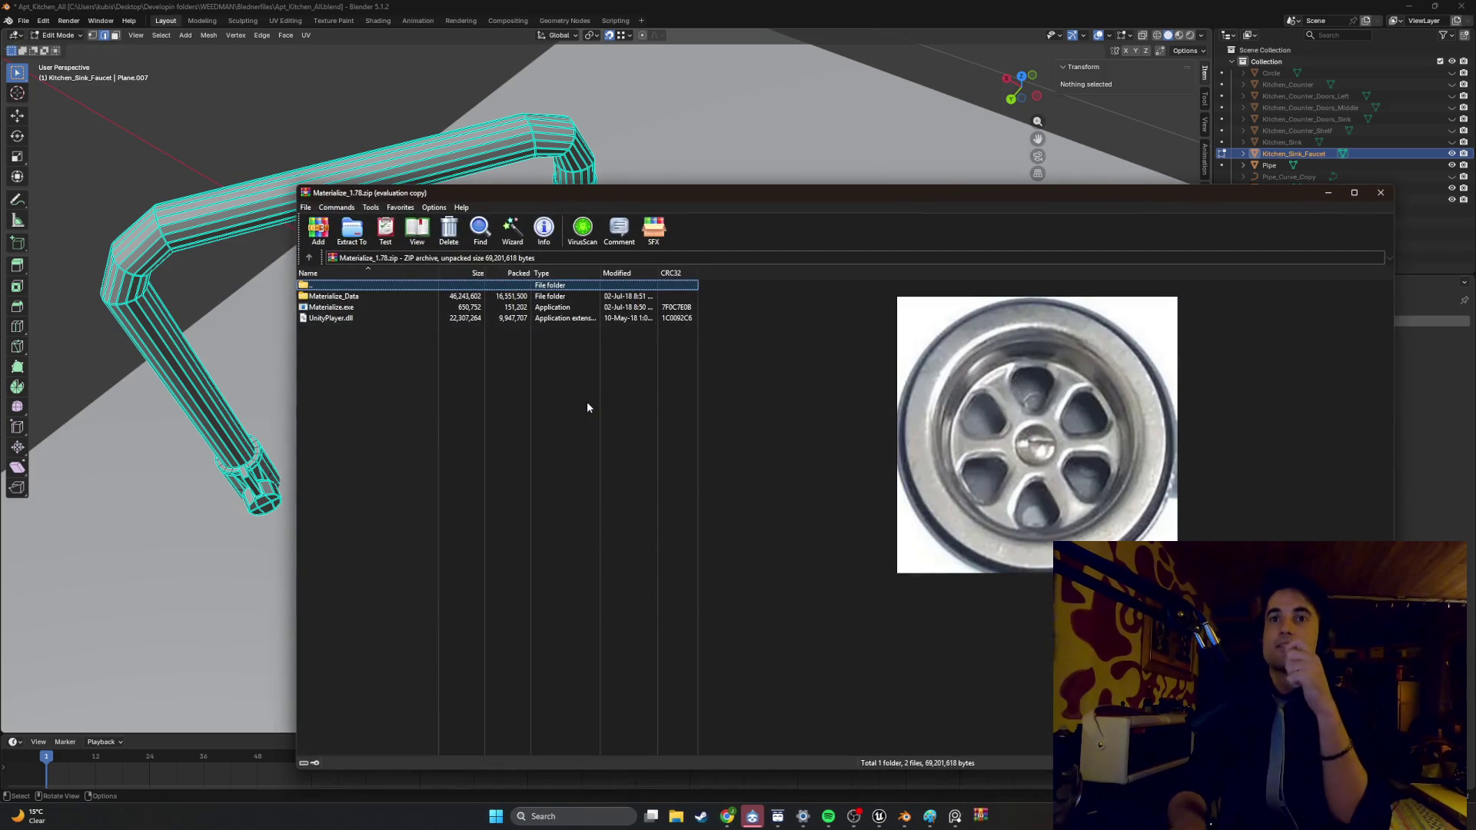
{"action": "left_click", "coordinate": [371, 308]}
{"action": "double_click", "coordinate": [369, 309]}
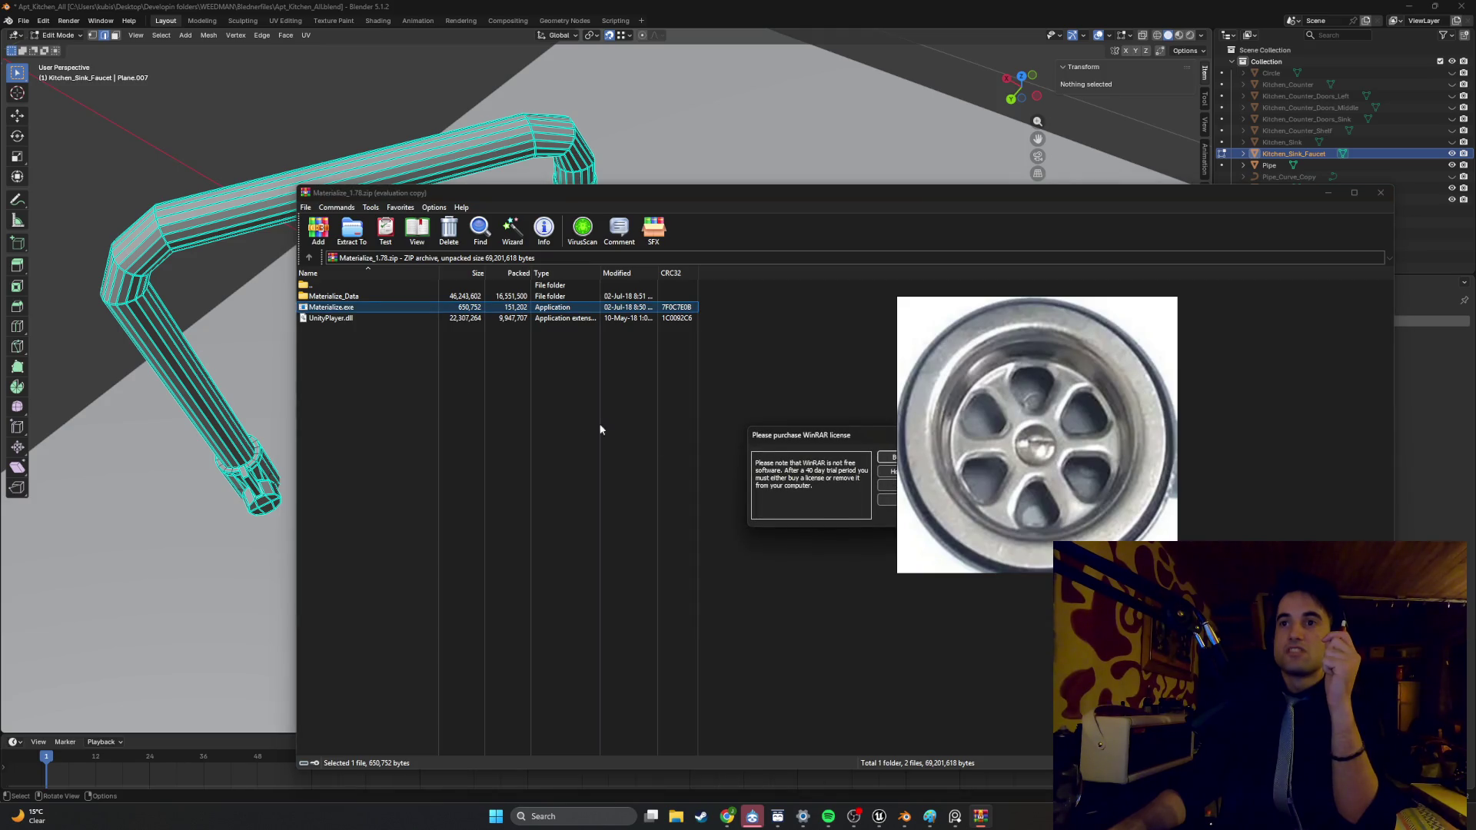
{"action": "left_click", "coordinate": [745, 464]}
{"action": "left_click", "coordinate": [600, 132]}
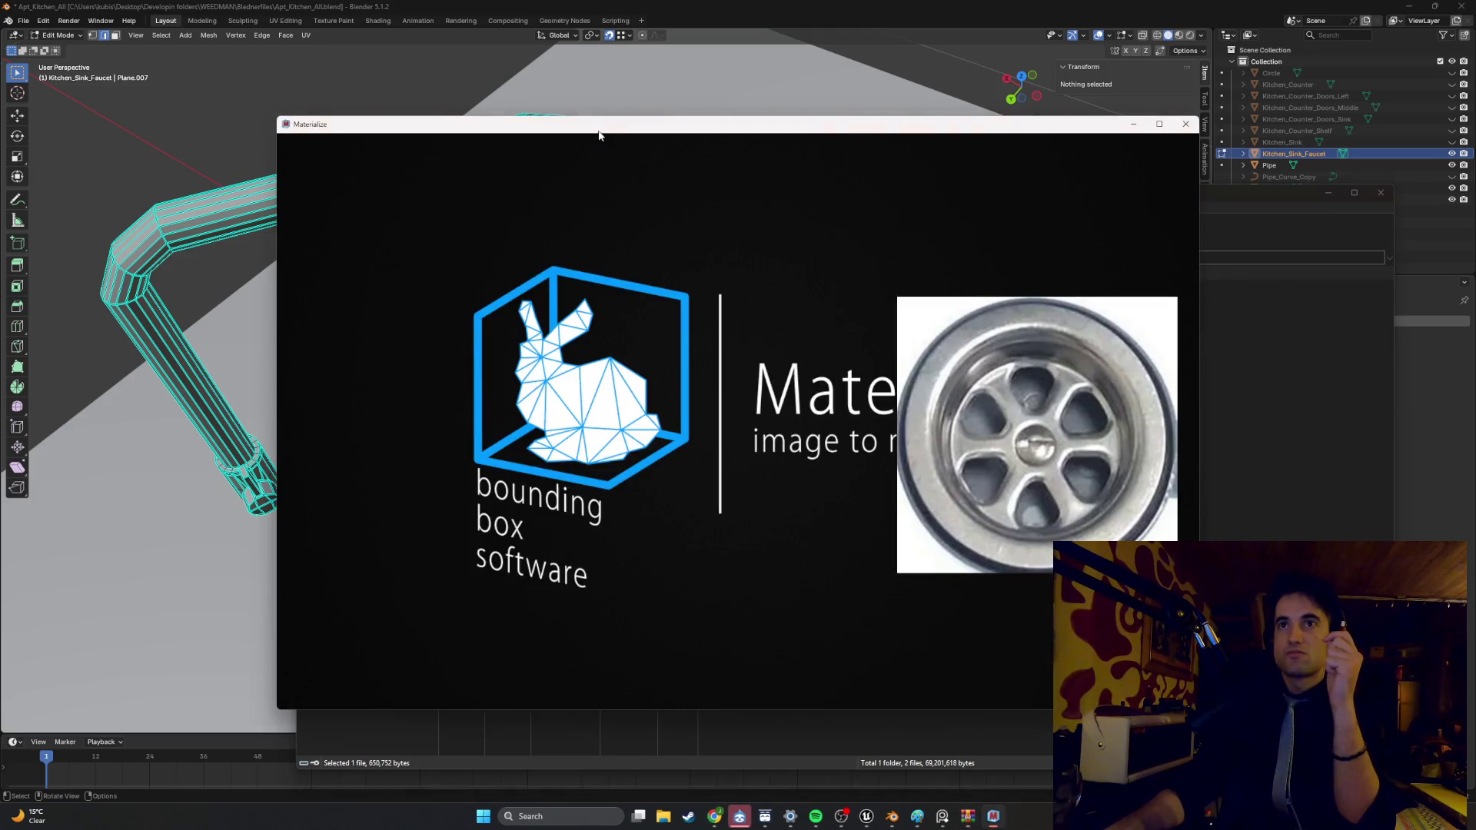
- Move the Materialize window up and left, then launch Photoshop from Windows search
{"action": "left_click_drag", "start_coordinate": [627, 133], "coordinate": [374, 102]}
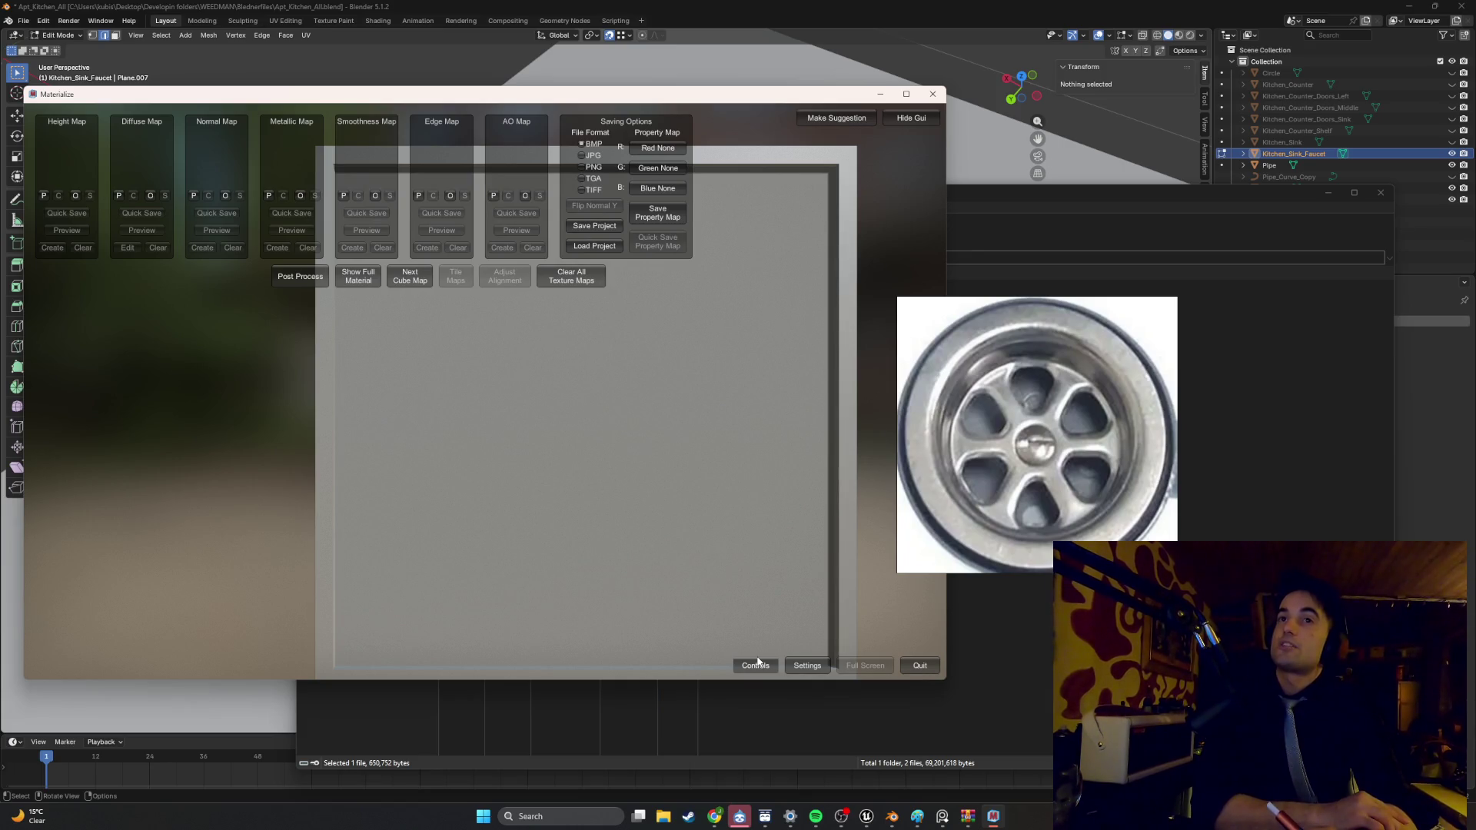
{"action": "key", "text": "super"}
{"action": "type", "text": "photoshop"}
{"action": "key", "text": "Return"}
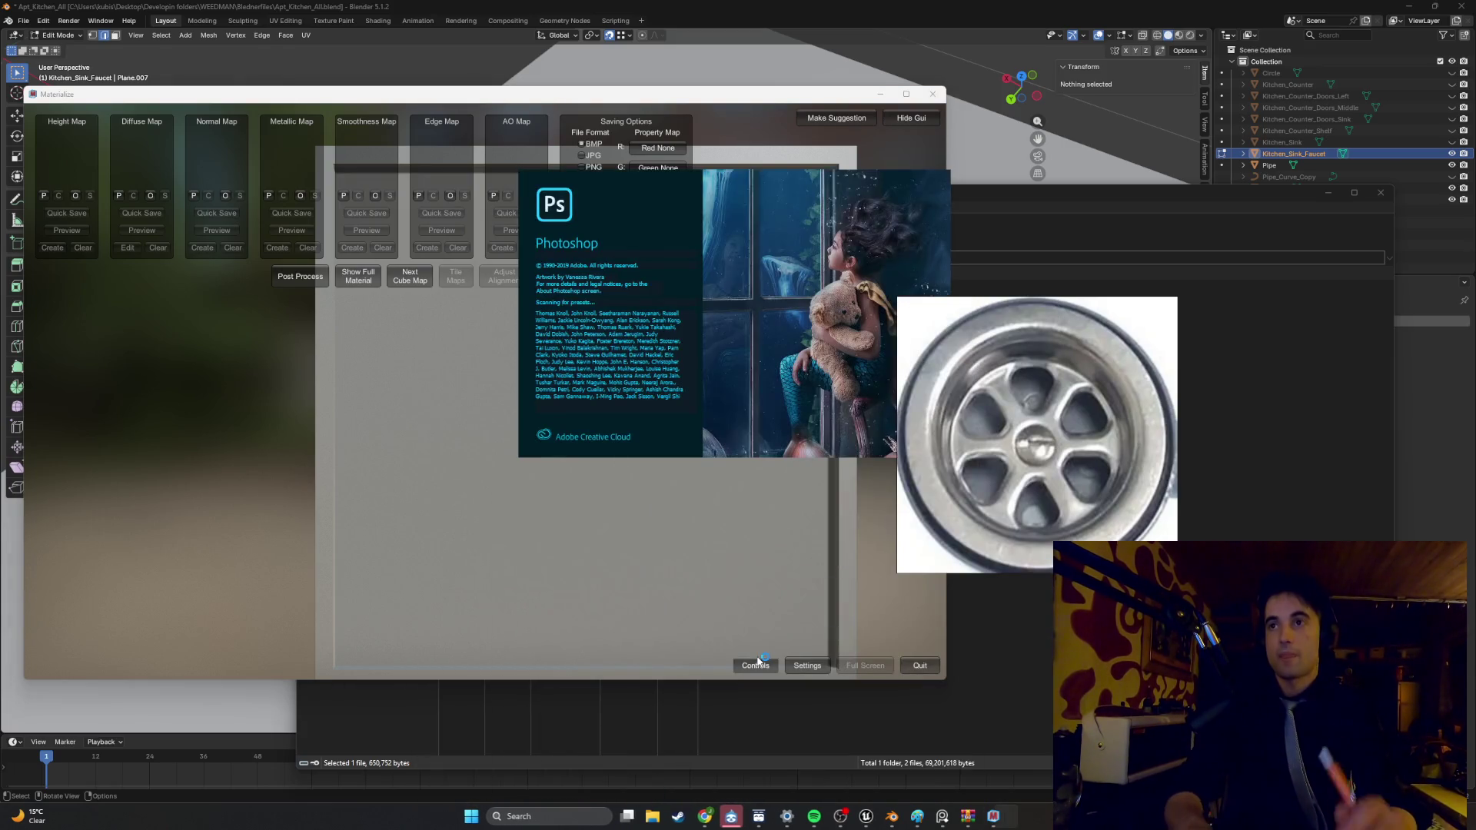
{"action": "scroll", "coordinate": [1049, 459], "scroll_direction": "down", "scroll_amount": 3}
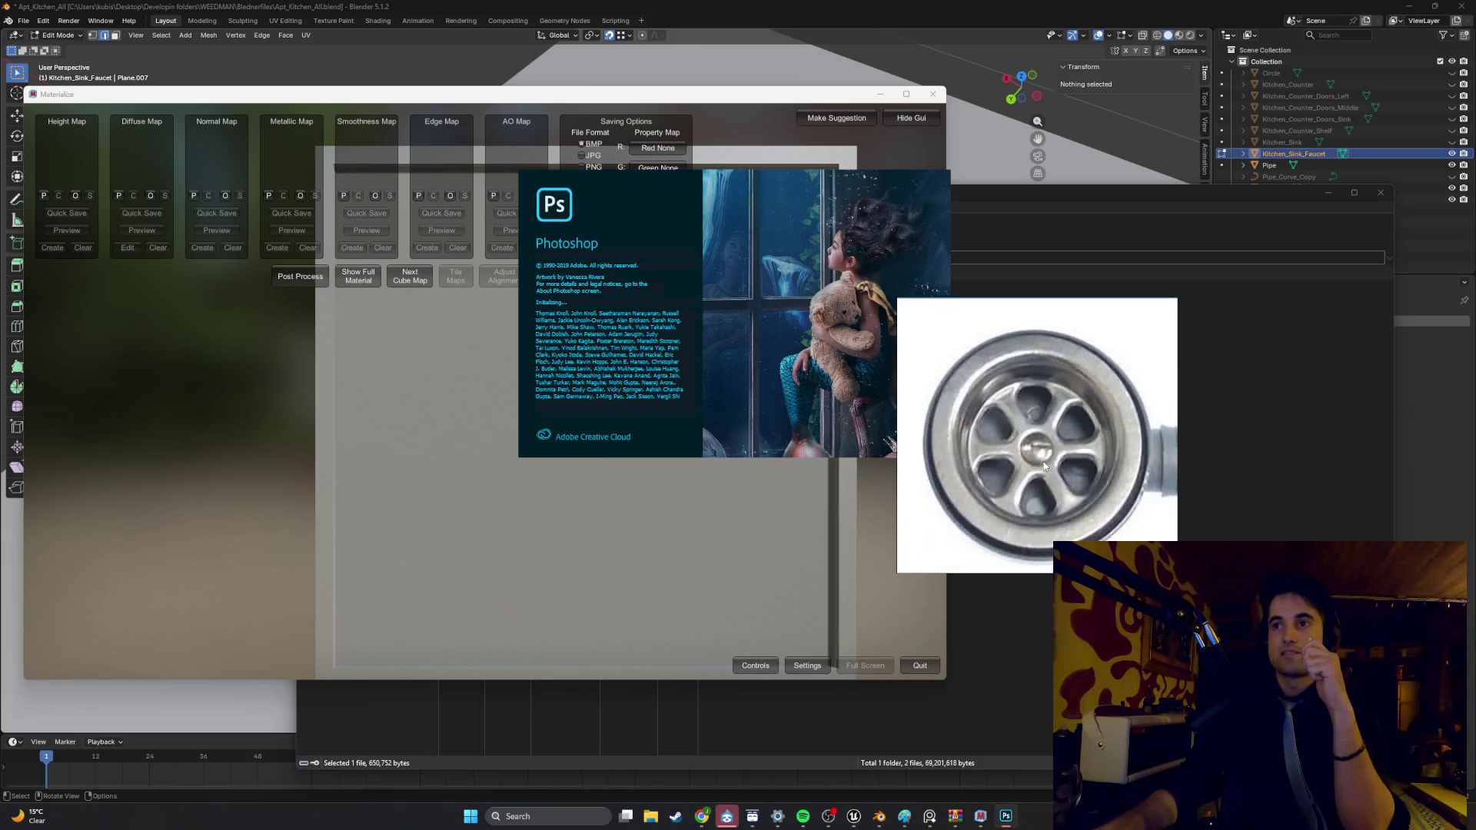
- Once Photoshop's home screen loads, minimise it and bring Blender's sink scene forward
{"action": "scroll", "coordinate": [1049, 460], "scroll_direction": "up", "scroll_amount": 2}
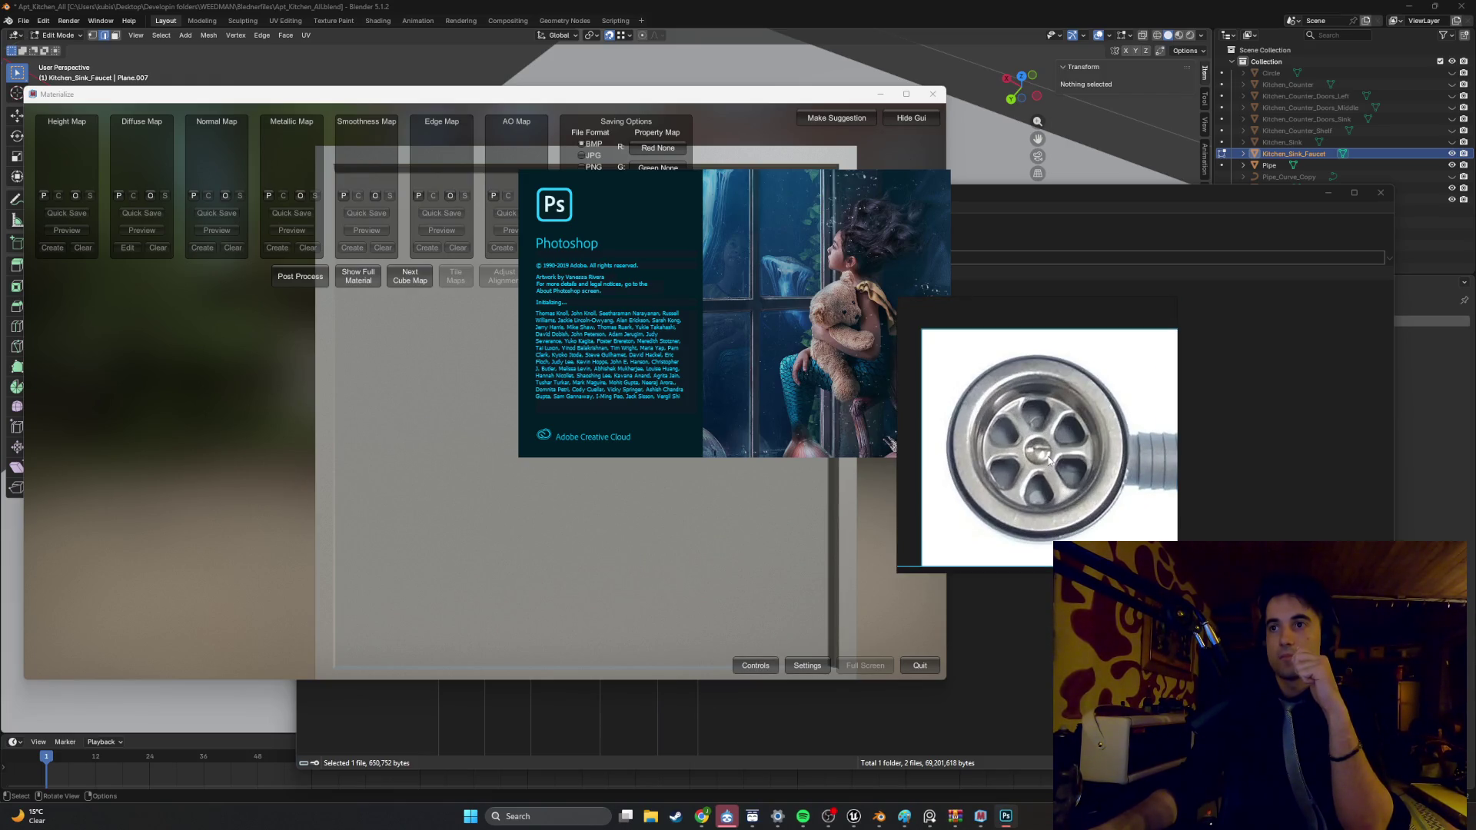
{"action": "scroll", "coordinate": [1049, 459], "scroll_direction": "up", "scroll_amount": 2}
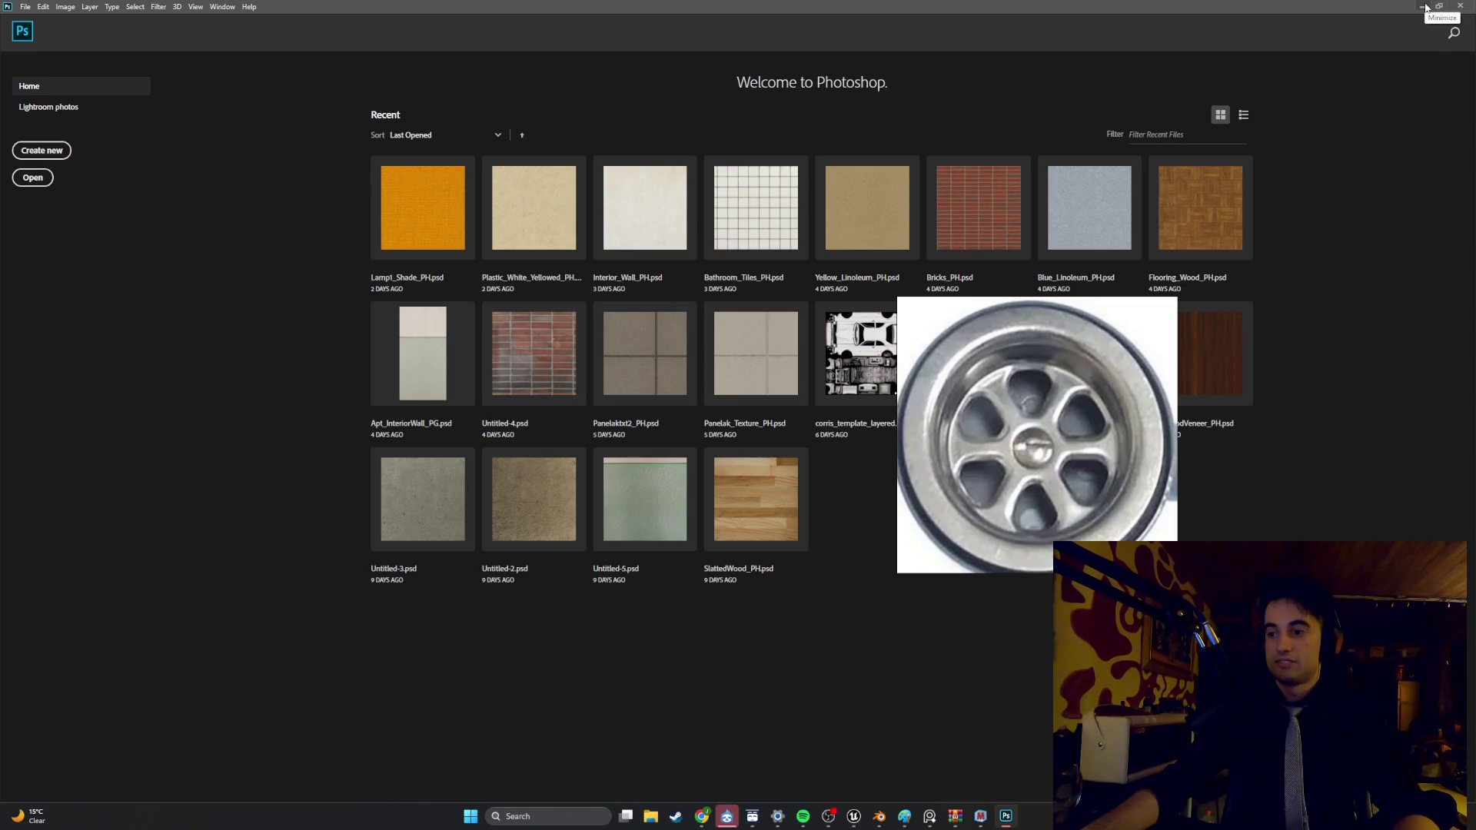
{"action": "left_click", "coordinate": [1423, 6]}
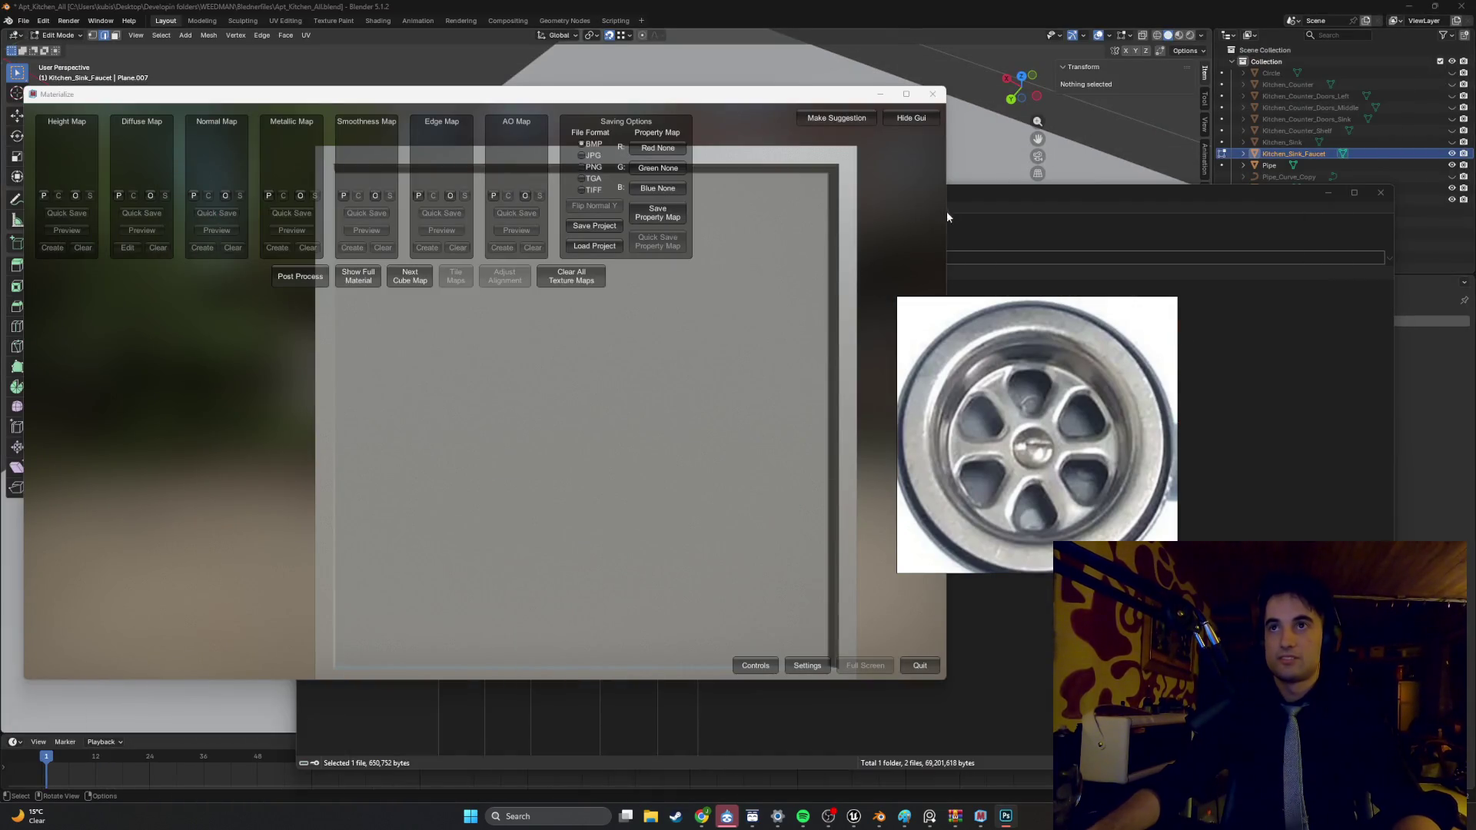
{"action": "left_click", "coordinate": [1002, 191]}
{"action": "scroll", "coordinate": [704, 322], "scroll_direction": "down", "scroll_amount": 8}
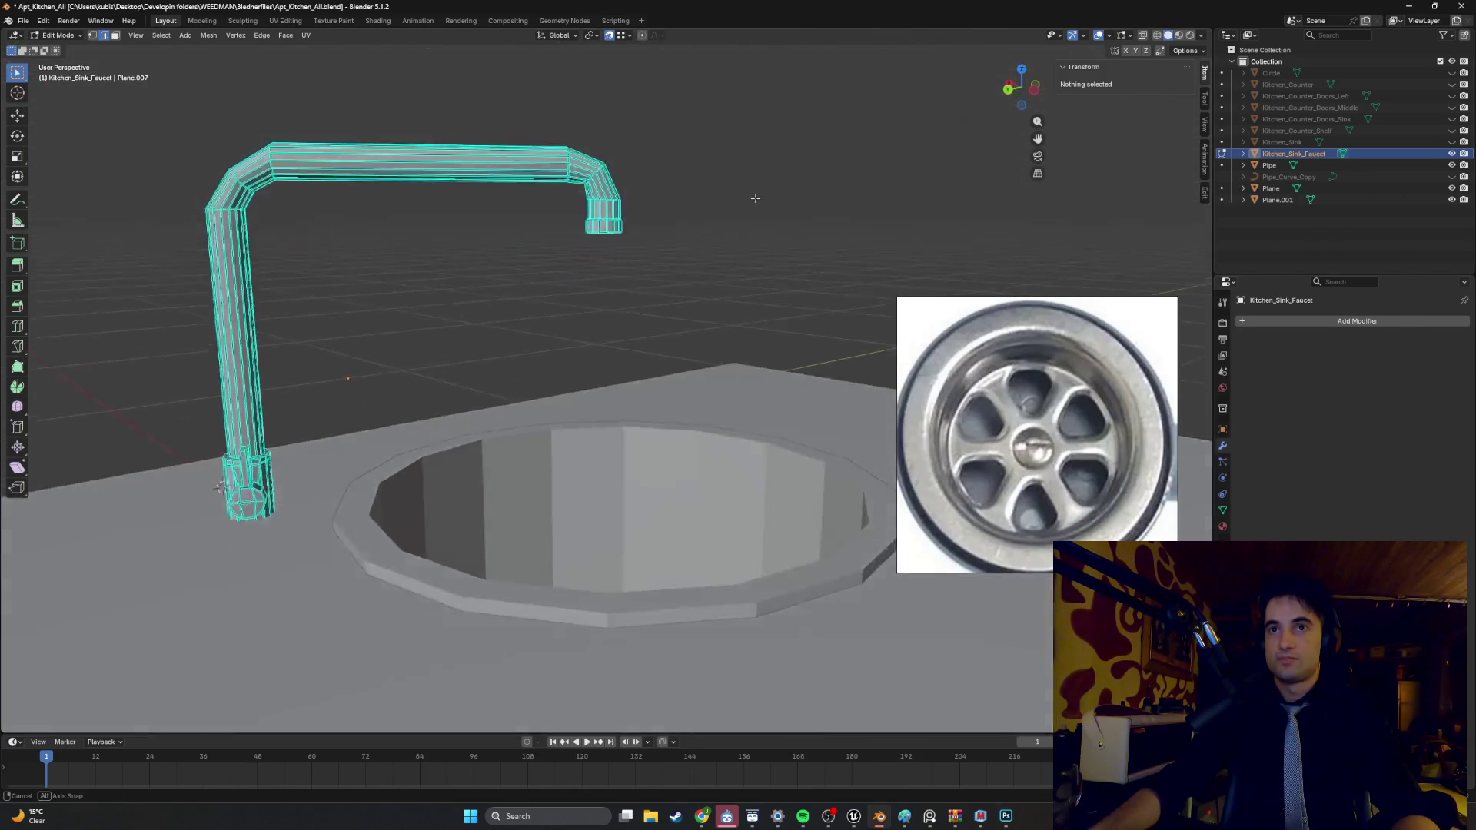
{"action": "mouse_move", "coordinate": [704, 322]}
{"action": "middle_mouse_down"}
{"action": "mouse_move", "coordinate": [646, 332]}
{"action": "mouse_move", "coordinate": [633, 440]}
{"action": "mouse_move", "coordinate": [655, 416]}
{"action": "mouse_move", "coordinate": [630, 430]}
{"action": "mouse_move", "coordinate": [565, 410]}
{"action": "middle_mouse_up"}
{"action": "scroll", "coordinate": [608, 419], "scroll_direction": "up", "scroll_amount": 5}
{"action": "mouse_move", "coordinate": [639, 393]}
{"action": "middle_mouse_down"}
{"action": "mouse_move", "coordinate": [610, 406]}
{"action": "mouse_move", "coordinate": [618, 376]}
{"action": "middle_mouse_up"}
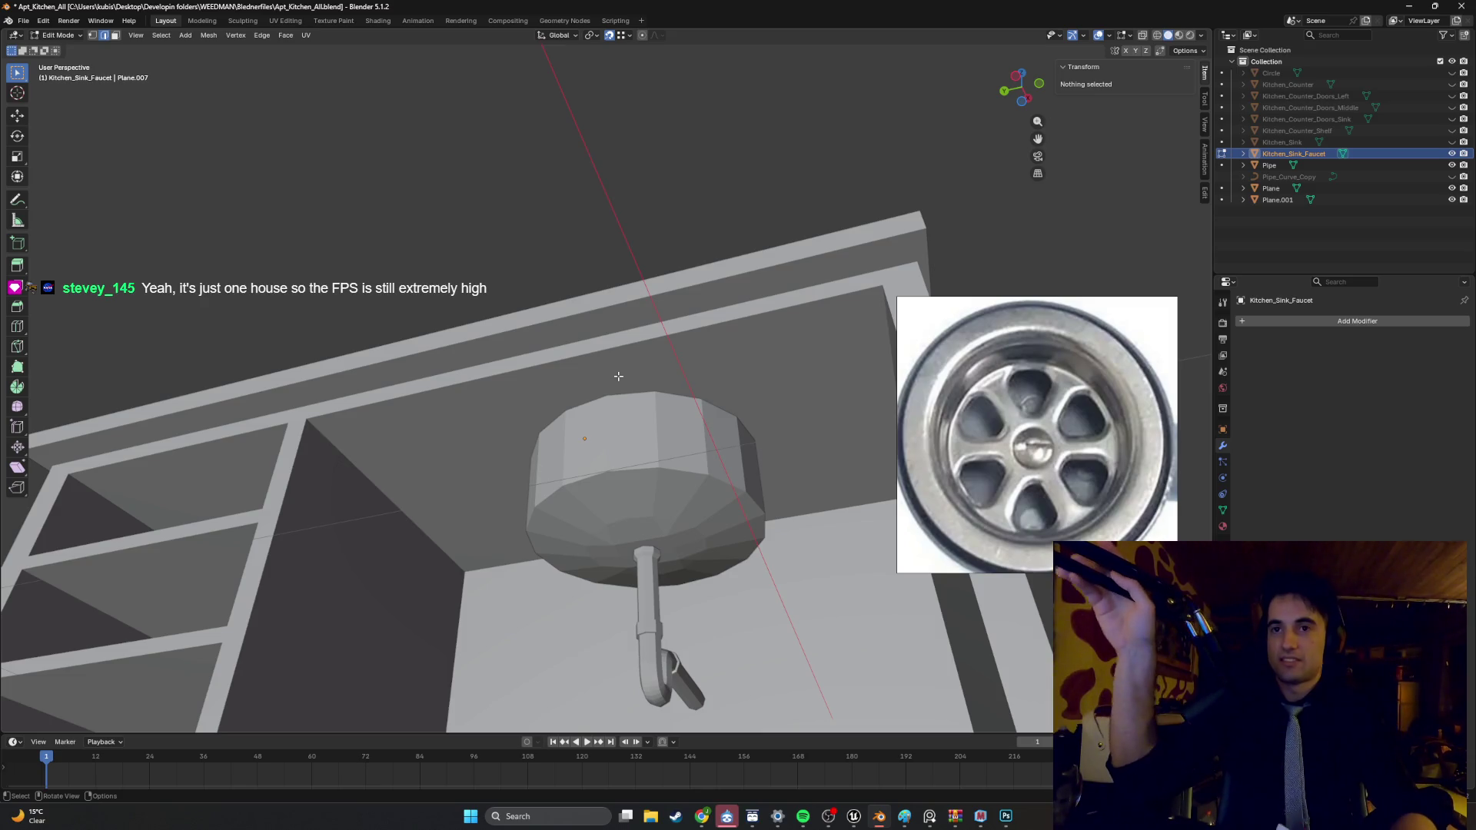
{"action": "mouse_move", "coordinate": [542, 543]}
{"action": "middle_mouse_down"}
{"action": "mouse_move", "coordinate": [502, 551]}
{"action": "mouse_move", "coordinate": [641, 600]}
{"action": "mouse_move", "coordinate": [553, 478]}
{"action": "middle_mouse_up"}
{"action": "scroll", "coordinate": [553, 478], "scroll_direction": "up", "scroll_amount": 5}
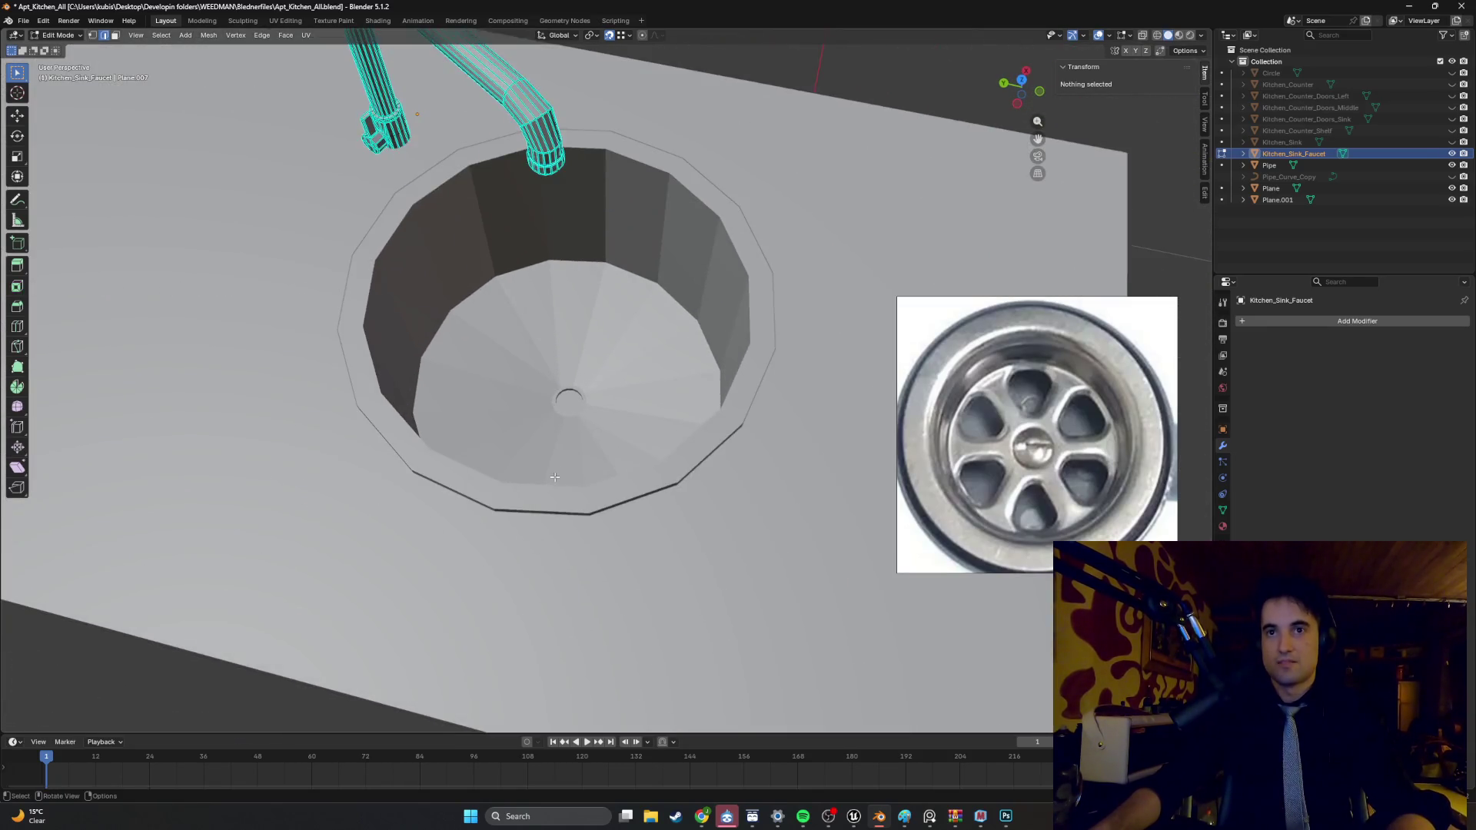
{"action": "scroll", "coordinate": [575, 452], "scroll_direction": "up", "scroll_amount": 2}
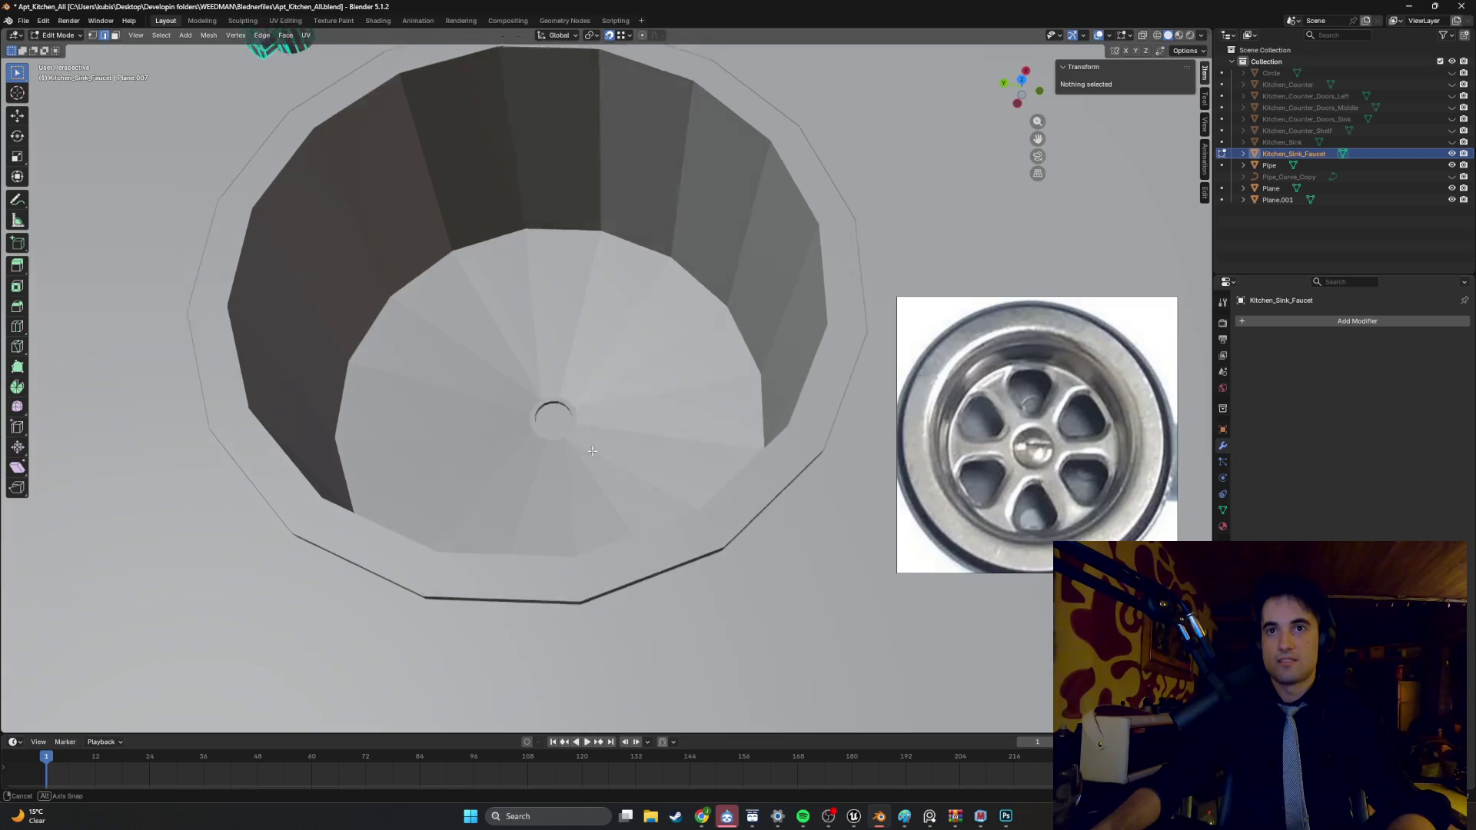
{"action": "scroll", "coordinate": [590, 453], "scroll_direction": "down", "scroll_amount": 6}
{"action": "mouse_move", "coordinate": [589, 453]}
{"action": "middle_mouse_down"}
{"action": "mouse_move", "coordinate": [734, 310]}
{"action": "mouse_move", "coordinate": [631, 462]}
{"action": "mouse_move", "coordinate": [567, 470]}
{"action": "middle_mouse_up"}
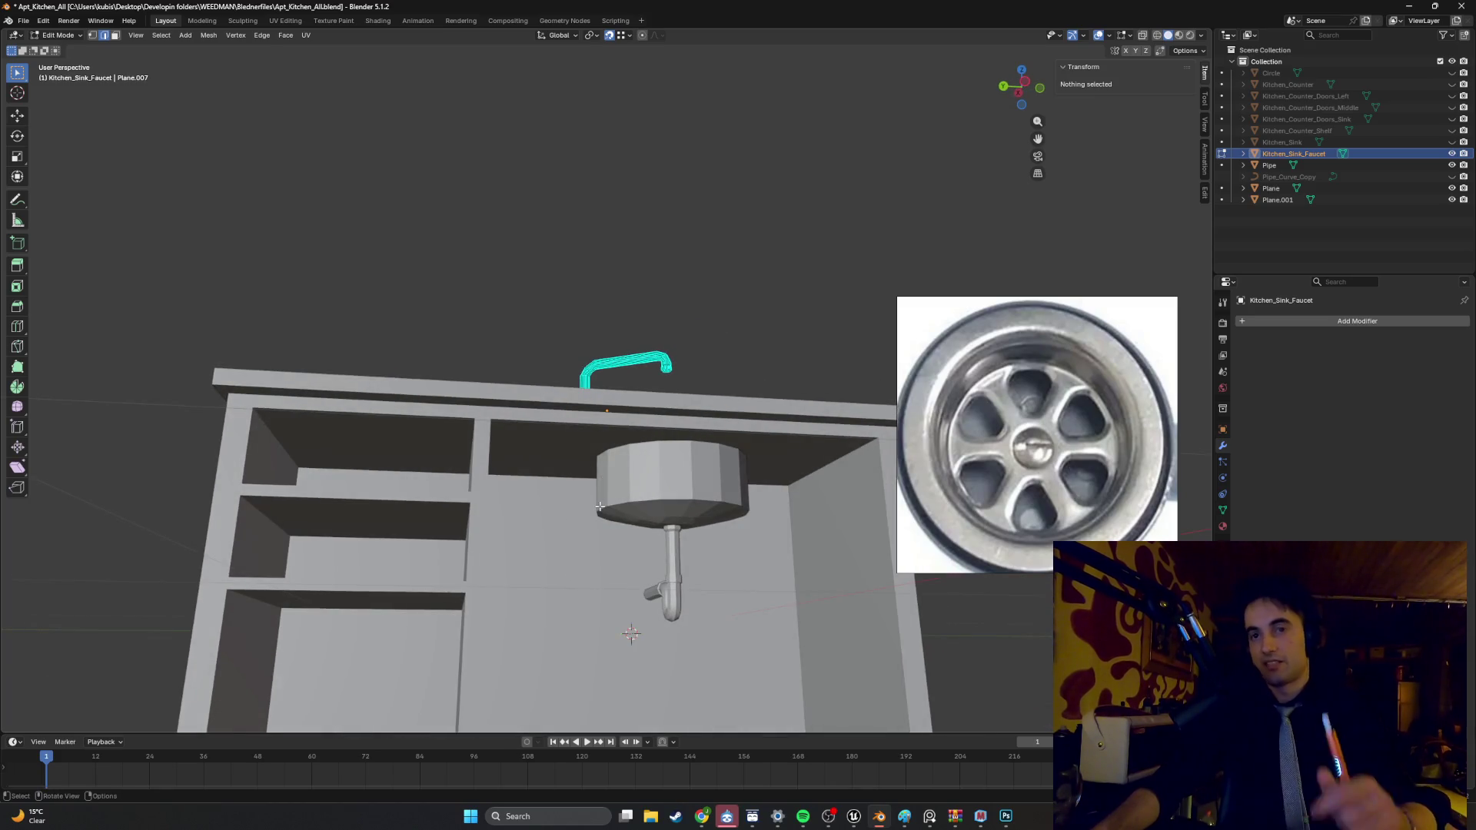
{"action": "mouse_move", "coordinate": [584, 592]}
{"action": "middle_mouse_down"}
{"action": "mouse_move", "coordinate": [603, 498]}
{"action": "mouse_move", "coordinate": [537, 567]}
{"action": "mouse_move", "coordinate": [565, 554]}
{"action": "mouse_move", "coordinate": [536, 536]}
{"action": "middle_mouse_up"}
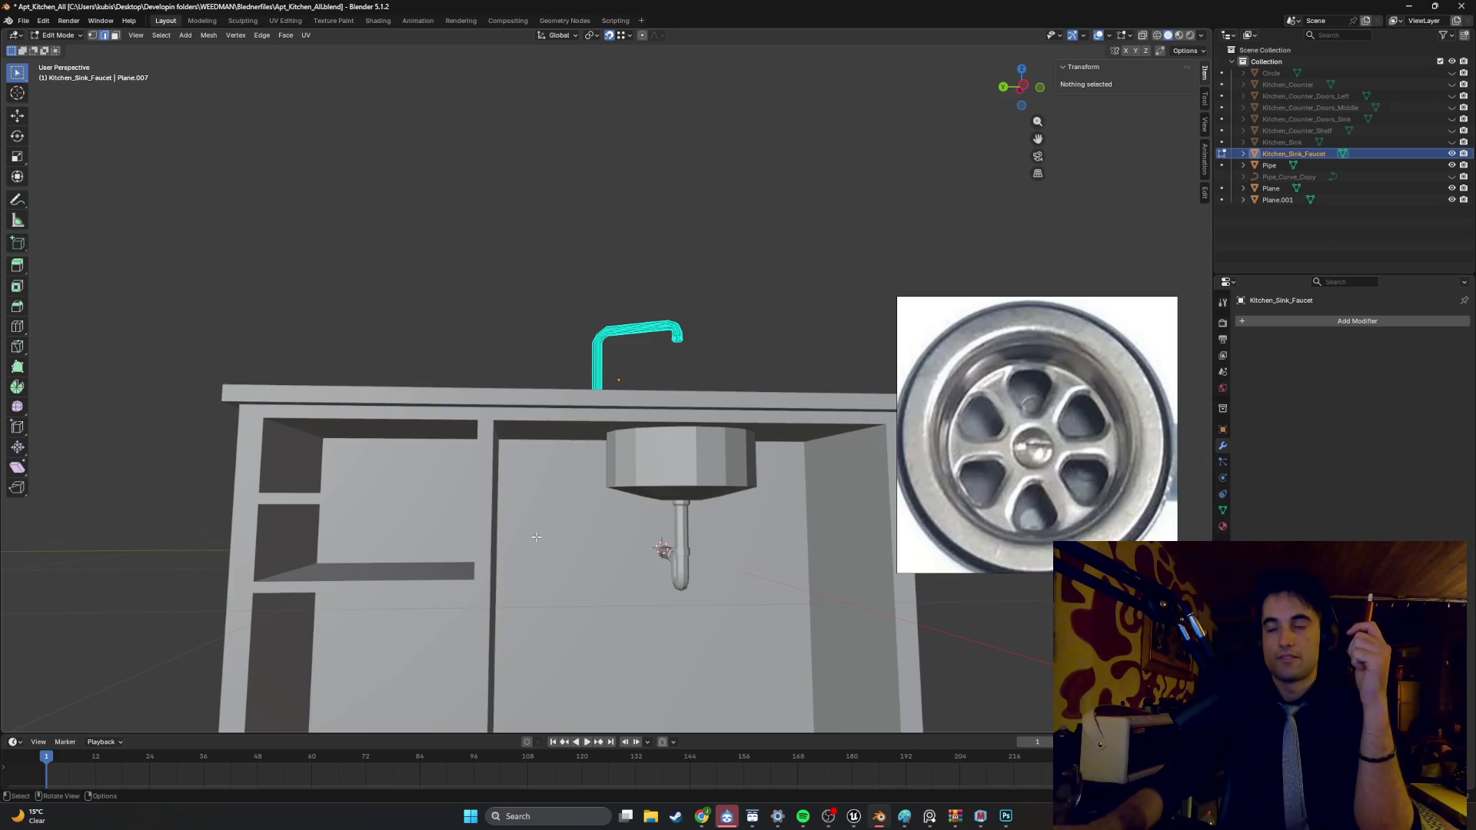
{"action": "scroll", "coordinate": [536, 536], "scroll_direction": "down", "scroll_amount": 4}
{"action": "mouse_move", "coordinate": [536, 536]}
{"action": "middle_mouse_down"}
{"action": "mouse_move", "coordinate": [457, 519]}
{"action": "mouse_move", "coordinate": [399, 530]}
{"action": "mouse_move", "coordinate": [384, 553]}
{"action": "mouse_move", "coordinate": [353, 520]}
{"action": "mouse_move", "coordinate": [385, 496]}
{"action": "mouse_move", "coordinate": [615, 500]}
{"action": "mouse_move", "coordinate": [689, 561]}
{"action": "mouse_move", "coordinate": [626, 584]}
{"action": "mouse_move", "coordinate": [595, 624]}
{"action": "mouse_move", "coordinate": [666, 488]}
{"action": "mouse_move", "coordinate": [659, 500]}
{"action": "middle_mouse_up"}
{"action": "scroll", "coordinate": [658, 501], "scroll_direction": "up", "scroll_amount": 5}
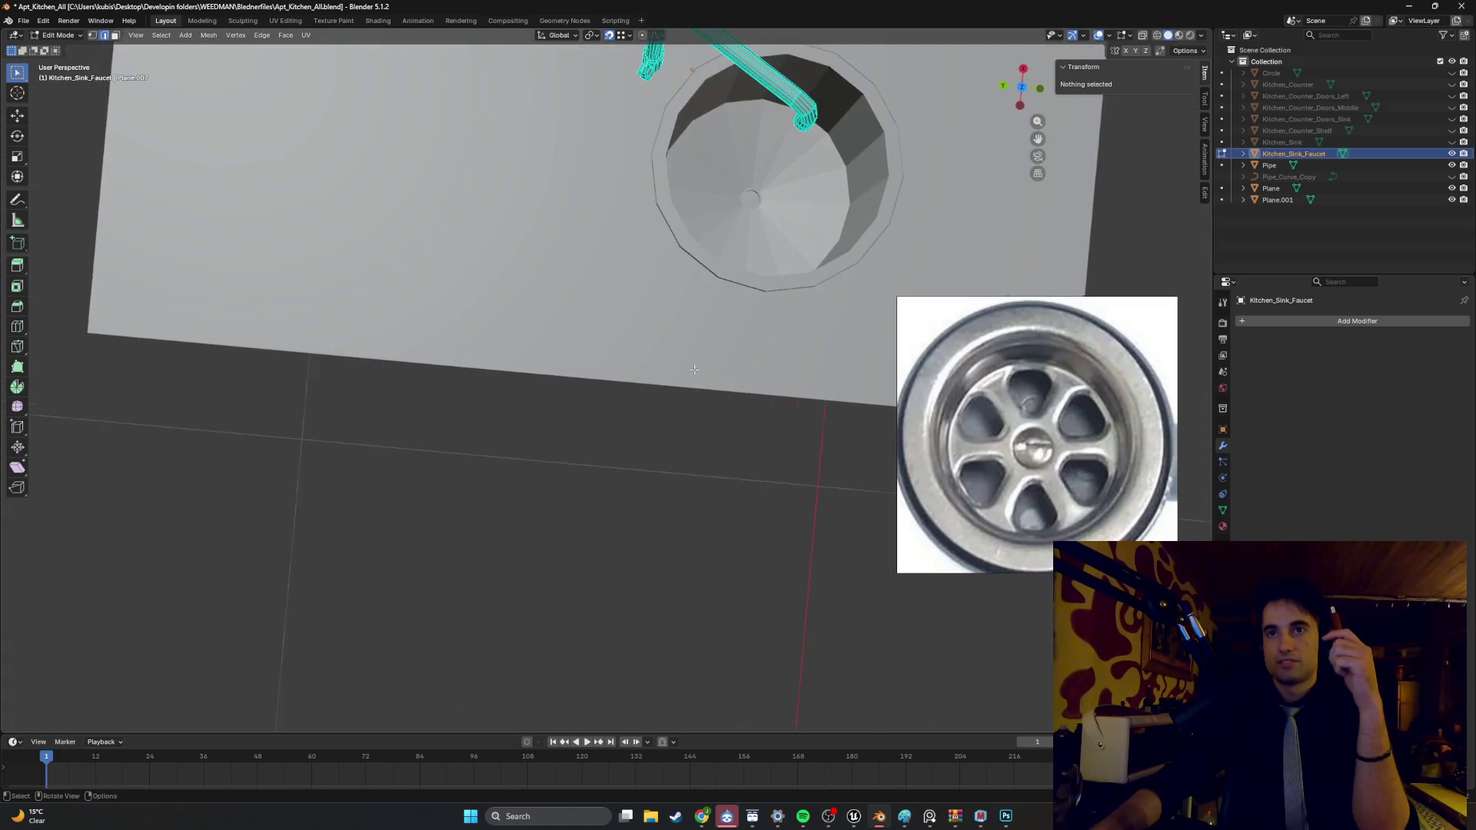
{"action": "mouse_move", "coordinate": [709, 330]}
{"action": "middle_mouse_down"}
{"action": "mouse_move", "coordinate": [762, 276]}
{"action": "mouse_move", "coordinate": [653, 438]}
{"action": "mouse_move", "coordinate": [487, 416]}
{"action": "middle_mouse_up"}
{"action": "scroll", "coordinate": [644, 457], "scroll_direction": "up", "scroll_amount": 5}
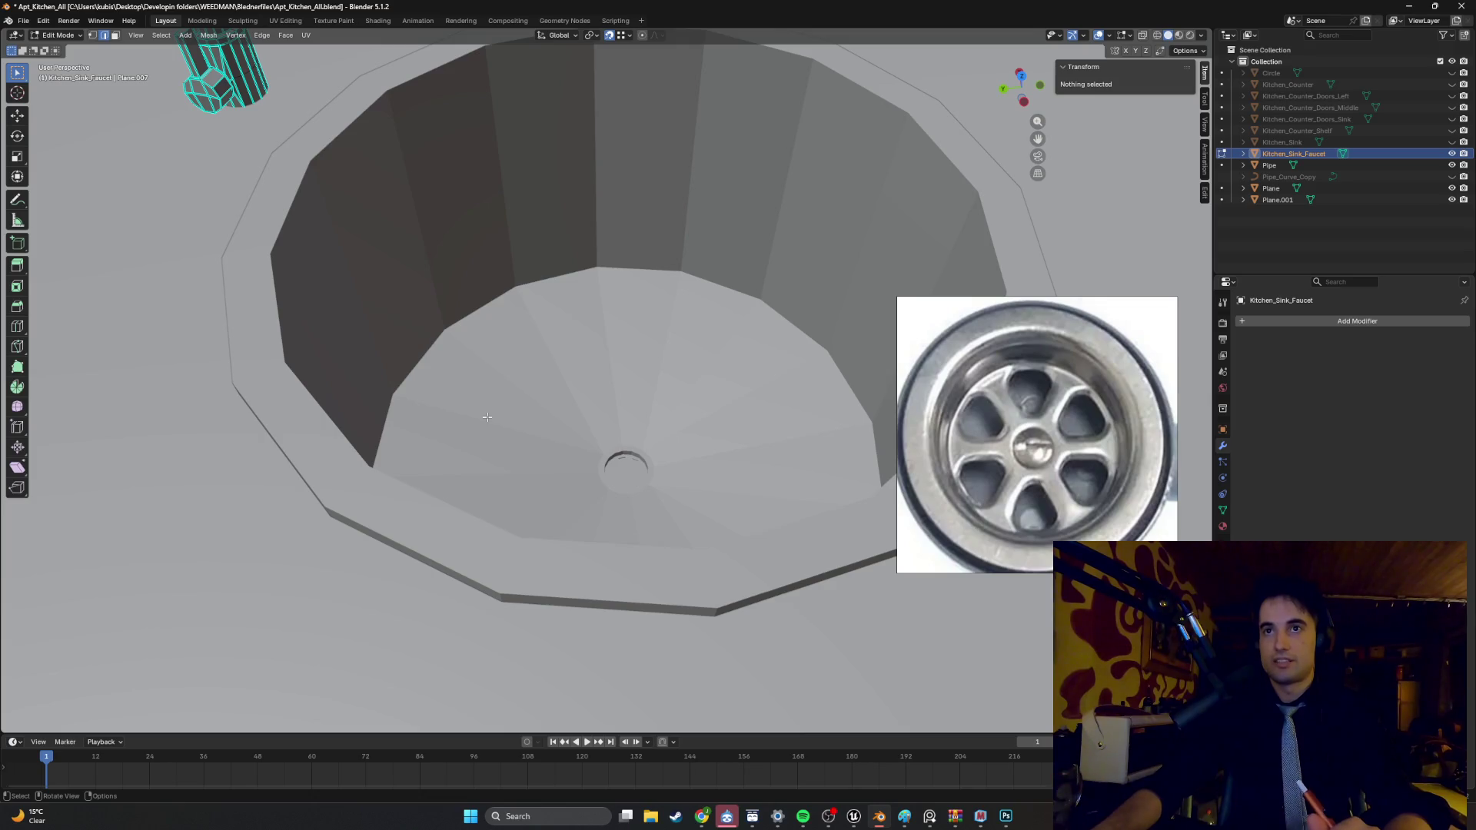
{"action": "scroll", "coordinate": [486, 416], "scroll_direction": "down", "scroll_amount": 6}
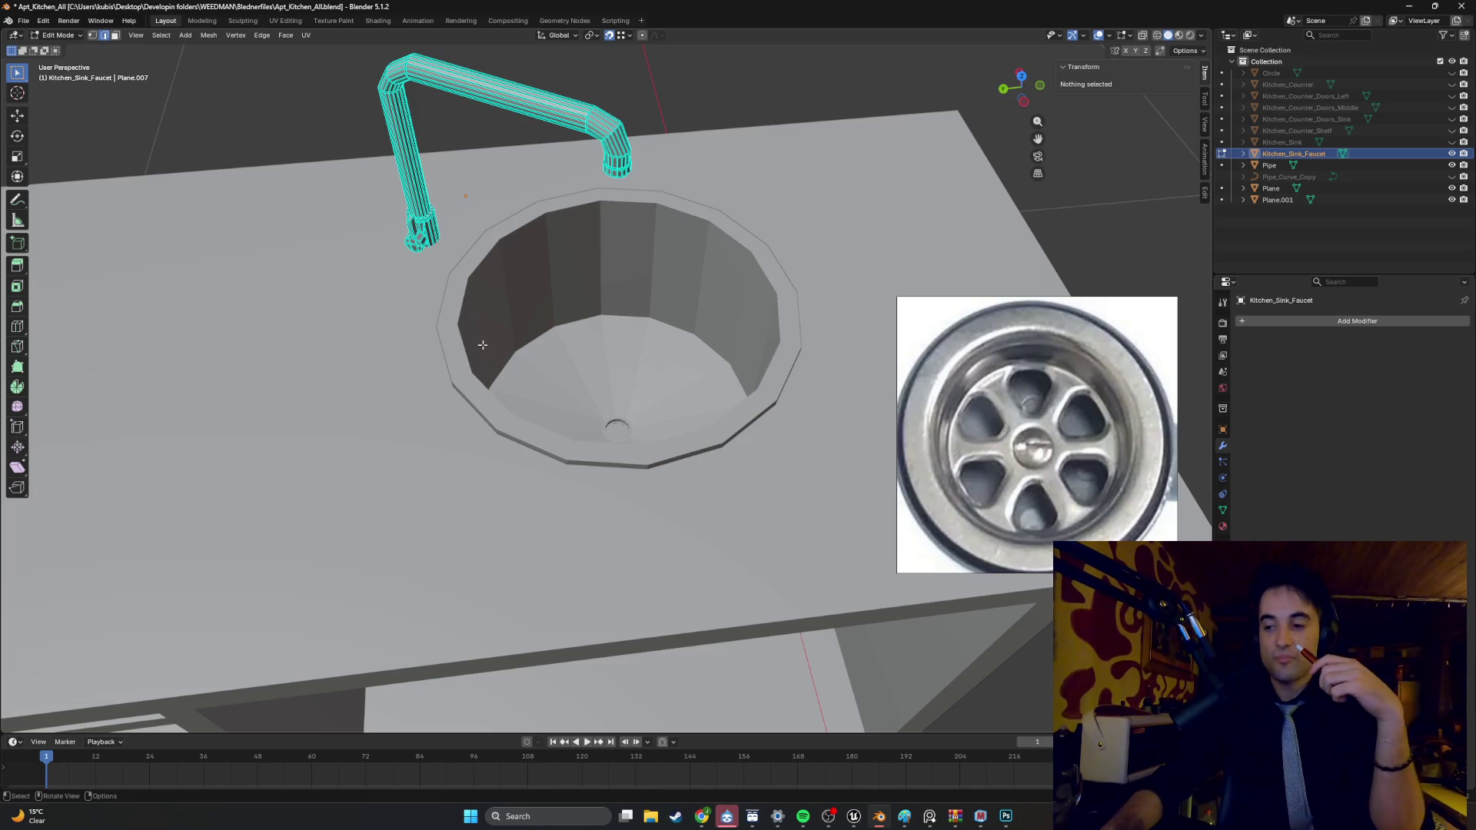
{"action": "mouse_move", "coordinate": [659, 406]}
{"action": "middle_mouse_down"}
{"action": "mouse_move", "coordinate": [606, 361]}
{"action": "mouse_move", "coordinate": [563, 407]}
{"action": "mouse_move", "coordinate": [718, 385]}
{"action": "mouse_move", "coordinate": [487, 411]}
{"action": "mouse_move", "coordinate": [584, 419]}
{"action": "mouse_move", "coordinate": [402, 418]}
{"action": "mouse_move", "coordinate": [336, 455]}
{"action": "mouse_move", "coordinate": [487, 436]}
{"action": "middle_mouse_up"}
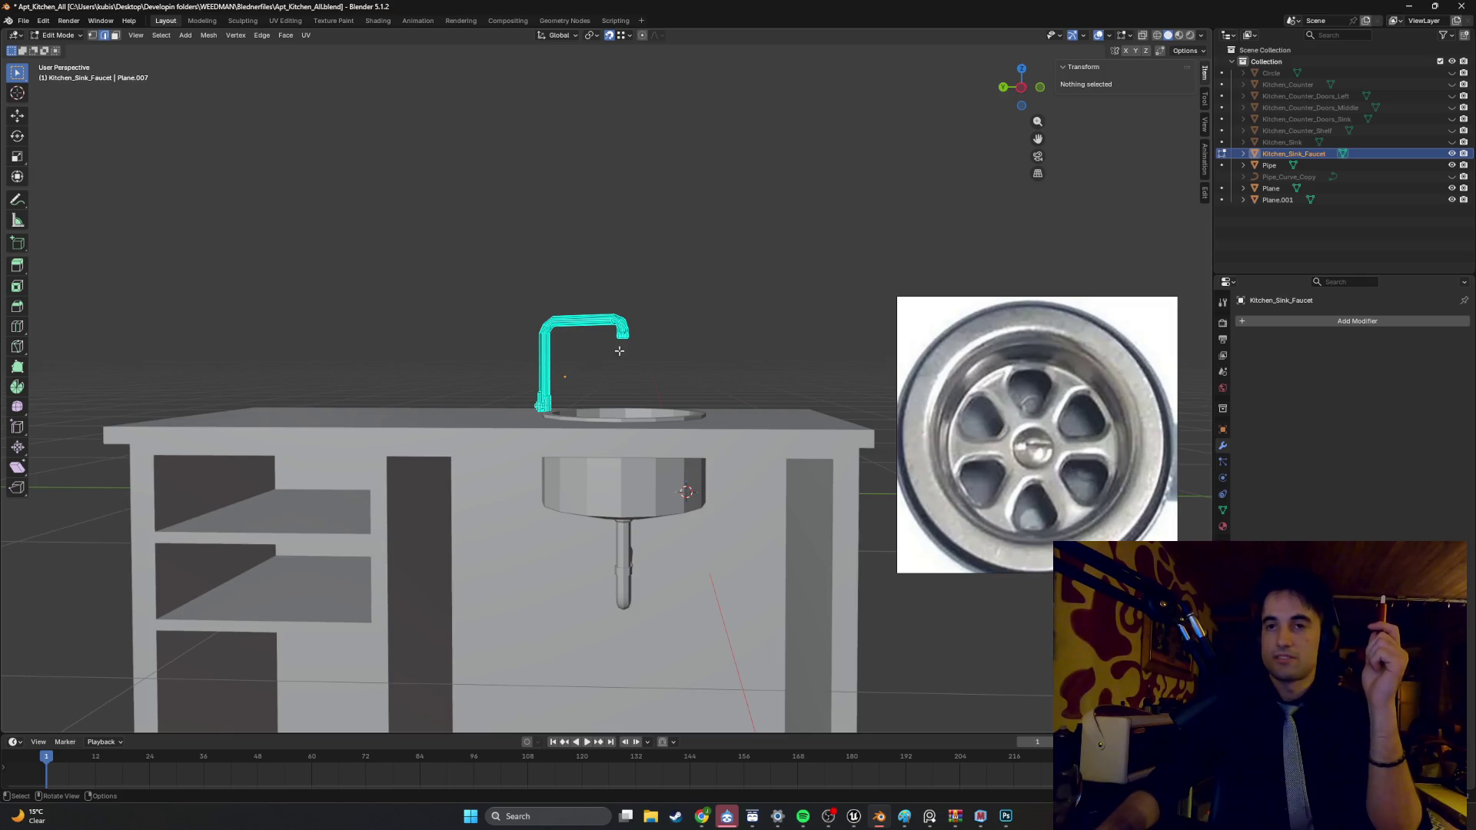
{"action": "mouse_move", "coordinate": [657, 339]}
{"action": "middle_mouse_down"}
{"action": "mouse_move", "coordinate": [556, 398]}
{"action": "mouse_move", "coordinate": [664, 355]}
{"action": "mouse_move", "coordinate": [605, 435]}
{"action": "middle_mouse_up"}
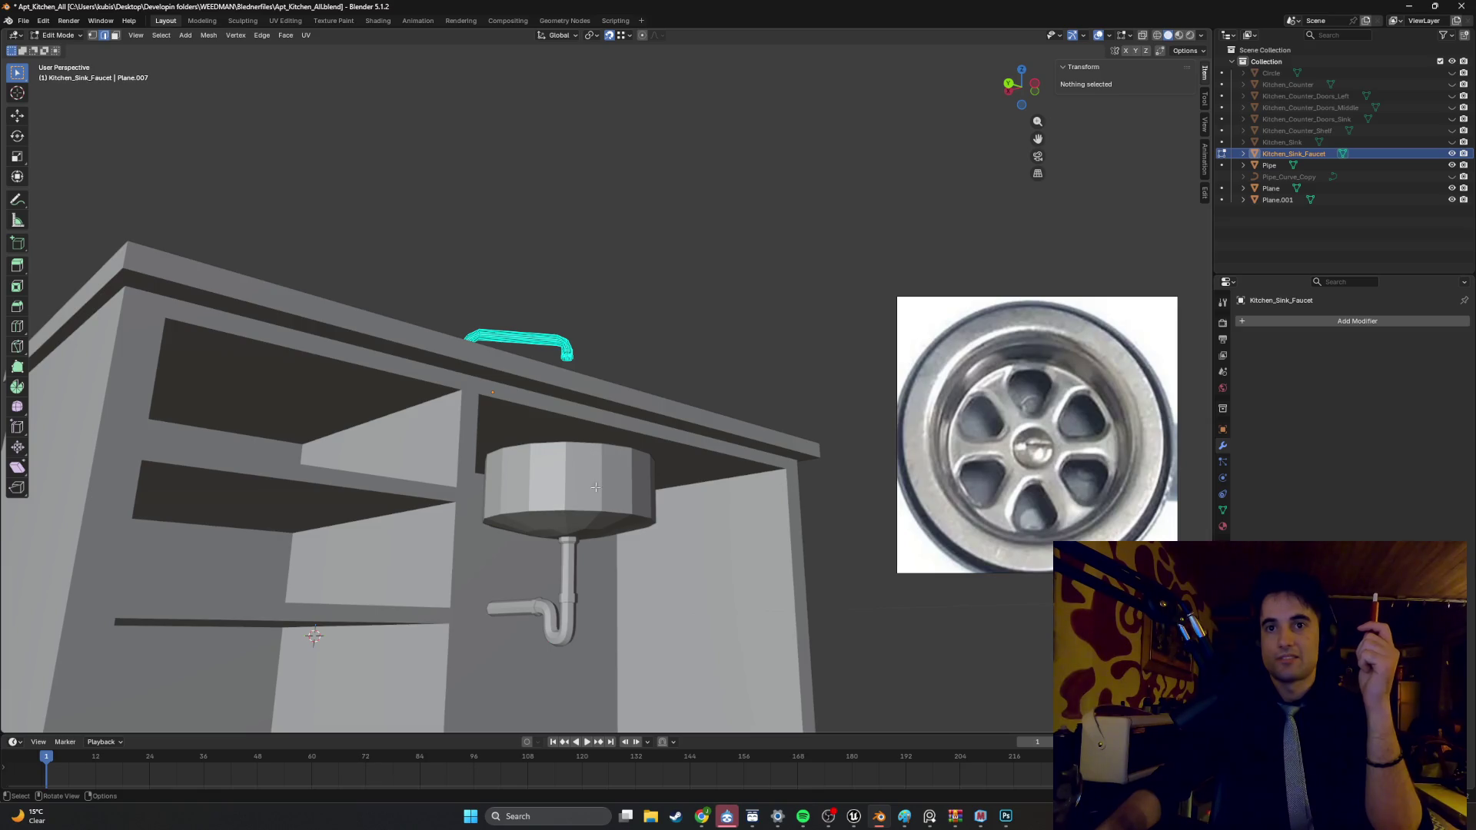
{"action": "middle_click_drag", "start_coordinate": [607, 513], "coordinate": [496, 583]}
{"action": "scroll", "coordinate": [530, 569], "scroll_direction": "down", "scroll_amount": 7}
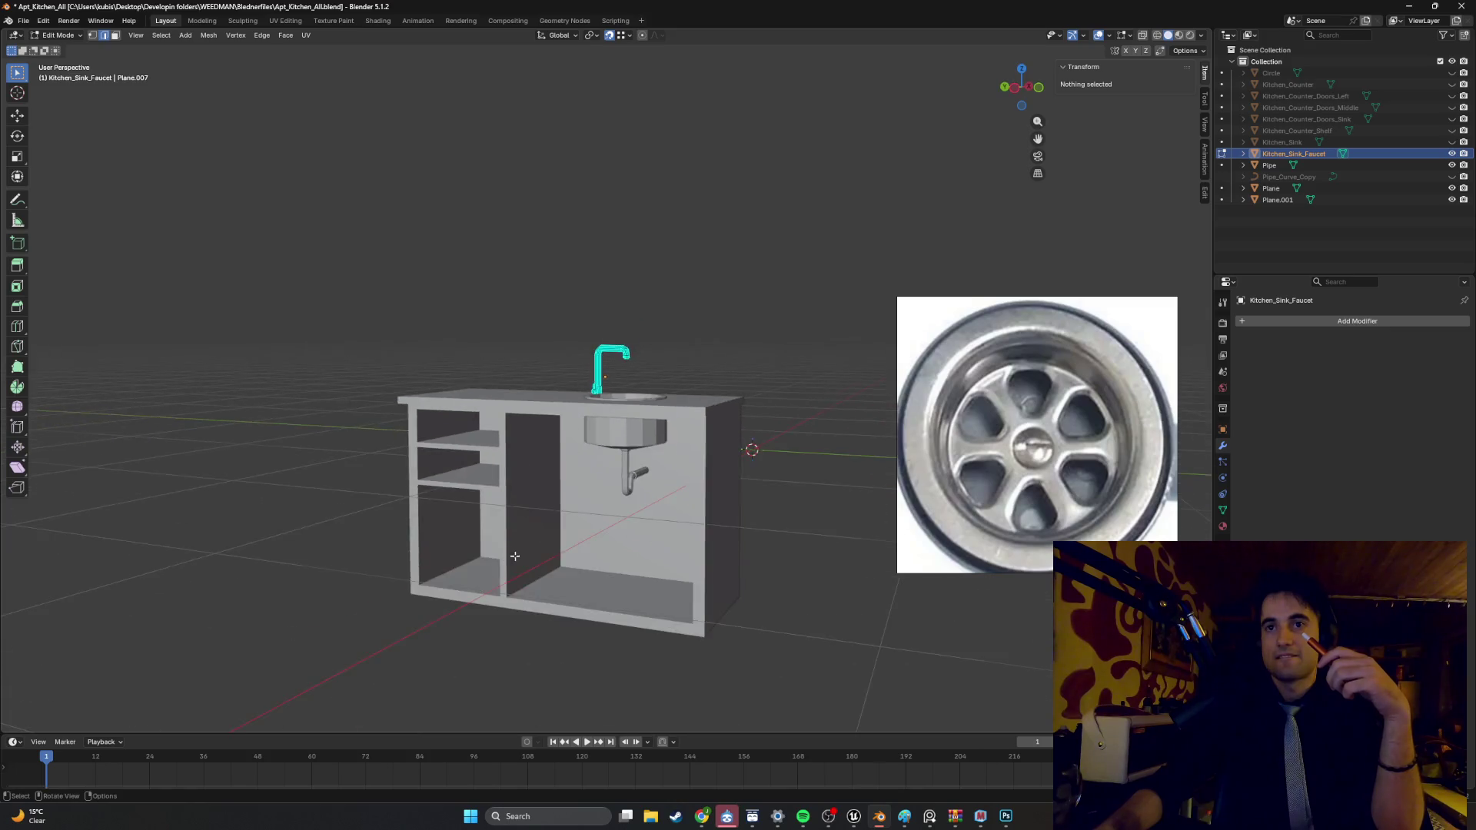
{"action": "key", "text": "Tab"}
{"action": "mouse_move", "coordinate": [579, 520]}
{"action": "middle_mouse_down"}
{"action": "mouse_move", "coordinate": [518, 496]}
{"action": "mouse_move", "coordinate": [672, 546]}
{"action": "mouse_move", "coordinate": [644, 529]}
{"action": "mouse_move", "coordinate": [715, 524]}
{"action": "mouse_move", "coordinate": [675, 517]}
{"action": "mouse_move", "coordinate": [648, 485]}
{"action": "mouse_move", "coordinate": [661, 500]}
{"action": "mouse_move", "coordinate": [594, 509]}
{"action": "mouse_move", "coordinate": [669, 530]}
{"action": "mouse_move", "coordinate": [634, 556]}
{"action": "mouse_move", "coordinate": [621, 604]}
{"action": "mouse_move", "coordinate": [602, 620]}
{"action": "mouse_move", "coordinate": [548, 596]}
{"action": "mouse_move", "coordinate": [516, 602]}
{"action": "mouse_move", "coordinate": [660, 537]}
{"action": "middle_mouse_up"}
{"action": "scroll", "coordinate": [630, 481], "scroll_direction": "up", "scroll_amount": 3}
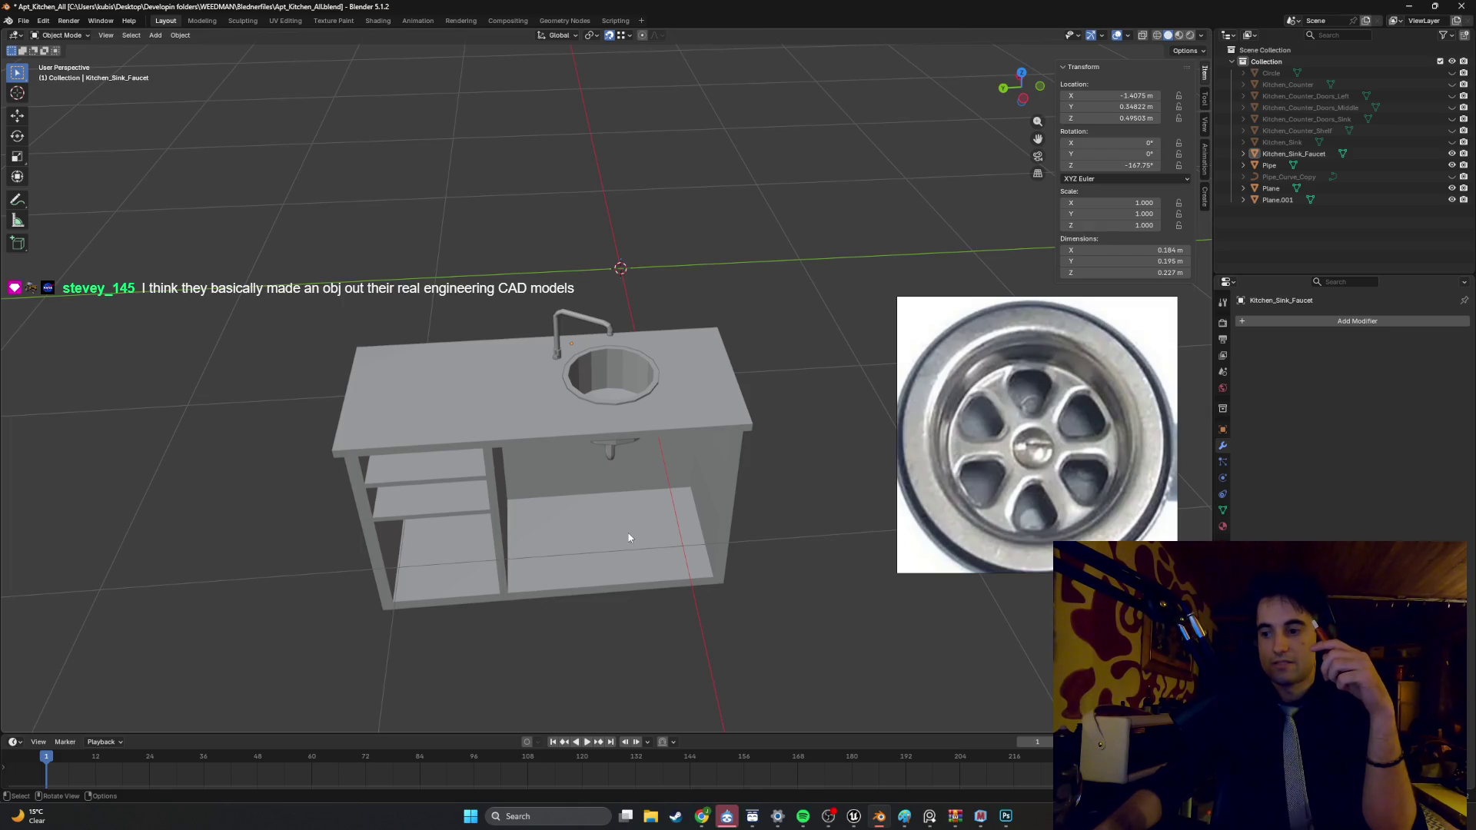
{"action": "mouse_move", "coordinate": [450, 261]}
{"action": "middle_mouse_down"}
{"action": "mouse_move", "coordinate": [513, 375]}
{"action": "mouse_move", "coordinate": [594, 445]}
{"action": "mouse_move", "coordinate": [671, 419]}
{"action": "mouse_move", "coordinate": [584, 454]}
{"action": "middle_mouse_up"}
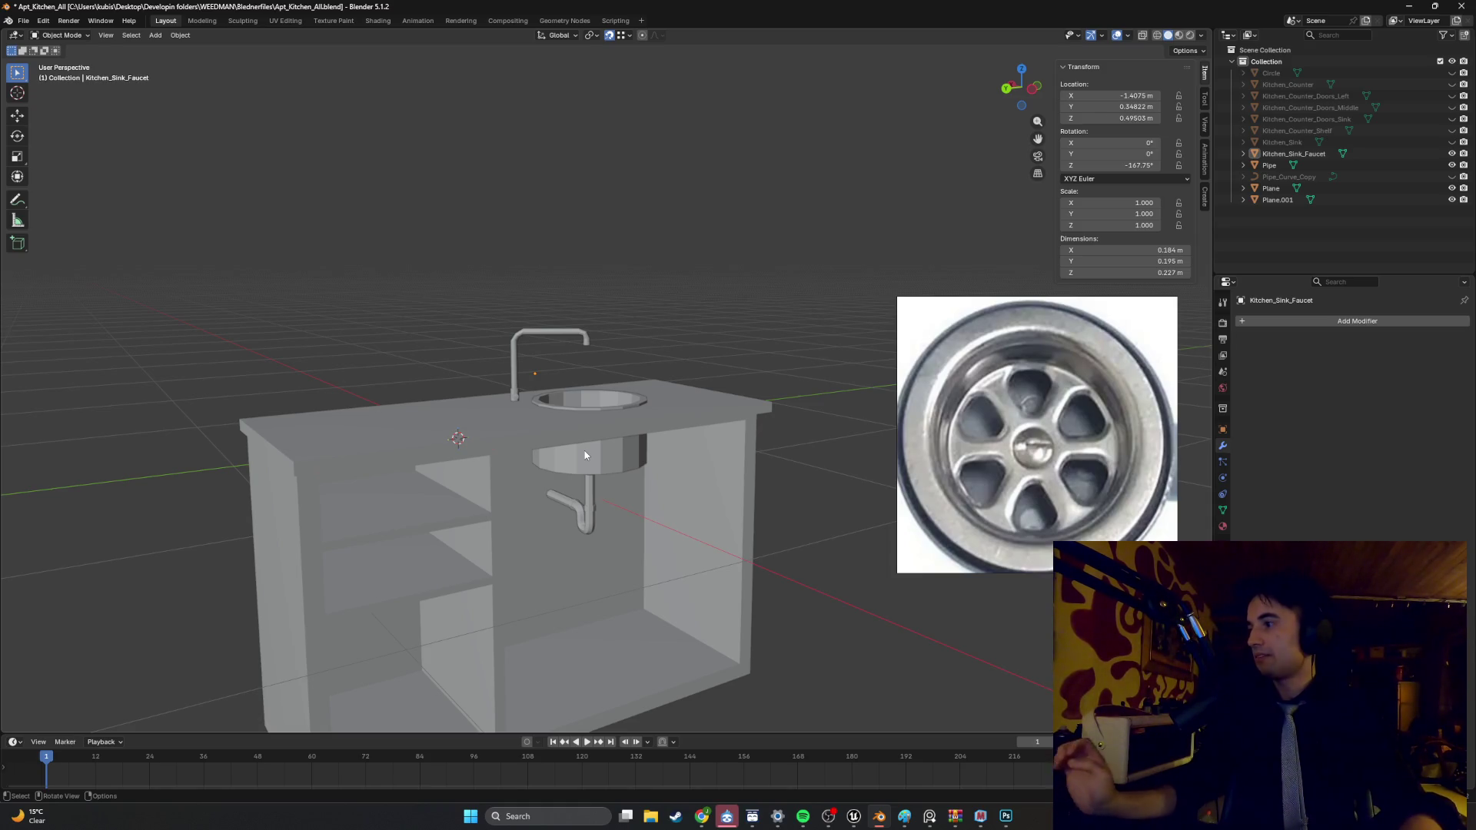
{"action": "mouse_move", "coordinate": [567, 454]}
{"action": "middle_mouse_down"}
{"action": "mouse_move", "coordinate": [588, 436]}
{"action": "mouse_move", "coordinate": [495, 434]}
{"action": "mouse_move", "coordinate": [550, 481]}
{"action": "mouse_move", "coordinate": [570, 404]}
{"action": "middle_mouse_up"}
{"action": "key", "text": "Tab"}
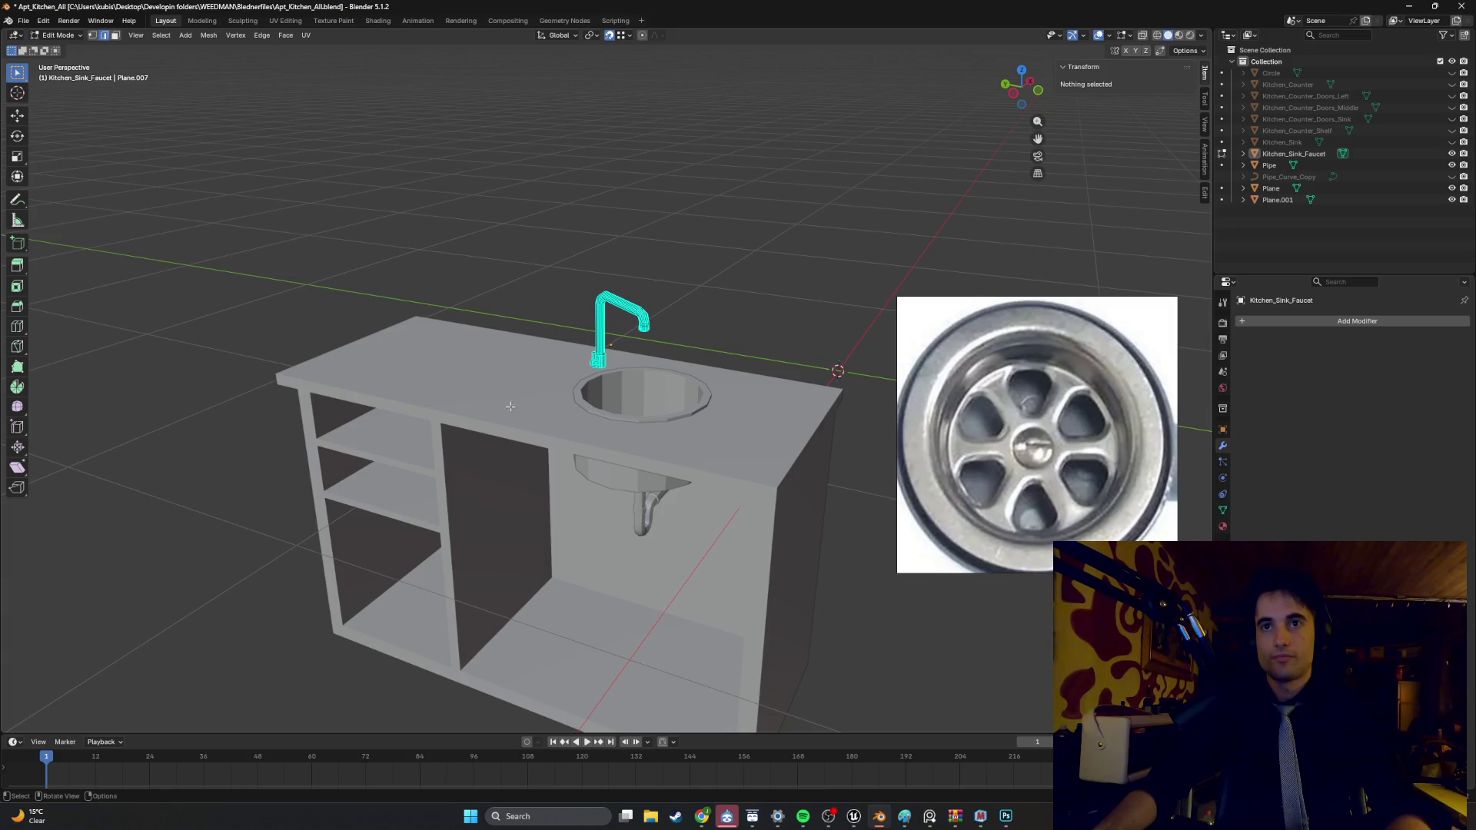
{"action": "mouse_move", "coordinate": [508, 419]}
{"action": "middle_mouse_down"}
{"action": "mouse_move", "coordinate": [505, 346]}
{"action": "mouse_move", "coordinate": [564, 511]}
{"action": "mouse_move", "coordinate": [611, 457]}
{"action": "mouse_move", "coordinate": [677, 462]}
{"action": "middle_mouse_up"}
{"action": "scroll", "coordinate": [505, 346], "scroll_direction": "up", "scroll_amount": 5}
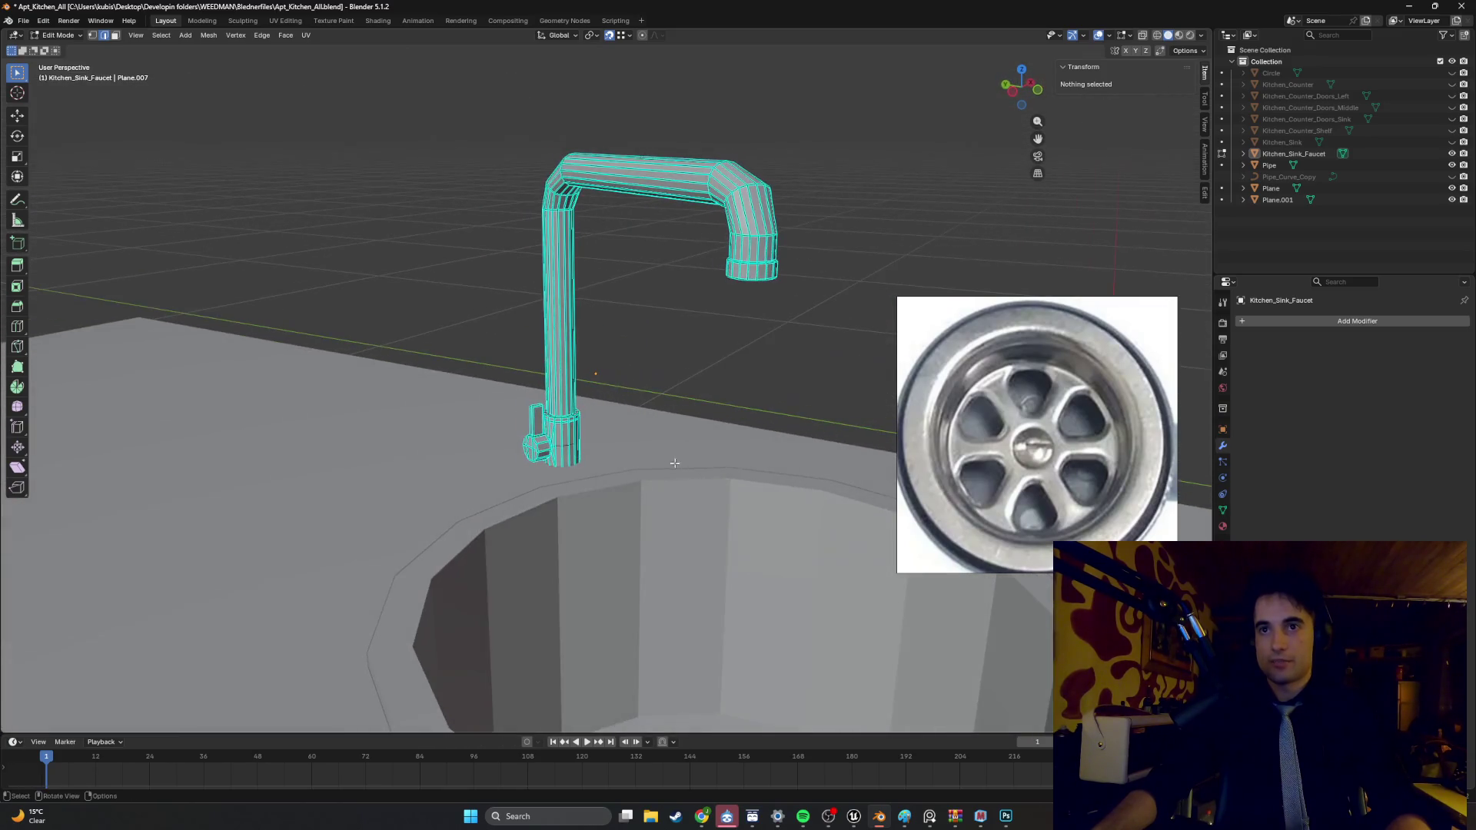
{"action": "middle_click_drag", "start_coordinate": [507, 431], "coordinate": [532, 413]}
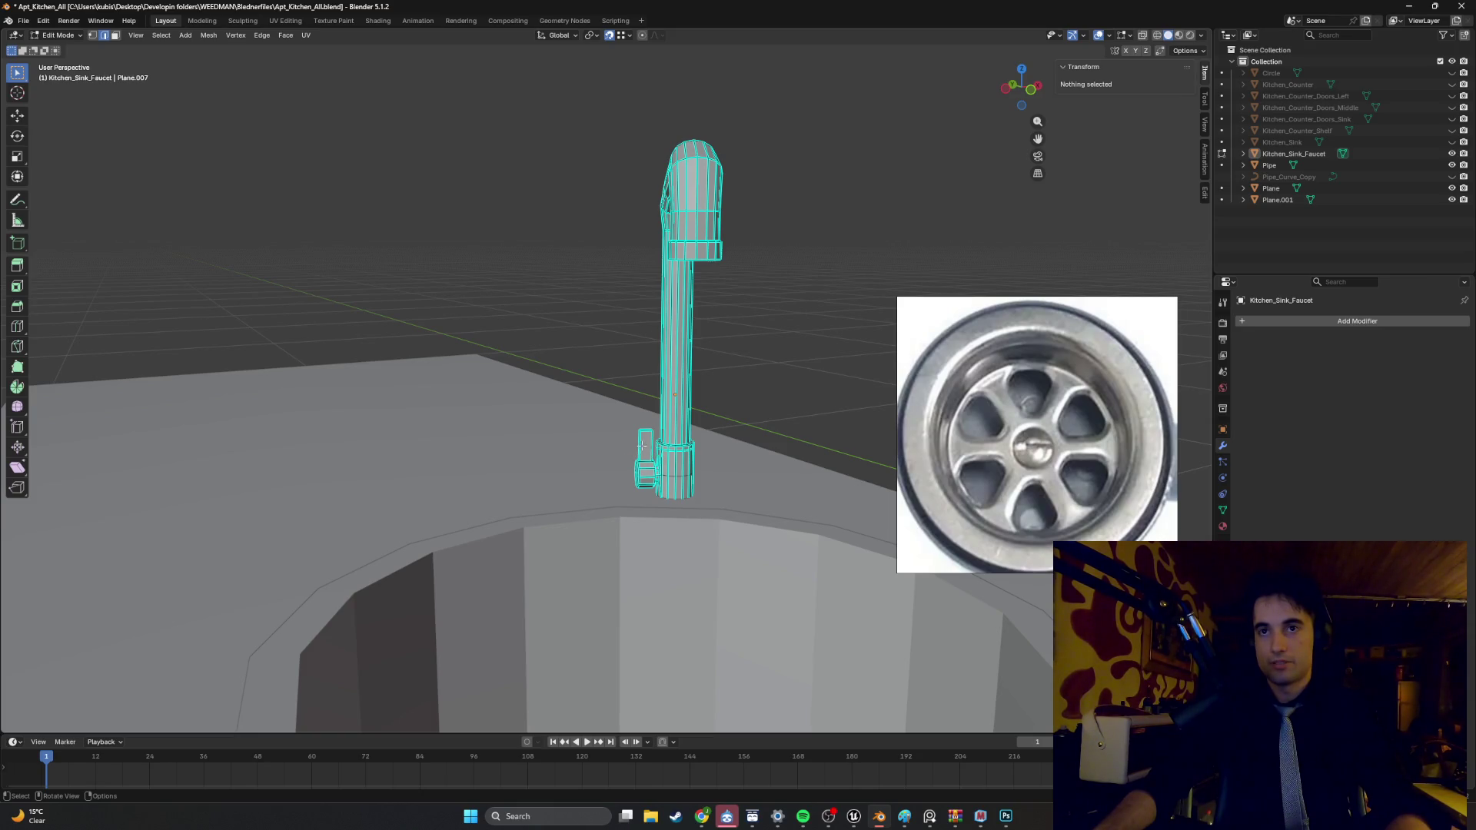
{"action": "middle_click_drag", "start_coordinate": [643, 447], "coordinate": [704, 446]}
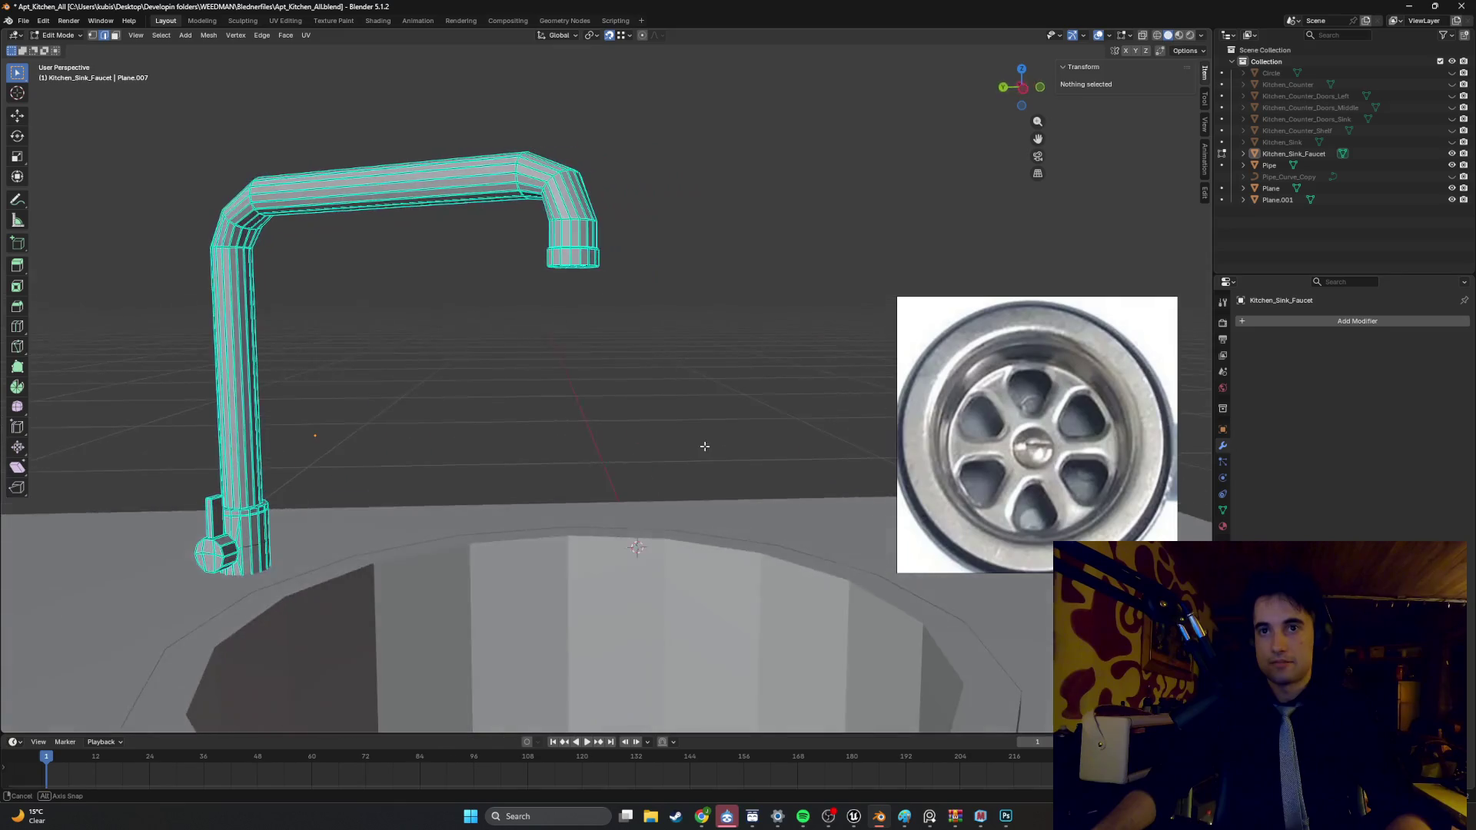
{"action": "middle_click_drag", "start_coordinate": [244, 507], "coordinate": [555, 470]}
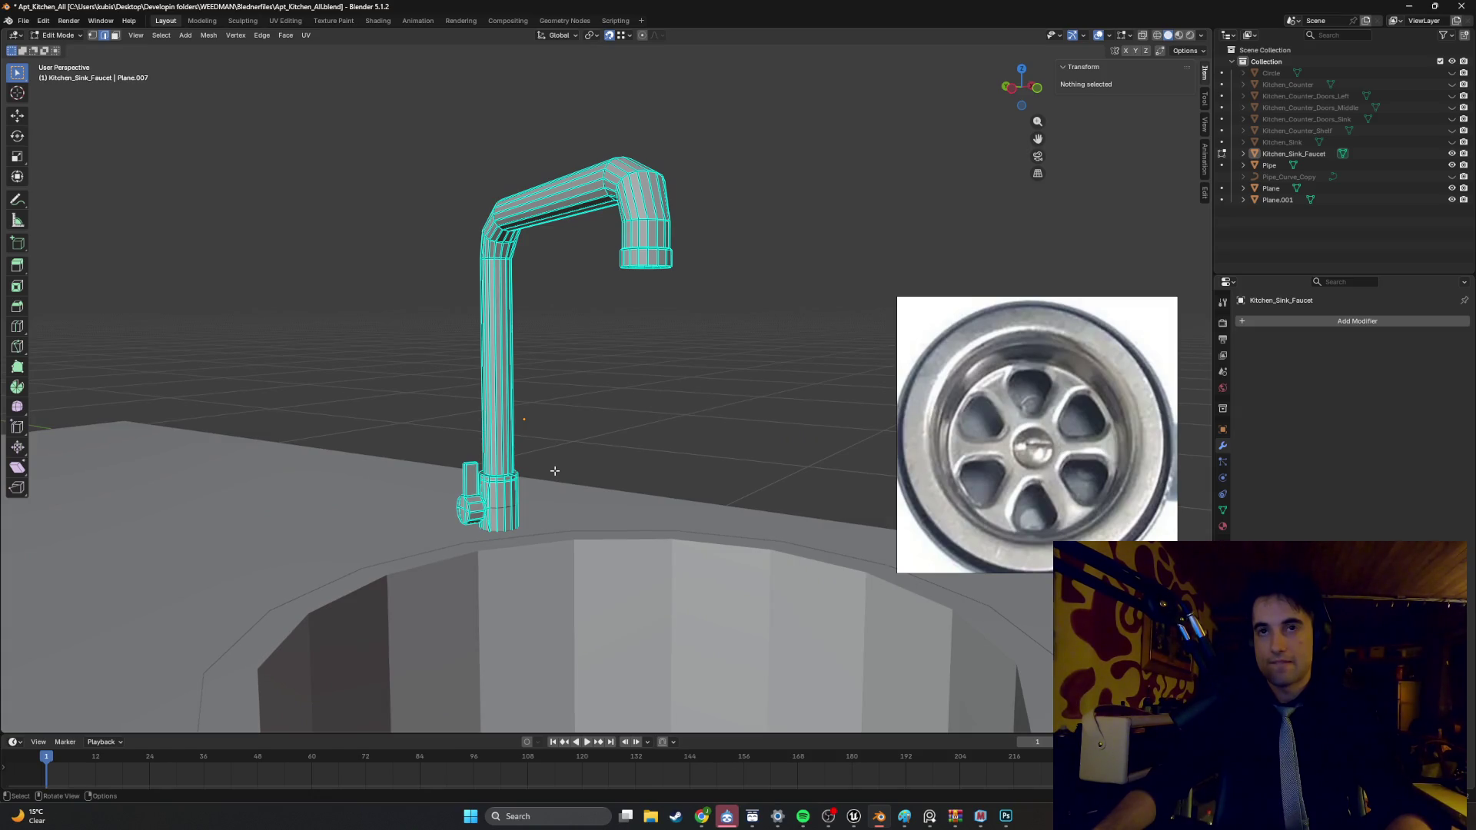
{"action": "mouse_move", "coordinate": [537, 475]}
{"action": "middle_mouse_down"}
{"action": "mouse_move", "coordinate": [467, 504]}
{"action": "mouse_move", "coordinate": [484, 460]}
{"action": "middle_mouse_up"}
{"action": "scroll", "coordinate": [470, 492], "scroll_direction": "down", "scroll_amount": 6}
{"action": "scroll", "coordinate": [538, 438], "scroll_direction": "up", "scroll_amount": 5}
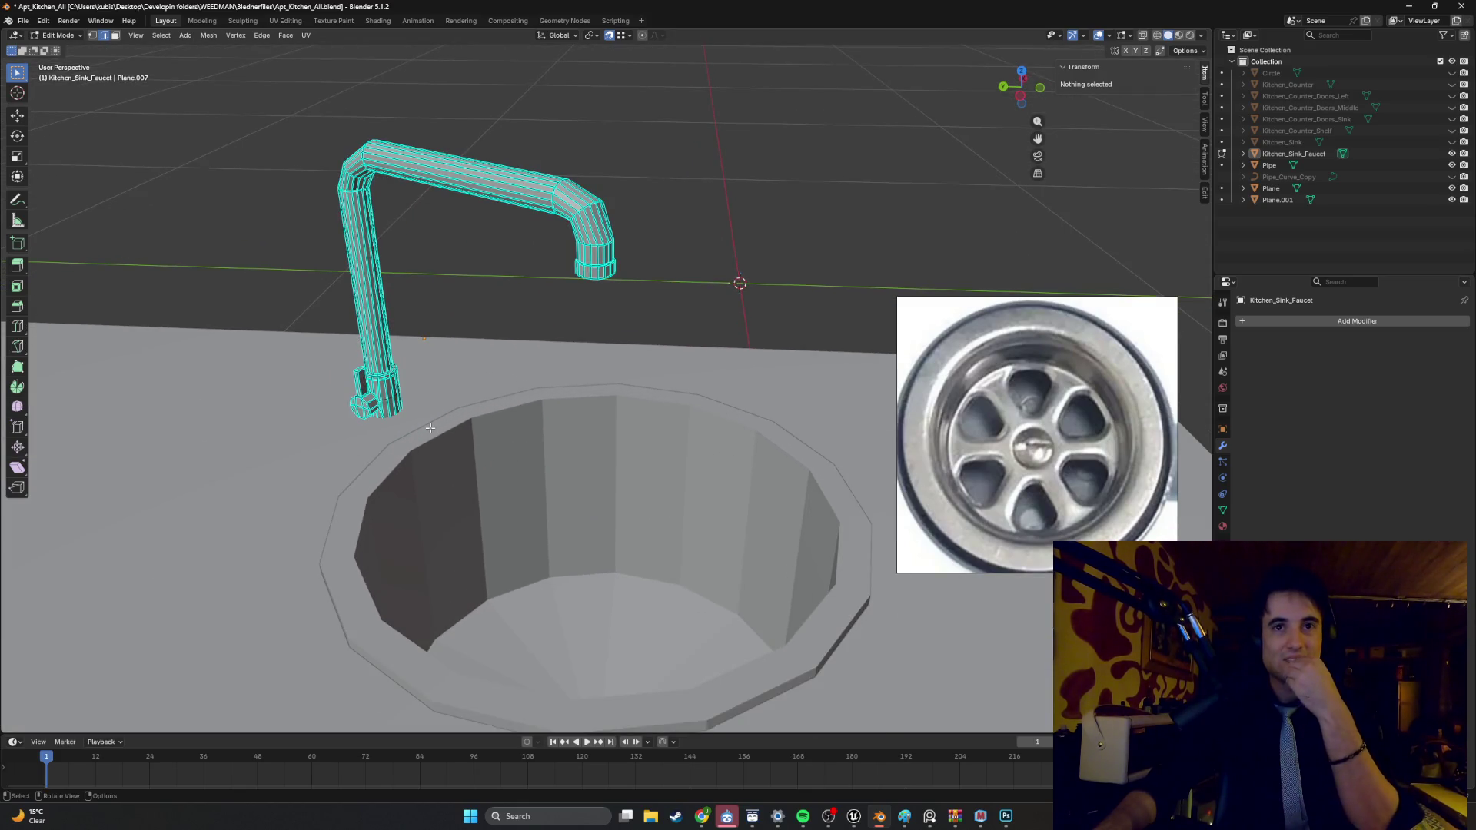
{"action": "scroll", "coordinate": [415, 431], "scroll_direction": "up", "scroll_amount": 2}
{"action": "scroll", "coordinate": [538, 461], "scroll_direction": "down", "scroll_amount": 3}
{"action": "scroll", "coordinate": [606, 439], "scroll_direction": "up", "scroll_amount": 4}
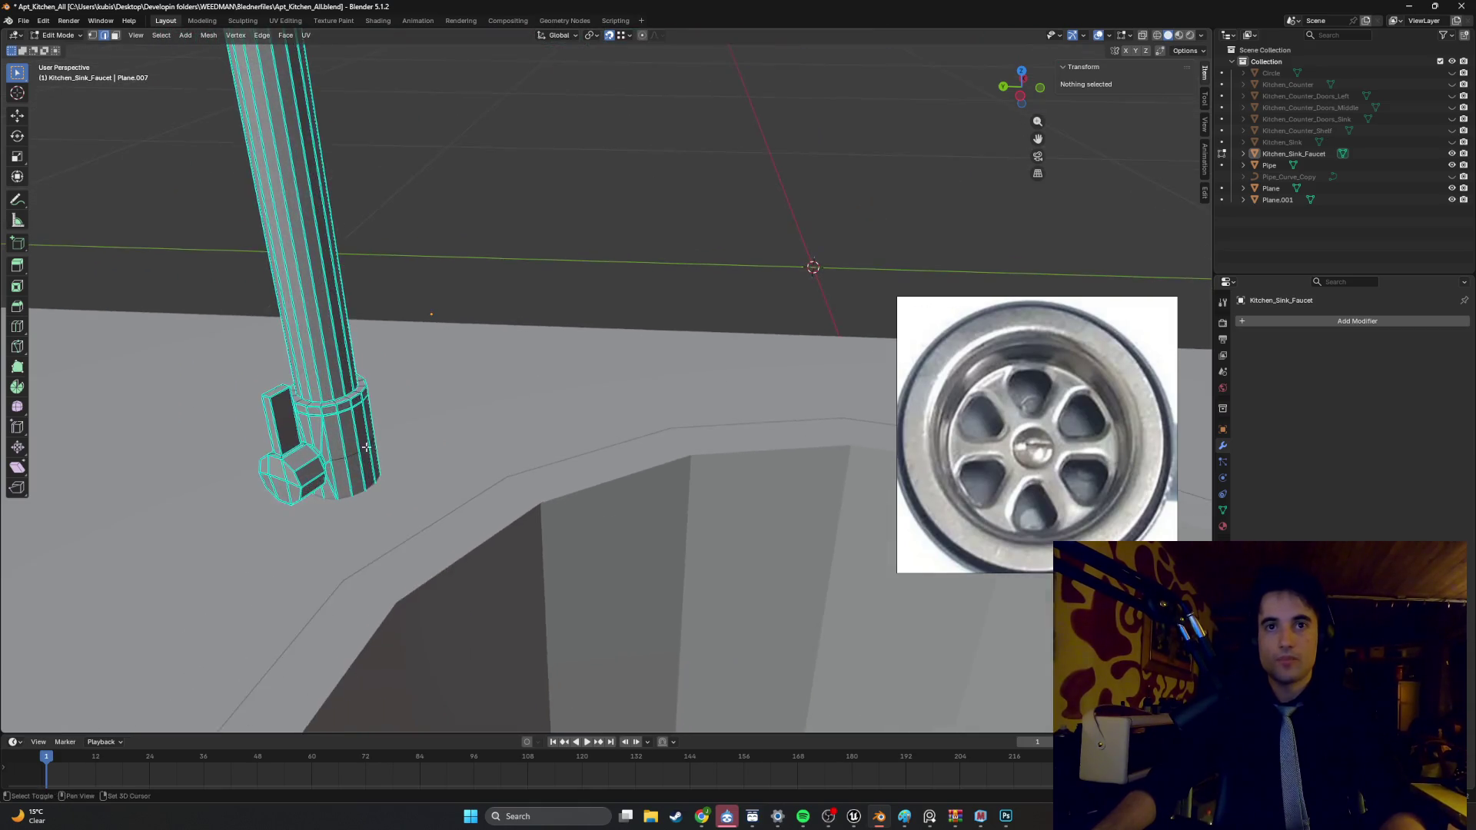
{"action": "scroll", "coordinate": [606, 439], "scroll_direction": "down", "scroll_amount": 1}
{"action": "scroll", "coordinate": [443, 442], "scroll_direction": "up", "scroll_amount": 1}
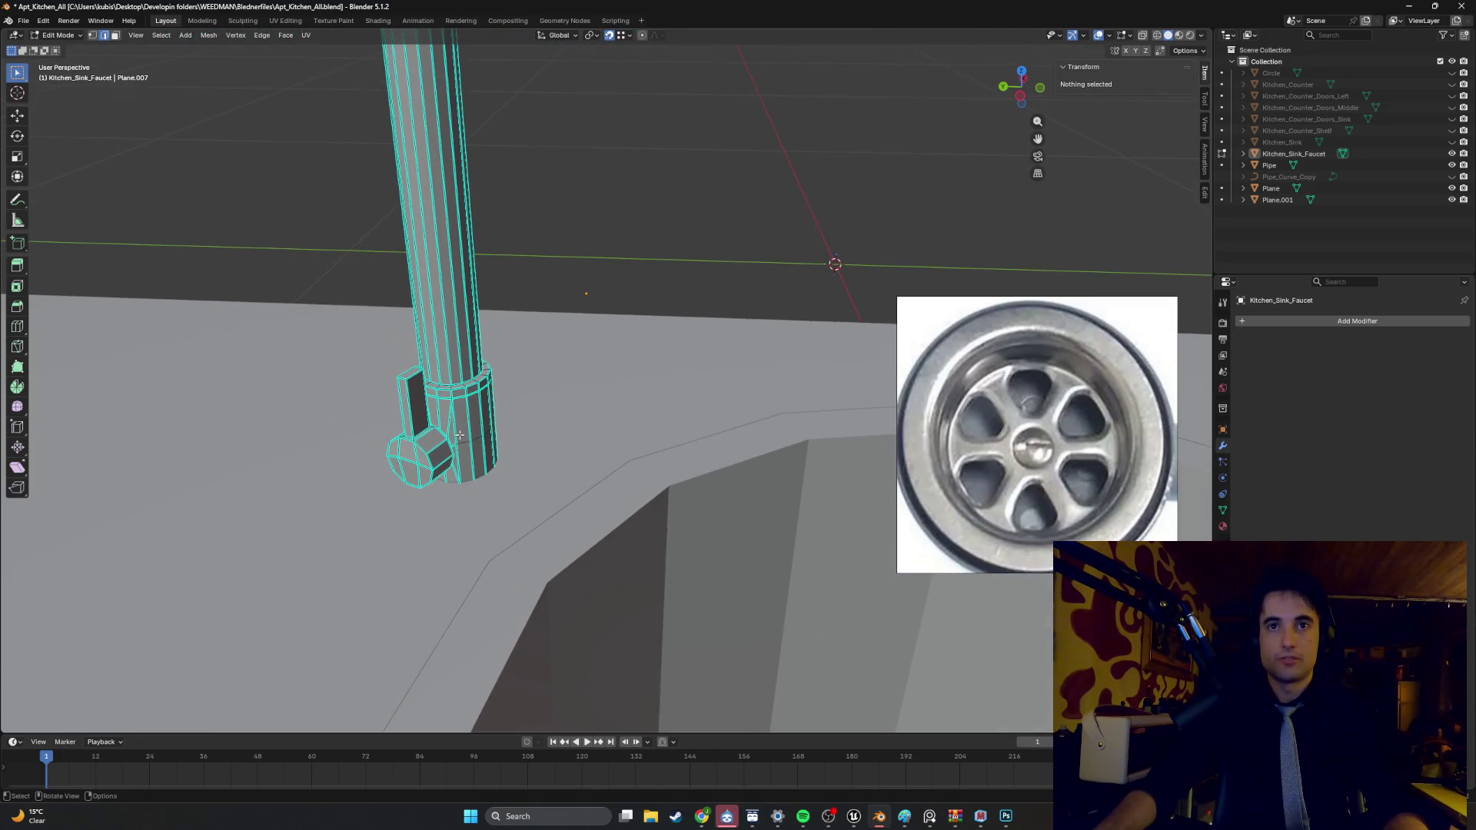
- Select and frame a small face on the faucet handle, orbiting around the faucet base
{"action": "key", "text": "Tab"}
{"action": "key", "text": "Tab"}
{"action": "left_click", "coordinate": [416, 449]}
{"action": "key", "text": "3"}
{"action": "left_click", "coordinate": [412, 450]}
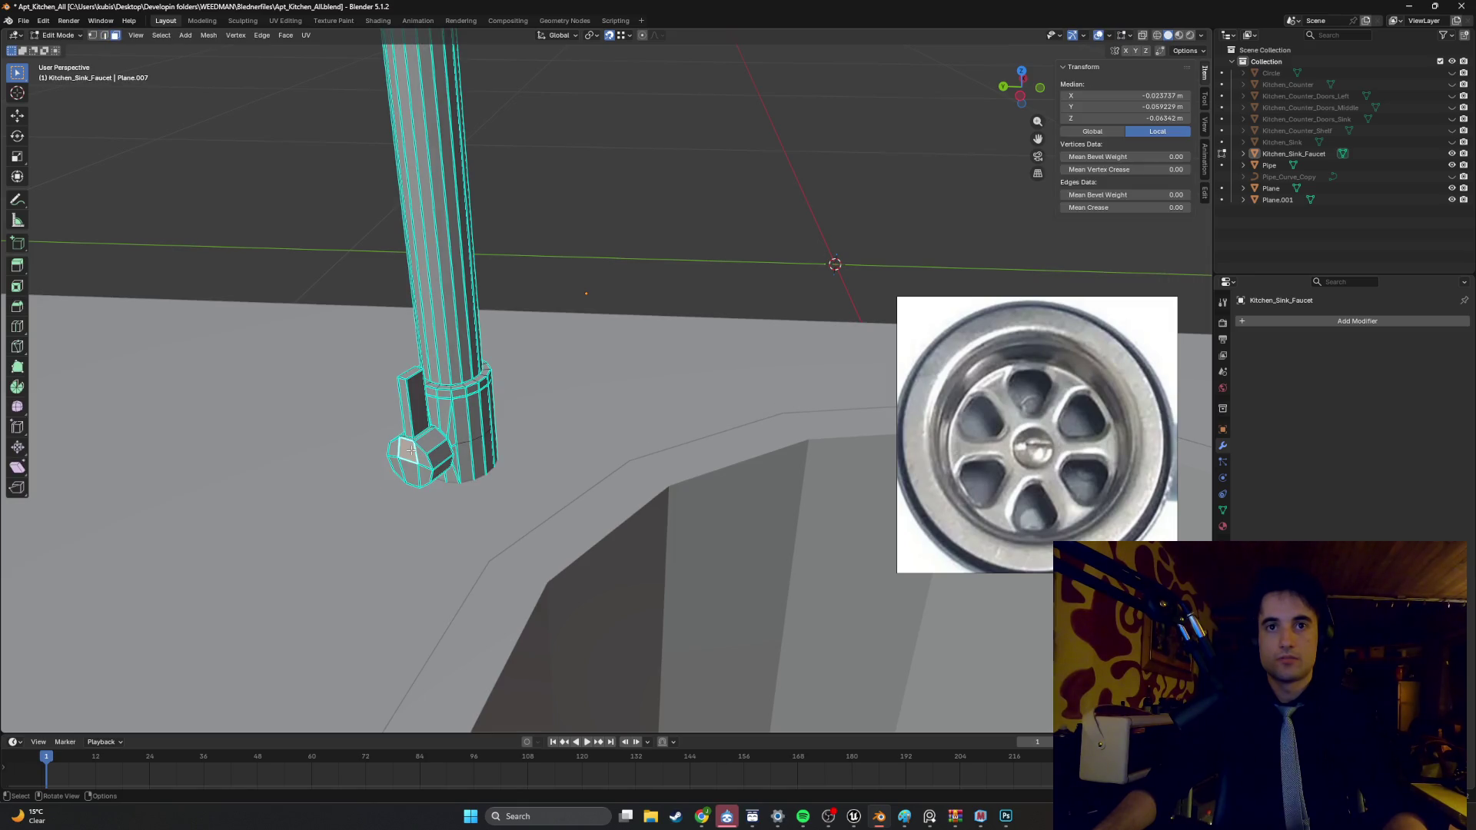
{"action": "left_click", "coordinate": [136, 35]}
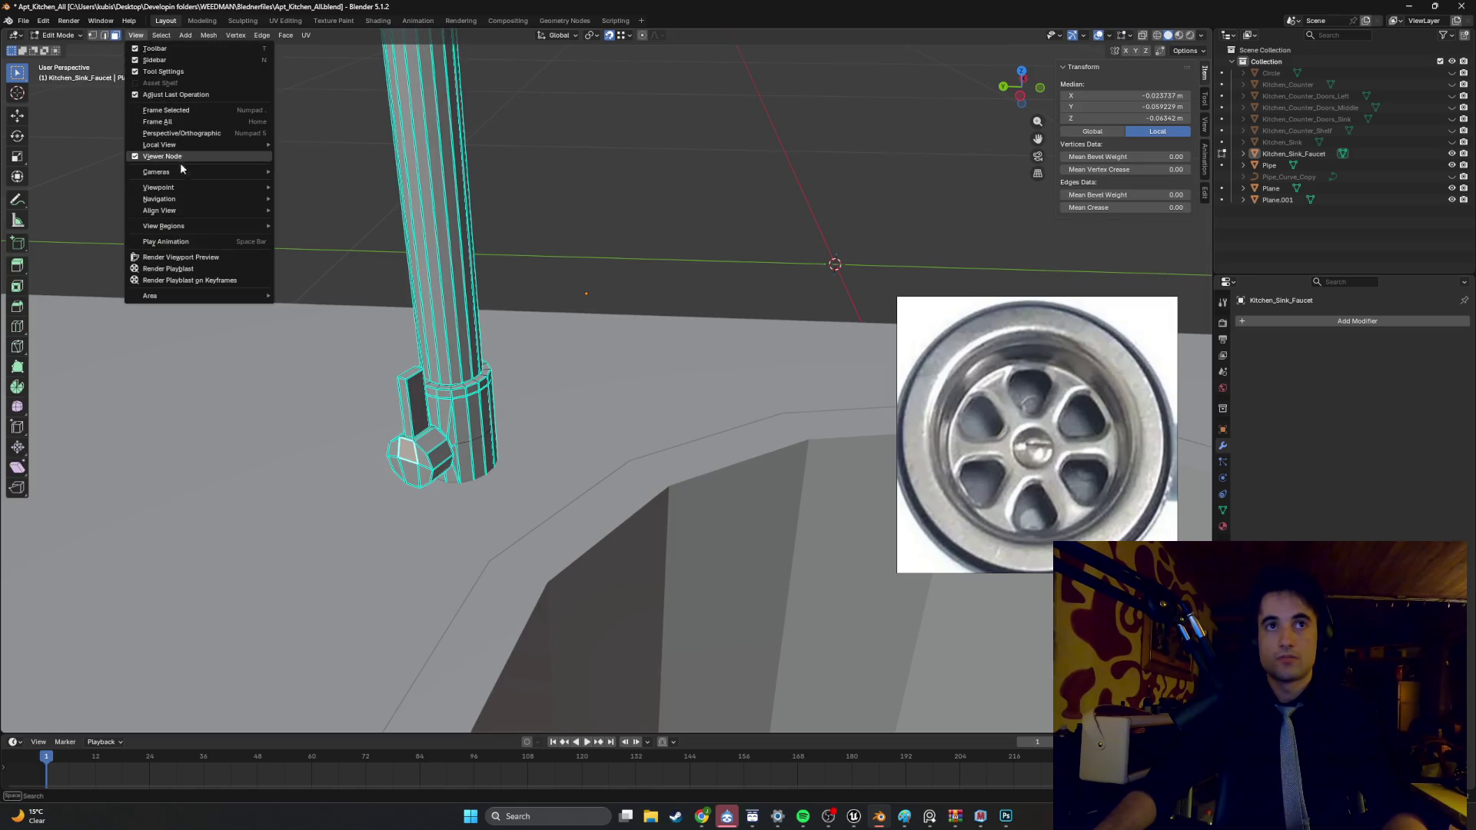
{"action": "left_click", "coordinate": [188, 113]}
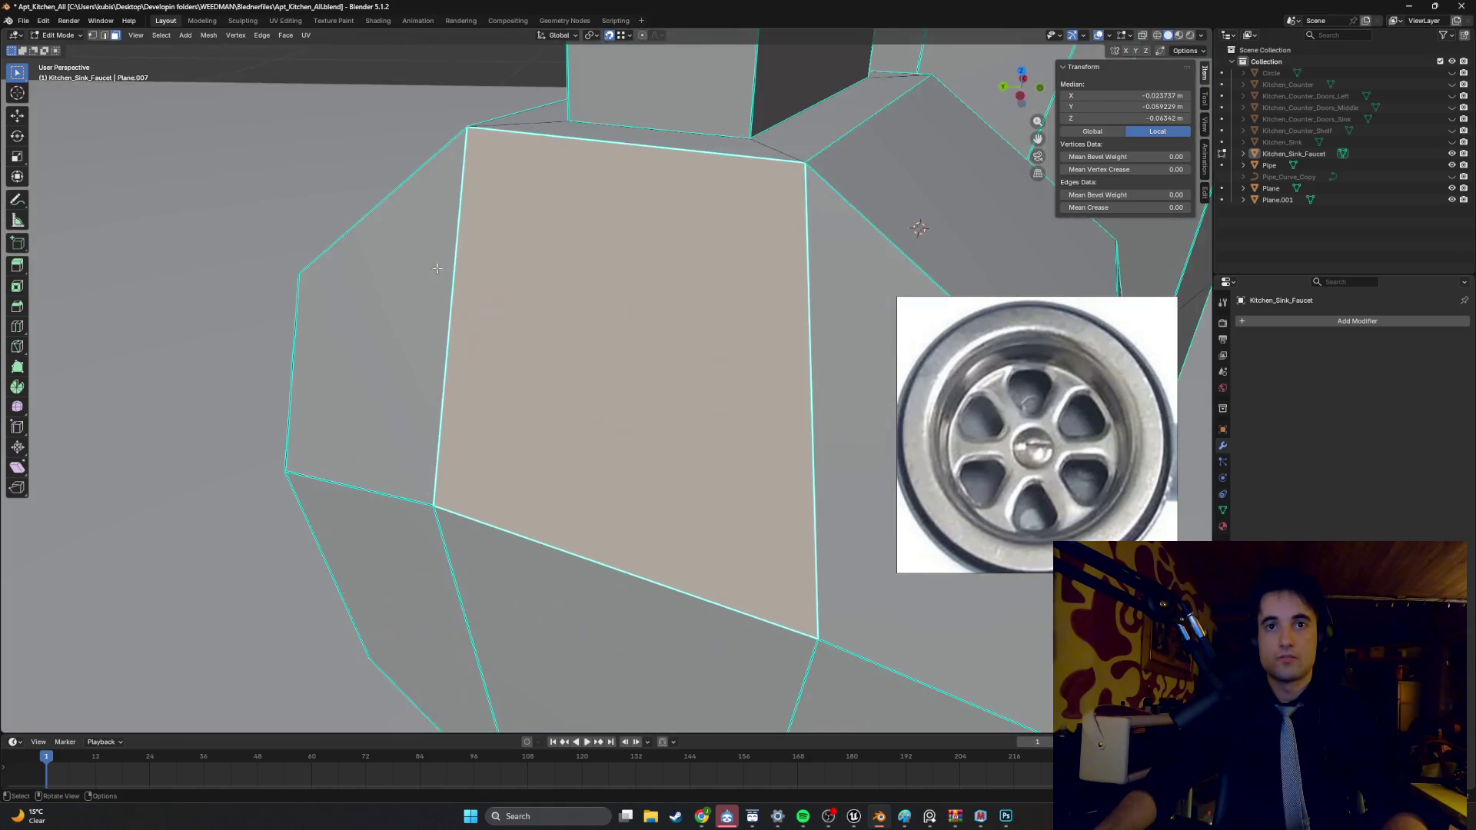
{"action": "scroll", "coordinate": [493, 302], "scroll_direction": "down", "scroll_amount": 5}
{"action": "mouse_move", "coordinate": [492, 301]}
{"action": "middle_mouse_down"}
{"action": "mouse_move", "coordinate": [362, 290]}
{"action": "mouse_move", "coordinate": [429, 280]}
{"action": "middle_mouse_up"}
{"action": "mouse_move", "coordinate": [580, 310]}
{"action": "middle_mouse_down"}
{"action": "mouse_move", "coordinate": [539, 295]}
{"action": "mouse_move", "coordinate": [556, 293]}
{"action": "mouse_move", "coordinate": [569, 319]}
{"action": "middle_mouse_up"}
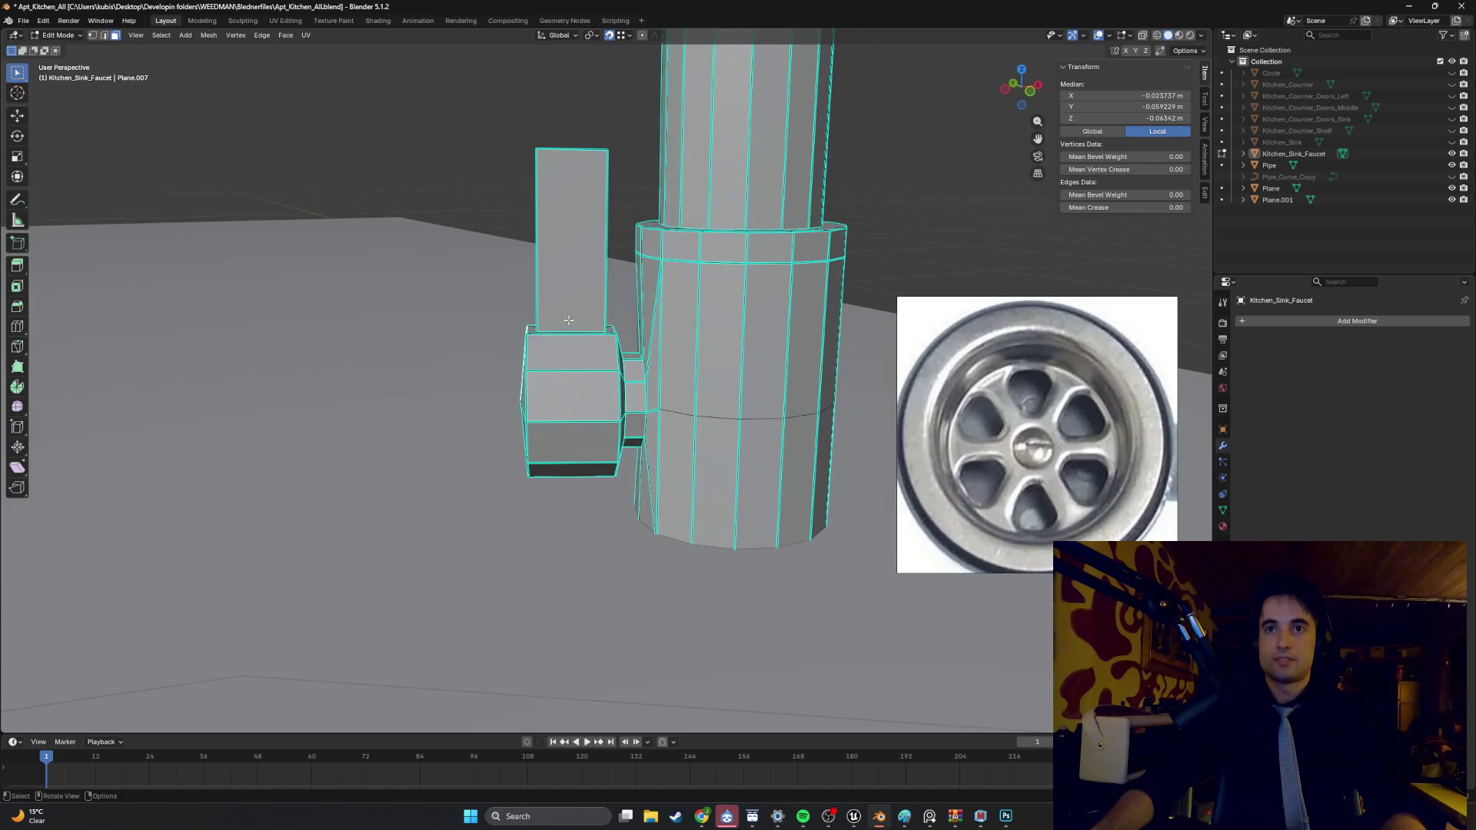
- In wireframe with Plane and Plane.001 hidden, box-select the handle and separate it
{"action": "key", "text": "shift+z"}
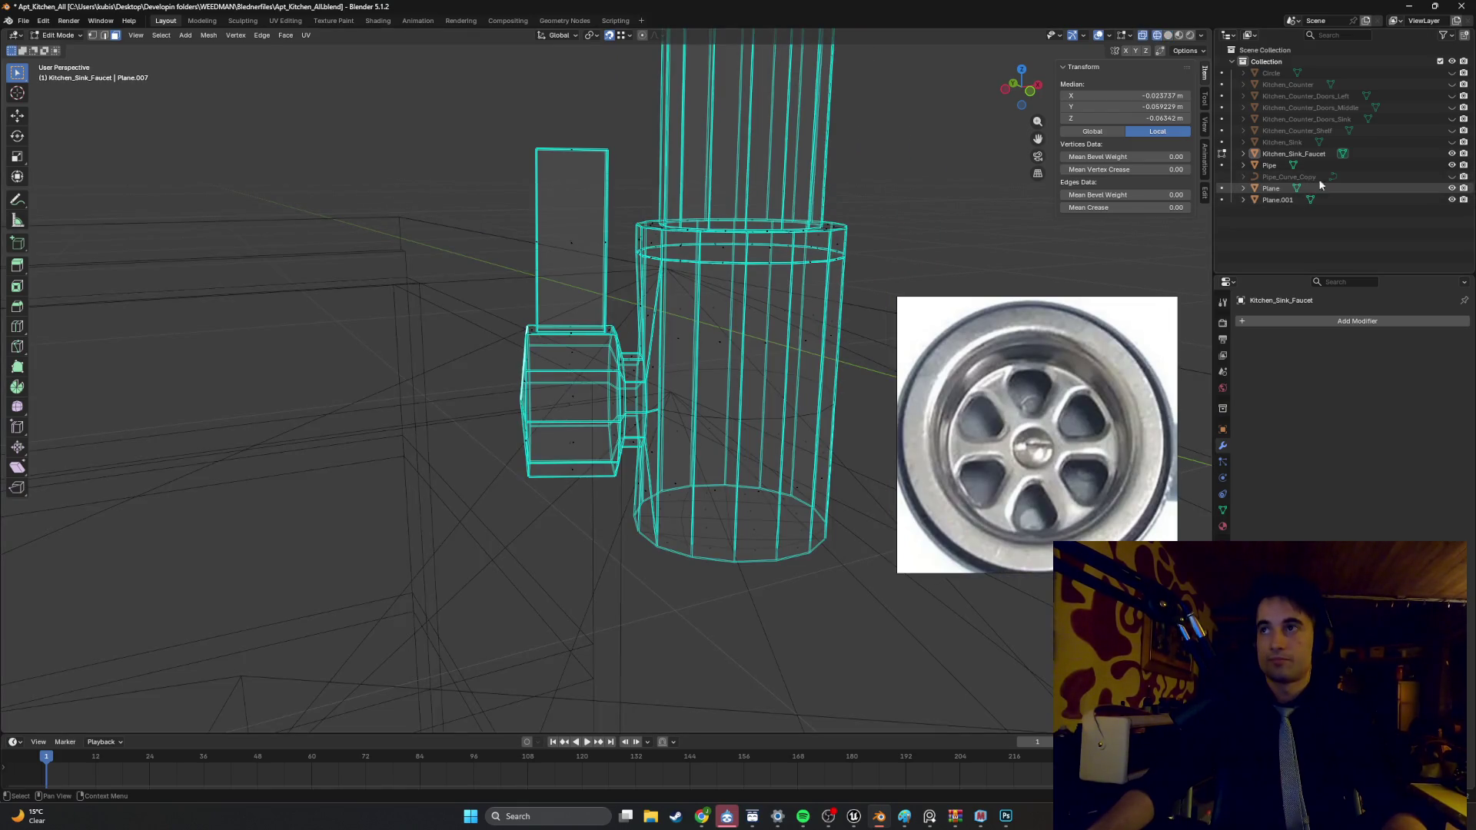
{"action": "left_click_drag", "start_coordinate": [1451, 188], "coordinate": [1452, 199]}
{"action": "mouse_move", "coordinate": [596, 406]}
{"action": "middle_mouse_down"}
{"action": "mouse_move", "coordinate": [644, 400]}
{"action": "mouse_move", "coordinate": [699, 434]}
{"action": "middle_mouse_up"}
{"action": "left_click_drag", "start_coordinate": [634, 543], "coordinate": [508, 163]}
{"action": "middle_click_drag", "start_coordinate": [542, 254], "coordinate": [615, 316]}
{"action": "key", "text": "p"}
{"action": "left_click", "coordinate": [552, 258]}
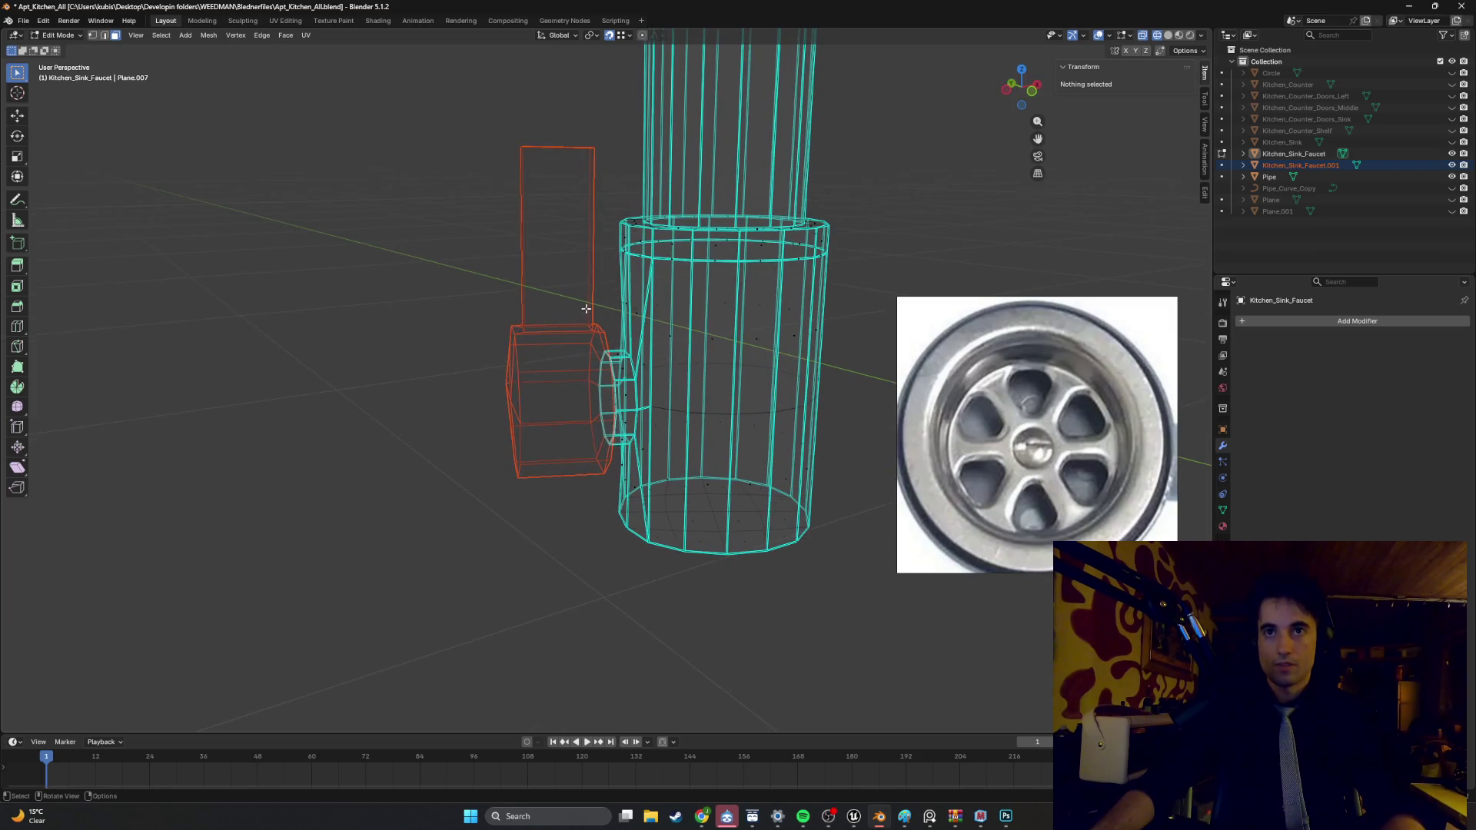
- Set the handle's origin to its geometry and scale it up by 1.49
{"action": "key", "text": "Tab"}
{"action": "right_click", "coordinate": [544, 316]}
{"action": "mouse_move", "coordinate": [529, 321]}
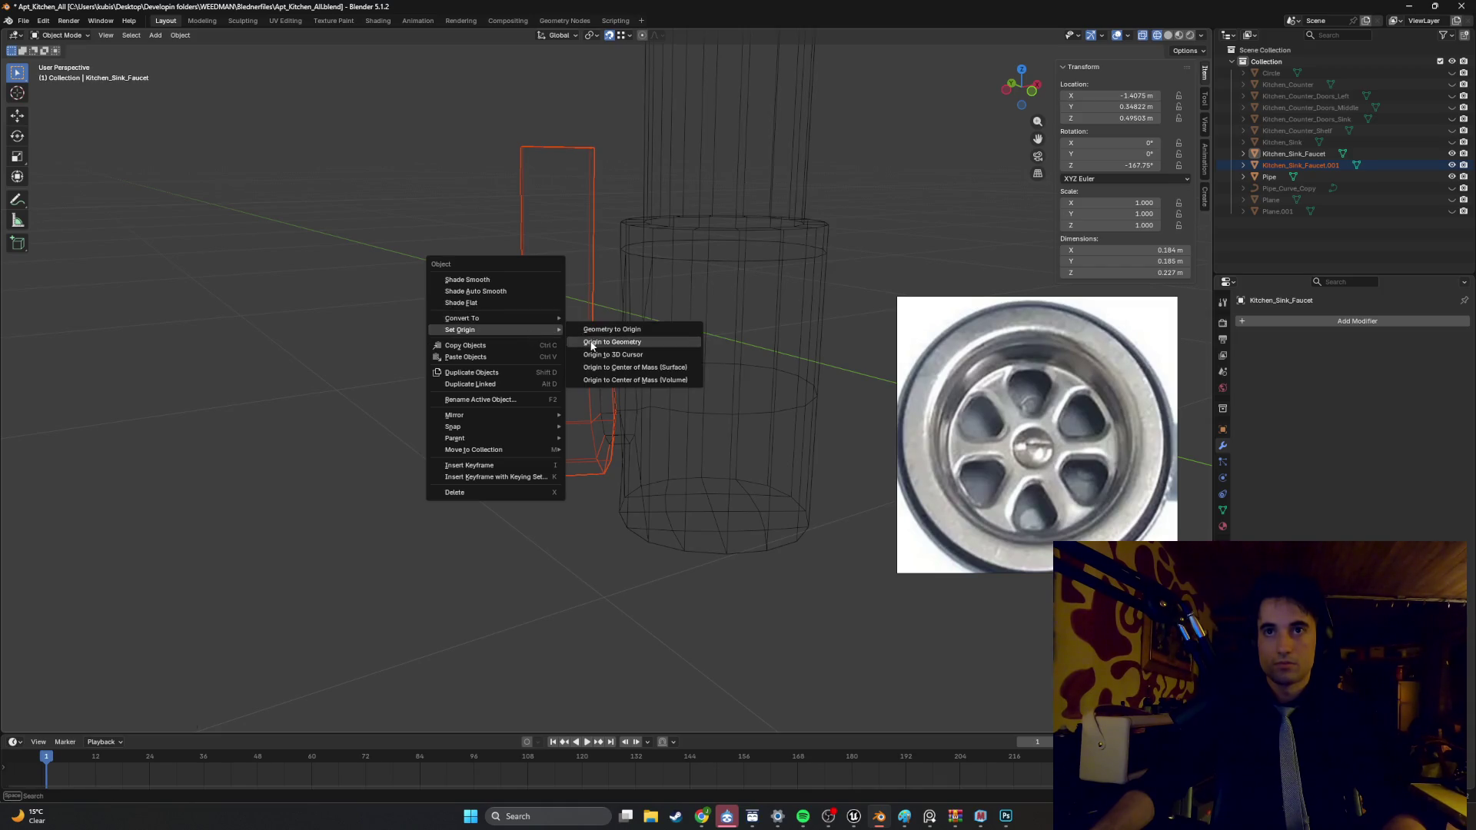
{"action": "left_click", "coordinate": [611, 342]}
{"action": "middle_click_drag", "start_coordinate": [611, 342], "coordinate": [617, 339]}
{"action": "key", "text": "s"}
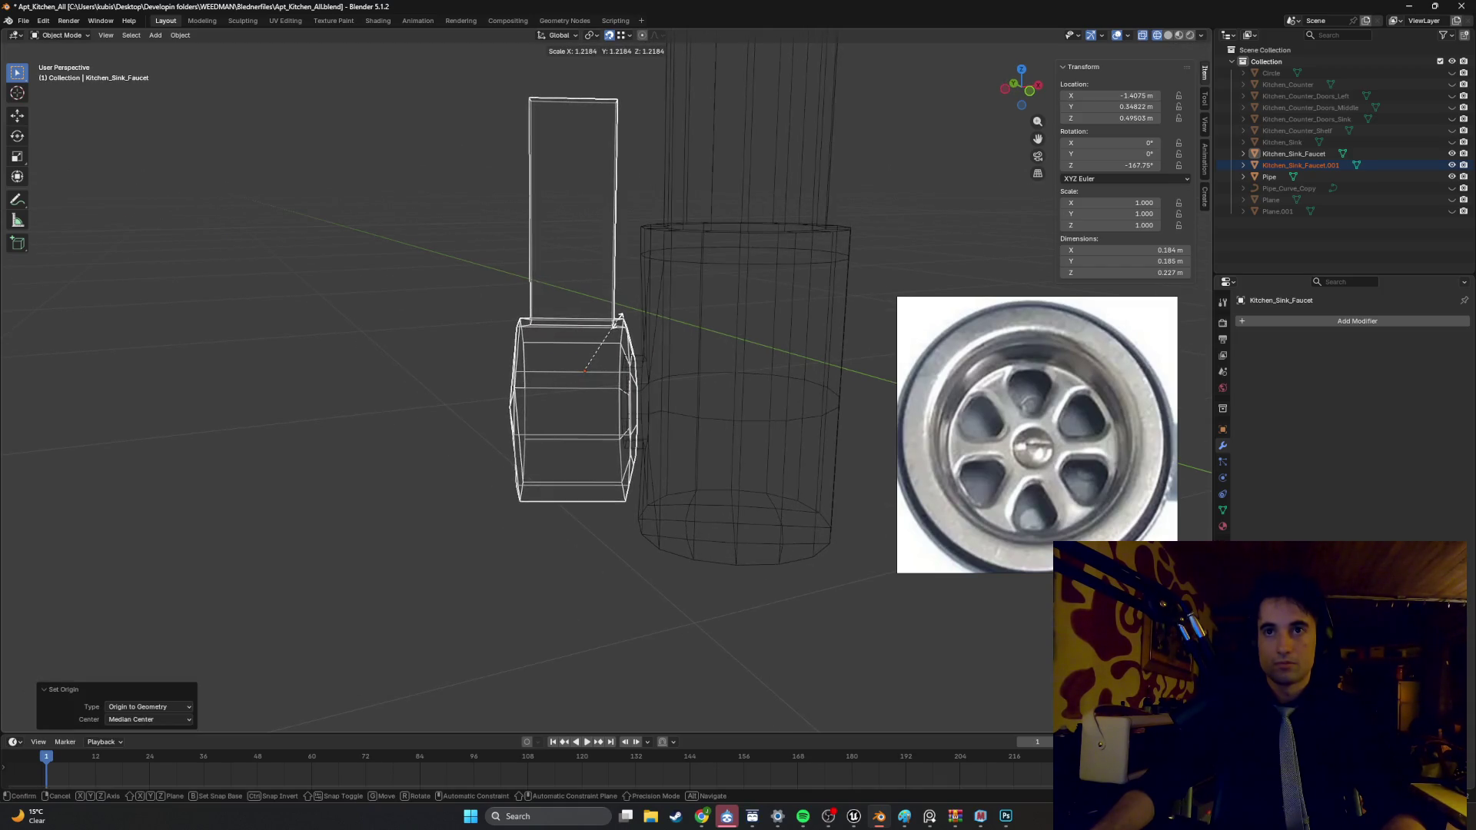
{"action": "left_click", "coordinate": [643, 319]}
- Place the handle against the faucet body from top view, then return to solid shading
{"action": "key", "text": "g"}
{"action": "key", "text": "x"}
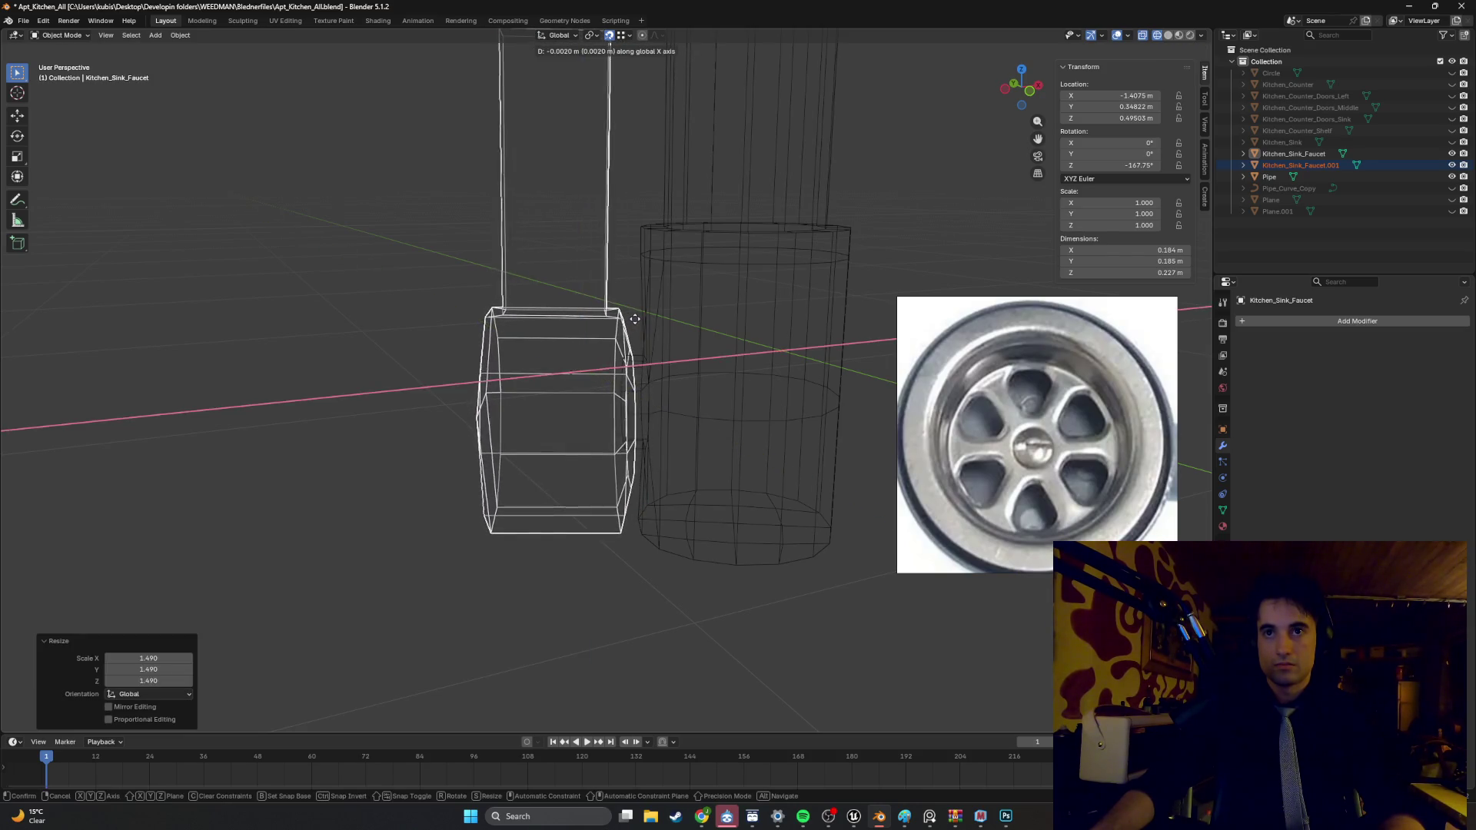
{"action": "right_click", "coordinate": [634, 318]}
{"action": "mouse_move", "coordinate": [633, 320]}
{"action": "middle_mouse_down"}
{"action": "mouse_move", "coordinate": [616, 358]}
{"action": "mouse_move", "coordinate": [659, 440]}
{"action": "mouse_move", "coordinate": [708, 303]}
{"action": "mouse_move", "coordinate": [671, 458]}
{"action": "mouse_move", "coordinate": [689, 412]}
{"action": "middle_mouse_up"}
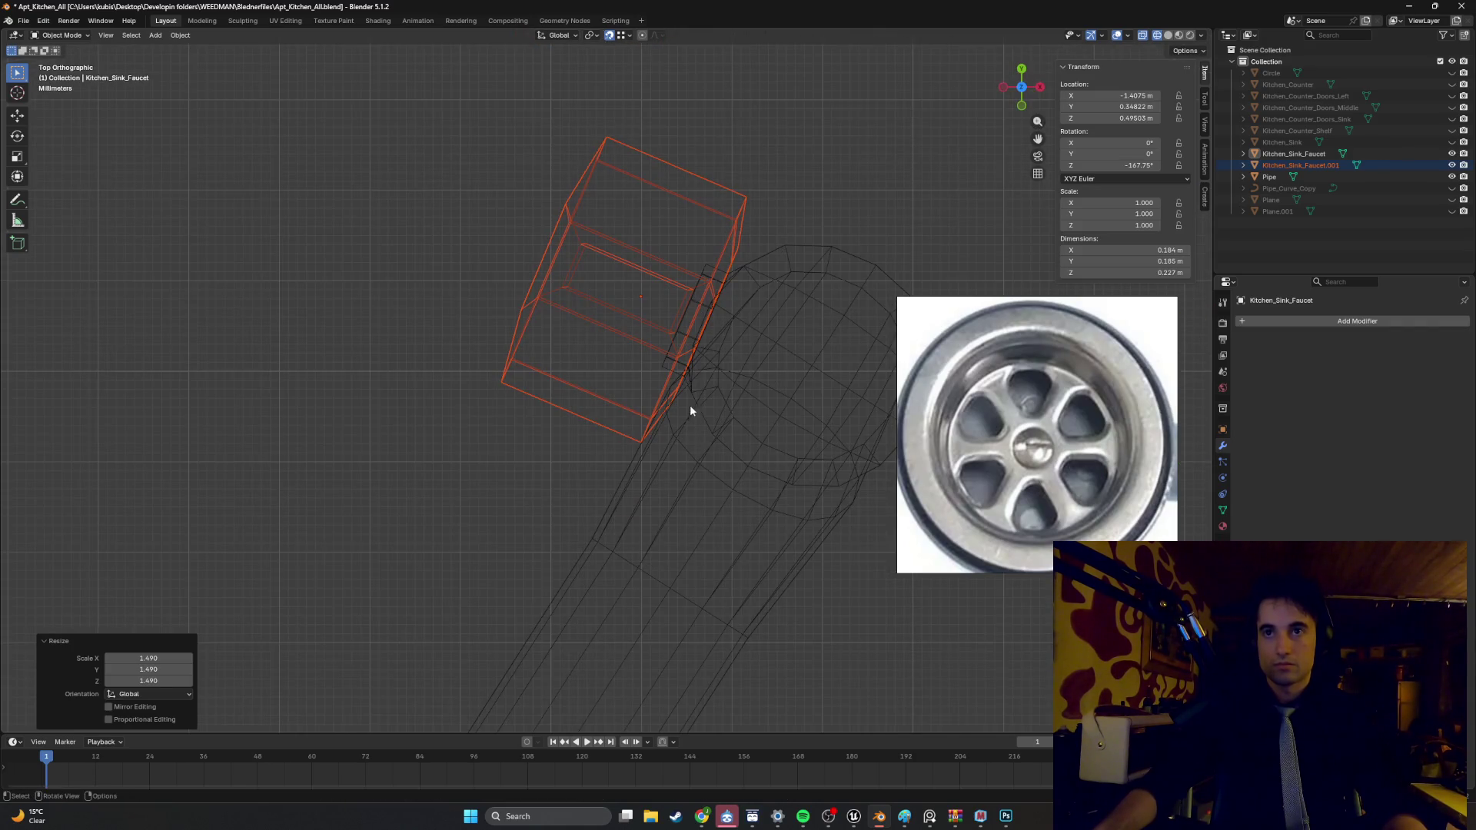
{"action": "key", "text": "g"}
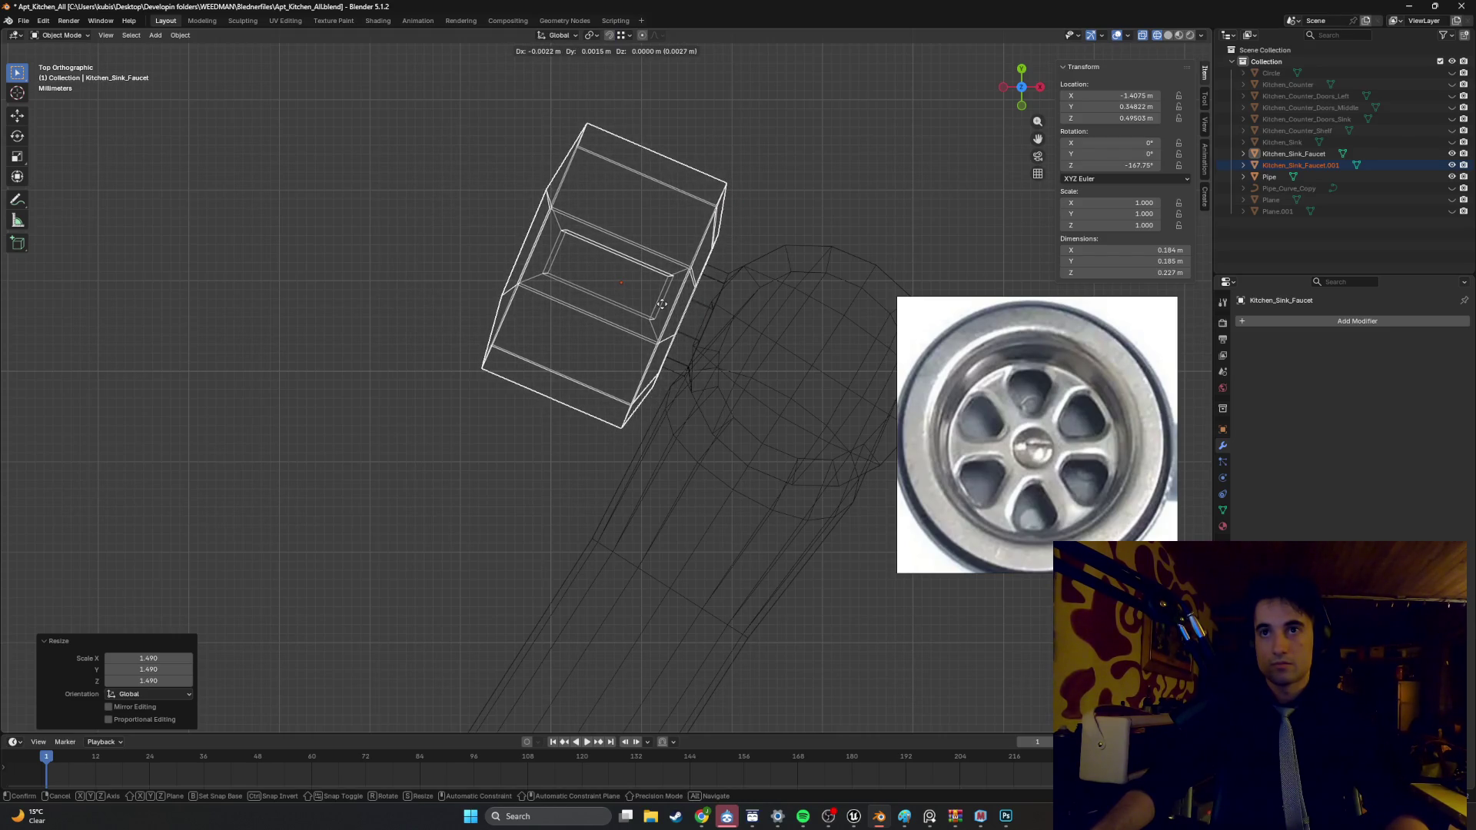
{"action": "left_click", "coordinate": [662, 303]}
{"action": "mouse_move", "coordinate": [669, 312]}
{"action": "middle_mouse_down"}
{"action": "mouse_move", "coordinate": [698, 258]}
{"action": "mouse_move", "coordinate": [653, 205]}
{"action": "mouse_move", "coordinate": [654, 222]}
{"action": "middle_mouse_up"}
{"action": "key", "text": "z"}
{"action": "left_click", "coordinate": [650, 253]}
- Raise the handle 0.002119 m along Z and deselect it
{"action": "mouse_move", "coordinate": [676, 336]}
{"action": "middle_mouse_down"}
{"action": "mouse_move", "coordinate": [661, 311]}
{"action": "mouse_move", "coordinate": [690, 297]}
{"action": "mouse_move", "coordinate": [716, 327]}
{"action": "mouse_move", "coordinate": [649, 349]}
{"action": "mouse_move", "coordinate": [730, 307]}
{"action": "mouse_move", "coordinate": [643, 325]}
{"action": "middle_mouse_up"}
{"action": "scroll", "coordinate": [727, 345], "scroll_direction": "down", "scroll_amount": 3}
{"action": "scroll", "coordinate": [641, 419], "scroll_direction": "up", "scroll_amount": 2}
{"action": "mouse_move", "coordinate": [642, 420]}
{"action": "middle_mouse_down"}
{"action": "mouse_move", "coordinate": [603, 415]}
{"action": "mouse_move", "coordinate": [689, 435]}
{"action": "mouse_move", "coordinate": [593, 460]}
{"action": "mouse_move", "coordinate": [625, 468]}
{"action": "mouse_move", "coordinate": [612, 463]}
{"action": "mouse_move", "coordinate": [672, 399]}
{"action": "mouse_move", "coordinate": [662, 389]}
{"action": "mouse_move", "coordinate": [722, 359]}
{"action": "mouse_move", "coordinate": [699, 408]}
{"action": "middle_mouse_up"}
{"action": "scroll", "coordinate": [594, 460], "scroll_direction": "up", "scroll_amount": 2}
{"action": "key", "text": "g"}
{"action": "key", "text": "z"}
{"action": "left_click", "coordinate": [612, 463]}
{"action": "key", "text": "alt+a"}
- Reselect the handle object and open its mesh in Edit Mode
{"action": "scroll", "coordinate": [672, 399], "scroll_direction": "down", "scroll_amount": 3}
{"action": "key", "text": "Tab"}
{"action": "scroll", "coordinate": [699, 408], "scroll_direction": "up", "scroll_amount": 5}
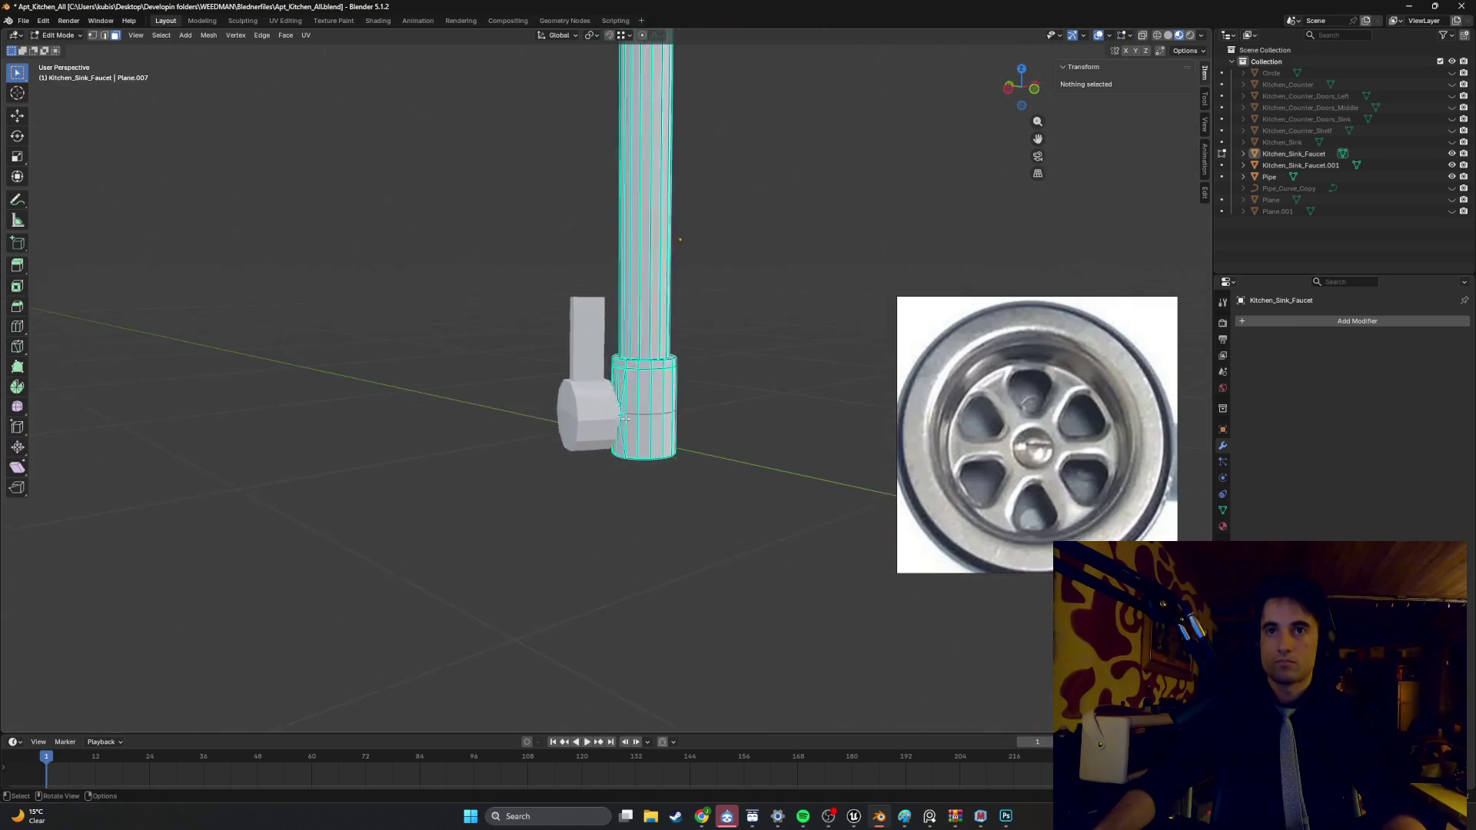
{"action": "middle_click_drag", "start_coordinate": [606, 402], "coordinate": [595, 398]}
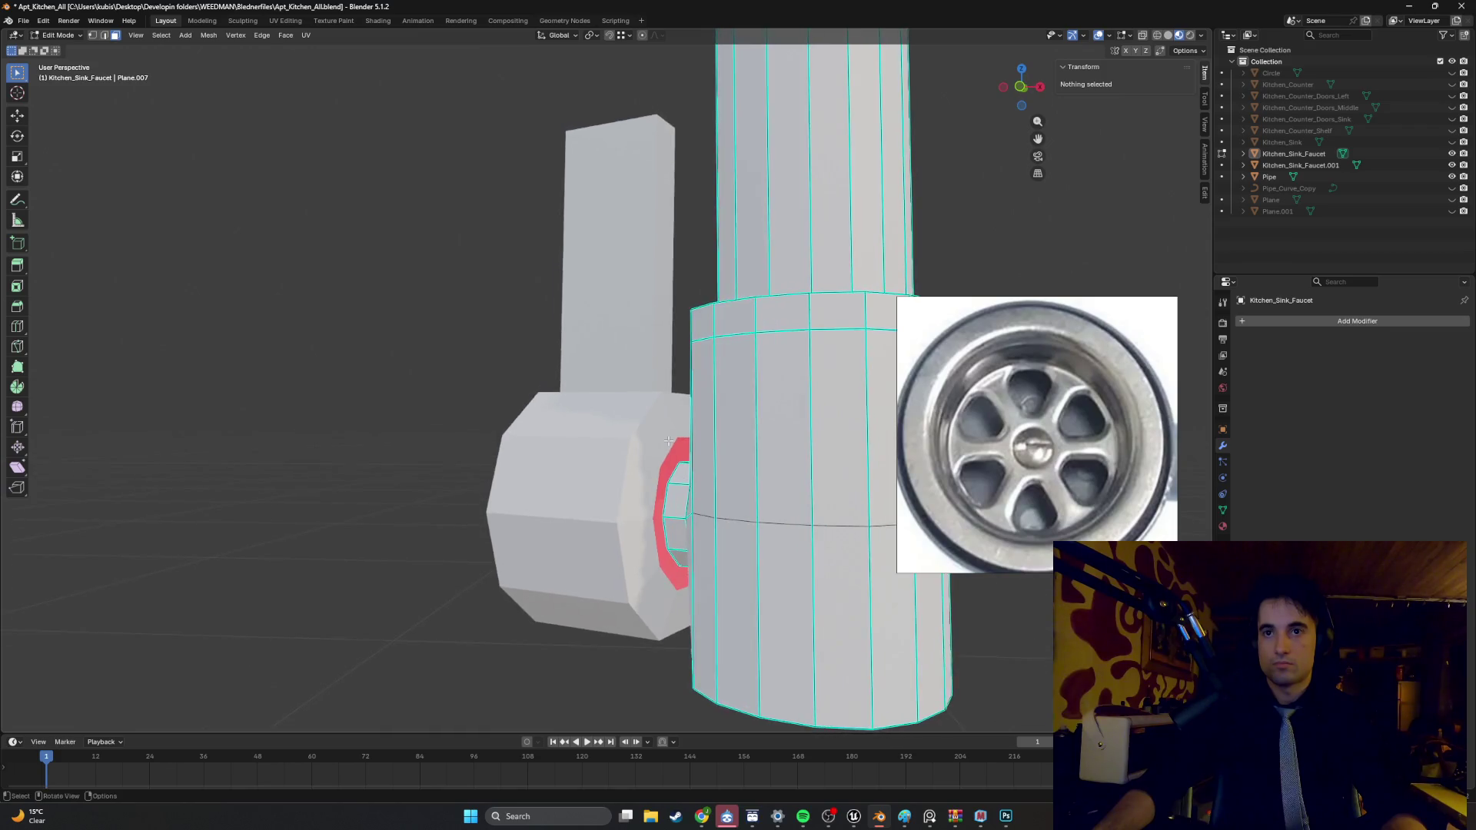
{"action": "scroll", "coordinate": [593, 397], "scroll_direction": "up", "scroll_amount": 3}
{"action": "scroll", "coordinate": [593, 397], "scroll_direction": "up", "scroll_amount": 2}
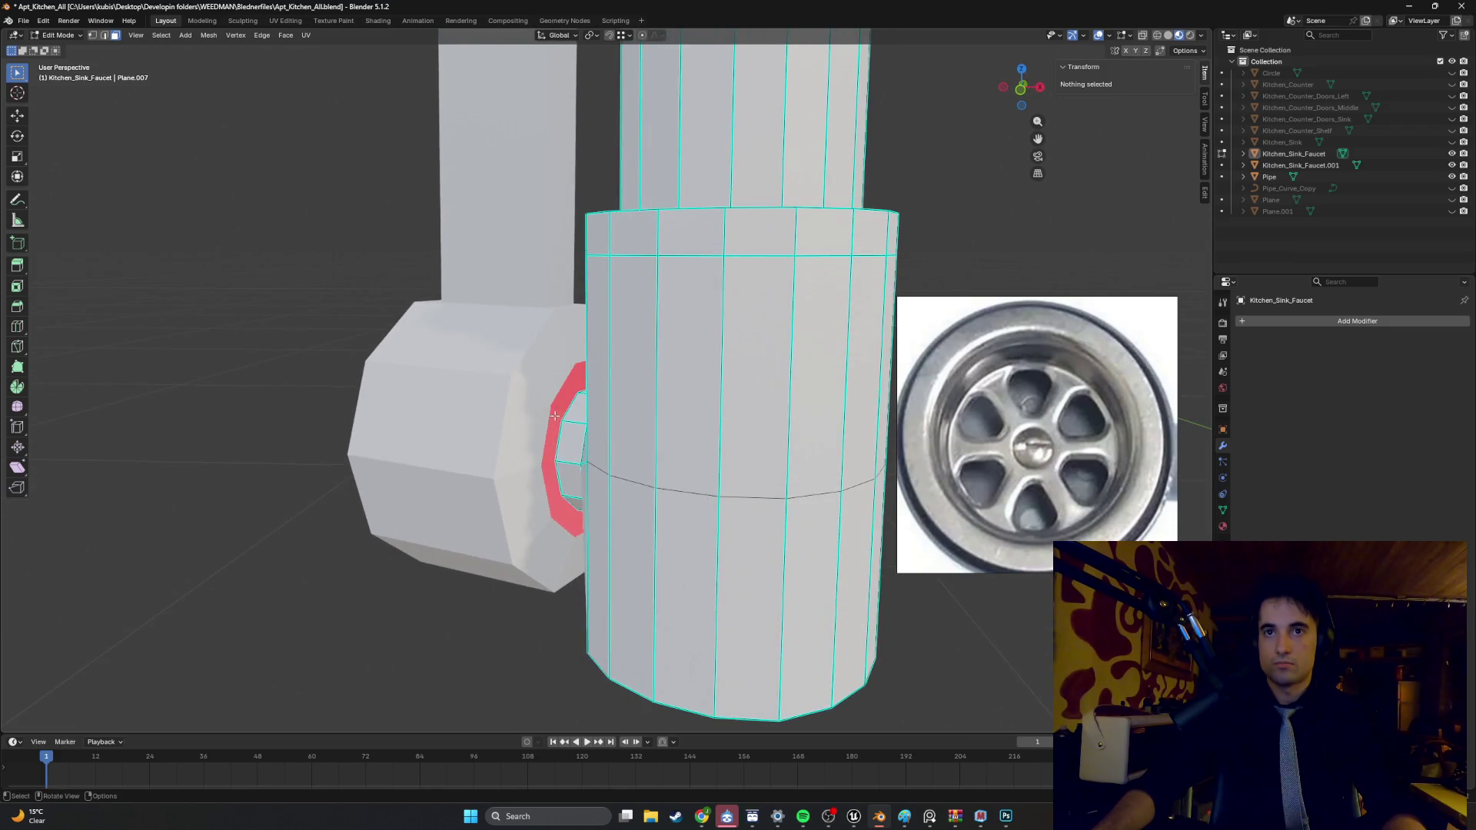
{"action": "key", "text": "Tab"}
{"action": "left_click", "coordinate": [528, 423]}
{"action": "key", "text": "Tab"}
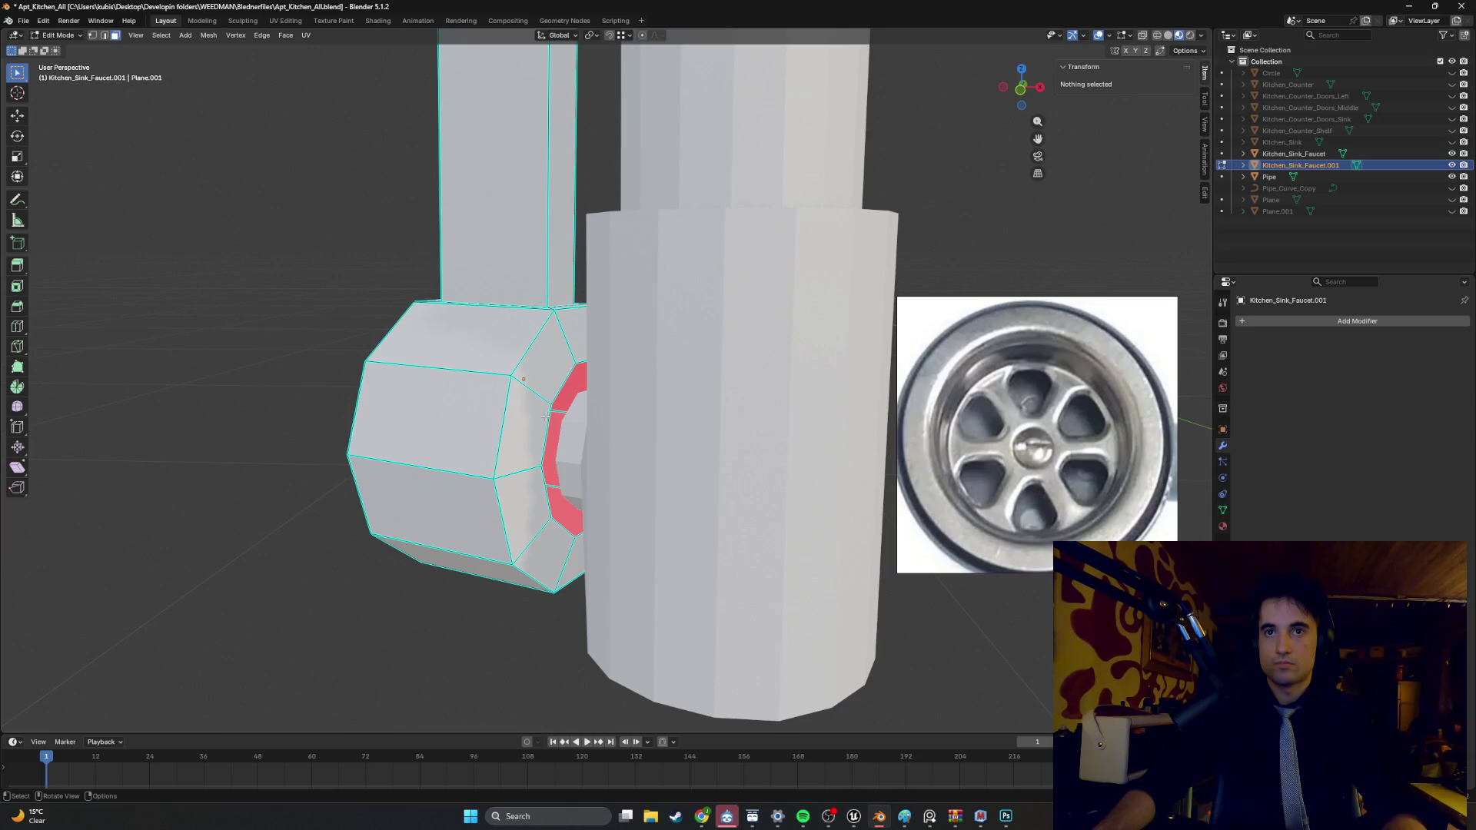
- Hide the faucet body and open the handle Kitchen_Sink_Faucet.001 in Edit Mode
{"action": "middle_click_drag", "start_coordinate": [545, 417], "coordinate": [552, 415]}
{"action": "key", "text": "Tab"}
{"action": "left_click", "coordinate": [650, 435]}
{"action": "key", "text": "h"}
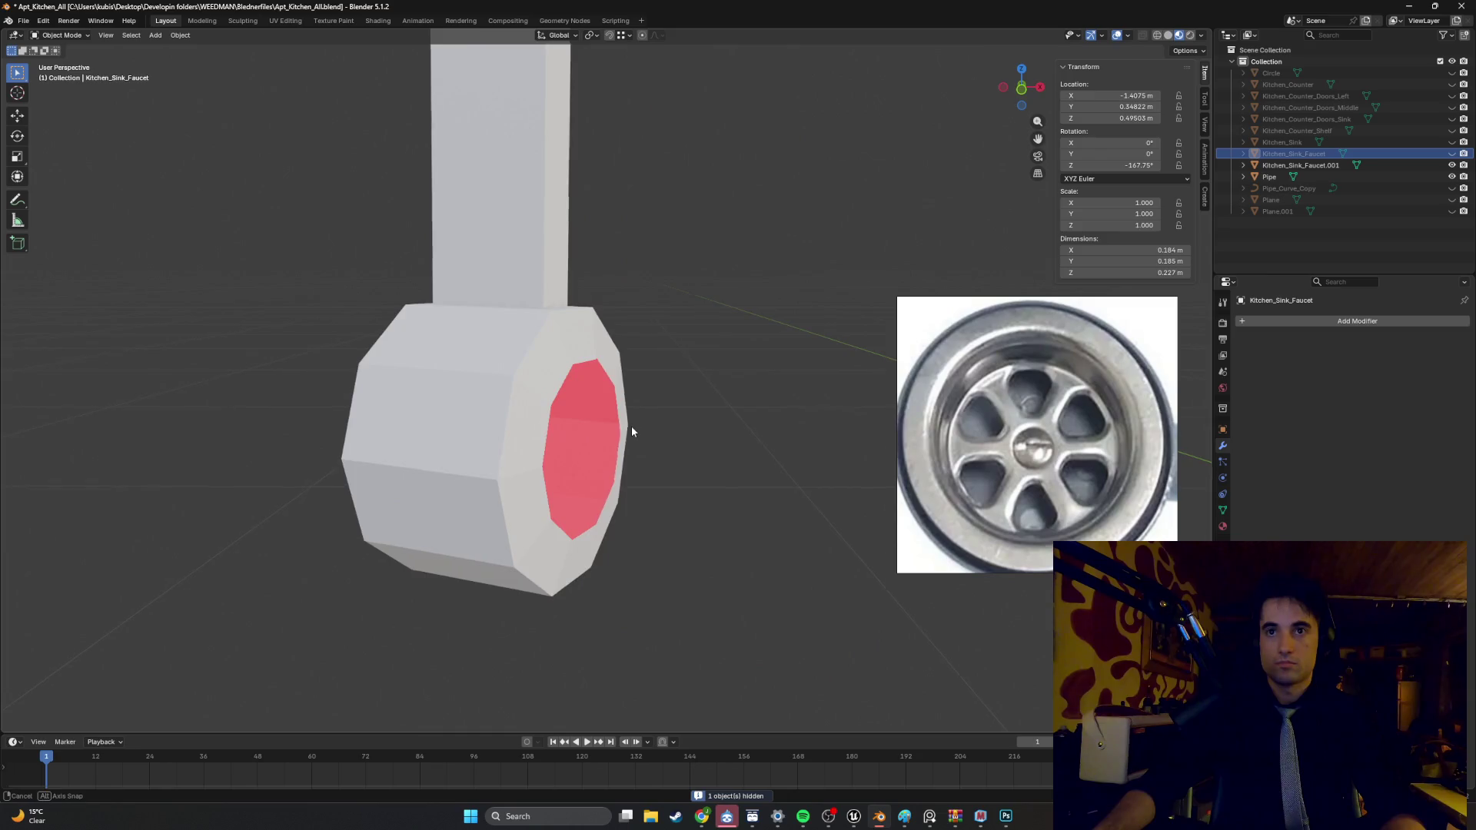
{"action": "middle_click_drag", "start_coordinate": [634, 425], "coordinate": [564, 420]}
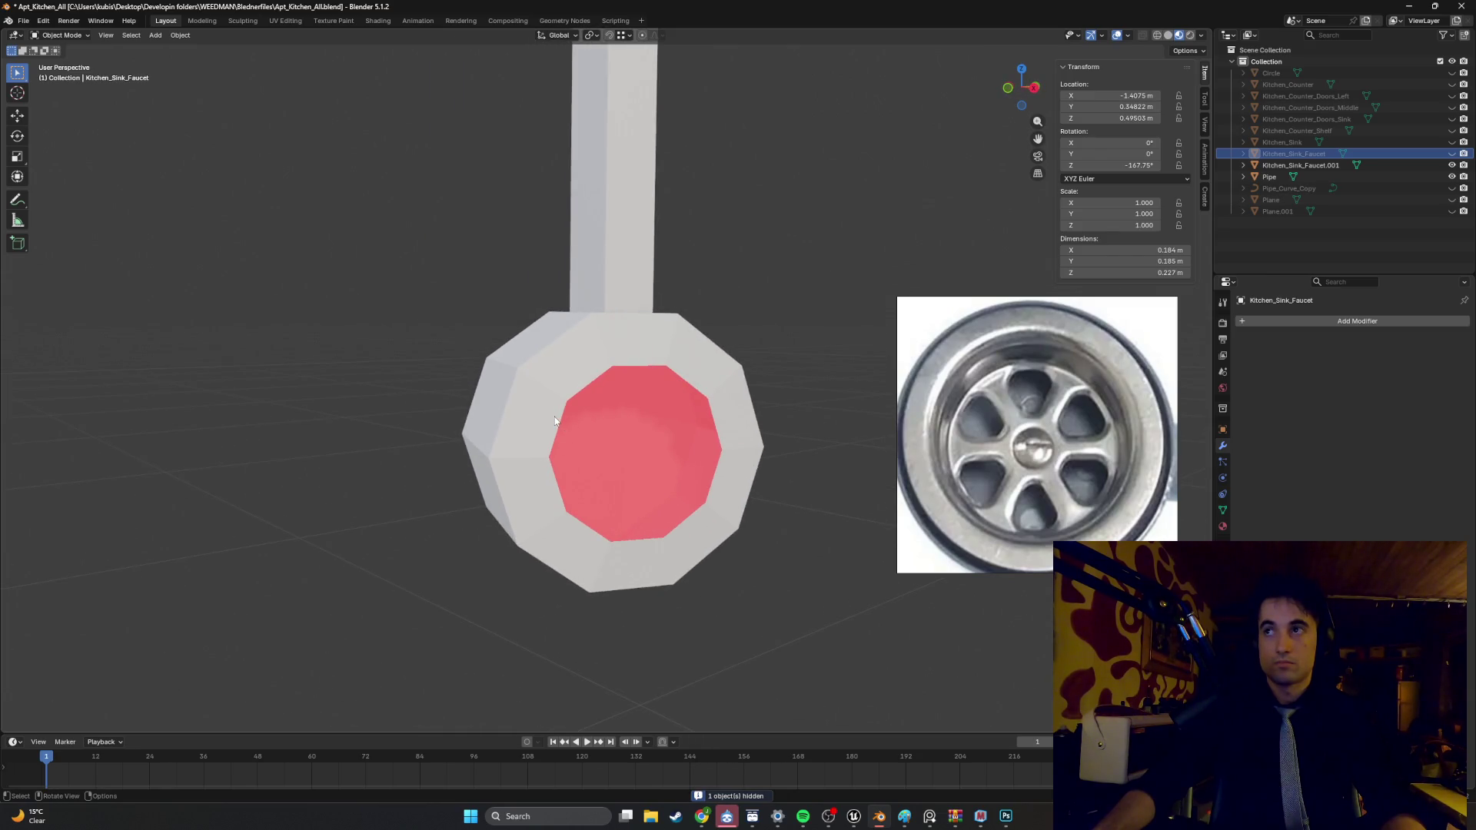
{"action": "left_click", "coordinate": [532, 404]}
{"action": "key", "text": "Tab"}
- Select the inner edge loop of the handle's red open end and shrink it inward
{"action": "middle_click_drag", "start_coordinate": [552, 412], "coordinate": [560, 415]}
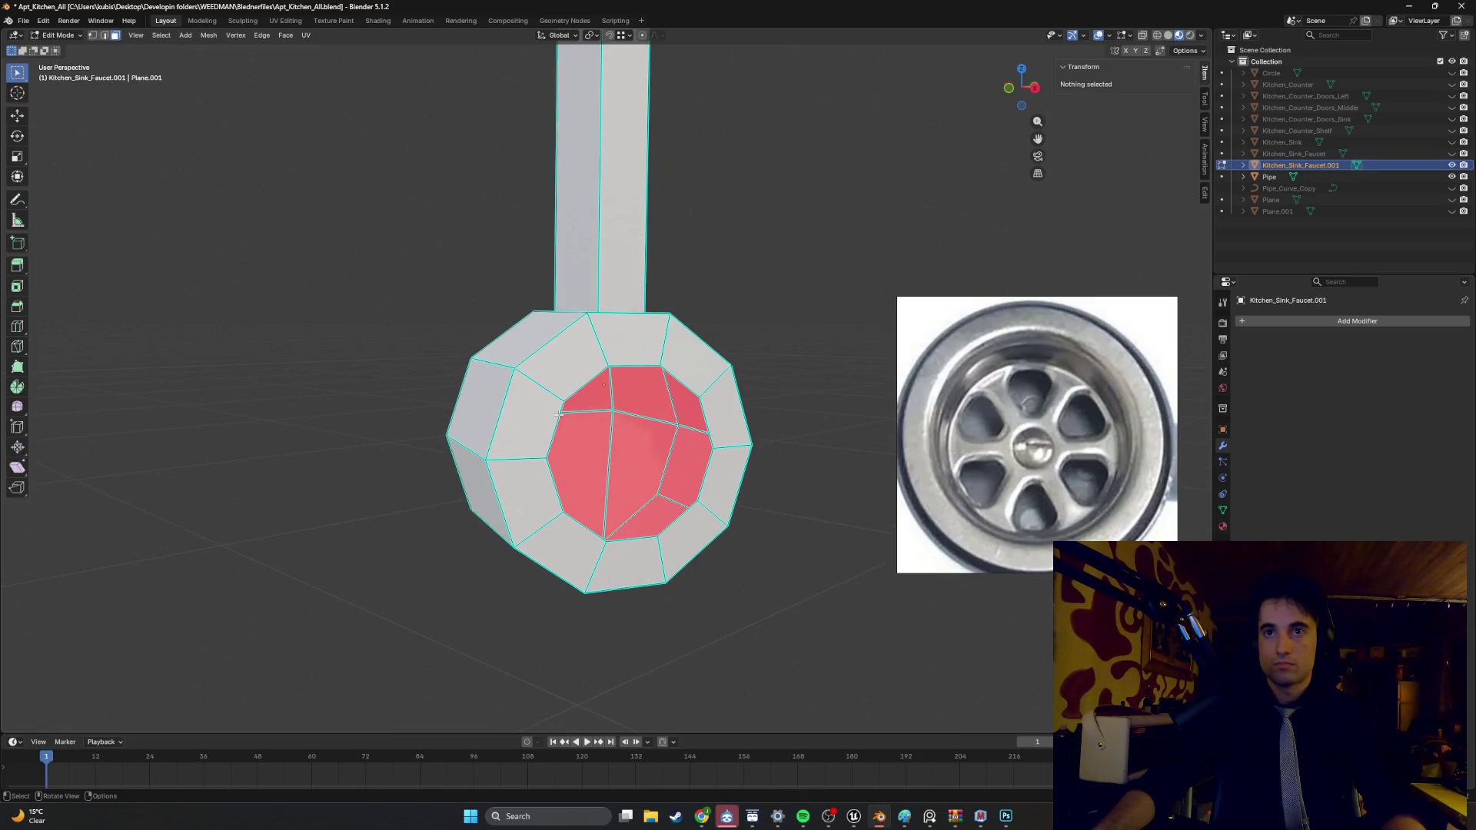
{"action": "left_click", "coordinate": [562, 415]}
{"action": "key", "text": "2"}
{"action": "left_click", "coordinate": [565, 406]}
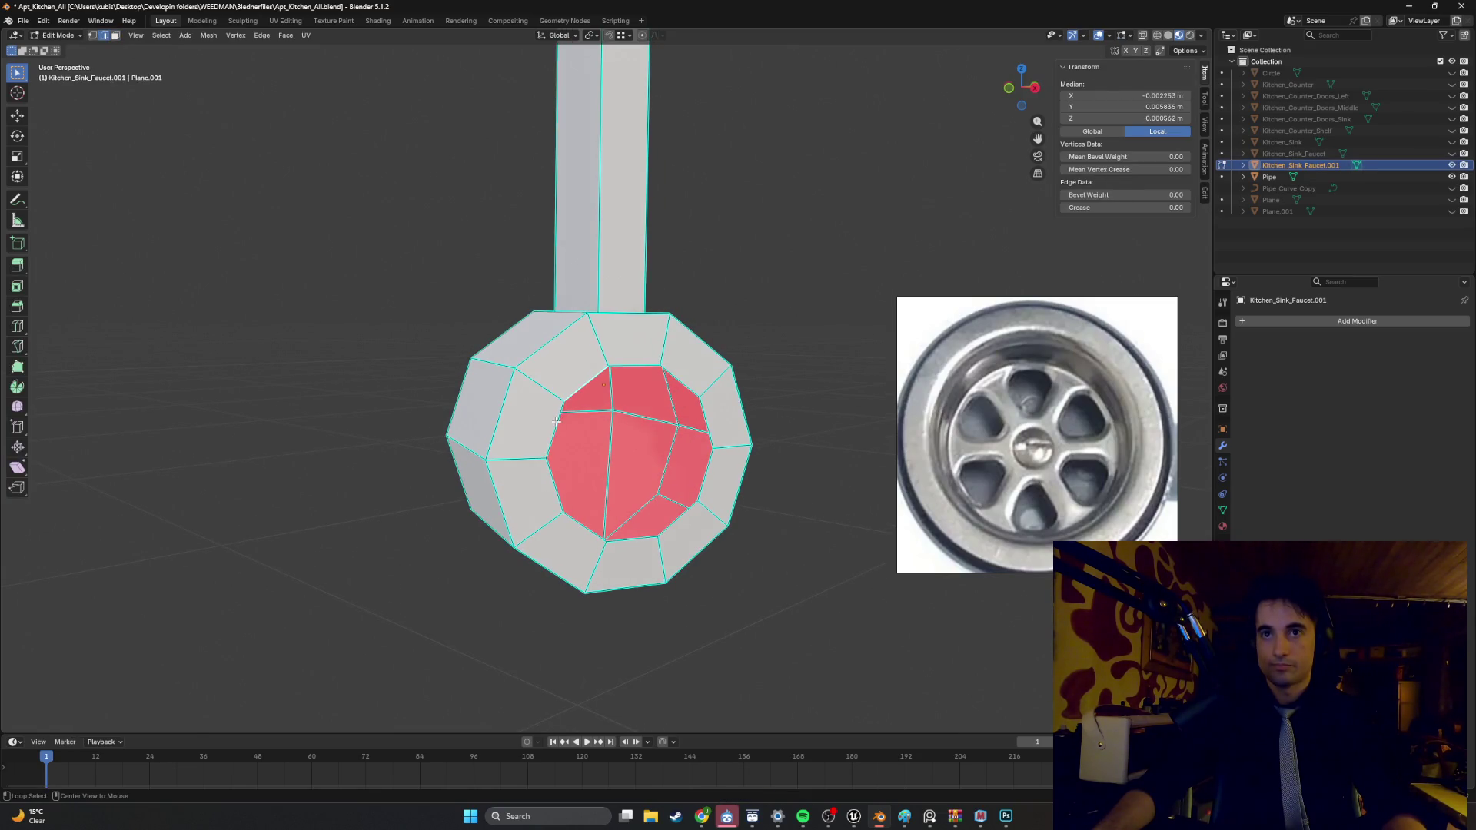
{"action": "left_click", "coordinate": [555, 421], "text": "alt"}
{"action": "middle_click_drag", "start_coordinate": [555, 421], "coordinate": [606, 418]}
{"action": "key", "text": "s"}
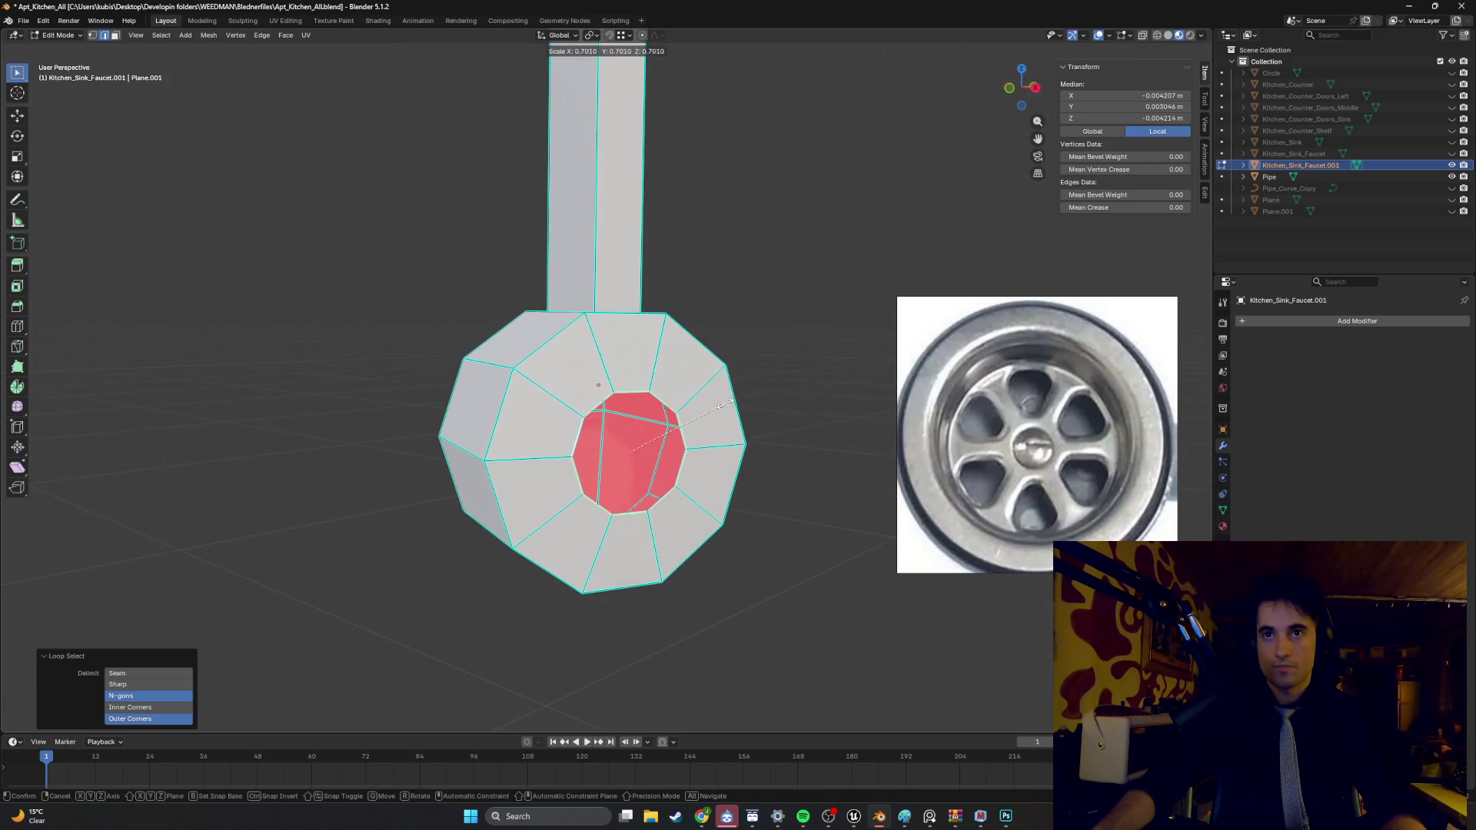
{"action": "left_click", "coordinate": [644, 443]}
- Collapse the inner loop to one centre point, leave Edit Mode and reveal all objects
{"action": "right_click", "coordinate": [644, 446]}
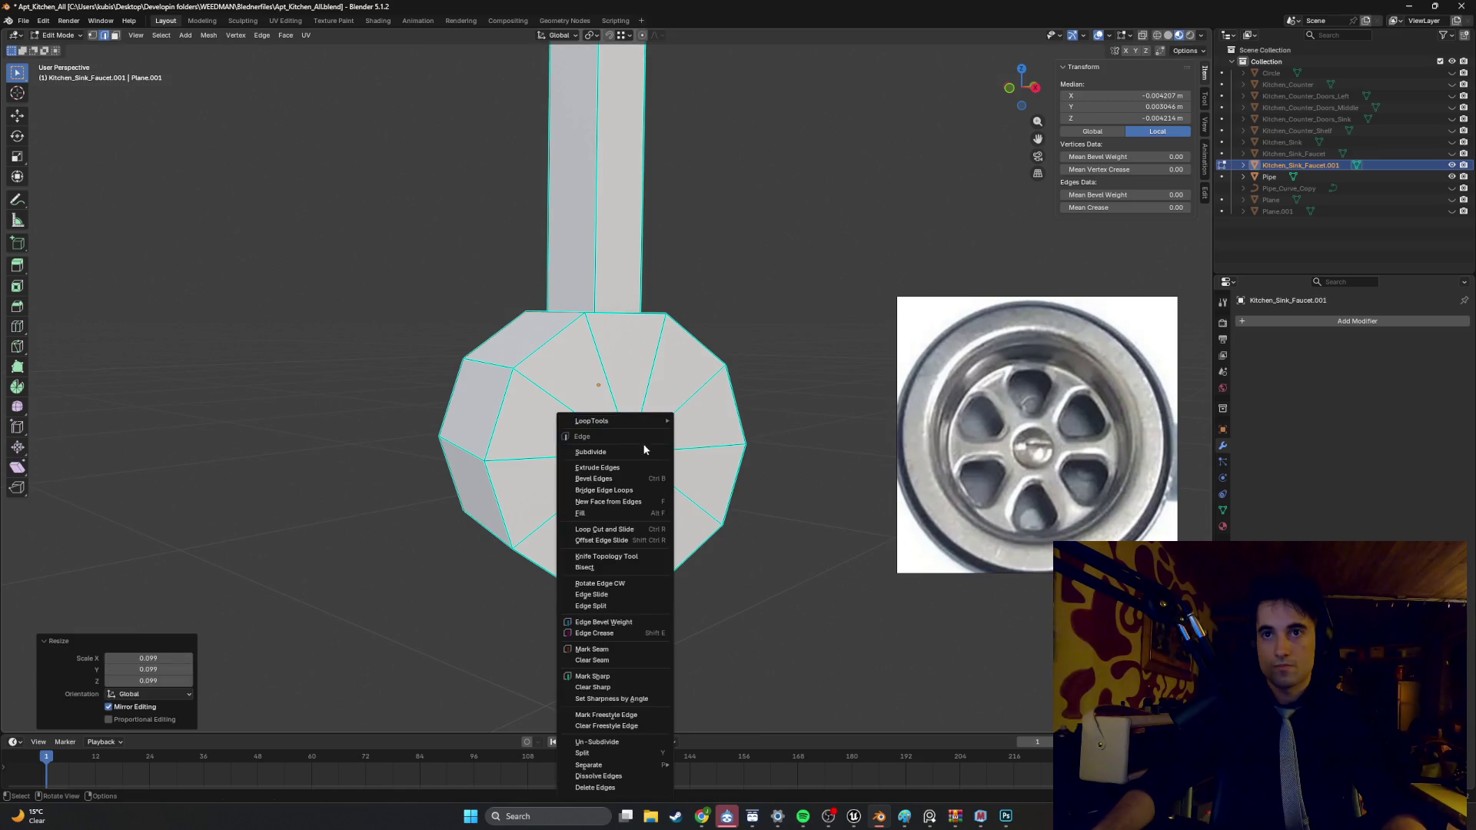
{"action": "key", "text": "Escape"}
{"action": "key", "text": "m"}
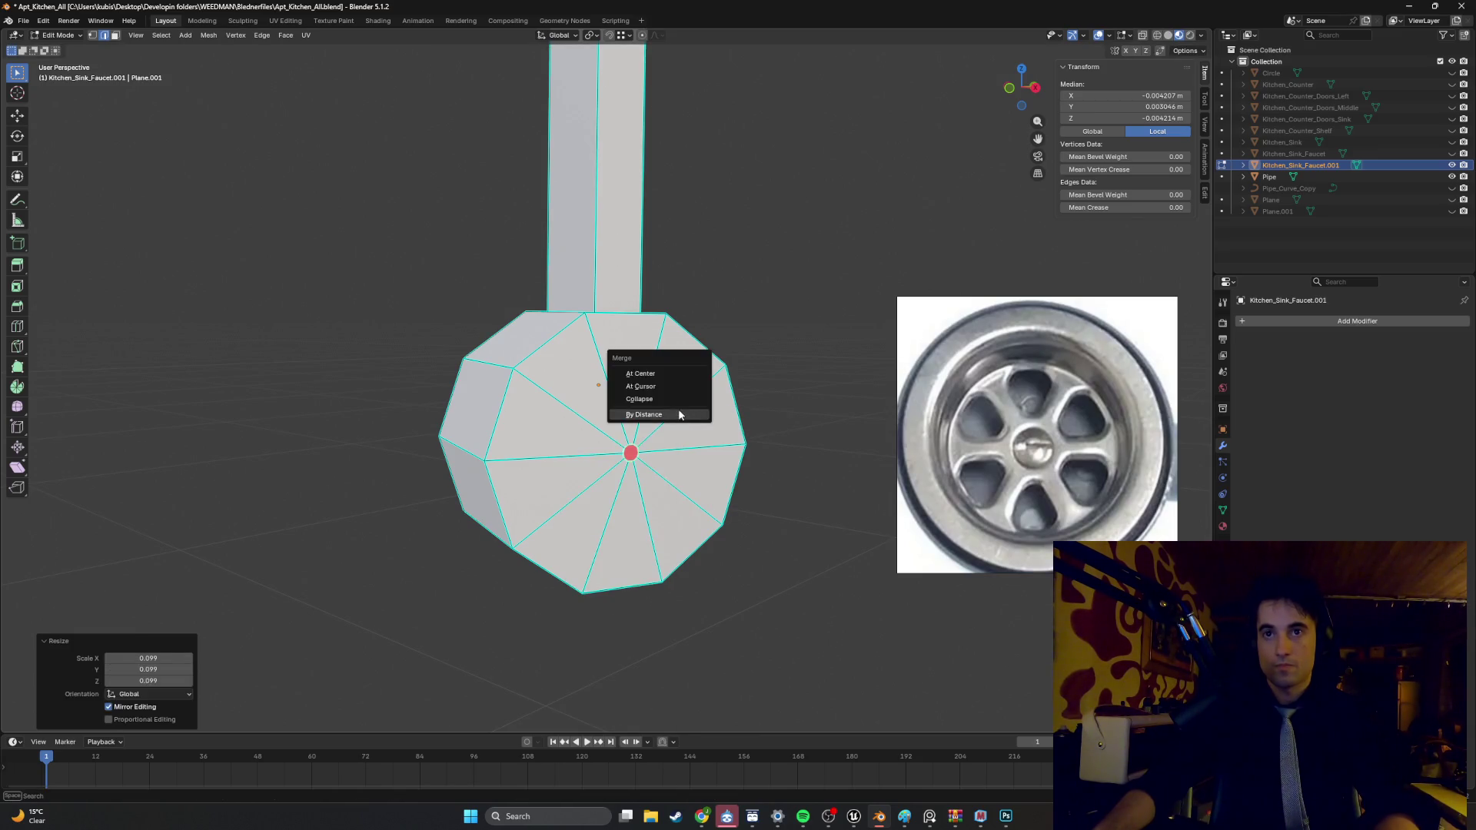
{"action": "left_click", "coordinate": [676, 400]}
{"action": "mouse_move", "coordinate": [677, 399]}
{"action": "middle_mouse_down"}
{"action": "mouse_move", "coordinate": [691, 423]}
{"action": "mouse_move", "coordinate": [650, 422]}
{"action": "mouse_move", "coordinate": [689, 410]}
{"action": "mouse_move", "coordinate": [603, 413]}
{"action": "middle_mouse_up"}
{"action": "key", "text": "Tab"}
{"action": "key", "text": "alt+h"}
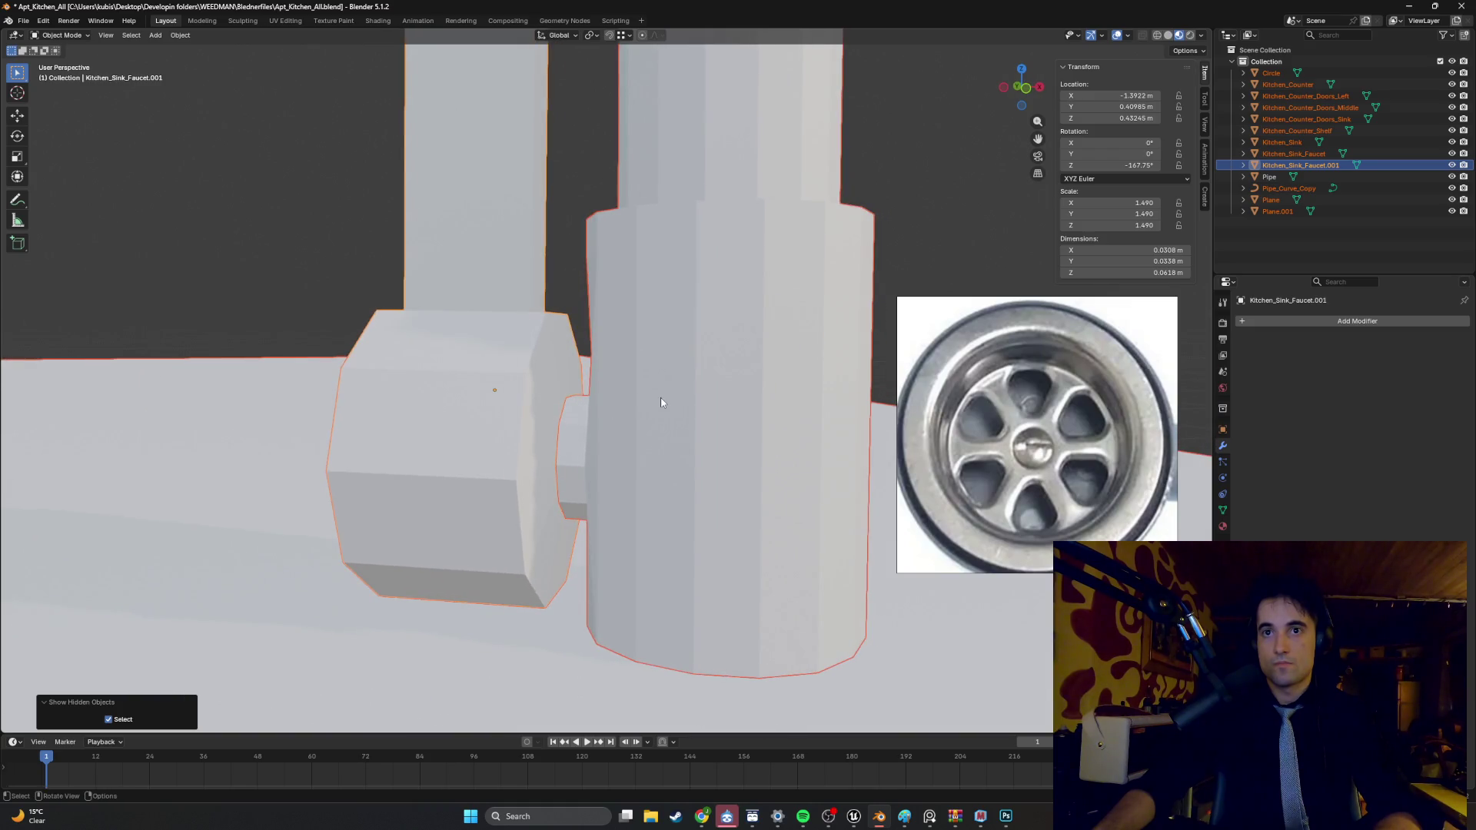
- Keep Kitchen_Sink_Faucet.001 visible and open the Kitchen_Sink_Faucet body mesh in Edit Mode
{"action": "key", "text": "h"}
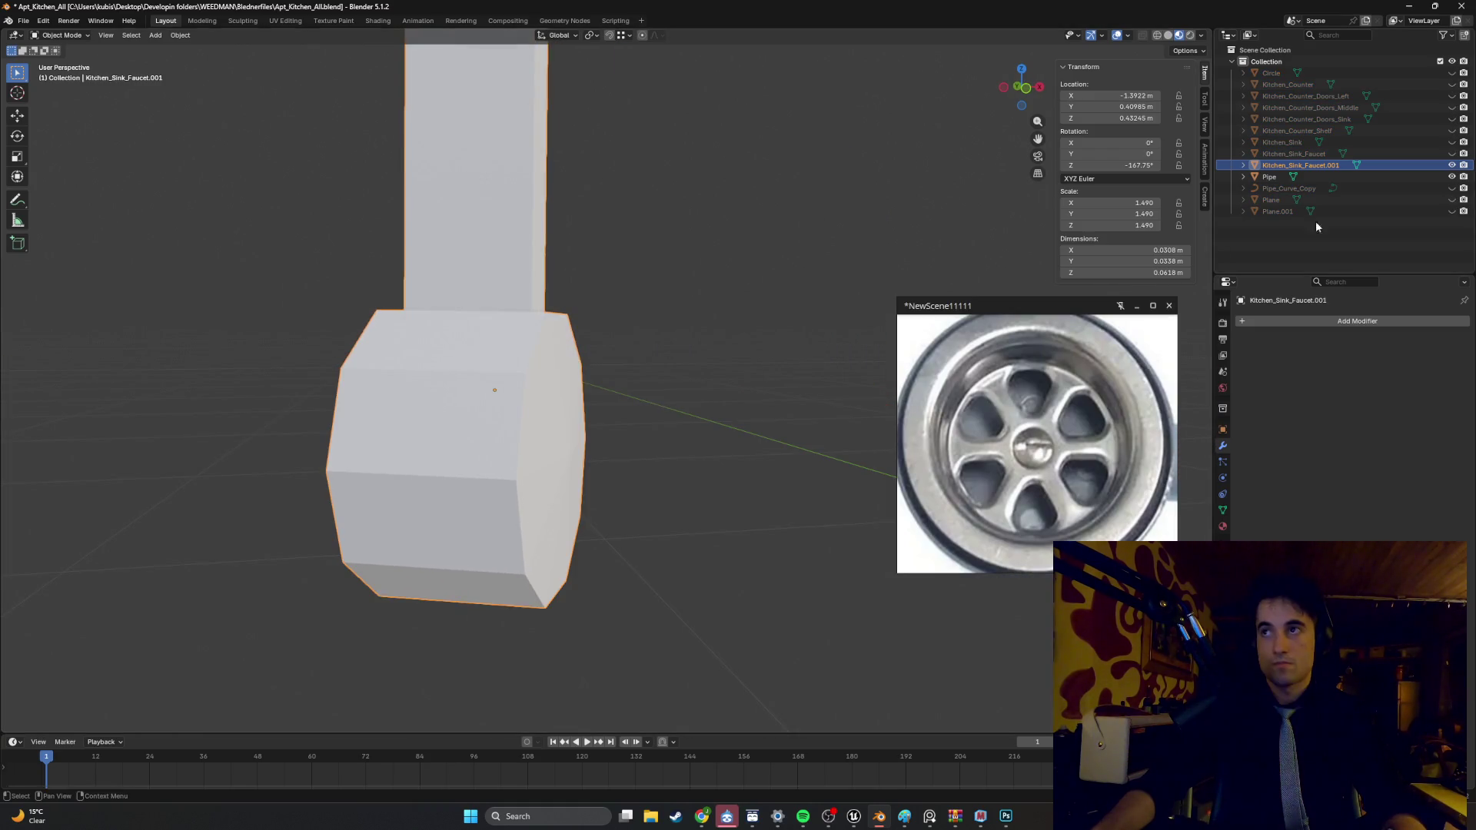
{"action": "left_click", "coordinate": [1452, 165]}
{"action": "middle_click_drag", "start_coordinate": [654, 367], "coordinate": [621, 367]}
{"action": "scroll", "coordinate": [544, 434], "scroll_direction": "up", "scroll_amount": 3}
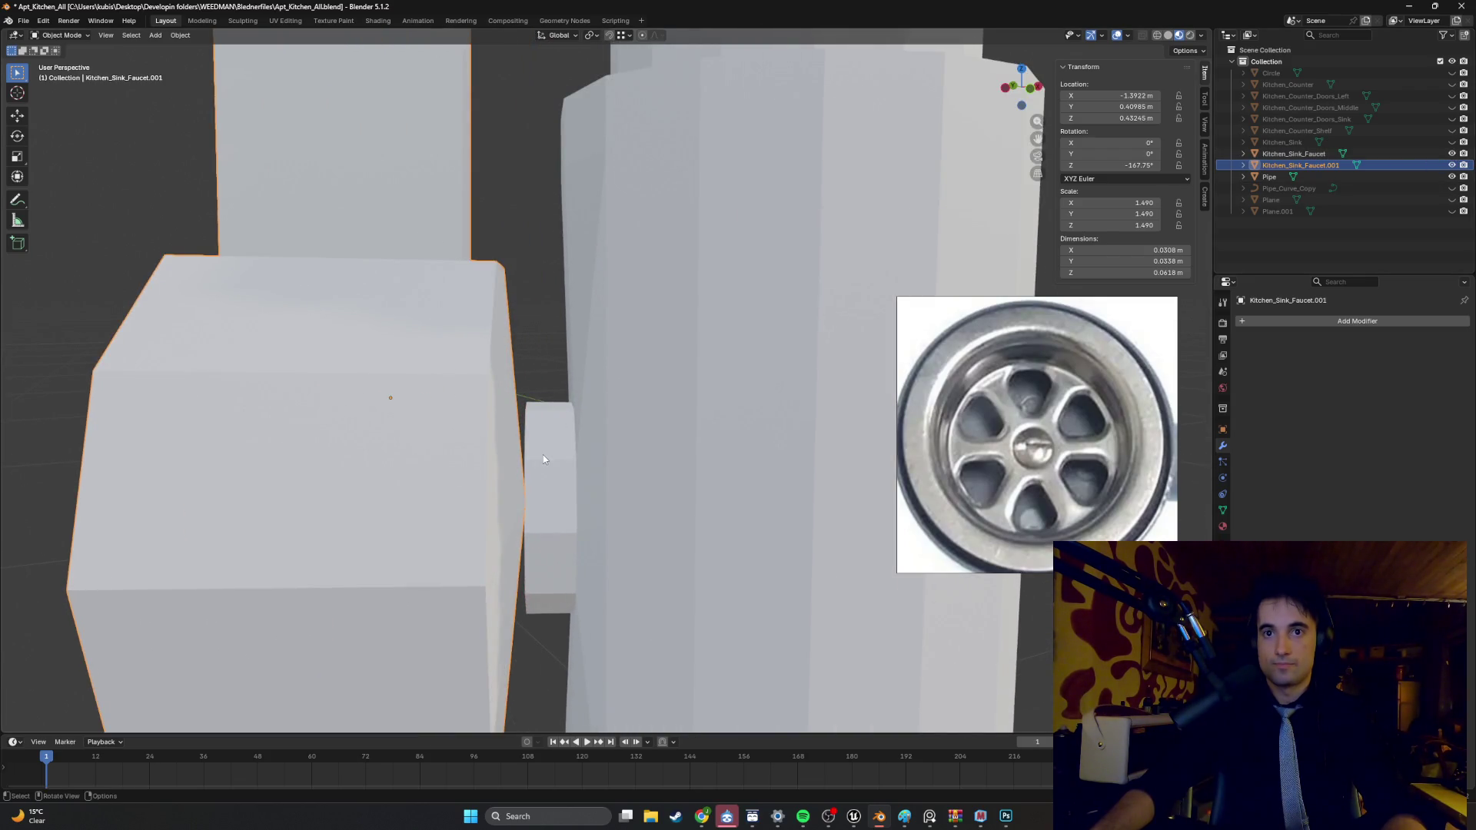
{"action": "middle_click_drag", "start_coordinate": [544, 451], "coordinate": [546, 469]}
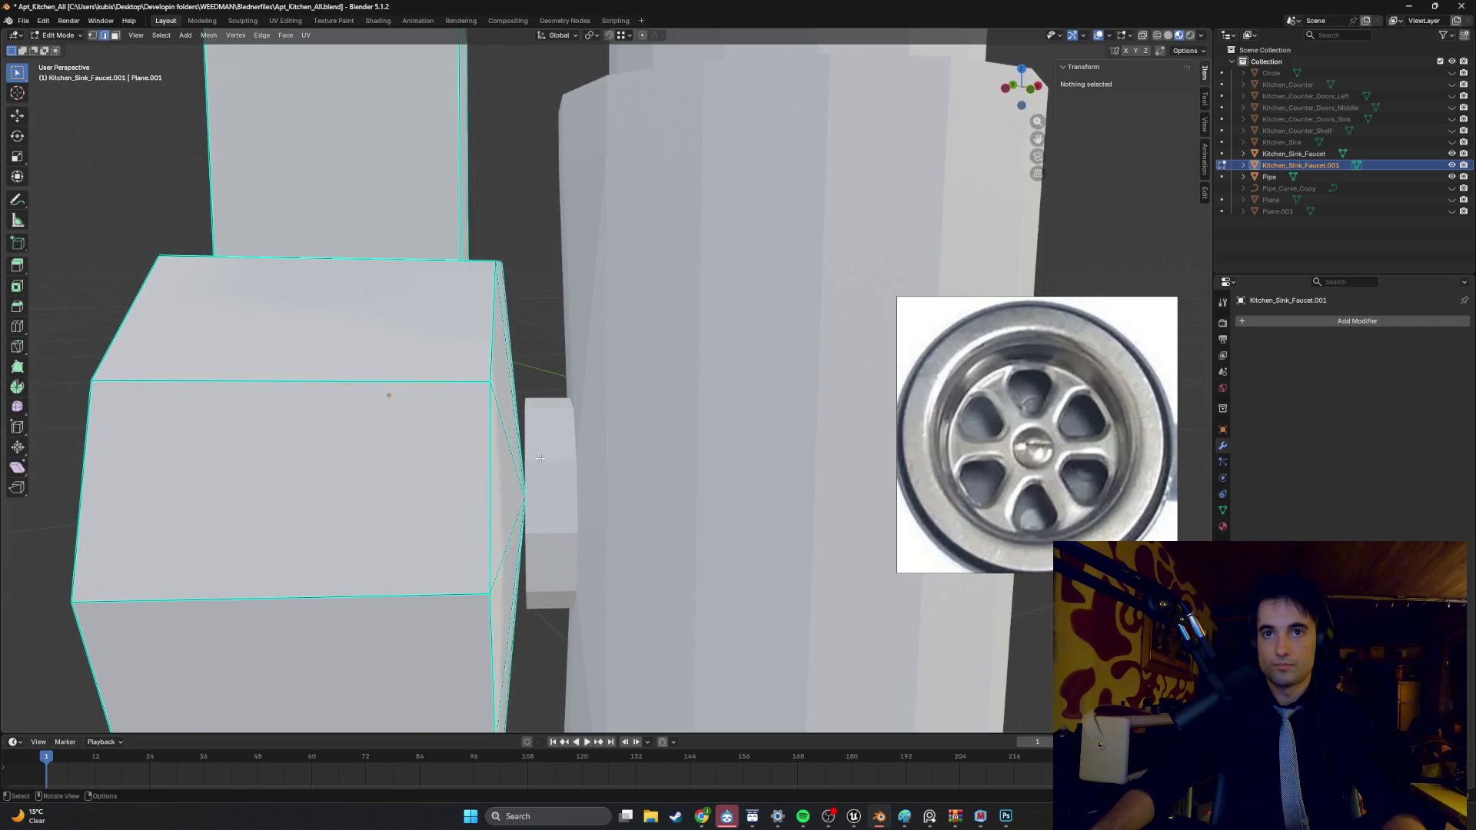
{"action": "left_click", "coordinate": [546, 468]}
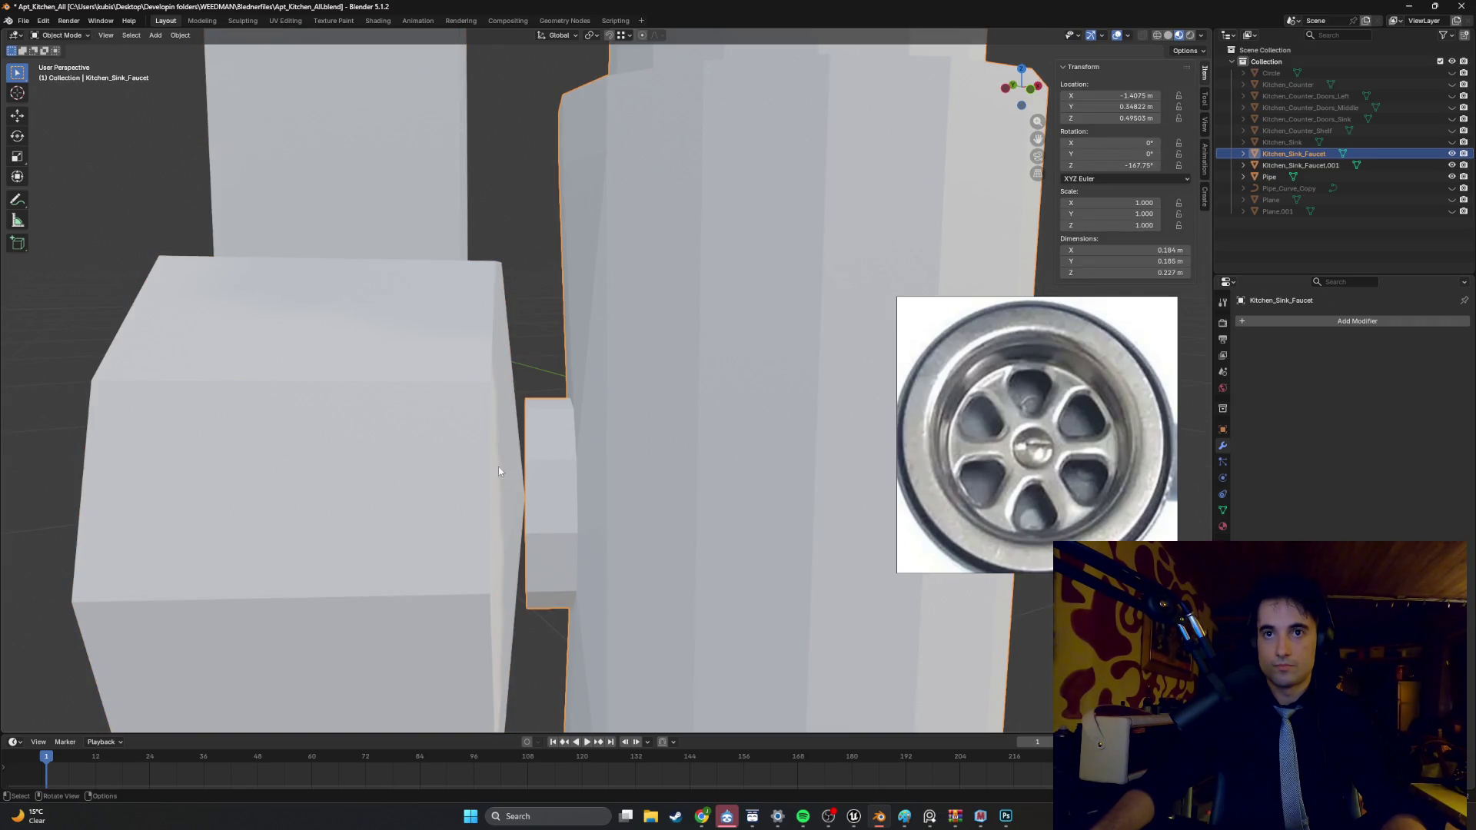
{"action": "key", "text": "Tab"}
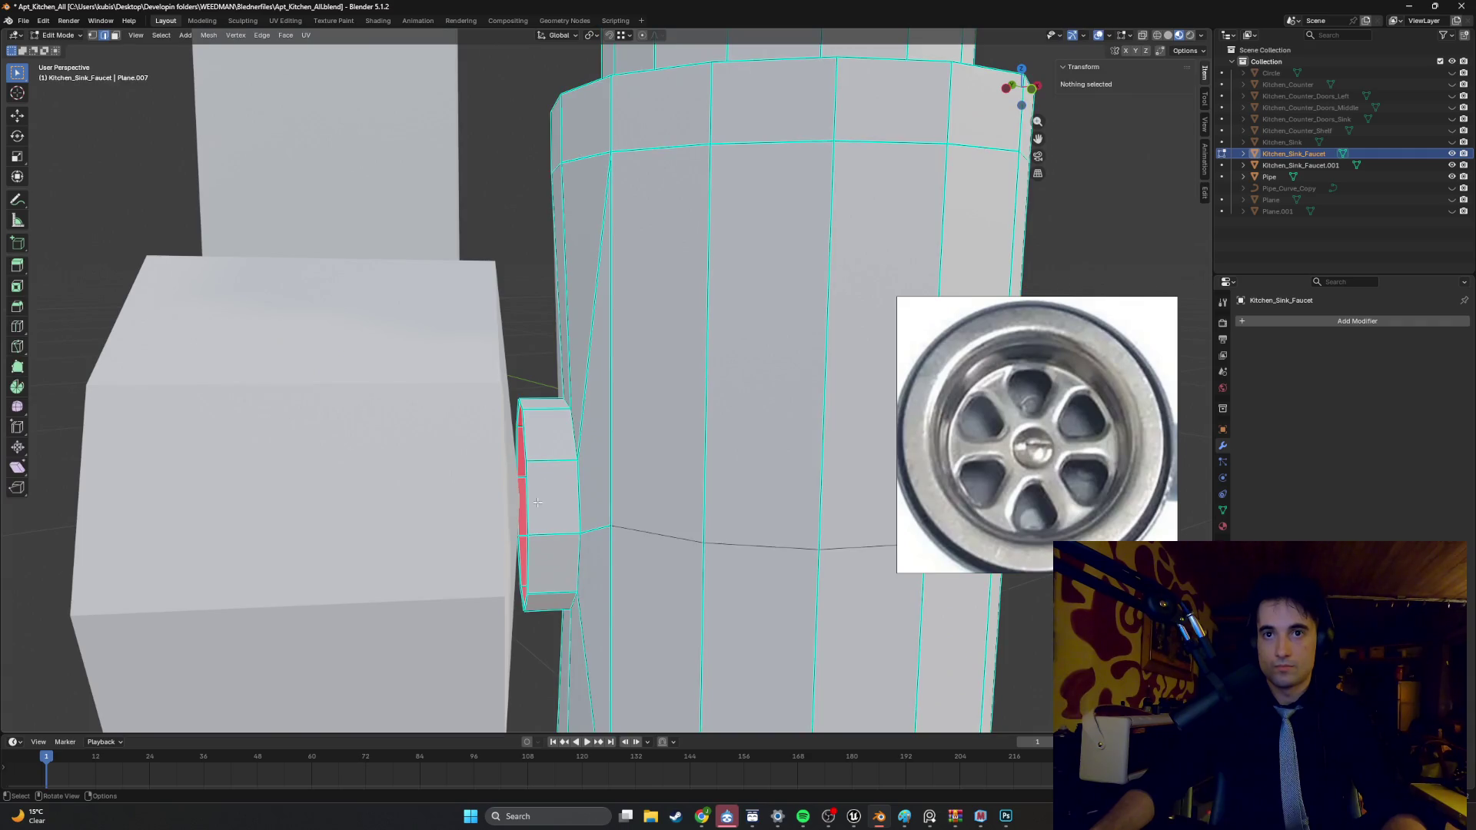
- Slide the connector stub's edge loop along X toward the handle box
{"action": "middle_click_drag", "start_coordinate": [526, 410], "coordinate": [522, 419]}
{"action": "left_click", "coordinate": [528, 392]}
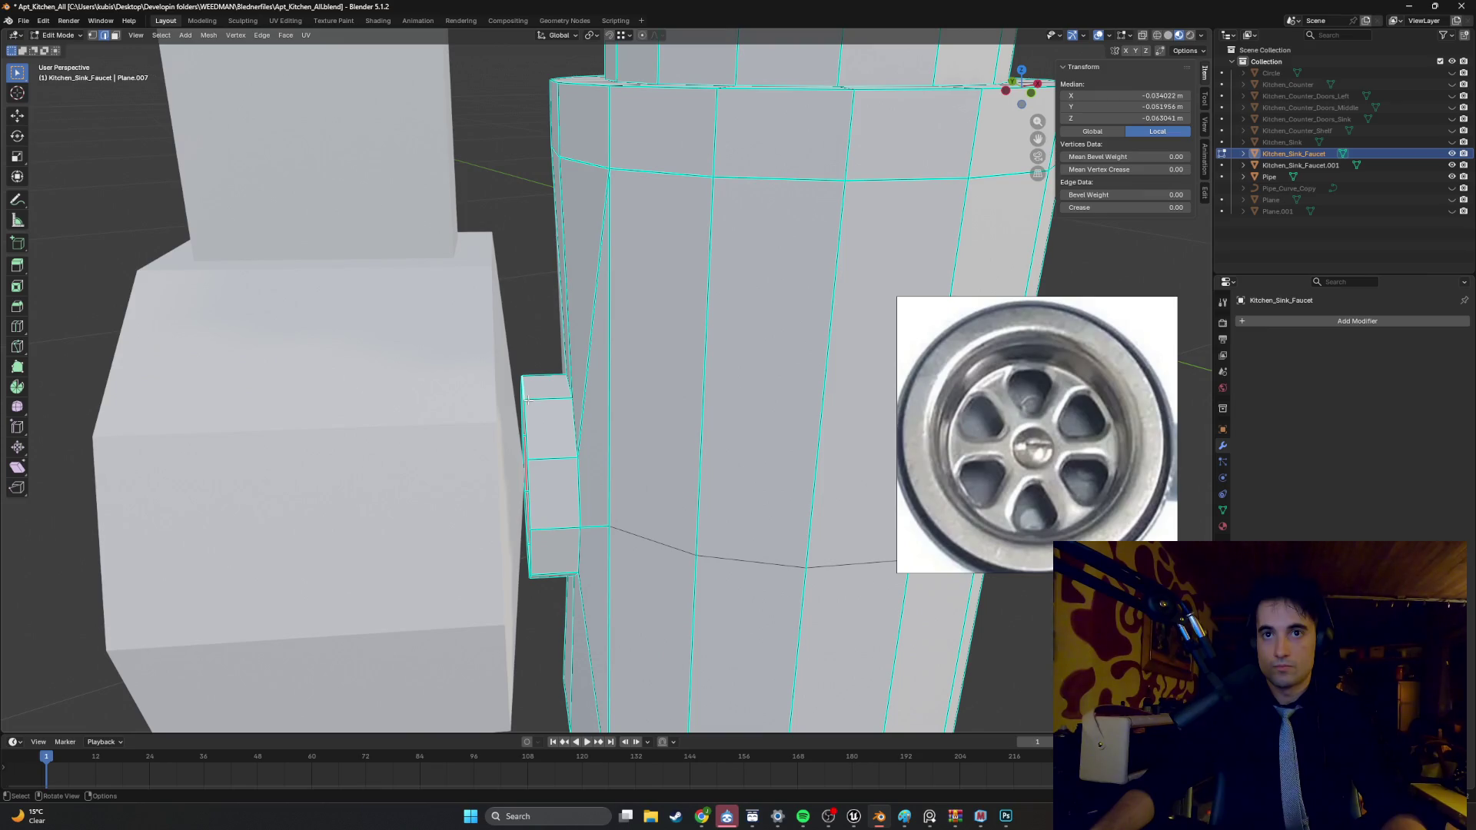
{"action": "middle_click_drag", "start_coordinate": [528, 425], "coordinate": [530, 412]}
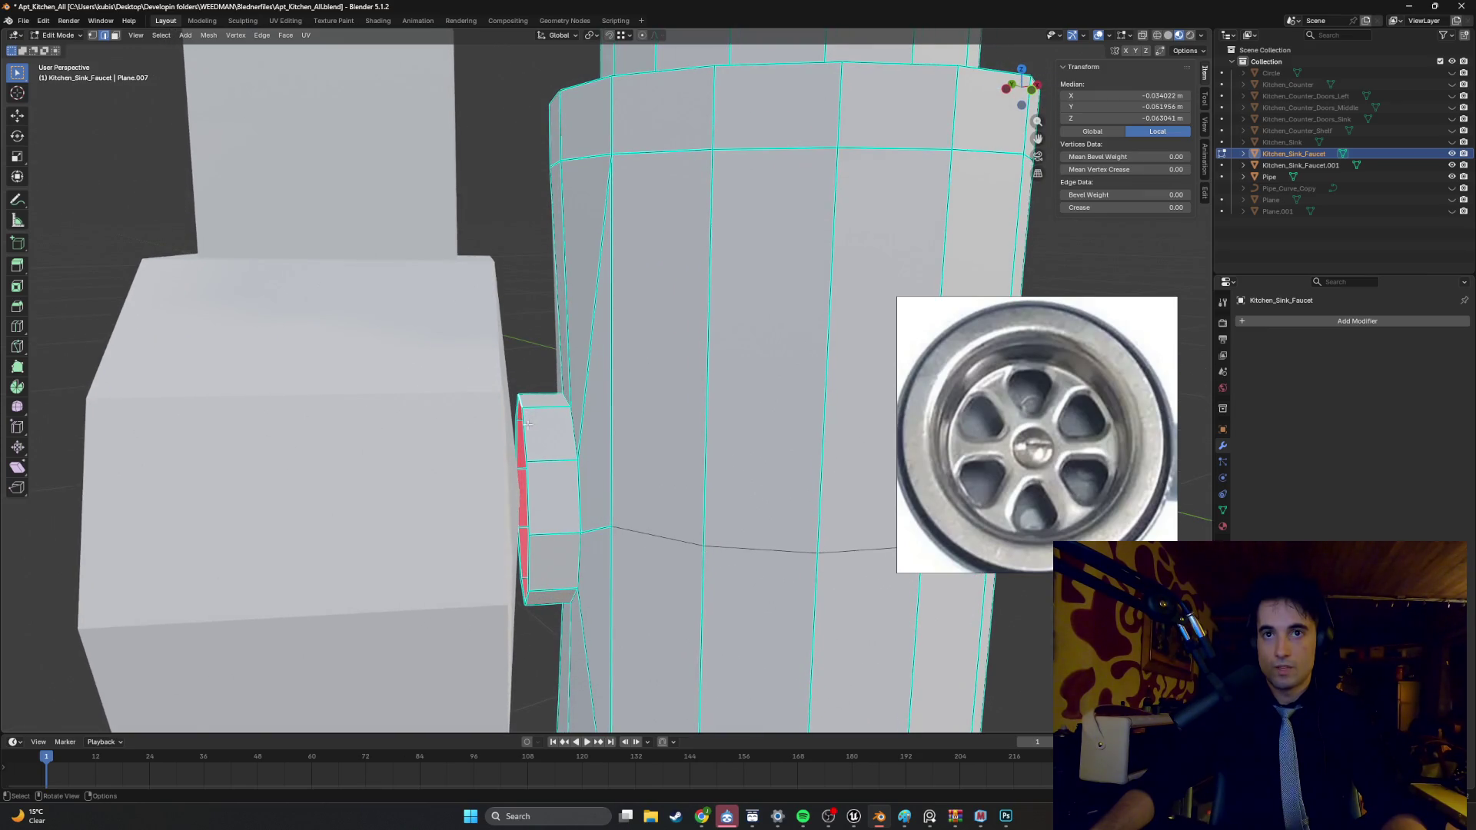
{"action": "left_click", "coordinate": [523, 431], "text": "alt"}
{"action": "key", "text": "g"}
{"action": "key", "text": "x"}
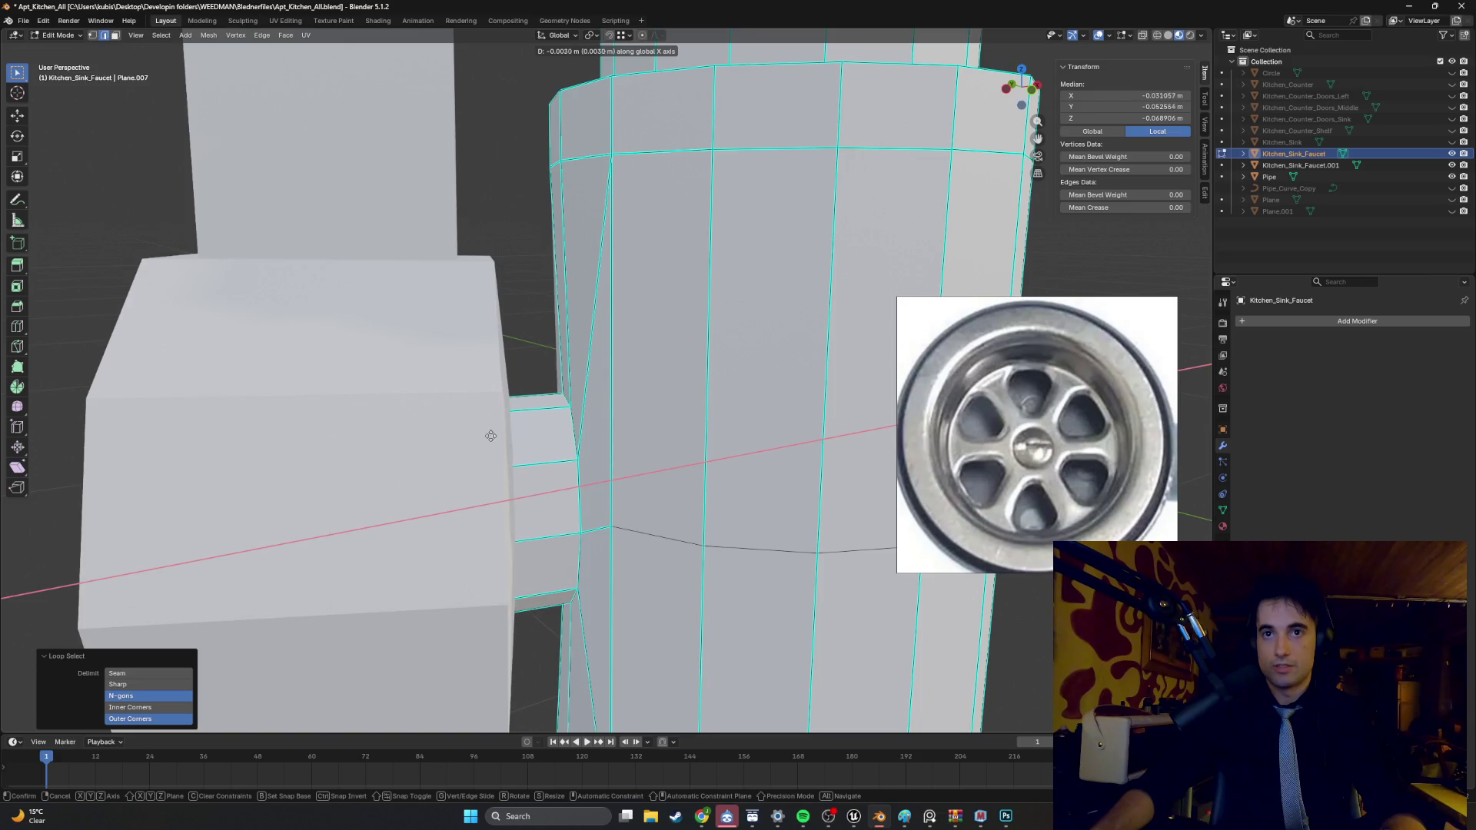
{"action": "left_click", "coordinate": [480, 436]}
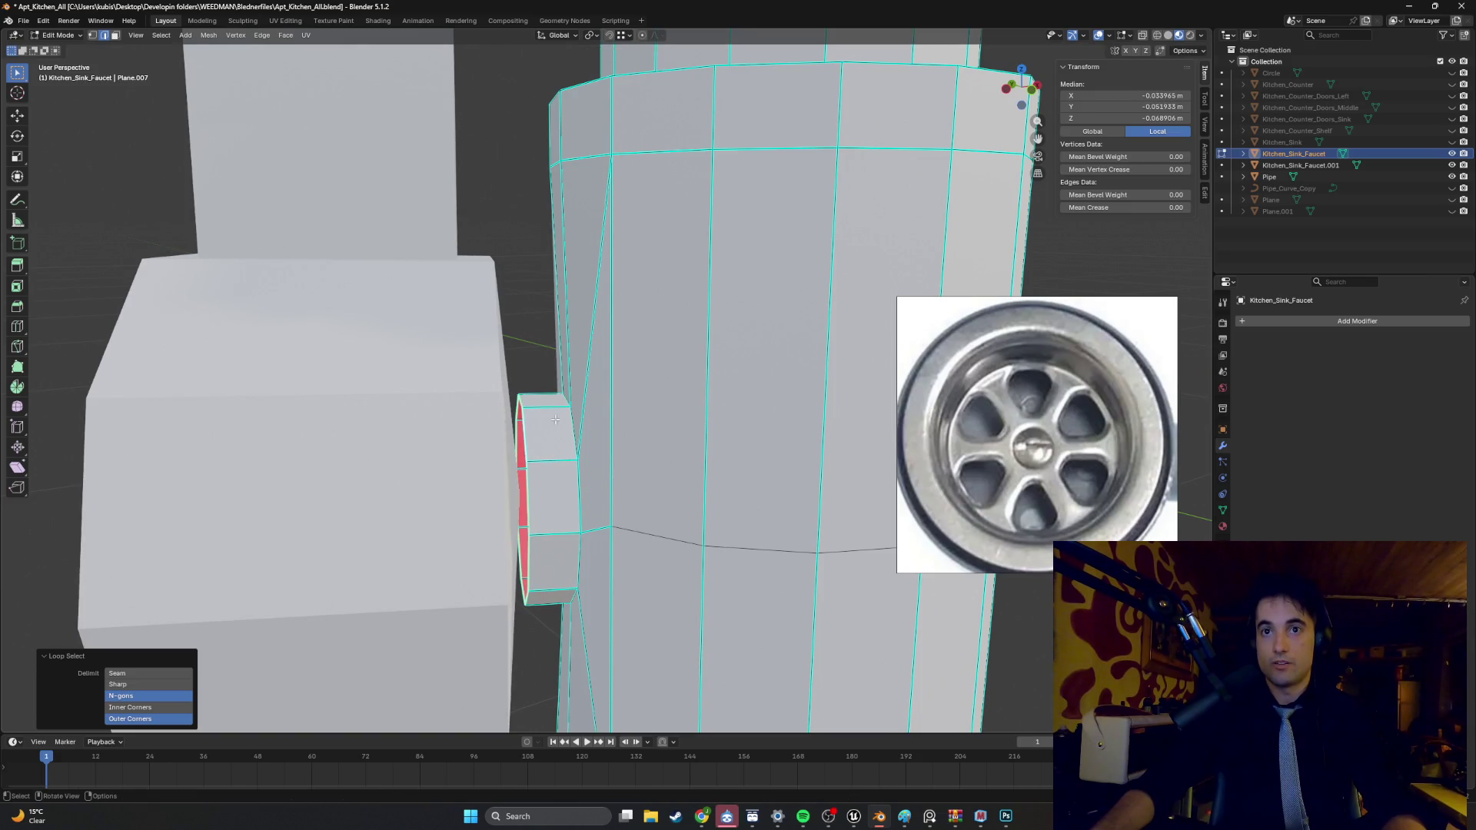
- Set orientation to Normal and try moving the stub's loop along normal X, then cancel
{"action": "left_click", "coordinate": [553, 458]}
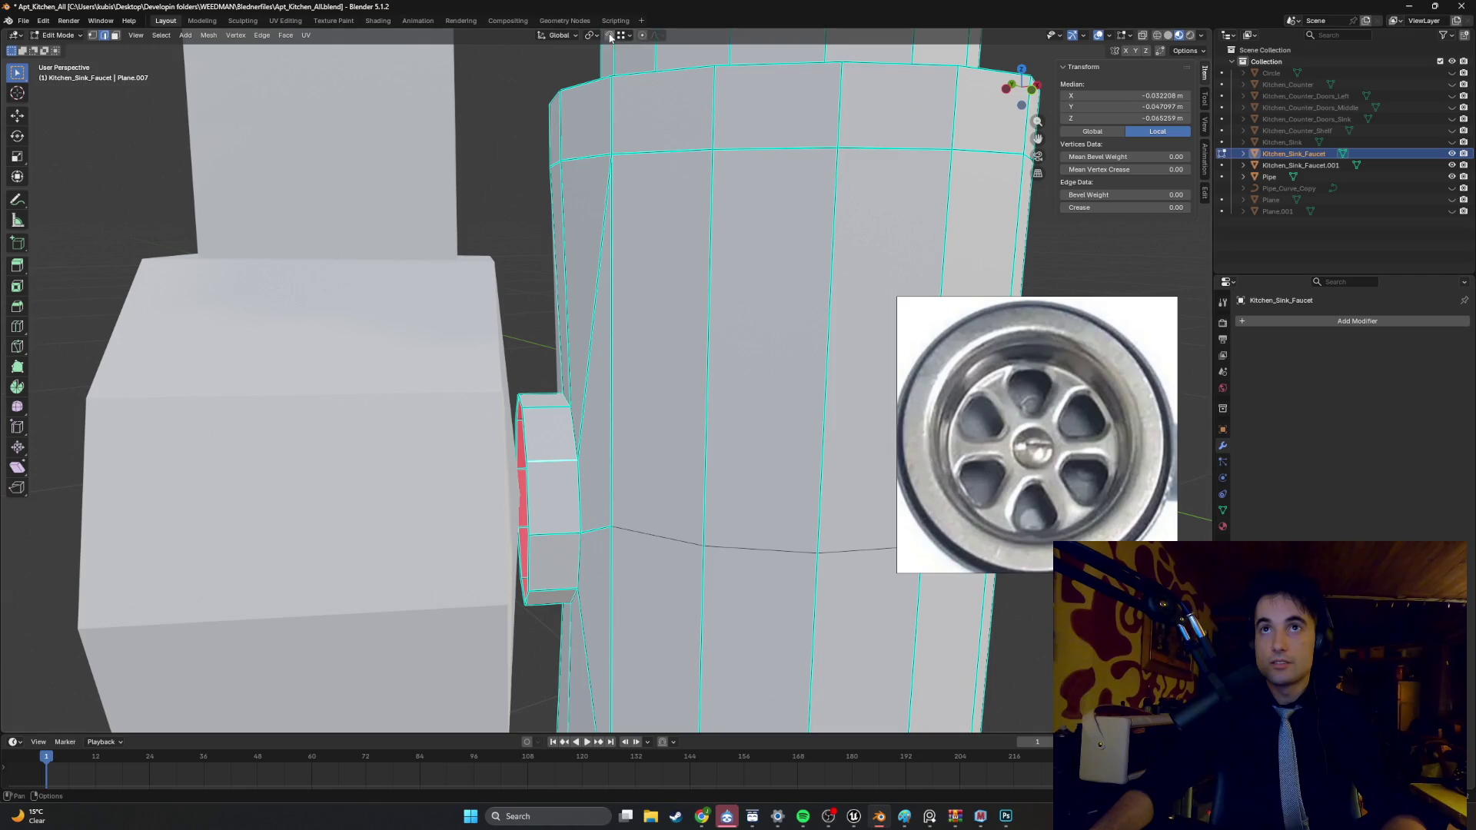
{"action": "left_click", "coordinate": [559, 35]}
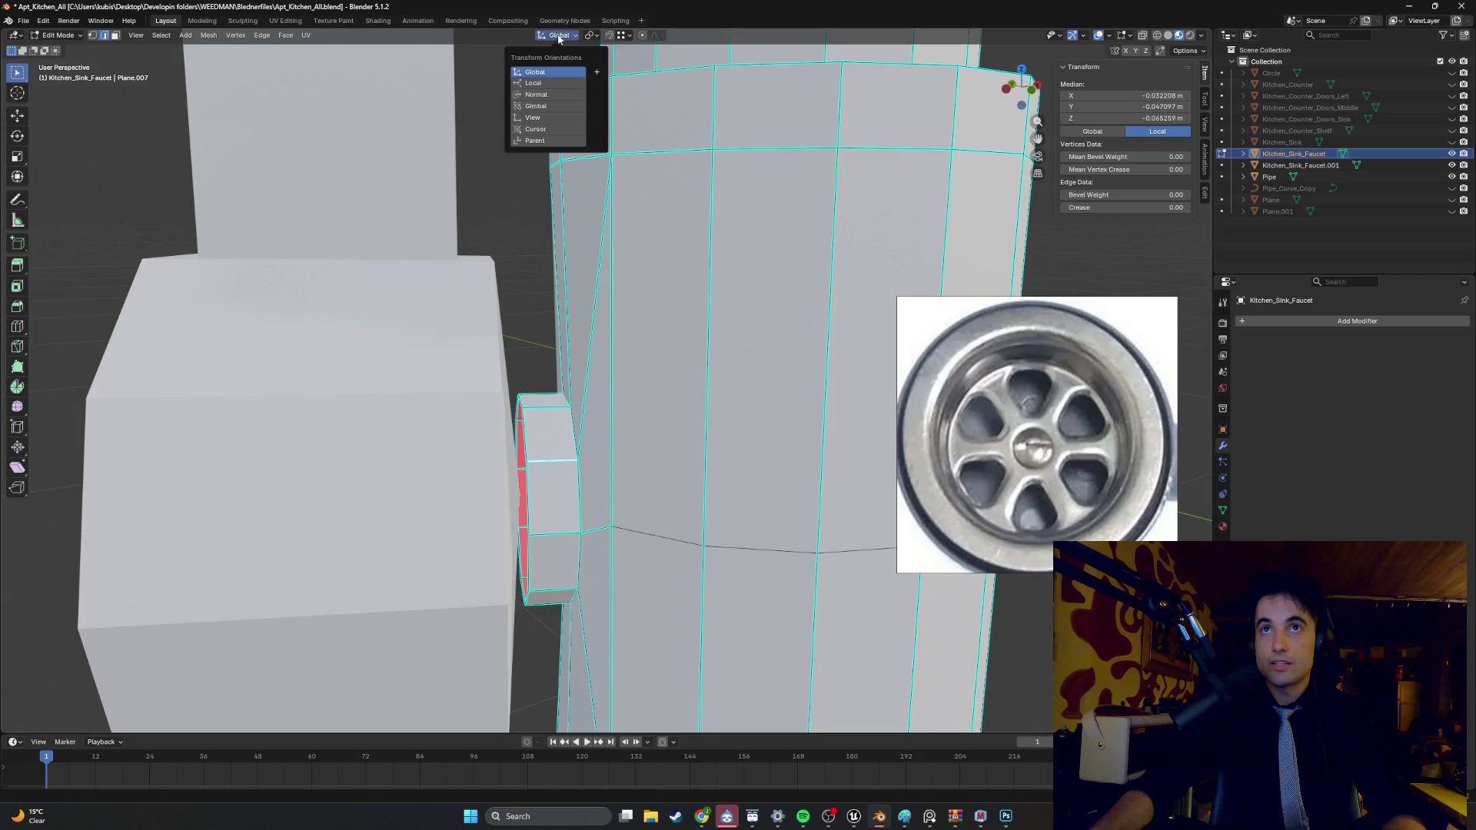
{"action": "left_click", "coordinate": [518, 400], "text": "alt"}
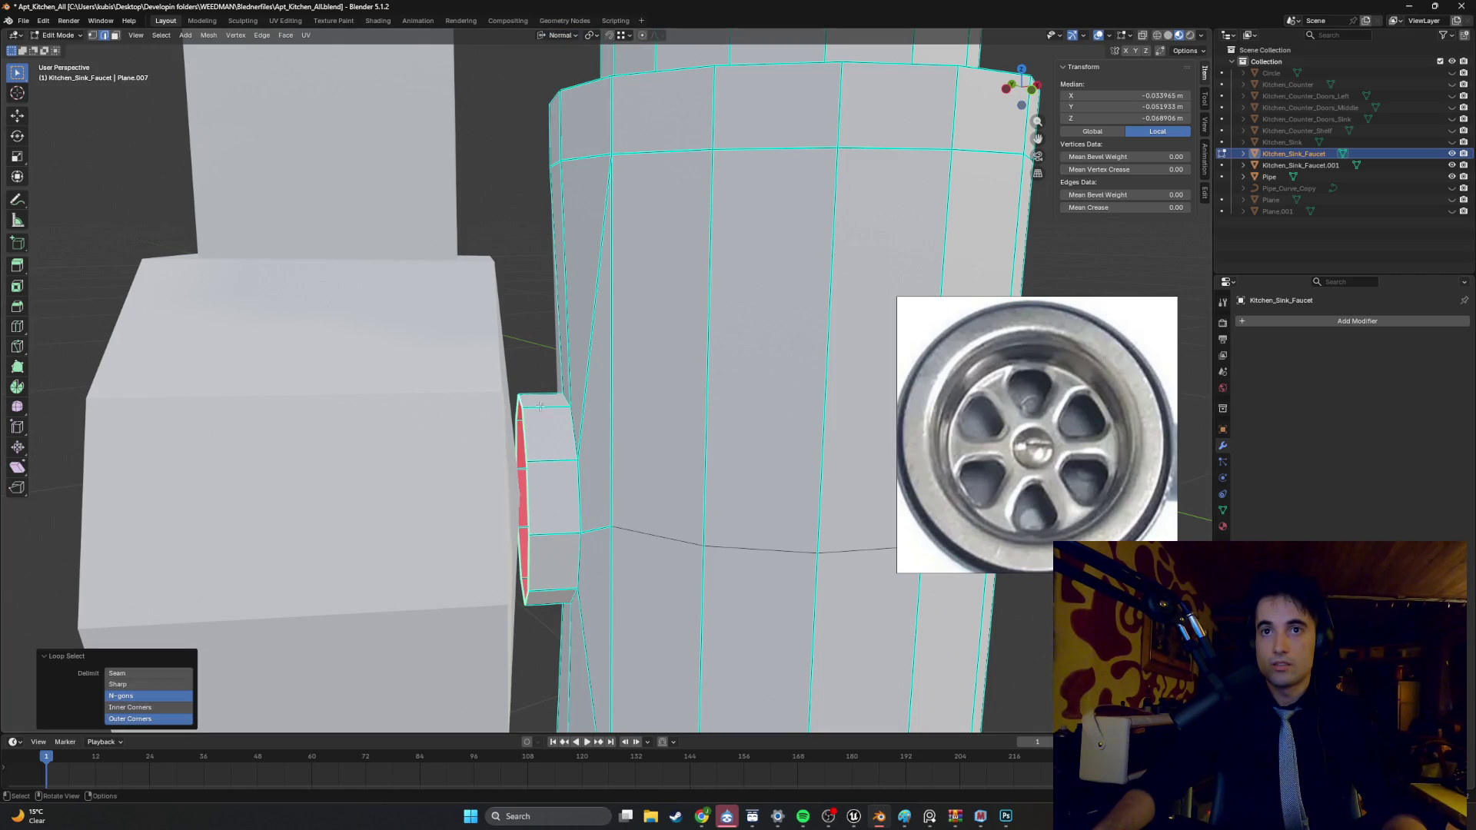
{"action": "key", "text": "g"}
{"action": "key", "text": "x"}
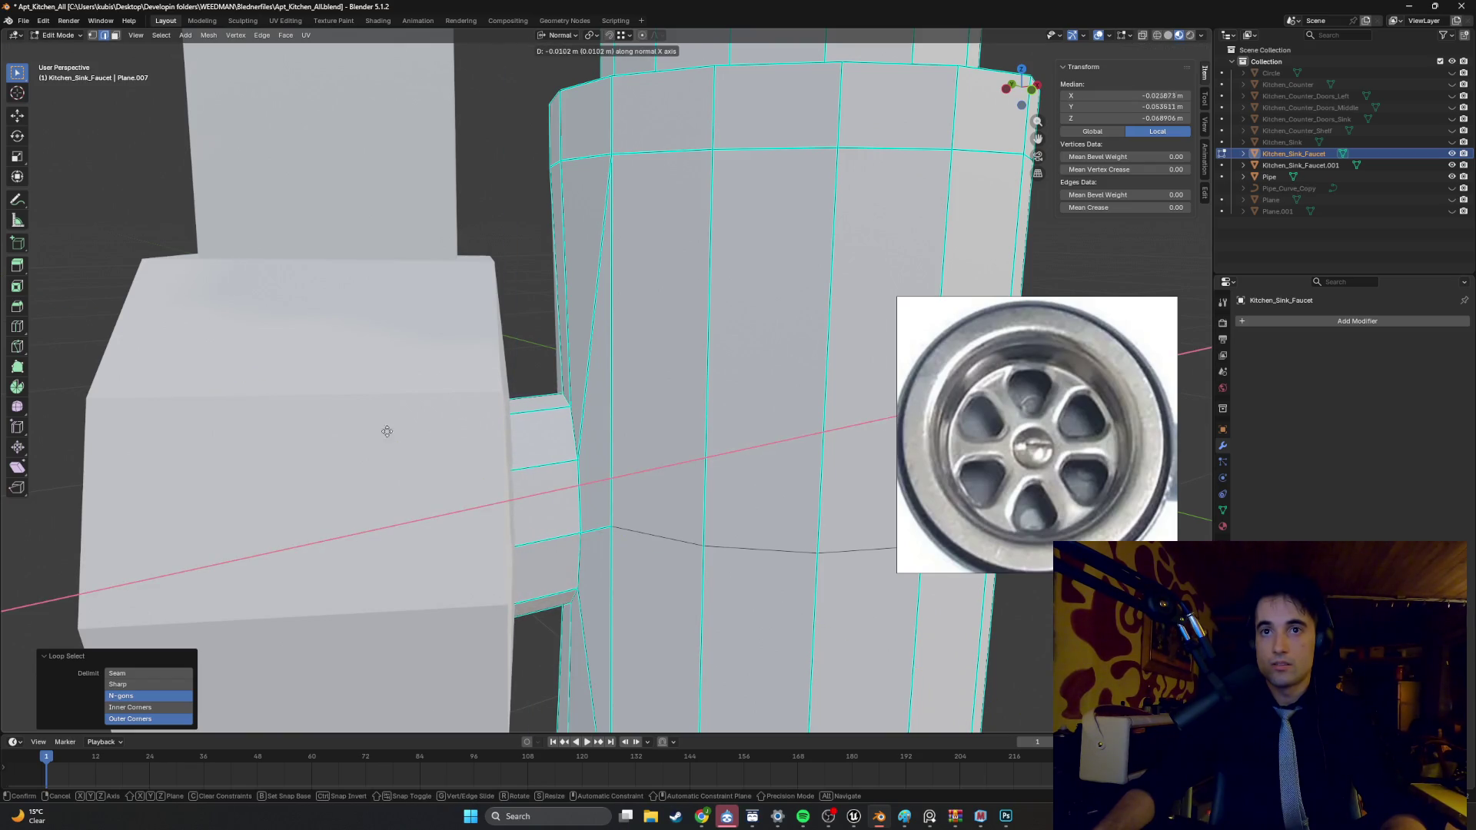
{"action": "right_click", "coordinate": [256, 448]}
{"action": "mouse_move", "coordinate": [257, 448]}
{"action": "middle_mouse_down"}
{"action": "mouse_move", "coordinate": [494, 406]}
{"action": "mouse_move", "coordinate": [564, 452]}
{"action": "mouse_move", "coordinate": [546, 435]}
{"action": "mouse_move", "coordinate": [607, 393]}
{"action": "middle_mouse_up"}
{"action": "left_click", "coordinate": [564, 452]}
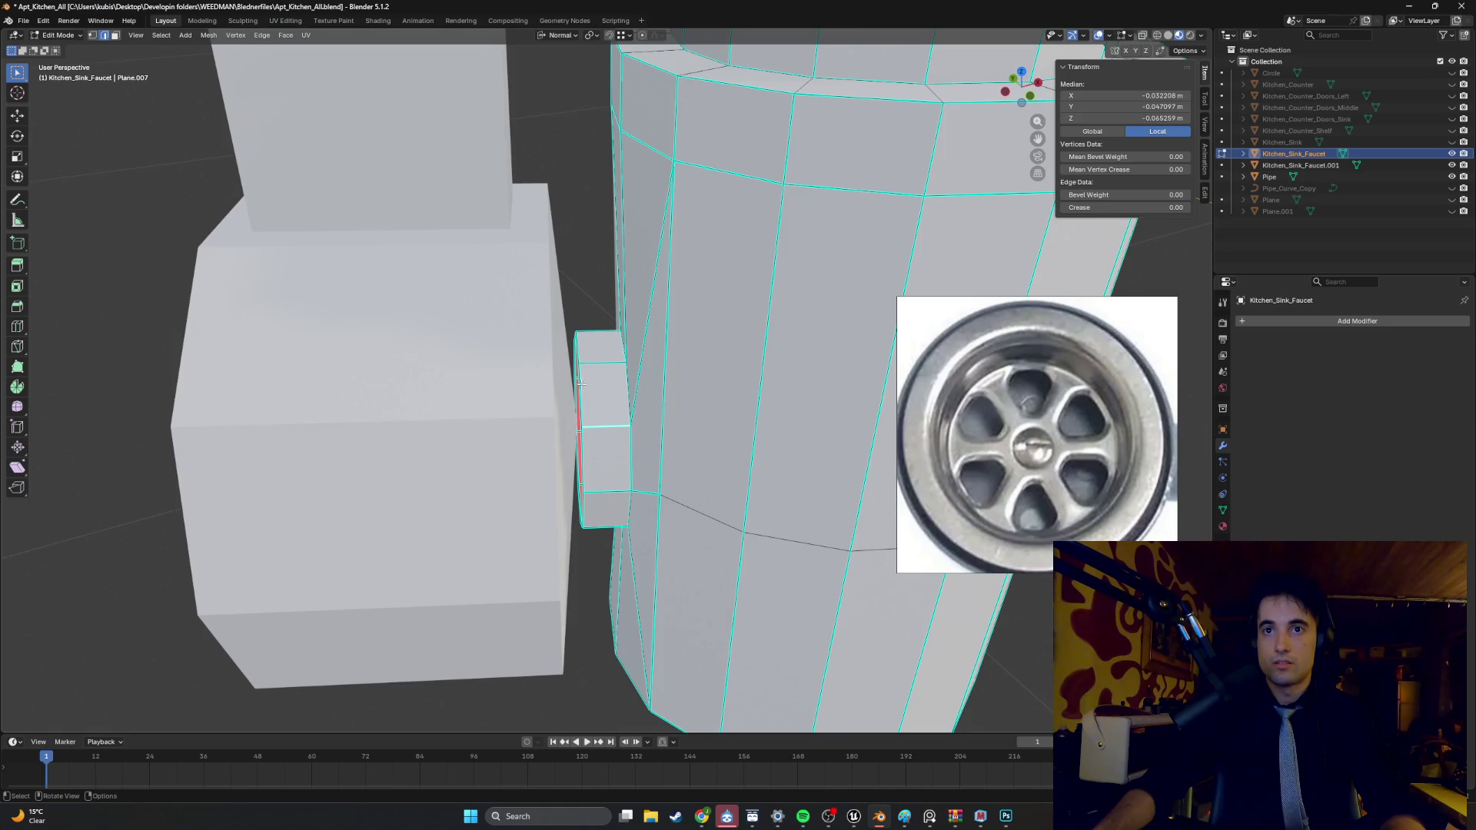
- Select the loop of faces at the connector stub's open end in face mode
{"action": "mouse_move", "coordinate": [596, 393]}
{"action": "middle_mouse_down"}
{"action": "mouse_move", "coordinate": [587, 373]}
{"action": "mouse_move", "coordinate": [593, 395]}
{"action": "mouse_move", "coordinate": [607, 382]}
{"action": "mouse_move", "coordinate": [596, 405]}
{"action": "middle_mouse_up"}
{"action": "key", "text": "3"}
{"action": "left_click", "coordinate": [599, 400]}
{"action": "left_click", "coordinate": [581, 407], "text": "alt"}
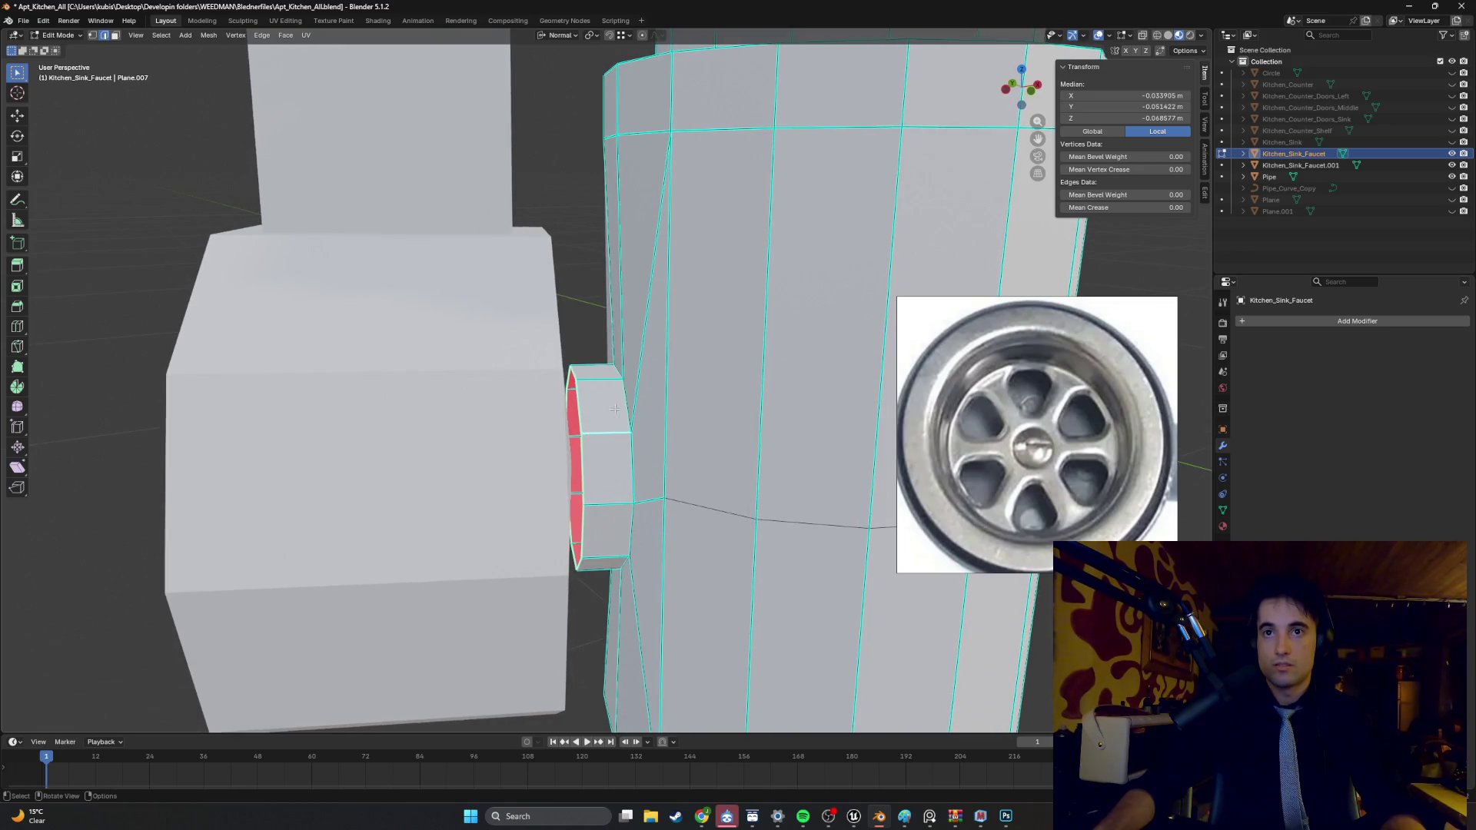
- Extrude the connector's end faces along their normal to form a stem
{"action": "key", "text": "e"}
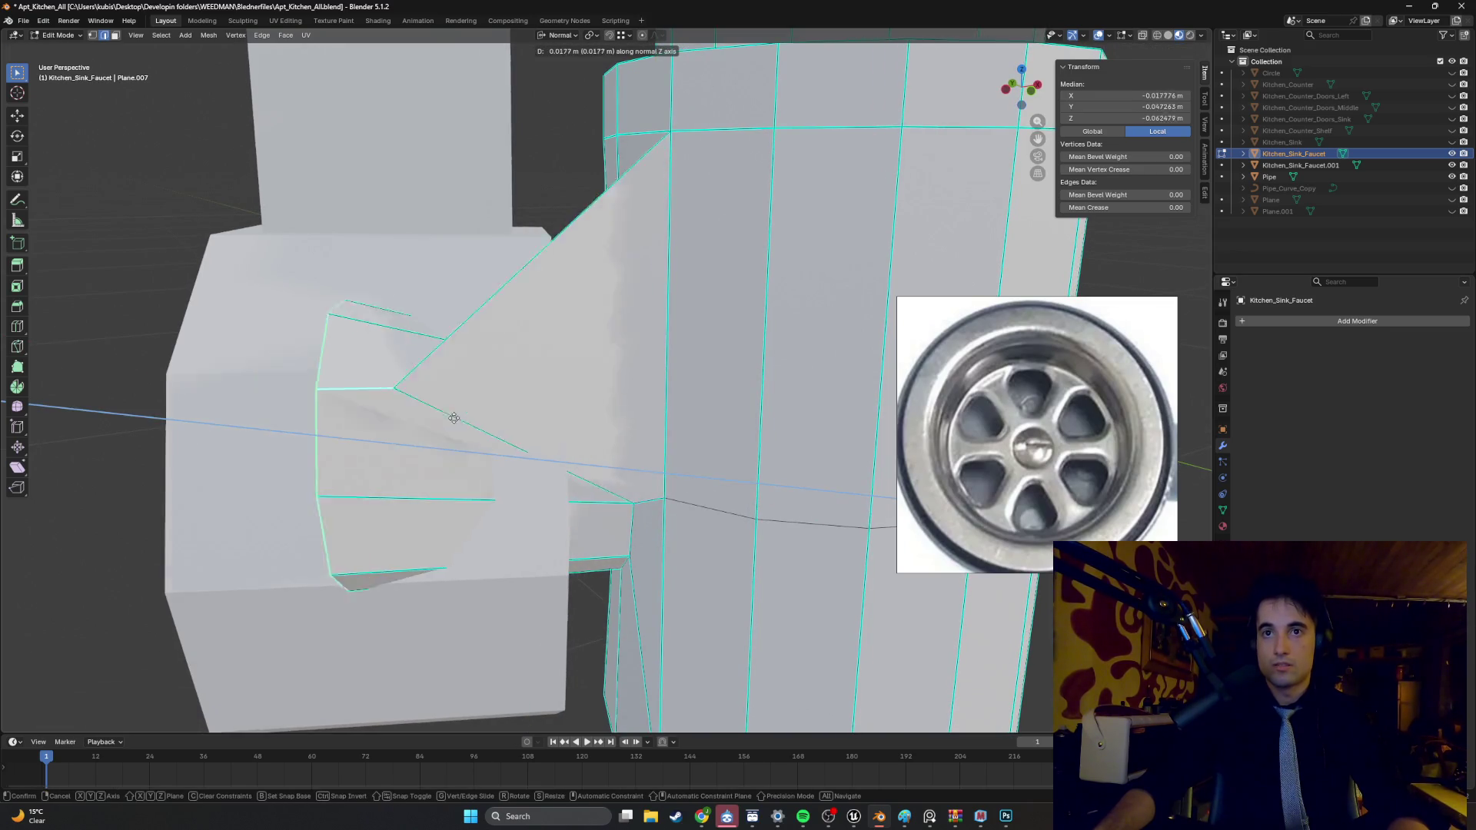
{"action": "key", "text": "Escape"}
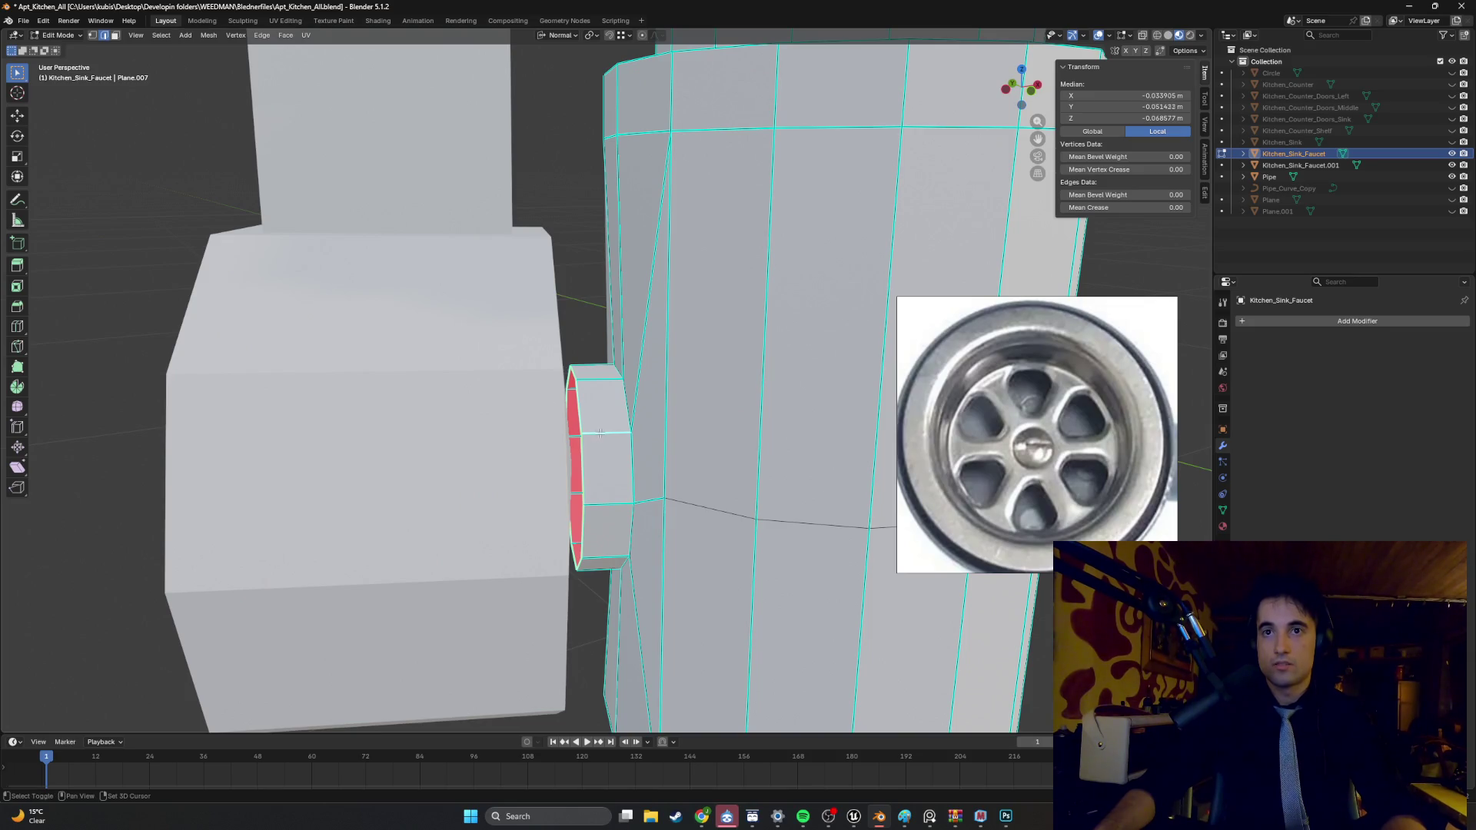
{"action": "key", "text": "e"}
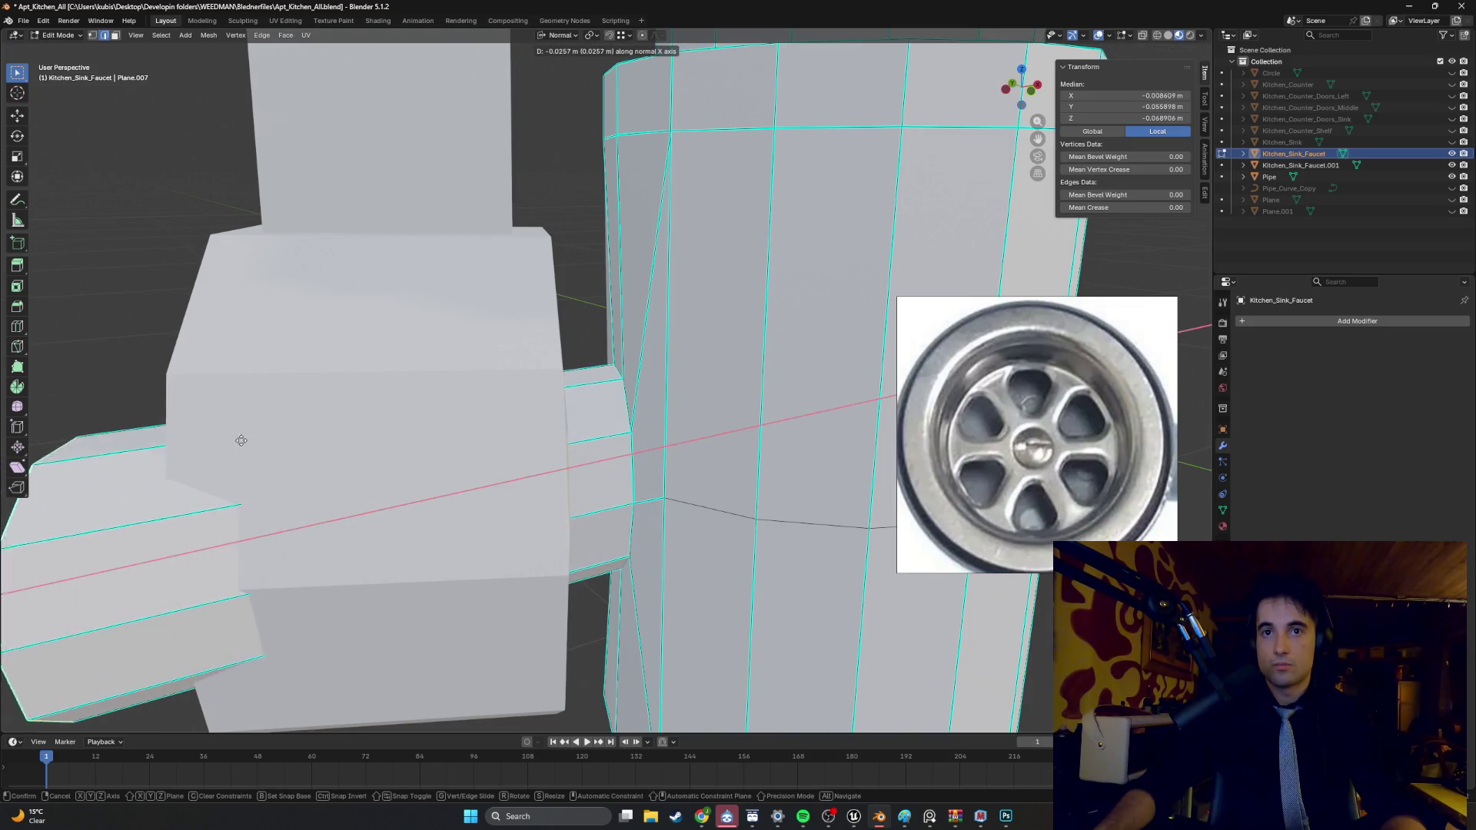
{"action": "middle_click_drag", "start_coordinate": [566, 388], "coordinate": [405, 435]}
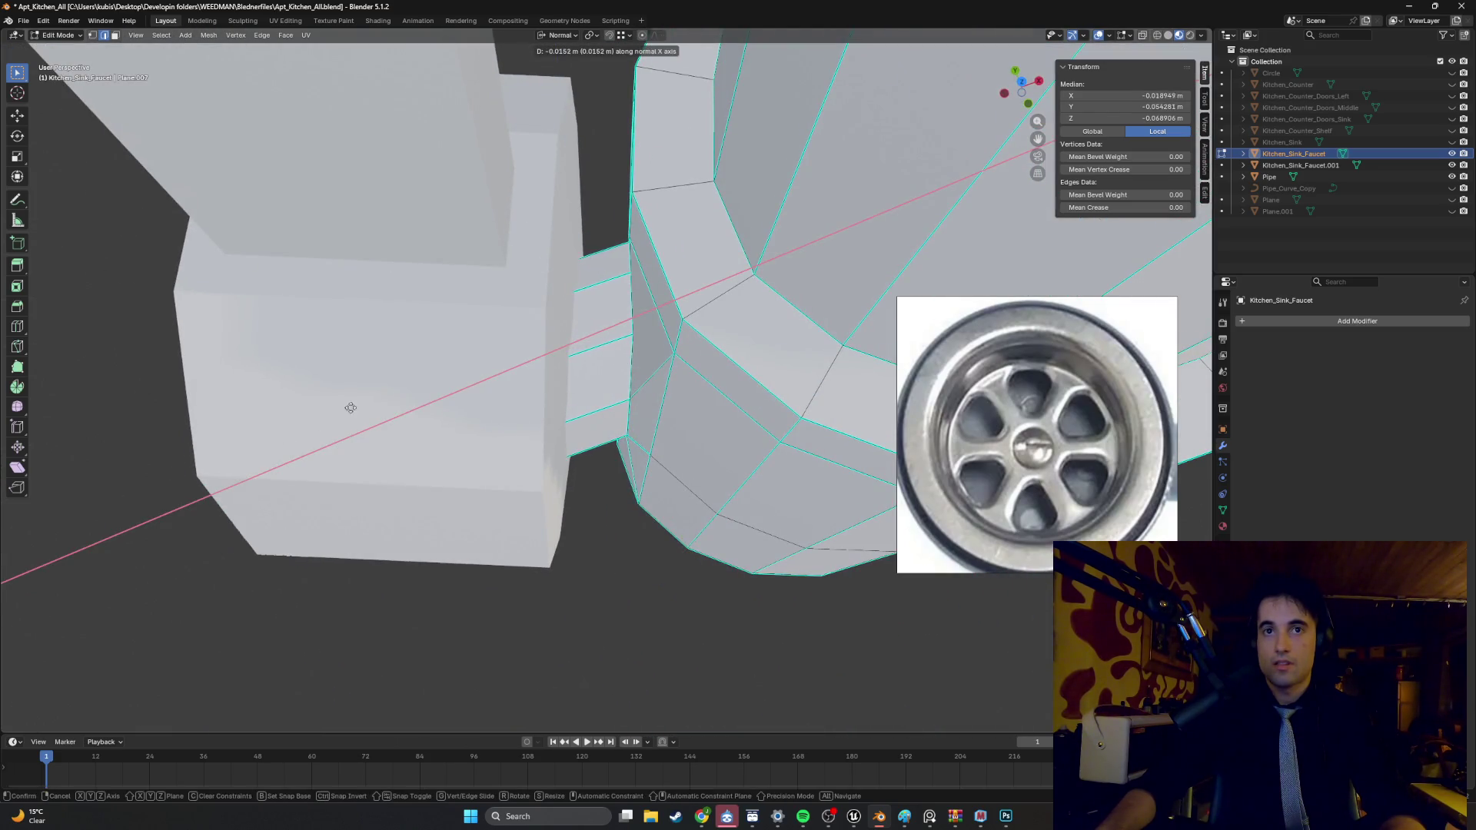
{"action": "left_click", "coordinate": [551, 85]}
{"action": "middle_click_drag", "start_coordinate": [563, 87], "coordinate": [623, 380]}
- Slide the stem's end faces along the normal X axis
{"action": "key", "text": "g"}
{"action": "key", "text": "x"}
{"action": "key", "text": "z"}
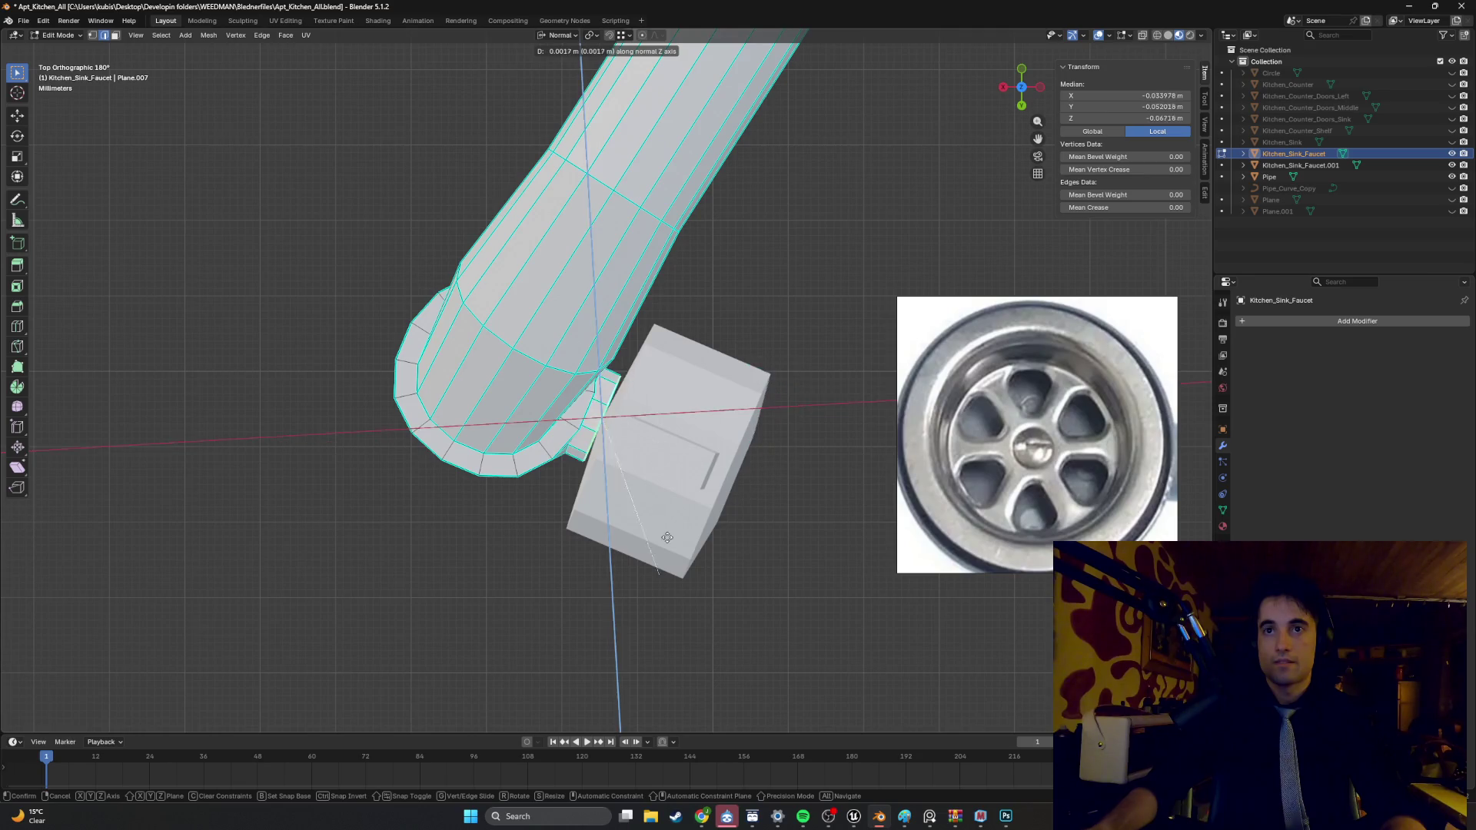
{"action": "key", "text": "x"}
{"action": "key", "text": "x"}
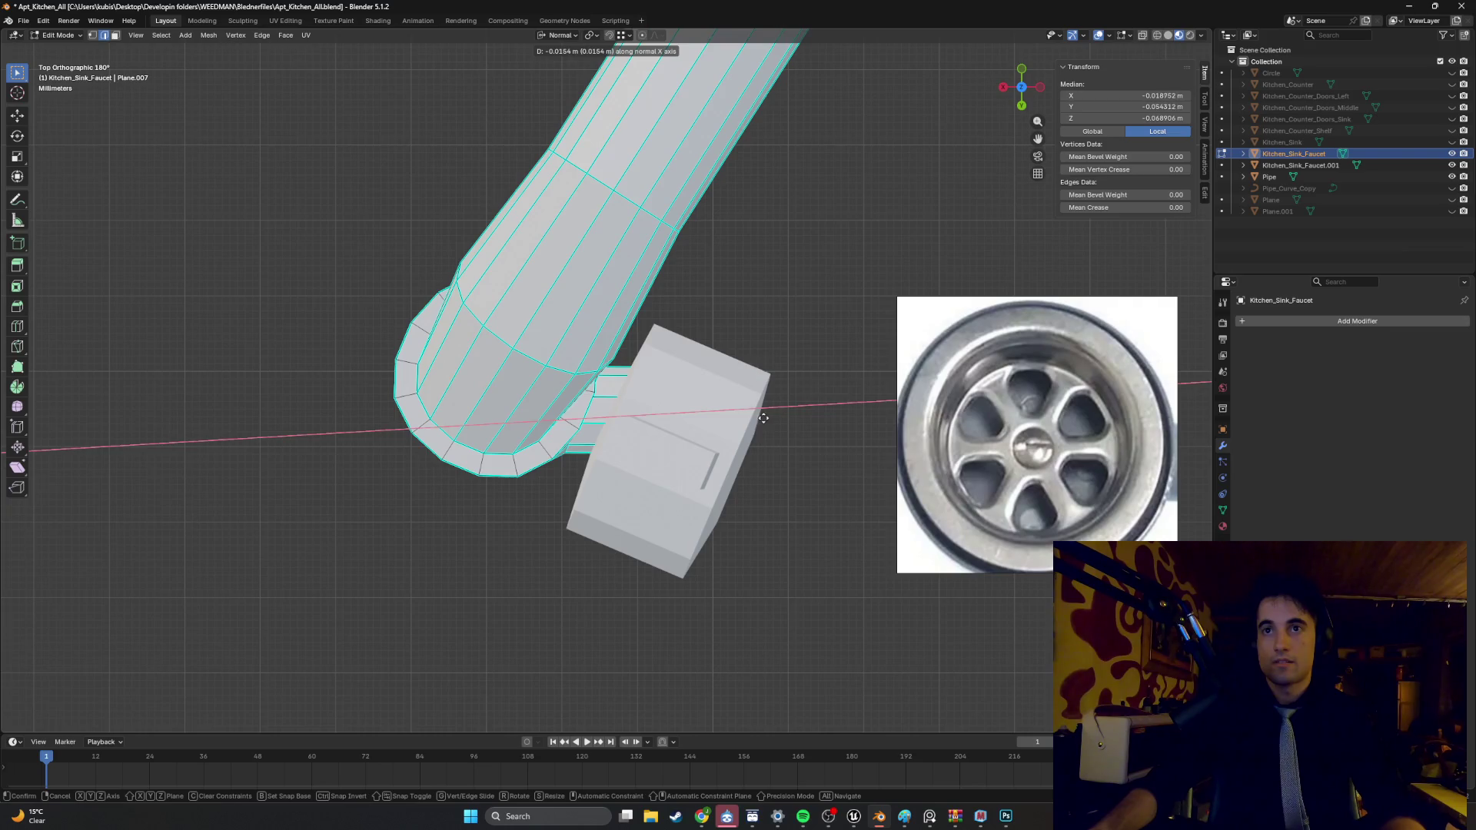
{"action": "left_click", "coordinate": [729, 404]}
- Switch to Global orientation and move the stem end along global Y against the handle box
{"action": "left_click", "coordinate": [558, 35]}
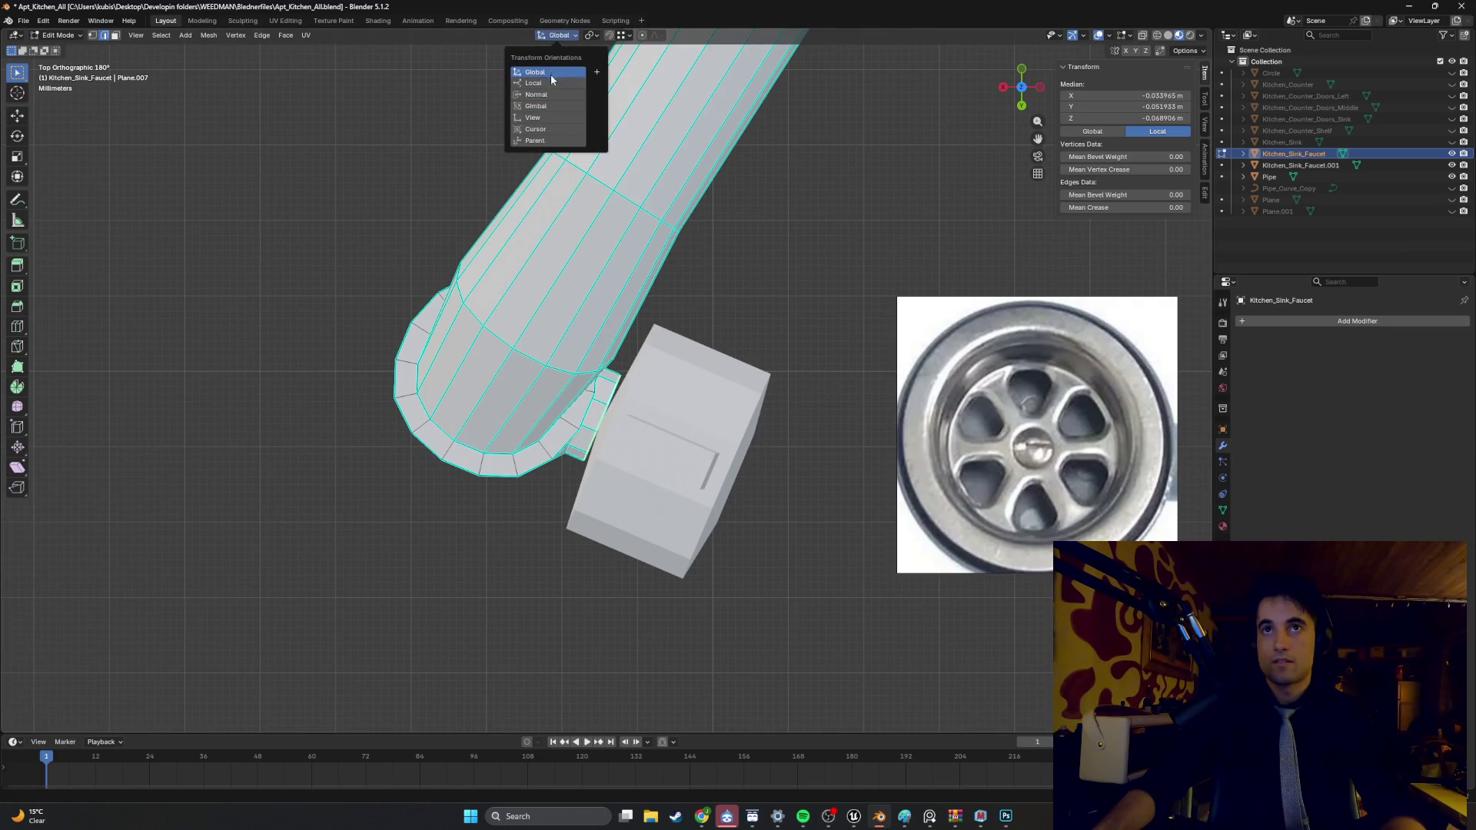
{"action": "key", "text": "g"}
{"action": "key", "text": "x"}
{"action": "key", "text": "y"}
{"action": "left_click", "coordinate": [597, 484]}
{"action": "mouse_move", "coordinate": [597, 484]}
{"action": "middle_mouse_down"}
{"action": "mouse_move", "coordinate": [700, 351]}
{"action": "mouse_move", "coordinate": [691, 718]}
{"action": "mouse_move", "coordinate": [600, 717]}
{"action": "mouse_move", "coordinate": [638, 422]}
{"action": "middle_mouse_up"}
{"action": "scroll", "coordinate": [632, 417], "scroll_direction": "up", "scroll_amount": 4}
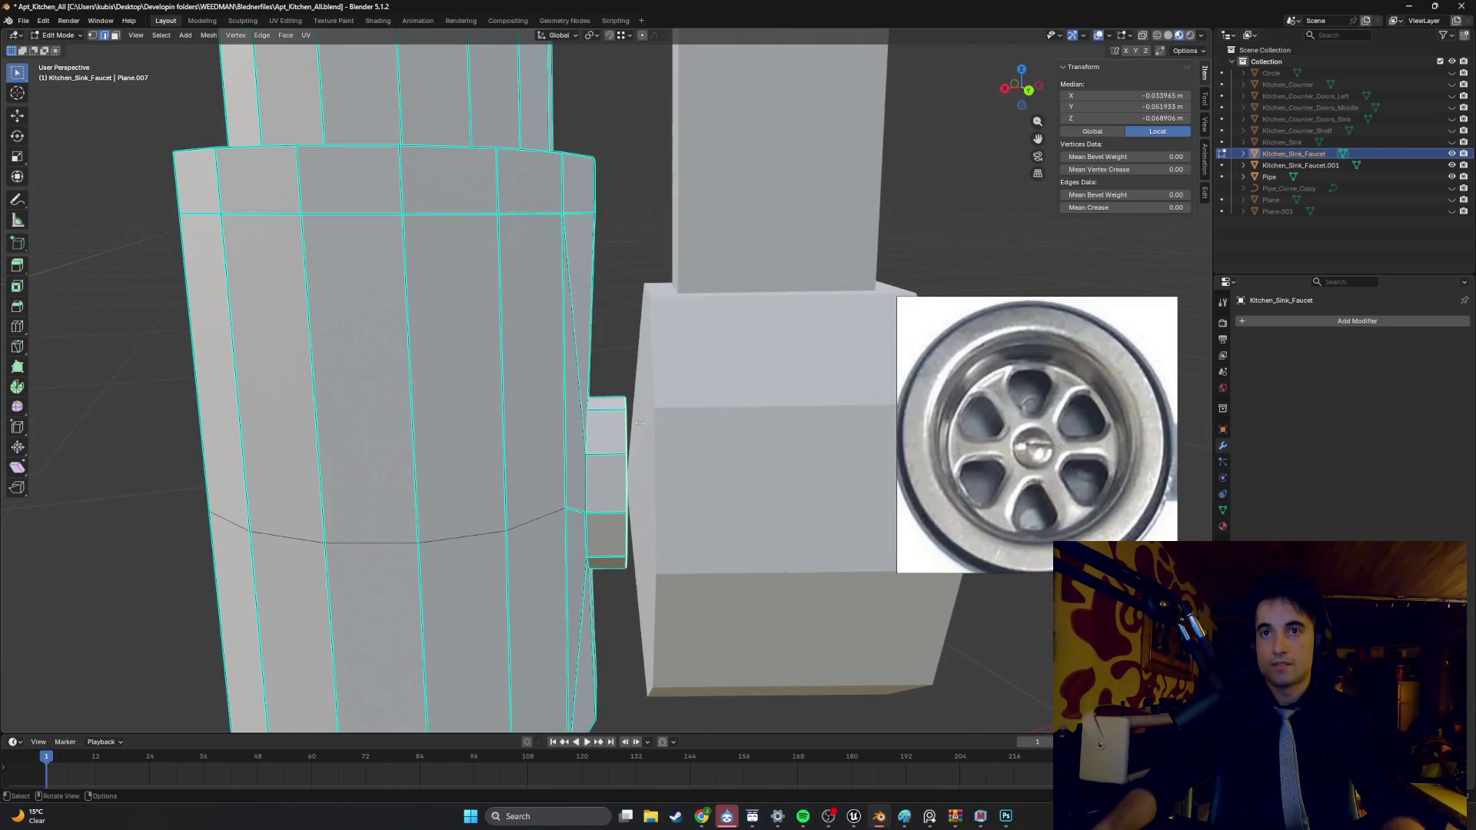
- Nudge the stem end 0.0027 m along X into the handle box and set orientation to Local
{"action": "key", "text": "g"}
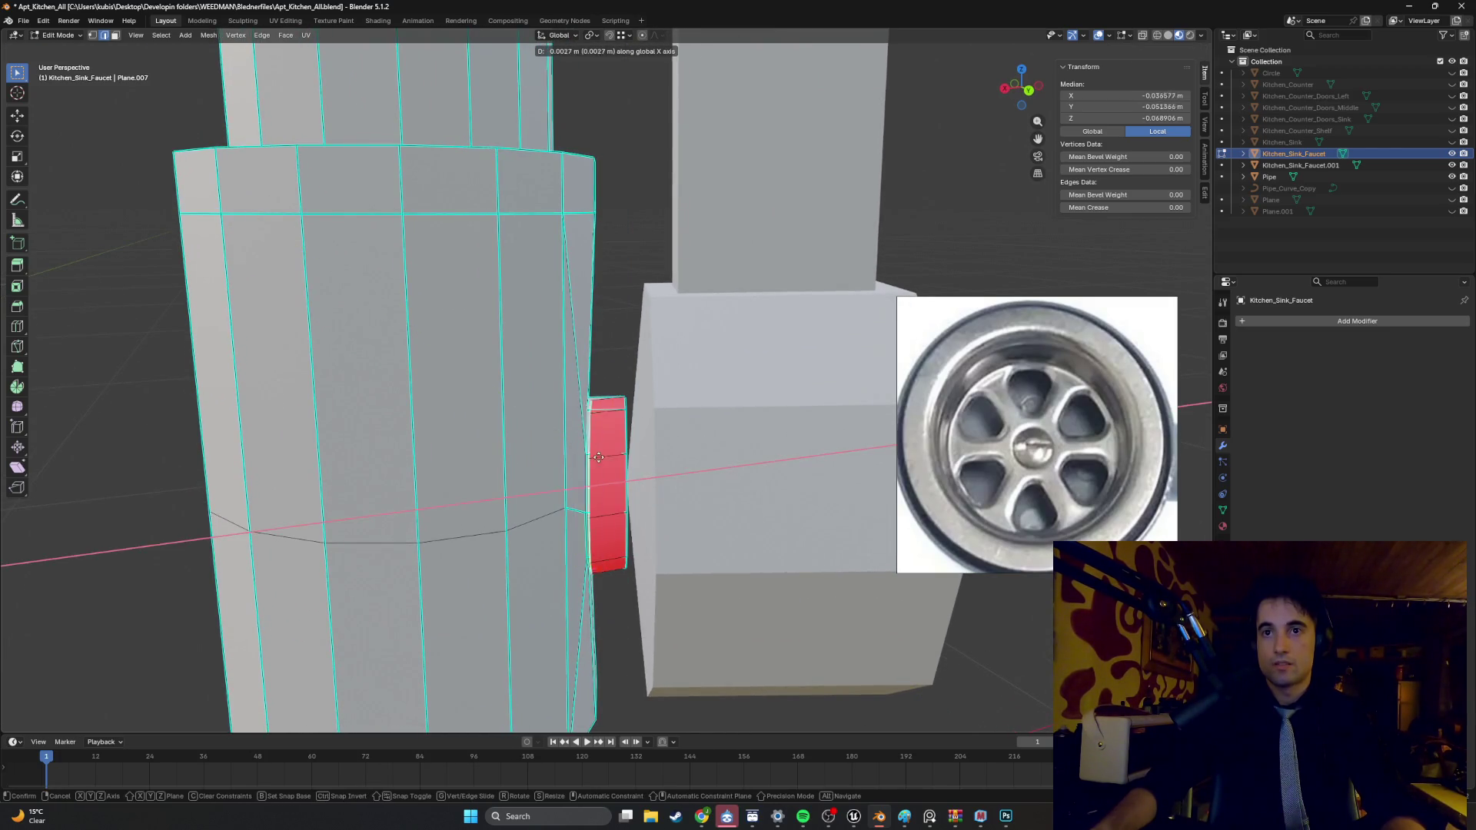
{"action": "left_click", "coordinate": [676, 431]}
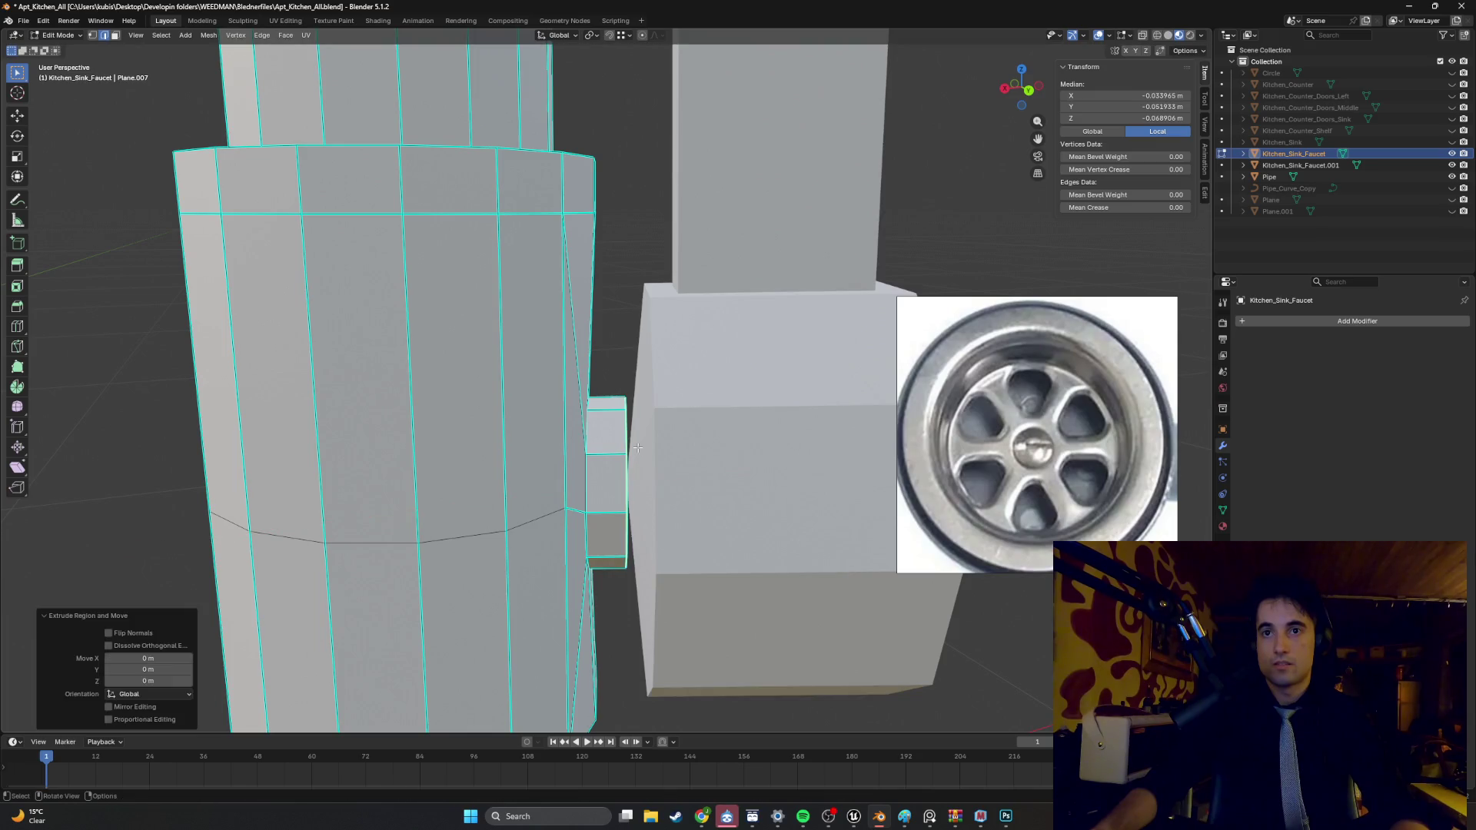
{"action": "left_click", "coordinate": [572, 36]}
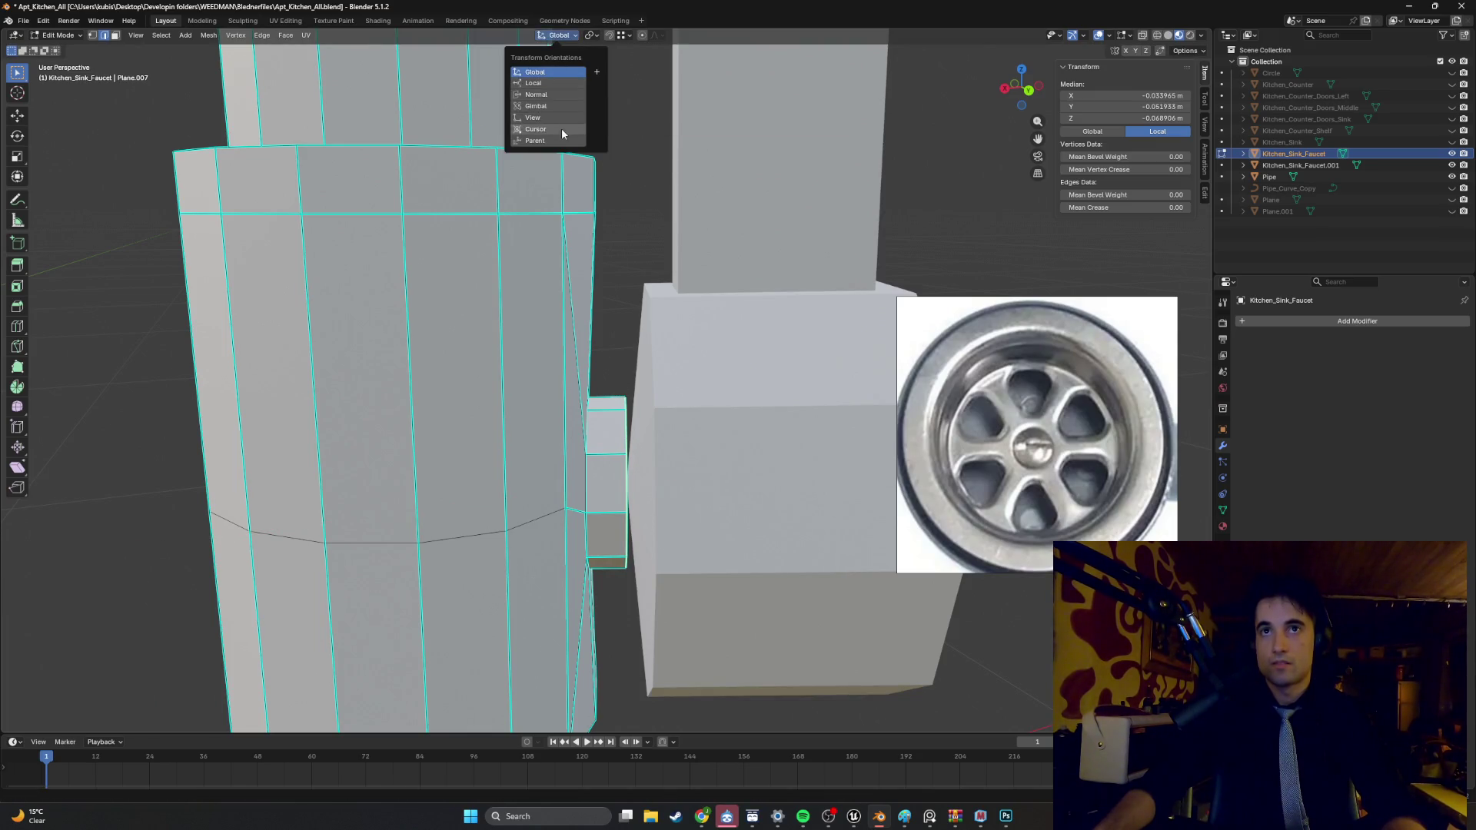
{"action": "left_click", "coordinate": [550, 83]}
- Move the stem's end vertices along local Y toward the faucet body
{"action": "key", "text": "g"}
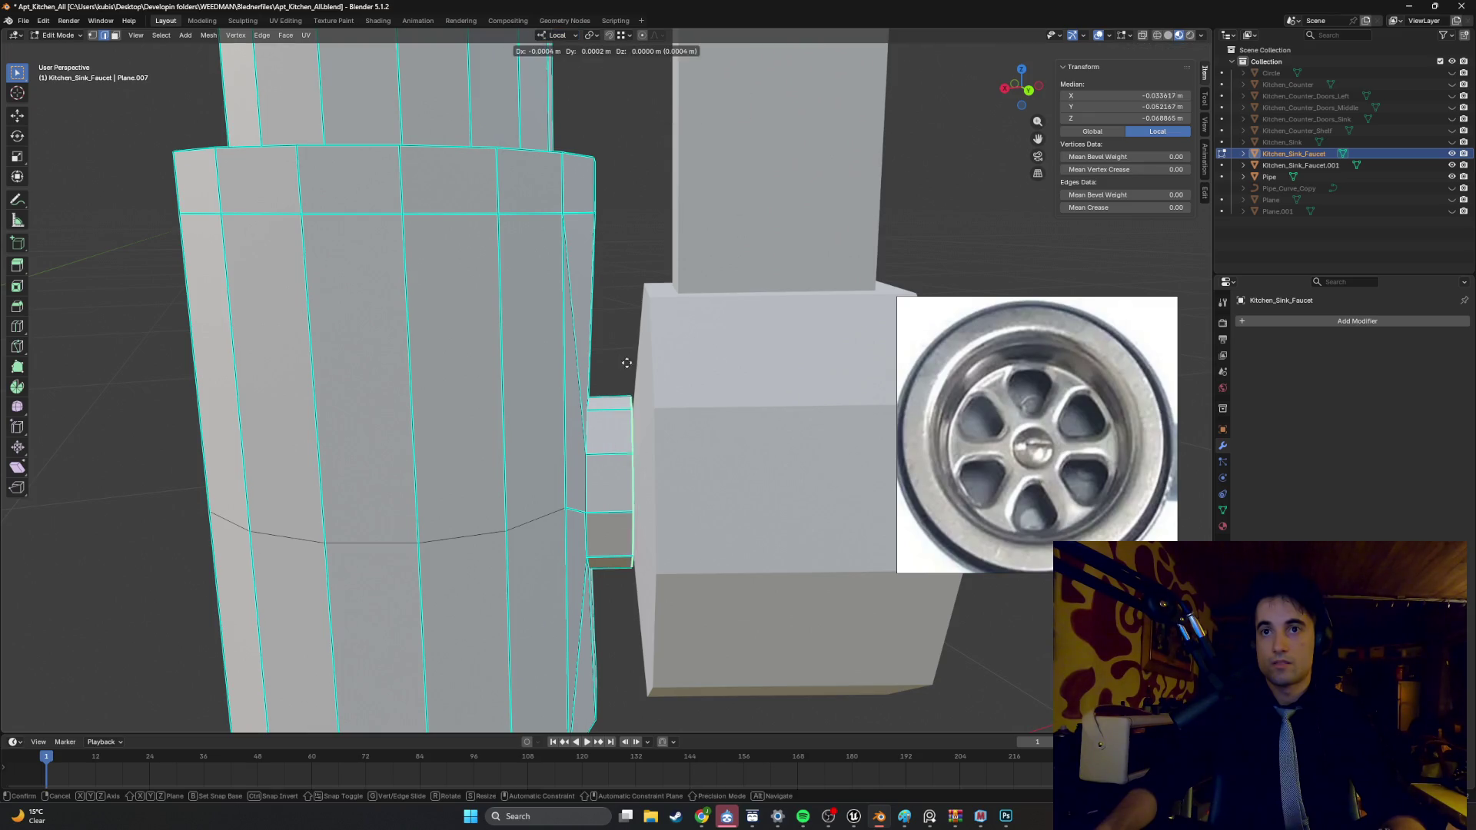
{"action": "key", "text": "y"}
{"action": "left_click", "coordinate": [607, 217]}
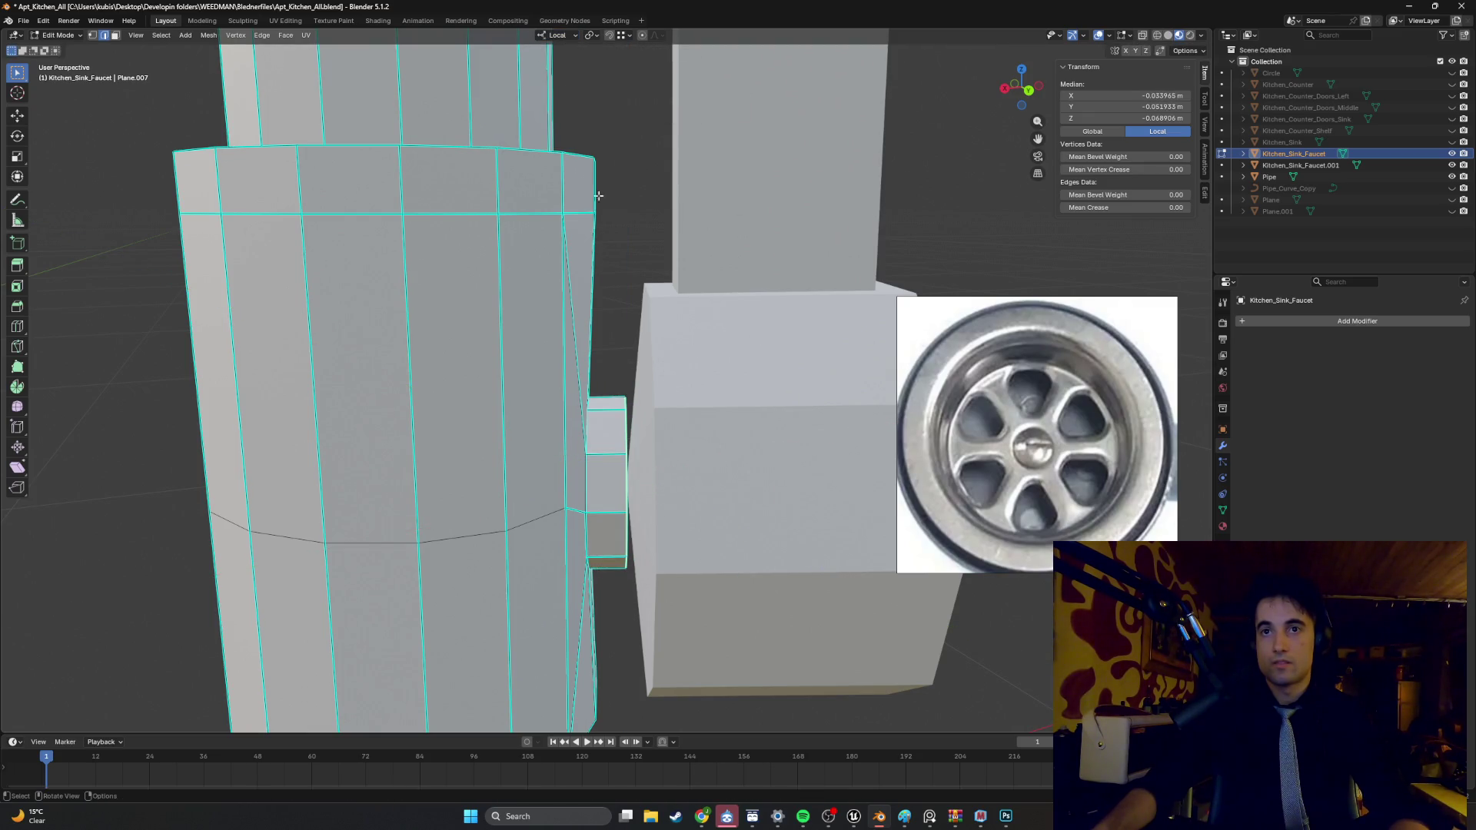
{"action": "left_click", "coordinate": [563, 35]}
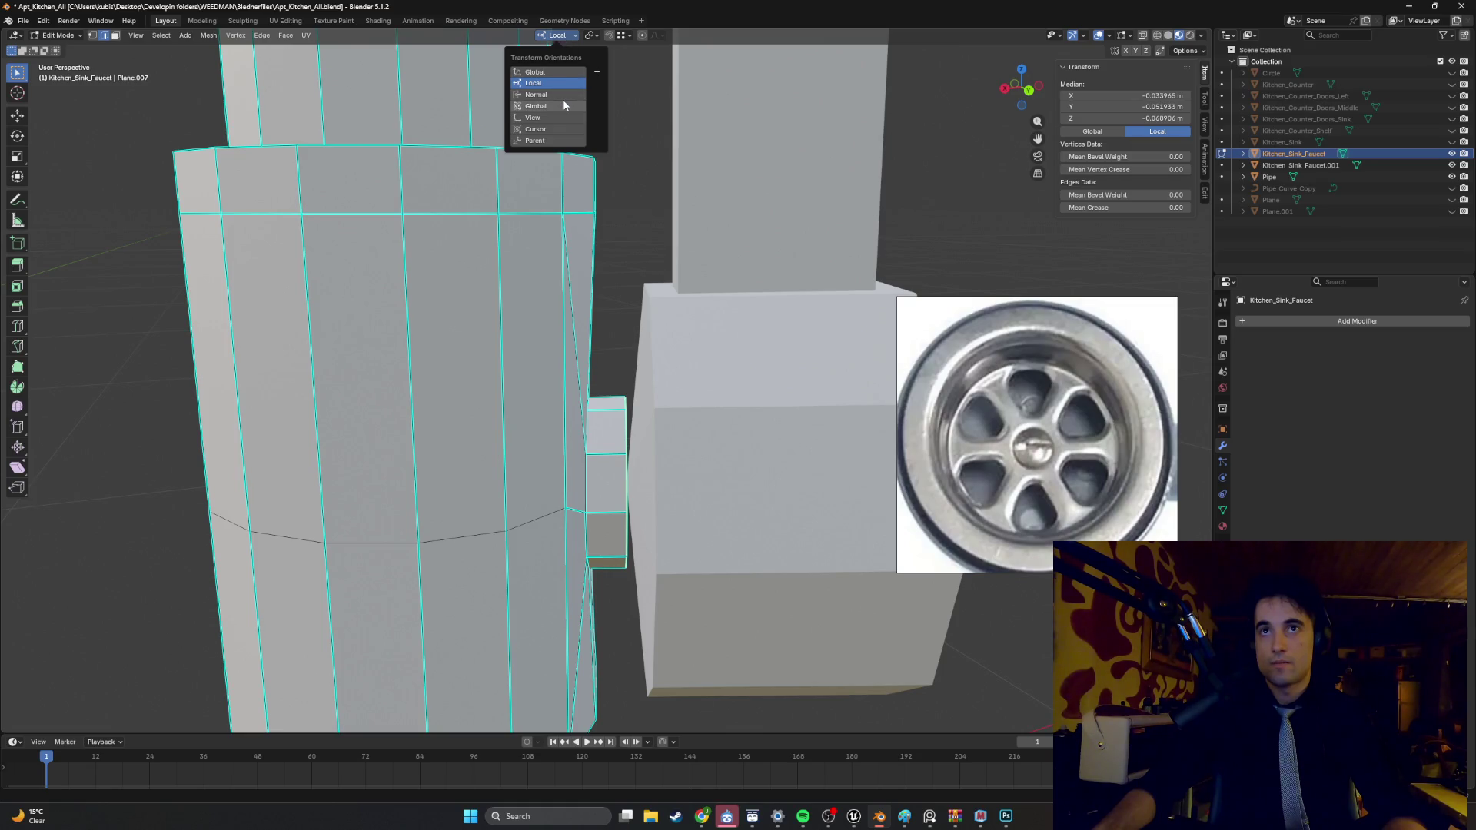
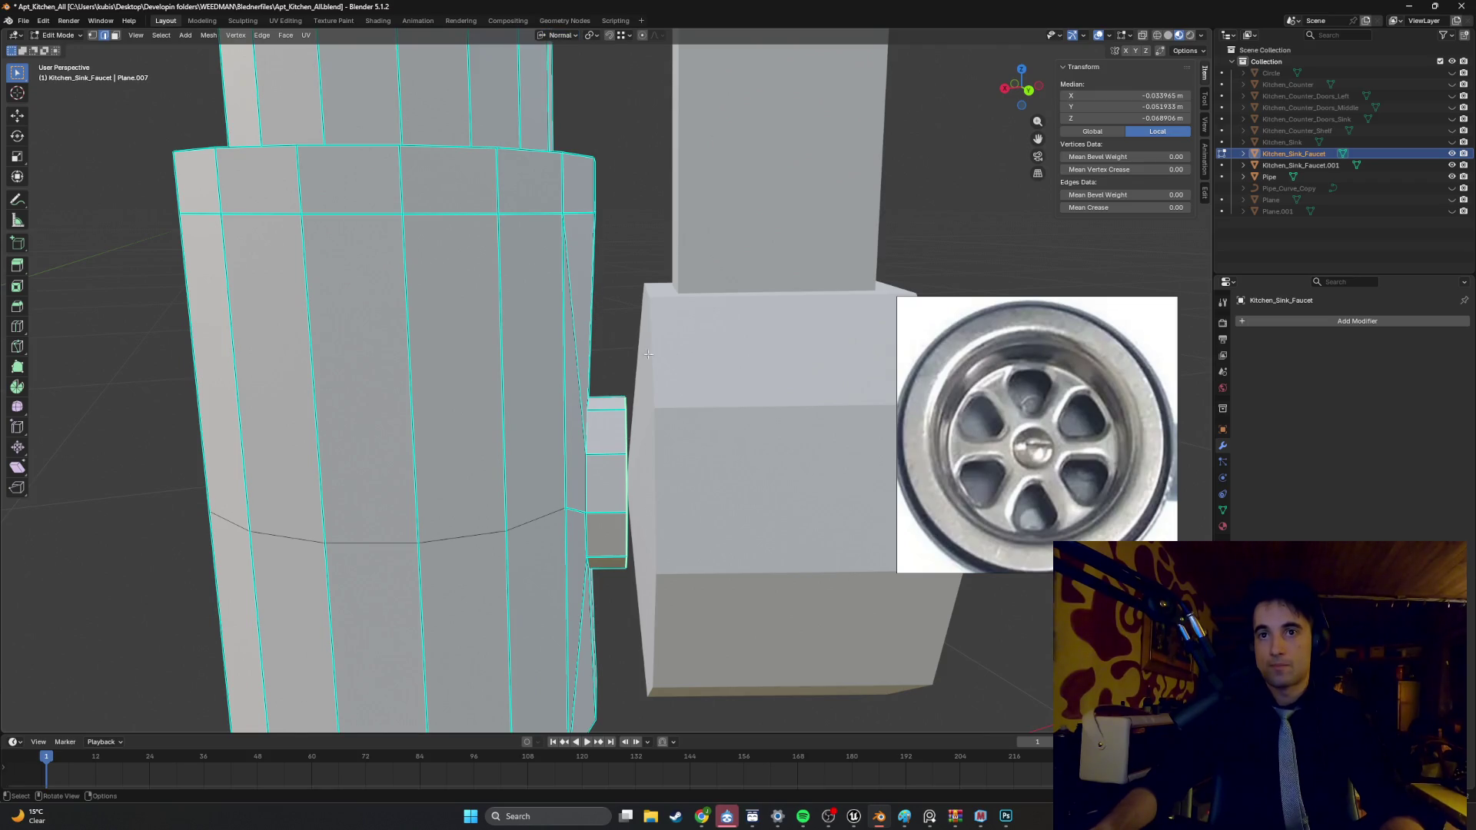
- Slide the stub's middle edge along Y until it sits flush with the stub
{"action": "middle_click_drag", "start_coordinate": [644, 352], "coordinate": [653, 374]}
{"action": "left_click", "coordinate": [615, 478]}
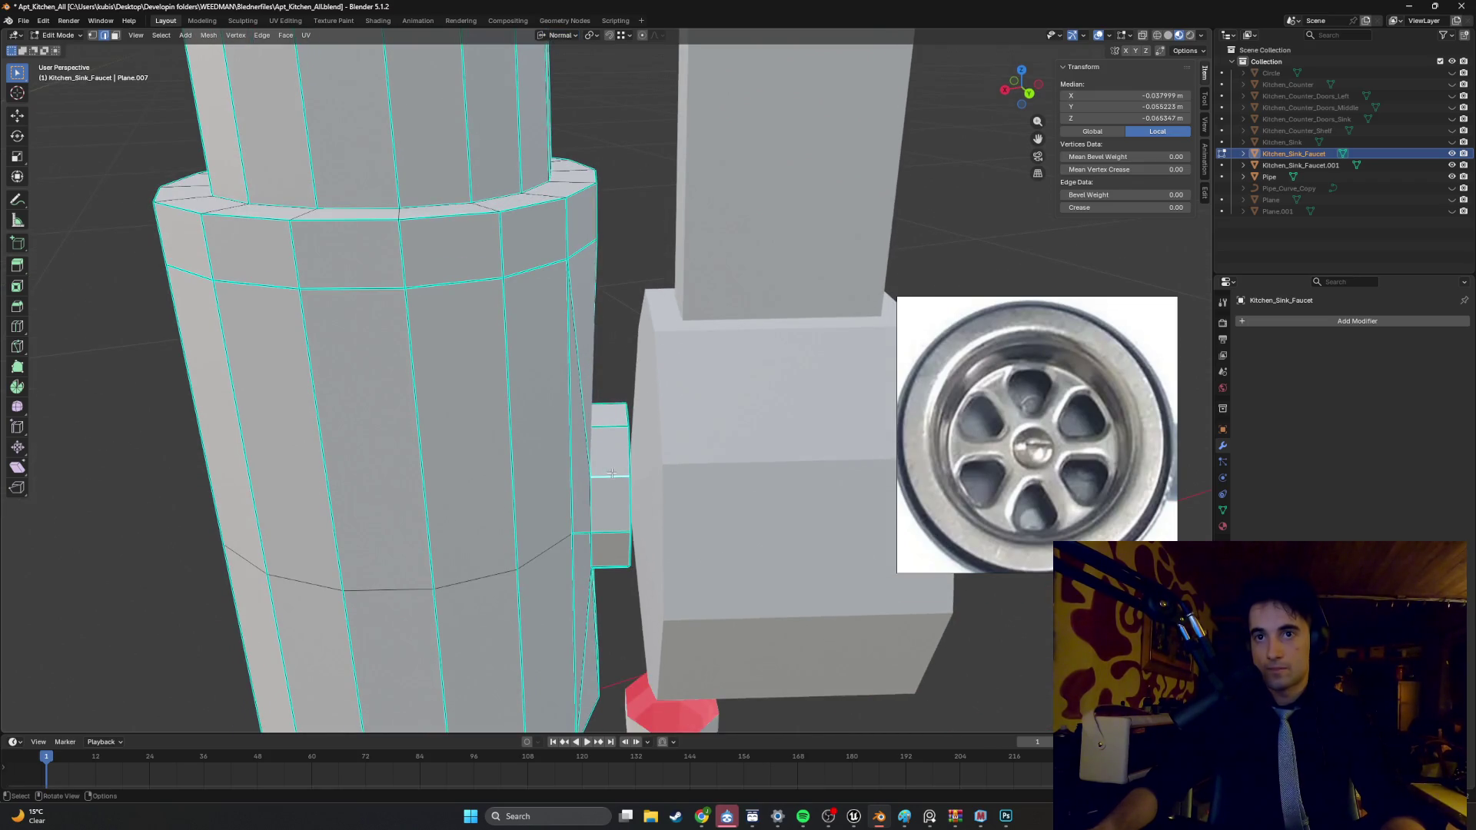
{"action": "key", "text": "g"}
{"action": "key", "text": "y"}
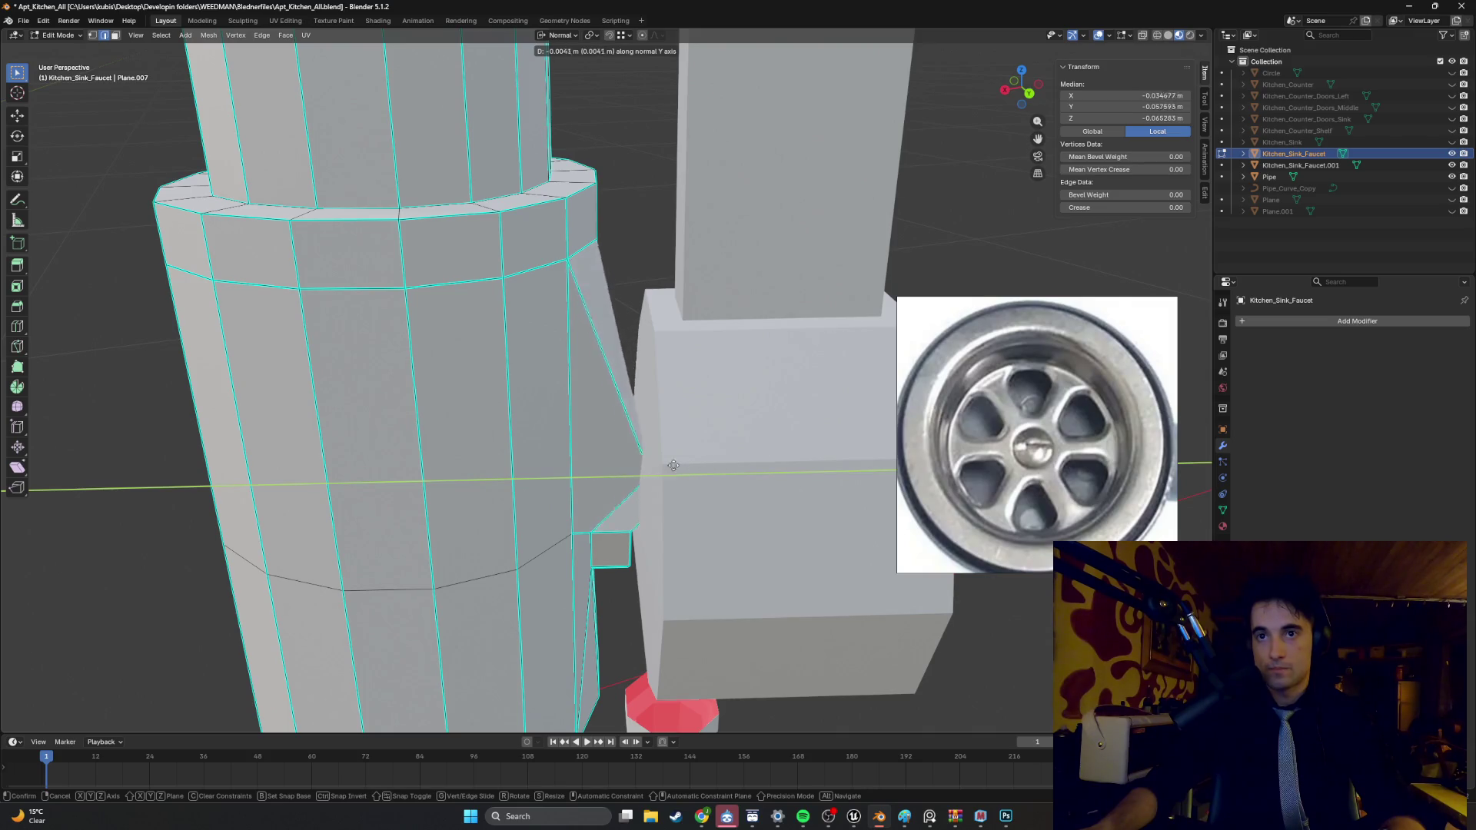
{"action": "left_click", "coordinate": [619, 474]}
- Loop-select the stub's outer ring so it is ready for extruding
{"action": "middle_click_drag", "start_coordinate": [621, 474], "coordinate": [611, 454]}
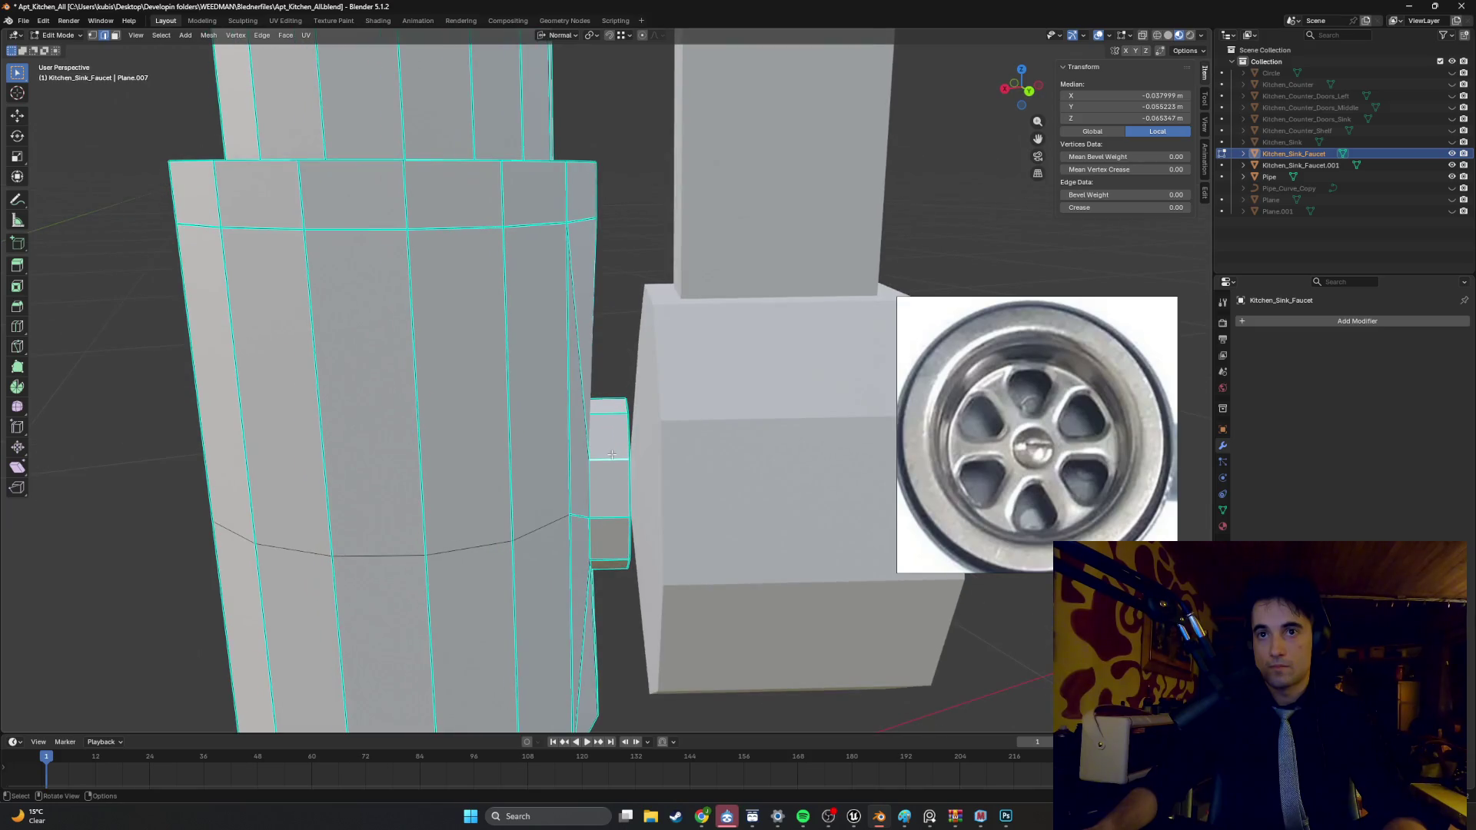
{"action": "left_click", "coordinate": [627, 459], "text": "alt"}
{"action": "key", "text": "ctrl+z"}
{"action": "left_click", "coordinate": [628, 461], "text": "alt"}
{"action": "middle_click_drag", "start_coordinate": [628, 461], "coordinate": [586, 443]}
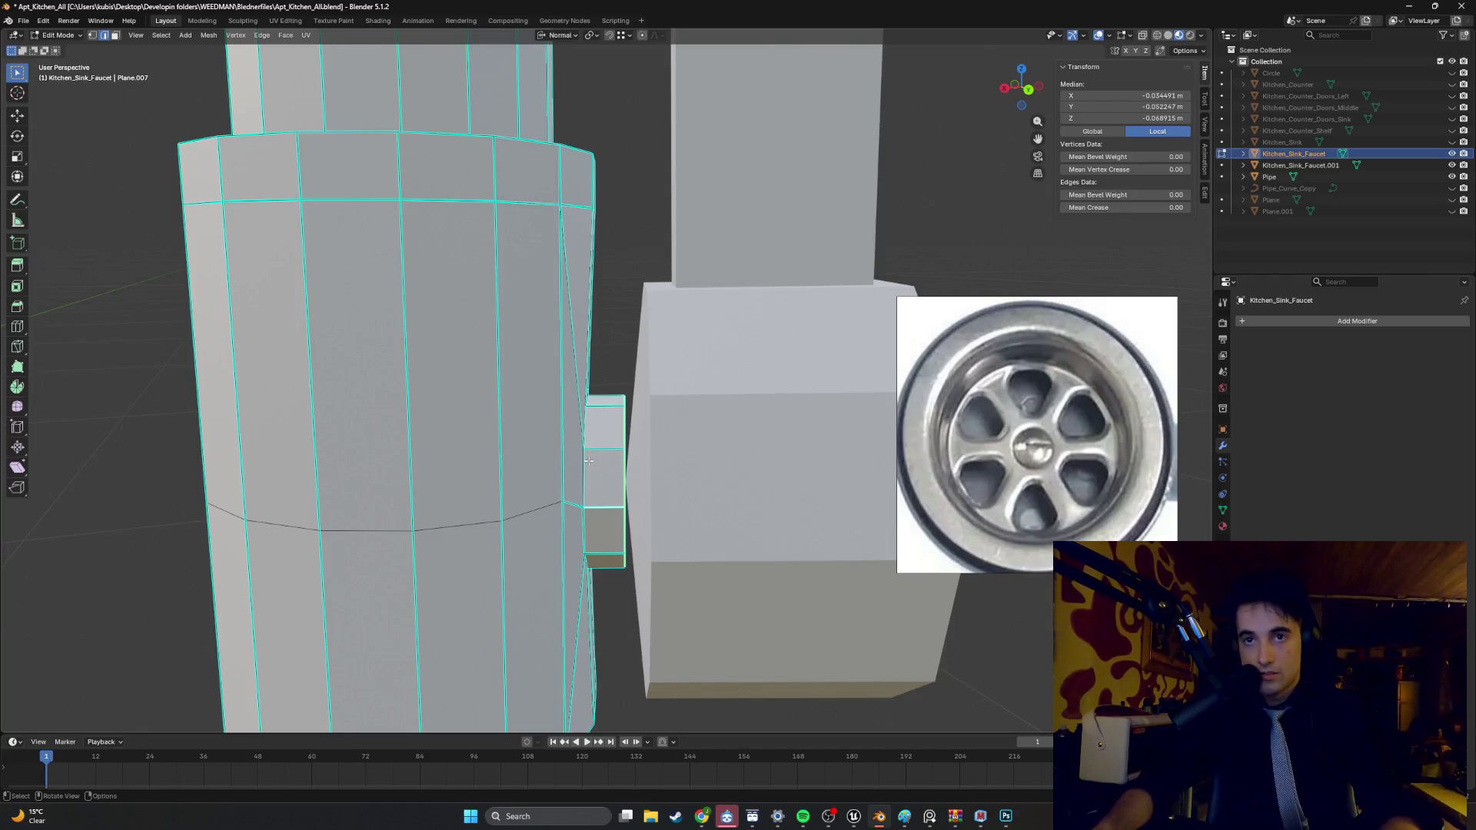
{"action": "middle_click_drag", "start_coordinate": [589, 461], "coordinate": [609, 504]}
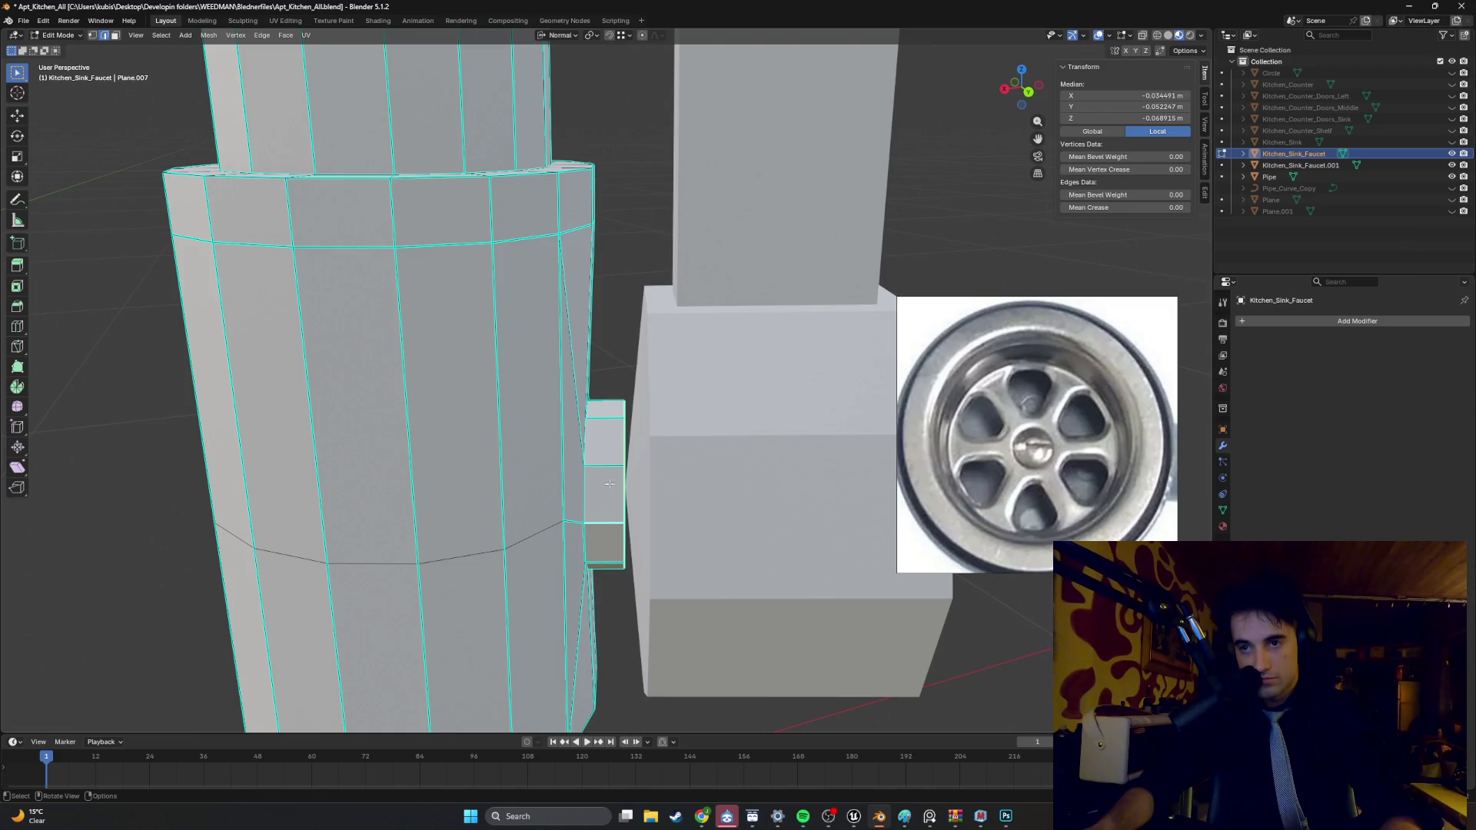
{"action": "left_click", "coordinate": [617, 452], "text": "alt"}
{"action": "middle_click_drag", "start_coordinate": [617, 452], "coordinate": [558, 548]}
{"action": "middle_click_drag", "start_coordinate": [623, 314], "coordinate": [585, 375], "text": "shift"}
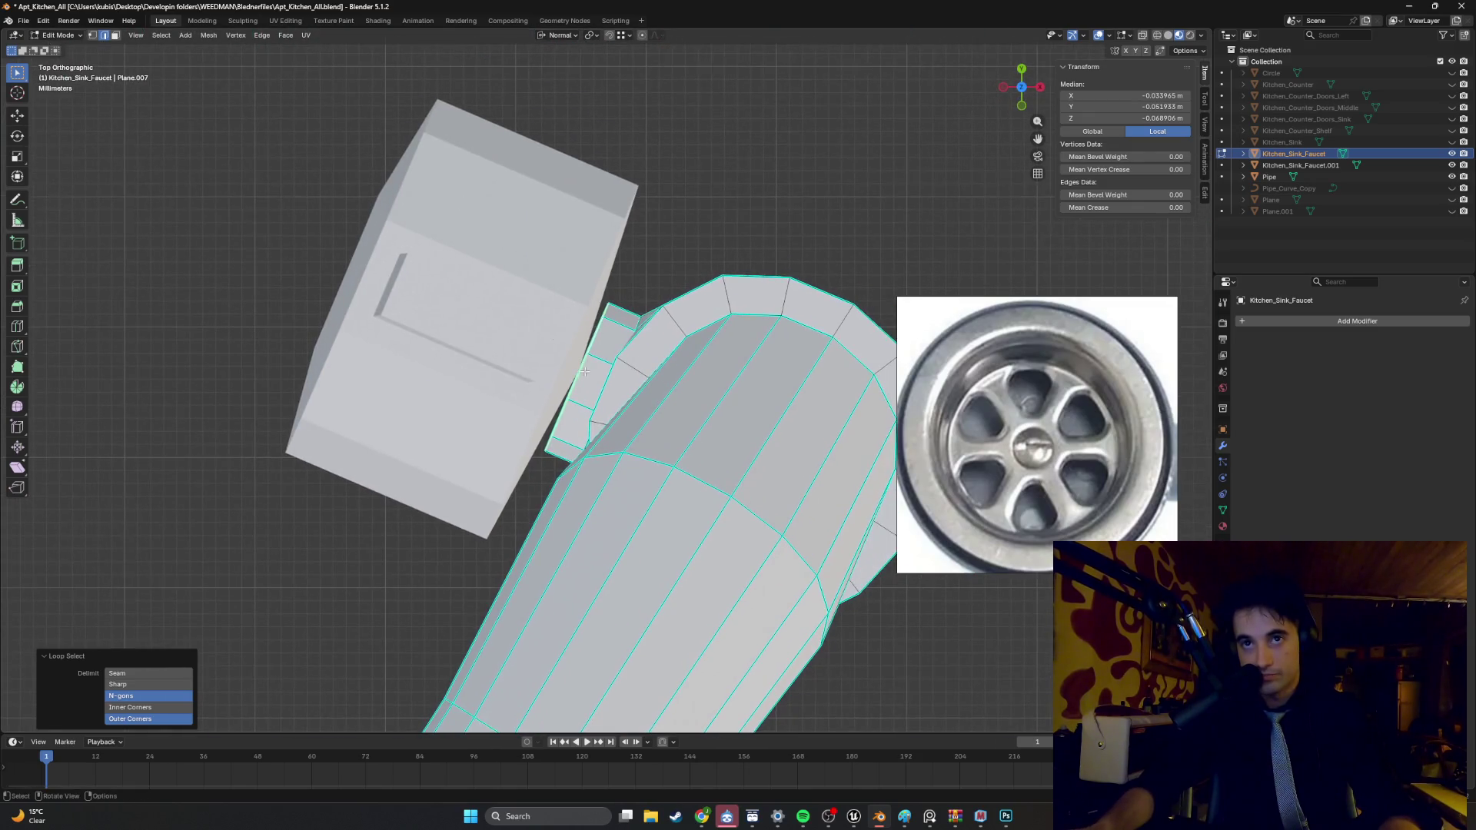
- Hide Kitchen_Sink_Faucet.001 and extrude the stub's face a short distance
{"action": "left_click", "coordinate": [1452, 165]}
{"action": "scroll", "coordinate": [698, 340], "scroll_direction": "up", "scroll_amount": 2}
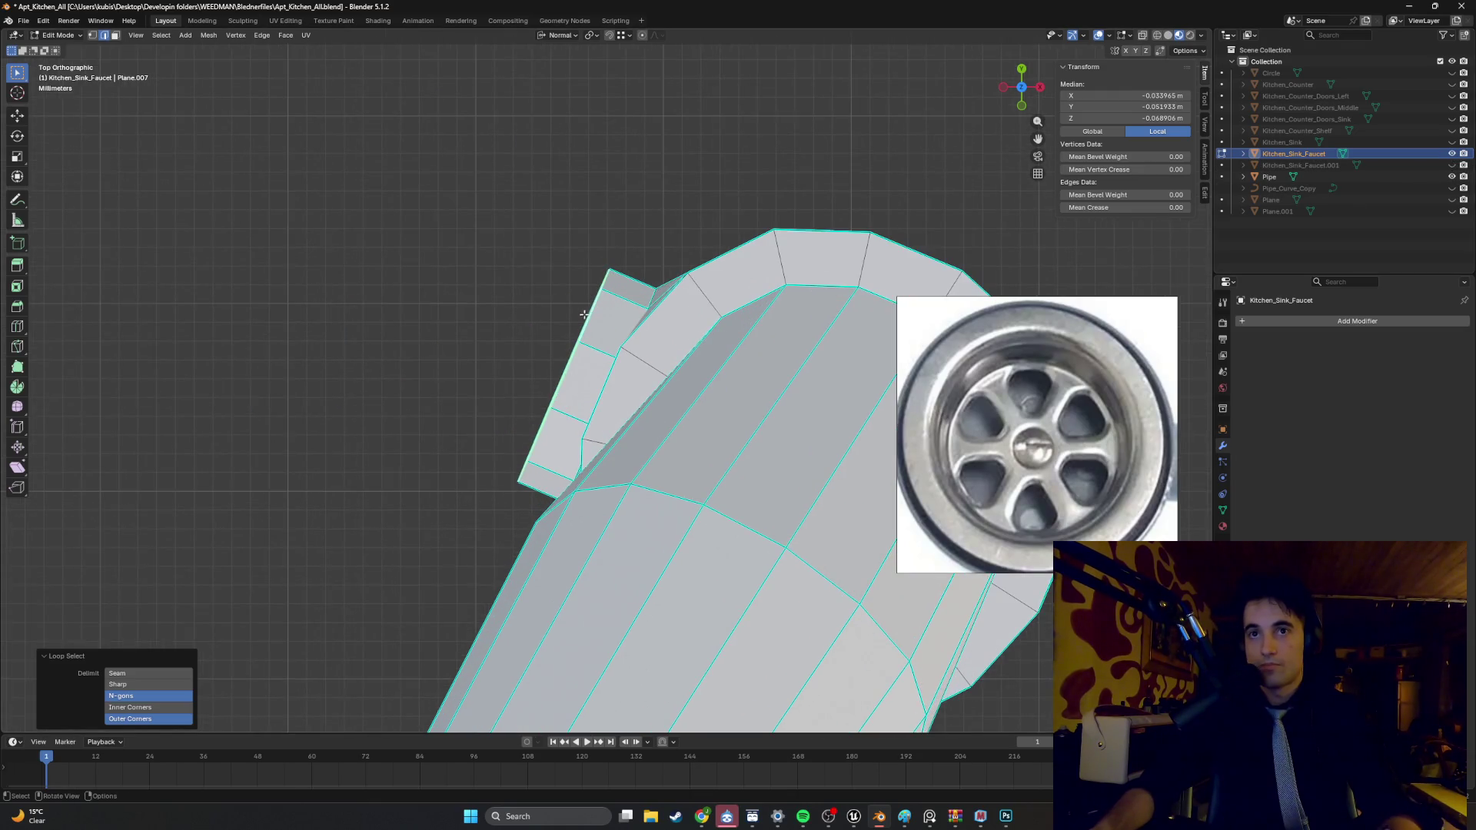
{"action": "key", "text": "e"}
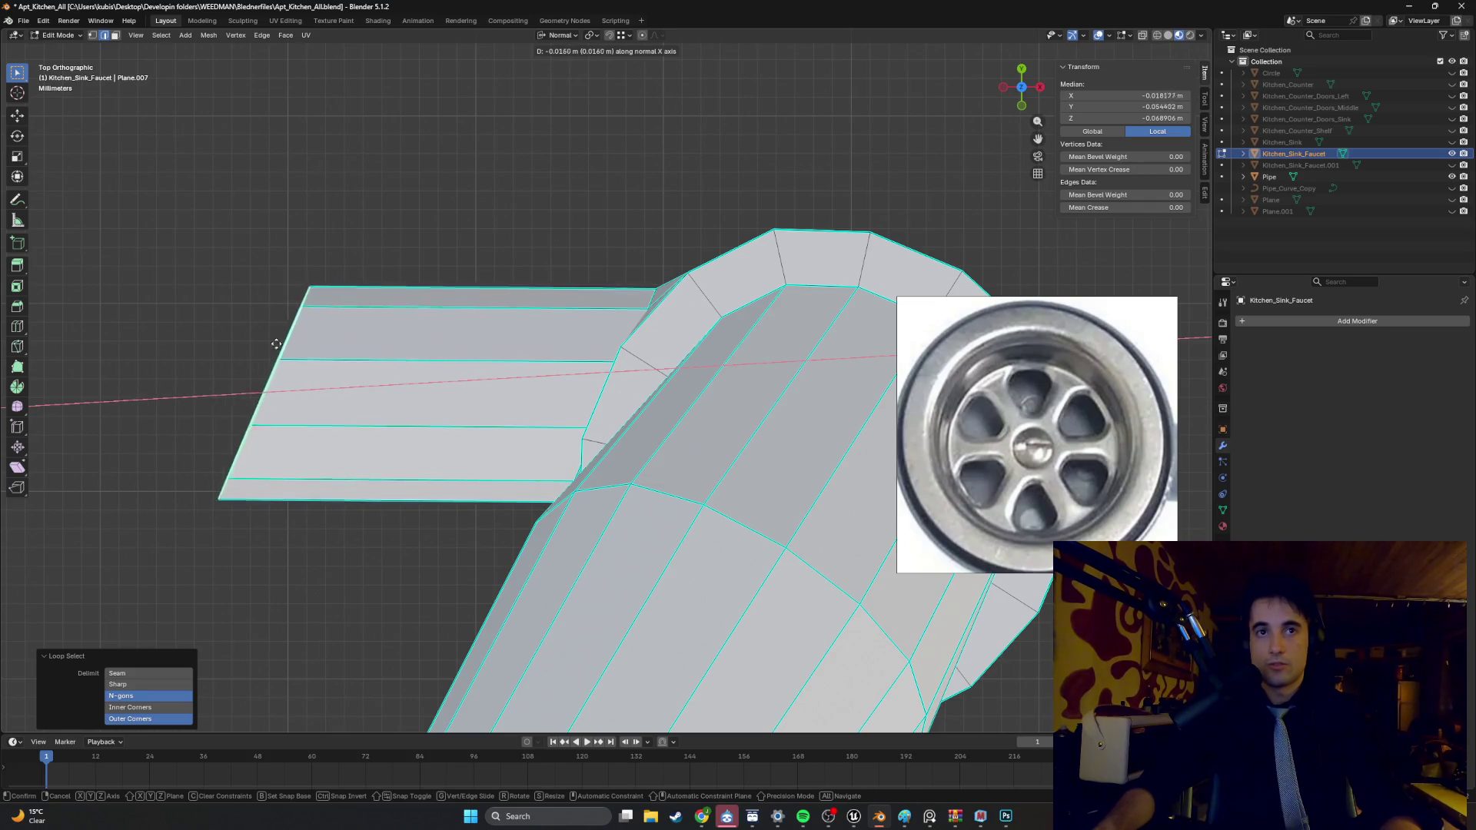
{"action": "left_click", "coordinate": [454, 303]}
- Extrude the stub's end face vertically along Z
{"action": "mouse_move", "coordinate": [550, 340]}
{"action": "middle_mouse_down"}
{"action": "mouse_move", "coordinate": [611, 289]}
{"action": "mouse_move", "coordinate": [563, 367]}
{"action": "middle_mouse_up"}
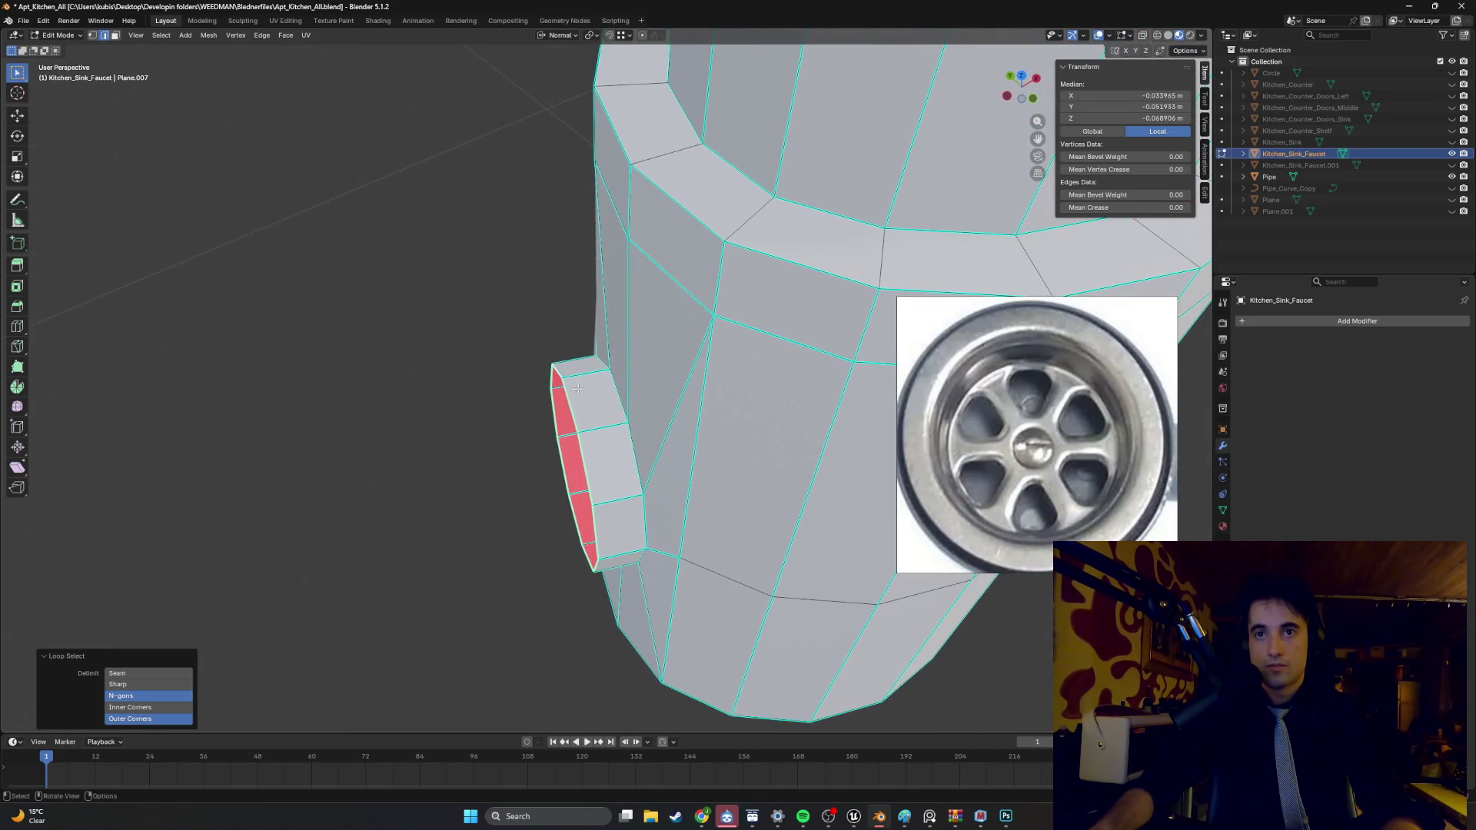
{"action": "left_click", "coordinate": [576, 388]}
{"action": "mouse_move", "coordinate": [576, 388]}
{"action": "middle_mouse_down"}
{"action": "mouse_move", "coordinate": [600, 337]}
{"action": "mouse_move", "coordinate": [575, 405]}
{"action": "middle_mouse_up"}
{"action": "key", "text": "e"}
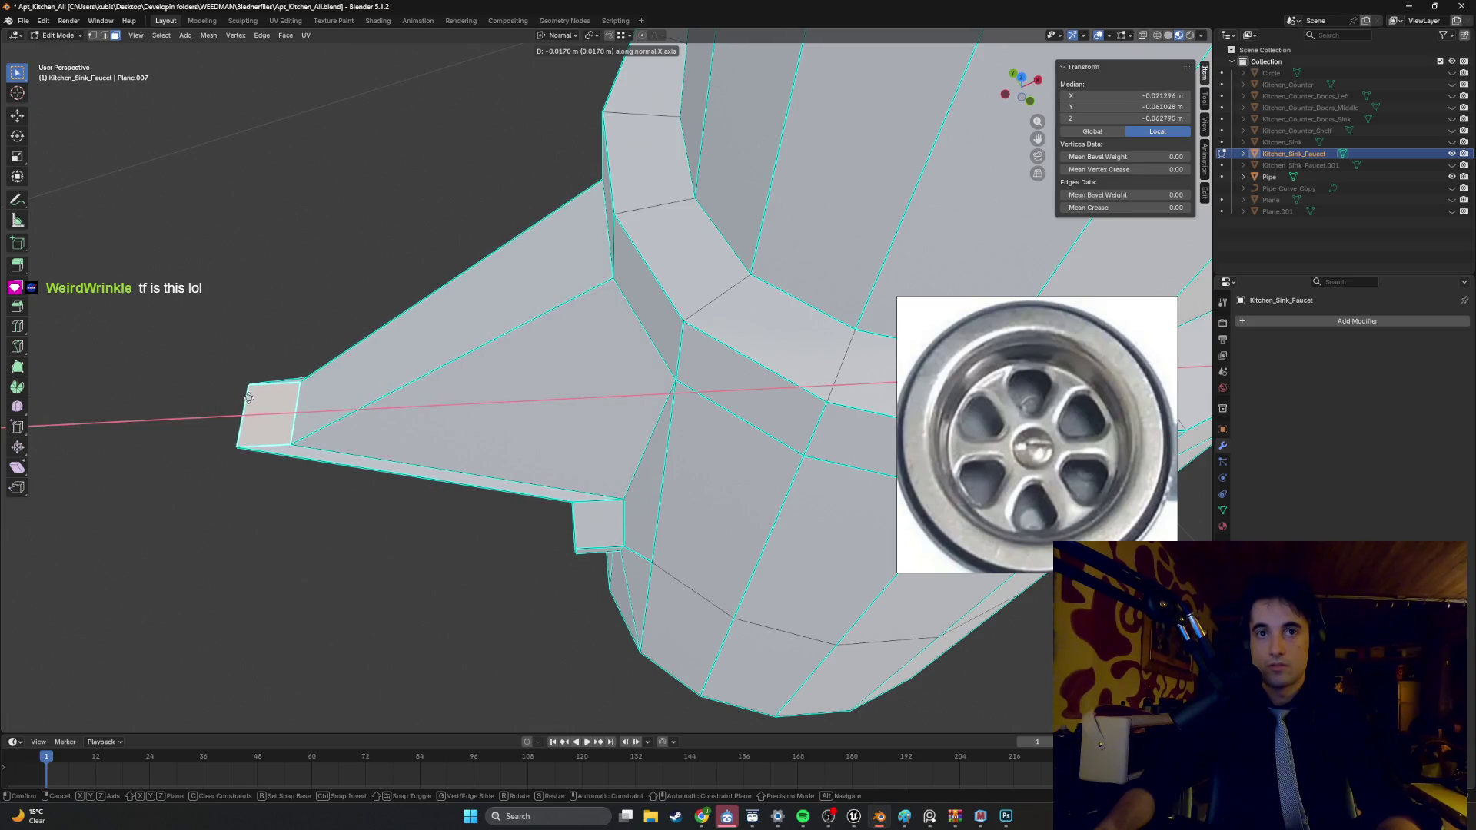
{"action": "key", "text": "z"}
{"action": "left_click", "coordinate": [431, 396]}
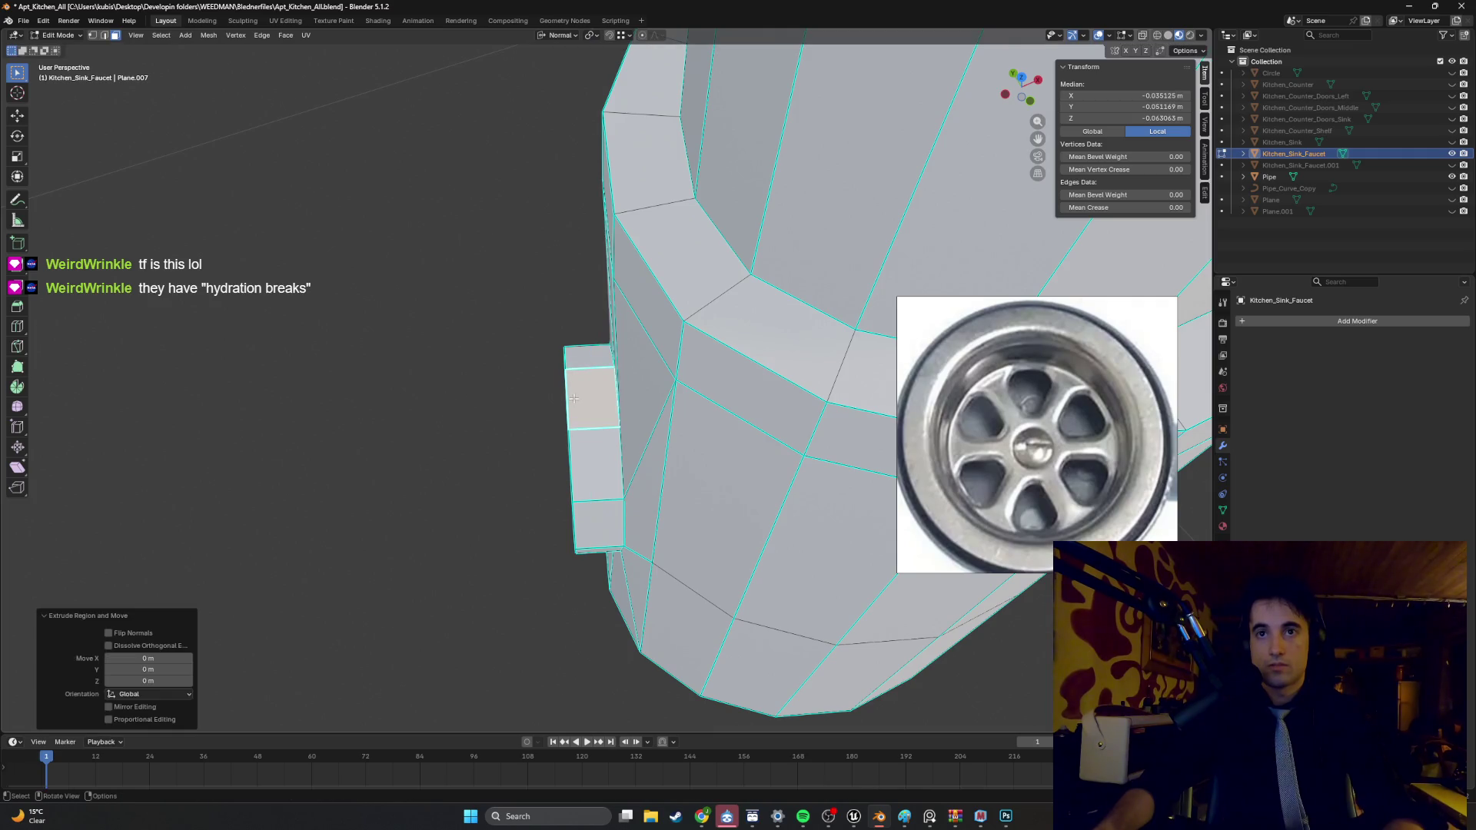
- Try extruding a stub edge along X into a horizontal strip, then undo it
{"action": "left_click", "coordinate": [560, 399]}
{"action": "left_click", "coordinate": [568, 400]}
{"action": "key", "text": "2"}
{"action": "left_click", "coordinate": [569, 403]}
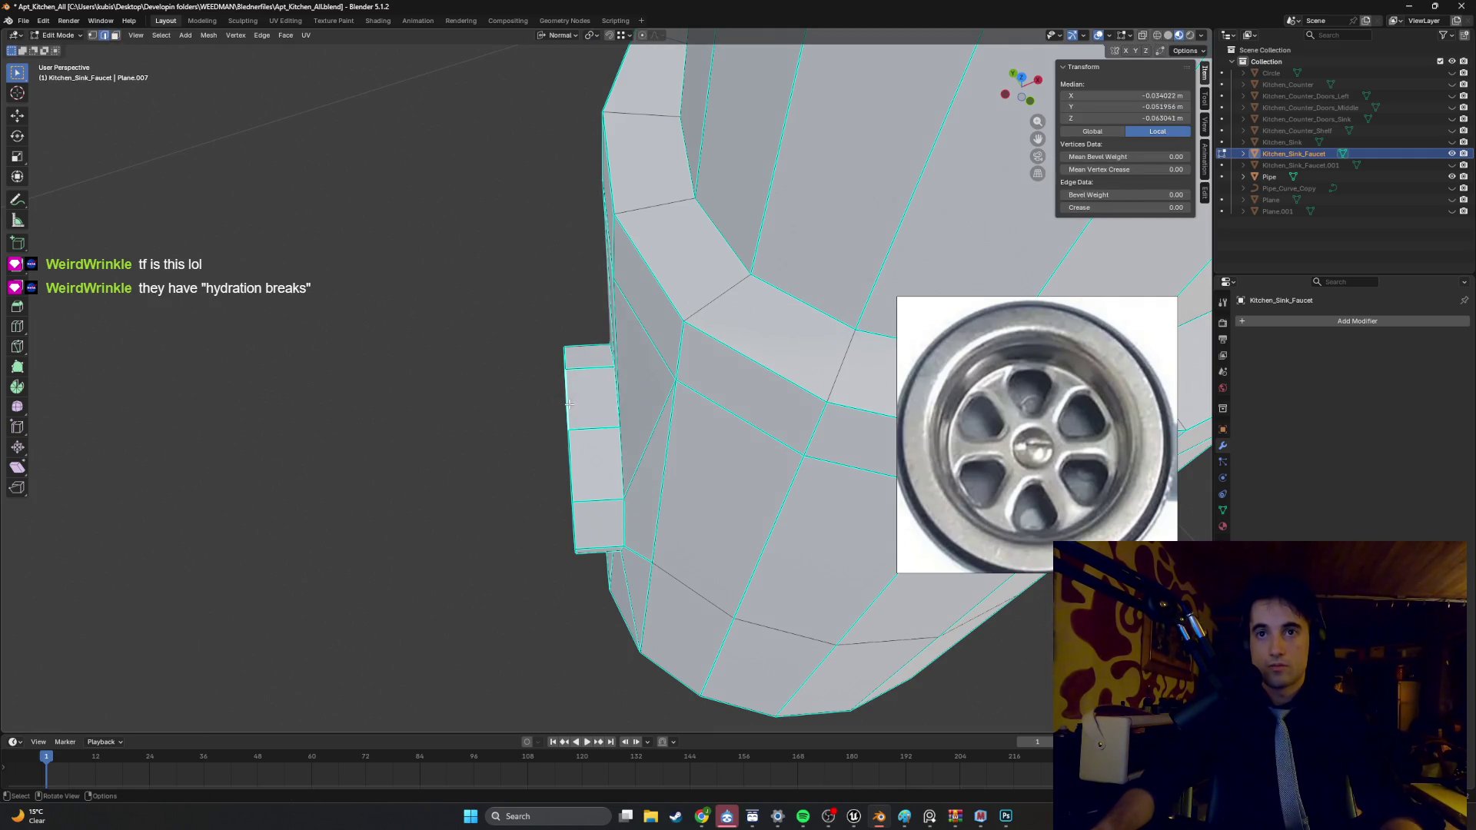
{"action": "key", "text": "e"}
{"action": "key", "text": "x"}
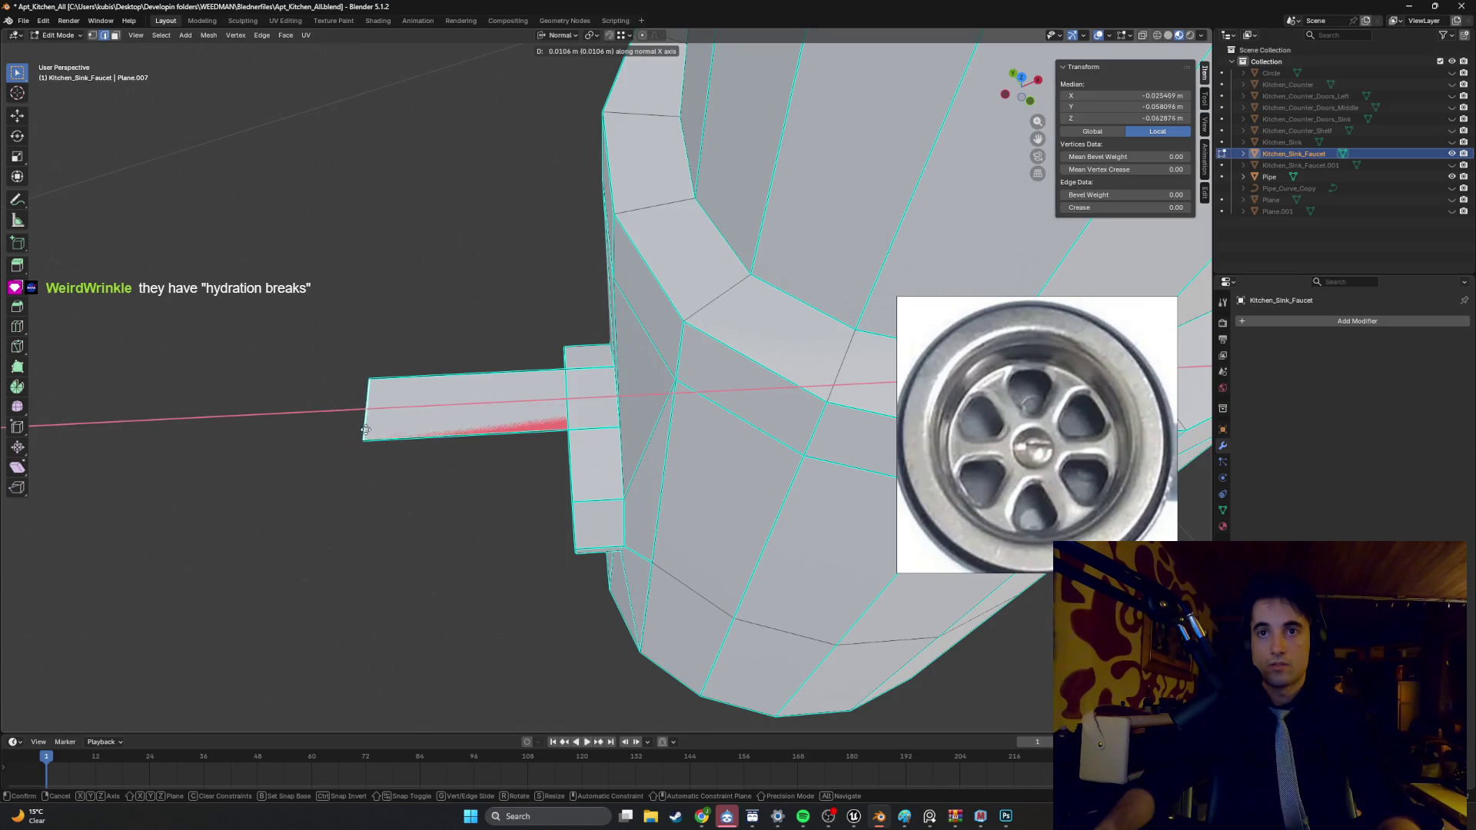
{"action": "left_click", "coordinate": [323, 430]}
{"action": "mouse_move", "coordinate": [323, 431]}
{"action": "middle_mouse_down"}
{"action": "mouse_move", "coordinate": [567, 398]}
{"action": "mouse_move", "coordinate": [439, 382]}
{"action": "mouse_move", "coordinate": [455, 403]}
{"action": "middle_mouse_up"}
{"action": "key", "text": "3"}
{"action": "left_click", "coordinate": [439, 382], "text": "alt"}
{"action": "key", "text": "ctrl+z"}
{"action": "key", "text": "ctrl+z"}
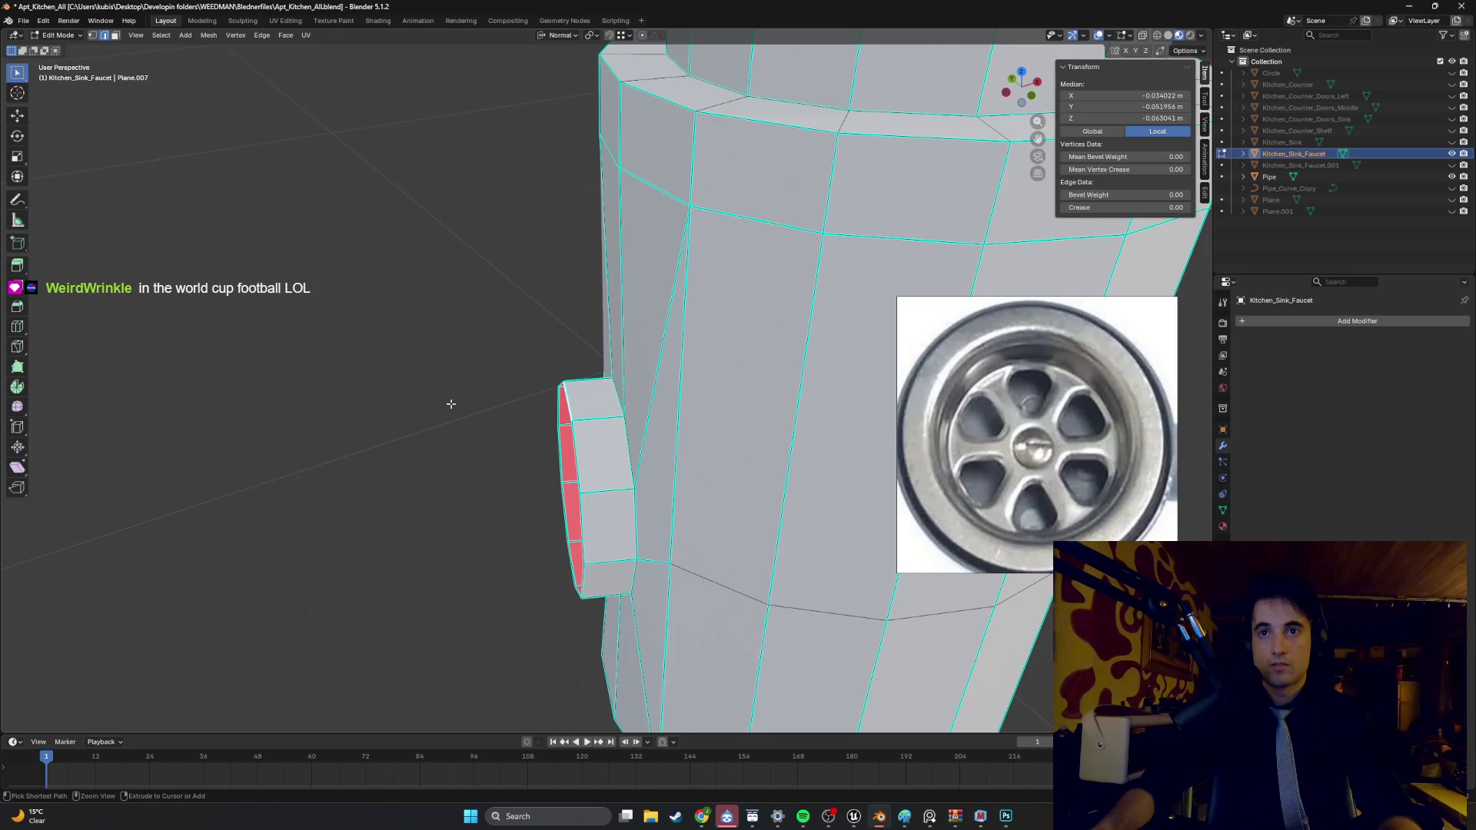
- Extrude the stub's top face out into a long, thin, flat lever
{"action": "key", "text": "3"}
{"action": "left_click", "coordinate": [570, 402]}
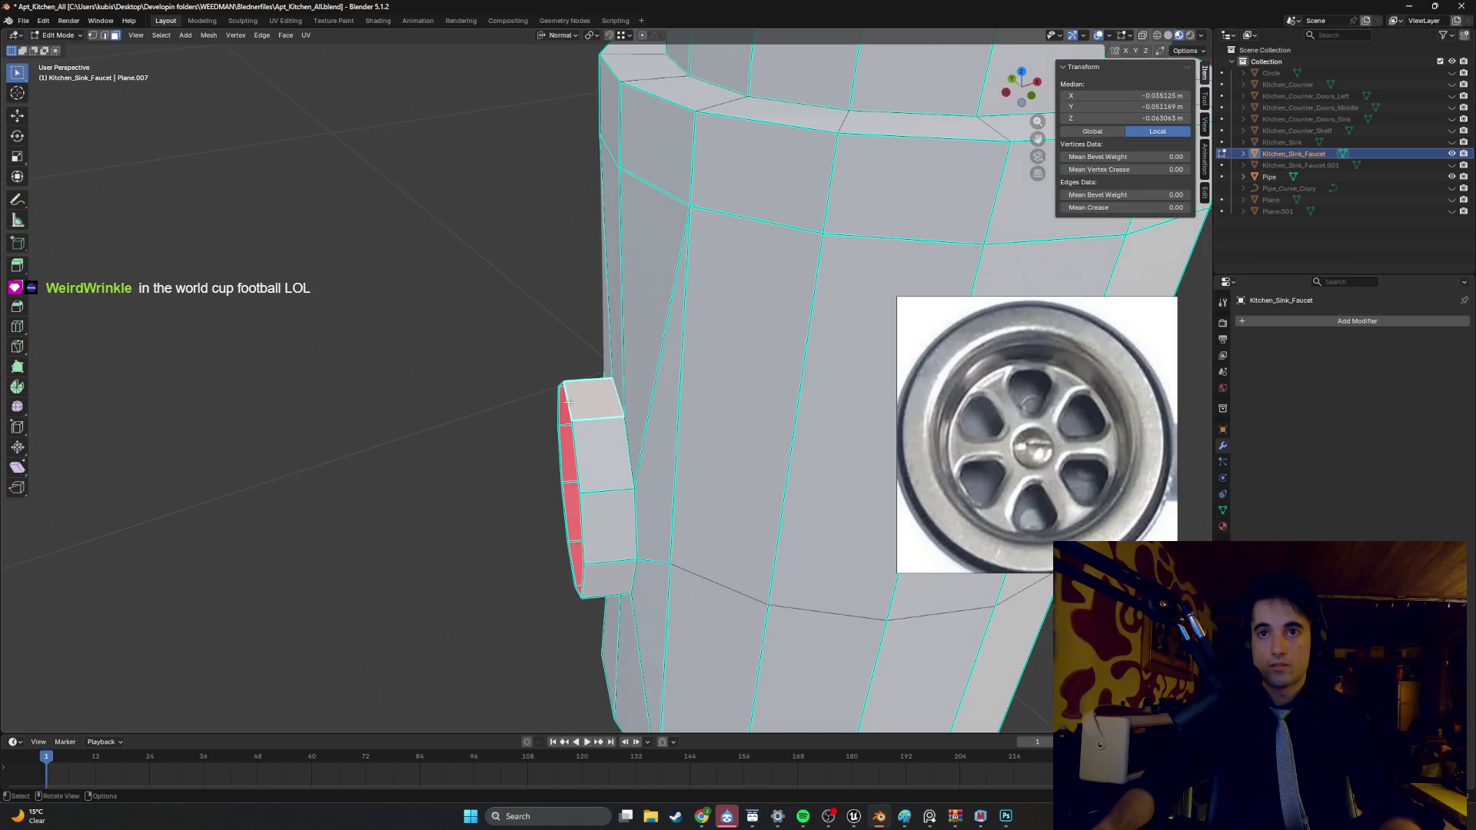
{"action": "middle_click_drag", "start_coordinate": [550, 409], "coordinate": [544, 409]}
{"action": "key", "text": "e"}
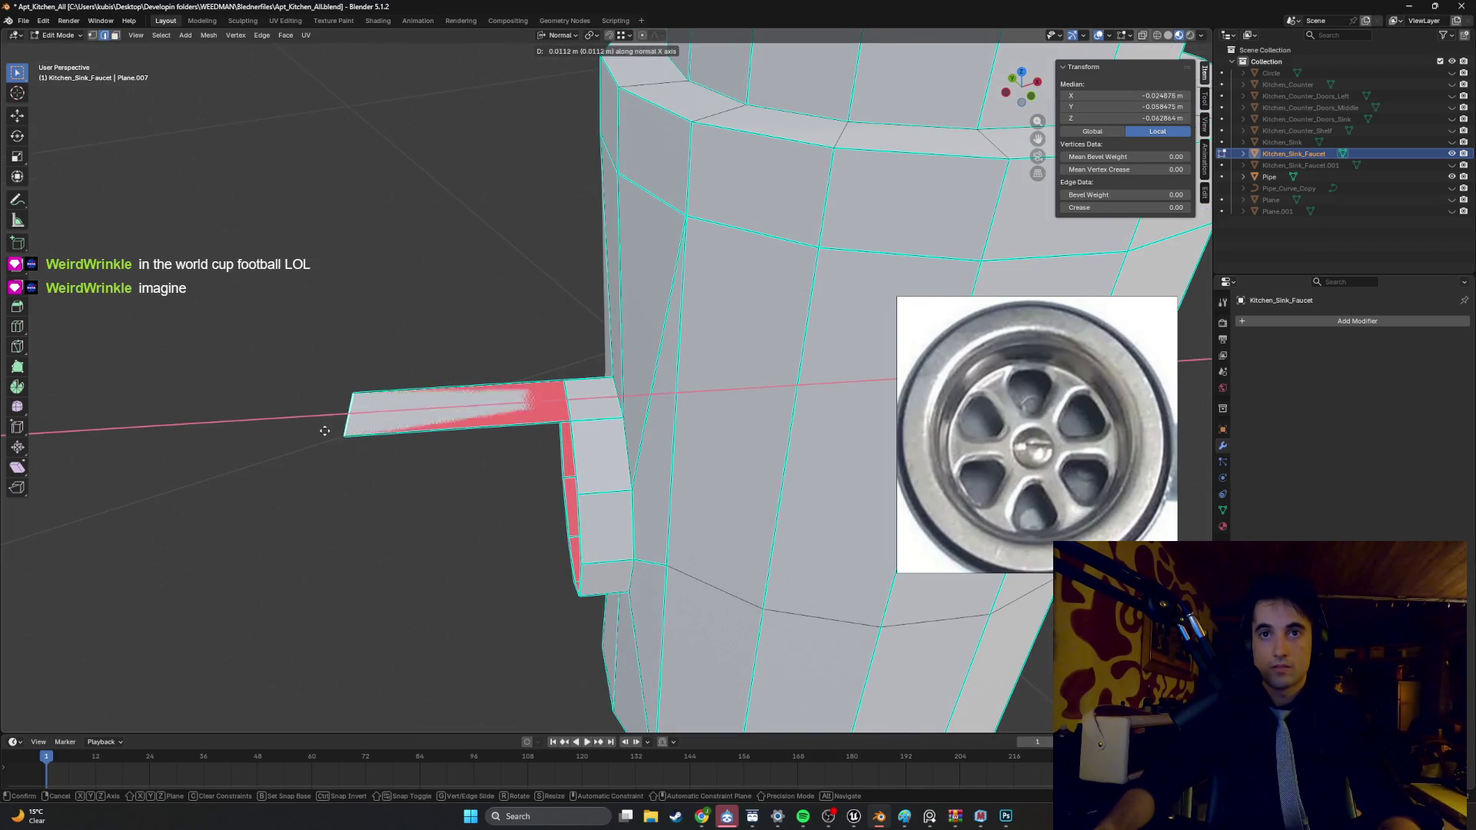
{"action": "left_click", "coordinate": [376, 428]}
{"action": "left_click", "coordinate": [495, 407]}
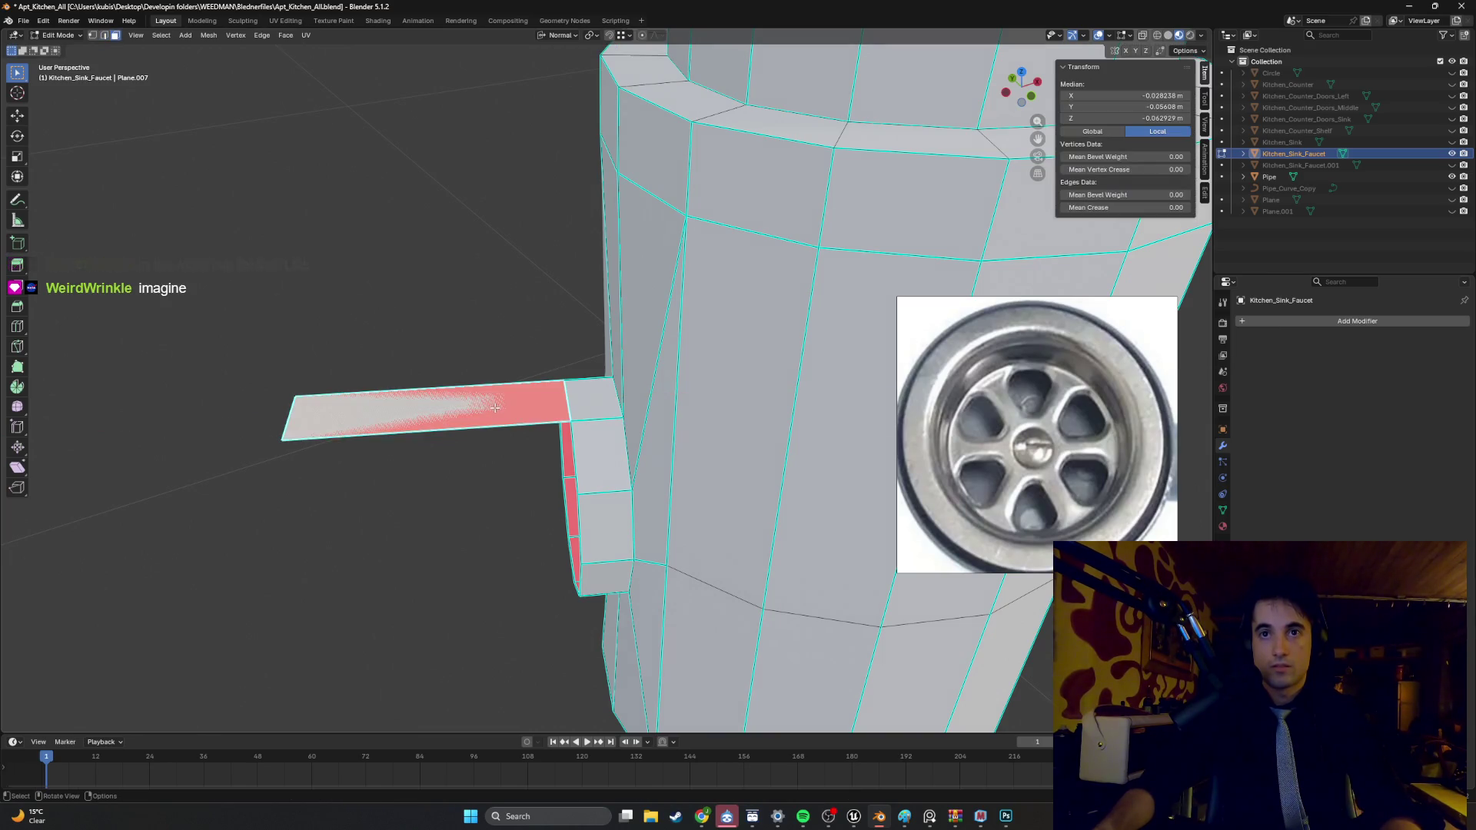
{"action": "mouse_move", "coordinate": [492, 417]}
{"action": "middle_mouse_down"}
{"action": "mouse_move", "coordinate": [544, 369]}
{"action": "mouse_move", "coordinate": [506, 413]}
{"action": "mouse_move", "coordinate": [431, 421]}
{"action": "mouse_move", "coordinate": [499, 420]}
{"action": "middle_mouse_up"}
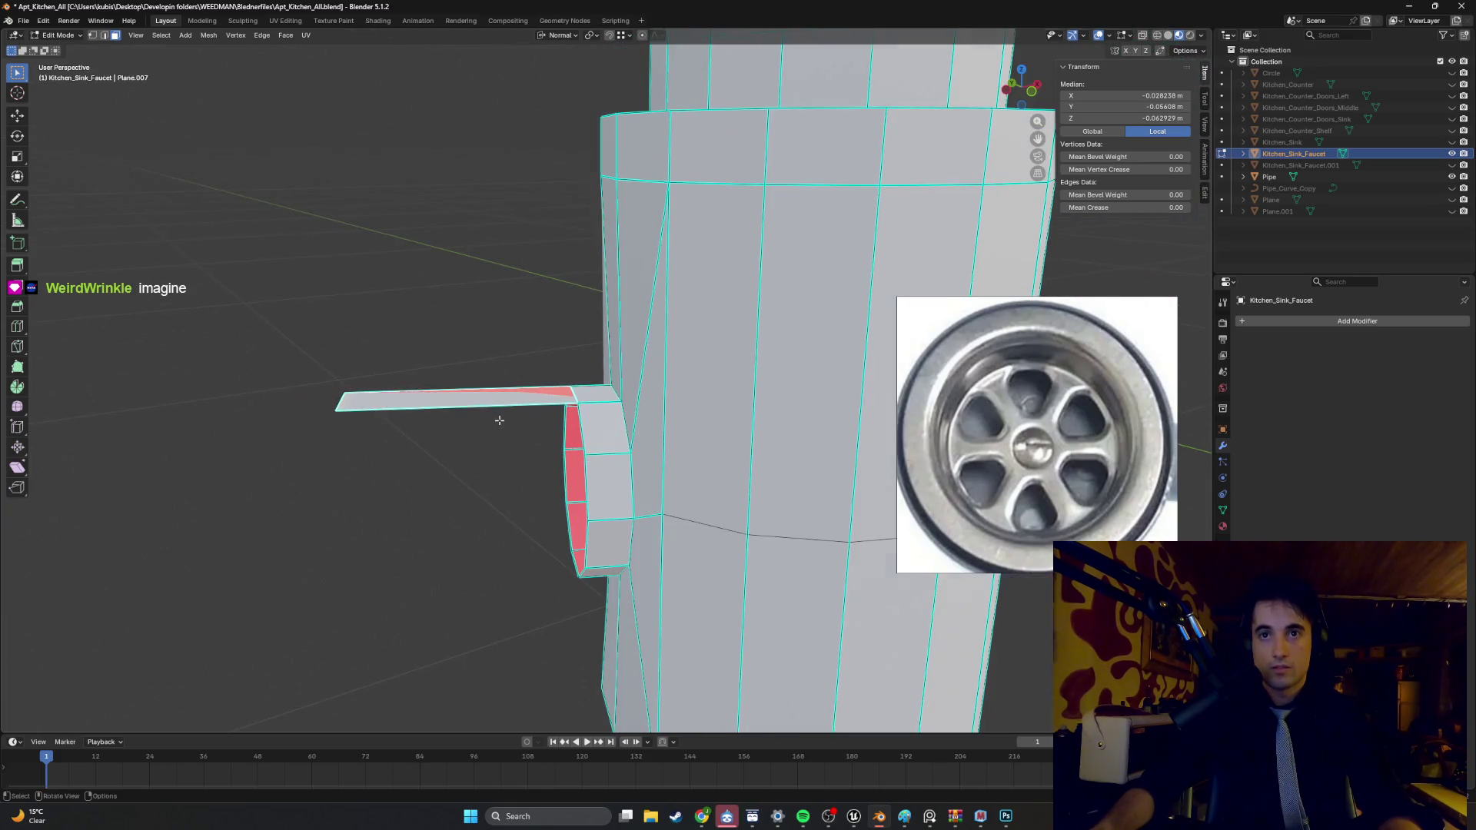
{"action": "key", "text": "2"}
{"action": "left_click", "coordinate": [572, 433]}
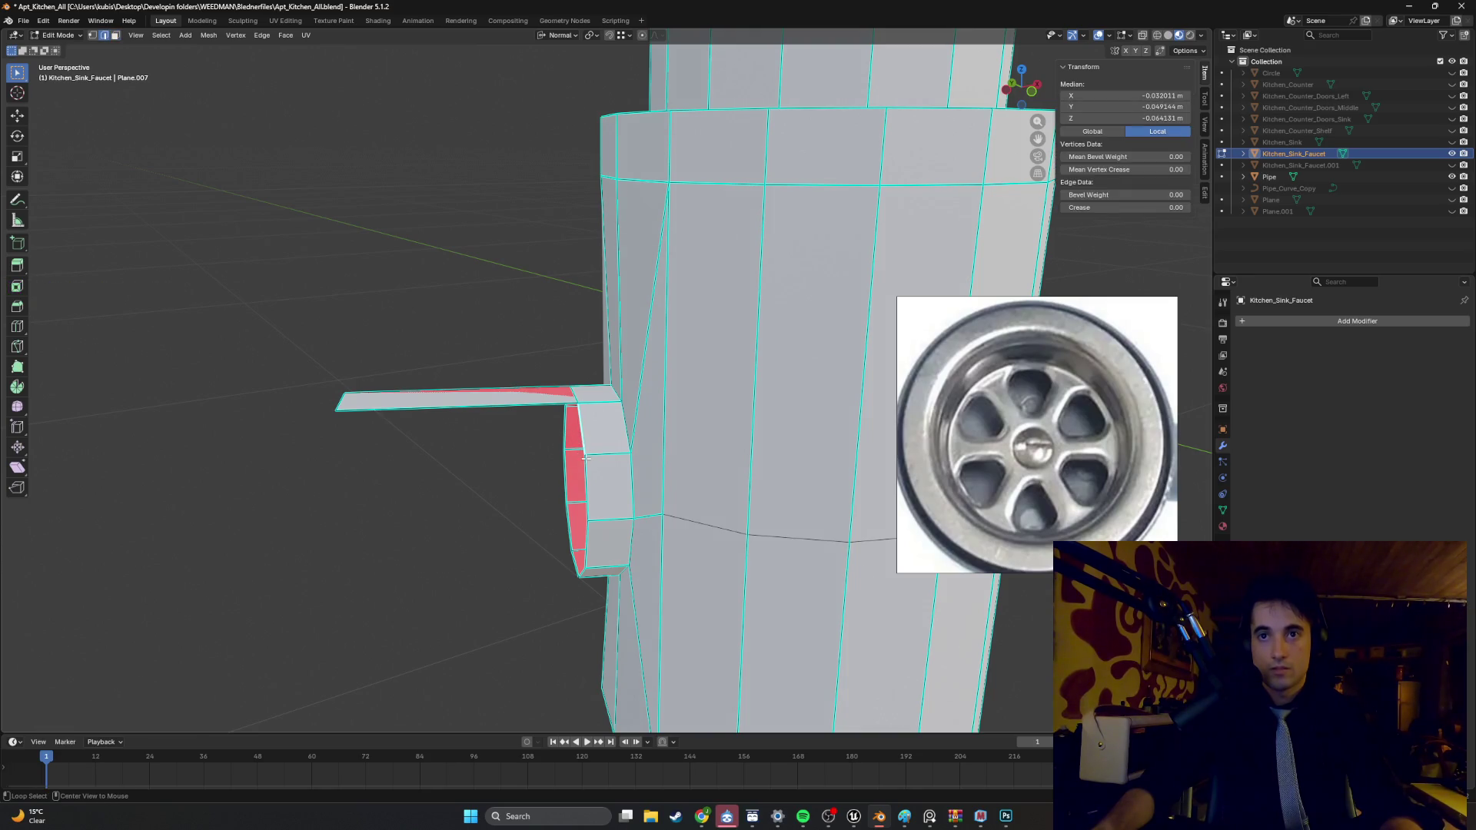
{"action": "left_click", "coordinate": [586, 457], "text": "alt"}
{"action": "middle_click_drag", "start_coordinate": [576, 455], "coordinate": [461, 414]}
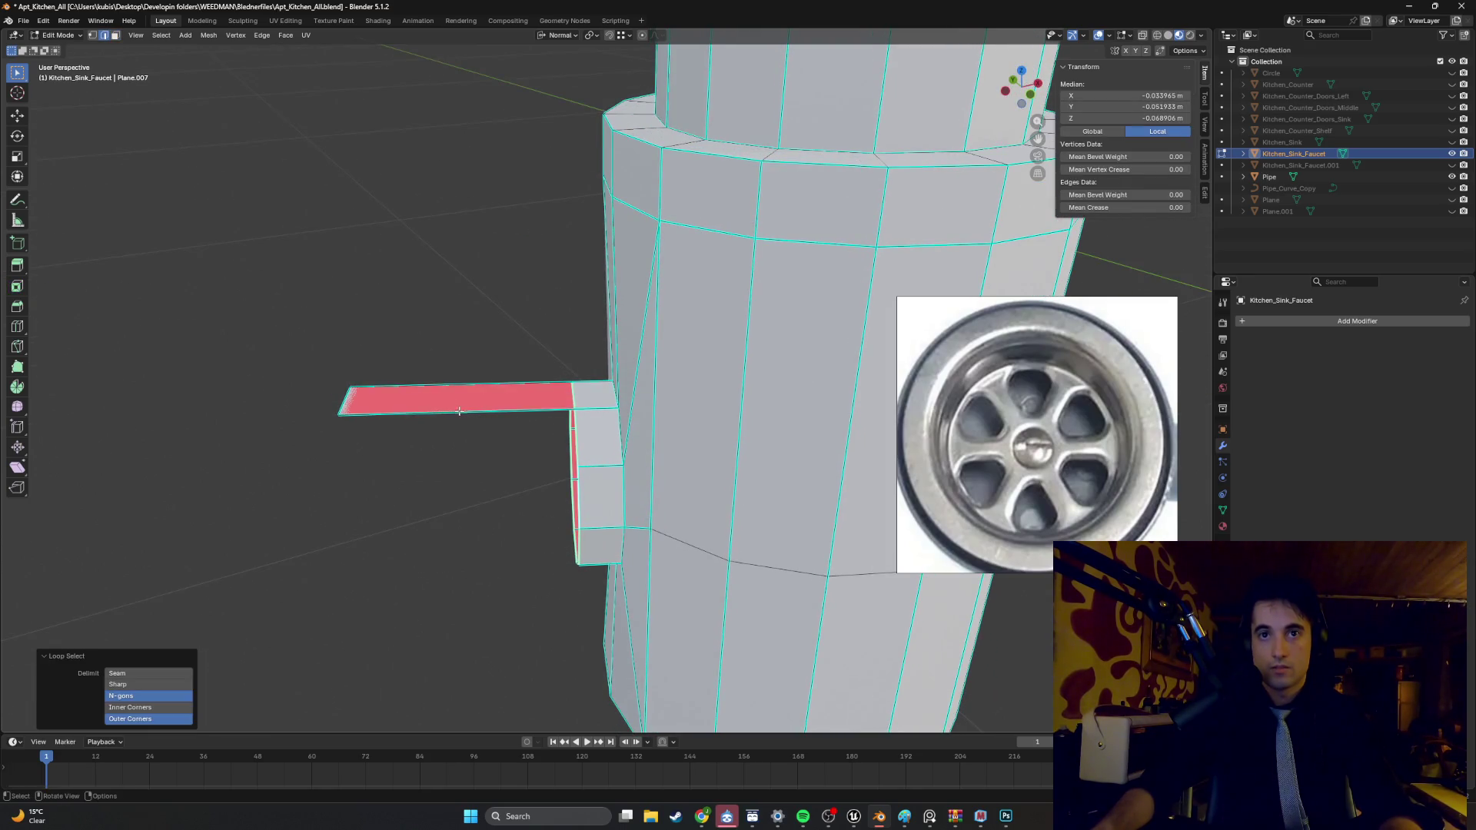
{"action": "left_click", "coordinate": [400, 389], "text": "shift"}
{"action": "left_click", "coordinate": [430, 397]}
{"action": "left_click", "coordinate": [529, 421], "text": "shift"}
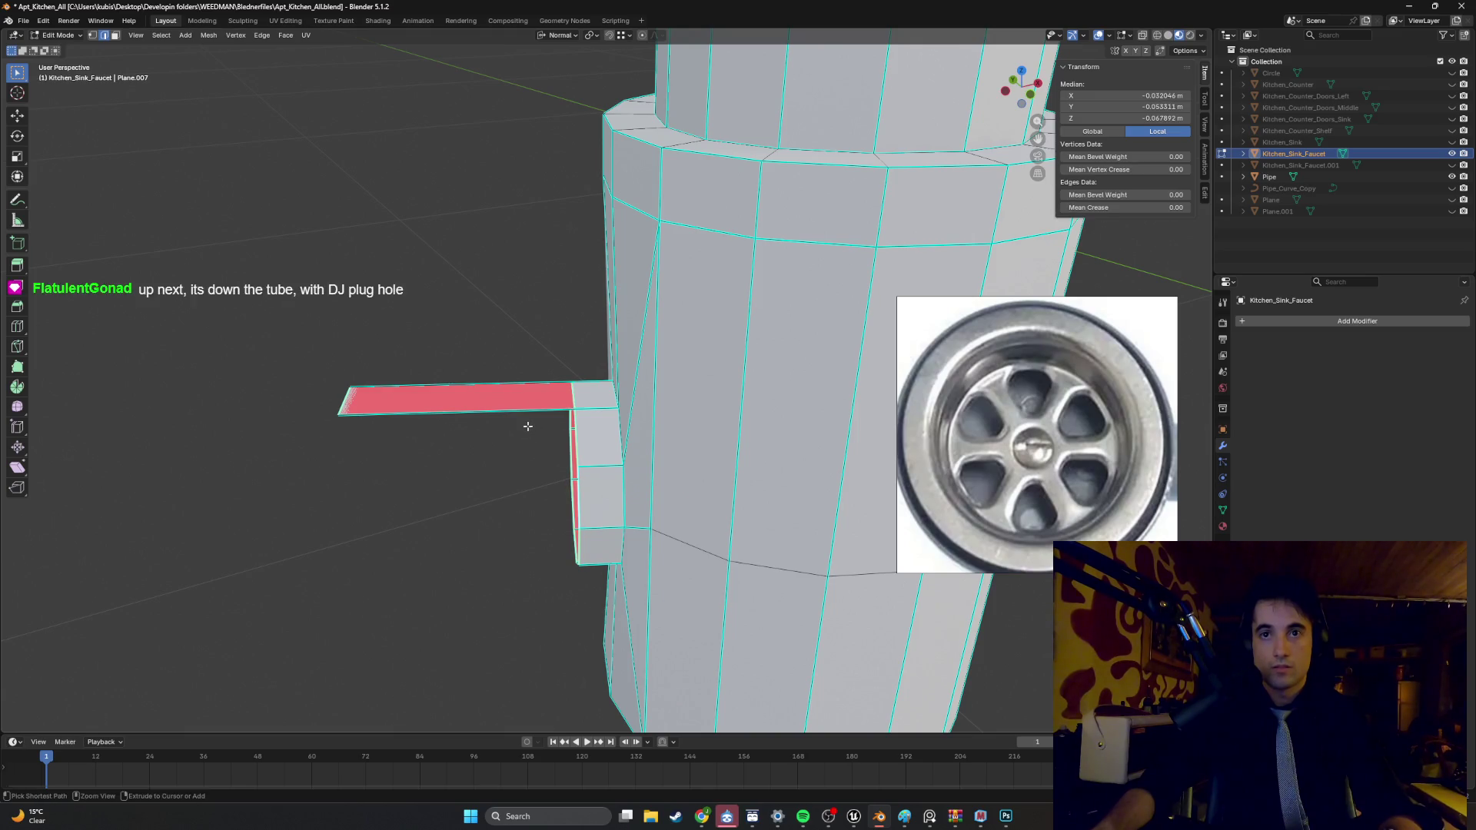
{"action": "key", "text": "alt+a"}
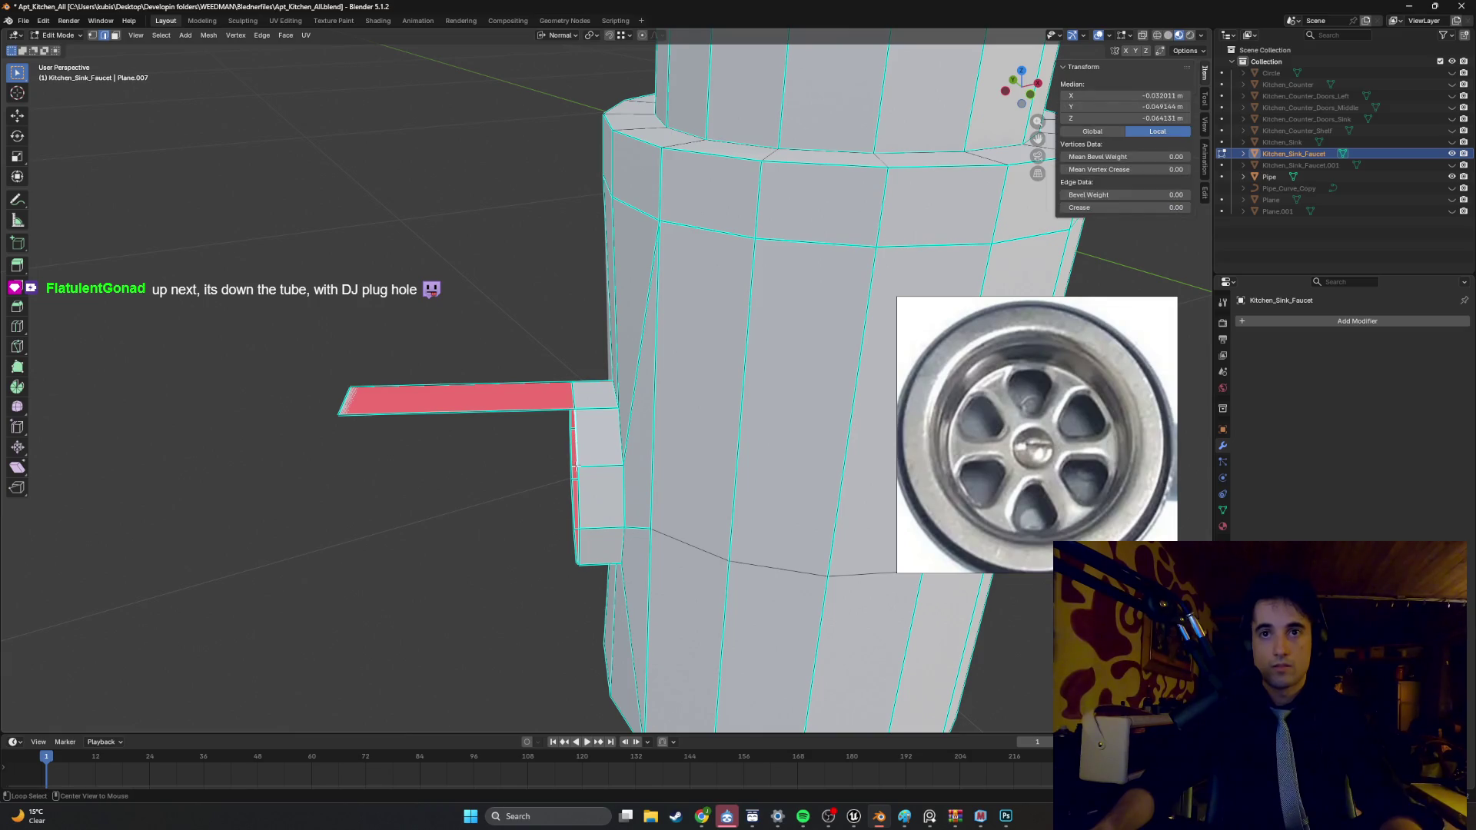
{"action": "left_click", "coordinate": [581, 479], "text": "alt"}
{"action": "key", "text": "z"}
{"action": "left_click_drag", "start_coordinate": [527, 451], "coordinate": [323, 369], "text": "ctrl"}
{"action": "left_click", "coordinate": [438, 415]}
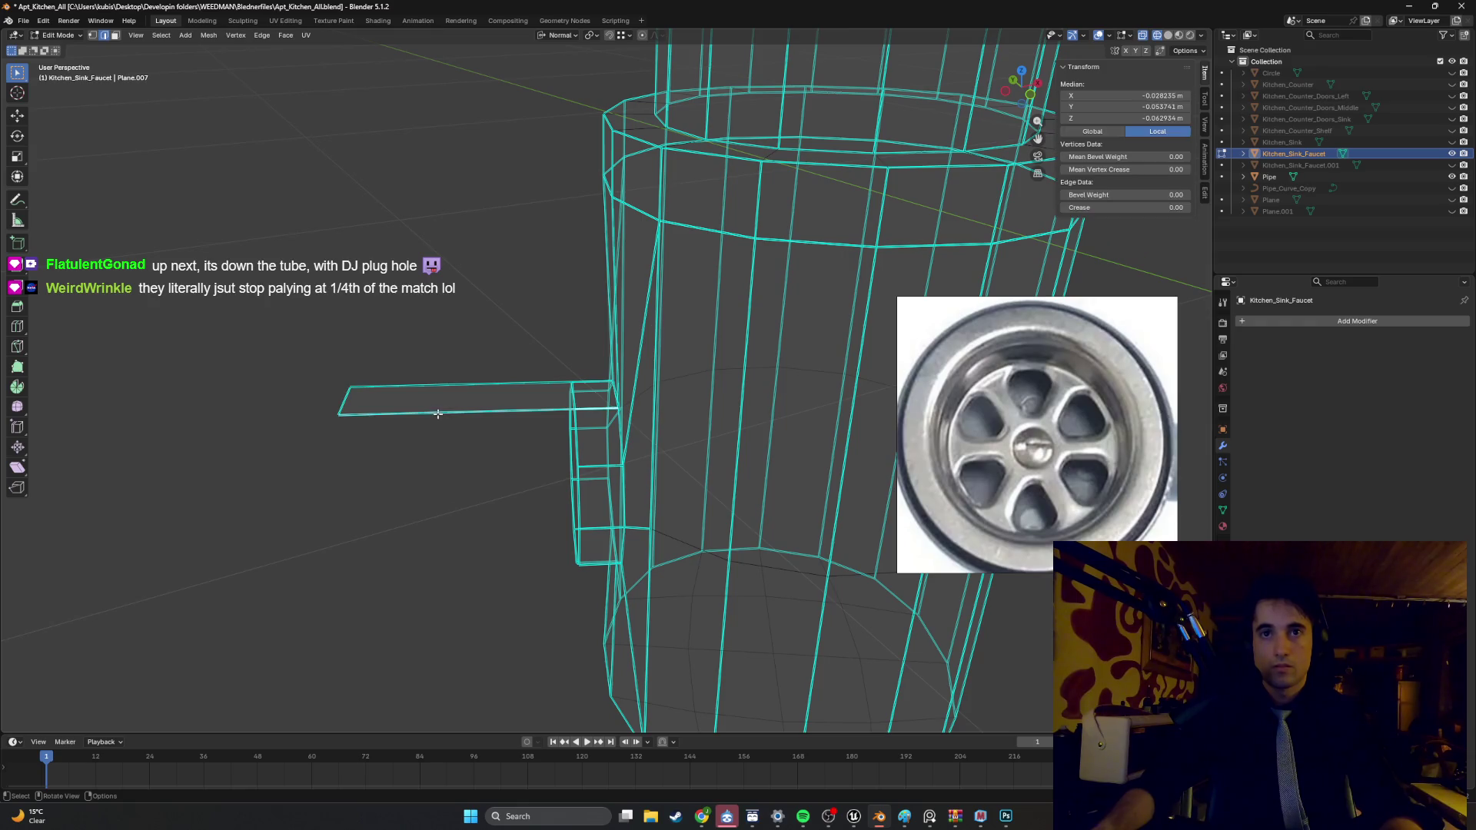
{"action": "middle_click_drag", "start_coordinate": [441, 405], "coordinate": [457, 409]}
{"action": "left_click", "coordinate": [444, 398]}
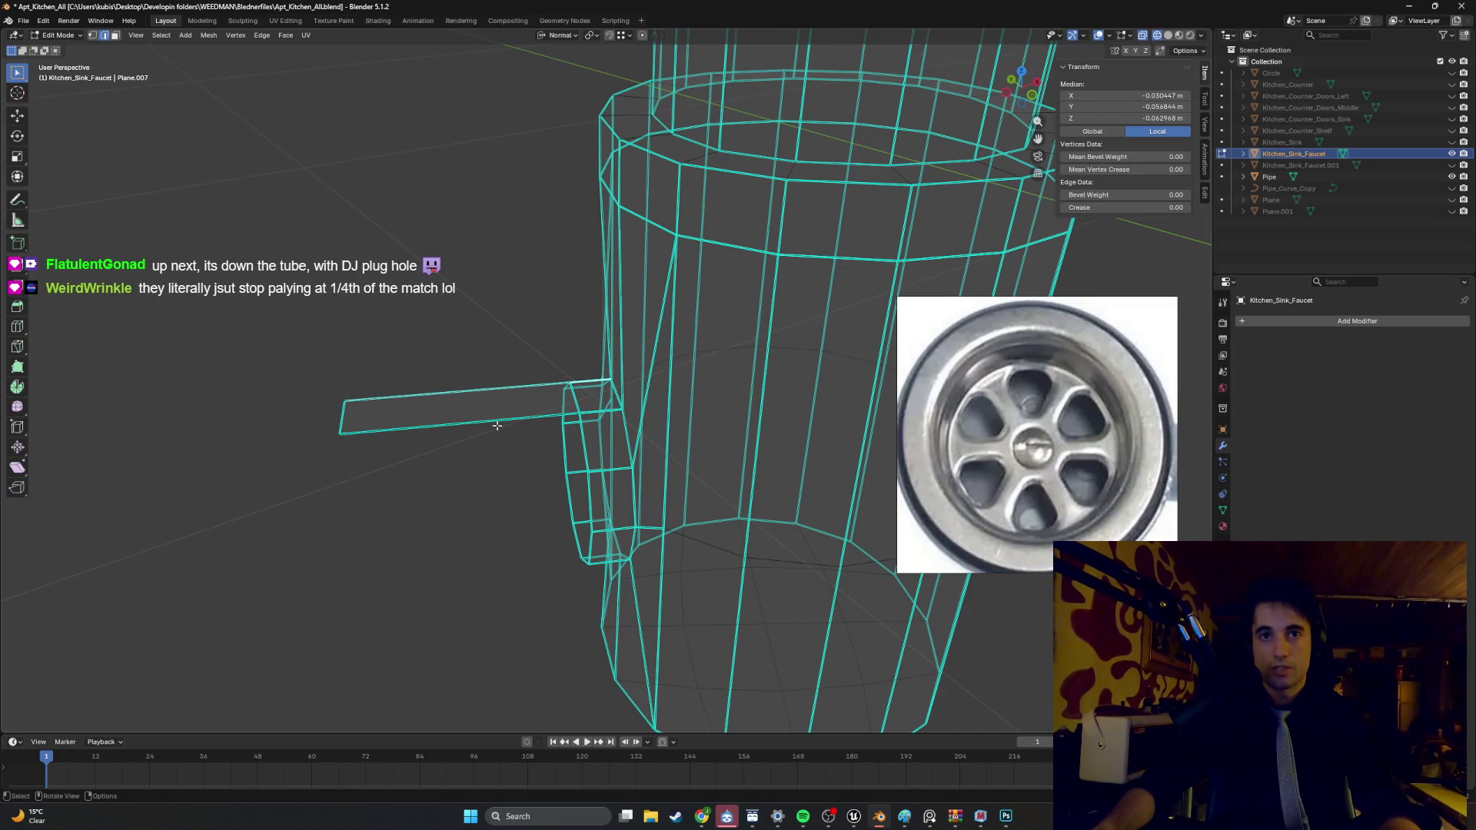
{"action": "middle_click_drag", "start_coordinate": [457, 444], "coordinate": [457, 431]}
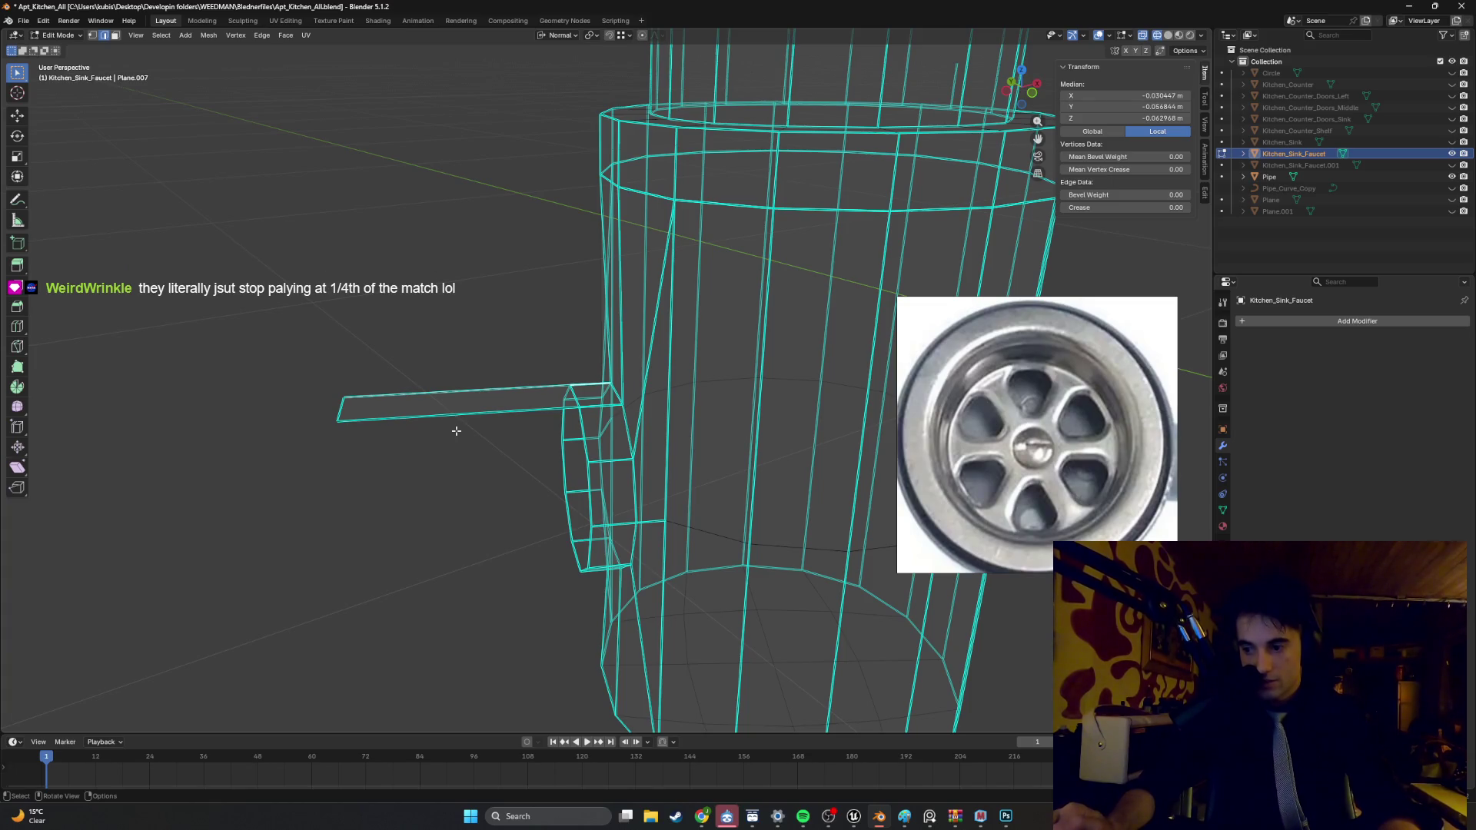
{"action": "scroll", "coordinate": [456, 431], "scroll_direction": "down", "scroll_amount": 5}
{"action": "key", "text": "z"}
{"action": "left_click", "coordinate": [550, 445]}
{"action": "scroll", "coordinate": [567, 460], "scroll_direction": "down", "scroll_amount": 2}
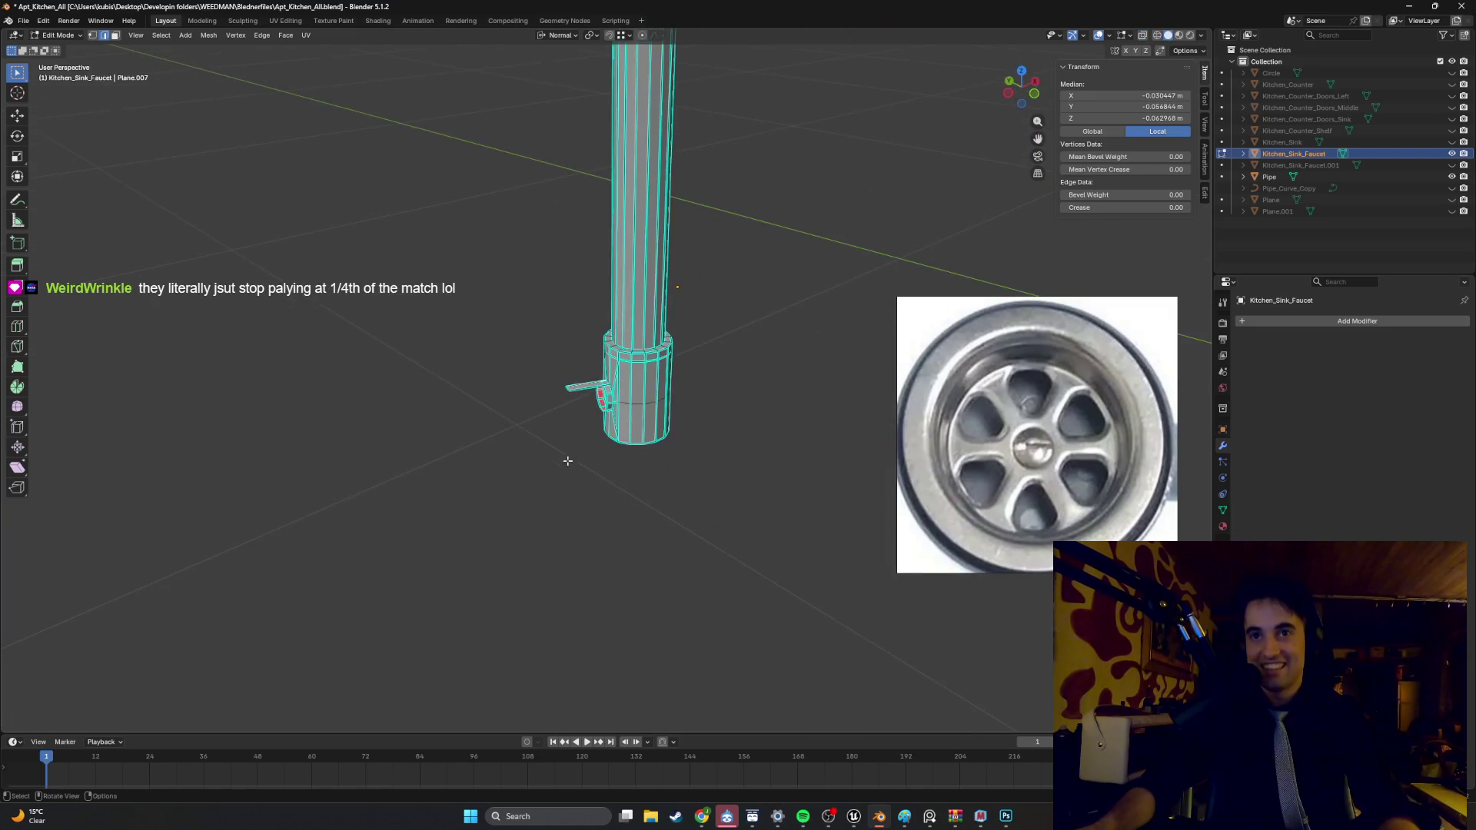
{"action": "scroll", "coordinate": [611, 372], "scroll_direction": "up", "scroll_amount": 8}
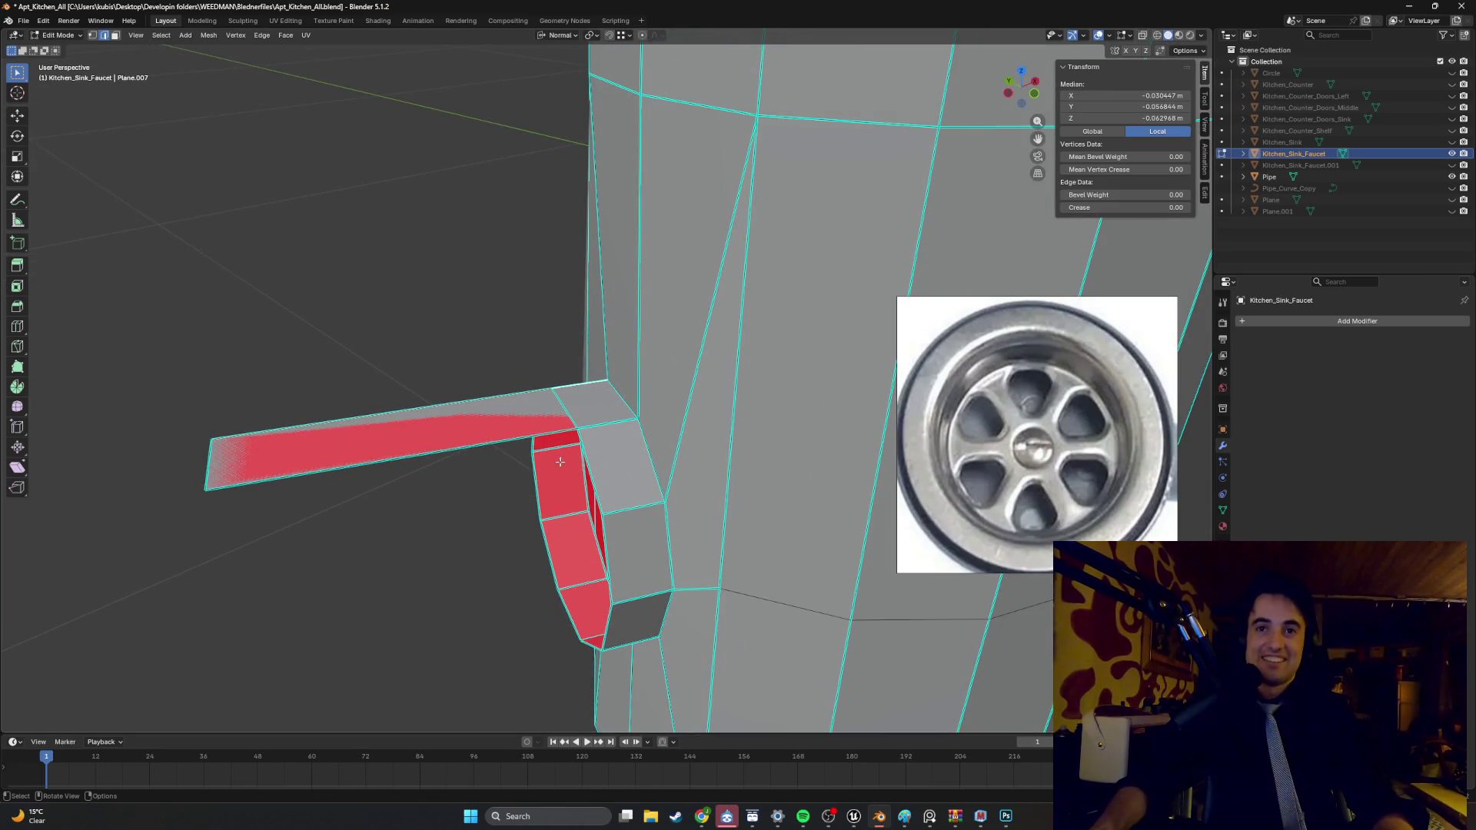
- Snap the lower spout block to a new position using Global orientation
{"action": "left_click", "coordinate": [586, 468], "text": "alt"}
{"action": "key", "text": "g"}
{"action": "key", "text": "y"}
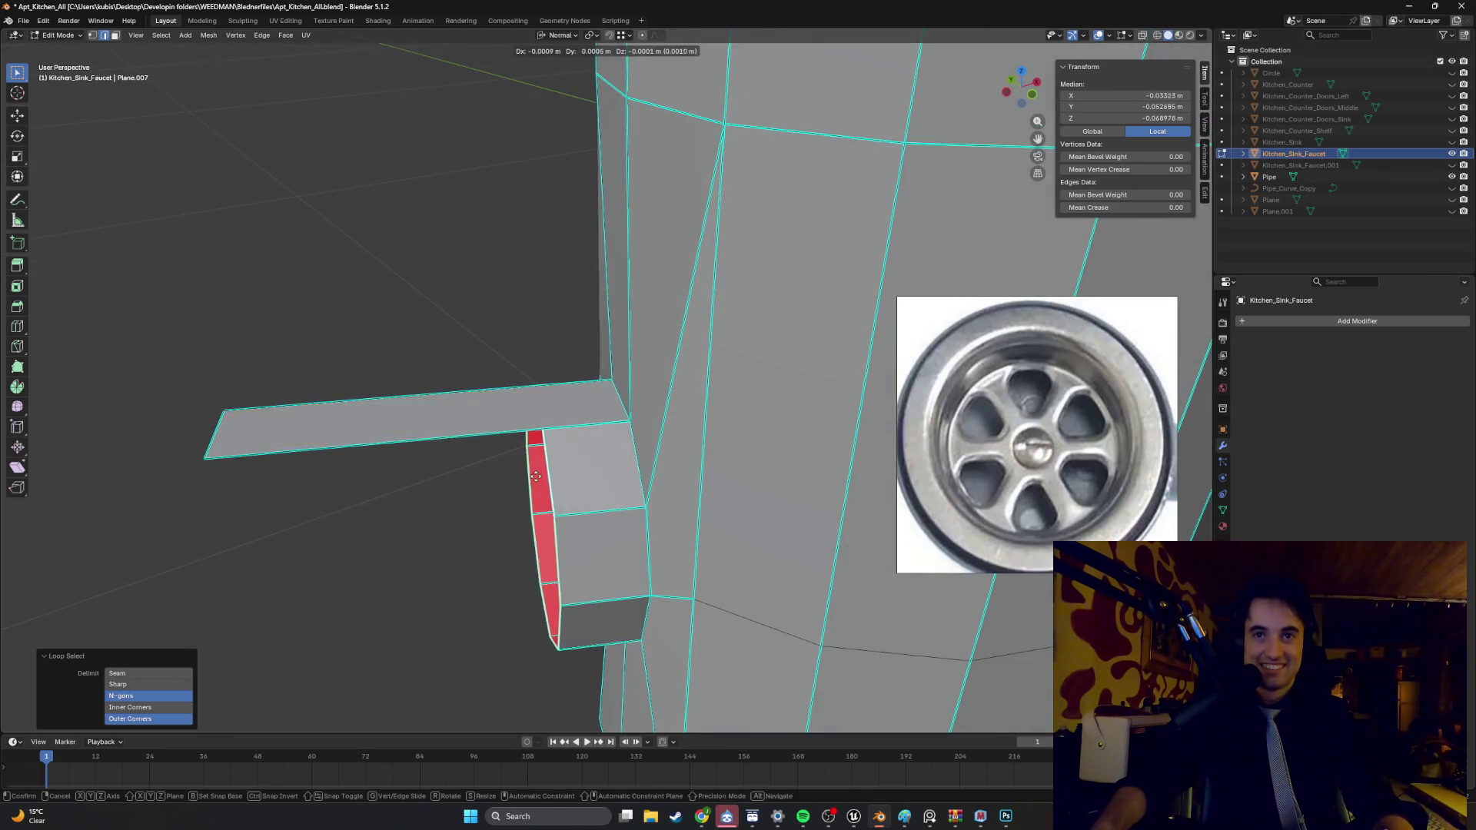
{"action": "key", "text": "Escape"}
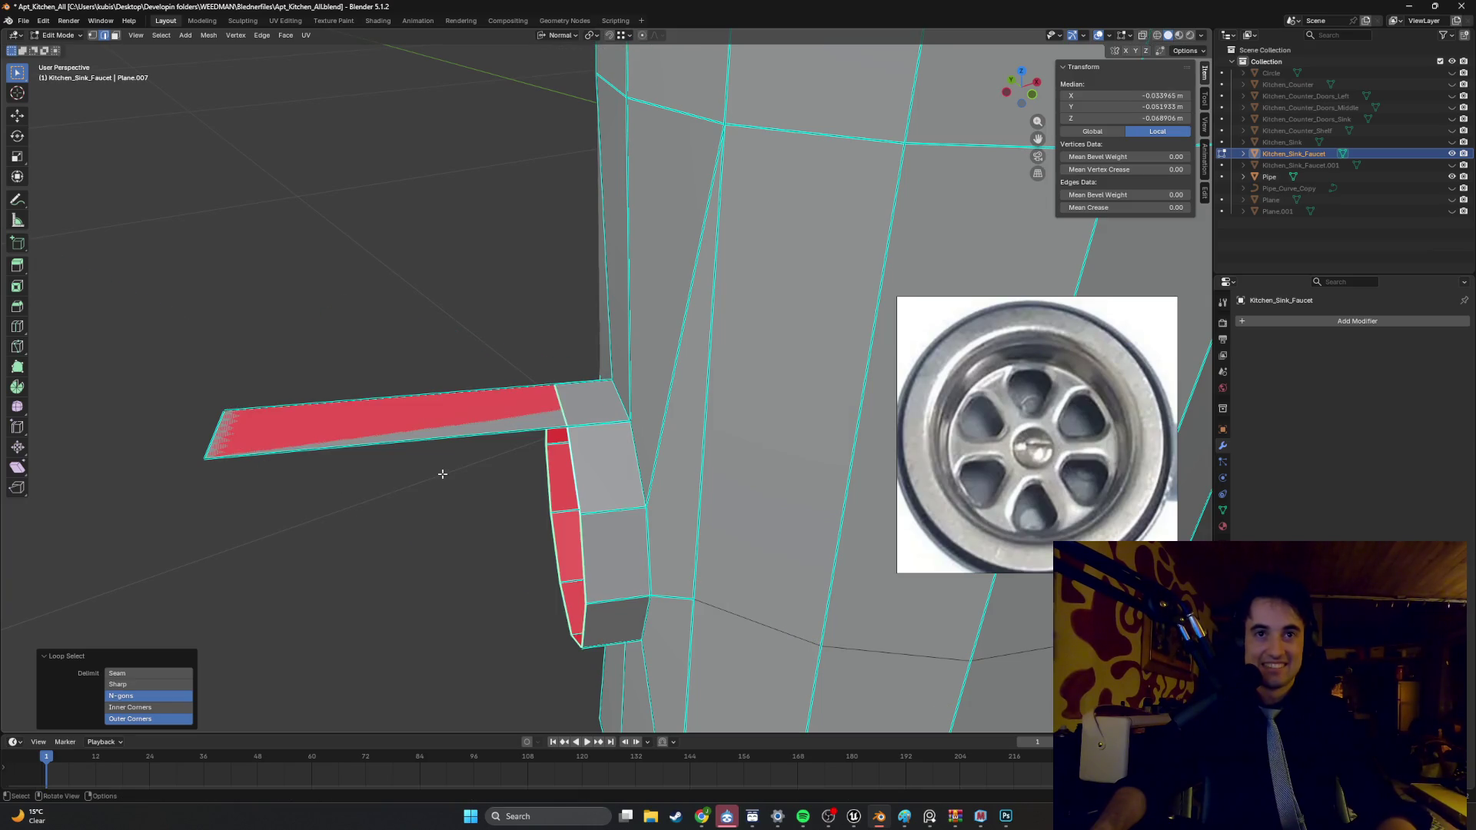
{"action": "key", "text": "g"}
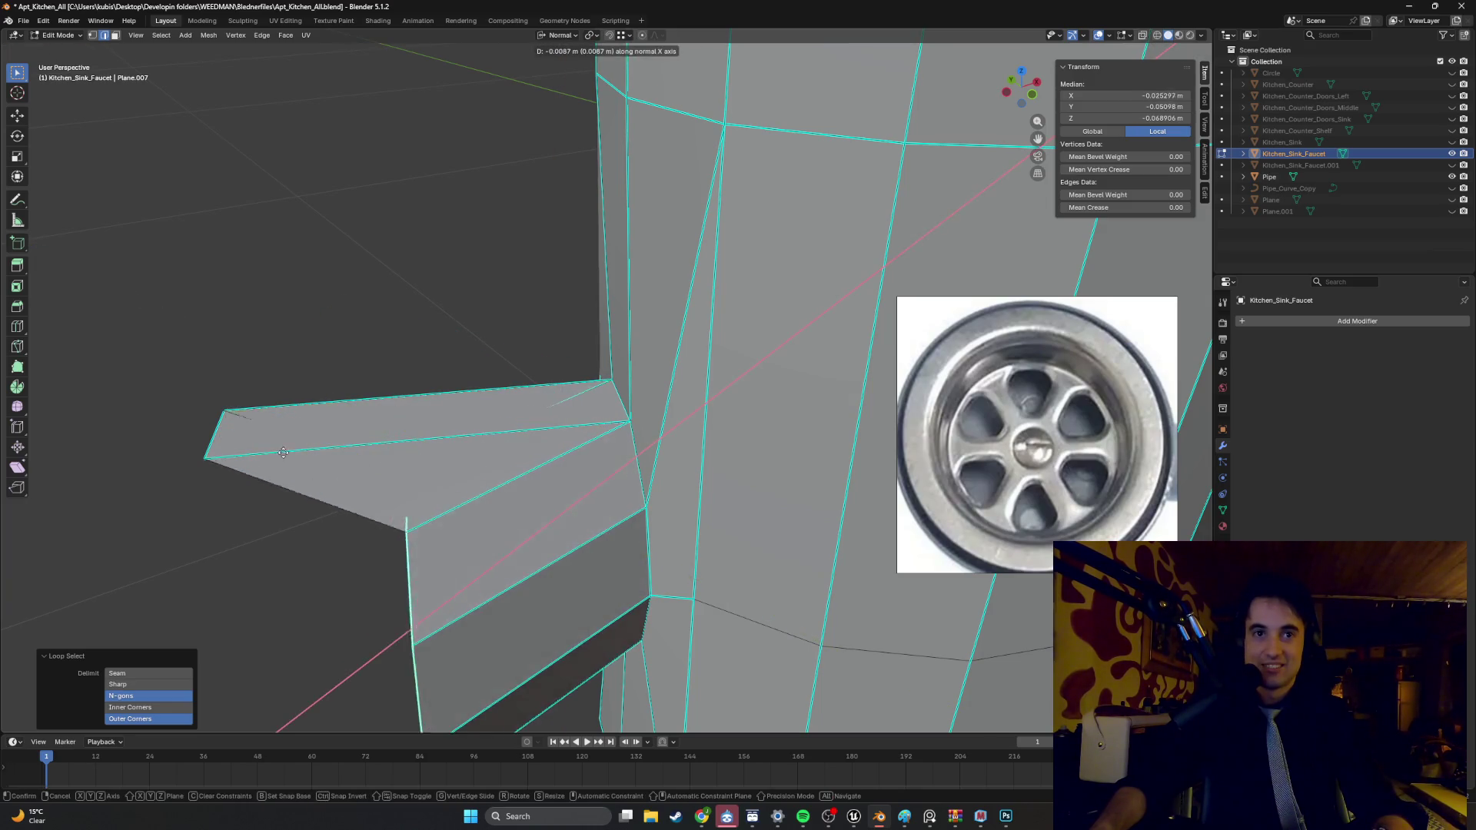
{"action": "key", "text": "Escape"}
{"action": "left_click", "coordinate": [555, 35]}
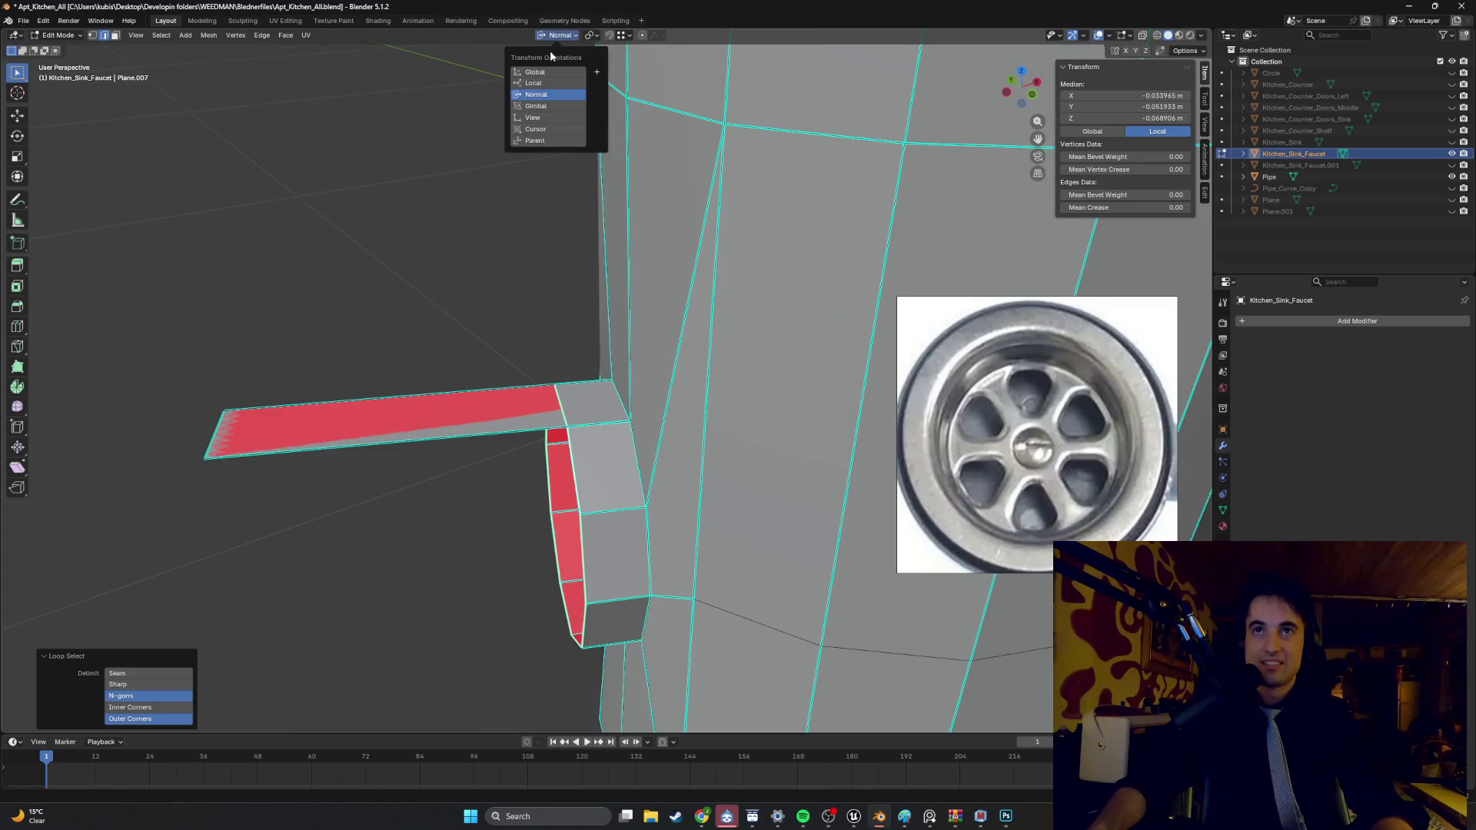
{"action": "left_click", "coordinate": [545, 71]}
{"action": "key", "text": "g"}
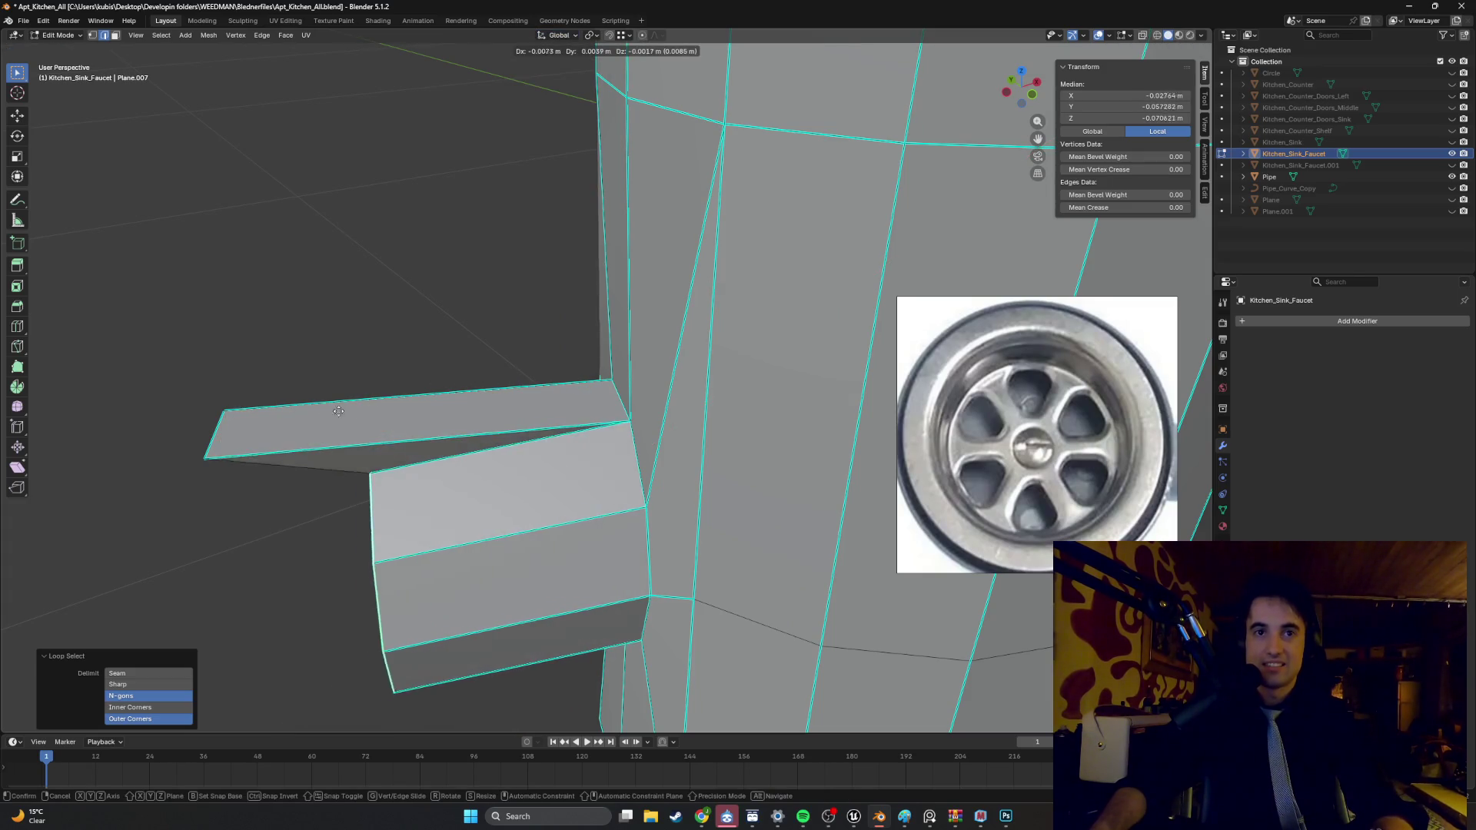
{"action": "key", "text": "ctrl"}
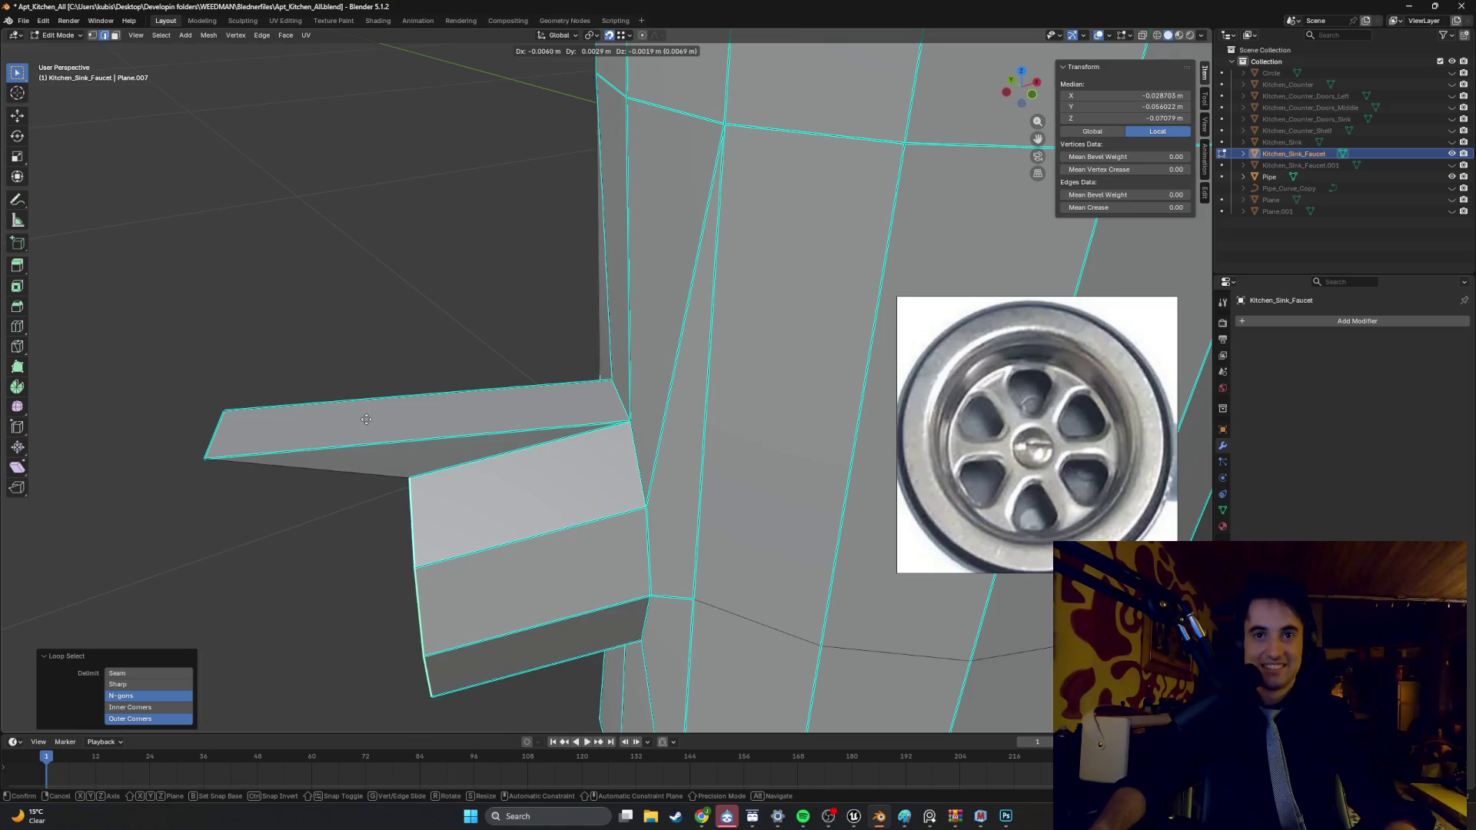
{"action": "left_click", "coordinate": [478, 398]}
- Under Normal orientation, pull the bar's end face inward along its normal
{"action": "left_click", "coordinate": [483, 392], "text": "alt+shift"}
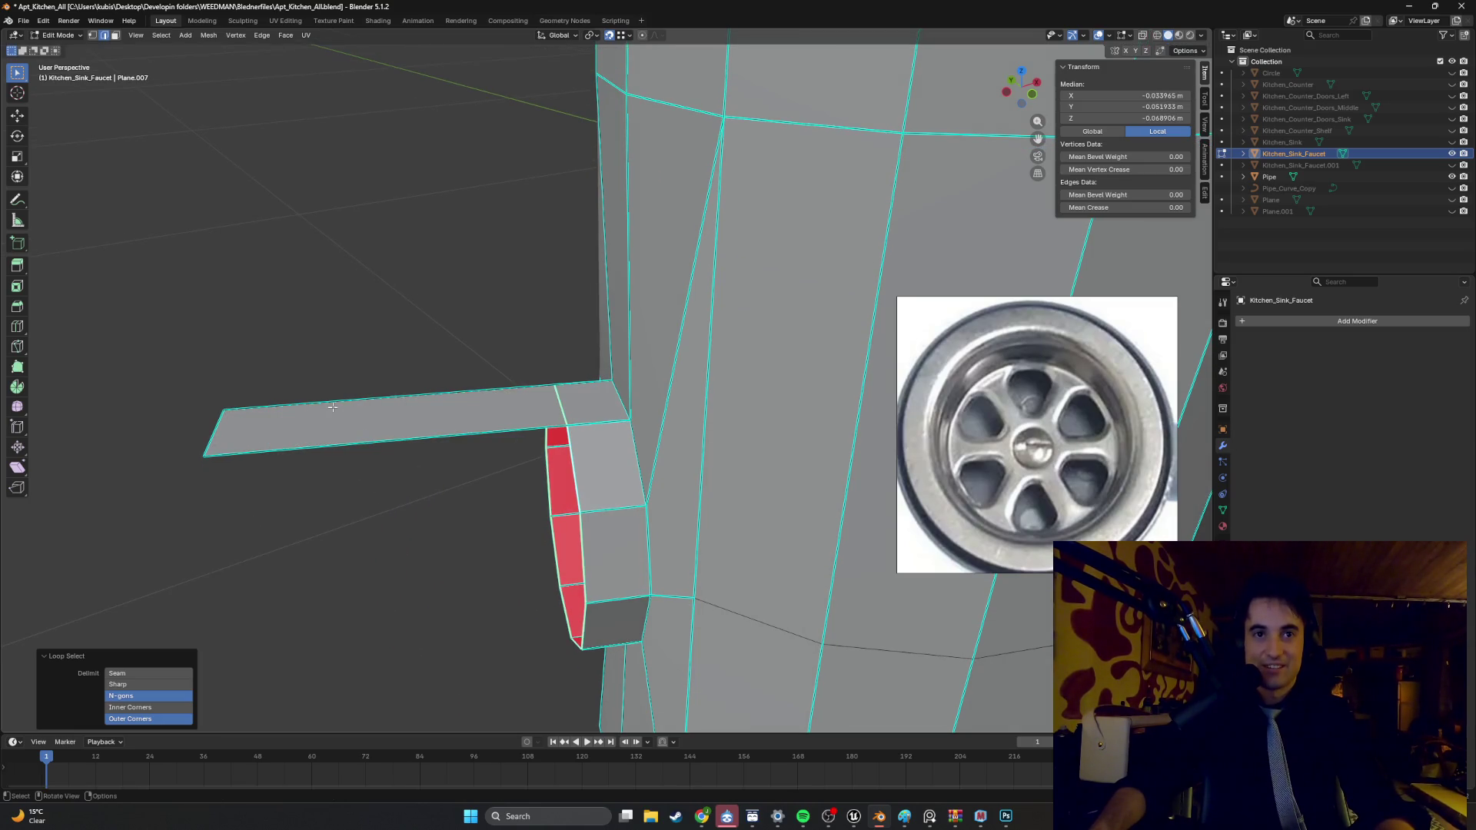
{"action": "left_click", "coordinate": [216, 430]}
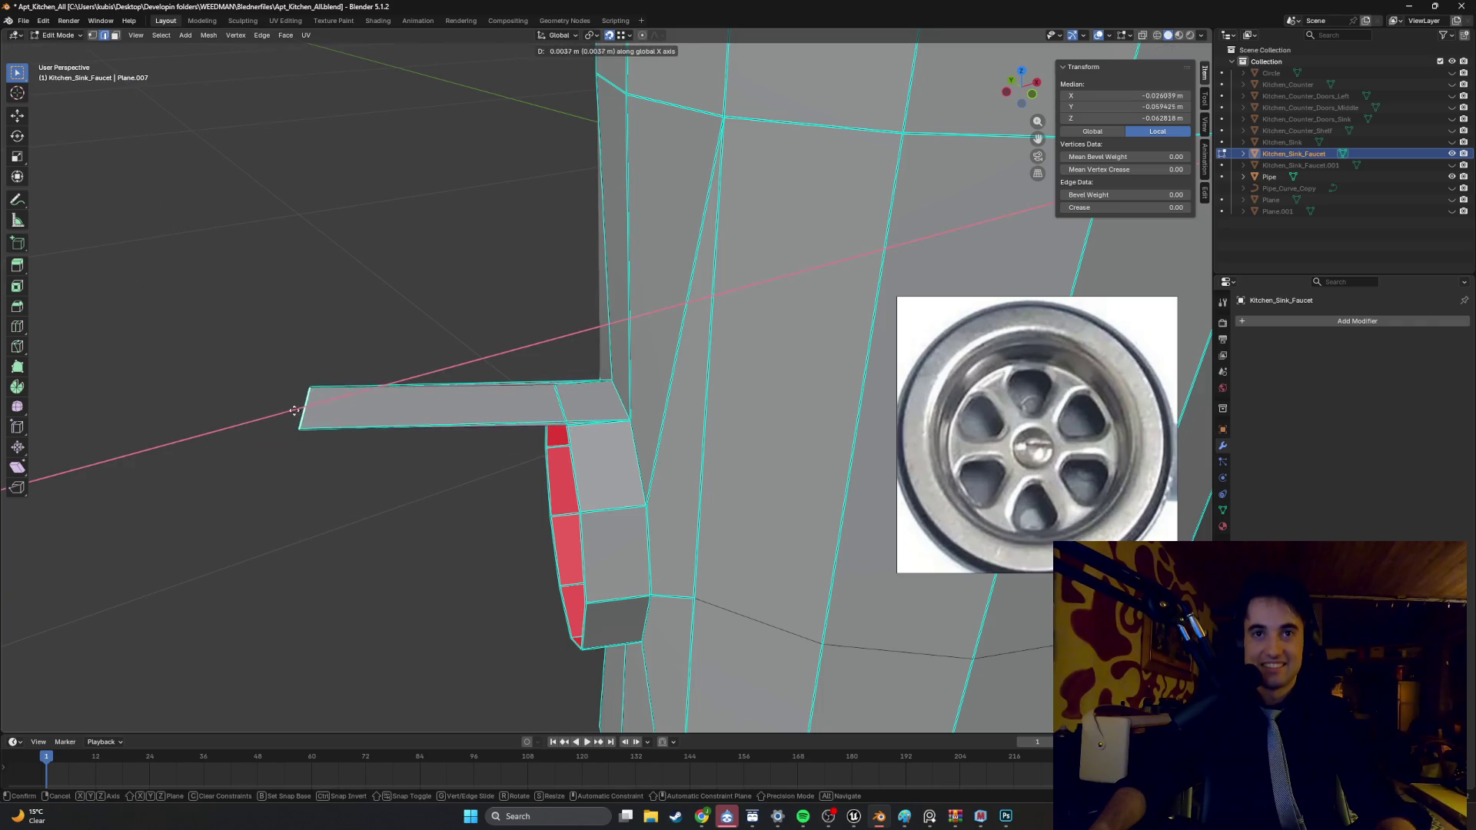
{"action": "left_click", "coordinate": [213, 438]}
{"action": "left_click", "coordinate": [559, 36]}
{"action": "left_click", "coordinate": [550, 94]}
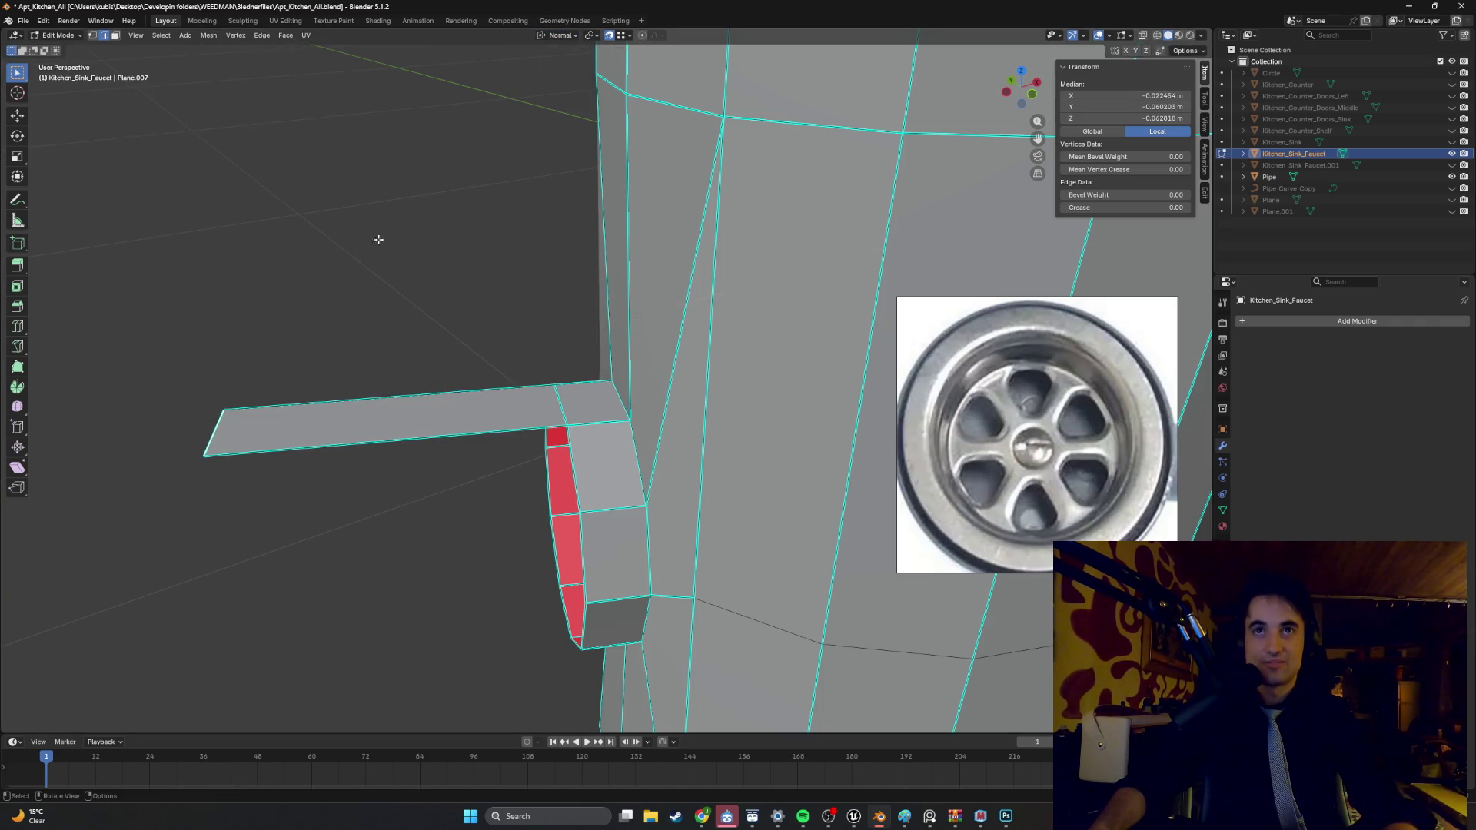
{"action": "left_click", "coordinate": [246, 426]}
{"action": "key", "text": "g"}
{"action": "key", "text": "z"}
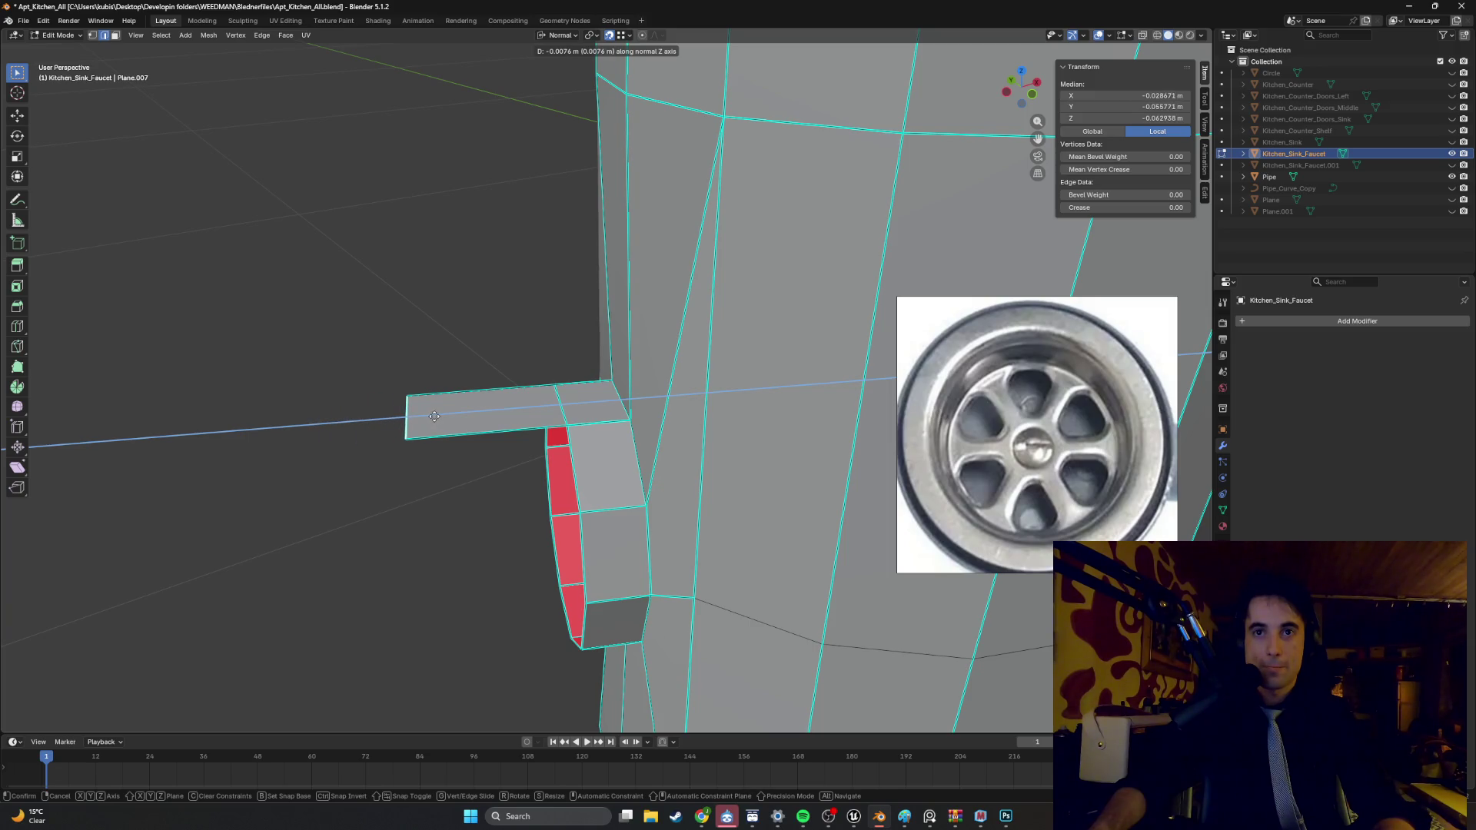
{"action": "left_click", "coordinate": [435, 416]}
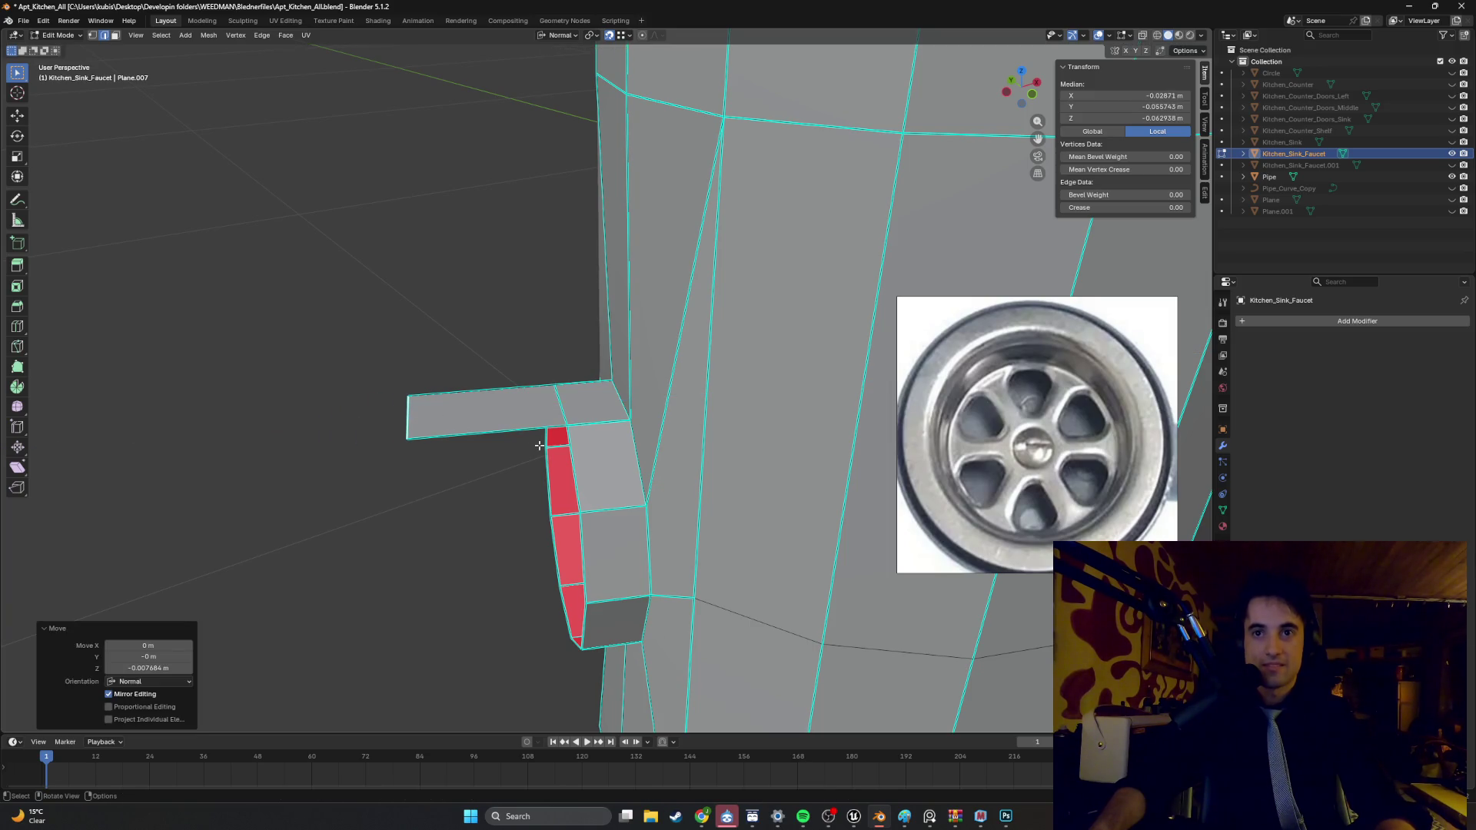
- Move an edge loop on the spout to reshape it
{"action": "left_click", "coordinate": [570, 455], "text": "shift"}
{"action": "left_click", "coordinate": [567, 408], "text": "alt"}
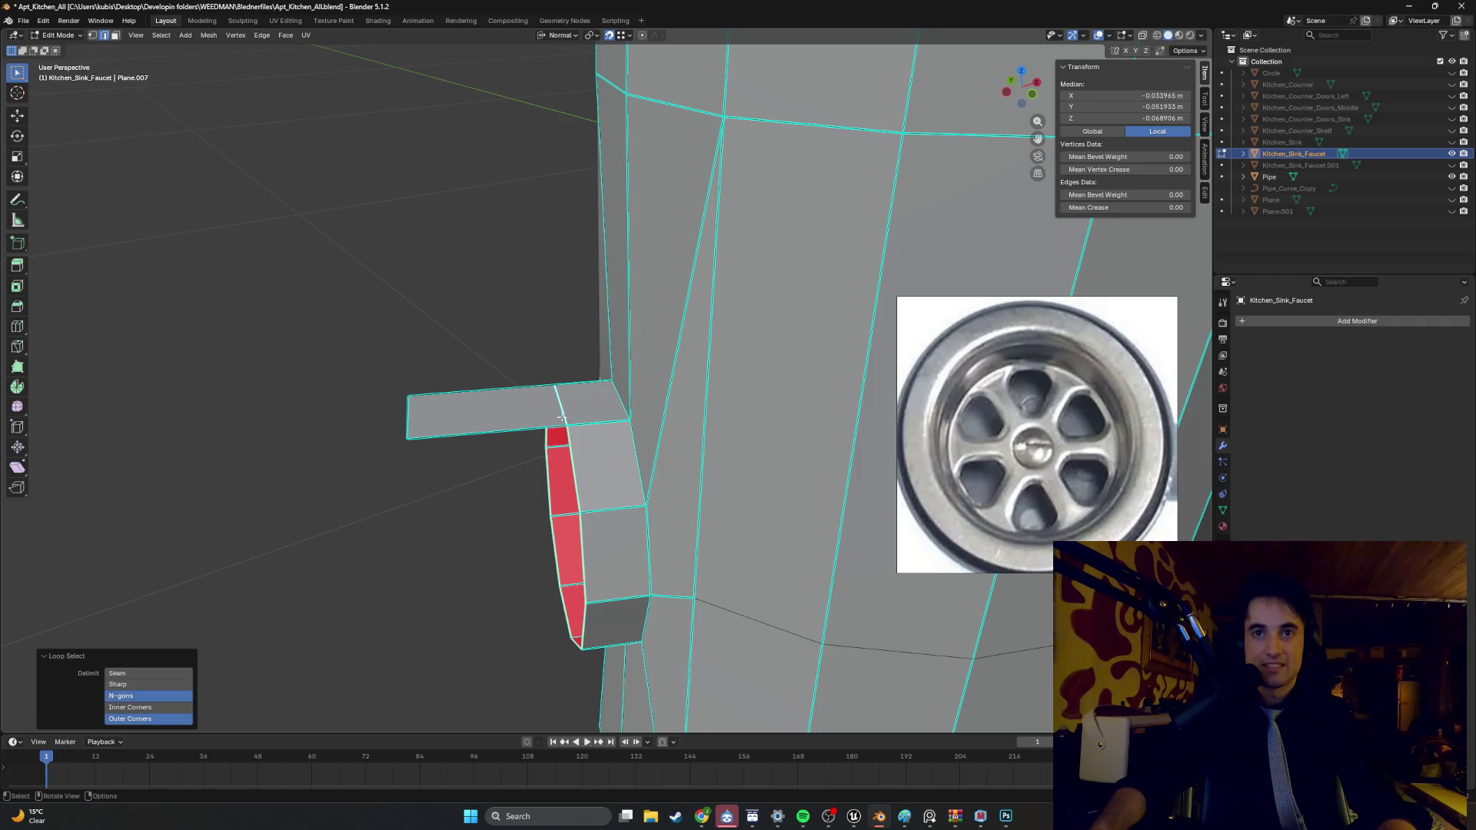
{"action": "key", "text": "g"}
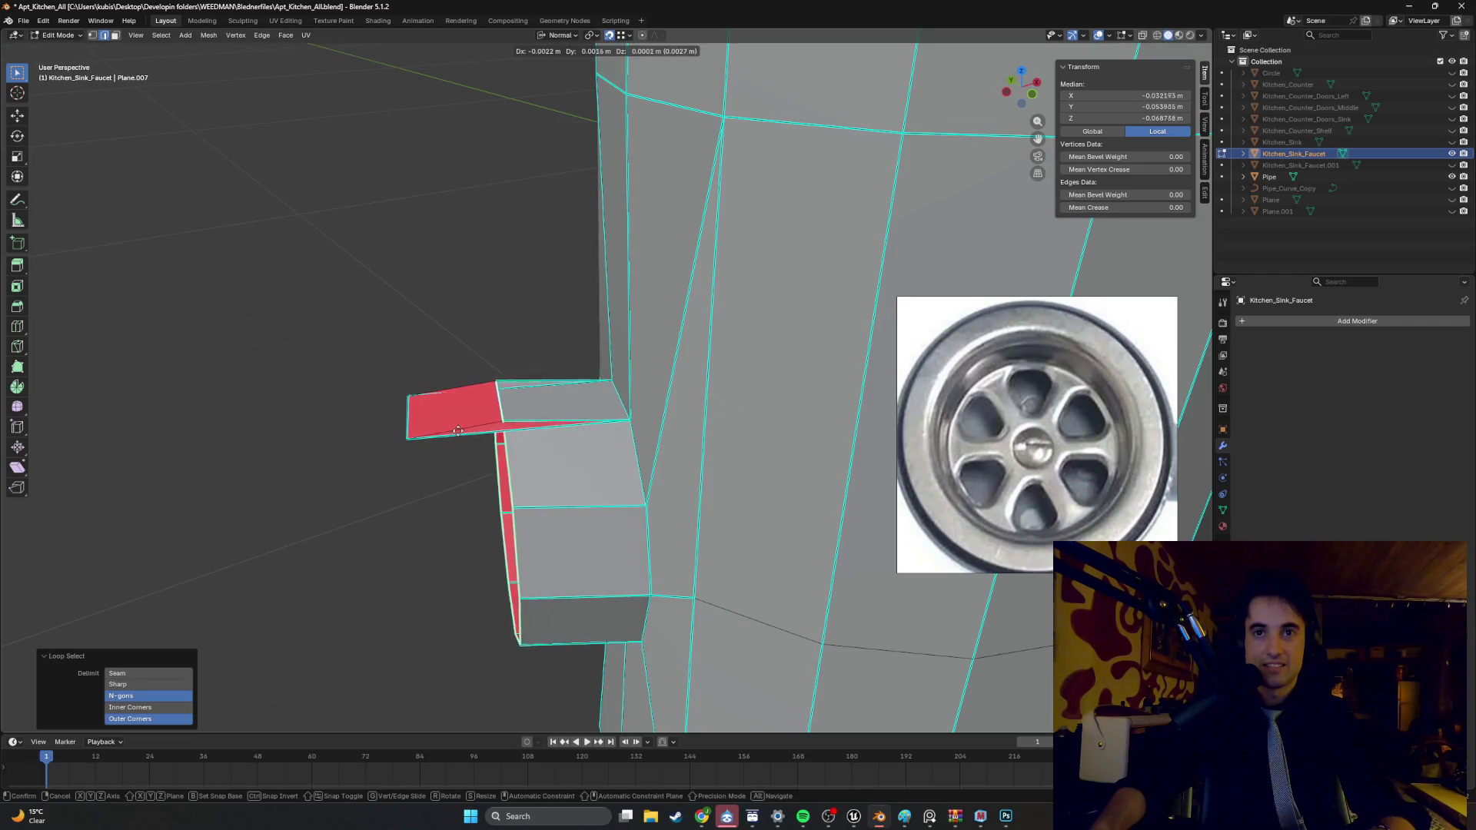
{"action": "left_click", "coordinate": [411, 439]}
- Delete the spout's top face
{"action": "key", "text": "3"}
{"action": "mouse_move", "coordinate": [444, 422]}
{"action": "middle_mouse_down"}
{"action": "mouse_move", "coordinate": [528, 424]}
{"action": "mouse_move", "coordinate": [578, 372]}
{"action": "mouse_move", "coordinate": [545, 403]}
{"action": "mouse_move", "coordinate": [581, 394]}
{"action": "mouse_move", "coordinate": [552, 398]}
{"action": "mouse_move", "coordinate": [604, 428]}
{"action": "mouse_move", "coordinate": [651, 427]}
{"action": "mouse_move", "coordinate": [561, 415]}
{"action": "mouse_move", "coordinate": [510, 478]}
{"action": "mouse_move", "coordinate": [477, 421]}
{"action": "mouse_move", "coordinate": [451, 418]}
{"action": "mouse_move", "coordinate": [579, 377]}
{"action": "middle_mouse_up"}
{"action": "left_click", "coordinate": [600, 407]}
{"action": "key", "text": "x"}
{"action": "left_click", "coordinate": [516, 435]}
- Unhide Kitchen_Sink_Faucet.001, return to Object Mode and select it
{"action": "left_click", "coordinate": [612, 390]}
{"action": "key", "text": "2"}
{"action": "left_click", "coordinate": [681, 431], "text": "shift"}
{"action": "scroll", "coordinate": [496, 459], "scroll_direction": "down", "scroll_amount": 3}
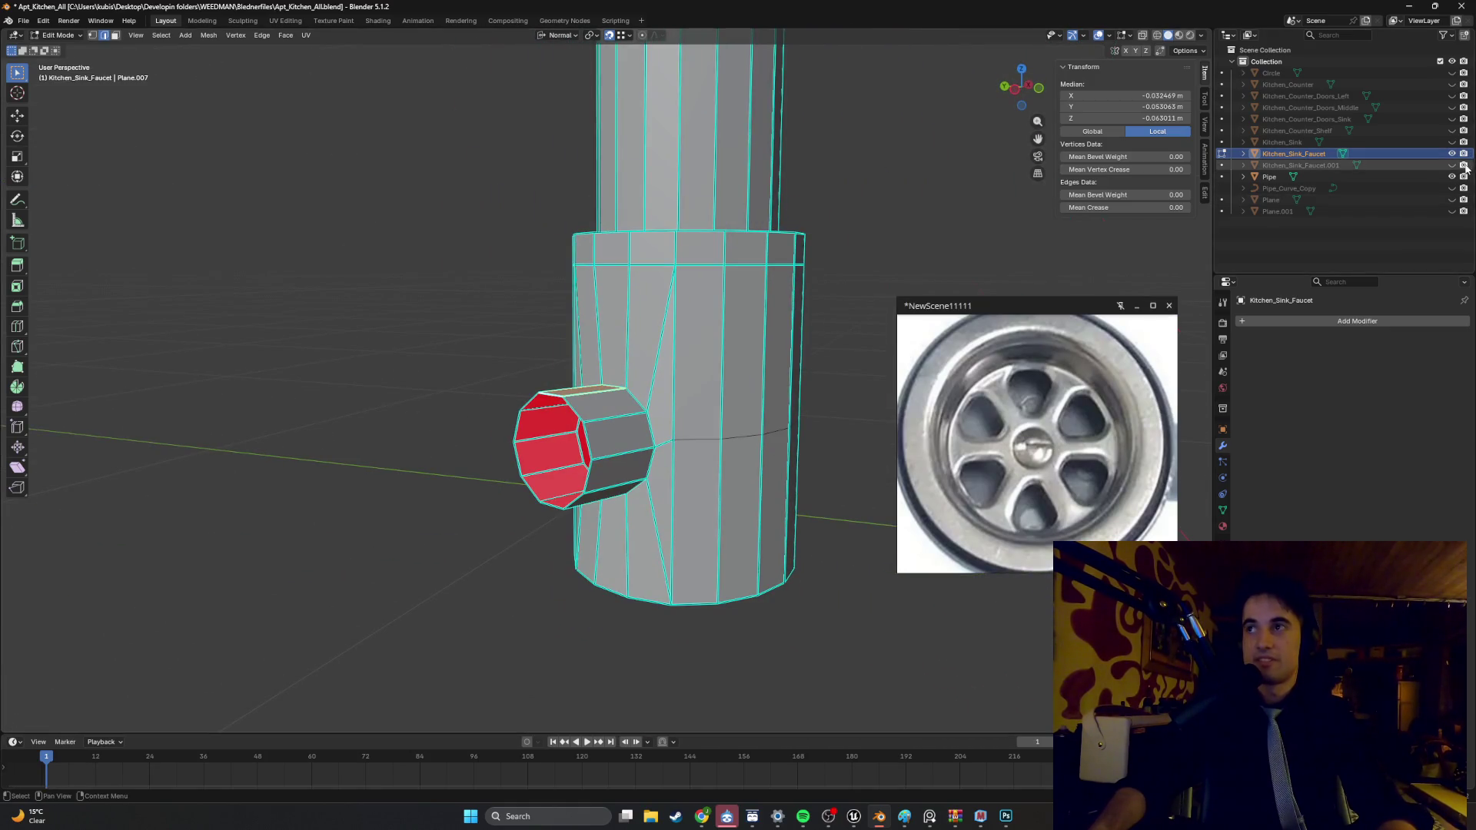
{"action": "left_click", "coordinate": [1451, 166]}
{"action": "mouse_move", "coordinate": [737, 369]}
{"action": "middle_mouse_down"}
{"action": "mouse_move", "coordinate": [763, 369]}
{"action": "mouse_move", "coordinate": [533, 386]}
{"action": "middle_mouse_up"}
{"action": "key", "text": "Tab"}
{"action": "left_click", "coordinate": [534, 387]}
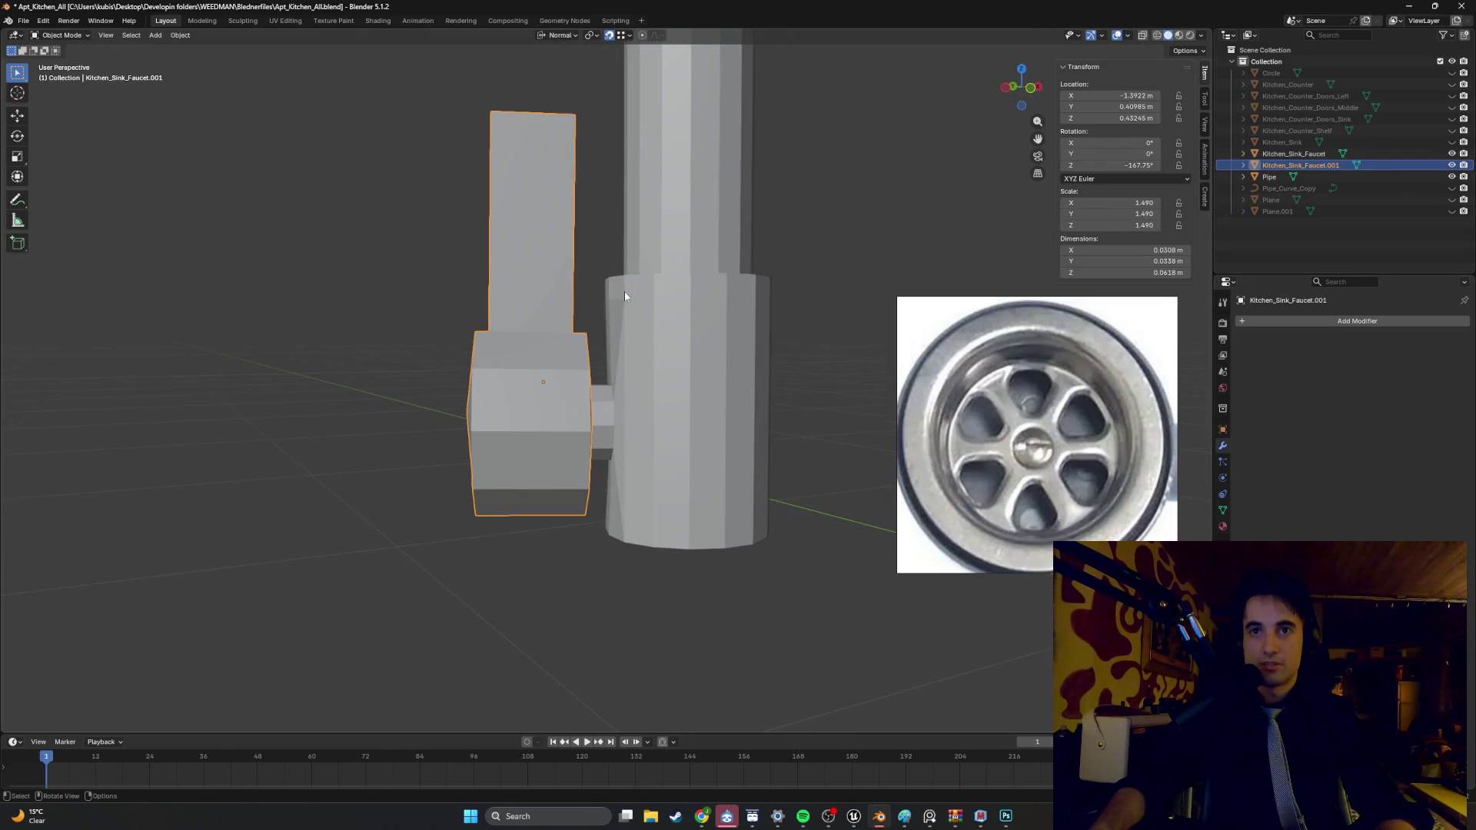
- Try tilting Kitchen_Sink_Faucet.001 by -23.2°, then undo the rotation
{"action": "key", "text": "r"}
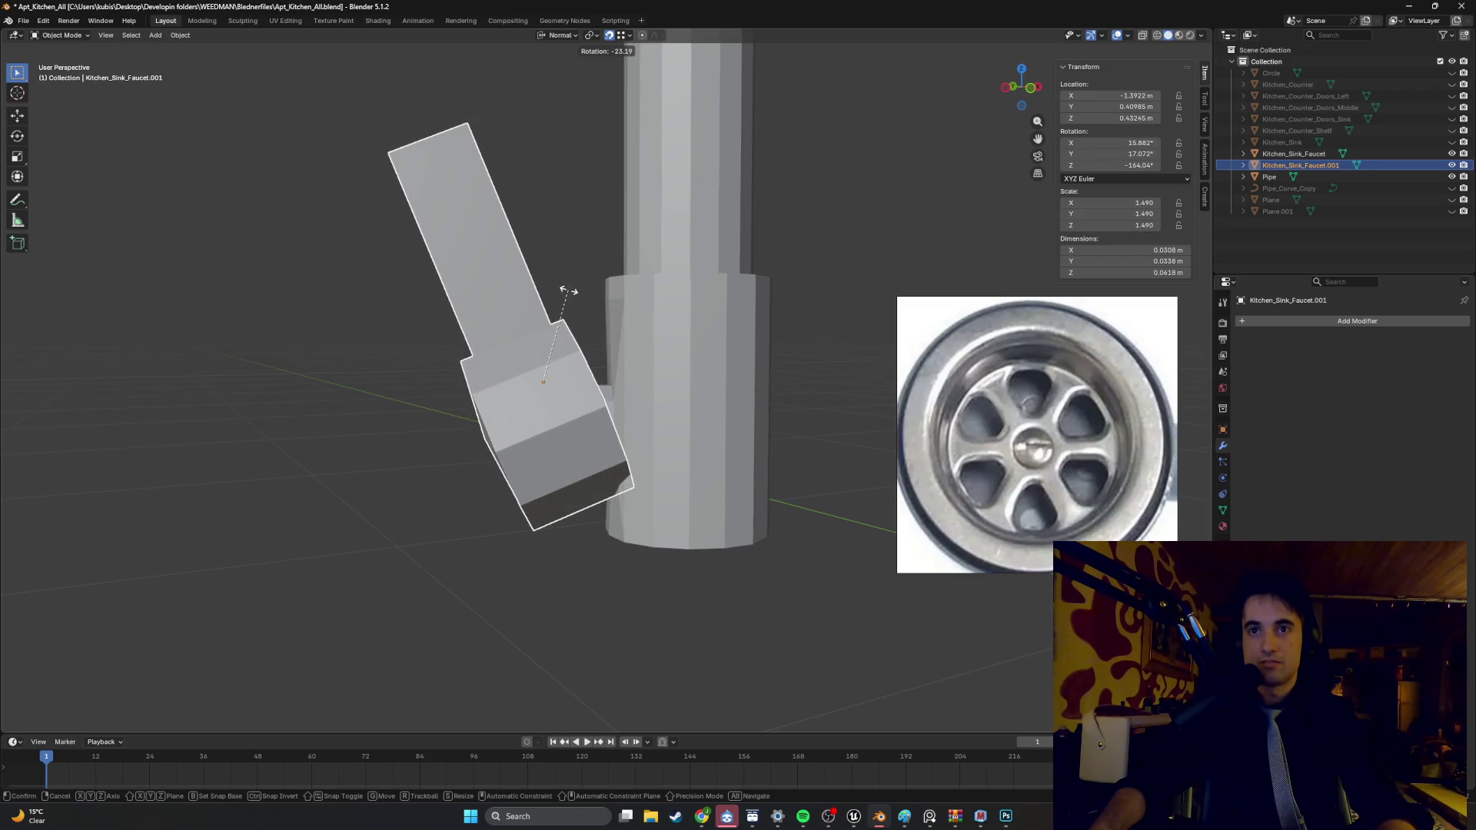
{"action": "left_click", "coordinate": [569, 291]}
{"action": "mouse_move", "coordinate": [569, 291]}
{"action": "middle_mouse_down"}
{"action": "mouse_move", "coordinate": [538, 323]}
{"action": "mouse_move", "coordinate": [596, 359]}
{"action": "middle_mouse_up"}
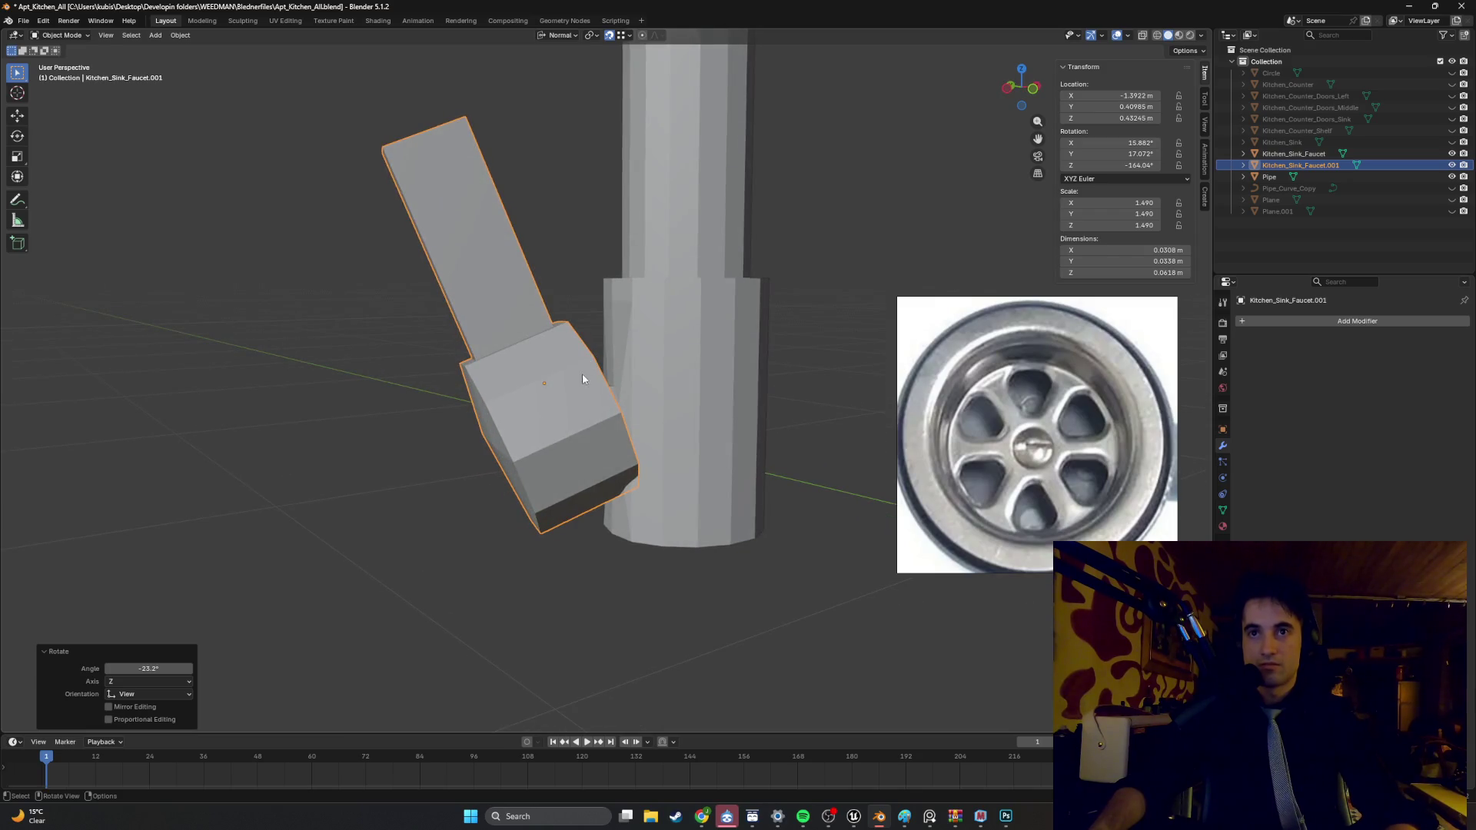
{"action": "key", "text": "ctrl+z"}
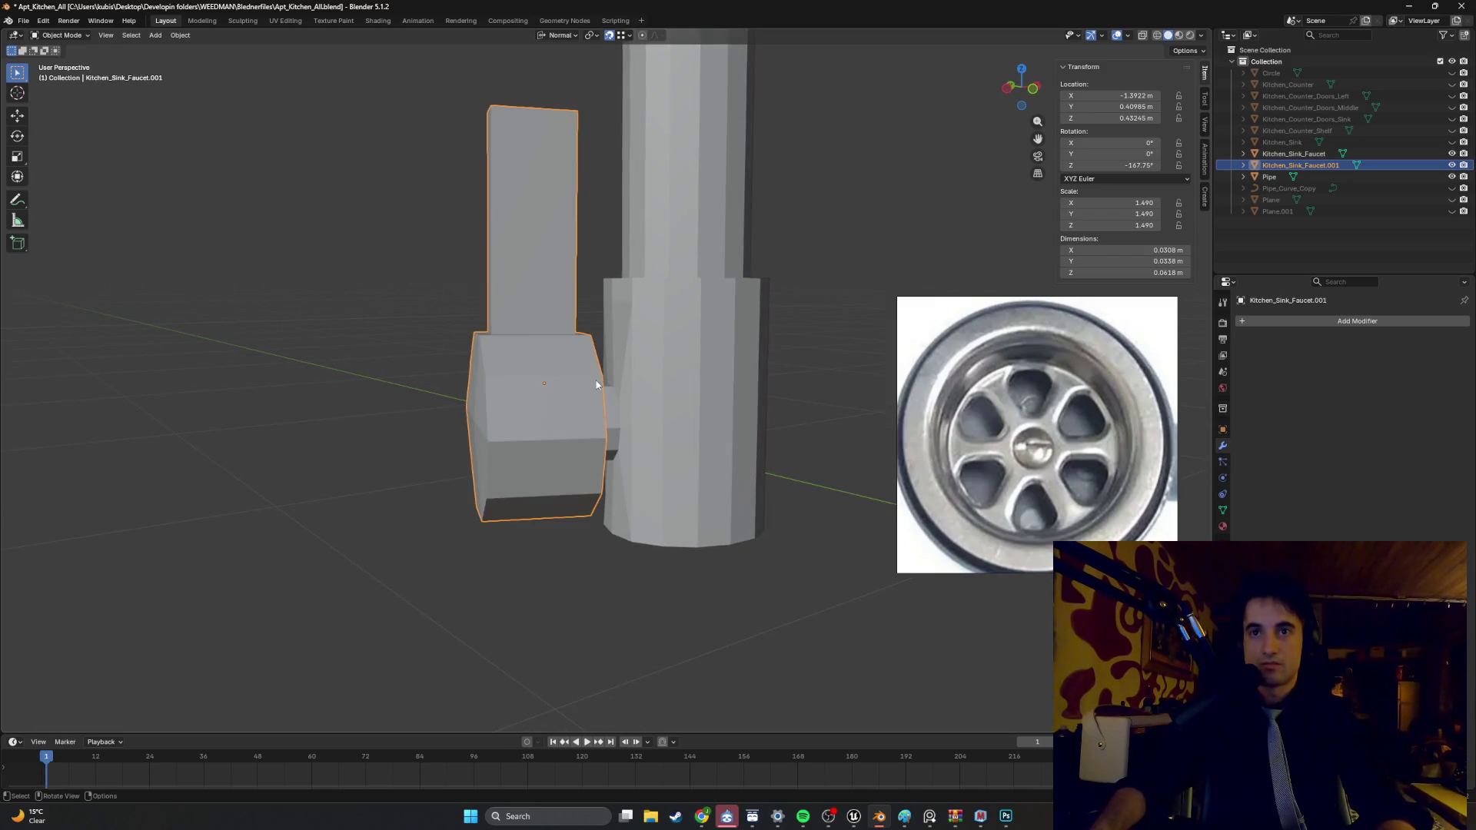
- Toggle outliner visibility so only Kitchen_Sink_Faucet.001 ends up hidden
{"action": "left_click", "coordinate": [1451, 155]}
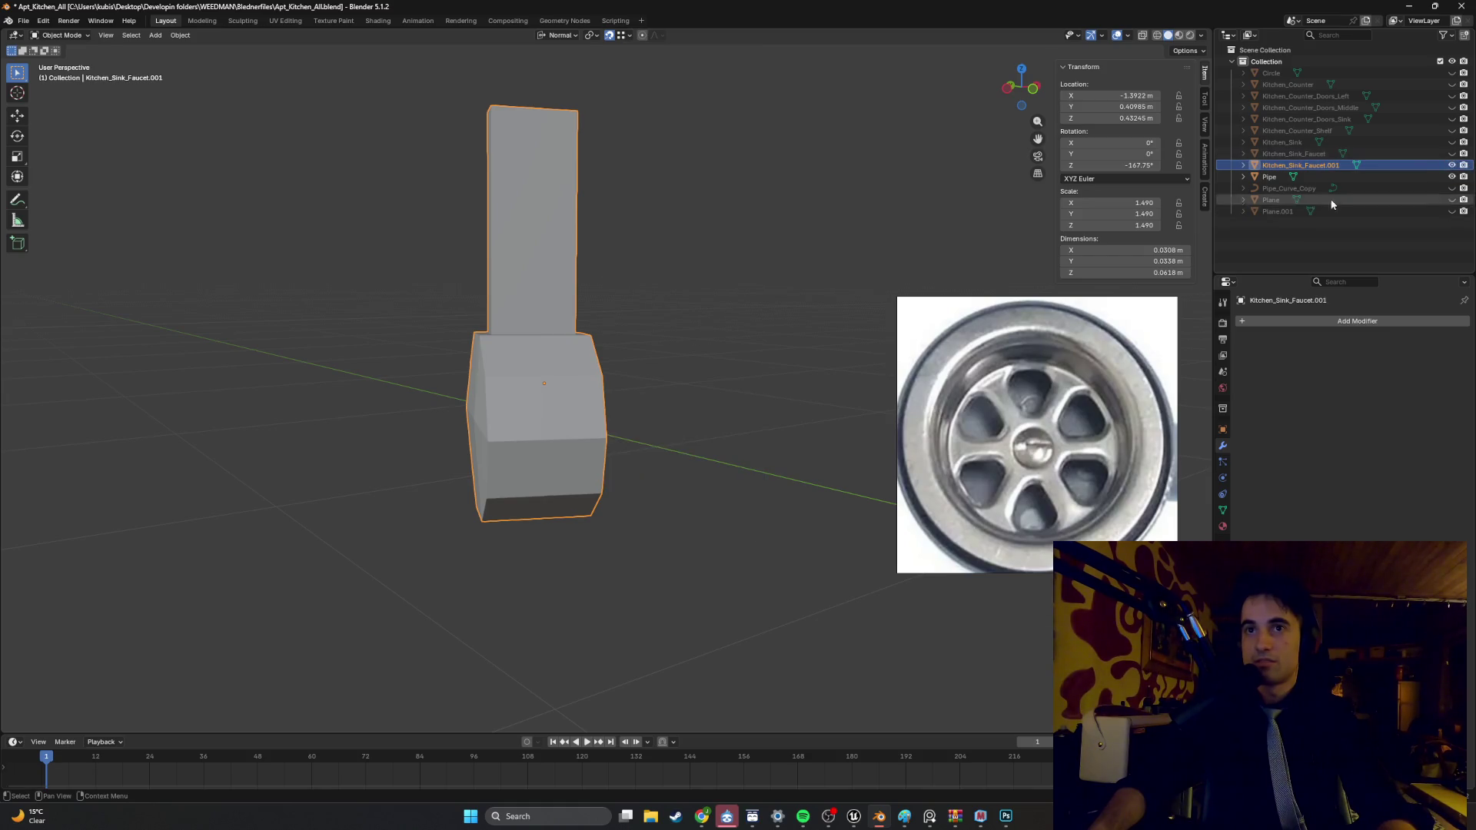
{"action": "left_click", "coordinate": [1450, 166]}
{"action": "left_click", "coordinate": [1451, 165]}
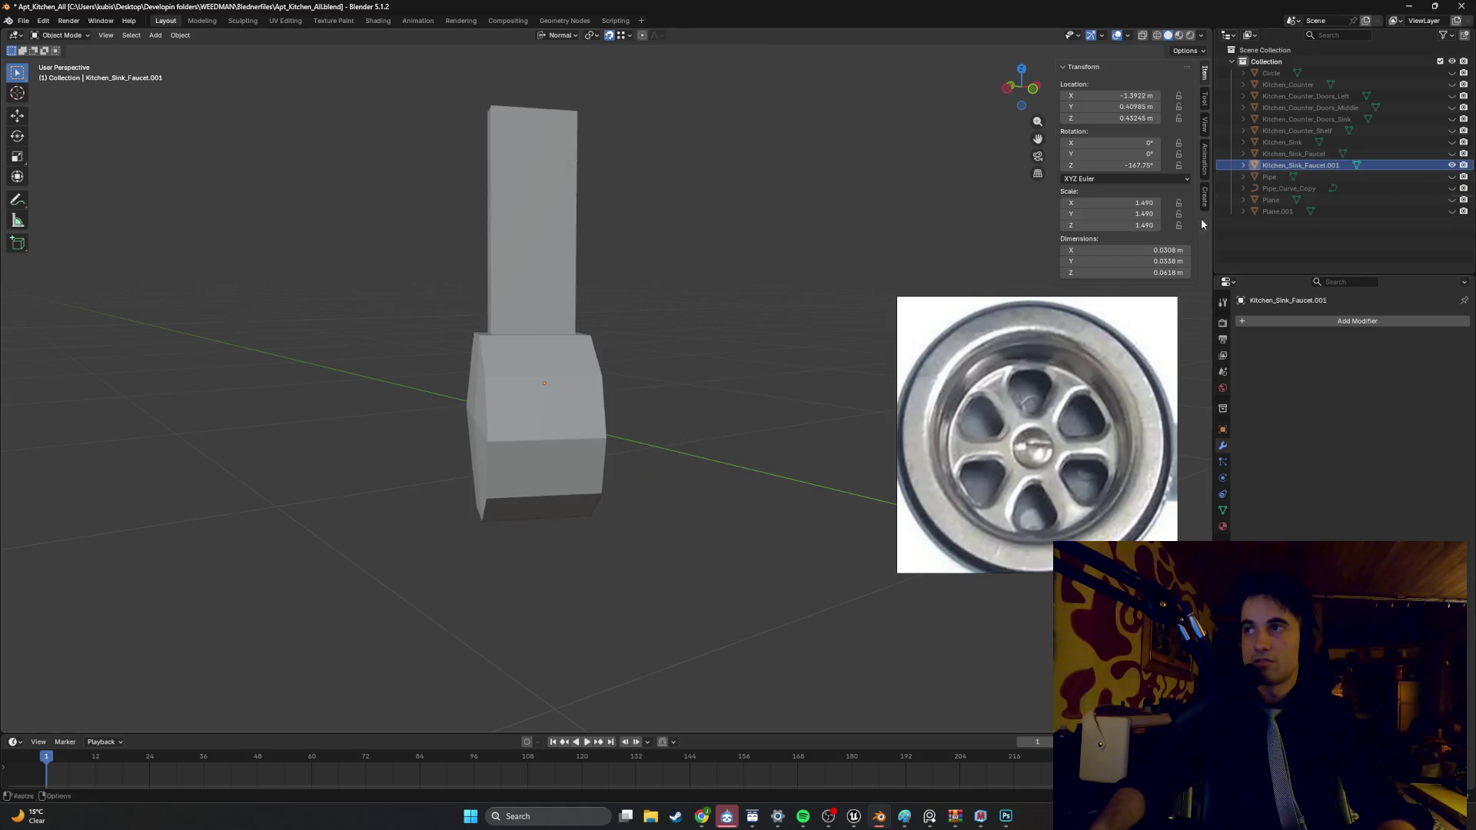
{"action": "left_click", "coordinate": [1451, 153]}
{"action": "left_click", "coordinate": [1451, 165]}
{"action": "middle_click_drag", "start_coordinate": [584, 441], "coordinate": [603, 438]}
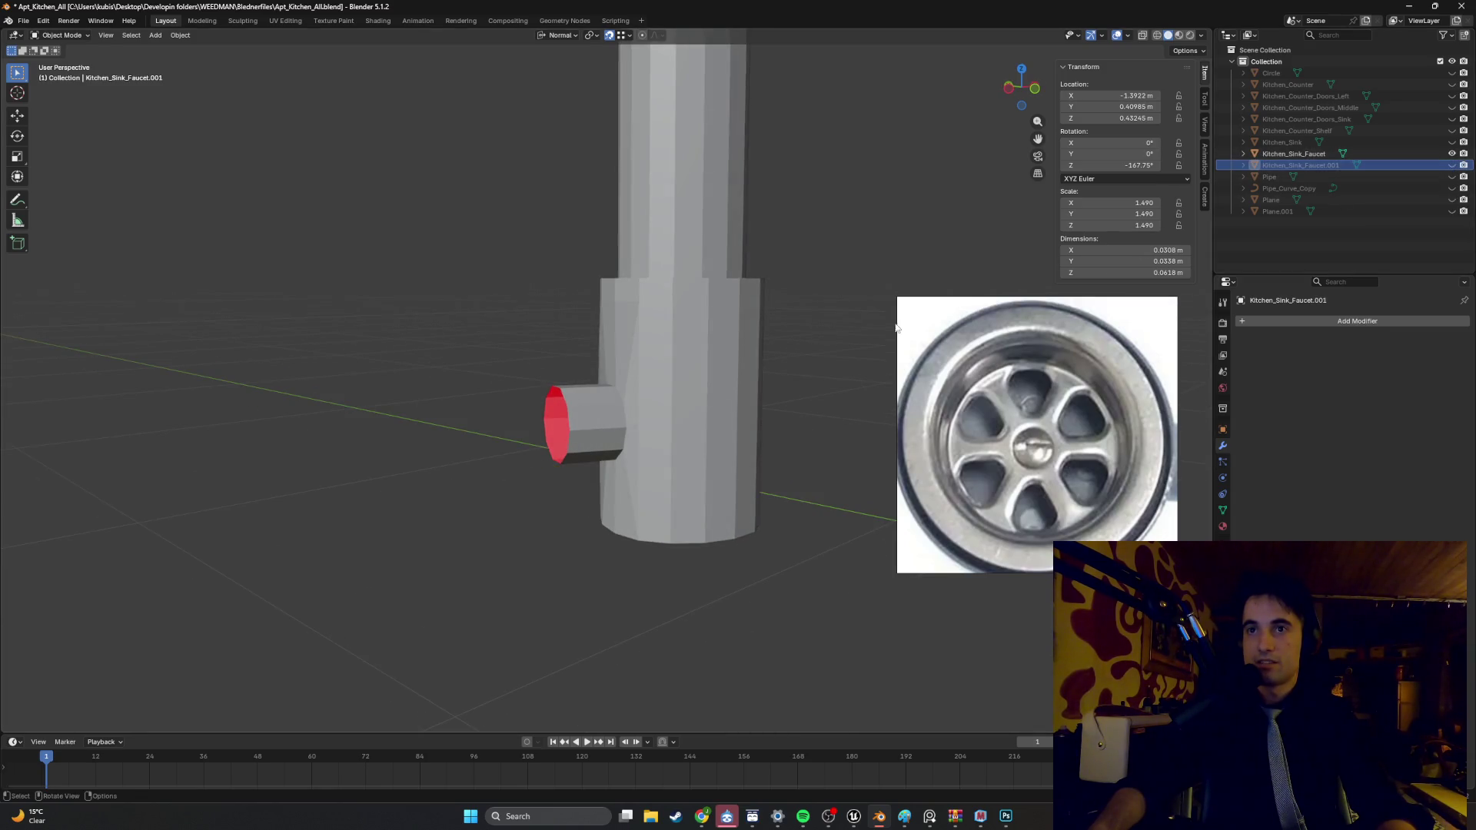
- In wireframe view, select Kitchen_Sink_Faucet and enter Edit Mode
{"action": "left_click", "coordinate": [1451, 165]}
{"action": "left_click", "coordinate": [1452, 166]}
{"action": "scroll", "coordinate": [553, 461], "scroll_direction": "up", "scroll_amount": 3}
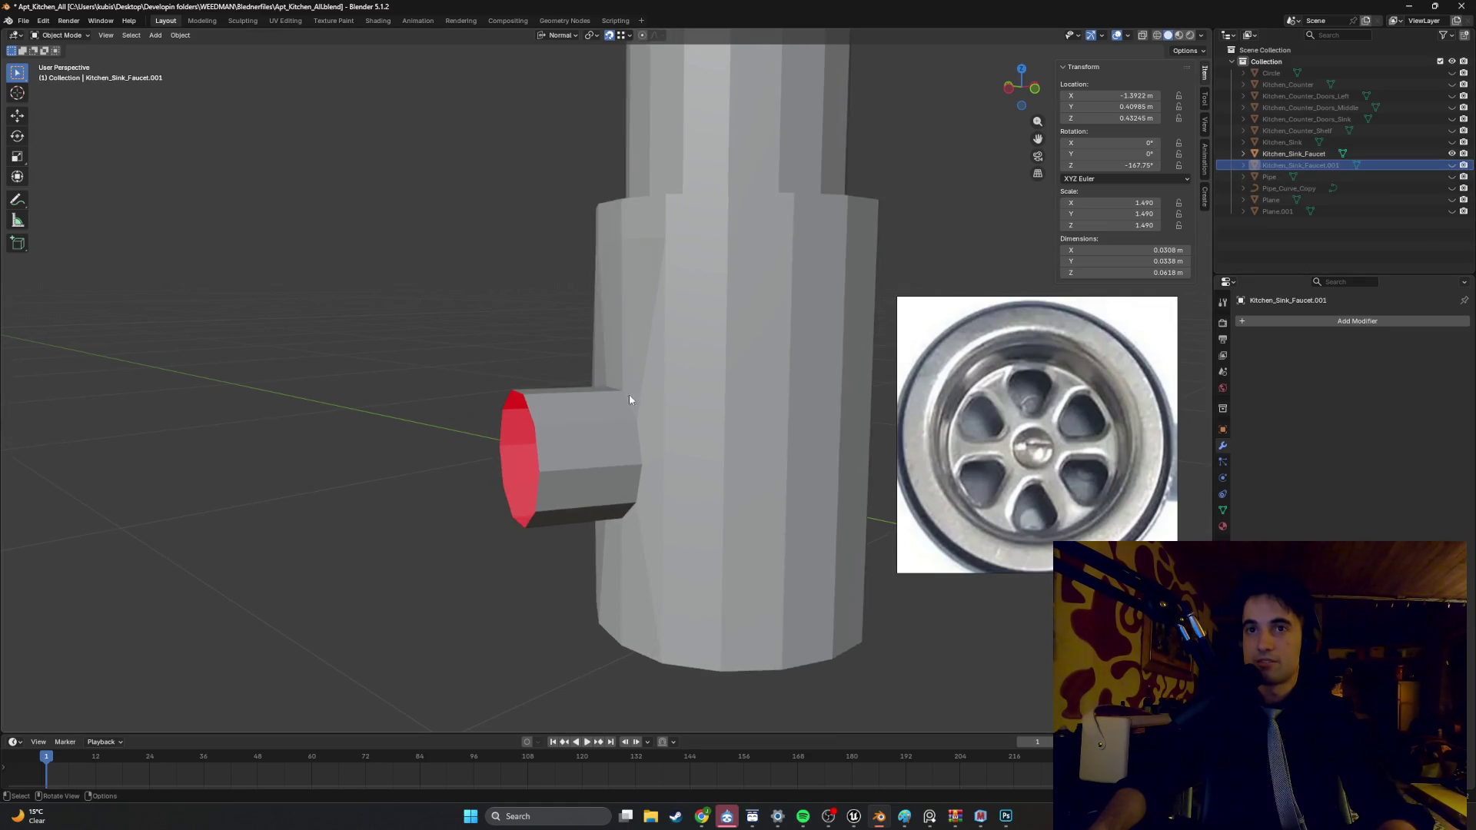
{"action": "middle_click_drag", "start_coordinate": [565, 461], "coordinate": [554, 474]}
{"action": "left_click", "coordinate": [427, 521]}
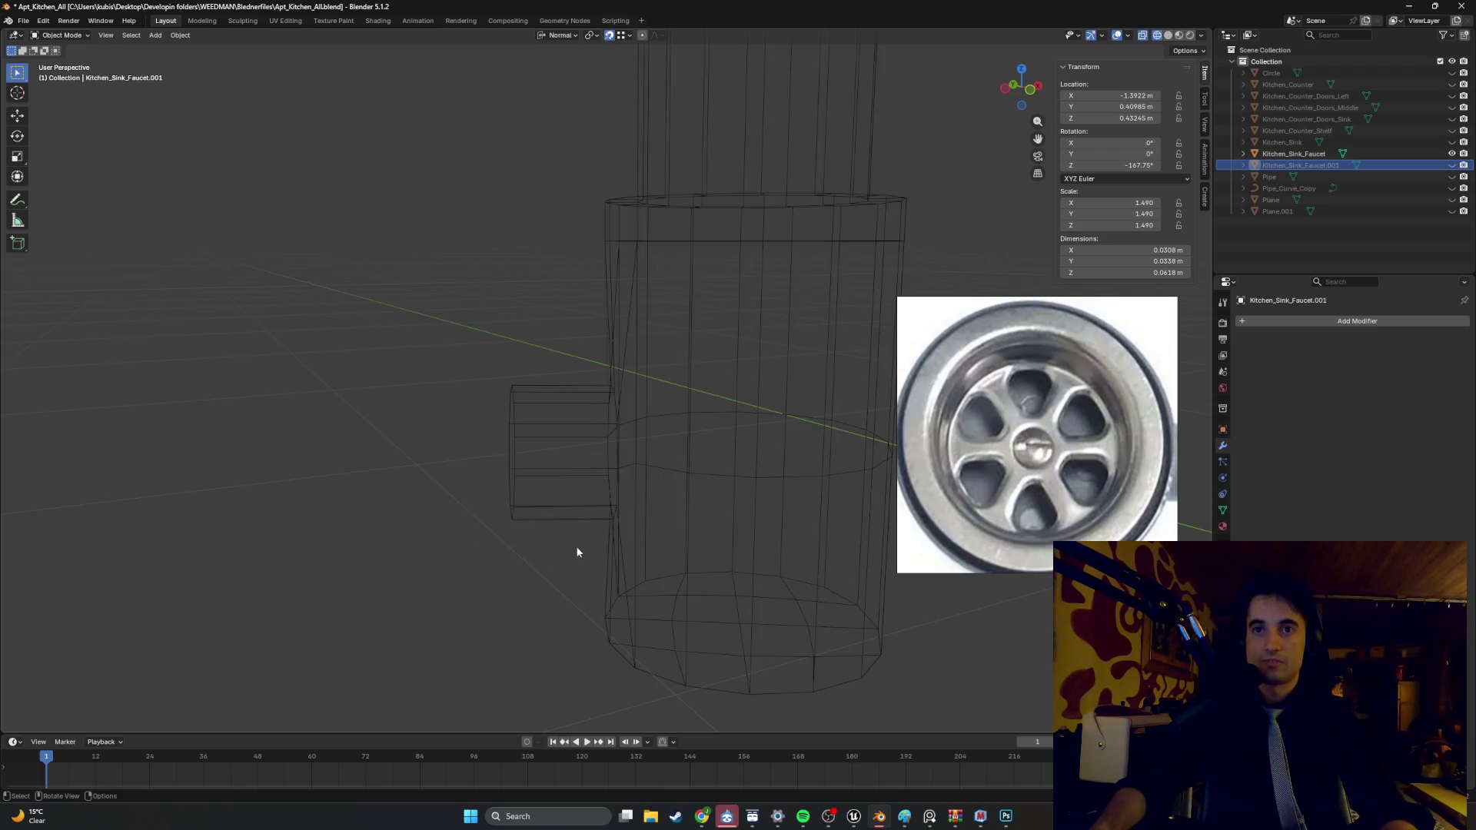
{"action": "left_click", "coordinate": [520, 454]}
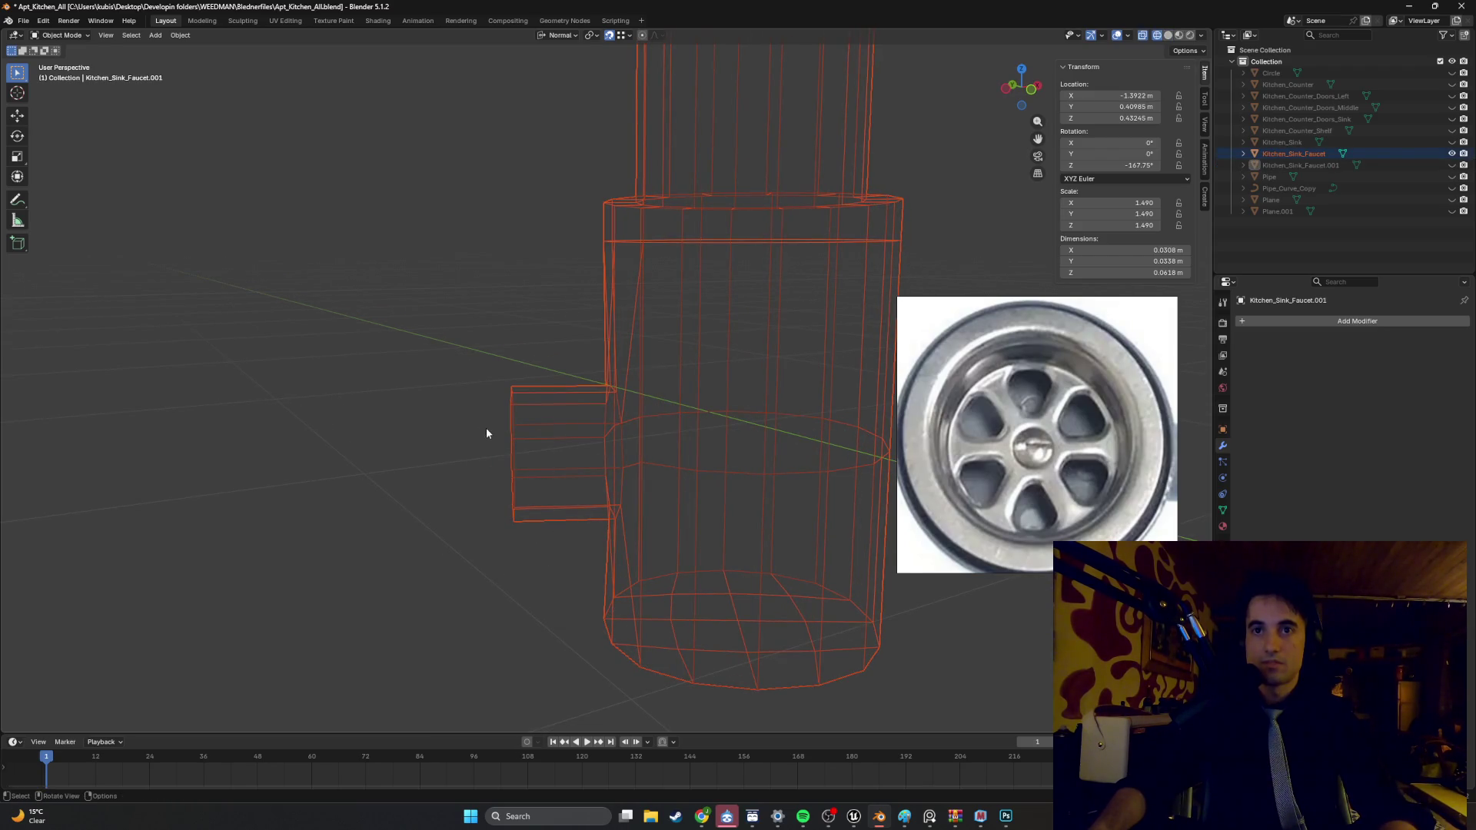
{"action": "left_click", "coordinate": [660, 471]}
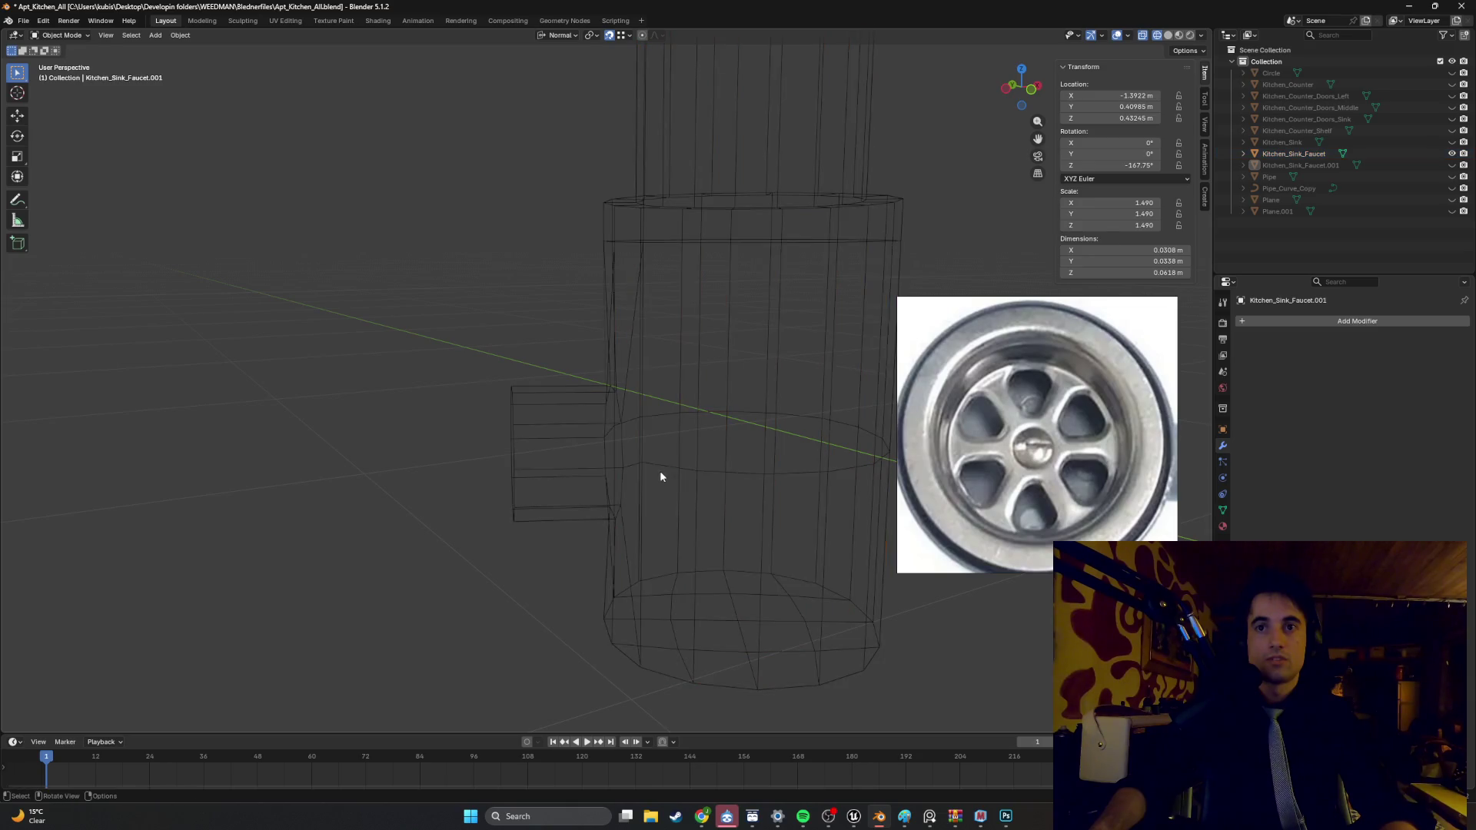
{"action": "left_click", "coordinate": [647, 477]}
{"action": "key", "text": "Tab"}
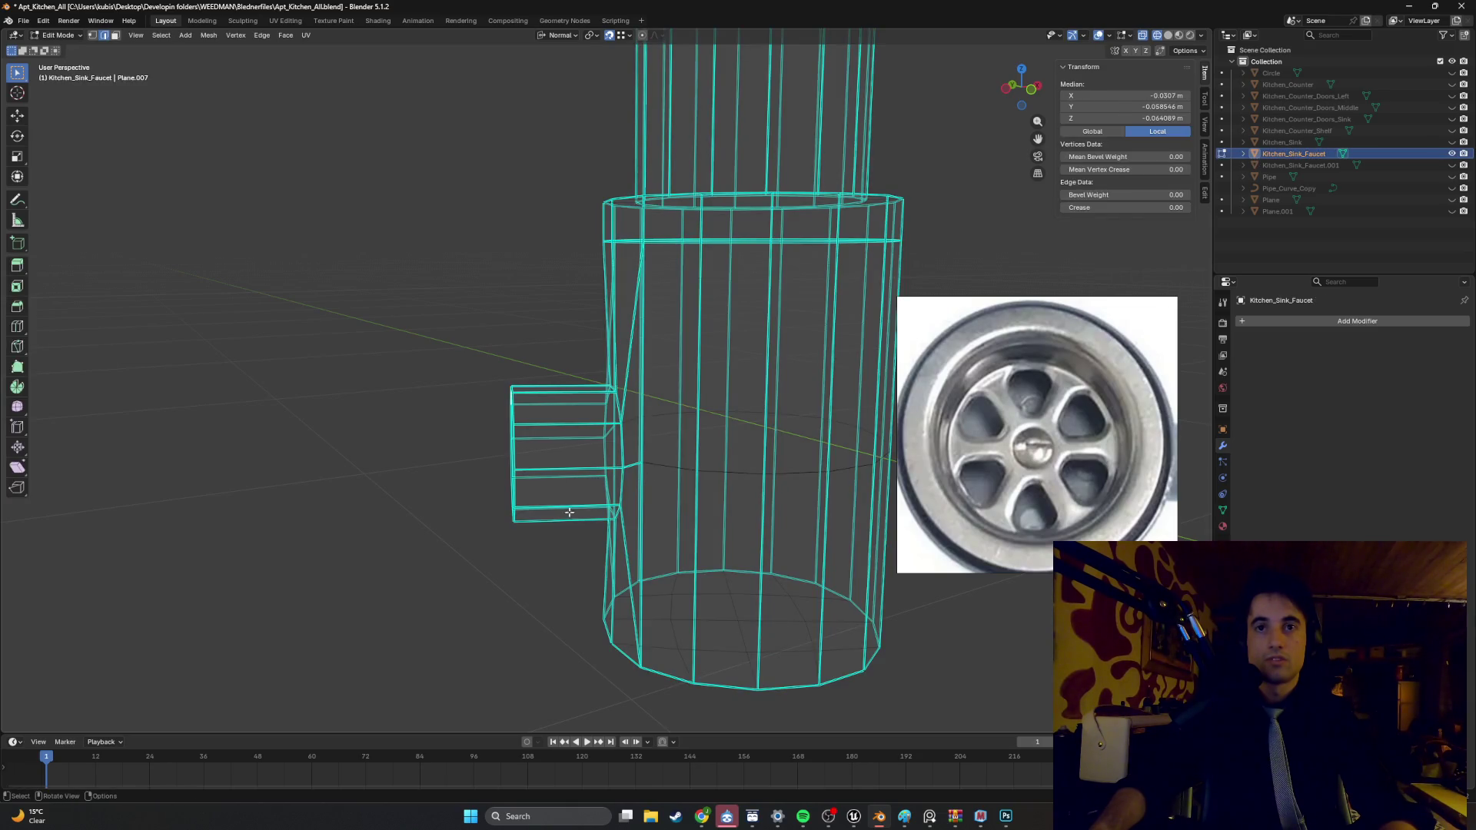
- Extrude the side protrusion's end 0.0035 m and reposition its end loop
{"action": "left_click_drag", "start_coordinate": [571, 544], "coordinate": [466, 355]}
{"action": "mouse_move", "coordinate": [466, 355]}
{"action": "middle_mouse_down"}
{"action": "mouse_move", "coordinate": [517, 432]}
{"action": "mouse_move", "coordinate": [651, 444]}
{"action": "middle_mouse_up"}
{"action": "key", "text": "e"}
{"action": "left_click", "coordinate": [516, 432]}
{"action": "left_click", "coordinate": [650, 444], "text": "alt"}
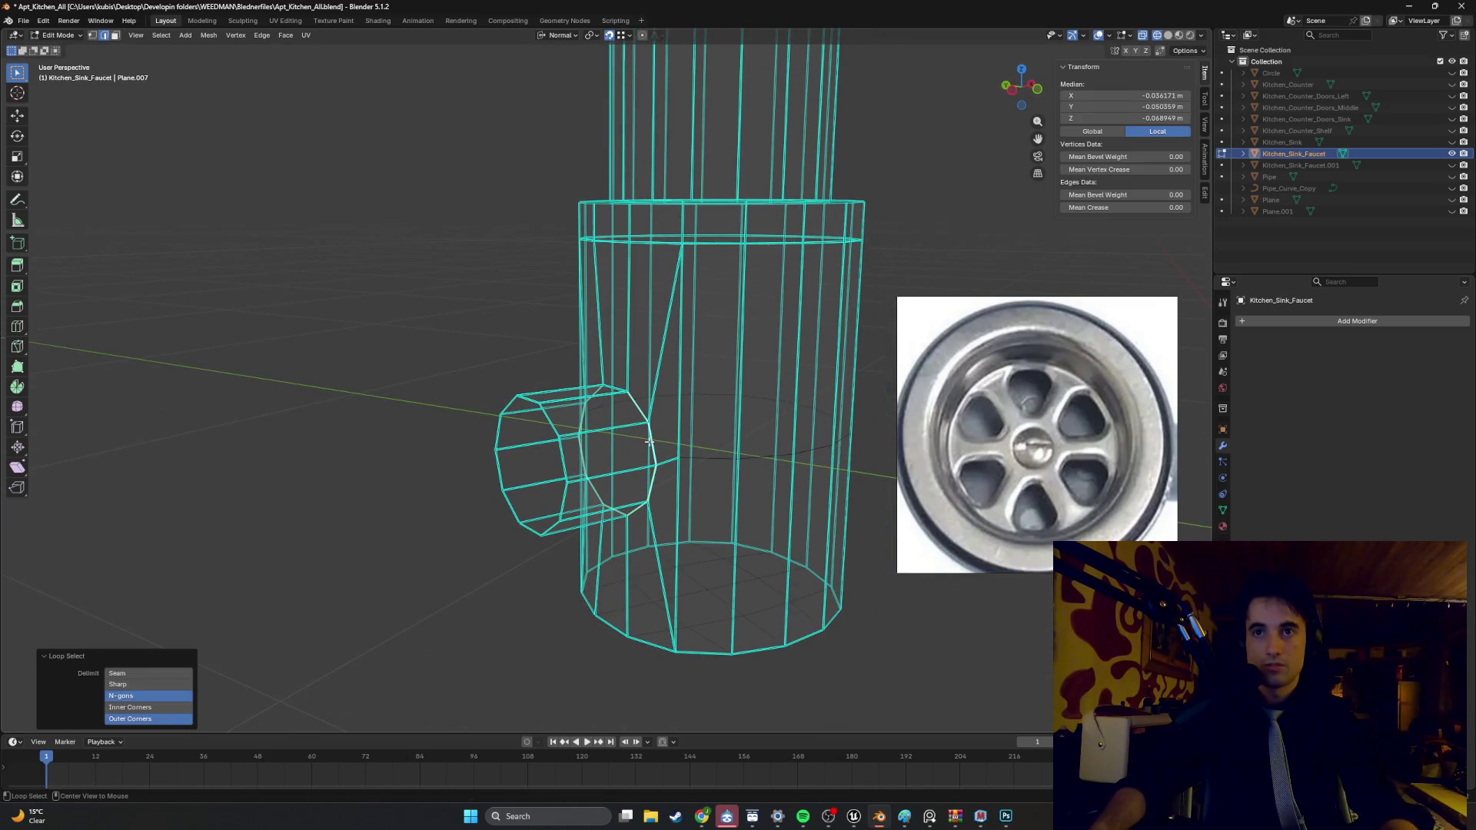
{"action": "left_click", "coordinate": [557, 453], "text": "alt"}
{"action": "key", "text": "g"}
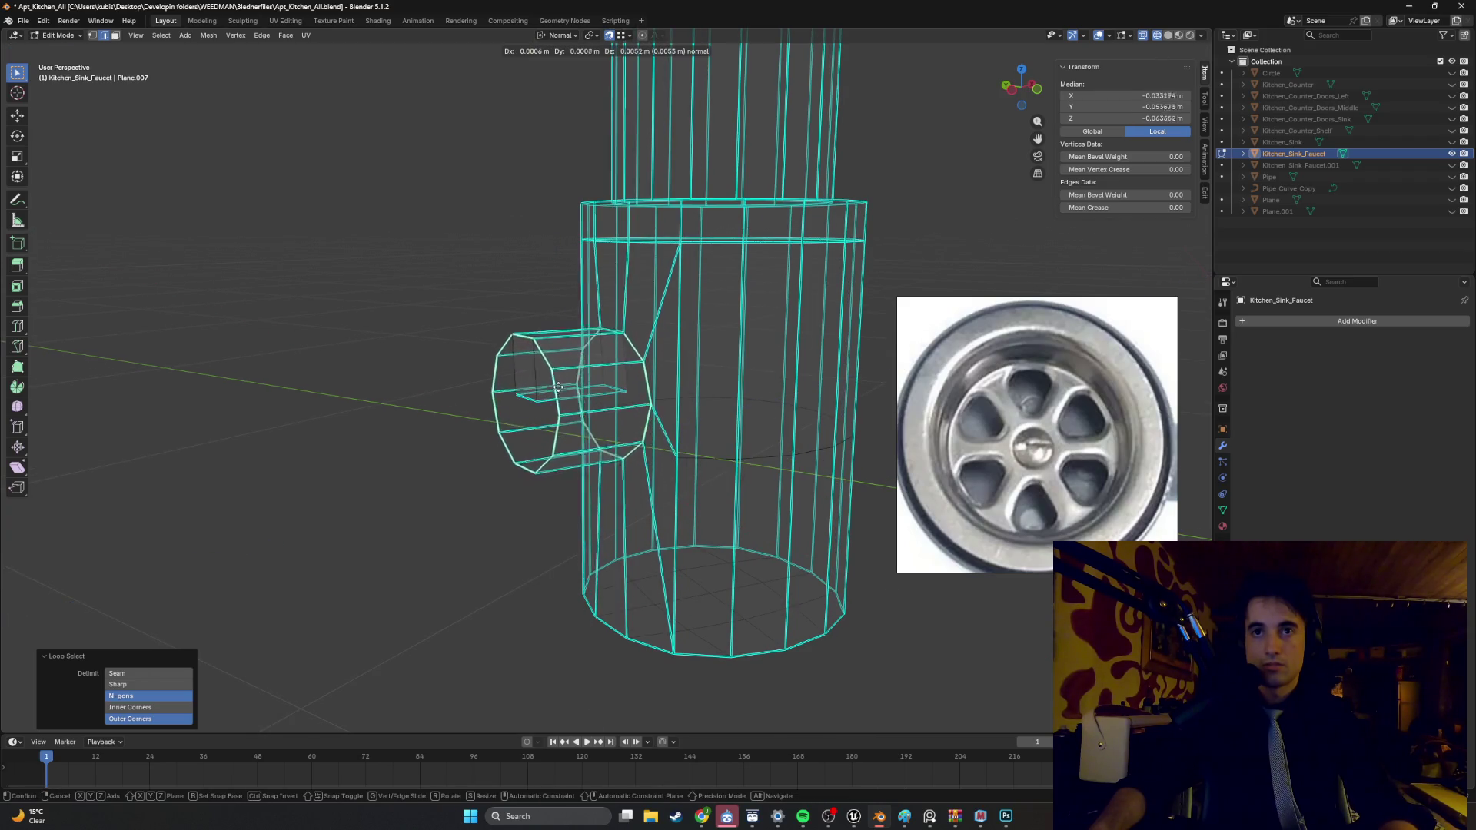
{"action": "left_click", "coordinate": [565, 396]}
- Adjust the connector's rings, shifting one slightly along Y, and return to solid shading
{"action": "mouse_move", "coordinate": [565, 395]}
{"action": "middle_mouse_down"}
{"action": "mouse_move", "coordinate": [571, 409]}
{"action": "mouse_move", "coordinate": [512, 400]}
{"action": "middle_mouse_up"}
{"action": "left_click", "coordinate": [606, 406], "text": "shift"}
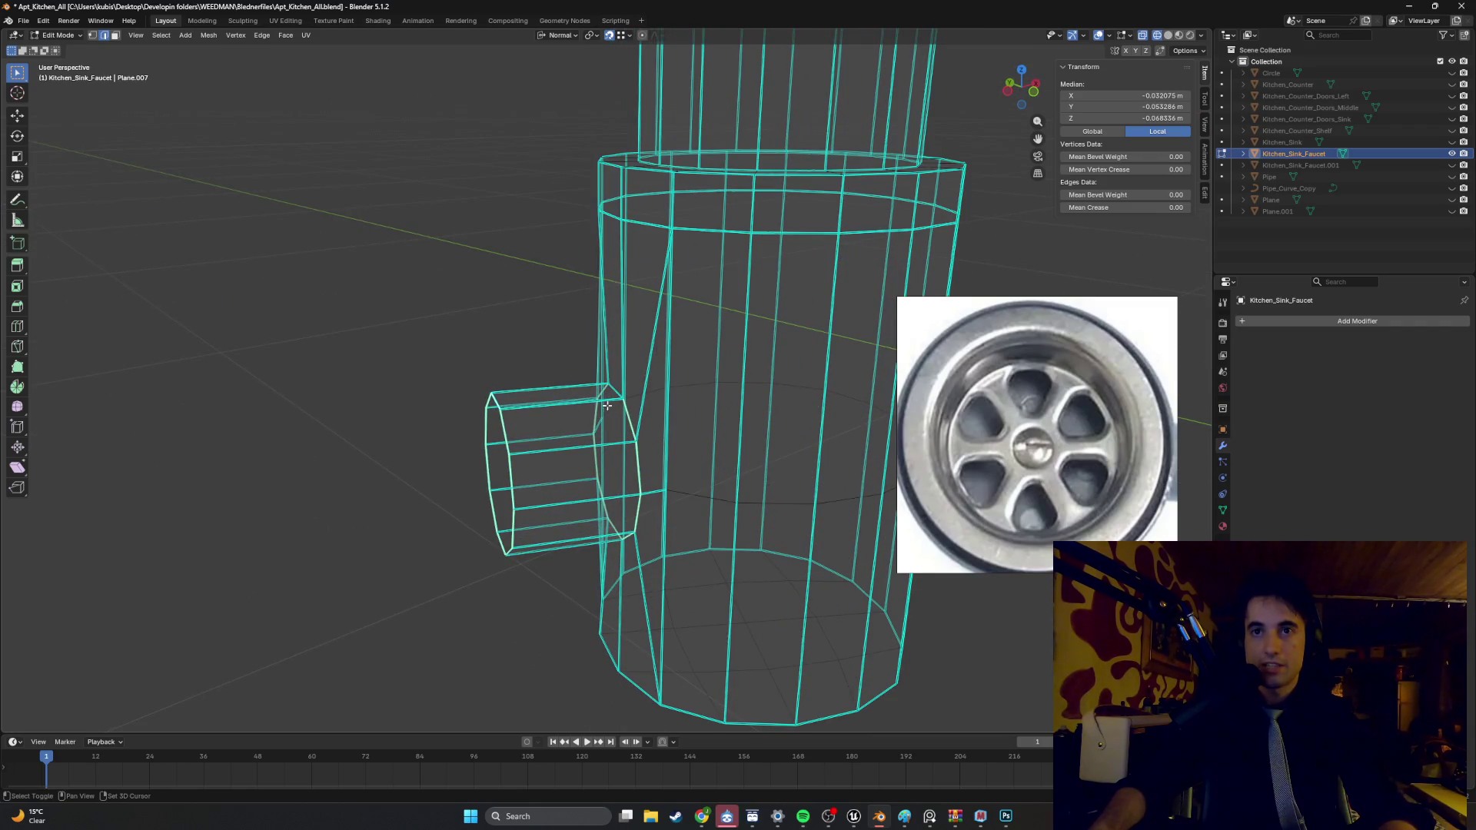
{"action": "middle_click_drag", "start_coordinate": [617, 392], "coordinate": [595, 404]}
{"action": "key", "text": "g"}
{"action": "left_click", "coordinate": [582, 321]}
{"action": "mouse_move", "coordinate": [582, 322]}
{"action": "middle_mouse_down"}
{"action": "mouse_move", "coordinate": [461, 356]}
{"action": "mouse_move", "coordinate": [543, 382]}
{"action": "mouse_move", "coordinate": [572, 411]}
{"action": "mouse_move", "coordinate": [728, 407]}
{"action": "mouse_move", "coordinate": [599, 373]}
{"action": "mouse_move", "coordinate": [588, 350]}
{"action": "mouse_move", "coordinate": [584, 375]}
{"action": "mouse_move", "coordinate": [570, 164]}
{"action": "middle_mouse_up"}
{"action": "key", "text": "g"}
{"action": "key", "text": "y"}
{"action": "left_click", "coordinate": [591, 329]}
{"action": "key", "text": "shift+z"}
- With Global orientation, raise the ring 0.00834 m along Z and unhide Kitchen_Sink_Faucet.001
{"action": "left_click", "coordinate": [550, 37]}
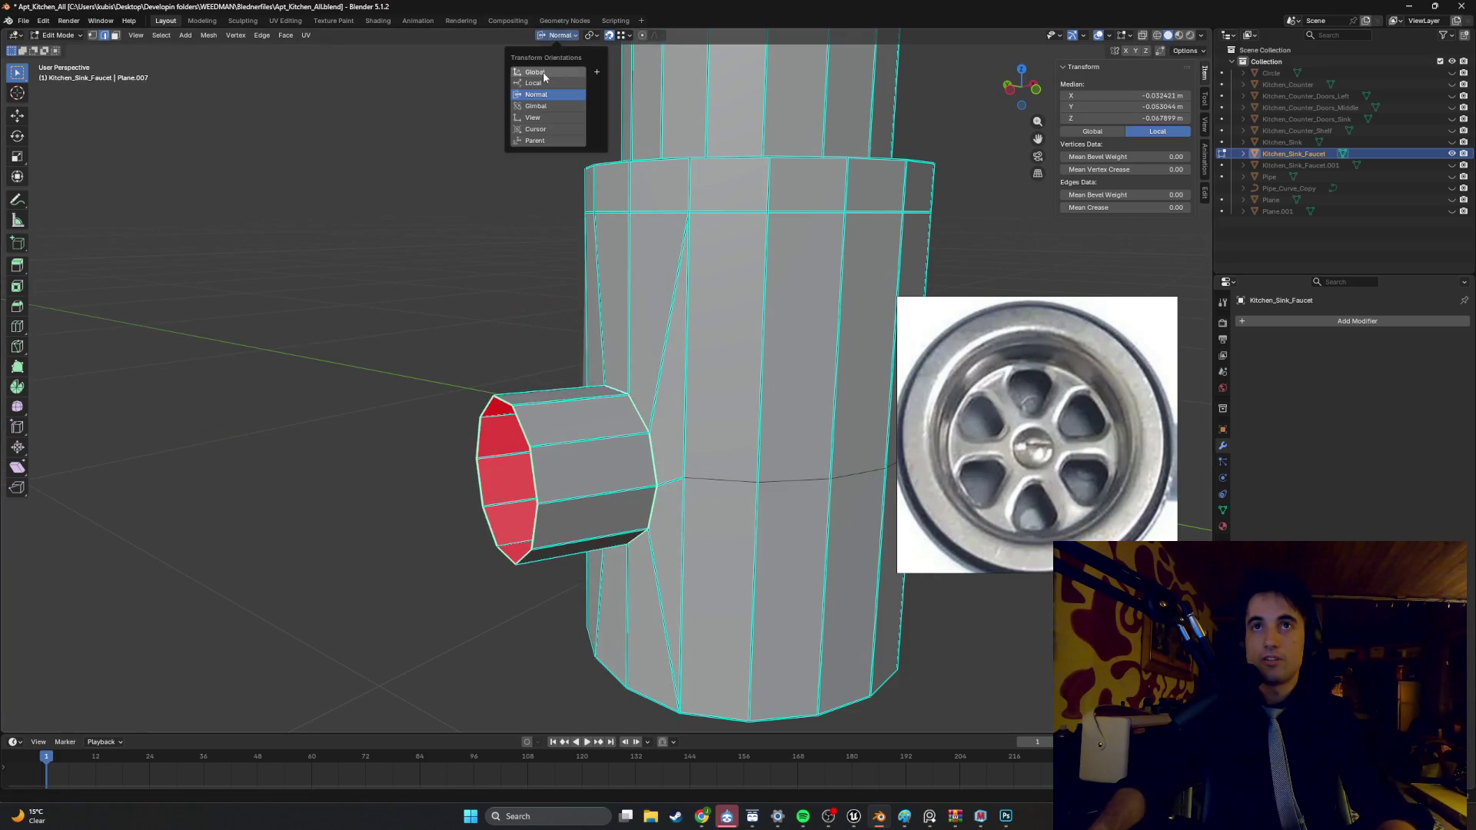
{"action": "left_click", "coordinate": [549, 69]}
{"action": "key", "text": "g"}
{"action": "key", "text": "z"}
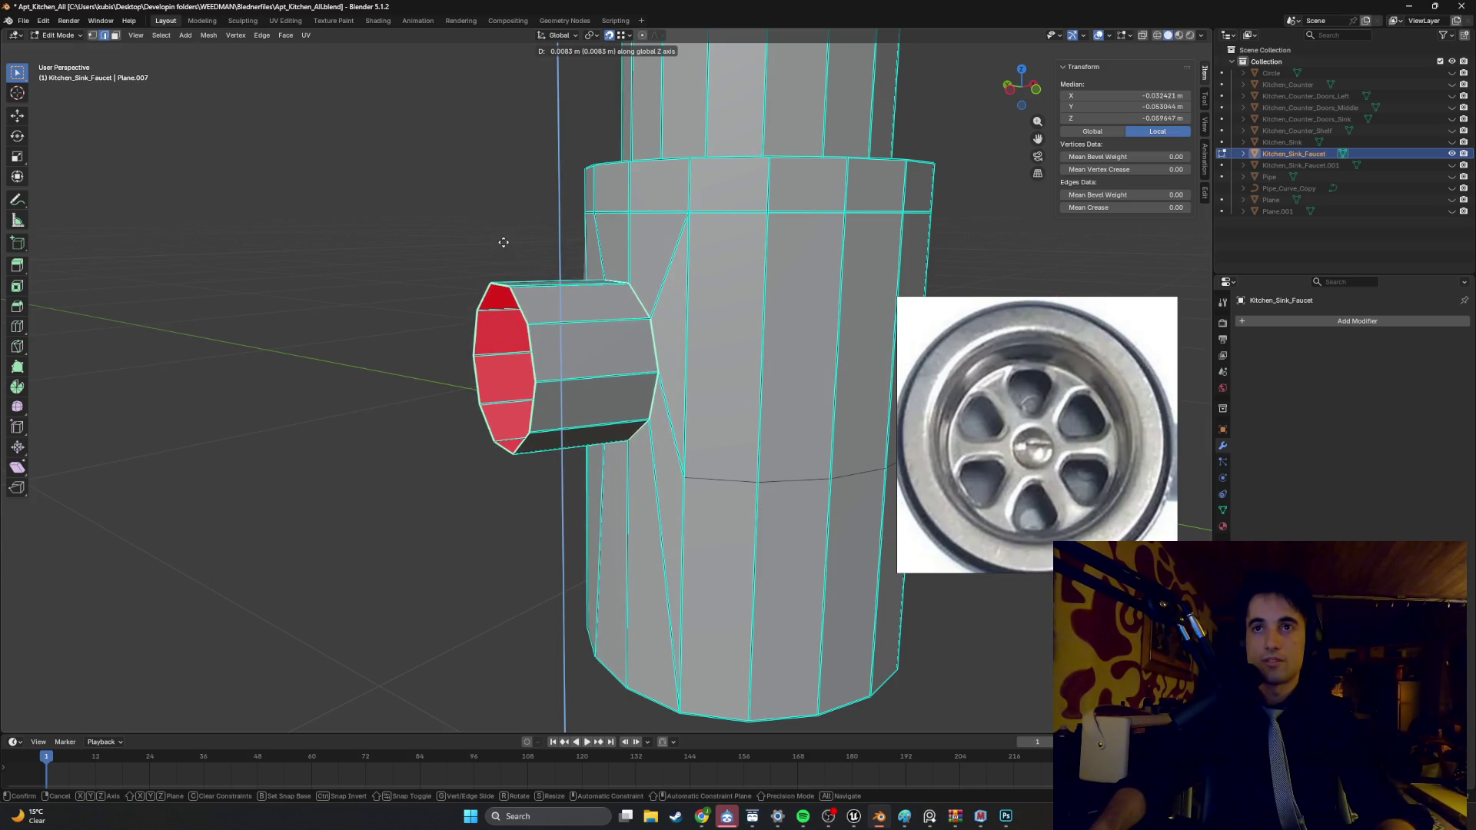
{"action": "left_click", "coordinate": [501, 245]}
{"action": "mouse_move", "coordinate": [500, 245]}
{"action": "middle_mouse_down"}
{"action": "mouse_move", "coordinate": [636, 242]}
{"action": "mouse_move", "coordinate": [685, 184]}
{"action": "mouse_move", "coordinate": [656, 131]}
{"action": "mouse_move", "coordinate": [501, 264]}
{"action": "mouse_move", "coordinate": [734, 352]}
{"action": "middle_mouse_up"}
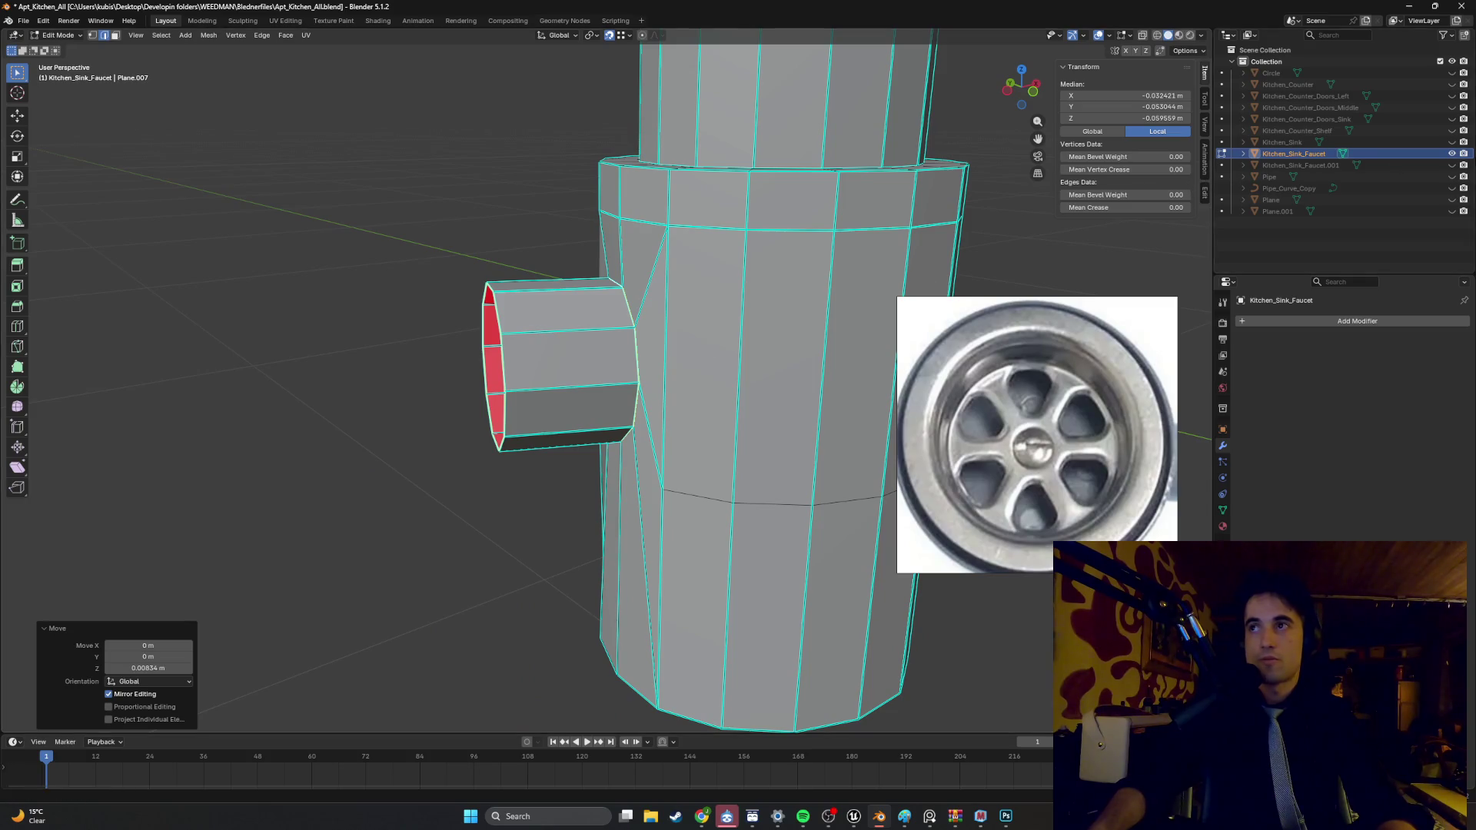
{"action": "left_click", "coordinate": [1451, 164]}
{"action": "mouse_move", "coordinate": [584, 431]}
{"action": "middle_mouse_down"}
{"action": "mouse_move", "coordinate": [547, 447]}
{"action": "mouse_move", "coordinate": [584, 461]}
{"action": "mouse_move", "coordinate": [520, 441]}
{"action": "middle_mouse_up"}
- In object mode, select the faucet handle and raise it about 0.0084 m along Z
{"action": "key", "text": "Tab"}
{"action": "left_click", "coordinate": [547, 447]}
{"action": "key", "text": "g"}
{"action": "key", "text": "z"}
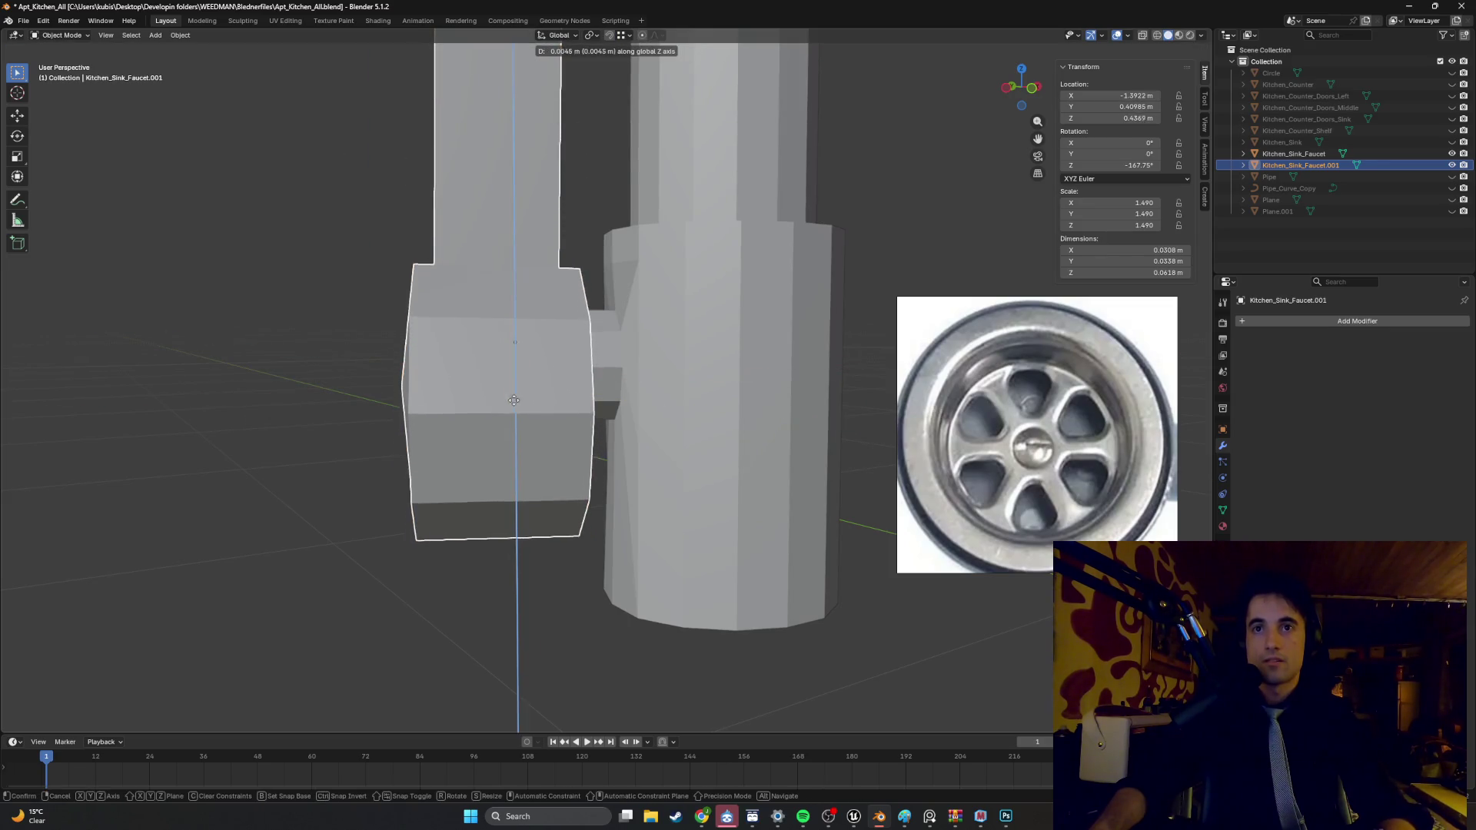
{"action": "left_click", "coordinate": [504, 365]}
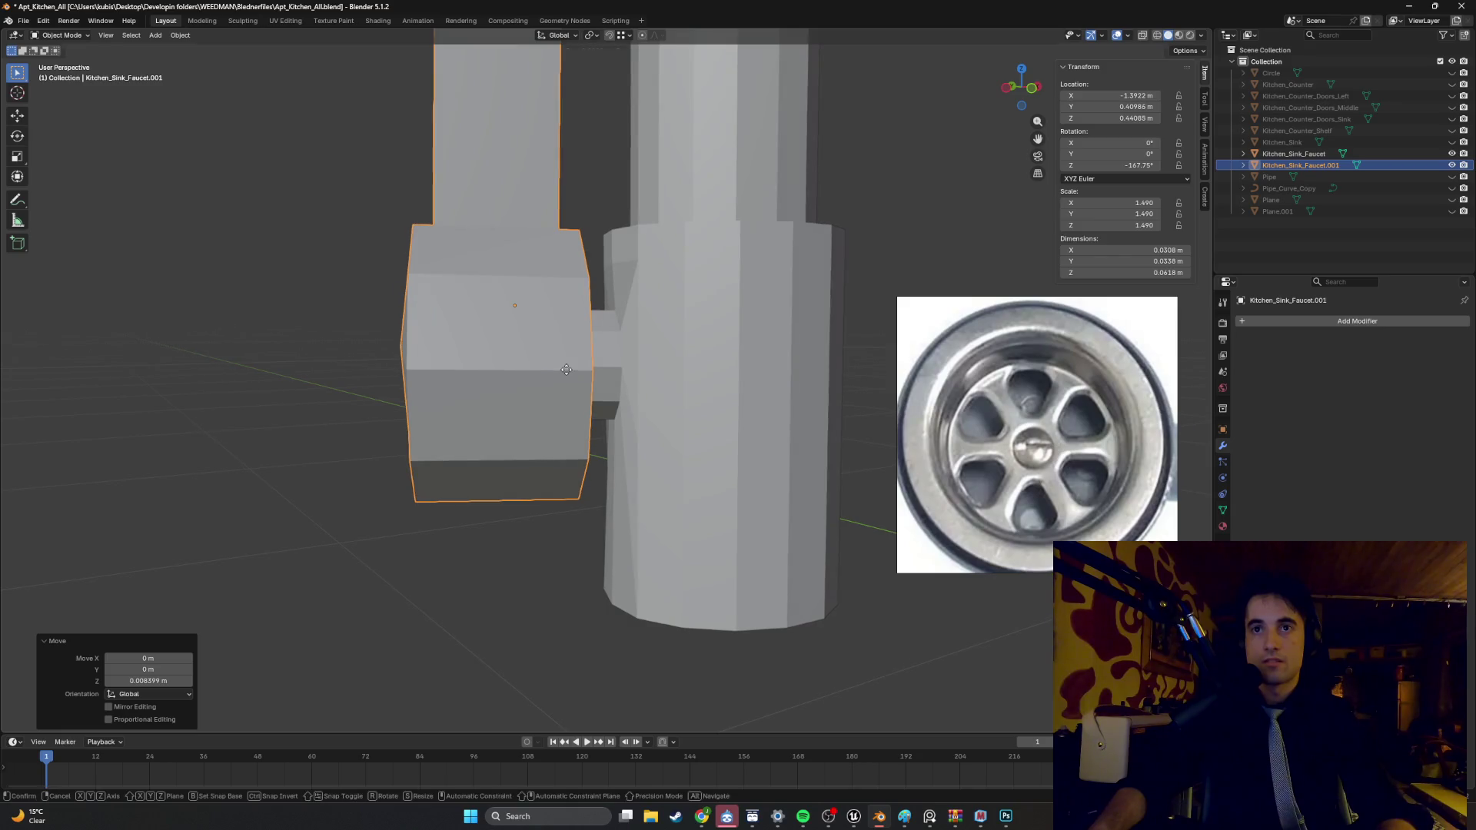
{"action": "key", "text": "x"}
{"action": "key", "text": "Escape"}
- From a top-down view, nudge the handle slightly sideways
{"action": "mouse_move", "coordinate": [589, 325]}
{"action": "middle_mouse_down"}
{"action": "mouse_move", "coordinate": [584, 427]}
{"action": "mouse_move", "coordinate": [553, 367]}
{"action": "mouse_move", "coordinate": [570, 326]}
{"action": "mouse_move", "coordinate": [557, 422]}
{"action": "mouse_move", "coordinate": [668, 380]}
{"action": "middle_mouse_up"}
{"action": "key", "text": "g"}
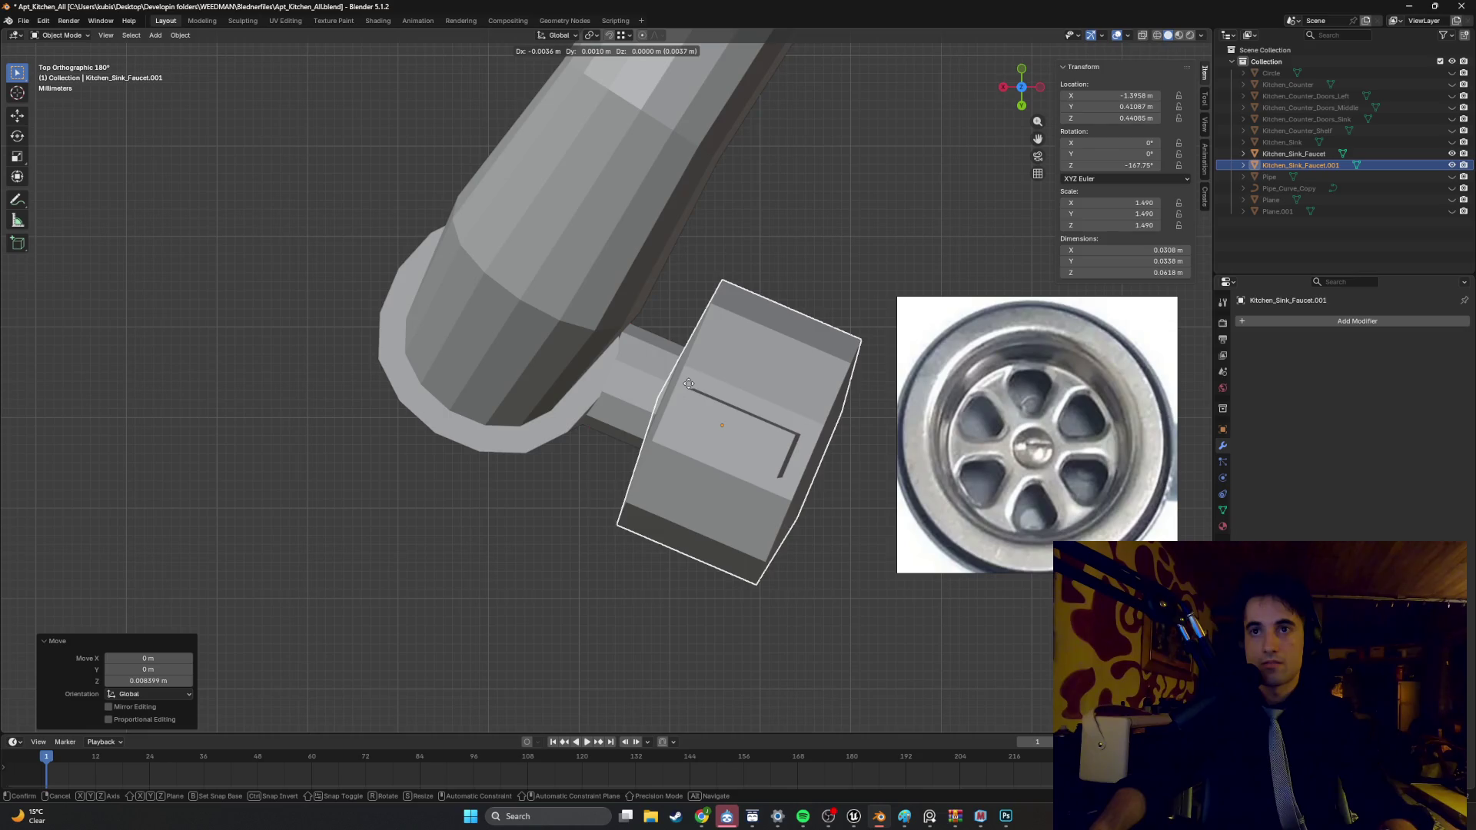
{"action": "left_click", "coordinate": [688, 382]}
- Tilt the faucet handle by -19.5° and orbit around it
{"action": "mouse_move", "coordinate": [687, 382]}
{"action": "middle_mouse_down"}
{"action": "mouse_move", "coordinate": [445, 292]}
{"action": "mouse_move", "coordinate": [474, 320]}
{"action": "middle_mouse_up"}
{"action": "key", "text": "r"}
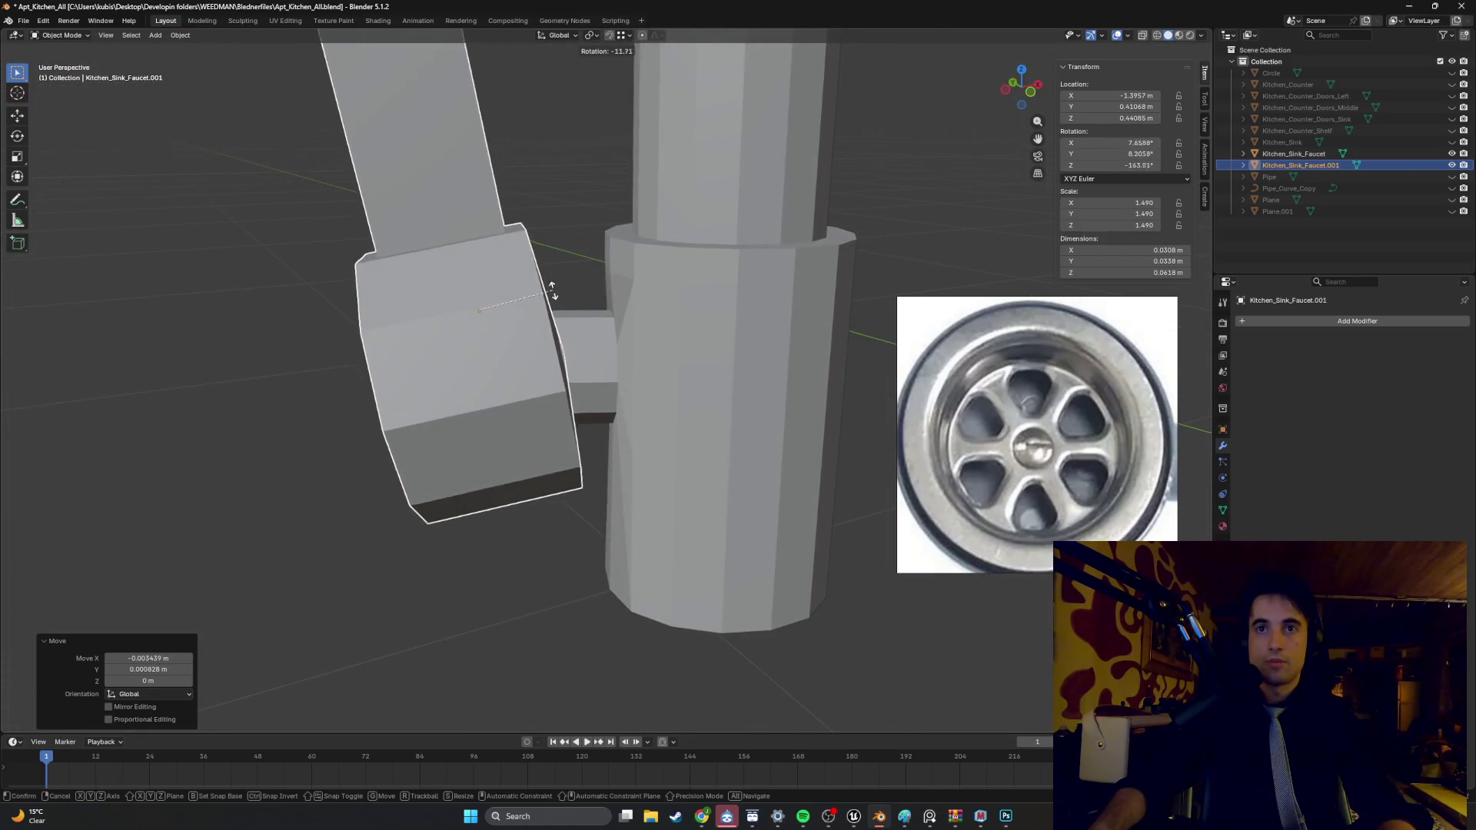
{"action": "left_click", "coordinate": [531, 286]}
{"action": "scroll", "coordinate": [527, 303], "scroll_direction": "down", "scroll_amount": 5}
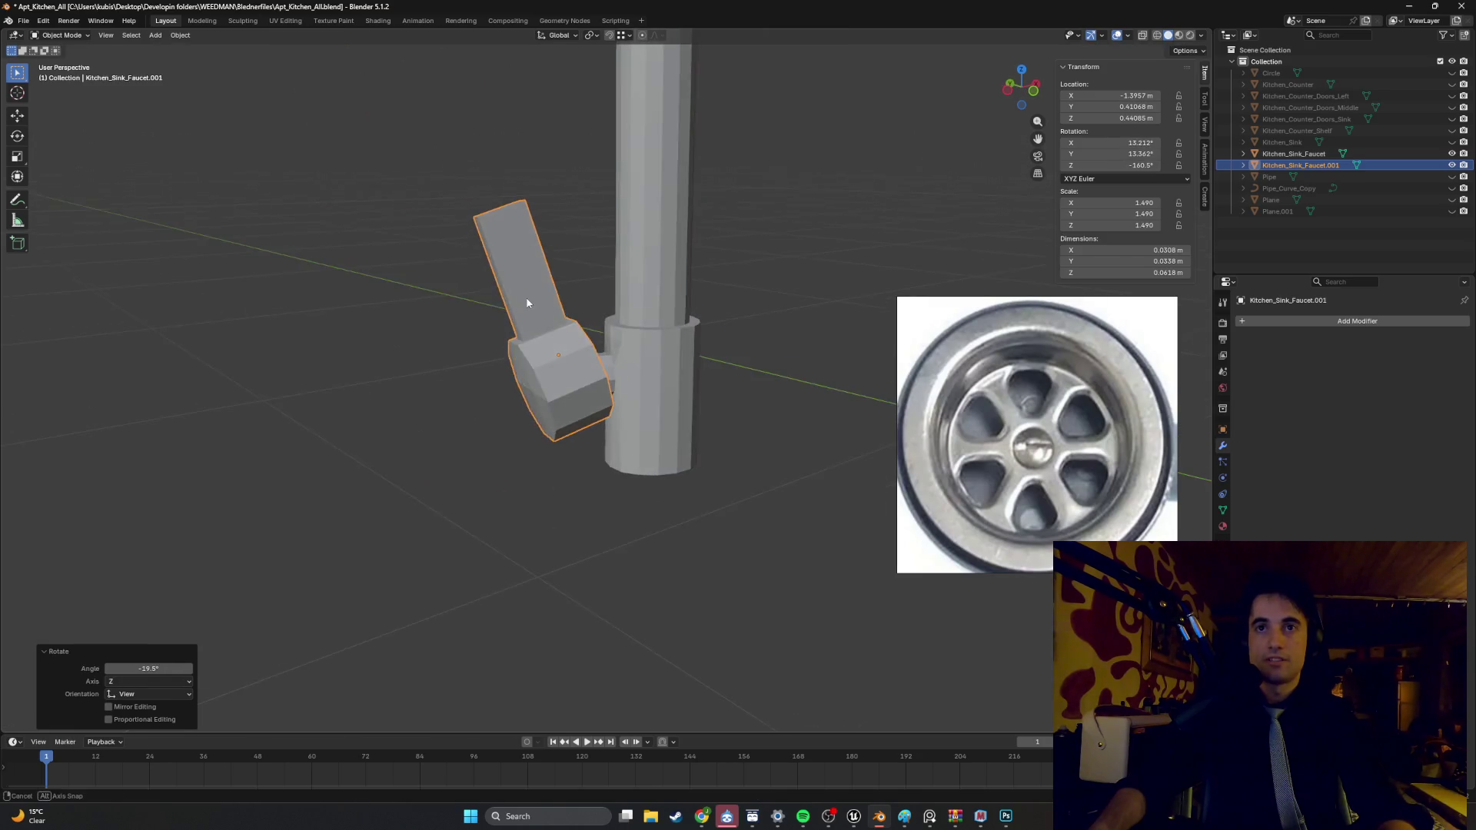
{"action": "mouse_move", "coordinate": [520, 297]}
{"action": "middle_mouse_down"}
{"action": "mouse_move", "coordinate": [757, 288]}
{"action": "mouse_move", "coordinate": [680, 300]}
{"action": "middle_mouse_up"}
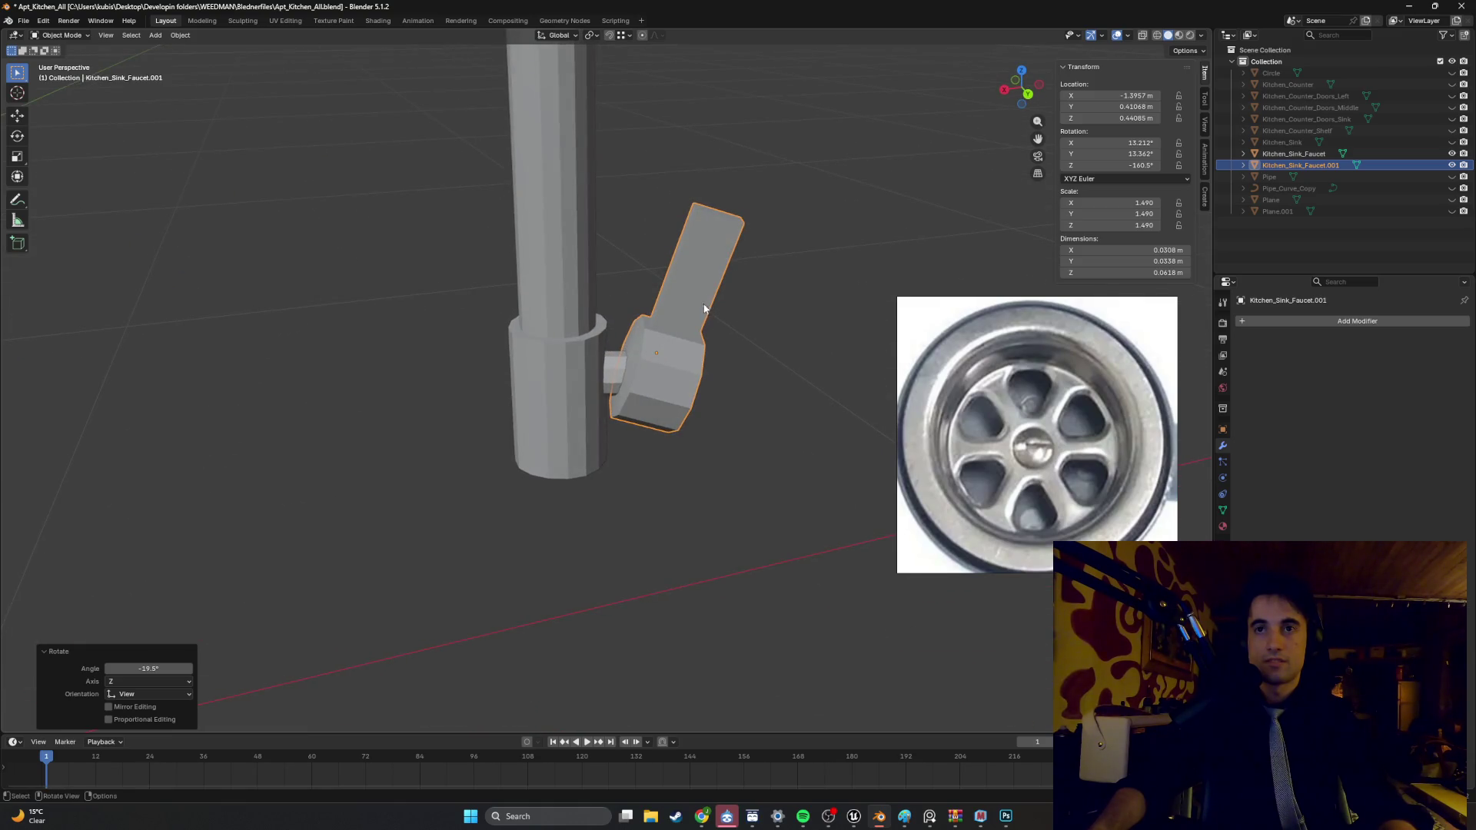
- Try another handle rotation, cancel it, and orbit to check the upright handle
{"action": "key", "text": "r"}
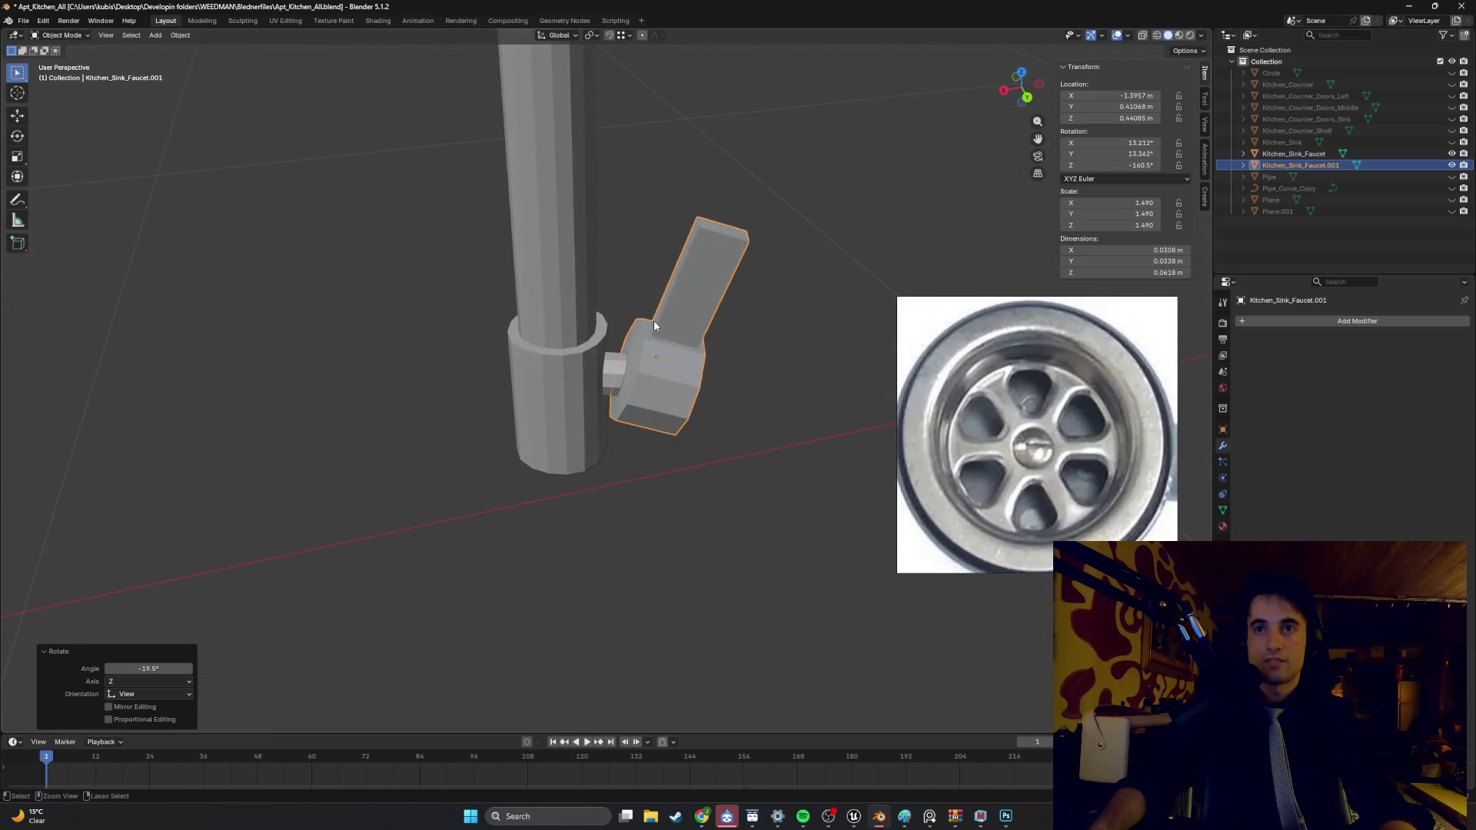
{"action": "right_click", "coordinate": [652, 321]}
{"action": "middle_click_drag", "start_coordinate": [645, 333], "coordinate": [649, 386]}
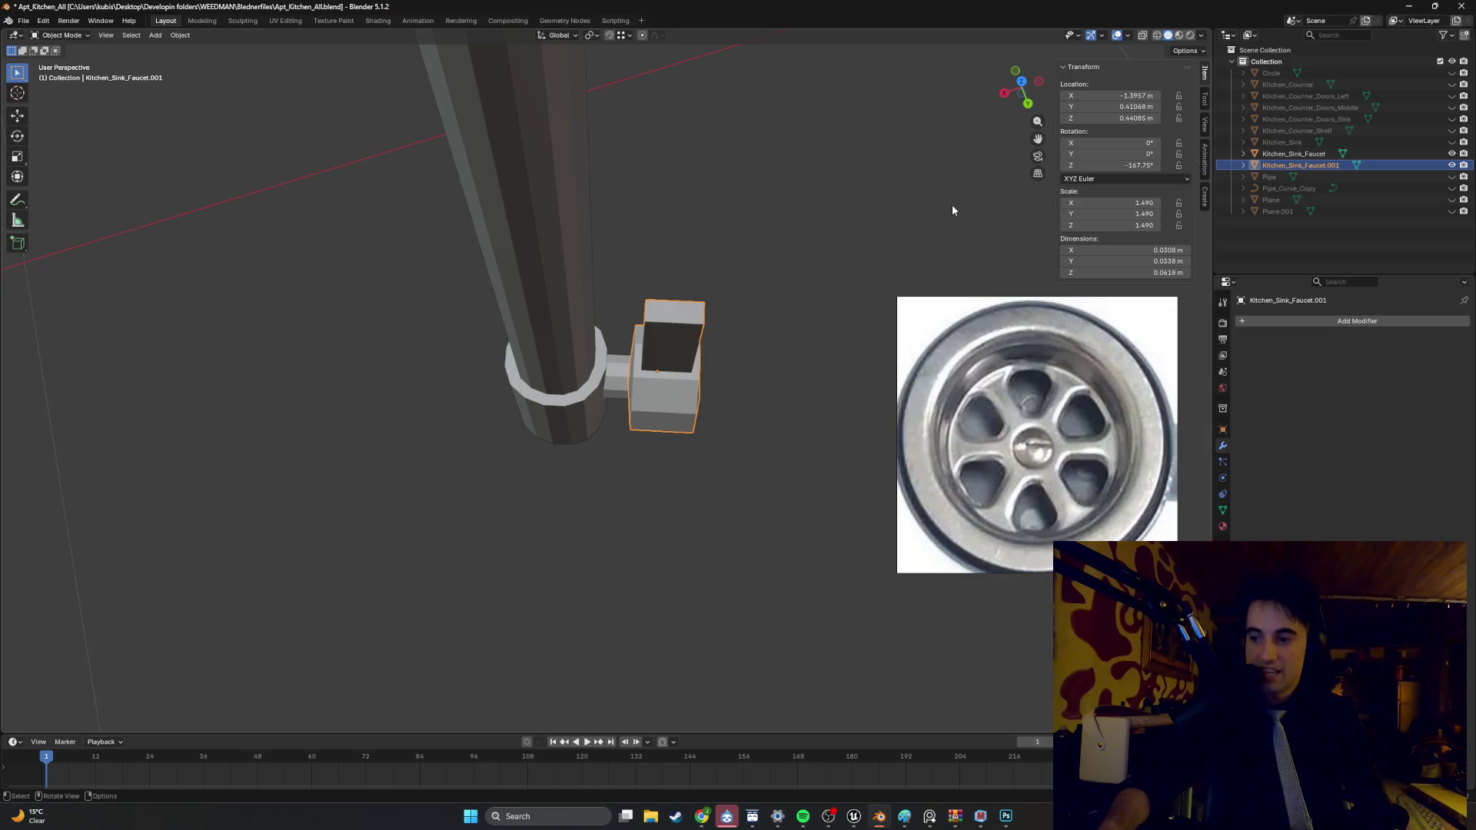
{"action": "mouse_move", "coordinate": [705, 365]}
{"action": "middle_mouse_down"}
{"action": "mouse_move", "coordinate": [697, 282]}
{"action": "mouse_move", "coordinate": [521, 285]}
{"action": "mouse_move", "coordinate": [601, 339]}
{"action": "mouse_move", "coordinate": [605, 323]}
{"action": "mouse_move", "coordinate": [800, 346]}
{"action": "mouse_move", "coordinate": [769, 350]}
{"action": "middle_mouse_up"}
- Unhide the drain pipe, countertop and sink basin in the Outliner
{"action": "scroll", "coordinate": [601, 339], "scroll_direction": "down", "scroll_amount": 4}
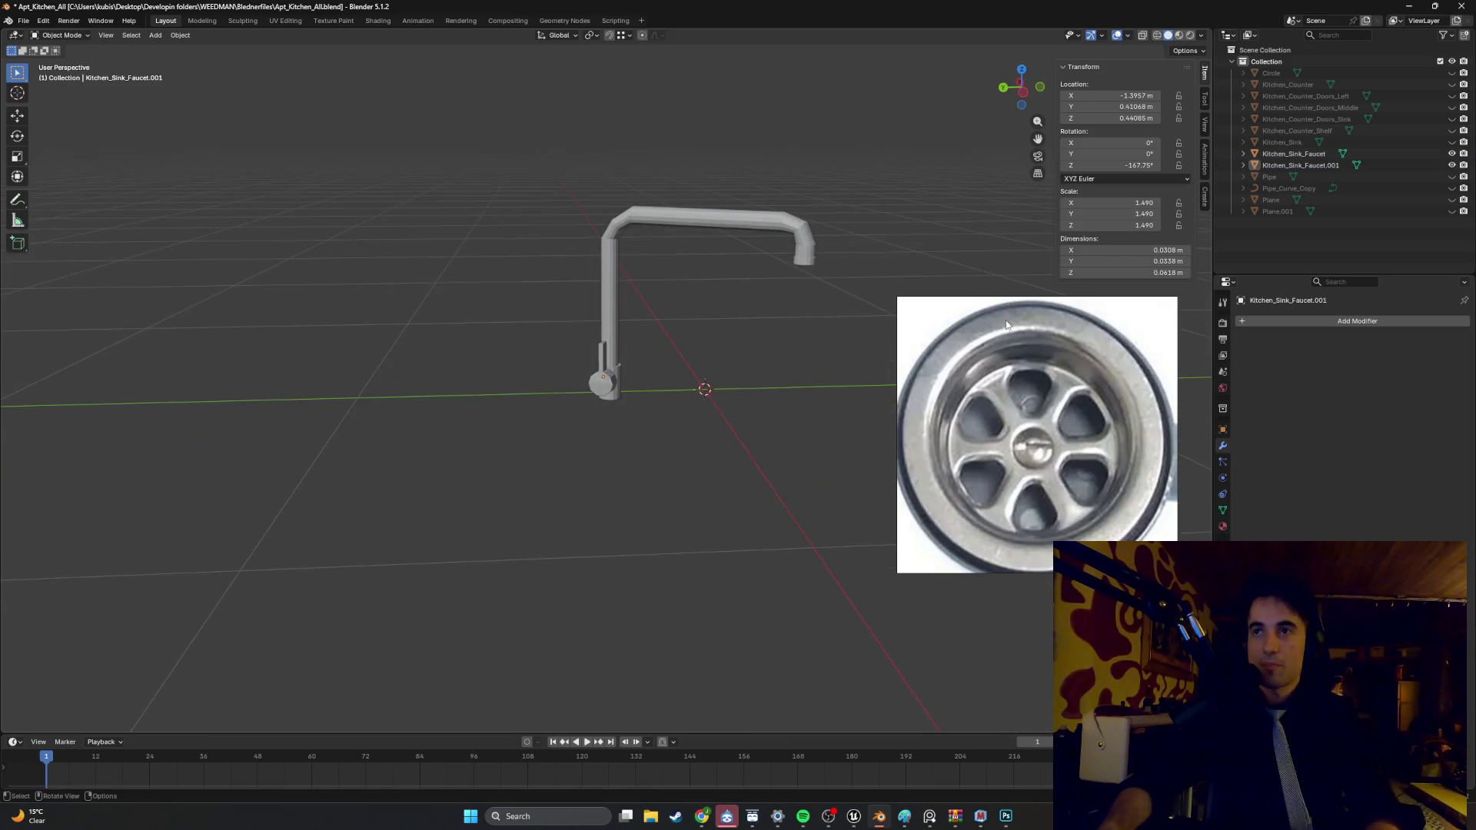
{"action": "left_click", "coordinate": [1450, 177]}
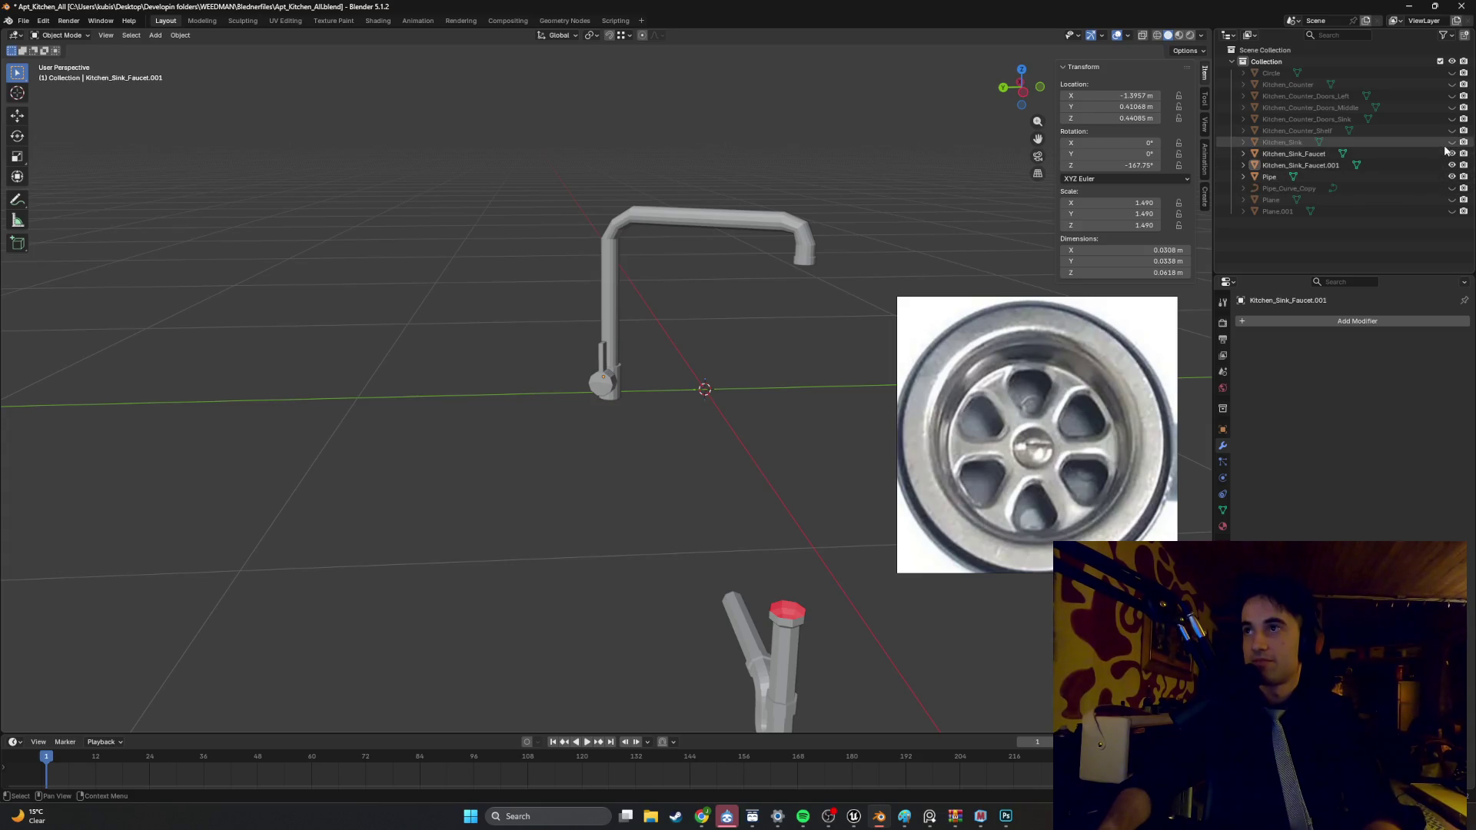
{"action": "left_click", "coordinate": [1451, 200]}
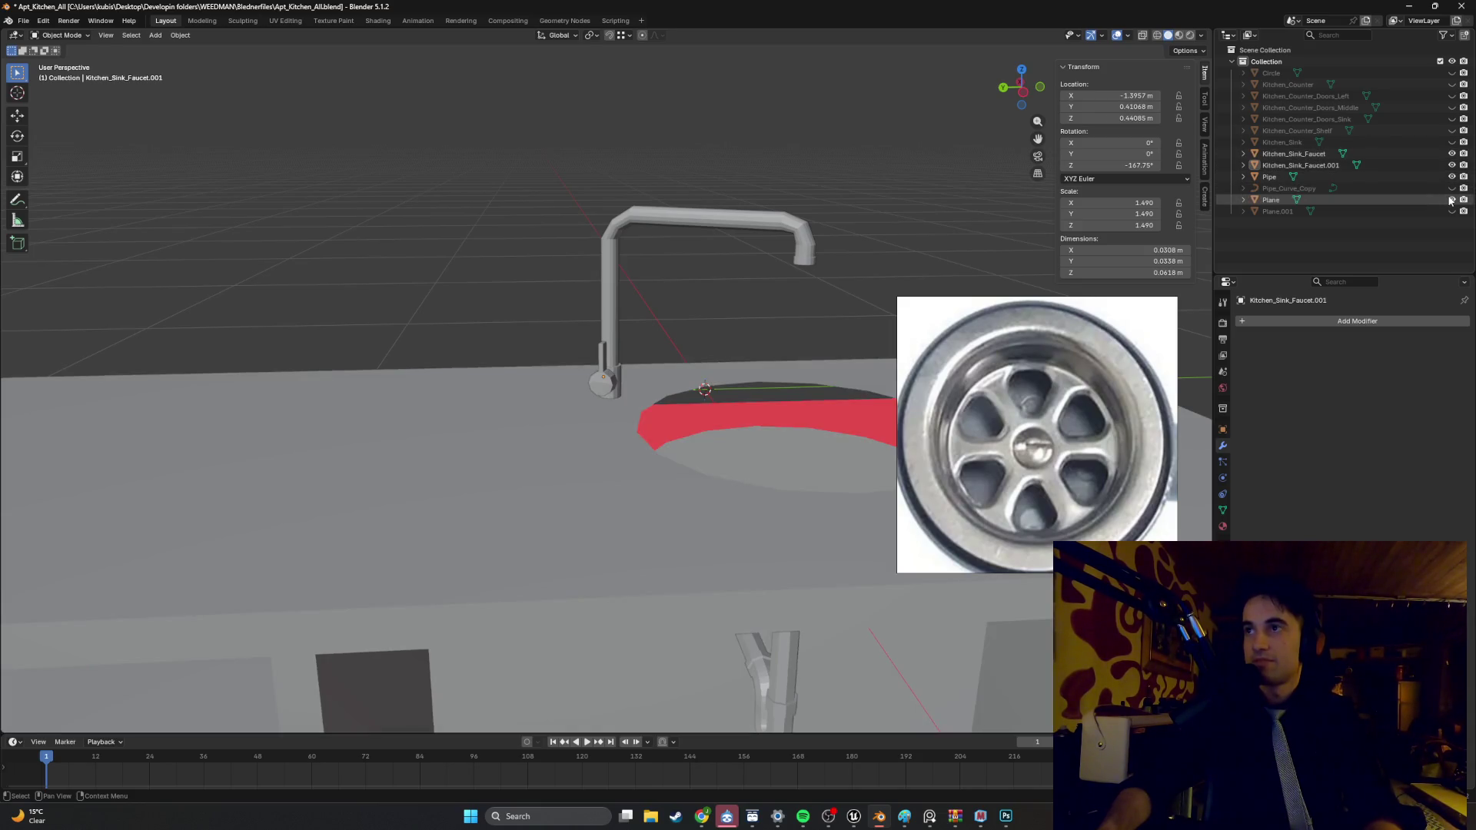
{"action": "left_click", "coordinate": [1451, 212]}
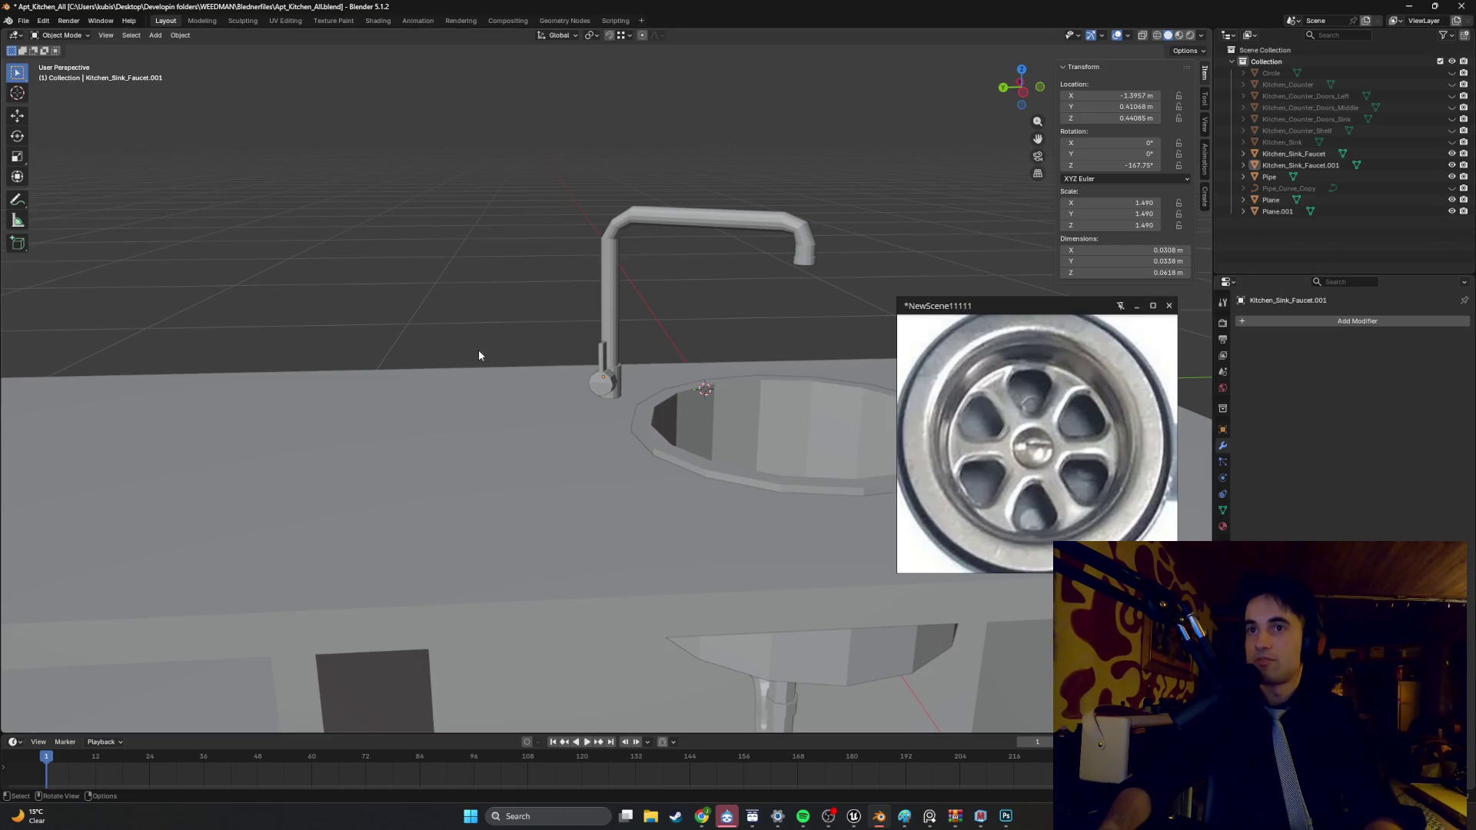
- Switch to wireframe and orbit around the faucet, sink and drain pipe
{"action": "scroll", "coordinate": [482, 352], "scroll_direction": "down", "scroll_amount": 5}
{"action": "mouse_move", "coordinate": [547, 340]}
{"action": "middle_mouse_down"}
{"action": "mouse_move", "coordinate": [485, 392]}
{"action": "mouse_move", "coordinate": [629, 346]}
{"action": "mouse_move", "coordinate": [607, 384]}
{"action": "mouse_move", "coordinate": [606, 327]}
{"action": "mouse_move", "coordinate": [593, 349]}
{"action": "mouse_move", "coordinate": [633, 347]}
{"action": "mouse_move", "coordinate": [555, 351]}
{"action": "mouse_move", "coordinate": [583, 333]}
{"action": "mouse_move", "coordinate": [616, 385]}
{"action": "mouse_move", "coordinate": [612, 444]}
{"action": "mouse_move", "coordinate": [600, 321]}
{"action": "middle_mouse_up"}
{"action": "scroll", "coordinate": [596, 400], "scroll_direction": "up", "scroll_amount": 5}
{"action": "key", "text": "shift+z"}
{"action": "scroll", "coordinate": [606, 391], "scroll_direction": "up", "scroll_amount": 3}
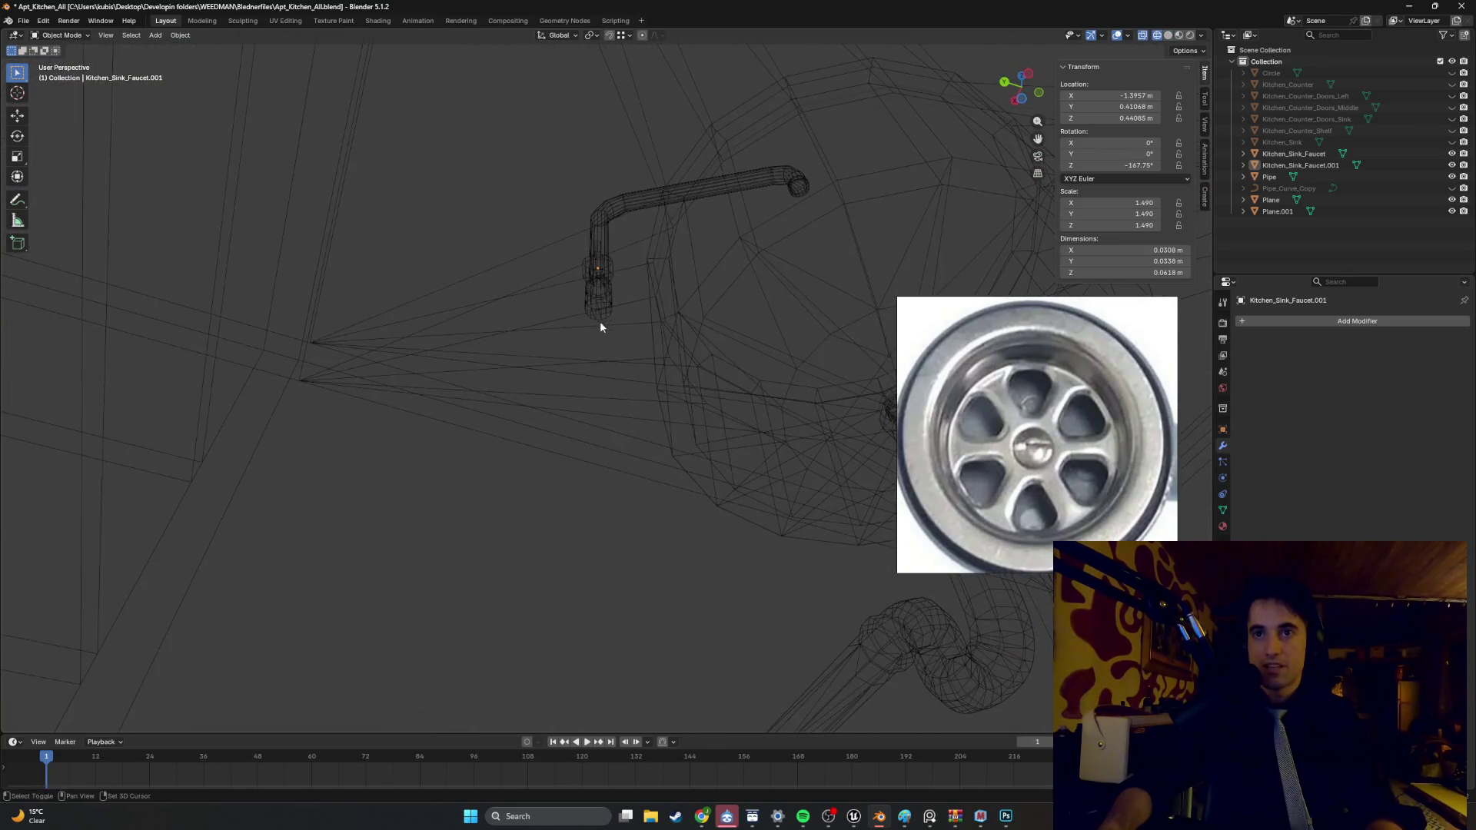
{"action": "middle_click_drag", "start_coordinate": [528, 413], "coordinate": [546, 463]}
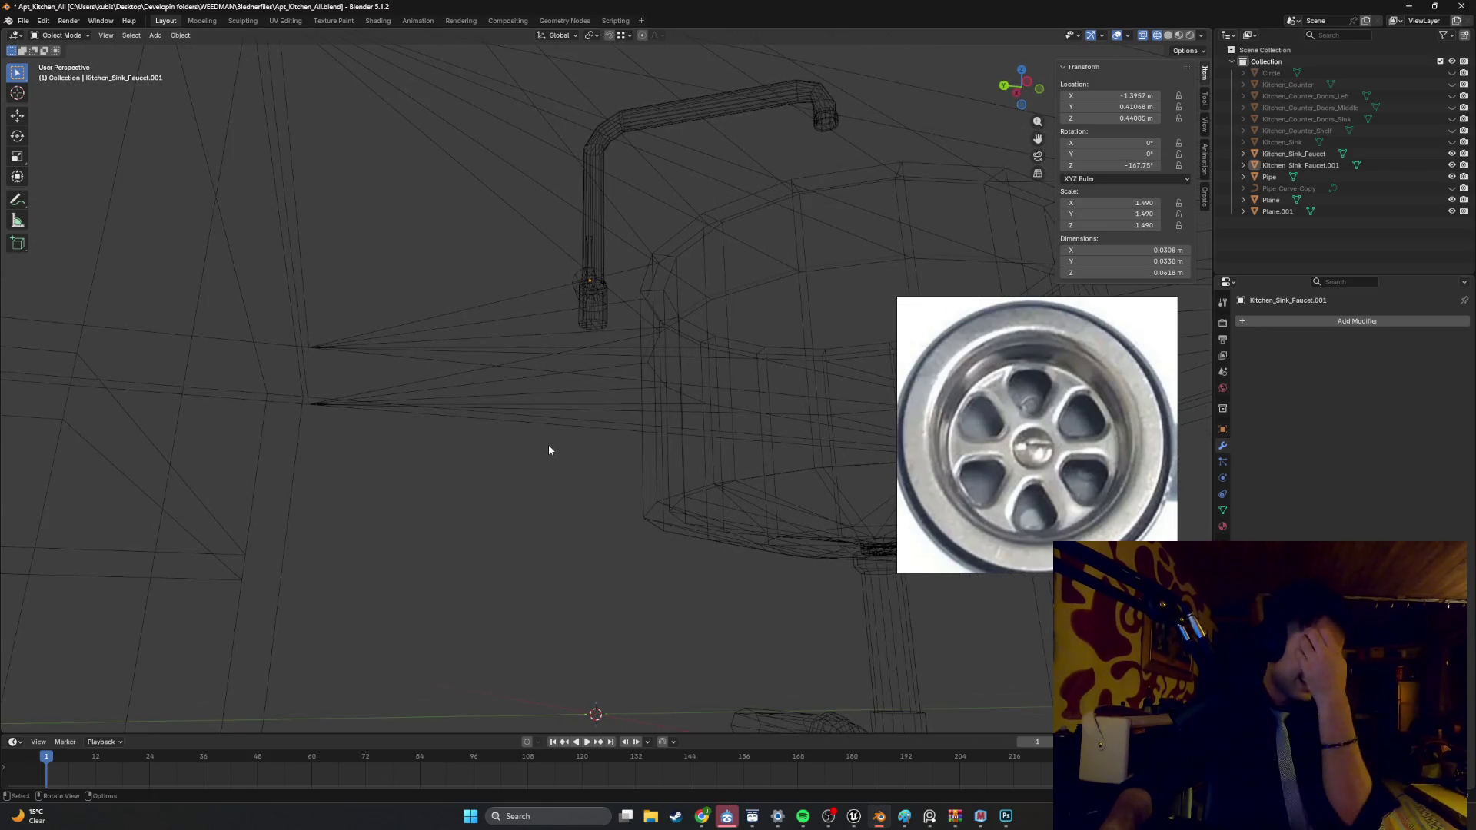
{"action": "mouse_move", "coordinate": [553, 441]}
{"action": "middle_mouse_down"}
{"action": "mouse_move", "coordinate": [642, 481]}
{"action": "mouse_move", "coordinate": [609, 469]}
{"action": "mouse_move", "coordinate": [669, 448]}
{"action": "mouse_move", "coordinate": [748, 494]}
{"action": "mouse_move", "coordinate": [618, 438]}
{"action": "mouse_move", "coordinate": [609, 454]}
{"action": "mouse_move", "coordinate": [676, 461]}
{"action": "mouse_move", "coordinate": [532, 423]}
{"action": "middle_mouse_up"}
{"action": "scroll", "coordinate": [511, 372], "scroll_direction": "down", "scroll_amount": 6}
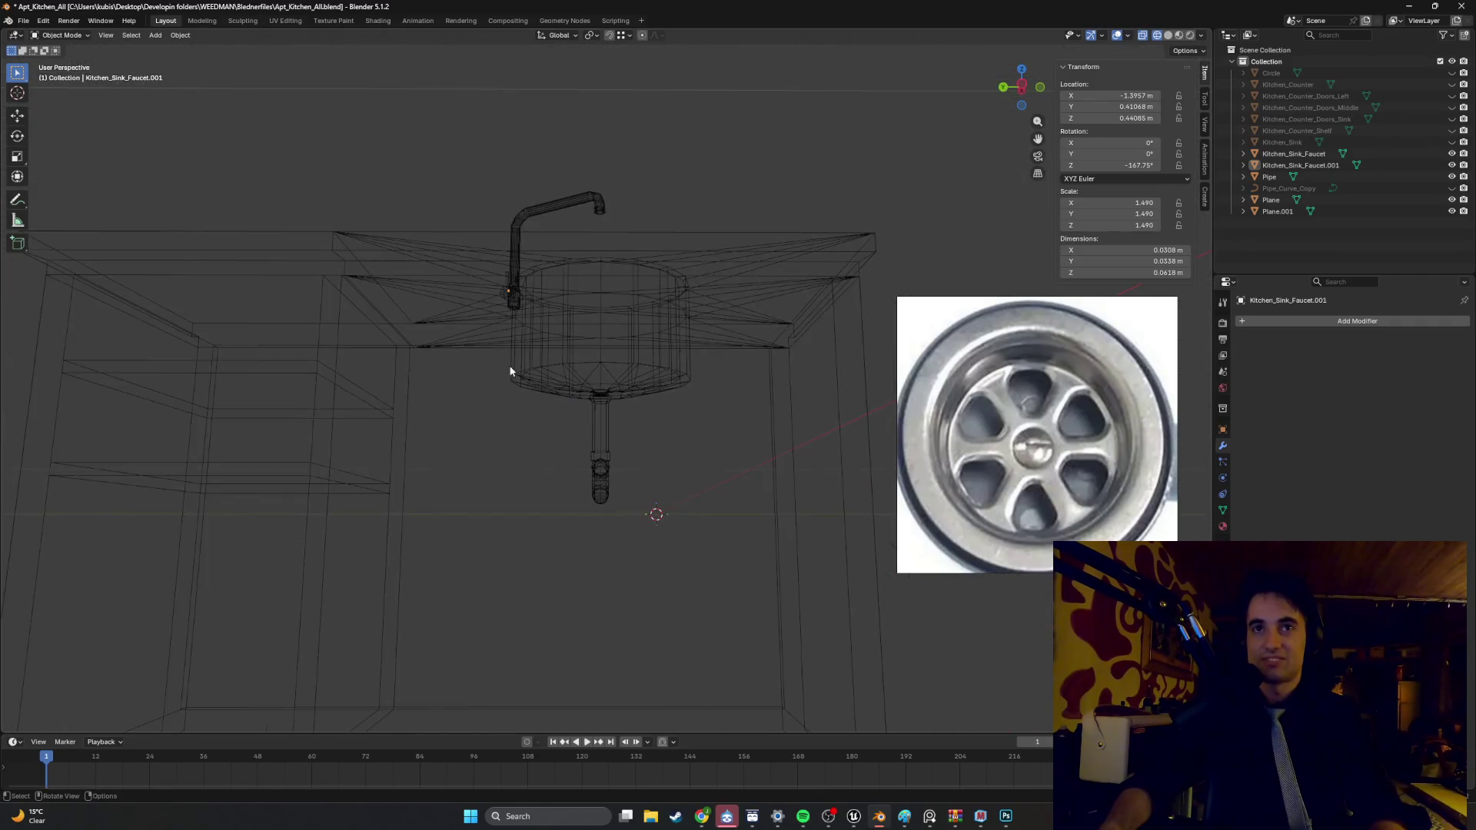
{"action": "mouse_move", "coordinate": [527, 382]}
{"action": "middle_mouse_down"}
{"action": "mouse_move", "coordinate": [471, 425]}
{"action": "mouse_move", "coordinate": [576, 459]}
{"action": "mouse_move", "coordinate": [513, 455]}
{"action": "mouse_move", "coordinate": [494, 431]}
{"action": "mouse_move", "coordinate": [543, 399]}
{"action": "mouse_move", "coordinate": [520, 429]}
{"action": "mouse_move", "coordinate": [536, 458]}
{"action": "mouse_move", "coordinate": [585, 463]}
{"action": "mouse_move", "coordinate": [584, 513]}
{"action": "mouse_move", "coordinate": [584, 479]}
{"action": "middle_mouse_up"}
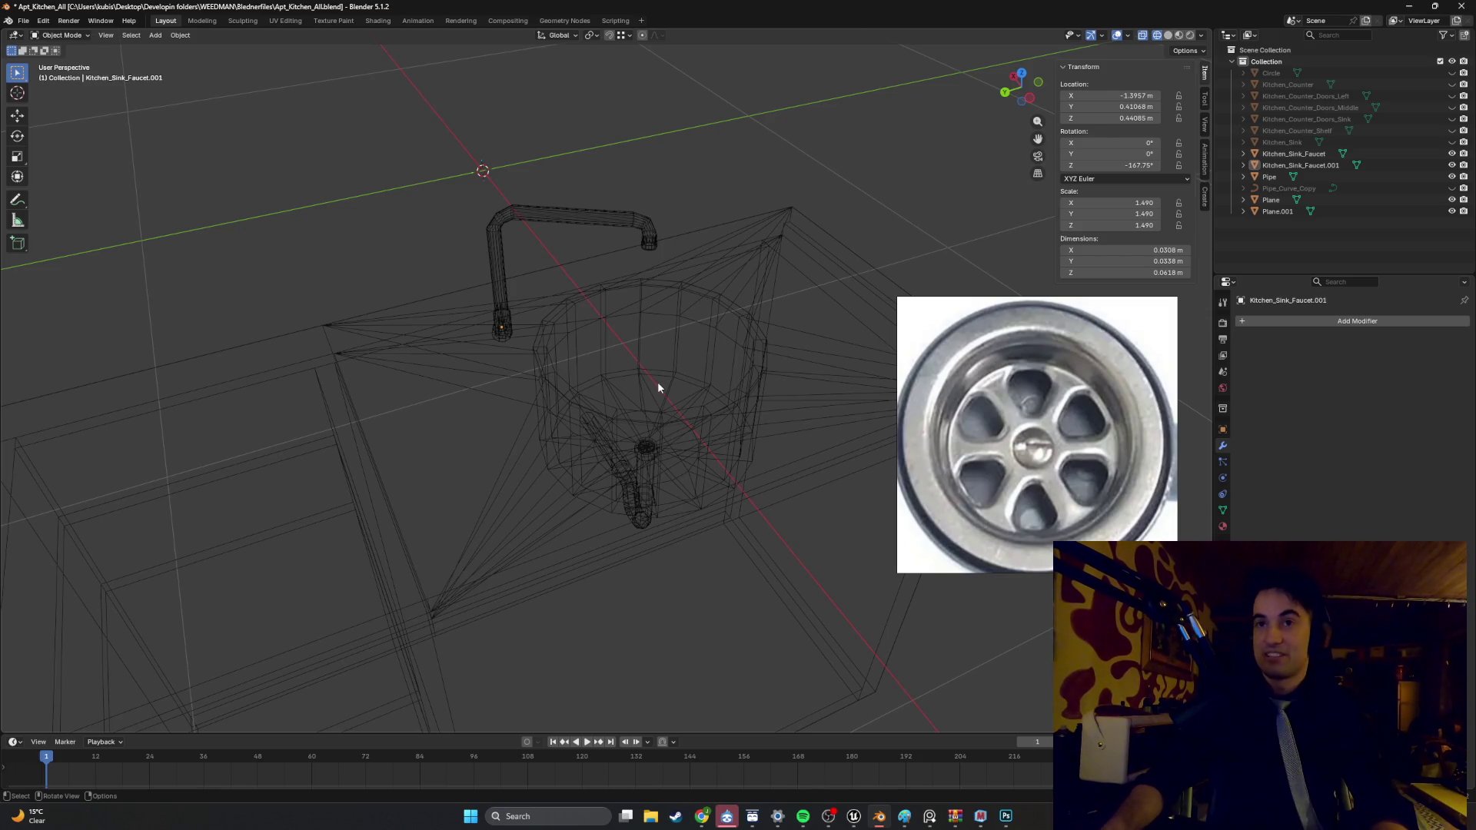
- Toggle the faucet handle in and out of Edit Mode while orbiting around it
{"action": "key", "text": "Tab"}
{"action": "middle_click_drag", "start_coordinate": [567, 427], "coordinate": [484, 378]}
{"action": "key", "text": "Tab"}
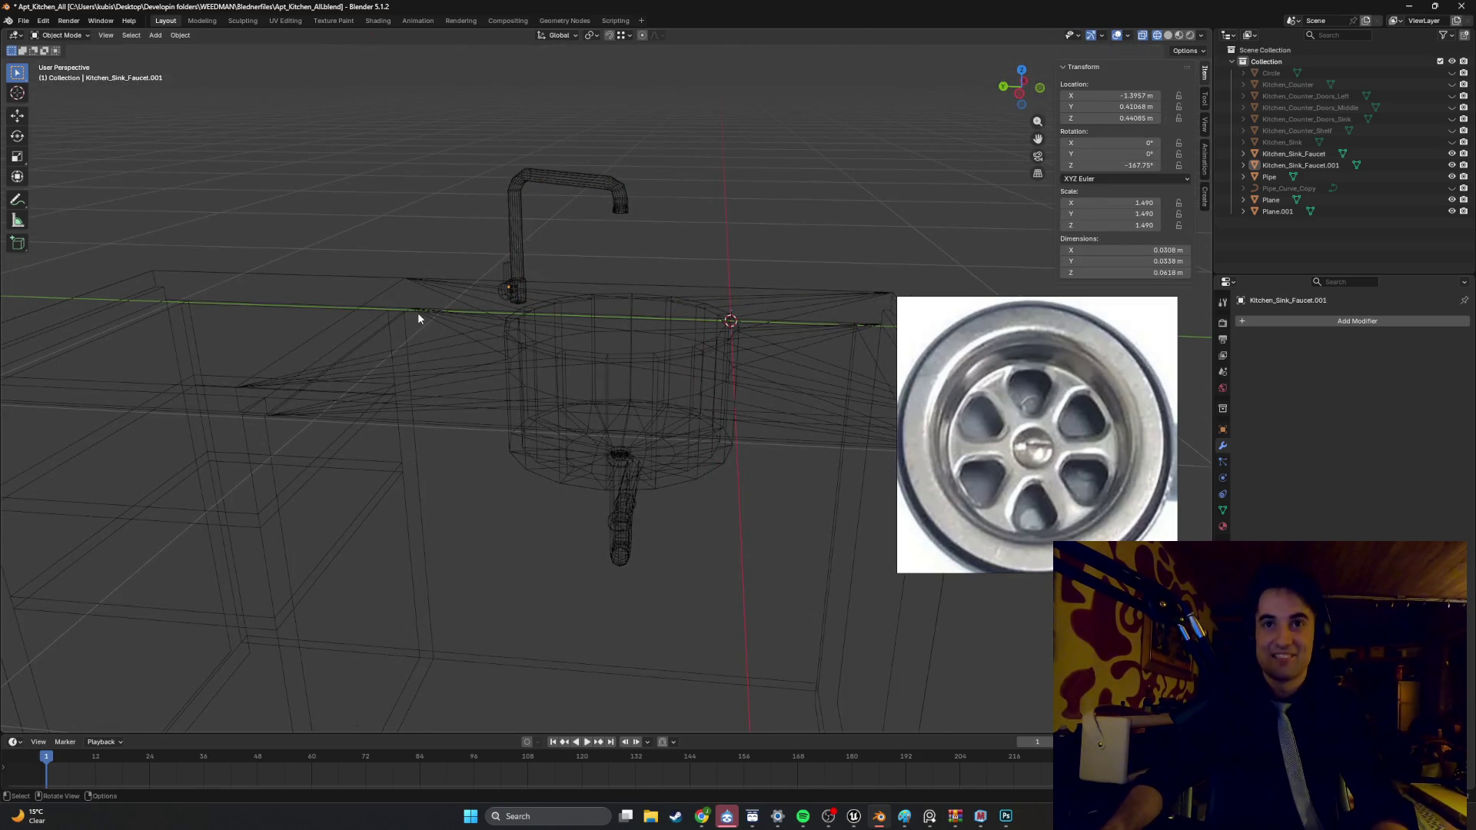
{"action": "key", "text": "Tab"}
{"action": "mouse_move", "coordinate": [398, 326]}
{"action": "middle_mouse_down"}
{"action": "mouse_move", "coordinate": [455, 352]}
{"action": "mouse_move", "coordinate": [496, 308]}
{"action": "middle_mouse_up"}
{"action": "key", "text": "Tab"}
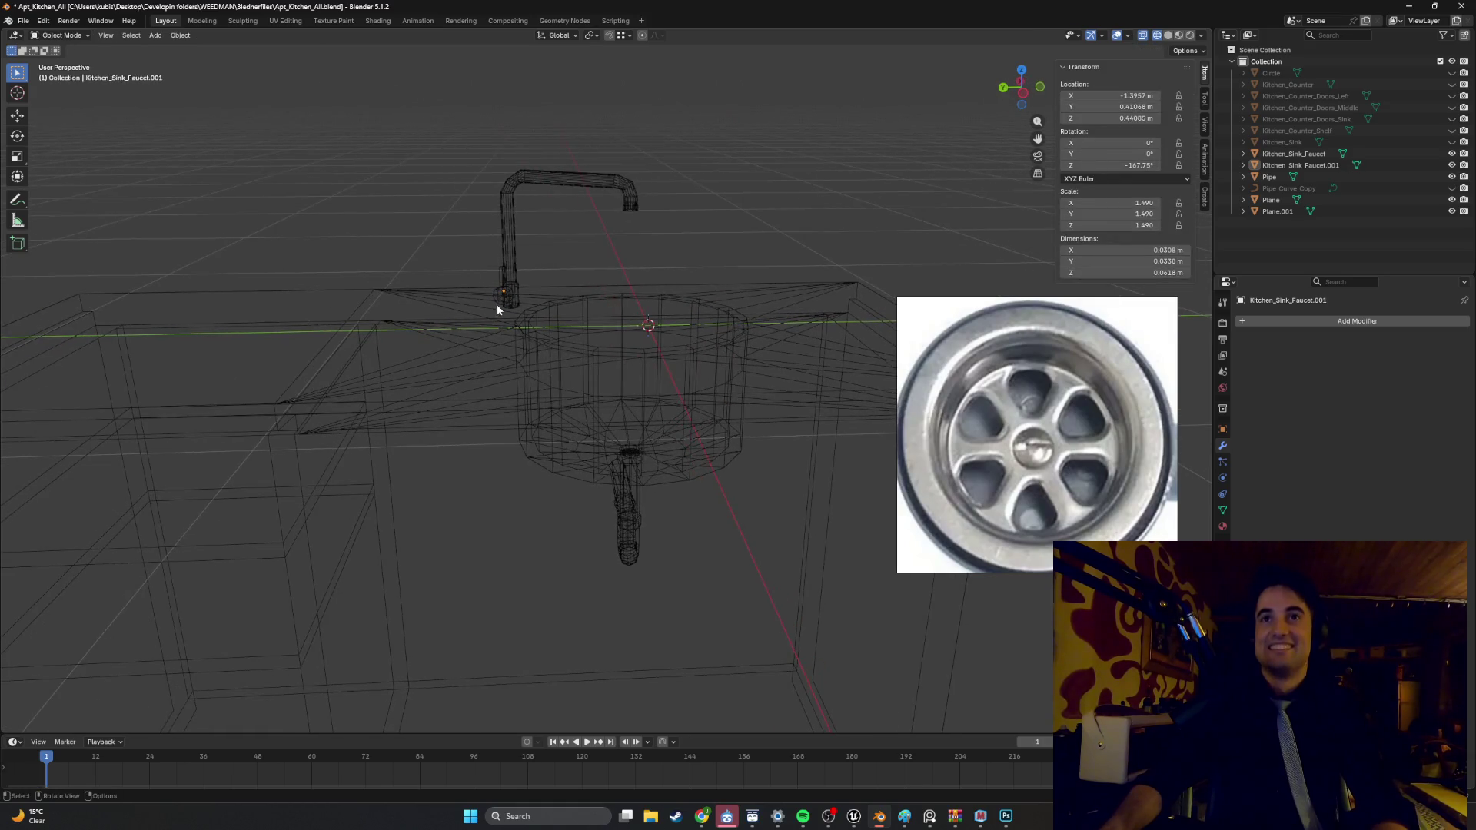
- Return to solid shading, zoom into the sink basin, and enter Edit Mode
{"action": "key", "text": "shift+z"}
{"action": "scroll", "coordinate": [693, 324], "scroll_direction": "down", "scroll_amount": 6}
{"action": "mouse_move", "coordinate": [577, 355]}
{"action": "middle_mouse_down"}
{"action": "mouse_move", "coordinate": [703, 335]}
{"action": "mouse_move", "coordinate": [593, 407]}
{"action": "mouse_move", "coordinate": [538, 366]}
{"action": "middle_mouse_up"}
{"action": "scroll", "coordinate": [594, 407], "scroll_direction": "up", "scroll_amount": 4}
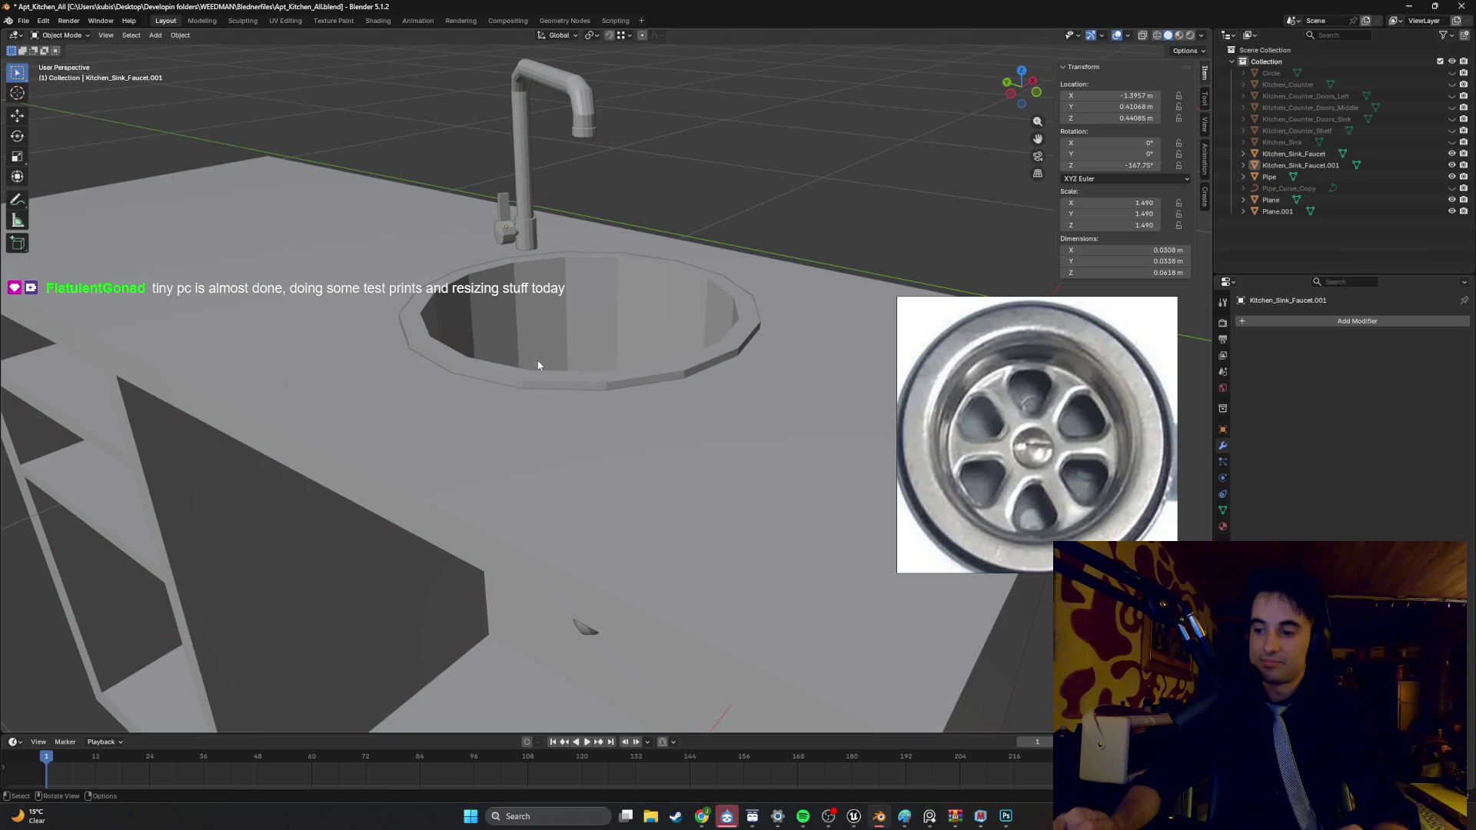
{"action": "mouse_move", "coordinate": [564, 380]}
{"action": "middle_mouse_down"}
{"action": "mouse_move", "coordinate": [660, 423]}
{"action": "mouse_move", "coordinate": [692, 321]}
{"action": "mouse_move", "coordinate": [665, 399]}
{"action": "mouse_move", "coordinate": [638, 311]}
{"action": "mouse_move", "coordinate": [691, 399]}
{"action": "mouse_move", "coordinate": [763, 357]}
{"action": "mouse_move", "coordinate": [714, 369]}
{"action": "mouse_move", "coordinate": [613, 329]}
{"action": "mouse_move", "coordinate": [612, 428]}
{"action": "middle_mouse_up"}
{"action": "scroll", "coordinate": [613, 428], "scroll_direction": "up", "scroll_amount": 6}
{"action": "key", "text": "Tab"}
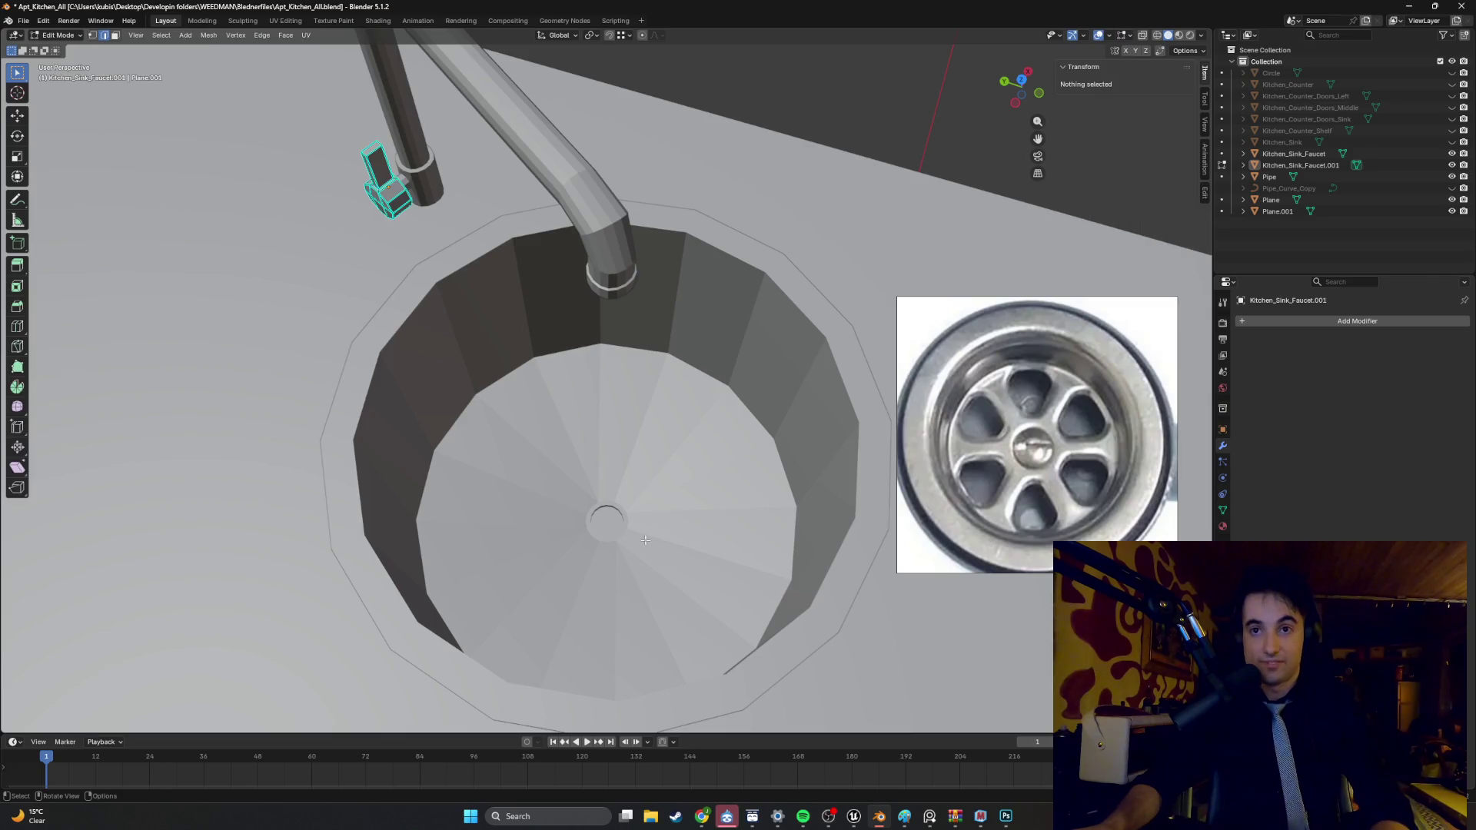
{"action": "key", "text": "Tab"}
{"action": "left_click", "coordinate": [651, 537]}
{"action": "key", "text": "Tab"}
{"action": "mouse_move", "coordinate": [650, 537]}
{"action": "middle_mouse_down"}
{"action": "mouse_move", "coordinate": [614, 474]}
{"action": "mouse_move", "coordinate": [641, 418]}
{"action": "mouse_move", "coordinate": [631, 438]}
{"action": "middle_mouse_up"}
{"action": "scroll", "coordinate": [641, 503], "scroll_direction": "up", "scroll_amount": 3}
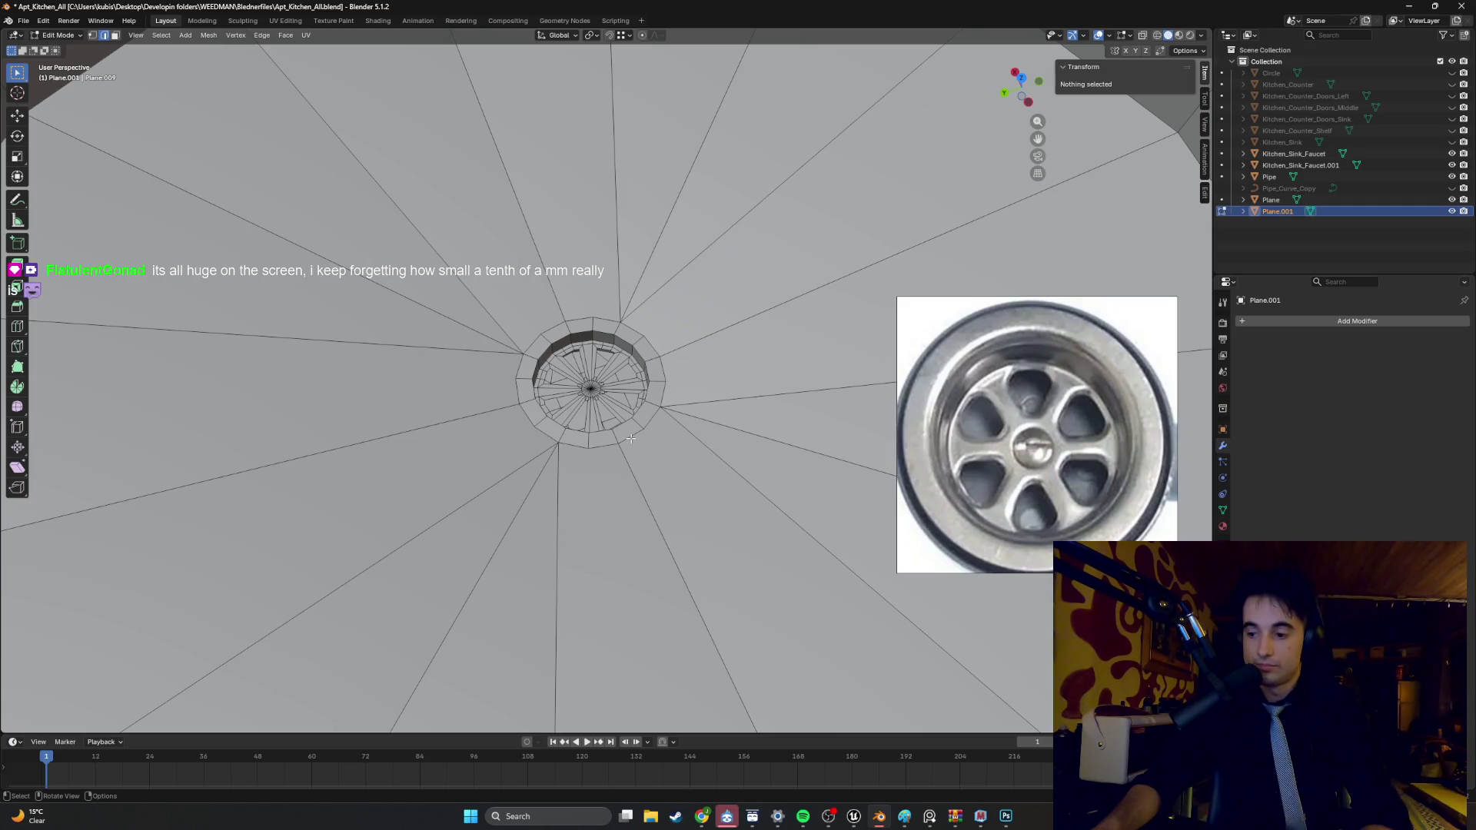
{"action": "scroll", "coordinate": [631, 438], "scroll_direction": "down", "scroll_amount": 10}
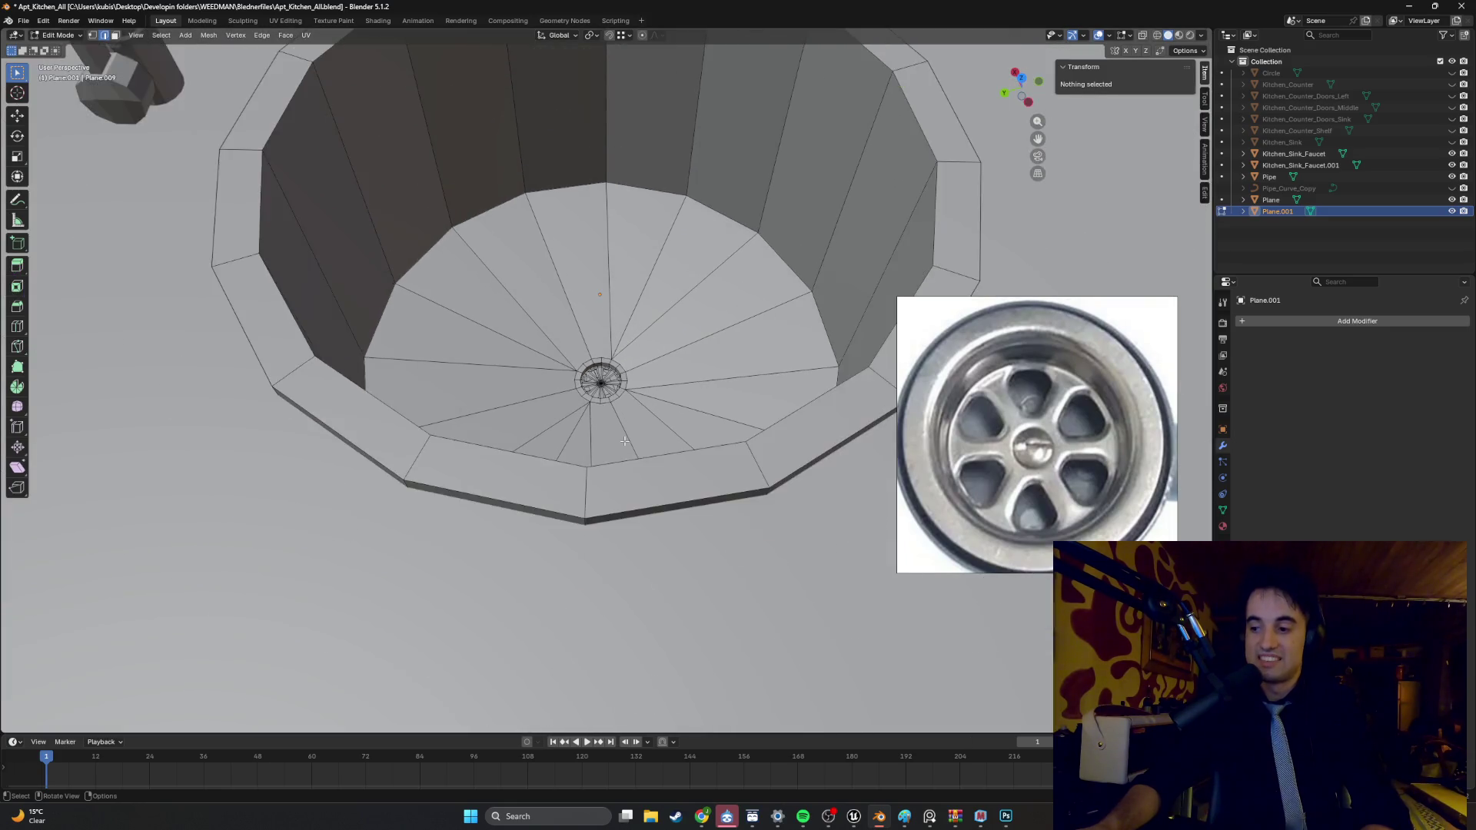
{"action": "scroll", "coordinate": [624, 440], "scroll_direction": "down", "scroll_amount": 5}
{"action": "middle_click_drag", "start_coordinate": [625, 440], "coordinate": [616, 393]}
{"action": "scroll", "coordinate": [603, 396], "scroll_direction": "up", "scroll_amount": 6}
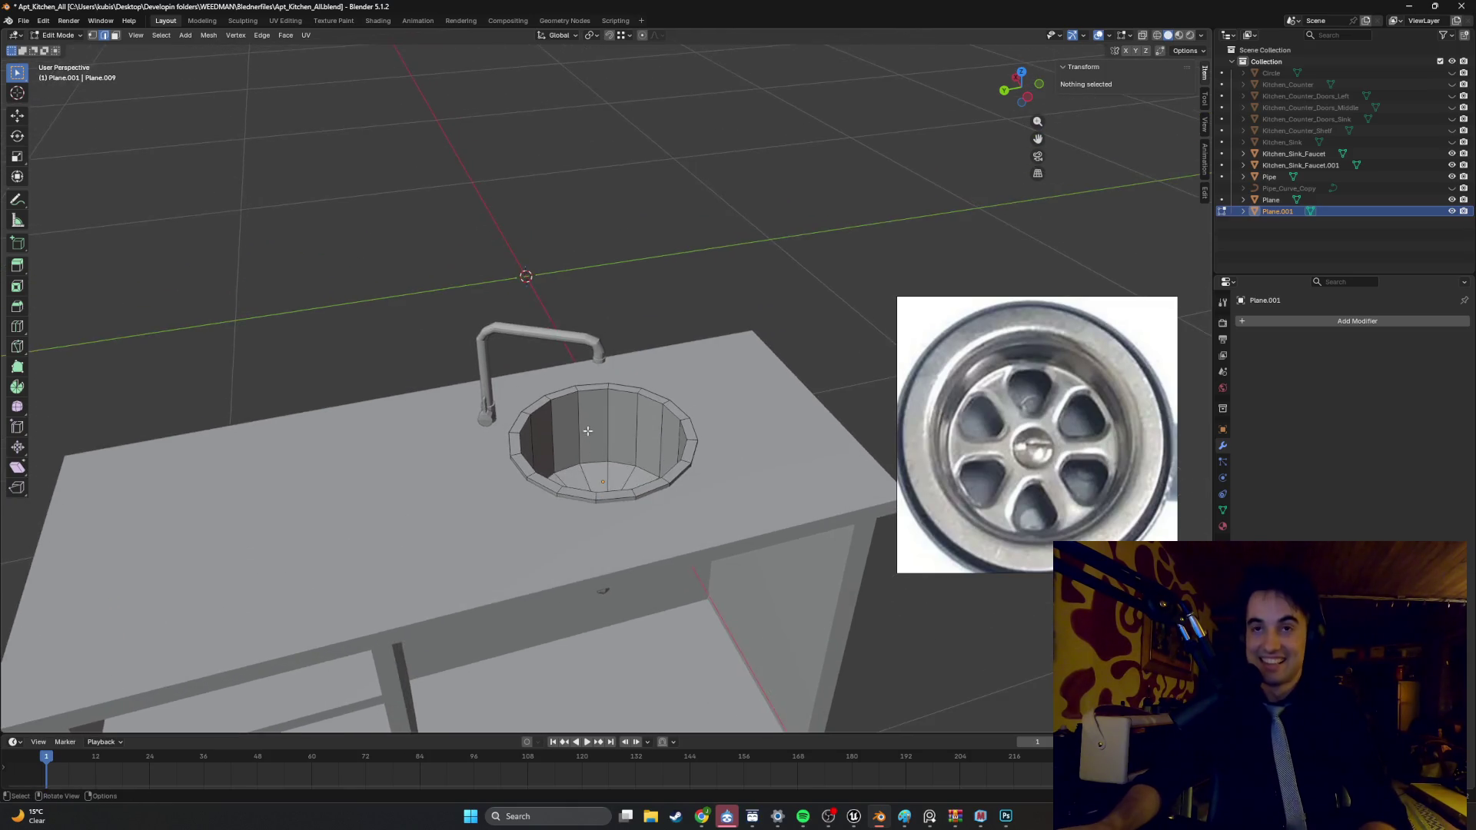
{"action": "mouse_move", "coordinate": [586, 414]}
{"action": "middle_mouse_down"}
{"action": "mouse_move", "coordinate": [607, 255]}
{"action": "mouse_move", "coordinate": [526, 311]}
{"action": "mouse_move", "coordinate": [473, 322]}
{"action": "mouse_move", "coordinate": [551, 295]}
{"action": "middle_mouse_up"}
{"action": "scroll", "coordinate": [544, 280], "scroll_direction": "down", "scroll_amount": 5}
{"action": "scroll", "coordinate": [526, 311], "scroll_direction": "up", "scroll_amount": 2}
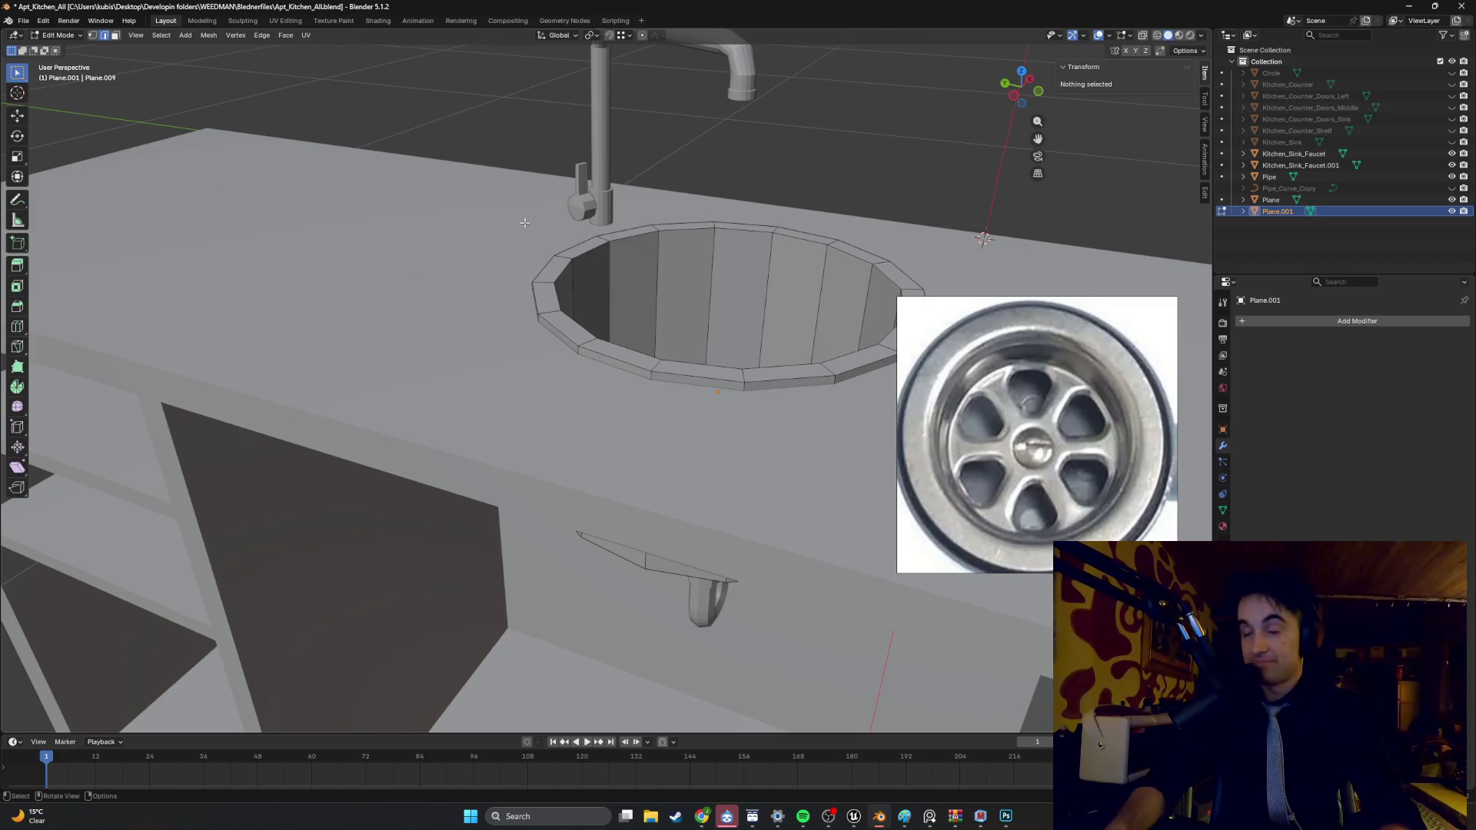
{"action": "mouse_move", "coordinate": [617, 357]}
{"action": "middle_mouse_down"}
{"action": "mouse_move", "coordinate": [546, 320]}
{"action": "mouse_move", "coordinate": [676, 333]}
{"action": "mouse_move", "coordinate": [682, 307]}
{"action": "mouse_move", "coordinate": [660, 294]}
{"action": "mouse_move", "coordinate": [577, 336]}
{"action": "middle_mouse_up"}
{"action": "scroll", "coordinate": [577, 337], "scroll_direction": "up", "scroll_amount": 3}
{"action": "scroll", "coordinate": [577, 337], "scroll_direction": "up", "scroll_amount": 2}
{"action": "left_click", "coordinate": [1303, 251]}
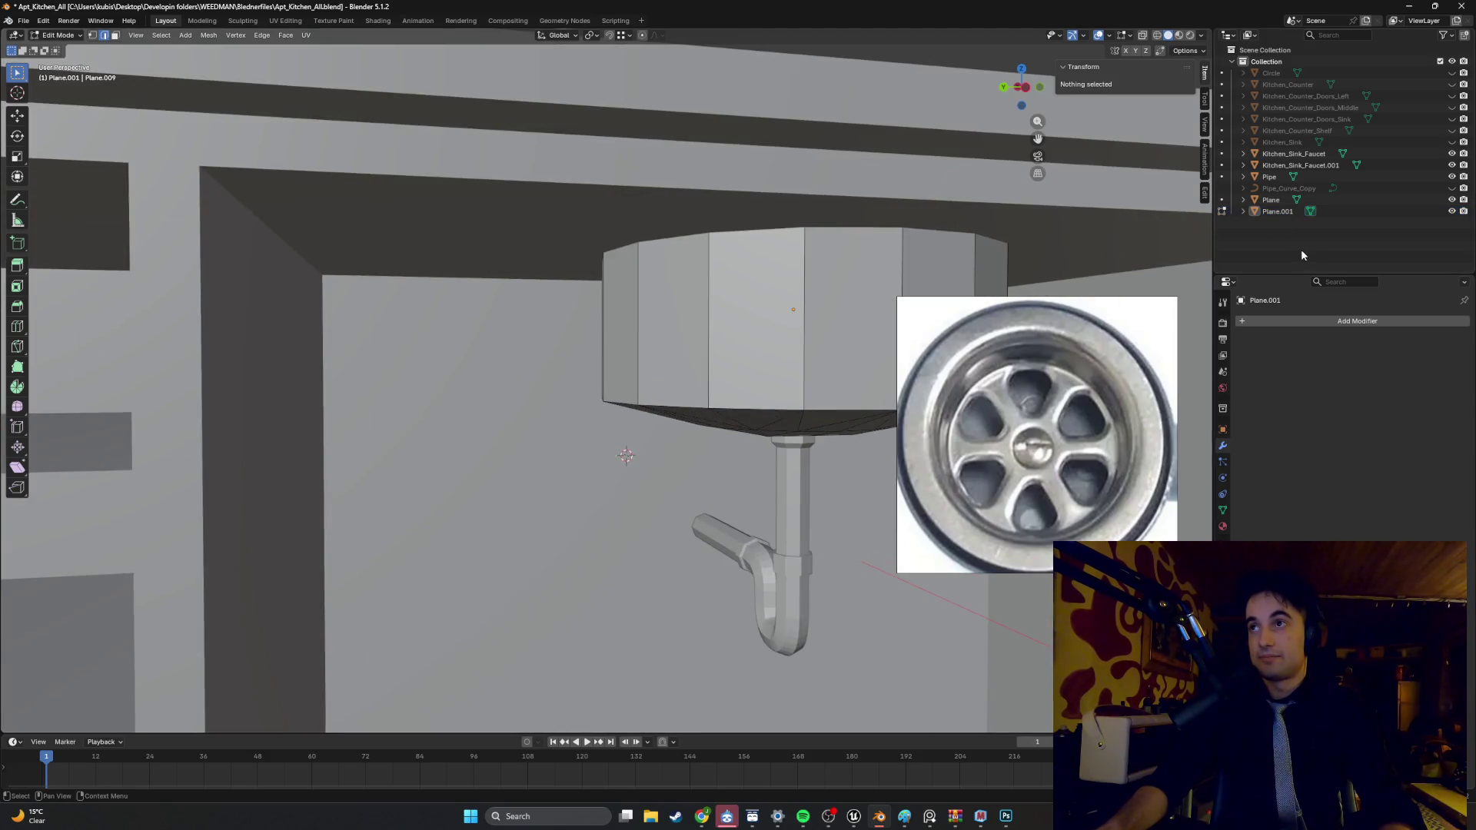
{"action": "scroll", "coordinate": [665, 381], "scroll_direction": "down", "scroll_amount": 3}
{"action": "mouse_move", "coordinate": [653, 369]}
{"action": "middle_mouse_down"}
{"action": "mouse_move", "coordinate": [665, 382]}
{"action": "mouse_move", "coordinate": [734, 299]}
{"action": "mouse_move", "coordinate": [675, 309]}
{"action": "mouse_move", "coordinate": [674, 222]}
{"action": "mouse_move", "coordinate": [554, 332]}
{"action": "mouse_move", "coordinate": [637, 336]}
{"action": "mouse_move", "coordinate": [667, 405]}
{"action": "middle_mouse_up"}
{"action": "key", "text": "Tab"}
- Join the drain pipe, sink and counter into the faucet as one object
{"action": "left_click", "coordinate": [714, 433], "text": "shift"}
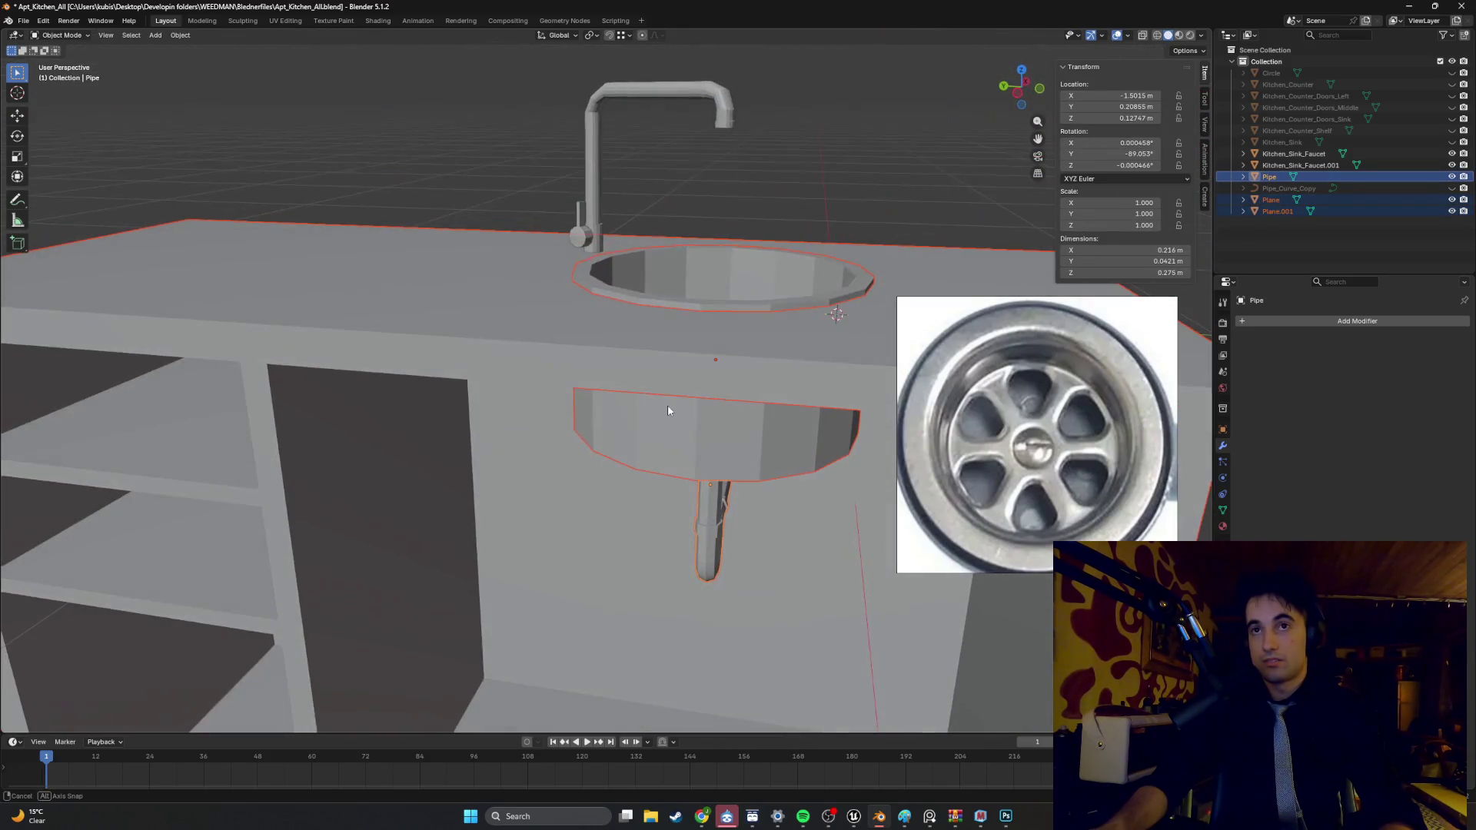
{"action": "left_click", "coordinate": [592, 209], "text": "shift"}
{"action": "middle_click_drag", "start_coordinate": [592, 209], "coordinate": [590, 236]}
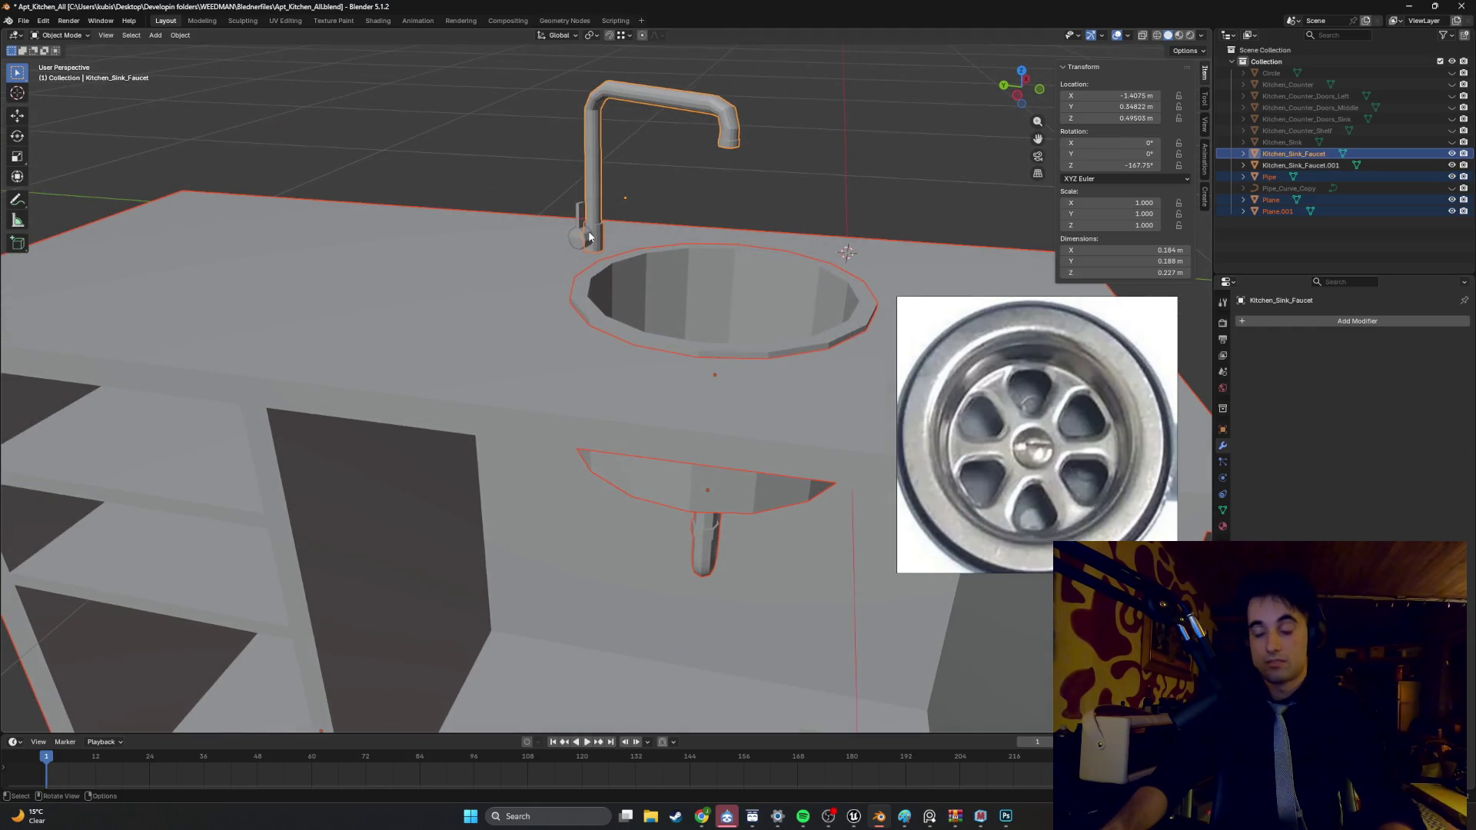
{"action": "key", "text": "ctrl+j"}
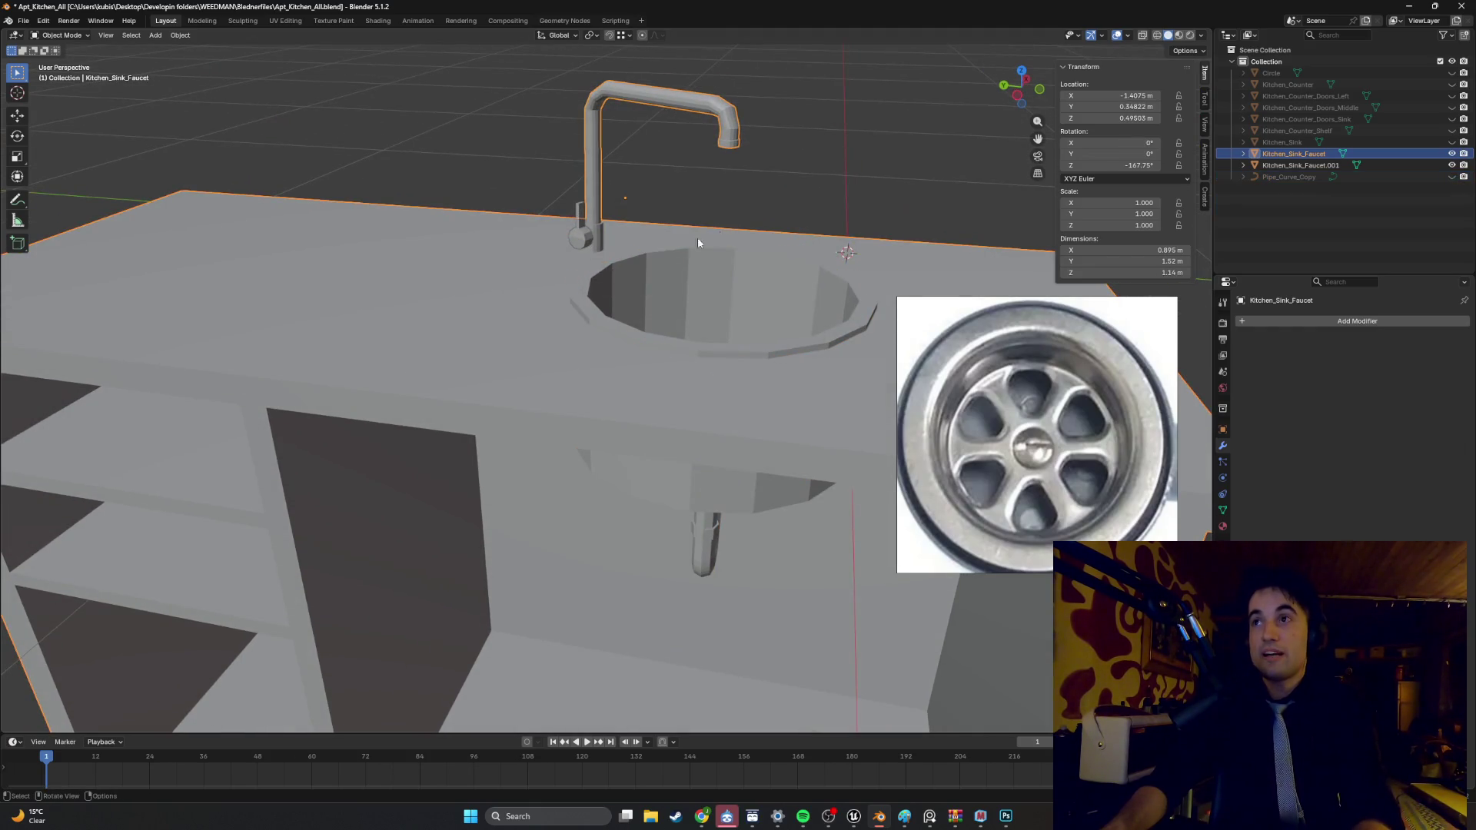
- Rename the joined object to Kitchen_Counter1 and zoom out to see it
{"action": "key", "text": "F2"}
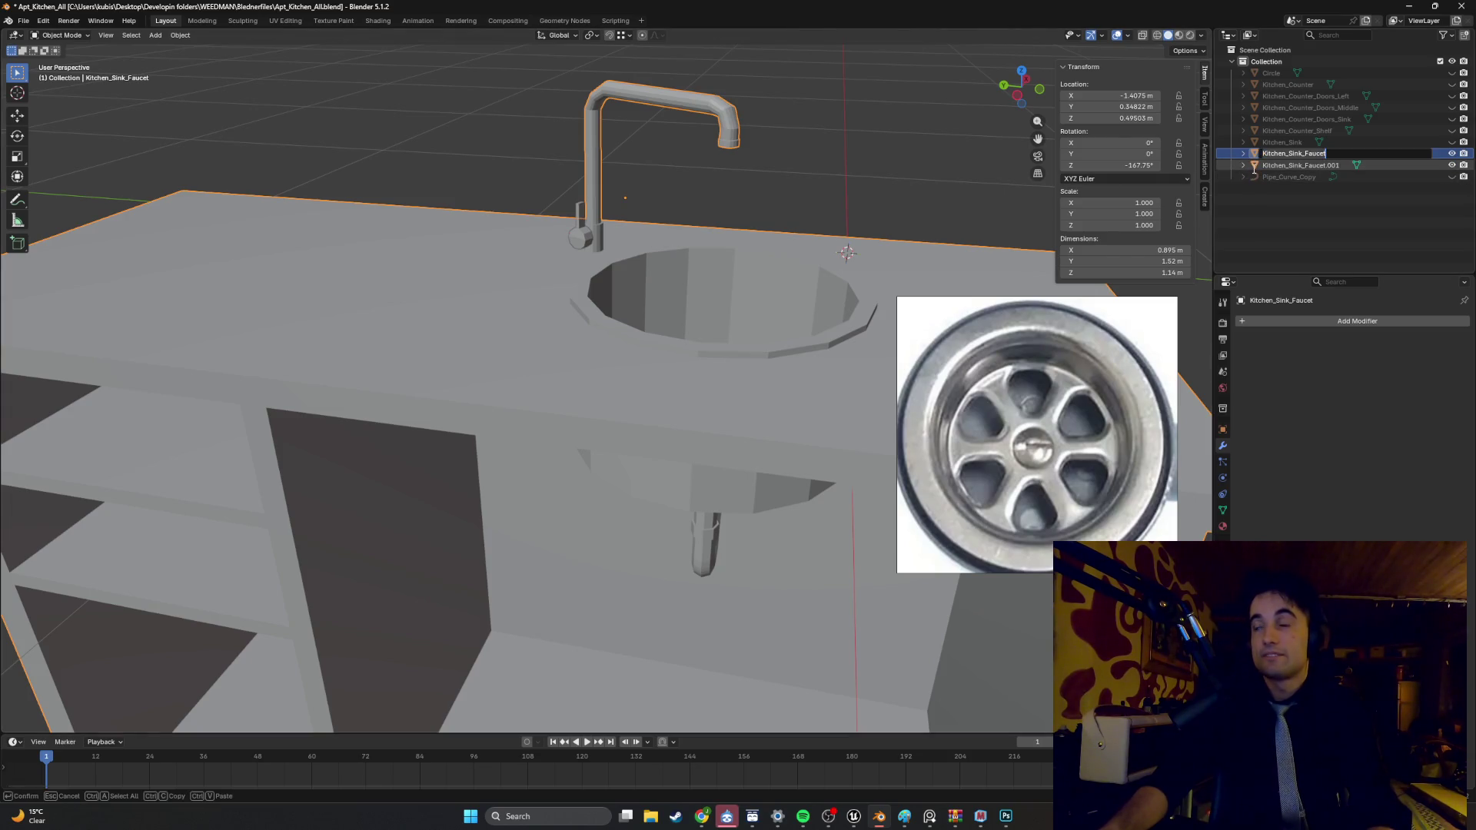
{"action": "type", "text": "Kitchen"}
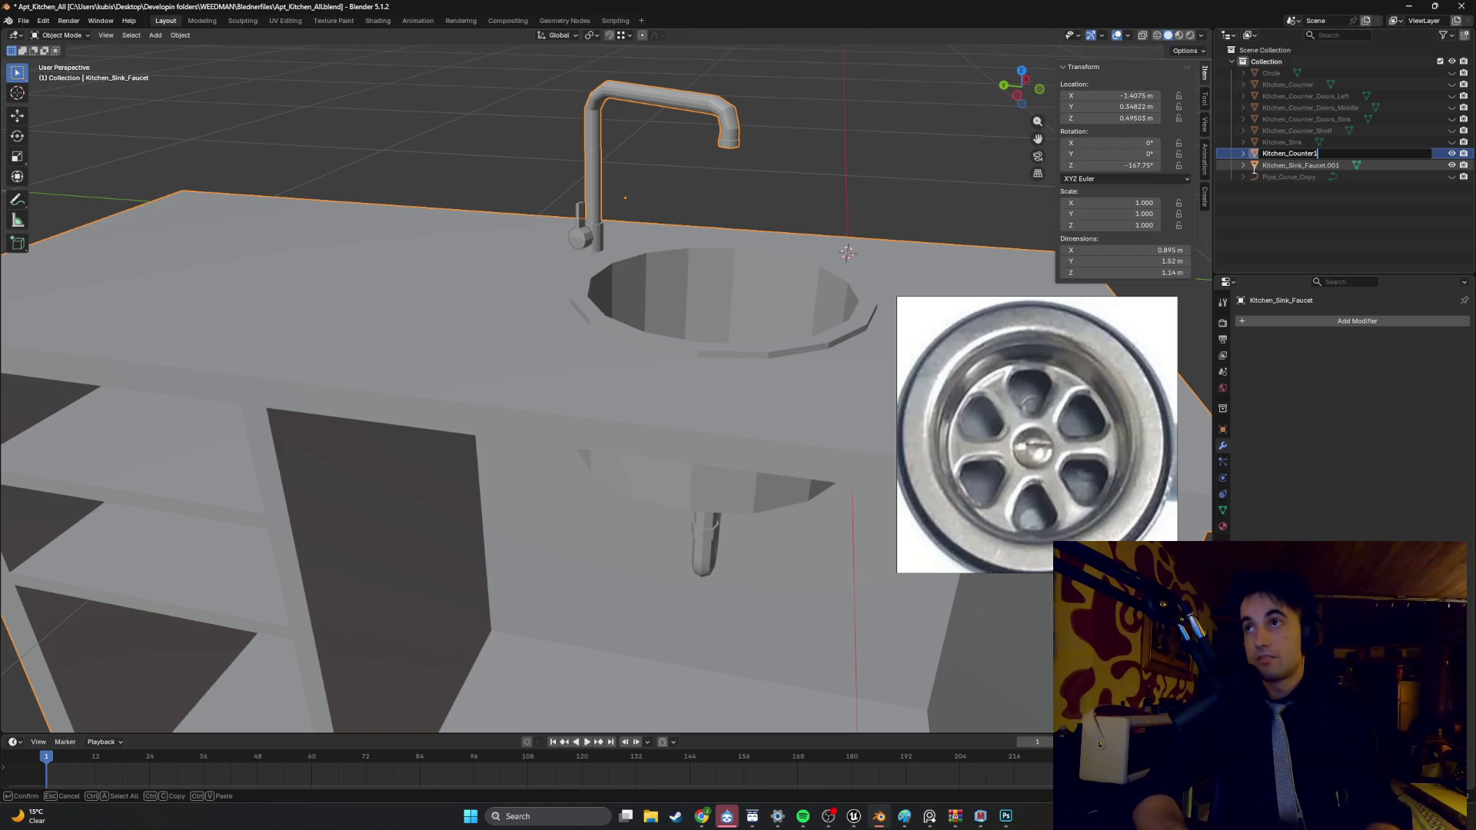
{"action": "key", "text": "Return"}
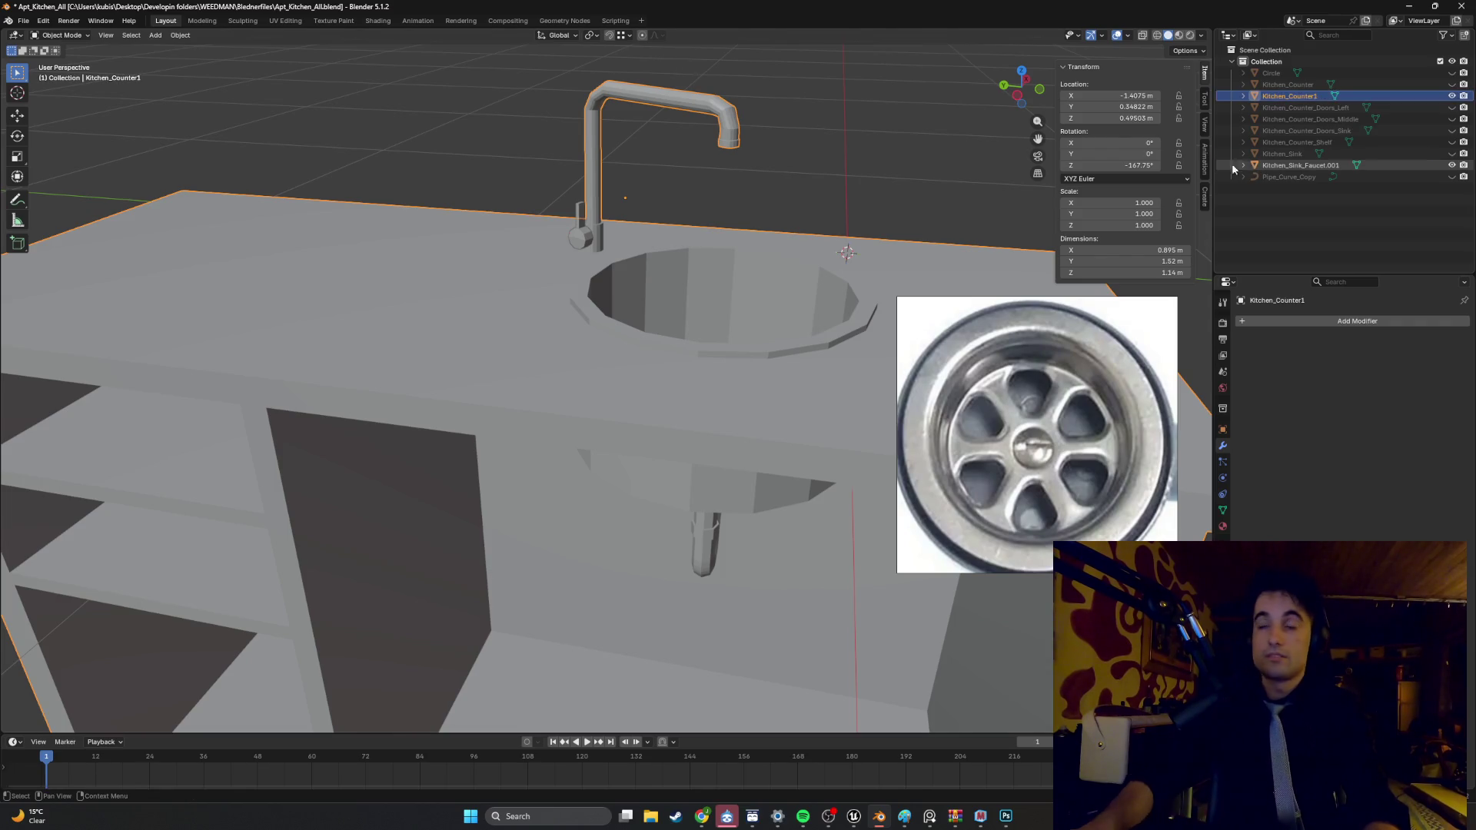
{"action": "scroll", "coordinate": [637, 323], "scroll_direction": "down", "scroll_amount": 5}
{"action": "mouse_move", "coordinate": [615, 331]}
{"action": "middle_mouse_down"}
{"action": "mouse_move", "coordinate": [640, 323]}
{"action": "mouse_move", "coordinate": [593, 372]}
{"action": "middle_mouse_up"}
{"action": "scroll", "coordinate": [584, 338], "scroll_direction": "up", "scroll_amount": 6}
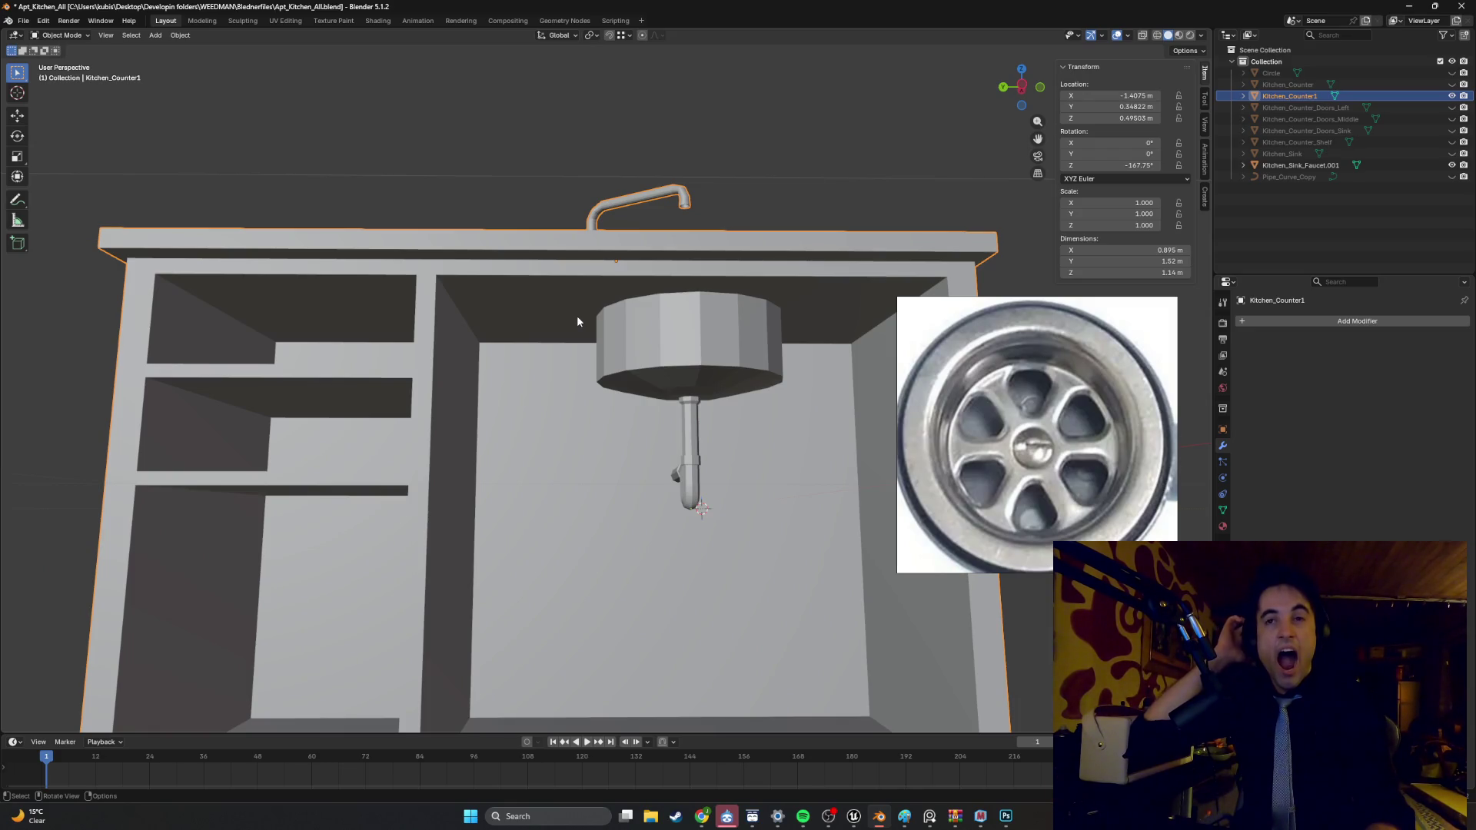
- Bring up the music player window over Blender
{"action": "key", "text": "Up"}
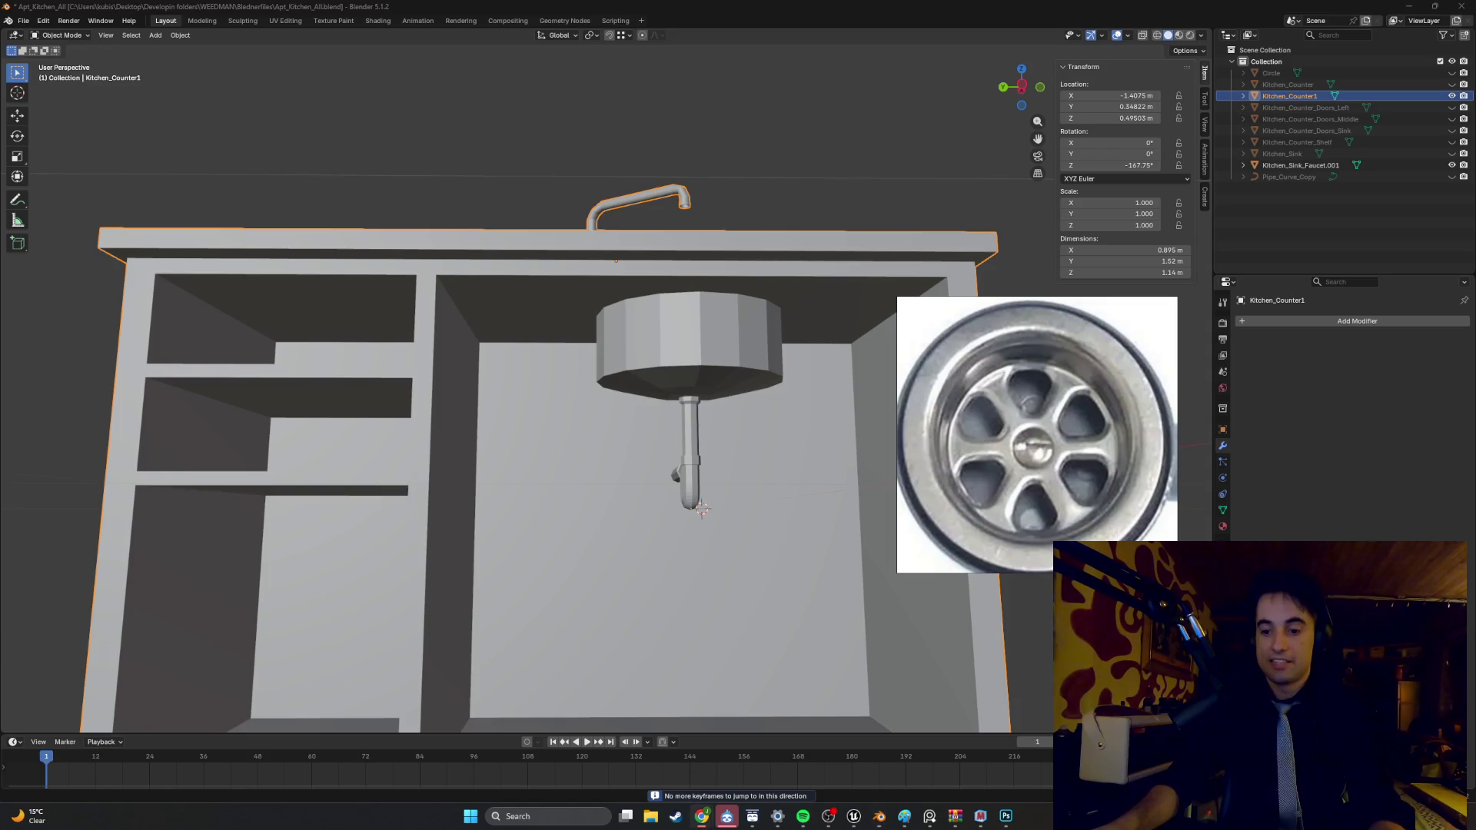
{"action": "left_click", "coordinate": [803, 816]}
{"action": "scroll", "coordinate": [538, 493], "scroll_direction": "down", "scroll_amount": 4}
{"action": "scroll", "coordinate": [538, 494], "scroll_direction": "up", "scroll_amount": 4}
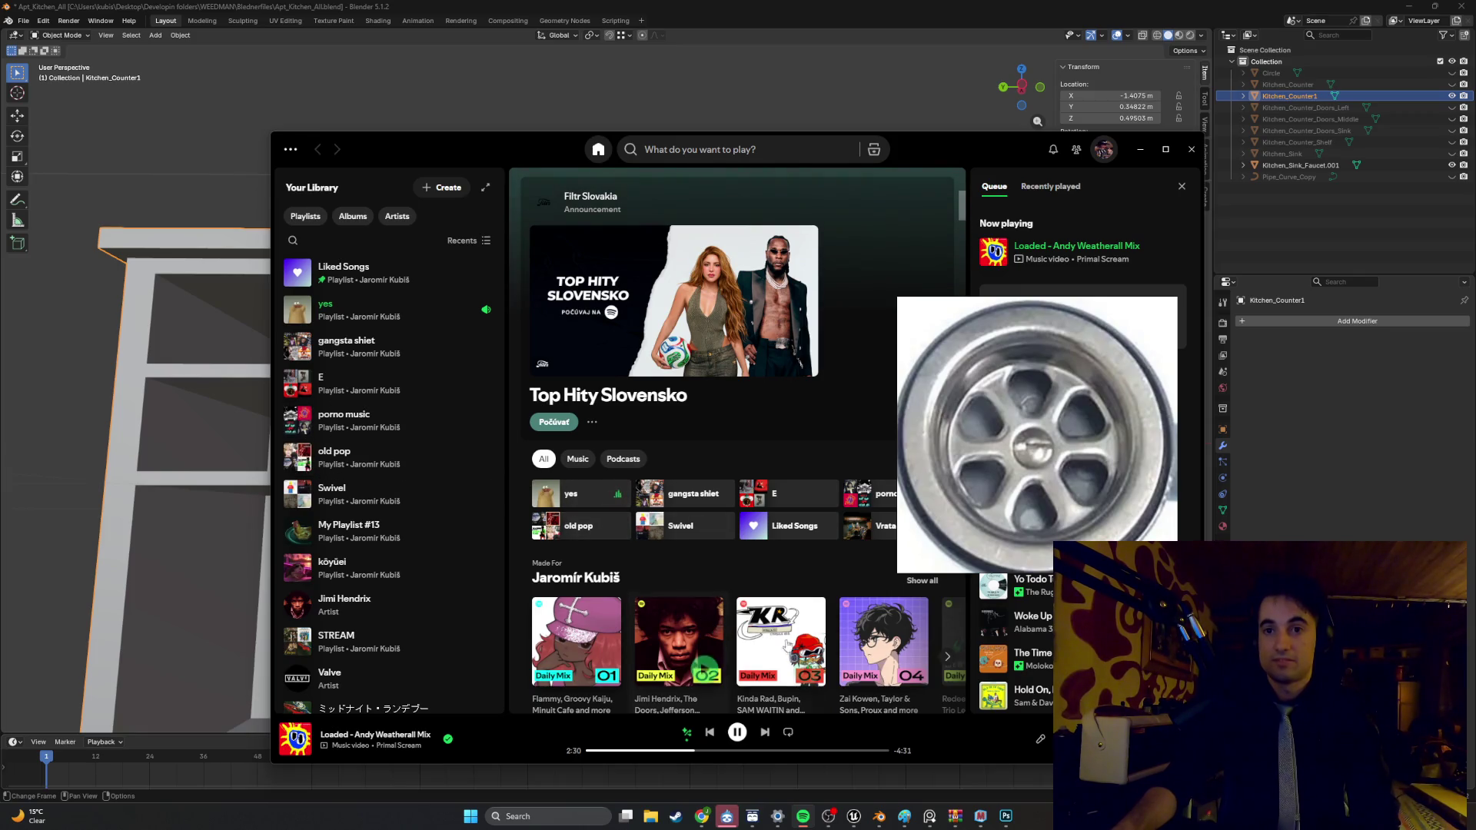
- Close the music player and view the sink counter from a low side angle
{"action": "left_click", "coordinate": [1132, 157]}
{"action": "middle_click_drag", "start_coordinate": [800, 397], "coordinate": [835, 426]}
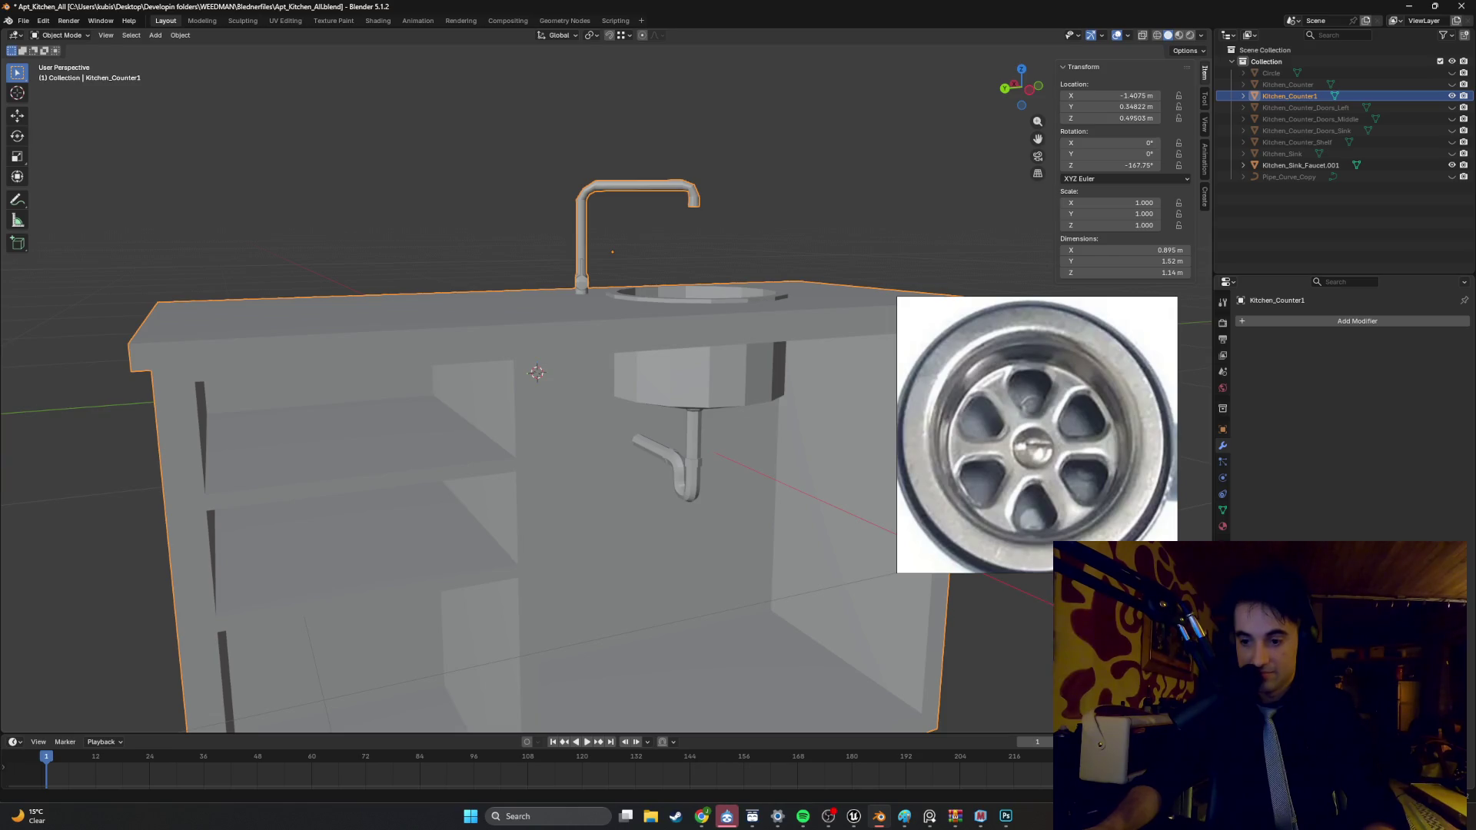
{"action": "mouse_move", "coordinate": [744, 560]}
{"action": "middle_mouse_down"}
{"action": "mouse_move", "coordinate": [715, 530]}
{"action": "mouse_move", "coordinate": [667, 561]}
{"action": "mouse_move", "coordinate": [596, 431]}
{"action": "mouse_move", "coordinate": [652, 420]}
{"action": "mouse_move", "coordinate": [587, 519]}
{"action": "mouse_move", "coordinate": [618, 467]}
{"action": "mouse_move", "coordinate": [602, 399]}
{"action": "mouse_move", "coordinate": [561, 406]}
{"action": "mouse_move", "coordinate": [504, 375]}
{"action": "mouse_move", "coordinate": [578, 376]}
{"action": "mouse_move", "coordinate": [588, 423]}
{"action": "mouse_move", "coordinate": [626, 405]}
{"action": "mouse_move", "coordinate": [593, 412]}
{"action": "mouse_move", "coordinate": [530, 381]}
{"action": "middle_mouse_up"}
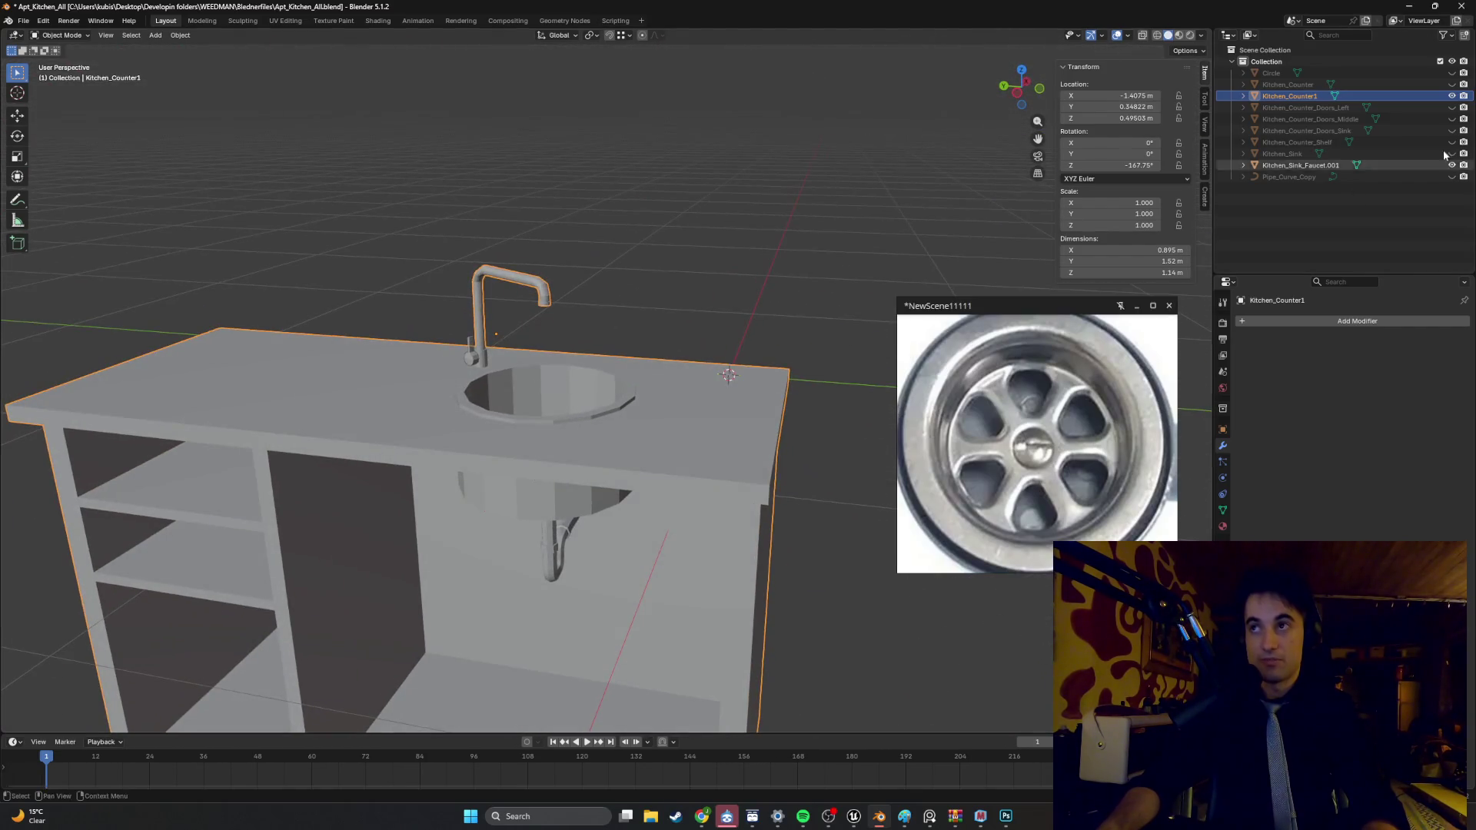
- Unhide the original Kitchen_Counter and compare both counters from front and above
{"action": "left_click", "coordinate": [1451, 84]}
{"action": "mouse_move", "coordinate": [538, 308]}
{"action": "middle_mouse_down"}
{"action": "mouse_move", "coordinate": [510, 287]}
{"action": "mouse_move", "coordinate": [587, 341]}
{"action": "mouse_move", "coordinate": [589, 427]}
{"action": "middle_mouse_up"}
{"action": "mouse_move", "coordinate": [558, 518]}
{"action": "middle_mouse_down"}
{"action": "mouse_move", "coordinate": [813, 498]}
{"action": "mouse_move", "coordinate": [311, 367]}
{"action": "middle_mouse_up"}
{"action": "mouse_move", "coordinate": [487, 503]}
{"action": "middle_mouse_down"}
{"action": "mouse_move", "coordinate": [537, 484]}
{"action": "mouse_move", "coordinate": [596, 428]}
{"action": "mouse_move", "coordinate": [521, 427]}
{"action": "middle_mouse_up"}
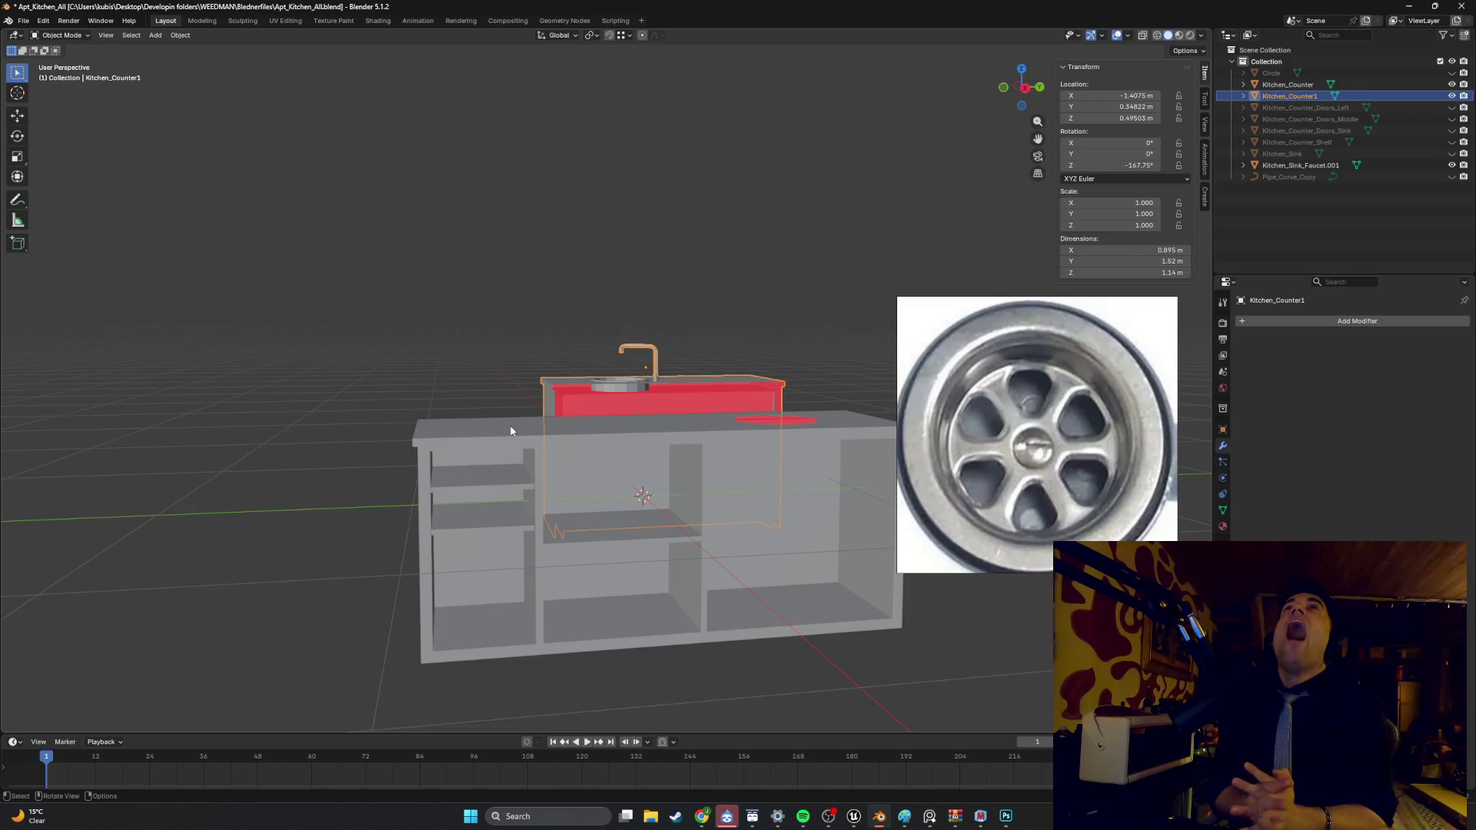
{"action": "mouse_move", "coordinate": [593, 507]}
{"action": "middle_mouse_down"}
{"action": "mouse_move", "coordinate": [679, 514]}
{"action": "mouse_move", "coordinate": [522, 553]}
{"action": "mouse_move", "coordinate": [621, 564]}
{"action": "mouse_move", "coordinate": [500, 567]}
{"action": "mouse_move", "coordinate": [527, 517]}
{"action": "mouse_move", "coordinate": [672, 492]}
{"action": "mouse_move", "coordinate": [730, 520]}
{"action": "mouse_move", "coordinate": [738, 503]}
{"action": "mouse_move", "coordinate": [776, 508]}
{"action": "mouse_move", "coordinate": [677, 563]}
{"action": "mouse_move", "coordinate": [538, 565]}
{"action": "mouse_move", "coordinate": [569, 515]}
{"action": "mouse_move", "coordinate": [537, 561]}
{"action": "mouse_move", "coordinate": [440, 568]}
{"action": "mouse_move", "coordinate": [580, 543]}
{"action": "mouse_move", "coordinate": [599, 517]}
{"action": "mouse_move", "coordinate": [684, 565]}
{"action": "middle_mouse_up"}
- Enter Kitchen_Counter1's mesh, deselect everything, and leave Edit Mode
{"action": "key", "text": "Tab"}
{"action": "scroll", "coordinate": [569, 515], "scroll_direction": "up", "scroll_amount": 3}
{"action": "key", "text": "alt+a"}
{"action": "key", "text": "Tab"}
- Inspect the Kitchen_Counter mesh in Edit Mode from several angles
{"action": "left_click", "coordinate": [384, 573]}
{"action": "key", "text": "Tab"}
{"action": "mouse_move", "coordinate": [543, 449]}
{"action": "middle_mouse_down"}
{"action": "mouse_move", "coordinate": [527, 500]}
{"action": "mouse_move", "coordinate": [612, 521]}
{"action": "mouse_move", "coordinate": [688, 461]}
{"action": "middle_mouse_up"}
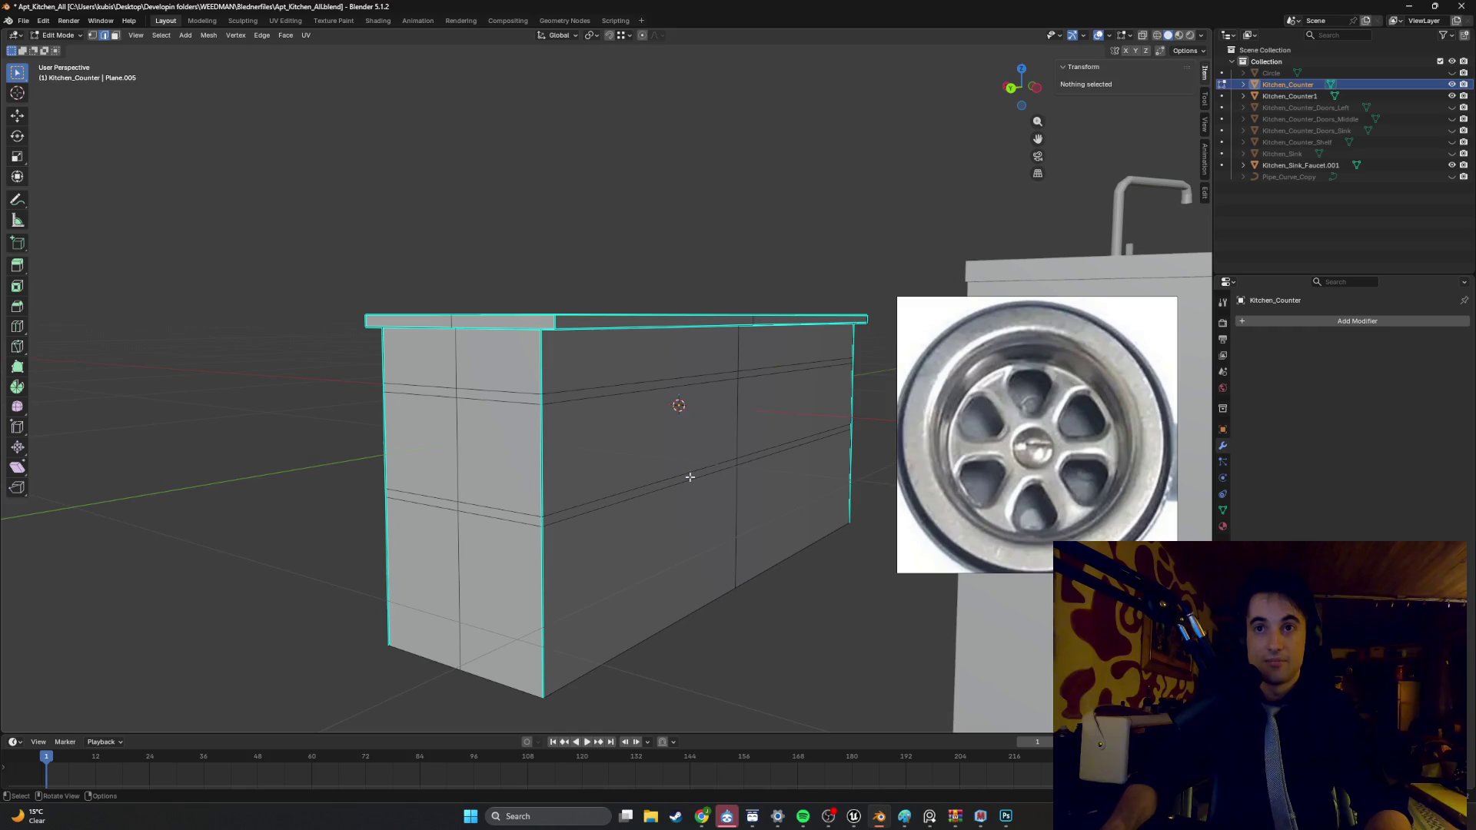
{"action": "mouse_move", "coordinate": [449, 575]}
{"action": "middle_mouse_down"}
{"action": "mouse_move", "coordinate": [612, 600]}
{"action": "mouse_move", "coordinate": [649, 592]}
{"action": "mouse_move", "coordinate": [638, 586]}
{"action": "mouse_move", "coordinate": [663, 616]}
{"action": "mouse_move", "coordinate": [675, 509]}
{"action": "mouse_move", "coordinate": [657, 489]}
{"action": "mouse_move", "coordinate": [718, 533]}
{"action": "mouse_move", "coordinate": [644, 518]}
{"action": "mouse_move", "coordinate": [651, 541]}
{"action": "mouse_move", "coordinate": [624, 495]}
{"action": "mouse_move", "coordinate": [590, 505]}
{"action": "mouse_move", "coordinate": [578, 530]}
{"action": "mouse_move", "coordinate": [533, 484]}
{"action": "mouse_move", "coordinate": [599, 487]}
{"action": "mouse_move", "coordinate": [615, 530]}
{"action": "mouse_move", "coordinate": [636, 540]}
{"action": "mouse_move", "coordinate": [679, 531]}
{"action": "mouse_move", "coordinate": [620, 531]}
{"action": "mouse_move", "coordinate": [599, 616]}
{"action": "mouse_move", "coordinate": [656, 615]}
{"action": "mouse_move", "coordinate": [604, 622]}
{"action": "mouse_move", "coordinate": [613, 502]}
{"action": "mouse_move", "coordinate": [594, 562]}
{"action": "mouse_move", "coordinate": [590, 520]}
{"action": "middle_mouse_up"}
{"action": "scroll", "coordinate": [648, 494], "scroll_direction": "up", "scroll_amount": 5}
{"action": "scroll", "coordinate": [671, 624], "scroll_direction": "down", "scroll_amount": 5}
{"action": "key", "text": "Tab"}
- Select Kitchen_Counter1 and enter its Edit Mode
{"action": "scroll", "coordinate": [538, 513], "scroll_direction": "up", "scroll_amount": 5}
{"action": "scroll", "coordinate": [516, 517], "scroll_direction": "down", "scroll_amount": 5}
{"action": "left_click", "coordinate": [672, 532]}
{"action": "key", "text": "Tab"}
{"action": "scroll", "coordinate": [623, 543], "scroll_direction": "up", "scroll_amount": 3}
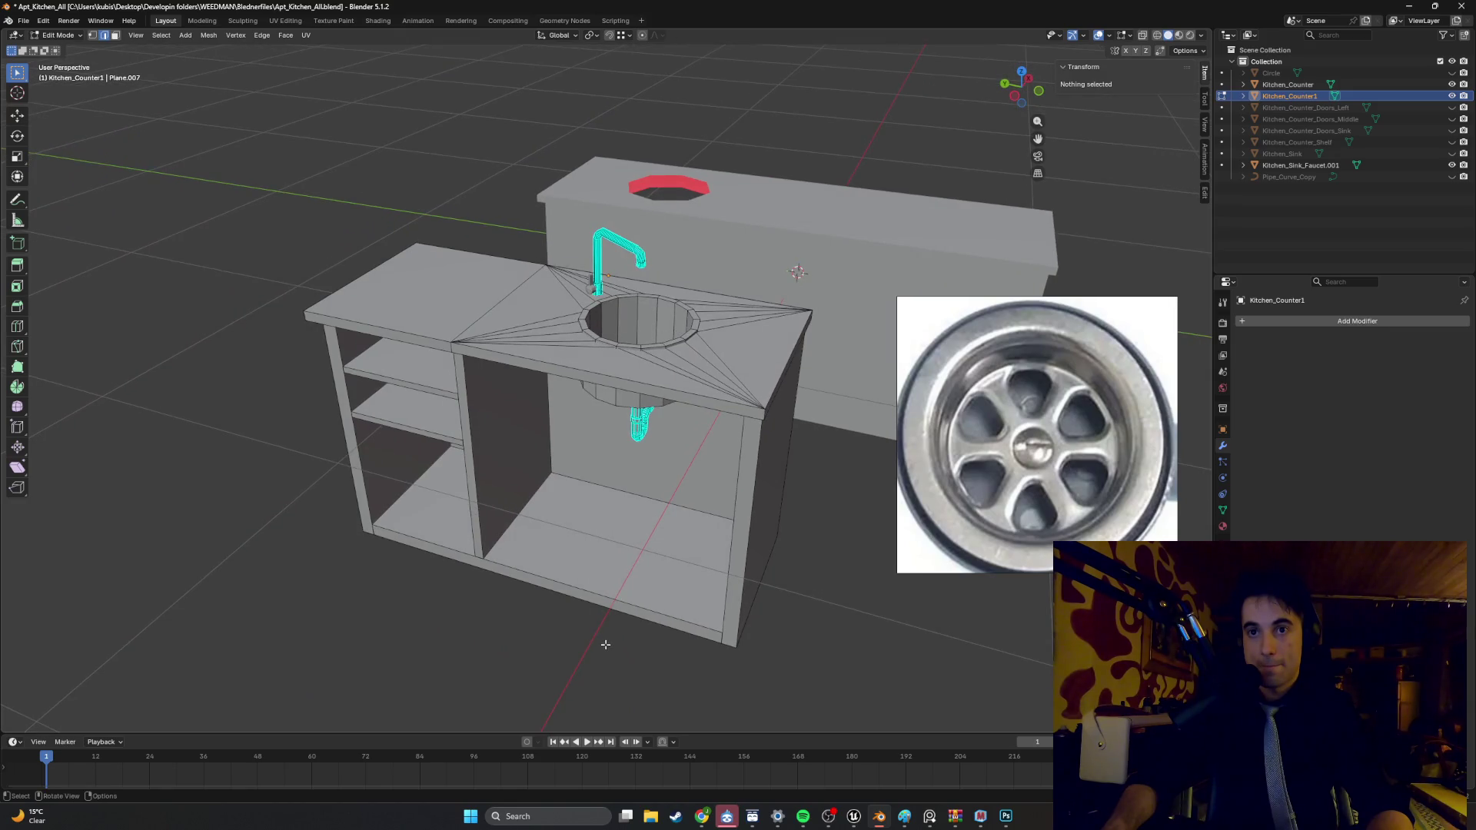
{"action": "mouse_move", "coordinate": [615, 600]}
{"action": "middle_mouse_down"}
{"action": "mouse_move", "coordinate": [596, 608]}
{"action": "mouse_move", "coordinate": [637, 627]}
{"action": "mouse_move", "coordinate": [593, 629]}
{"action": "mouse_move", "coordinate": [624, 614]}
{"action": "mouse_move", "coordinate": [642, 537]}
{"action": "mouse_move", "coordinate": [644, 565]}
{"action": "mouse_move", "coordinate": [547, 599]}
{"action": "mouse_move", "coordinate": [660, 601]}
{"action": "mouse_move", "coordinate": [596, 595]}
{"action": "middle_mouse_up"}
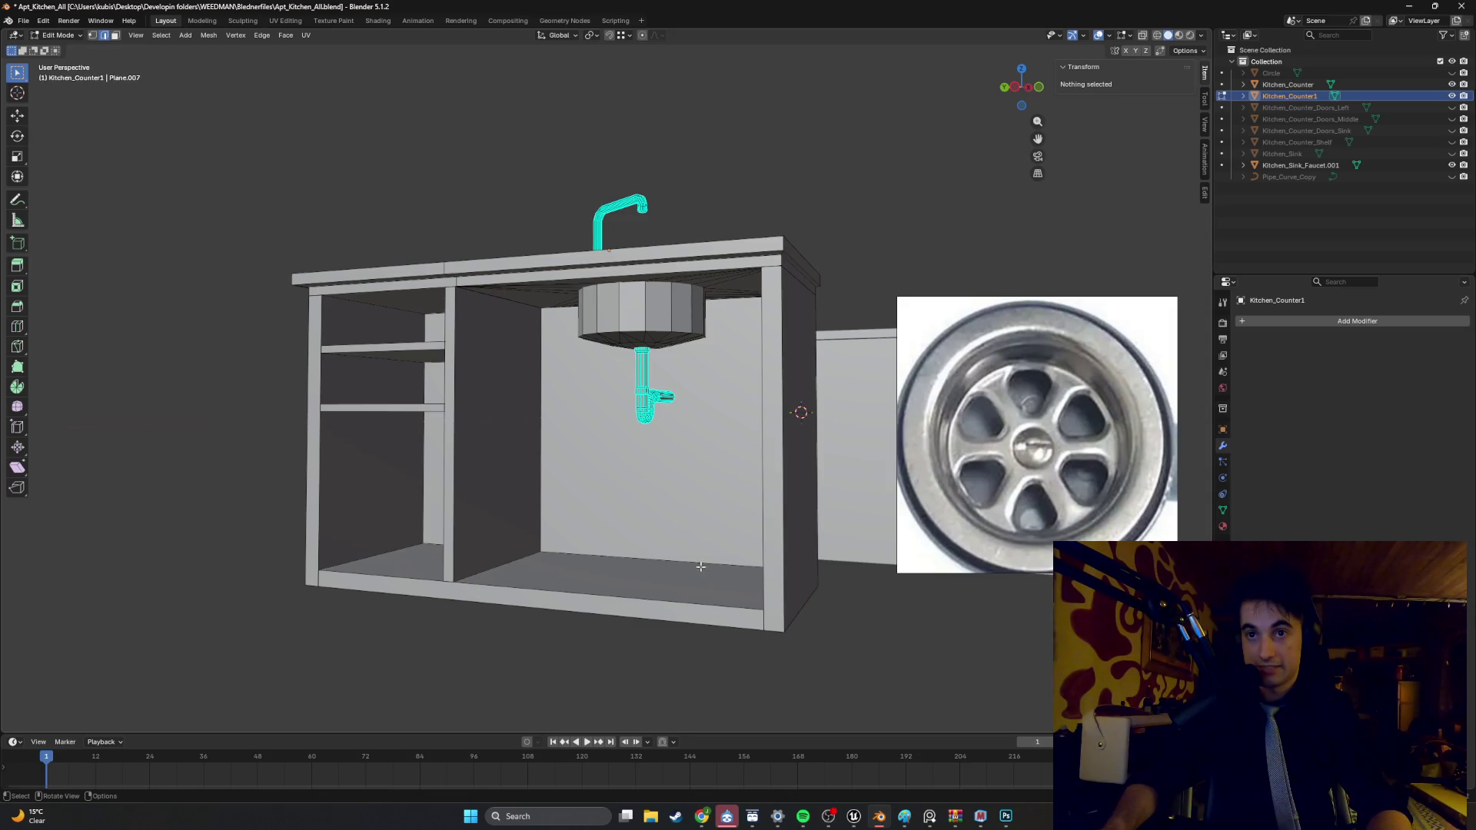
{"action": "middle_click_drag", "start_coordinate": [700, 565], "coordinate": [727, 573]}
{"action": "mouse_move", "coordinate": [603, 585]}
{"action": "middle_mouse_down"}
{"action": "mouse_move", "coordinate": [692, 579]}
{"action": "mouse_move", "coordinate": [592, 468]}
{"action": "middle_mouse_up"}
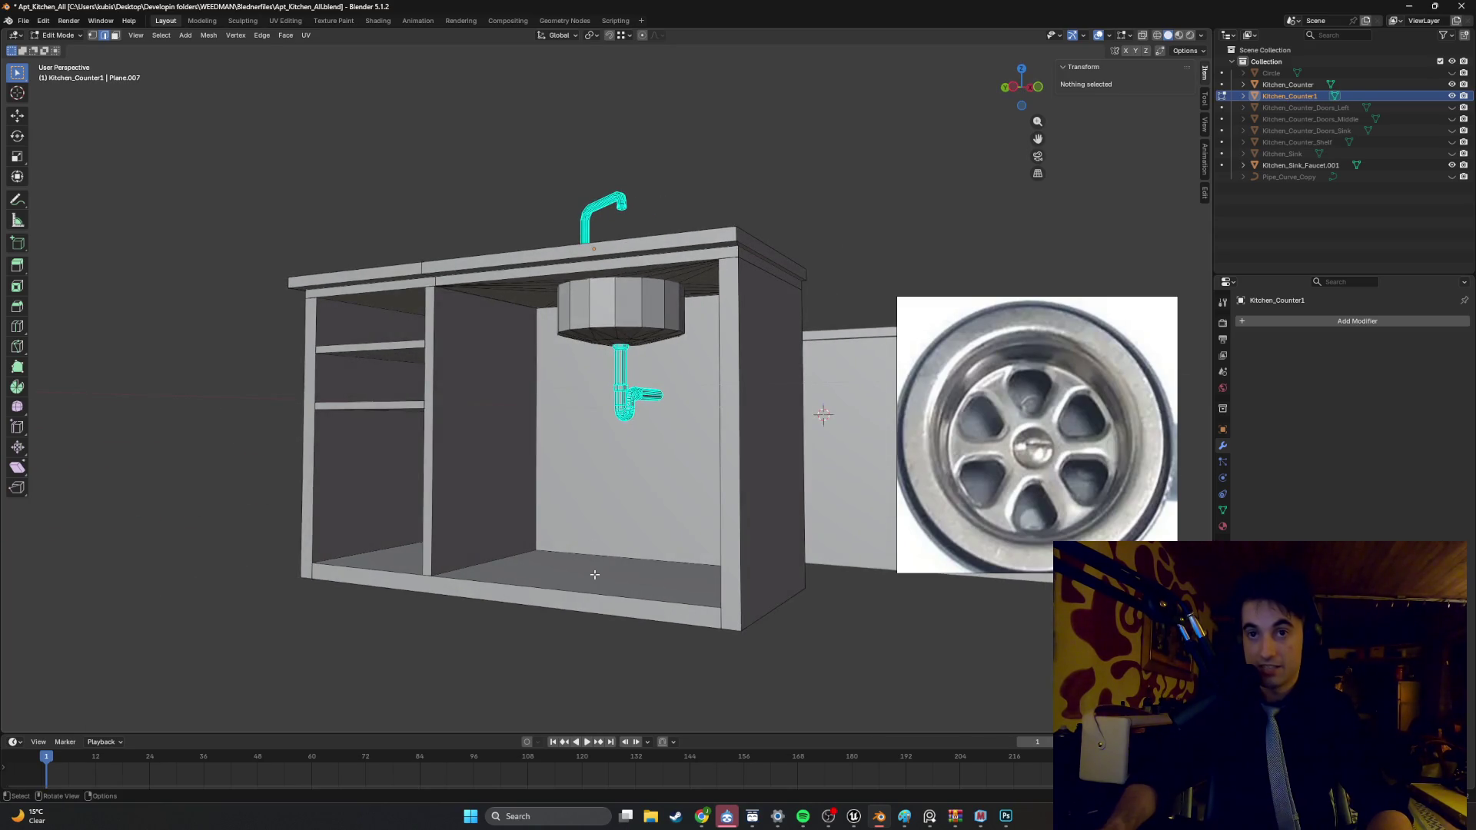
{"action": "mouse_move", "coordinate": [599, 588]}
{"action": "middle_mouse_down"}
{"action": "mouse_move", "coordinate": [620, 613]}
{"action": "mouse_move", "coordinate": [689, 613]}
{"action": "mouse_move", "coordinate": [515, 590]}
{"action": "mouse_move", "coordinate": [541, 568]}
{"action": "mouse_move", "coordinate": [649, 615]}
{"action": "mouse_move", "coordinate": [541, 583]}
{"action": "mouse_move", "coordinate": [603, 605]}
{"action": "mouse_move", "coordinate": [551, 599]}
{"action": "middle_mouse_up"}
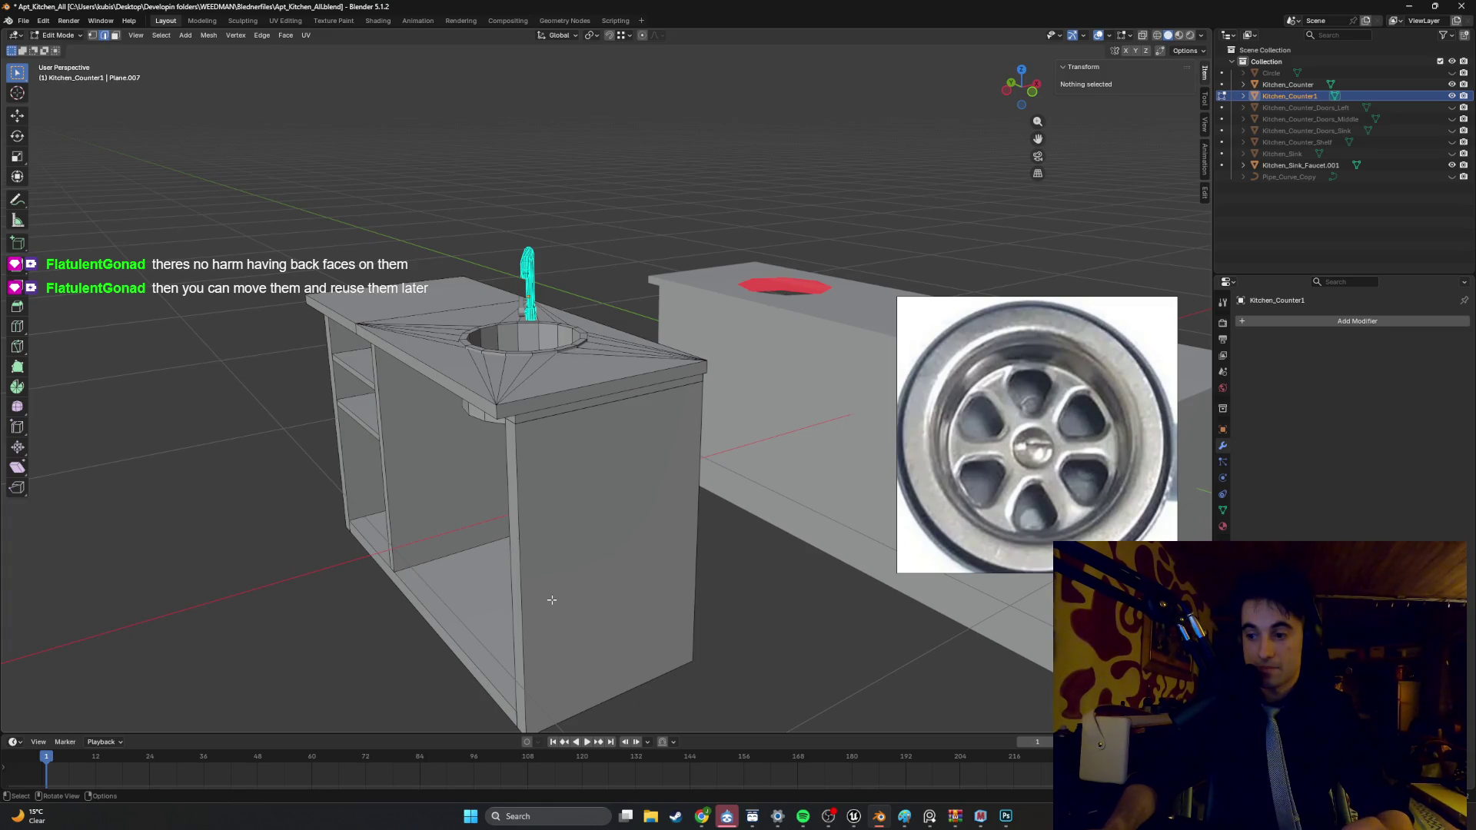
{"action": "mouse_move", "coordinate": [557, 603]}
{"action": "middle_mouse_down"}
{"action": "mouse_move", "coordinate": [615, 611]}
{"action": "mouse_move", "coordinate": [554, 603]}
{"action": "mouse_move", "coordinate": [613, 602]}
{"action": "mouse_move", "coordinate": [515, 575]}
{"action": "mouse_move", "coordinate": [593, 484]}
{"action": "mouse_move", "coordinate": [510, 528]}
{"action": "mouse_move", "coordinate": [543, 572]}
{"action": "mouse_move", "coordinate": [541, 531]}
{"action": "mouse_move", "coordinate": [661, 654]}
{"action": "middle_mouse_up"}
- Pick a corner vertex and a bottom edge of the cabinet, orbiting underneath
{"action": "key", "text": "Tab"}
{"action": "key", "text": "Tab"}
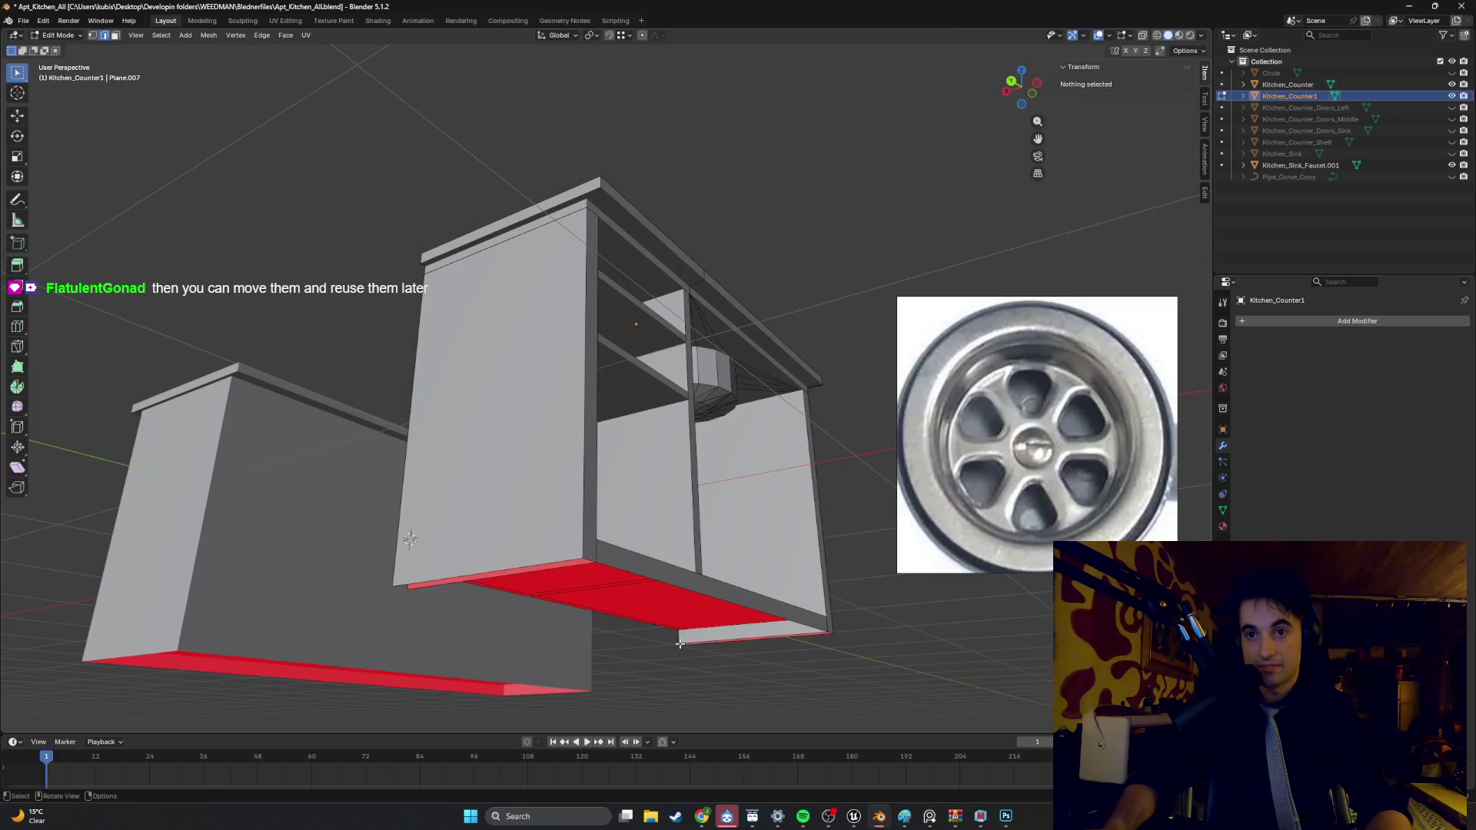
{"action": "left_click", "coordinate": [679, 647]}
{"action": "mouse_move", "coordinate": [680, 647]}
{"action": "middle_mouse_down"}
{"action": "mouse_move", "coordinate": [367, 537]}
{"action": "mouse_move", "coordinate": [371, 563]}
{"action": "middle_mouse_up"}
{"action": "left_click", "coordinate": [510, 593]}
{"action": "middle_click_drag", "start_coordinate": [510, 592], "coordinate": [533, 578]}
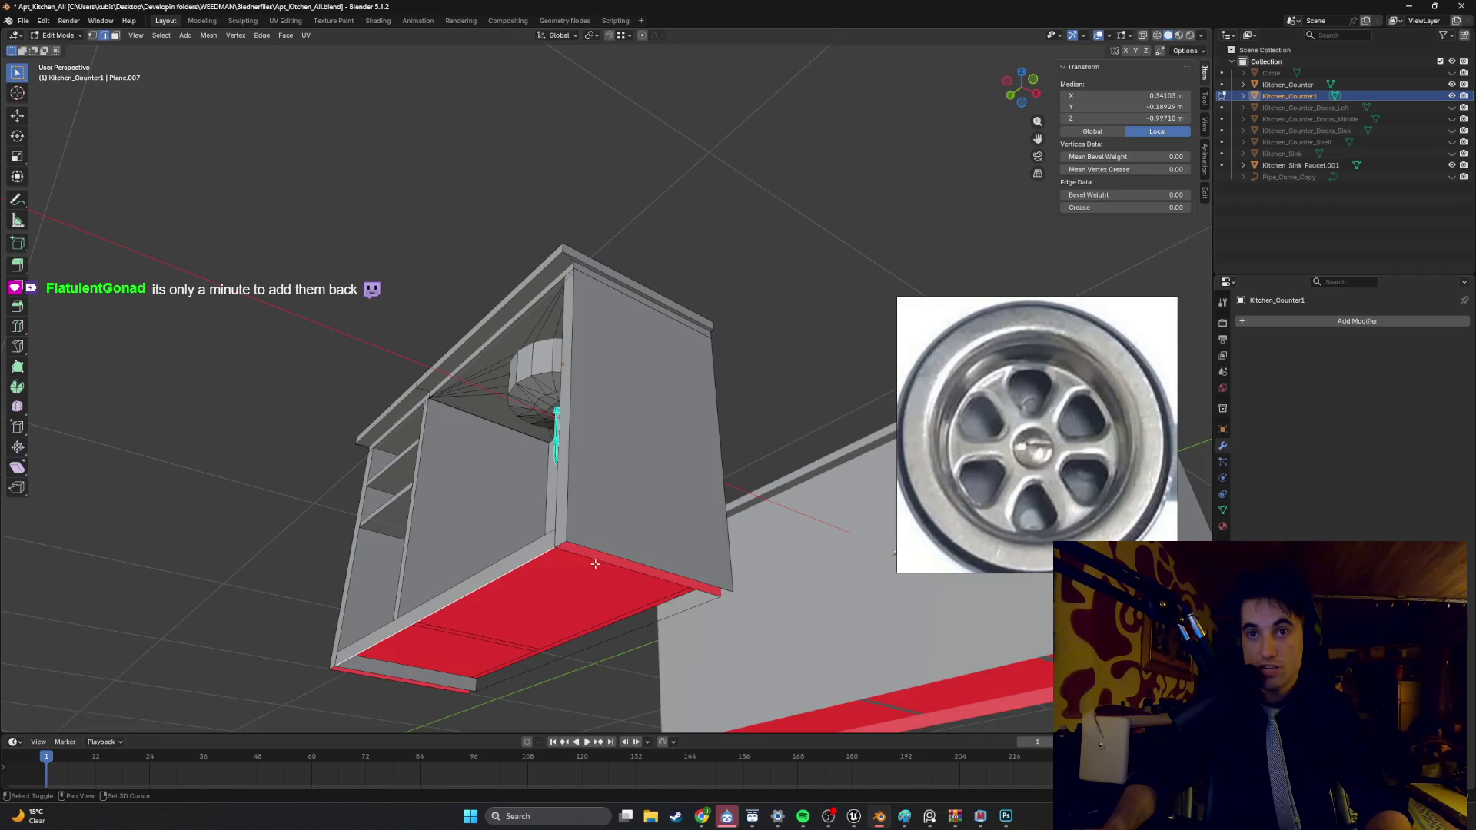
{"action": "mouse_move", "coordinate": [624, 630]}
{"action": "middle_mouse_down"}
{"action": "mouse_move", "coordinate": [528, 620]}
{"action": "mouse_move", "coordinate": [542, 696]}
{"action": "mouse_move", "coordinate": [638, 569]}
{"action": "mouse_move", "coordinate": [695, 615]}
{"action": "mouse_move", "coordinate": [621, 658]}
{"action": "mouse_move", "coordinate": [619, 626]}
{"action": "mouse_move", "coordinate": [573, 603]}
{"action": "middle_mouse_up"}
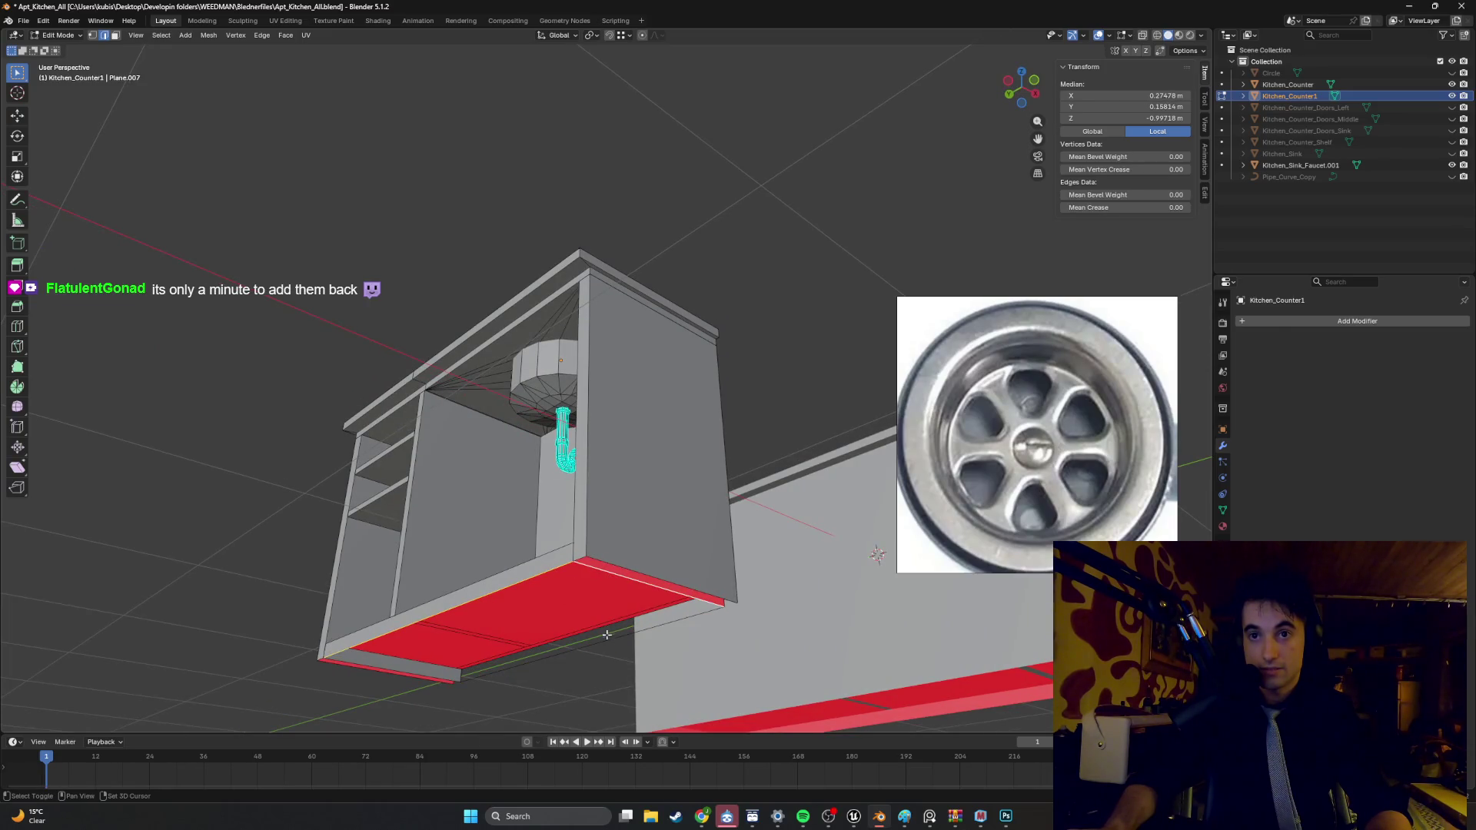
{"action": "mouse_move", "coordinate": [467, 670]}
{"action": "middle_mouse_down"}
{"action": "mouse_move", "coordinate": [527, 593]}
{"action": "mouse_move", "coordinate": [626, 597]}
{"action": "mouse_move", "coordinate": [679, 624]}
{"action": "mouse_move", "coordinate": [640, 575]}
{"action": "middle_mouse_up"}
- Clear the selection and select the cabinet's bottom panel faces
{"action": "key", "text": "alt+a"}
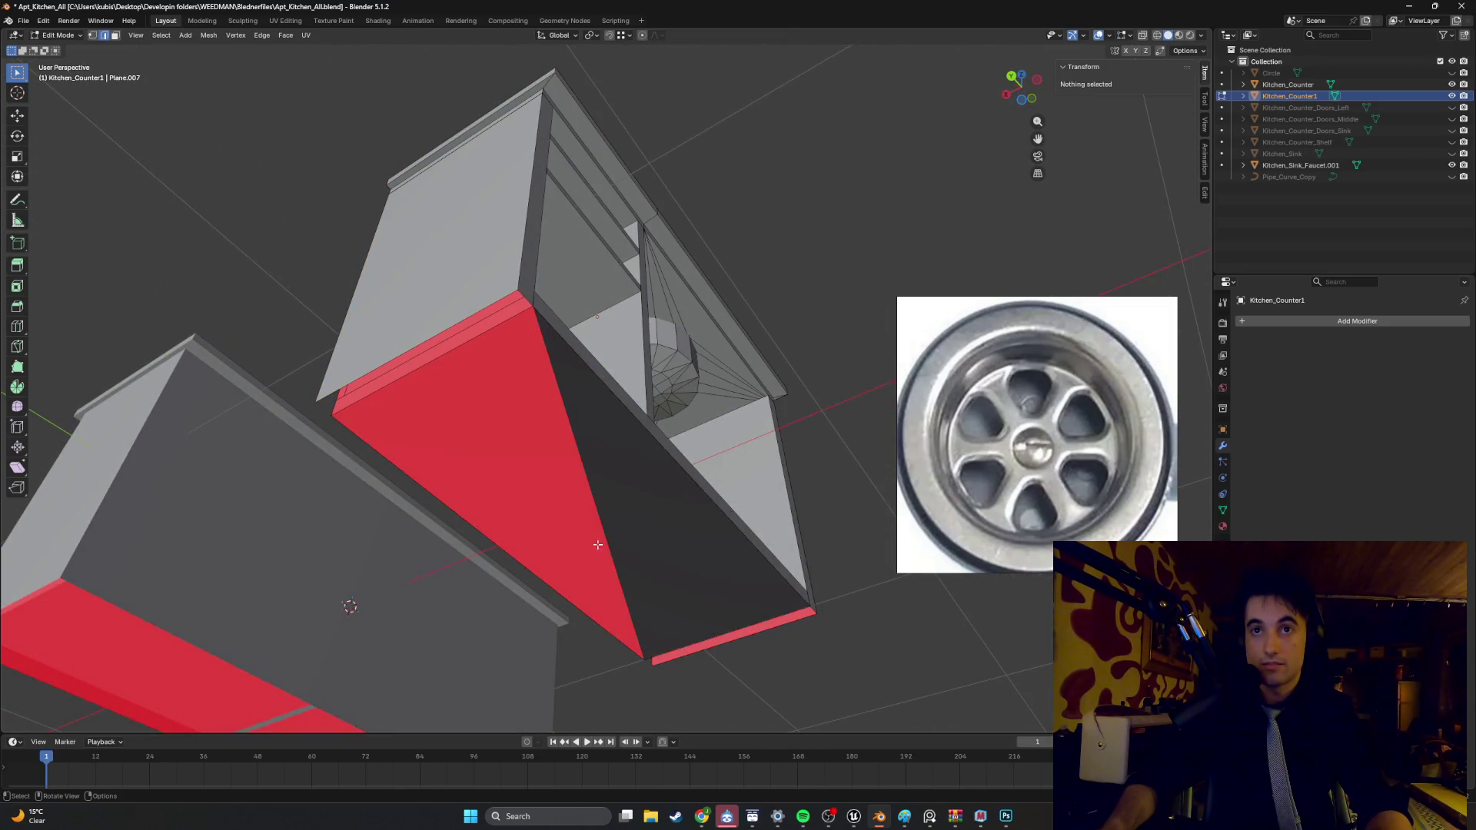
{"action": "mouse_move", "coordinate": [628, 555]}
{"action": "middle_mouse_down"}
{"action": "mouse_move", "coordinate": [596, 569]}
{"action": "mouse_move", "coordinate": [617, 565]}
{"action": "mouse_move", "coordinate": [630, 587]}
{"action": "mouse_move", "coordinate": [643, 569]}
{"action": "mouse_move", "coordinate": [573, 574]}
{"action": "middle_mouse_up"}
{"action": "left_click", "coordinate": [605, 555]}
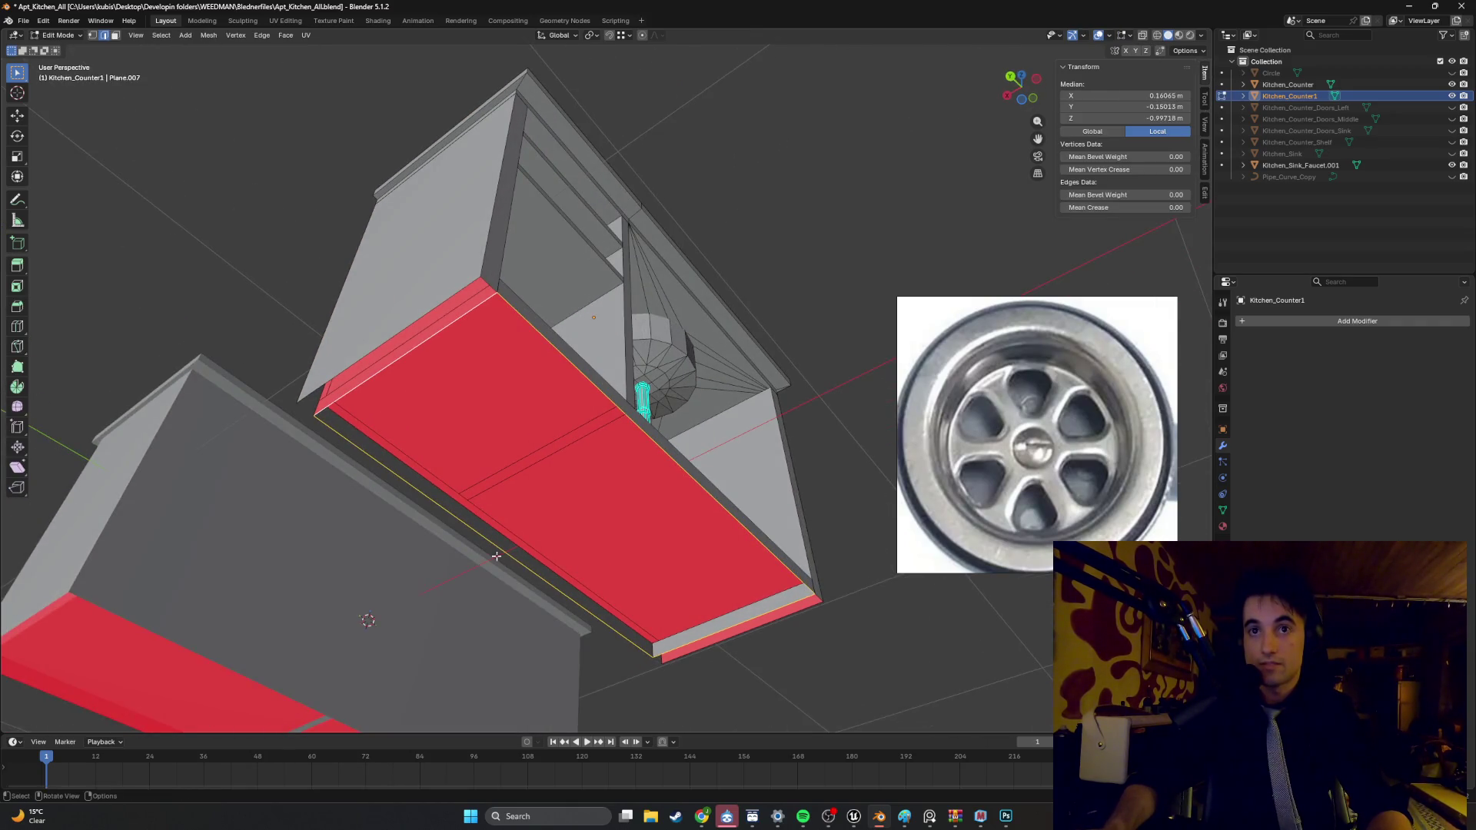
{"action": "left_click", "coordinate": [649, 444]}
{"action": "middle_click_drag", "start_coordinate": [567, 487], "coordinate": [584, 490]}
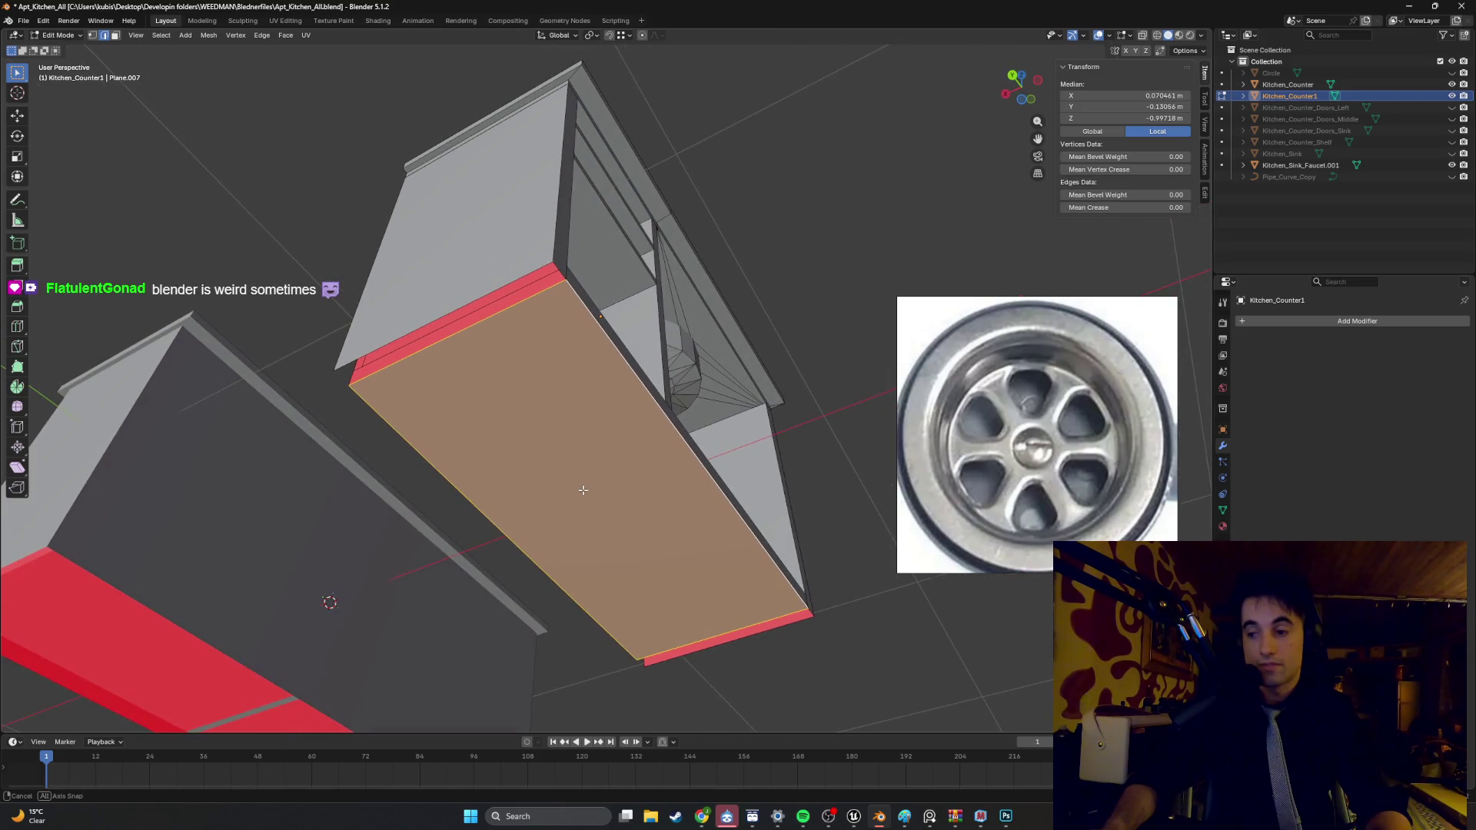
{"action": "middle_click_drag", "start_coordinate": [627, 505], "coordinate": [631, 460]}
- Select the panel's corner vertex and side edges, then start moving them along Z
{"action": "left_click", "coordinate": [550, 411]}
{"action": "mouse_move", "coordinate": [551, 411]}
{"action": "middle_mouse_down"}
{"action": "mouse_move", "coordinate": [682, 440]}
{"action": "mouse_move", "coordinate": [513, 516]}
{"action": "middle_mouse_up"}
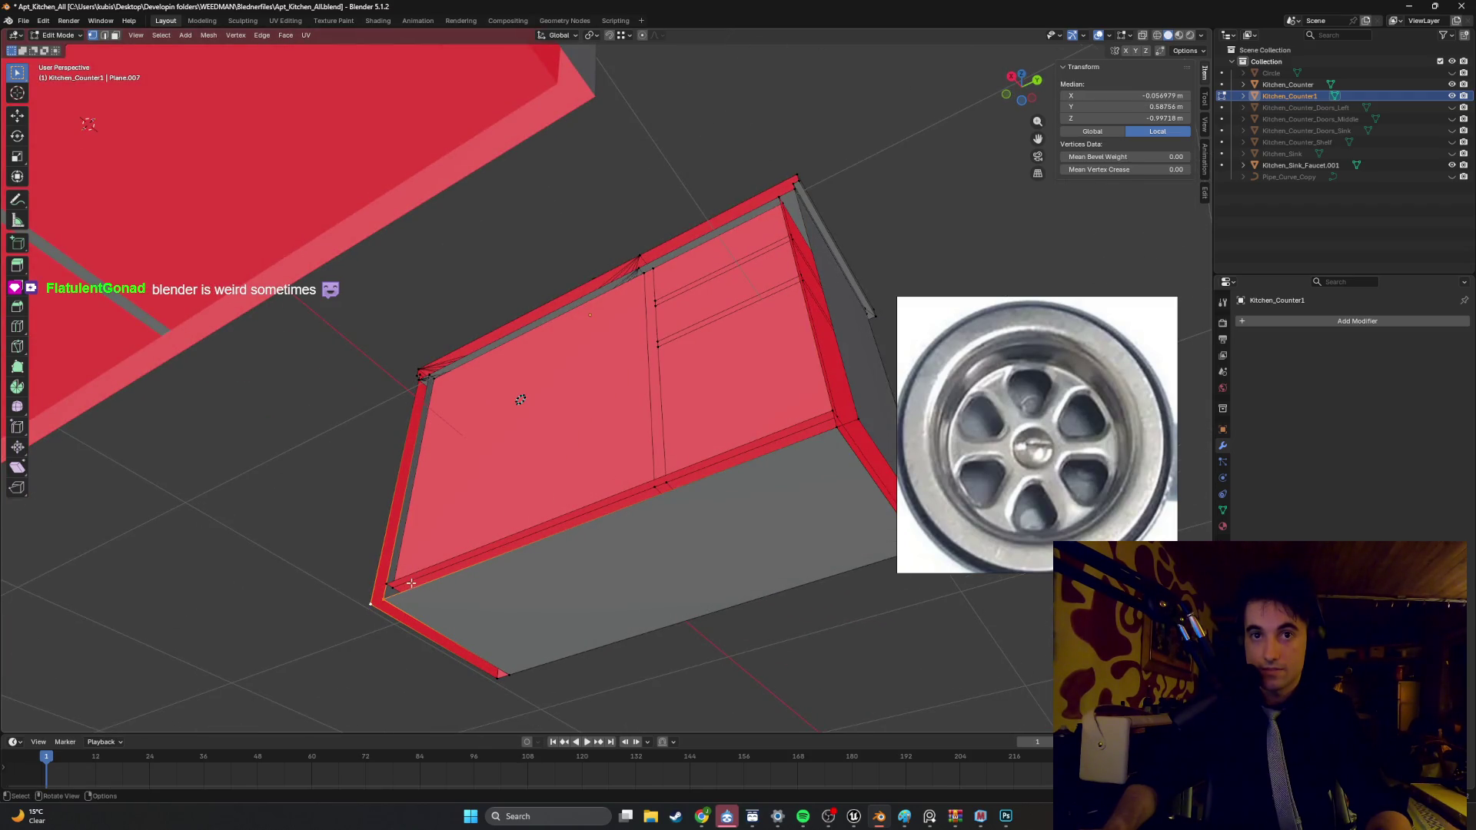
{"action": "mouse_move", "coordinate": [423, 583]}
{"action": "middle_mouse_down"}
{"action": "mouse_move", "coordinate": [395, 466]}
{"action": "mouse_move", "coordinate": [434, 497]}
{"action": "mouse_move", "coordinate": [521, 515]}
{"action": "mouse_move", "coordinate": [422, 500]}
{"action": "mouse_move", "coordinate": [405, 551]}
{"action": "mouse_move", "coordinate": [428, 520]}
{"action": "mouse_move", "coordinate": [588, 522]}
{"action": "mouse_move", "coordinate": [768, 489]}
{"action": "mouse_move", "coordinate": [669, 504]}
{"action": "mouse_move", "coordinate": [718, 481]}
{"action": "mouse_move", "coordinate": [690, 476]}
{"action": "mouse_move", "coordinate": [468, 695]}
{"action": "middle_mouse_up"}
{"action": "left_click", "coordinate": [405, 491], "text": "shift"}
{"action": "left_click", "coordinate": [820, 506], "text": "shift"}
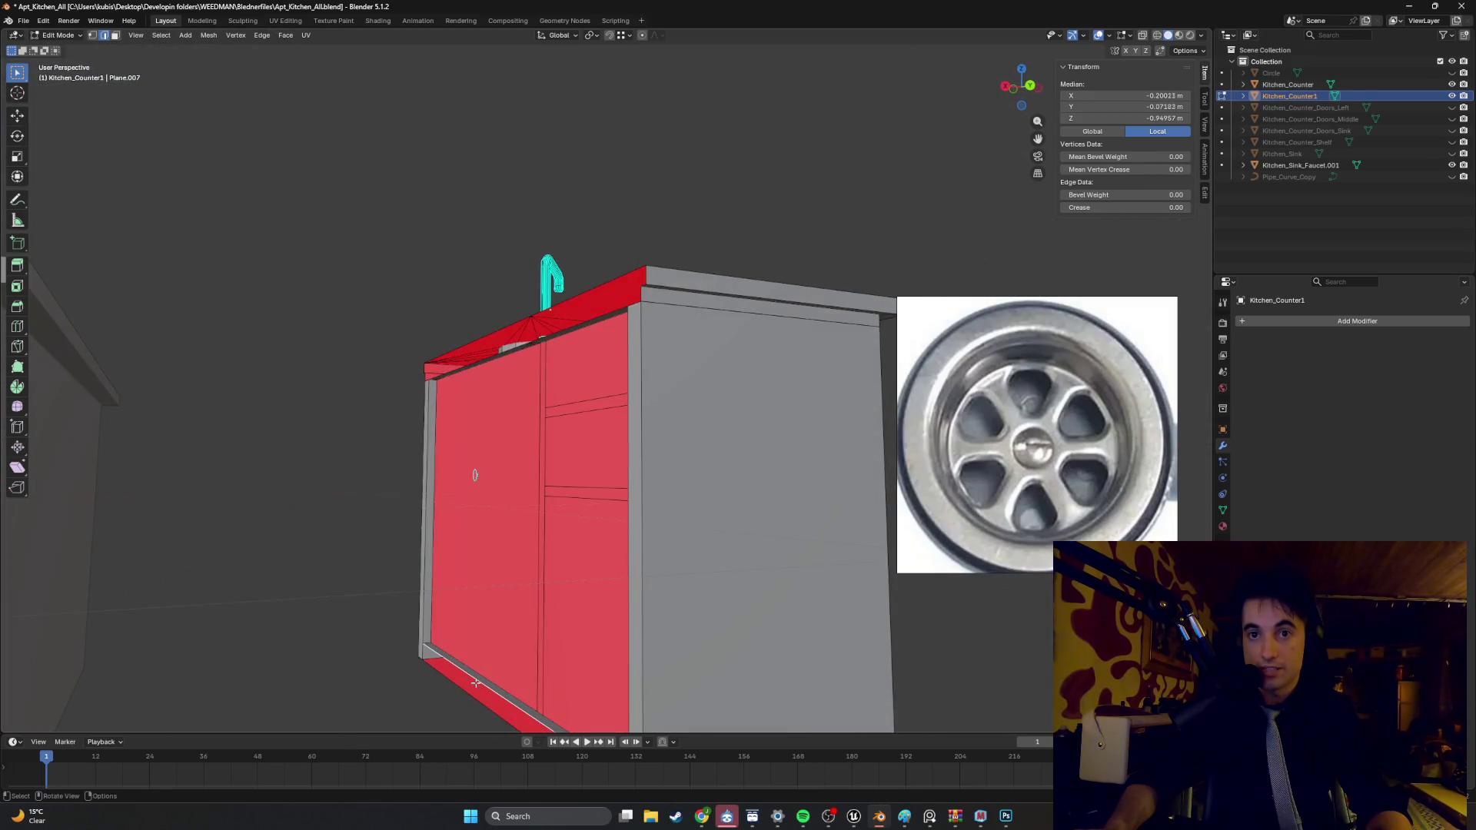
{"action": "mouse_move", "coordinate": [513, 360]}
{"action": "middle_mouse_down"}
{"action": "mouse_move", "coordinate": [564, 330]}
{"action": "mouse_move", "coordinate": [567, 378]}
{"action": "mouse_move", "coordinate": [600, 369]}
{"action": "mouse_move", "coordinate": [689, 397]}
{"action": "mouse_move", "coordinate": [654, 376]}
{"action": "middle_mouse_up"}
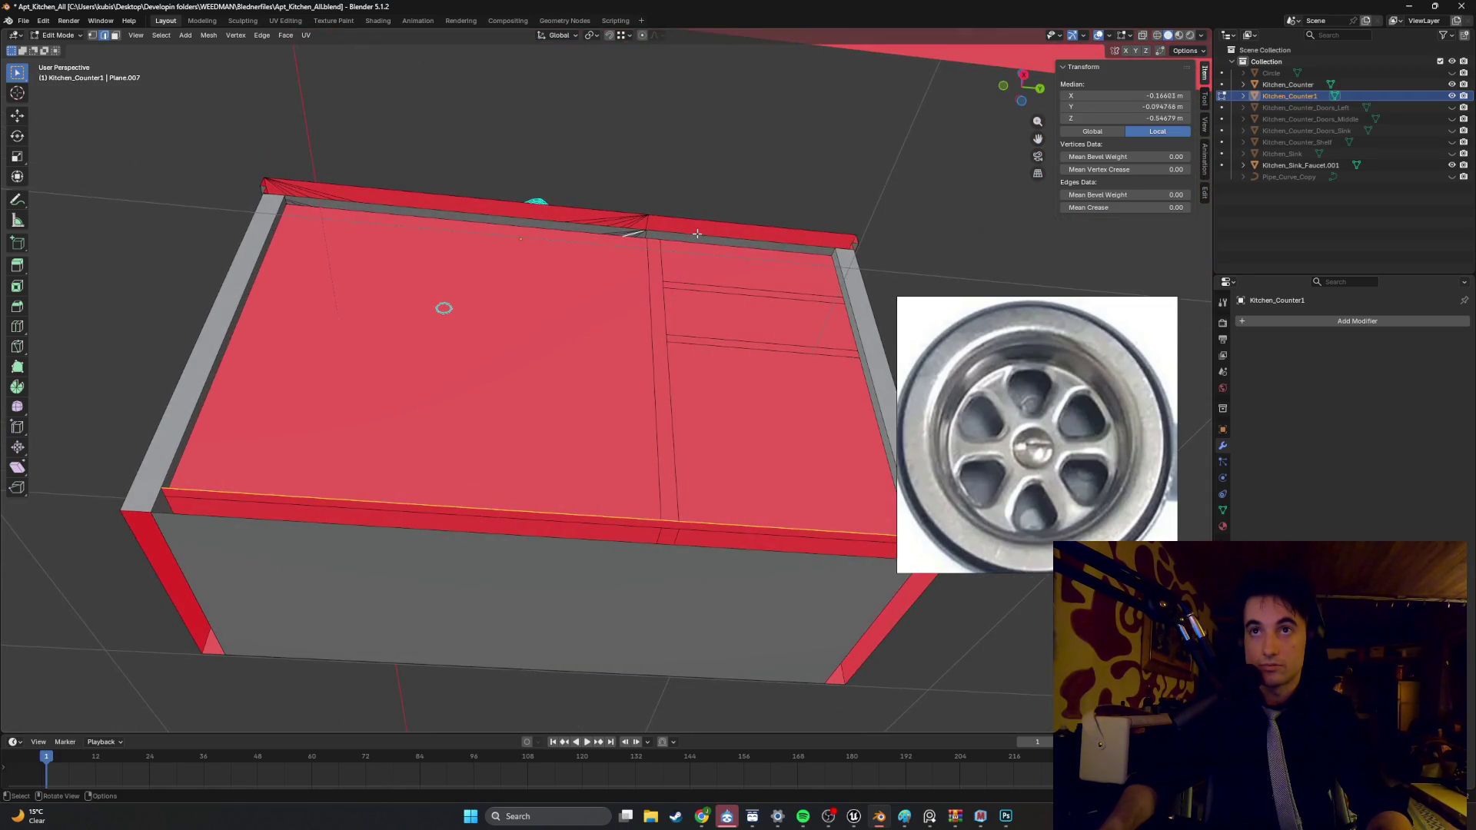
{"action": "middle_click_drag", "start_coordinate": [666, 435], "coordinate": [611, 457]}
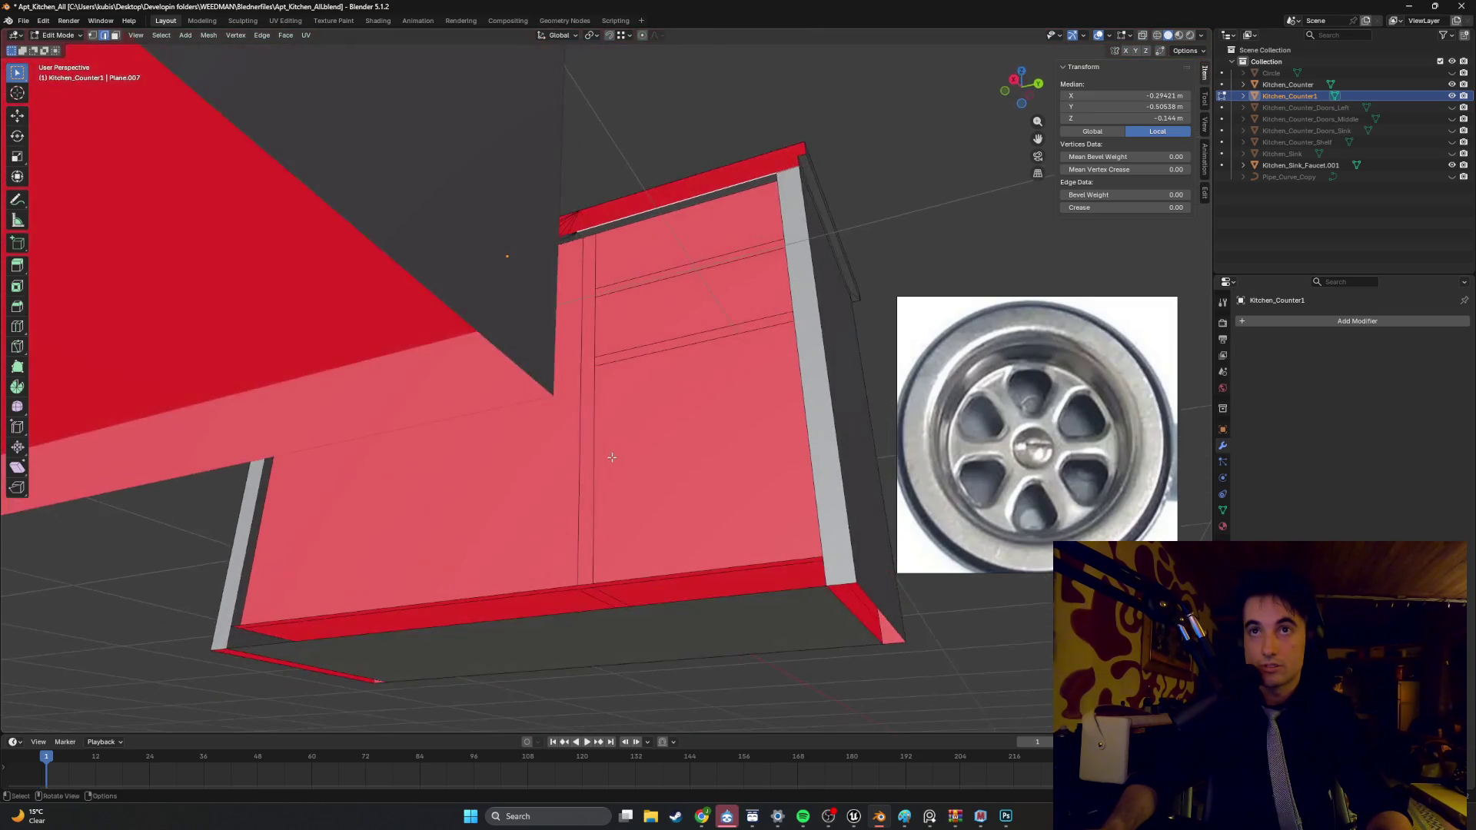
{"action": "scroll", "coordinate": [692, 333], "scroll_direction": "down", "scroll_amount": 5}
{"action": "key", "text": "g"}
{"action": "key", "text": "z"}
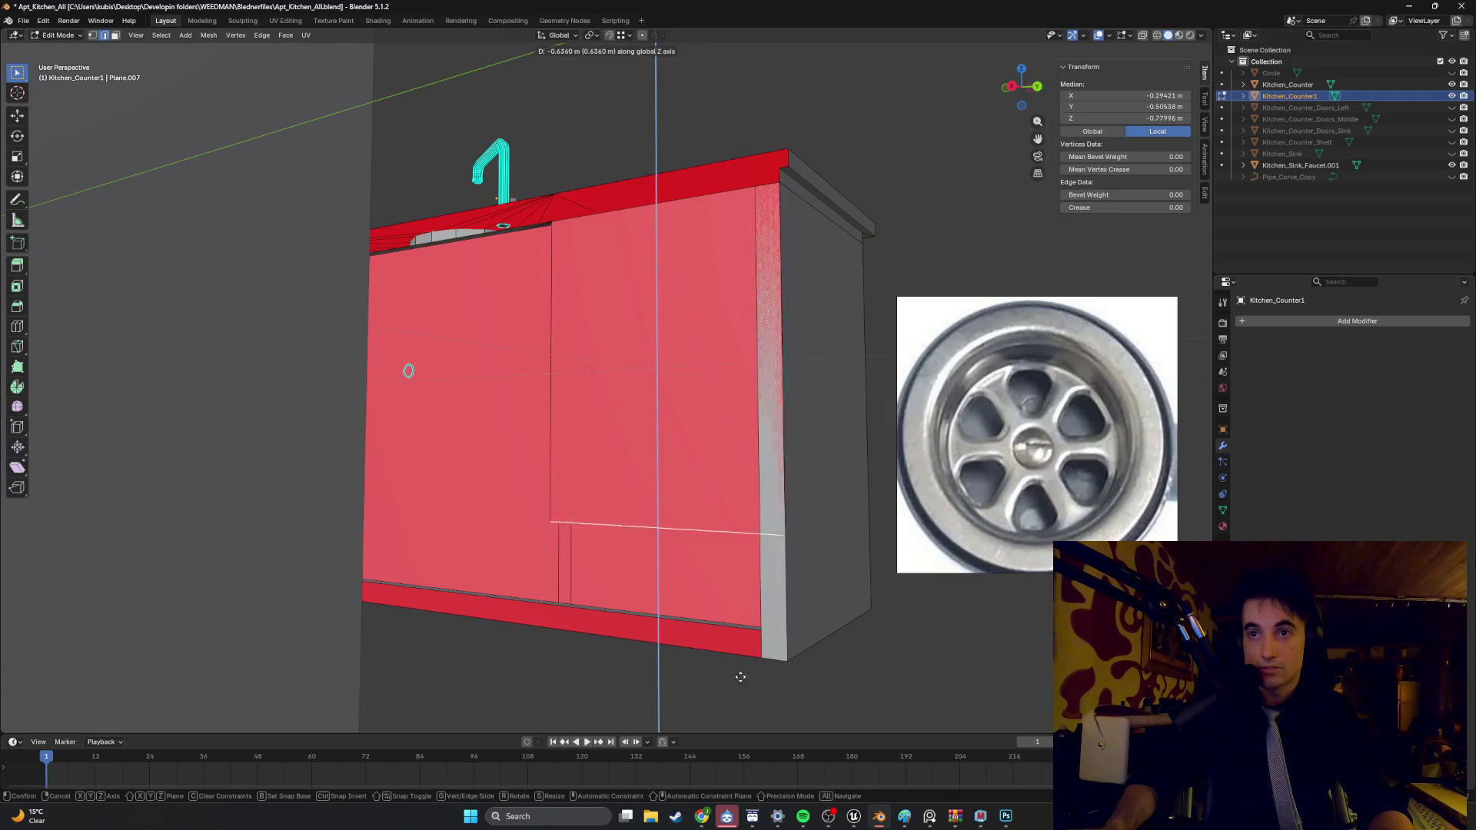
- Cancel the stray move and slide the front faces along Y to the cabinet front
{"action": "key", "text": "Escape"}
{"action": "mouse_move", "coordinate": [738, 308]}
{"action": "middle_mouse_down"}
{"action": "mouse_move", "coordinate": [776, 328]}
{"action": "mouse_move", "coordinate": [719, 371]}
{"action": "mouse_move", "coordinate": [789, 392]}
{"action": "middle_mouse_up"}
{"action": "key", "text": "g"}
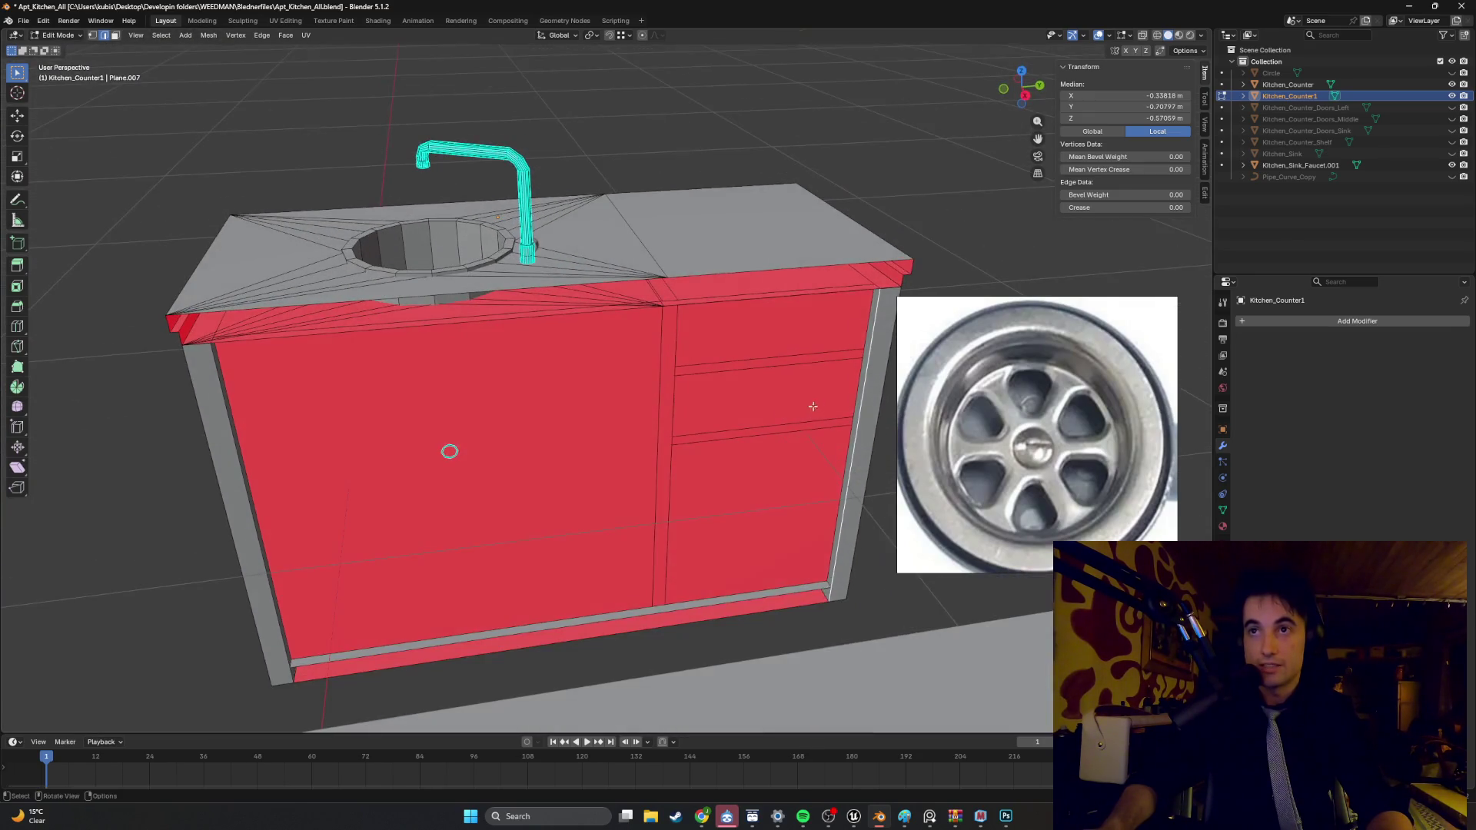
{"action": "key", "text": "y"}
{"action": "left_click", "coordinate": [820, 358]}
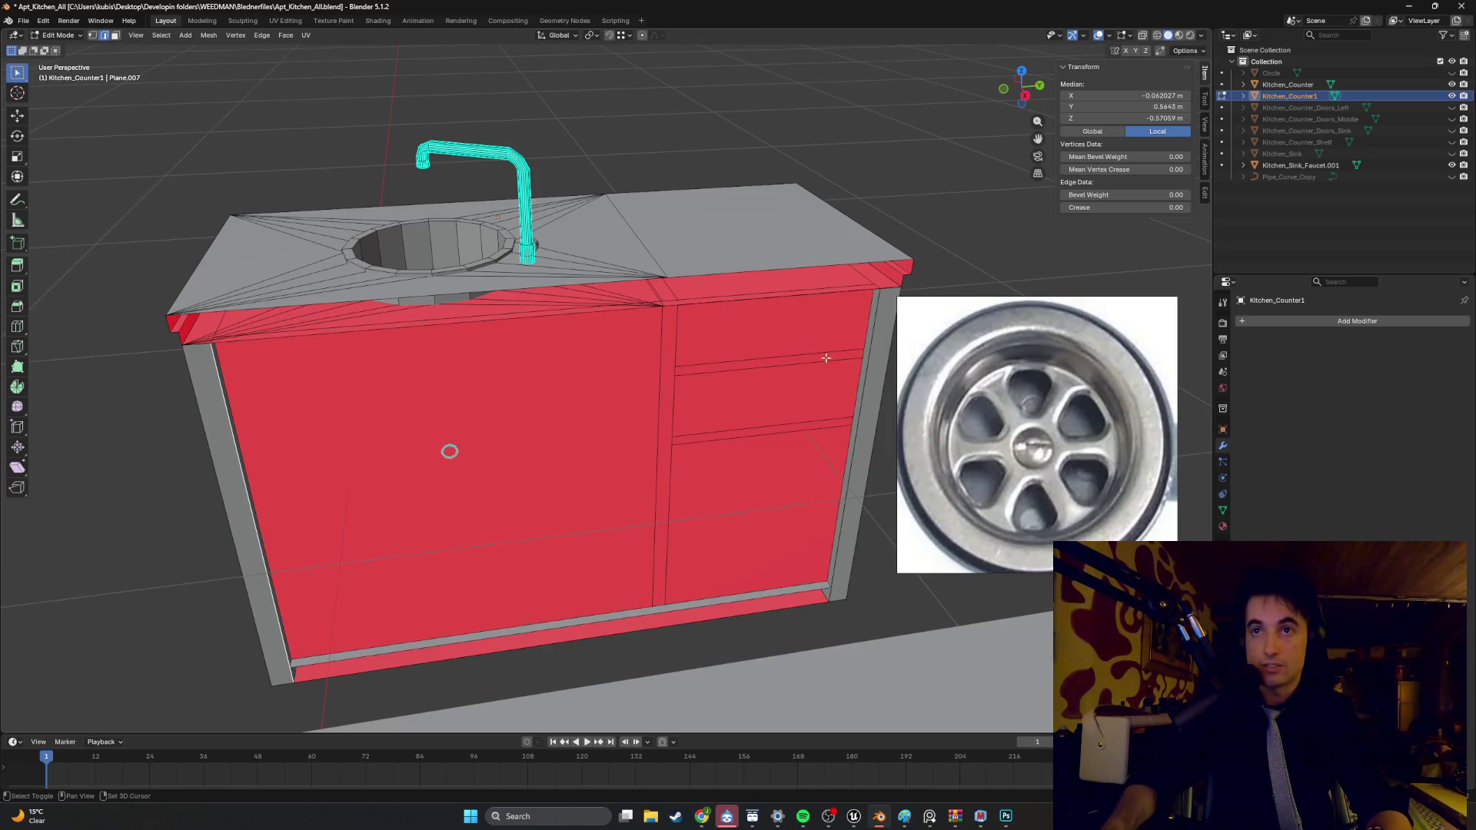
- Lower the cabinet's bottom front edge slightly along Z
{"action": "key", "text": "e"}
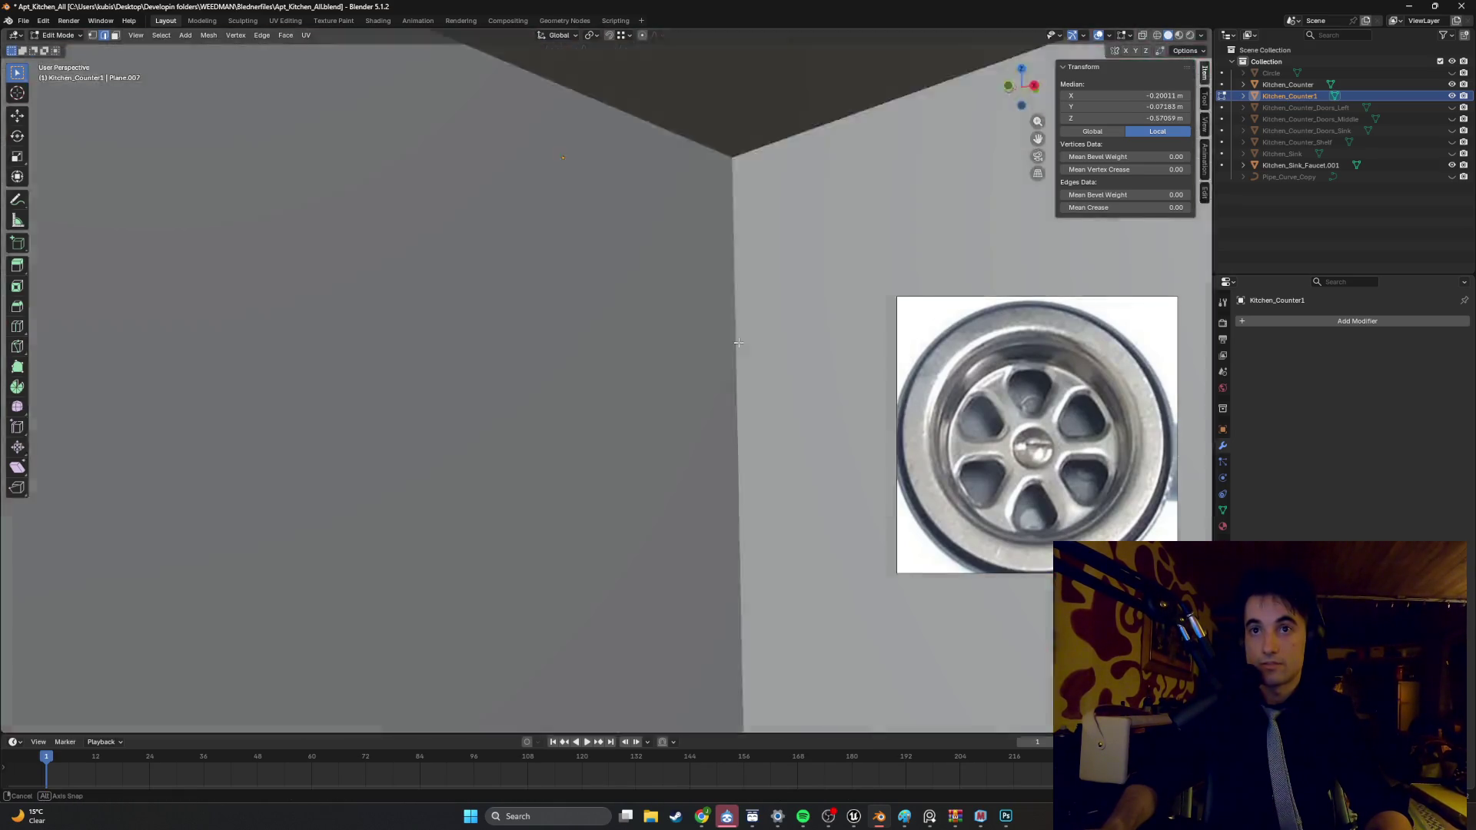
{"action": "mouse_move", "coordinate": [737, 342]}
{"action": "middle_mouse_down"}
{"action": "mouse_move", "coordinate": [755, 313]}
{"action": "mouse_move", "coordinate": [546, 405]}
{"action": "middle_mouse_up"}
{"action": "left_click", "coordinate": [534, 432]}
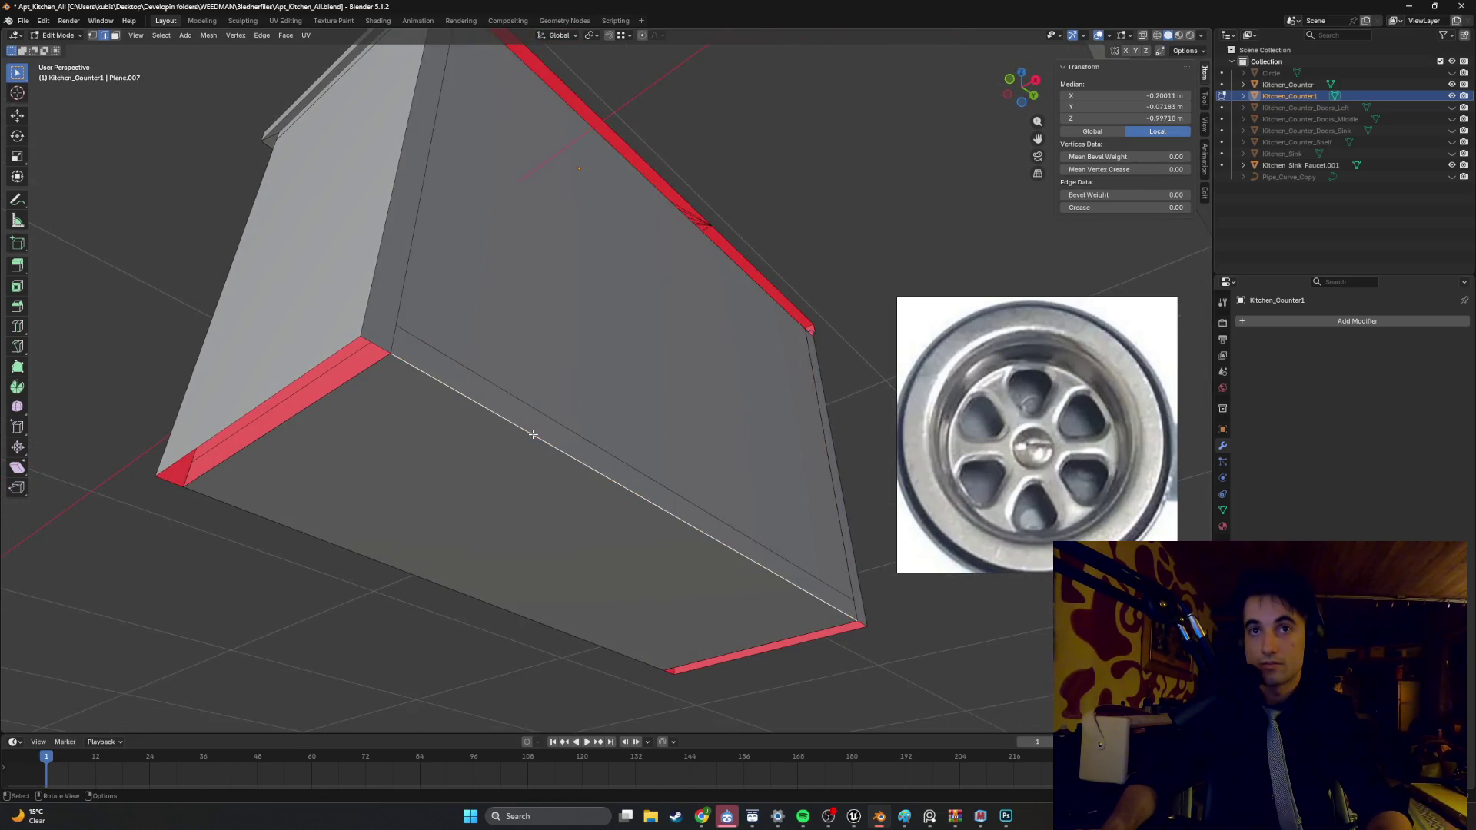
{"action": "key", "text": "g"}
{"action": "key", "text": "z"}
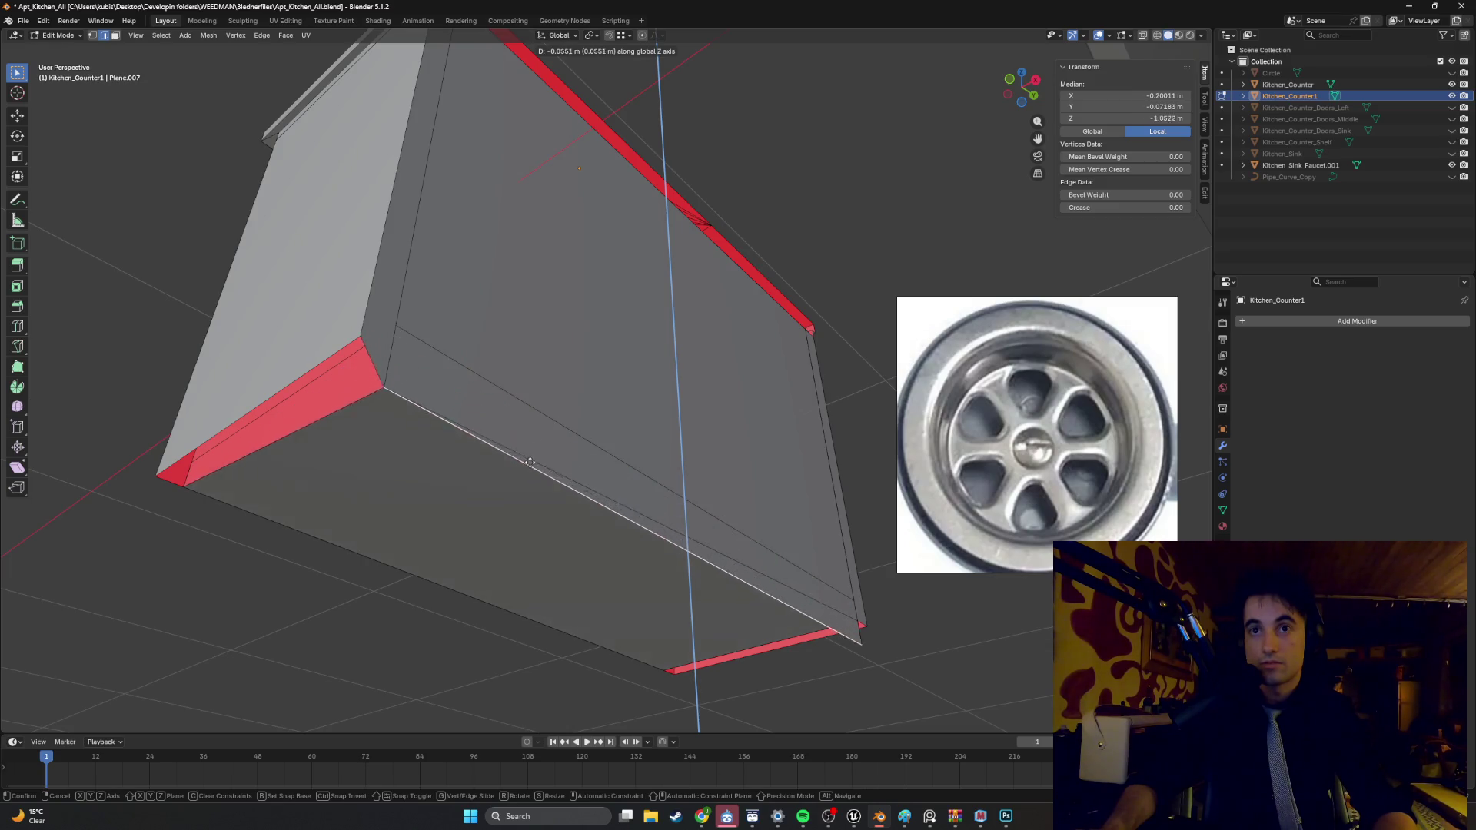
{"action": "left_click", "coordinate": [509, 416]}
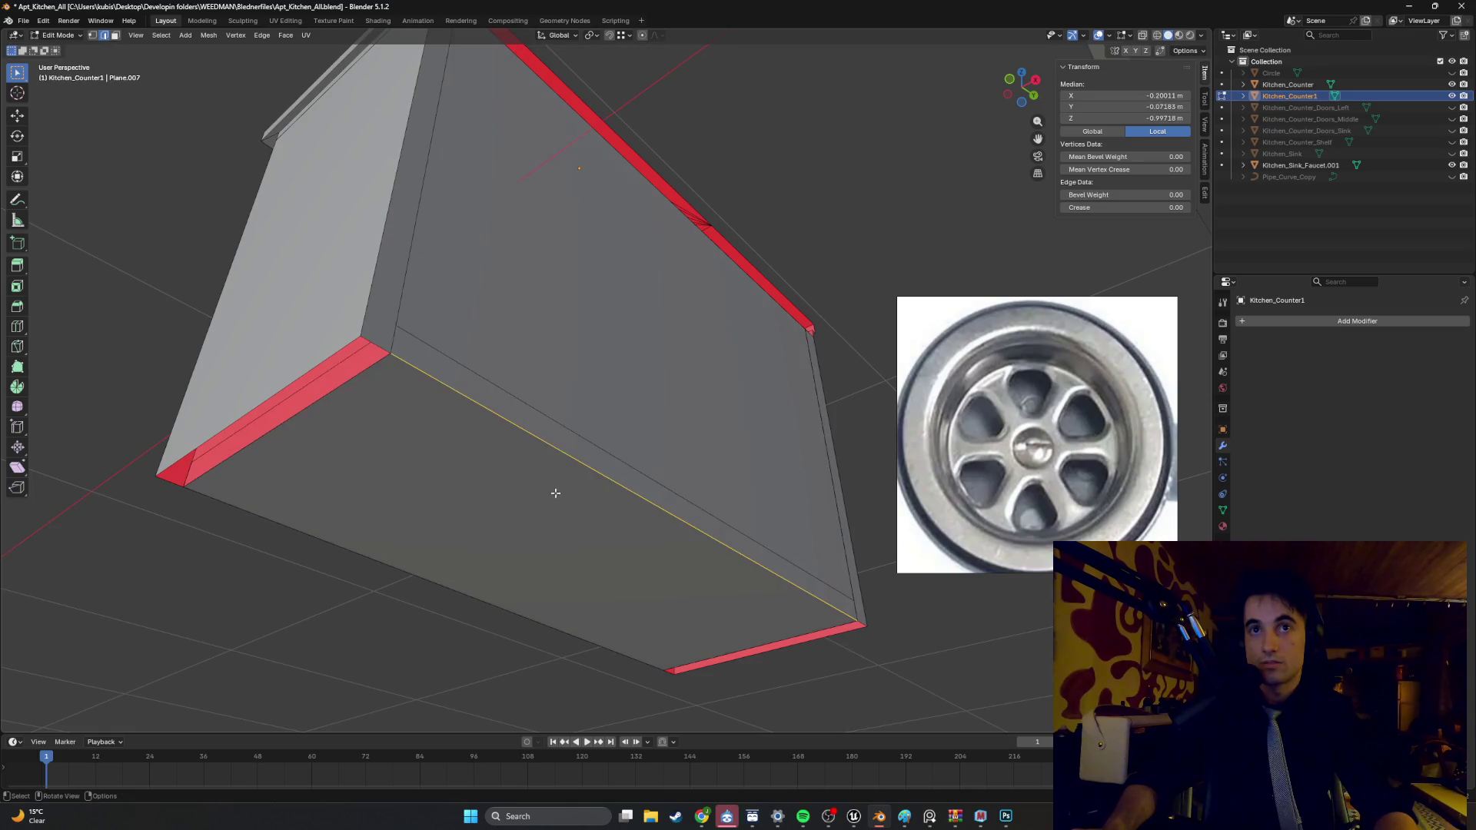
- Raise the cabinet's front panel along Z, leaving its bottom strip in place
{"action": "key", "text": "ctrl+l"}
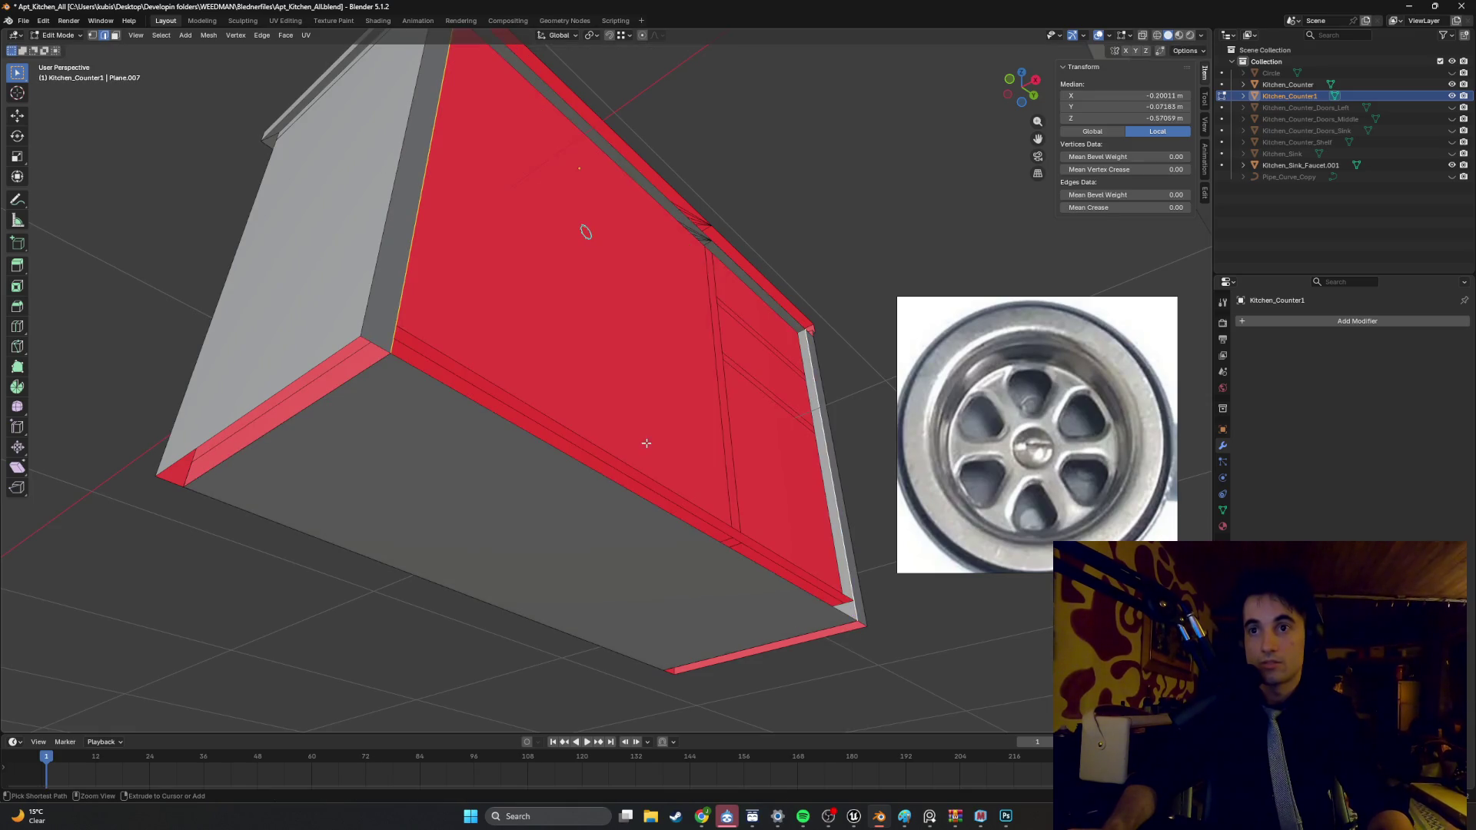
{"action": "mouse_move", "coordinate": [663, 450]}
{"action": "middle_mouse_down"}
{"action": "mouse_move", "coordinate": [566, 452]}
{"action": "mouse_move", "coordinate": [542, 471]}
{"action": "middle_mouse_up"}
{"action": "scroll", "coordinate": [635, 541], "scroll_direction": "up", "scroll_amount": 3}
{"action": "mouse_move", "coordinate": [592, 570]}
{"action": "middle_mouse_down"}
{"action": "mouse_move", "coordinate": [567, 580]}
{"action": "mouse_move", "coordinate": [569, 530]}
{"action": "mouse_move", "coordinate": [581, 600]}
{"action": "middle_mouse_up"}
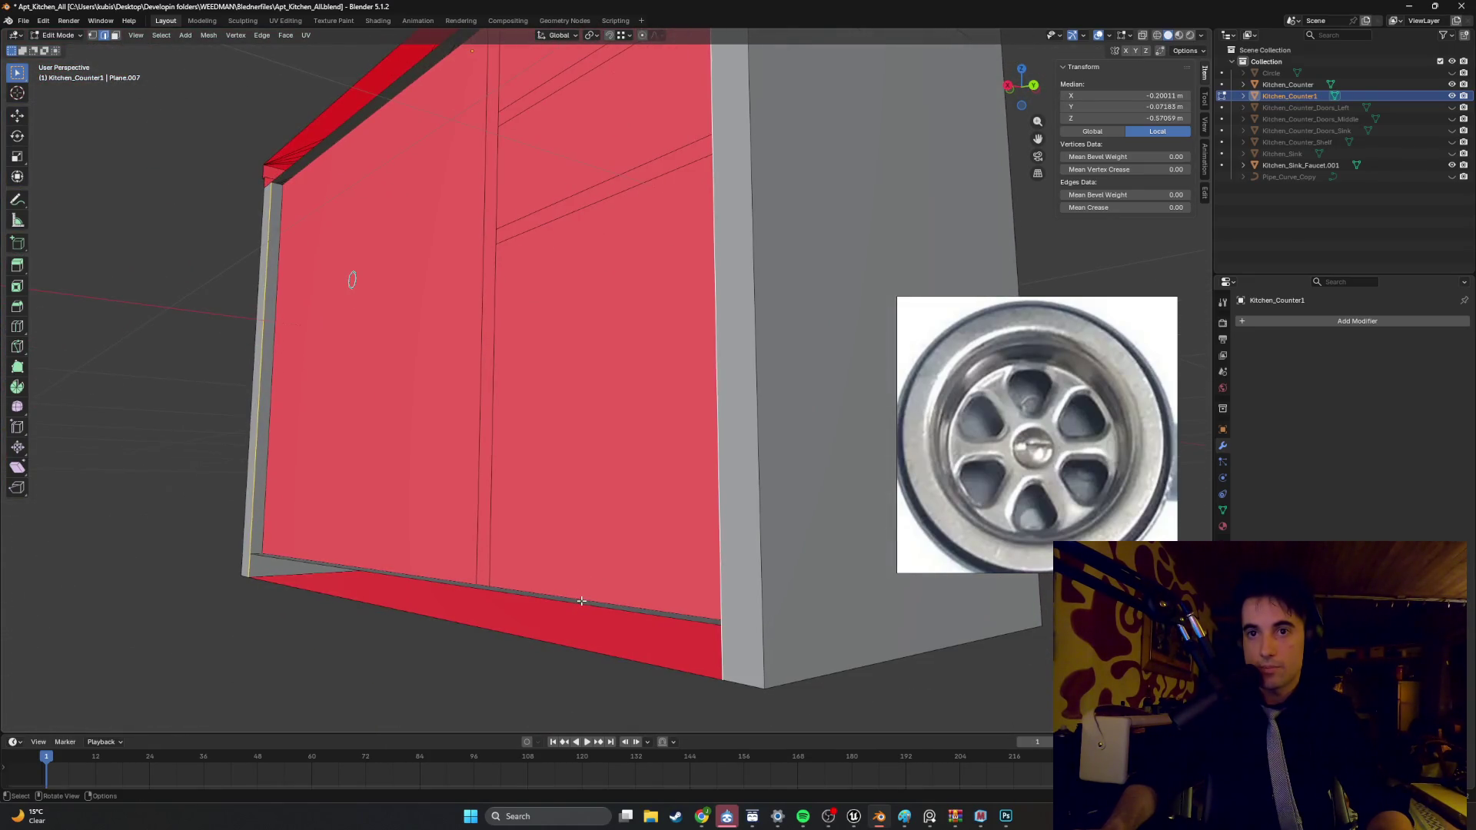
{"action": "left_click", "coordinate": [572, 642], "text": "shift"}
{"action": "mouse_move", "coordinate": [577, 637]}
{"action": "middle_mouse_down"}
{"action": "mouse_move", "coordinate": [690, 563]}
{"action": "mouse_move", "coordinate": [691, 581]}
{"action": "middle_mouse_up"}
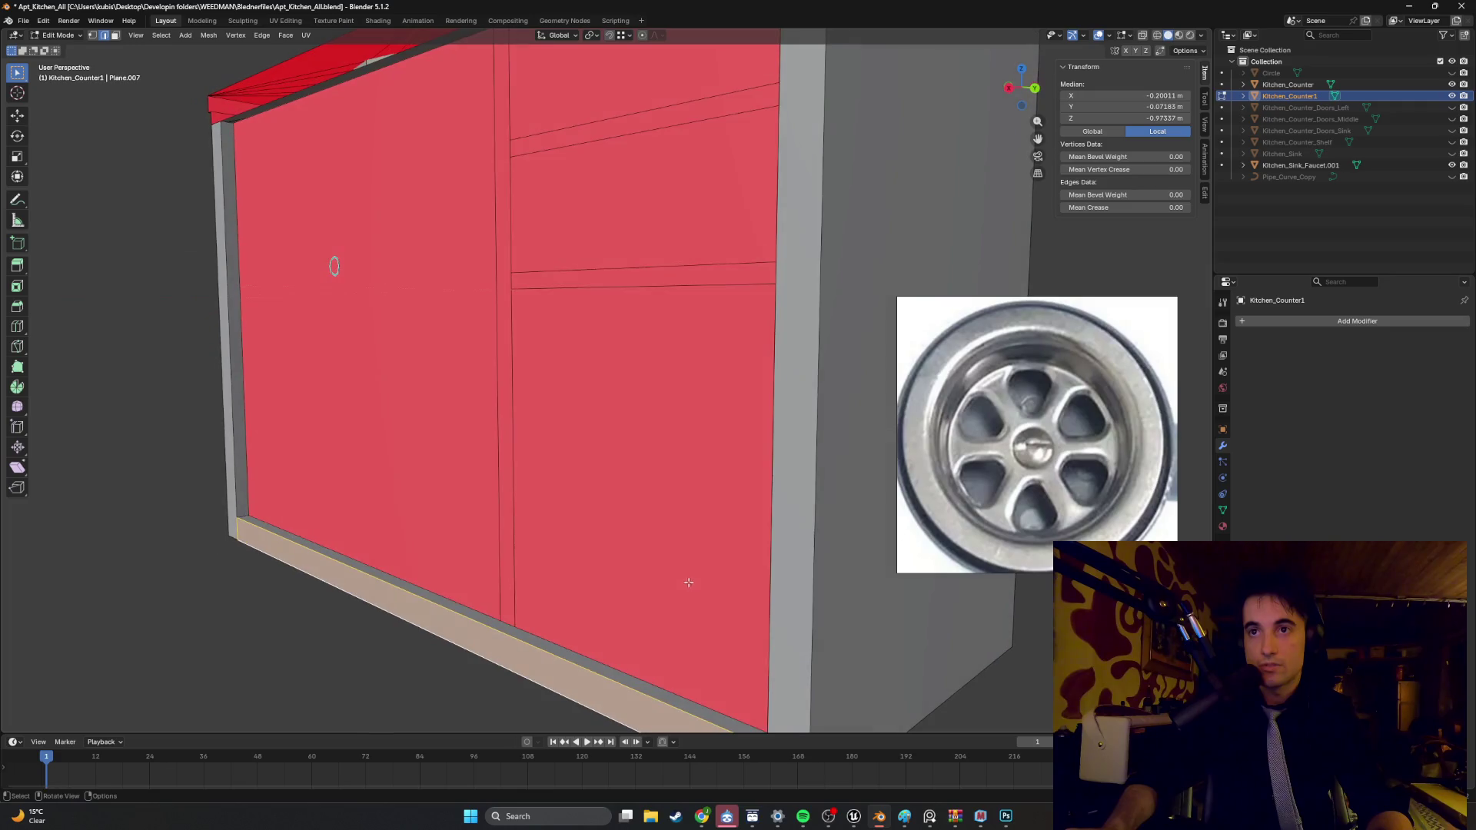
{"action": "mouse_move", "coordinate": [527, 632]}
{"action": "middle_mouse_down"}
{"action": "mouse_move", "coordinate": [537, 520]}
{"action": "mouse_move", "coordinate": [554, 557]}
{"action": "mouse_move", "coordinate": [527, 489]}
{"action": "mouse_move", "coordinate": [576, 543]}
{"action": "mouse_move", "coordinate": [447, 424]}
{"action": "middle_mouse_up"}
{"action": "key", "text": "g"}
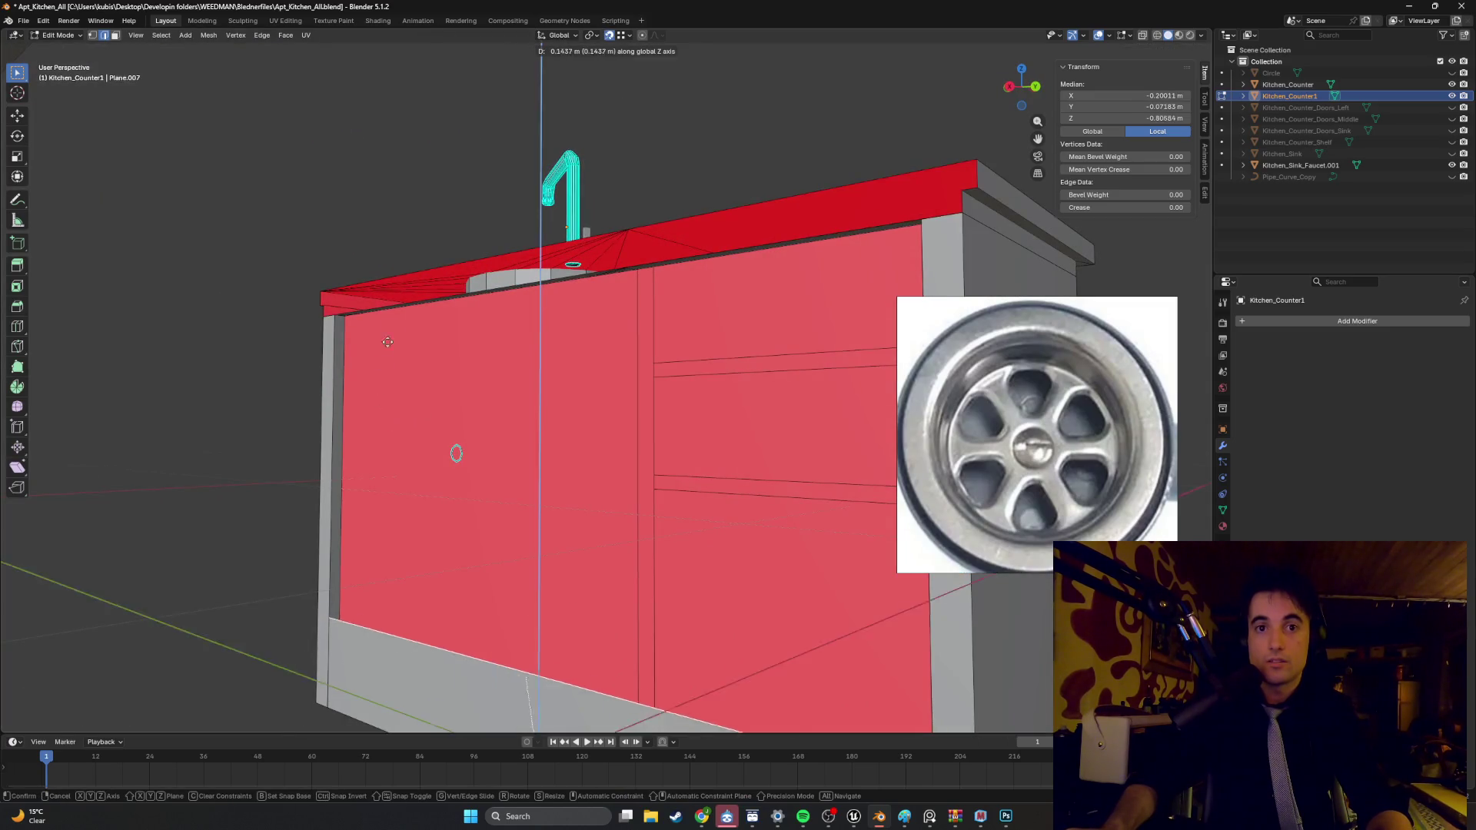
{"action": "key", "text": "z"}
{"action": "left_click", "coordinate": [331, 322]}
- Extrude the countertop's front edges downward along Z into a lip
{"action": "mouse_move", "coordinate": [356, 300]}
{"action": "middle_mouse_down"}
{"action": "mouse_move", "coordinate": [366, 319]}
{"action": "mouse_move", "coordinate": [295, 298]}
{"action": "mouse_move", "coordinate": [579, 391]}
{"action": "mouse_move", "coordinate": [558, 417]}
{"action": "mouse_move", "coordinate": [508, 362]}
{"action": "middle_mouse_up"}
{"action": "mouse_move", "coordinate": [384, 332]}
{"action": "middle_mouse_down"}
{"action": "mouse_move", "coordinate": [389, 319]}
{"action": "mouse_move", "coordinate": [675, 356]}
{"action": "mouse_move", "coordinate": [685, 320]}
{"action": "mouse_move", "coordinate": [617, 323]}
{"action": "mouse_move", "coordinate": [665, 297]}
{"action": "middle_mouse_up"}
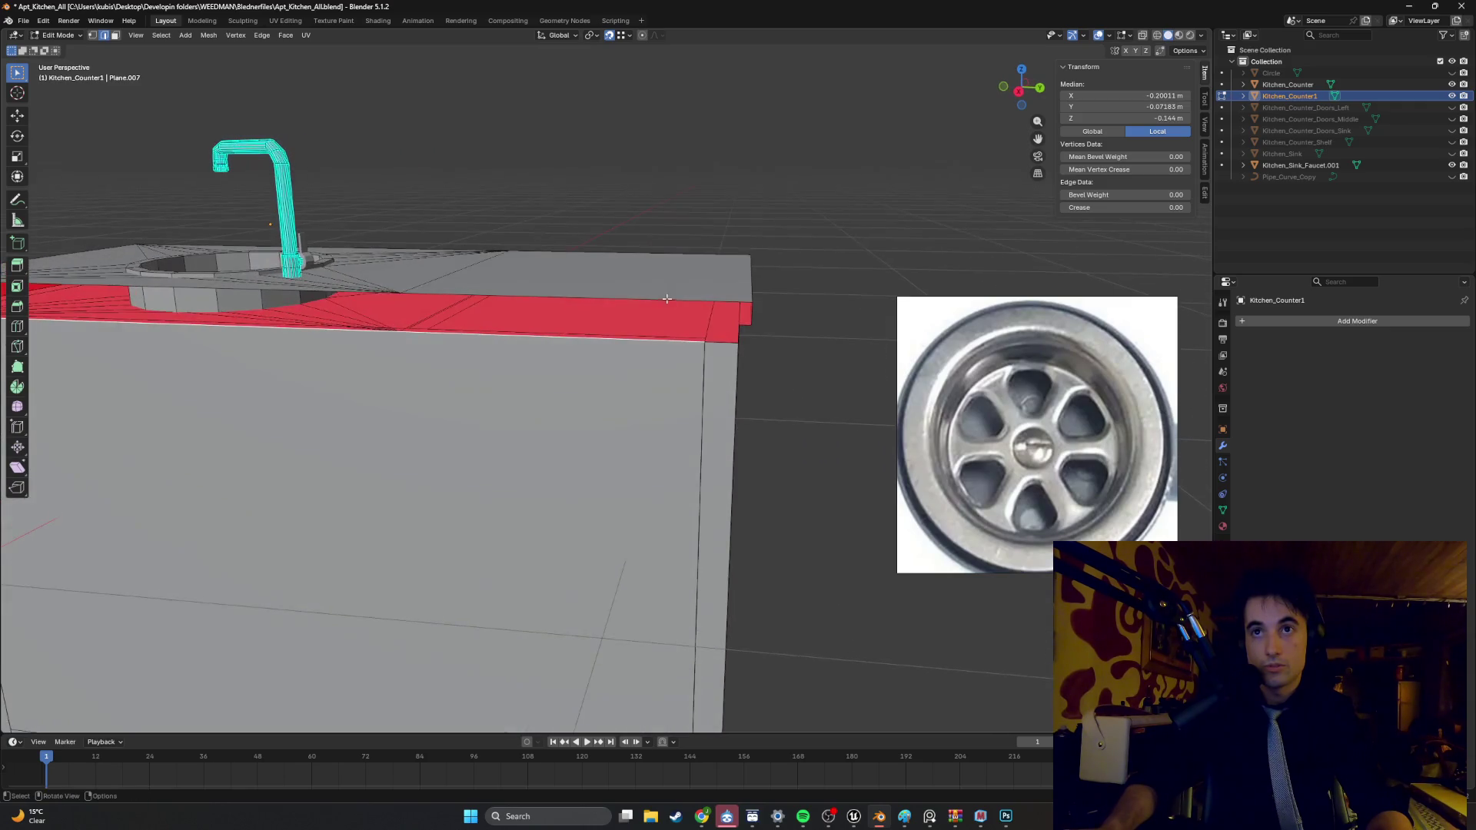
{"action": "mouse_move", "coordinate": [447, 315]}
{"action": "middle_mouse_down", "text": "shift"}
{"action": "mouse_move", "coordinate": [474, 274]}
{"action": "mouse_move", "coordinate": [731, 339]}
{"action": "middle_mouse_up", "text": "shift"}
{"action": "mouse_move", "coordinate": [218, 328]}
{"action": "middle_mouse_down"}
{"action": "mouse_move", "coordinate": [315, 315]}
{"action": "mouse_move", "coordinate": [384, 344]}
{"action": "middle_mouse_up"}
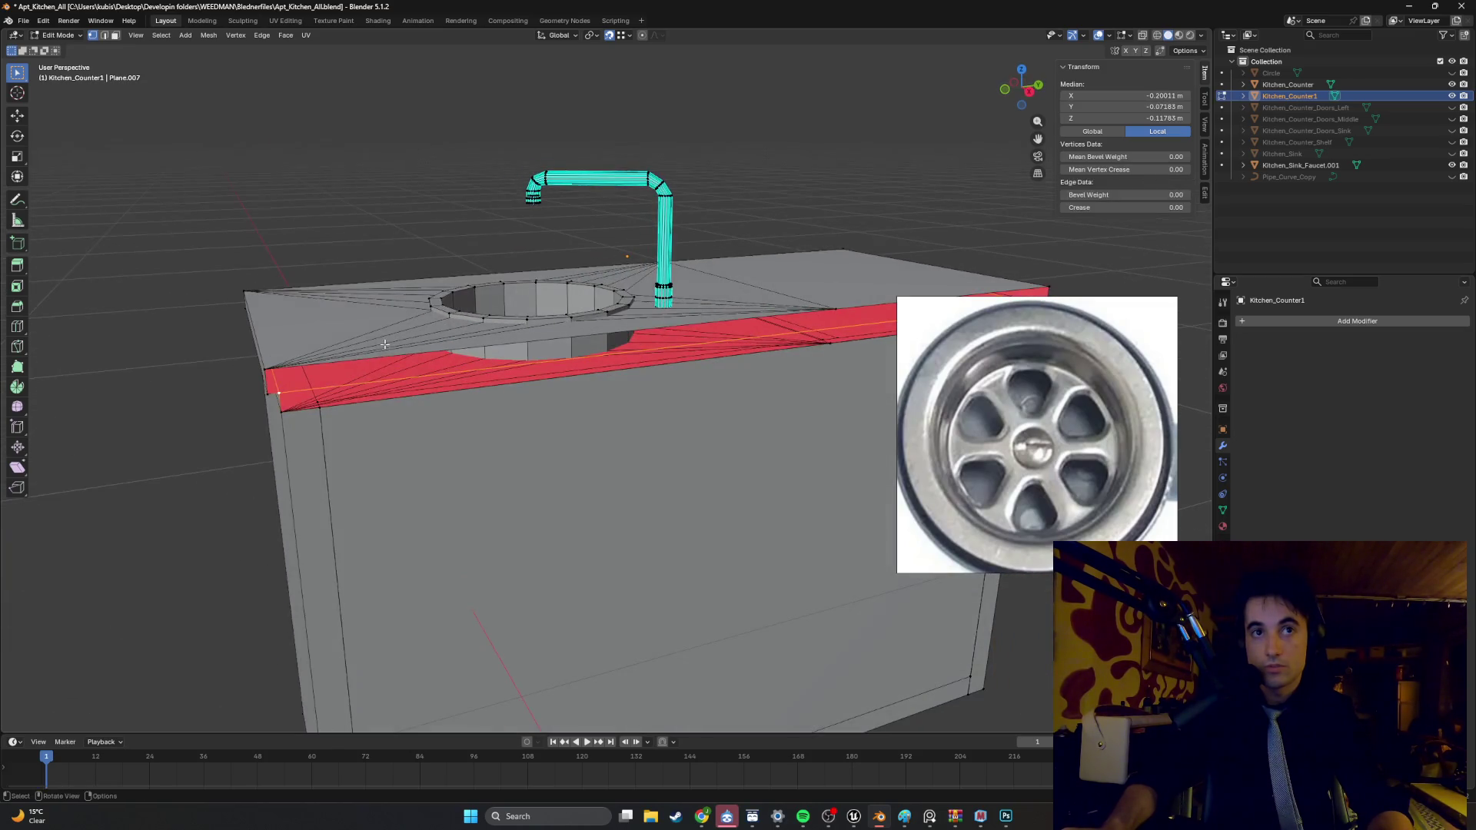
{"action": "mouse_move", "coordinate": [354, 404]}
{"action": "middle_mouse_down"}
{"action": "mouse_move", "coordinate": [451, 378]}
{"action": "mouse_move", "coordinate": [403, 371]}
{"action": "middle_mouse_up"}
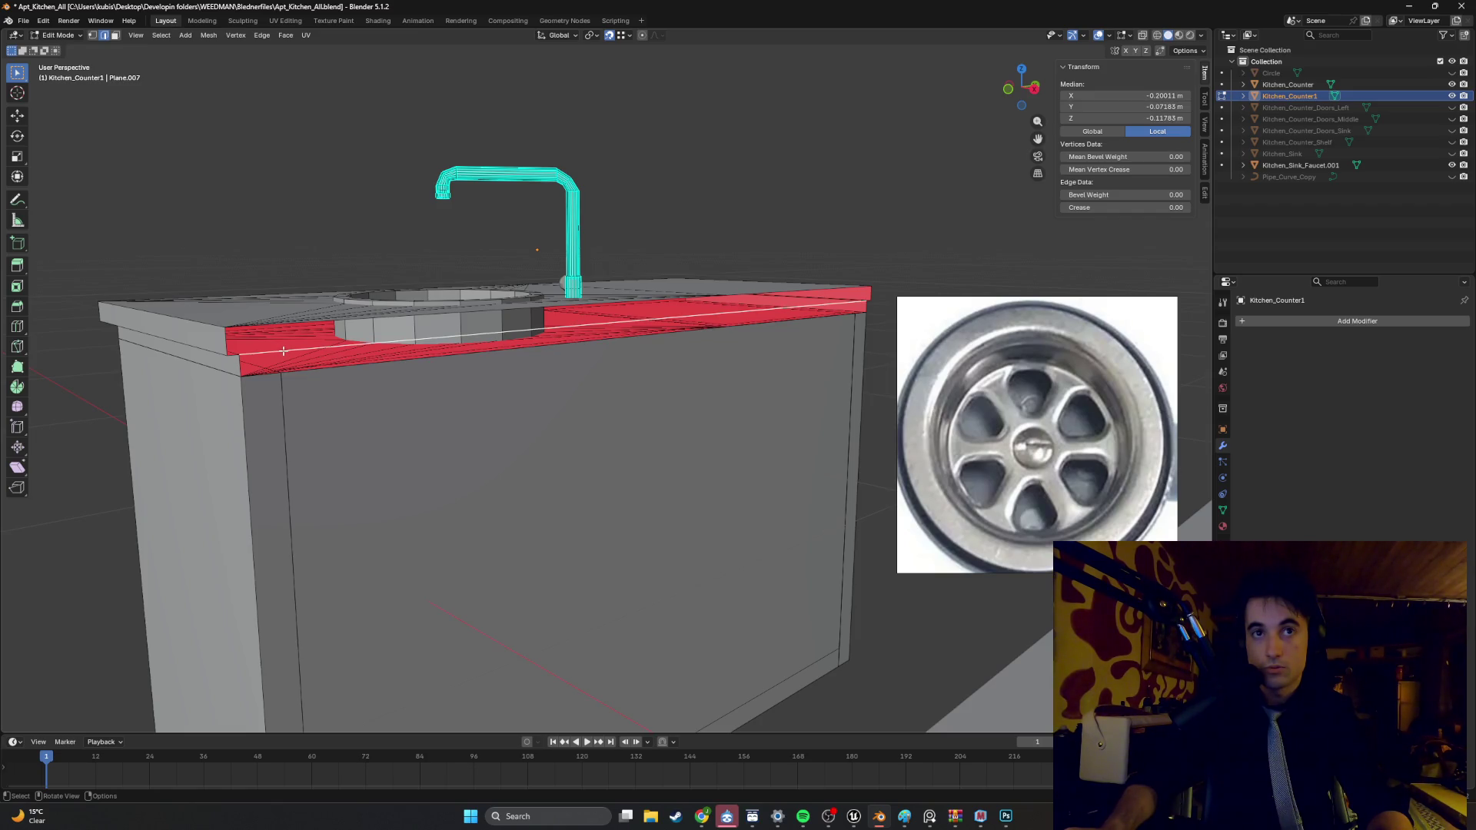
{"action": "middle_click_drag", "start_coordinate": [312, 356], "coordinate": [354, 359]}
{"action": "key", "text": "g"}
{"action": "key", "text": "z"}
{"action": "left_click", "coordinate": [300, 373]}
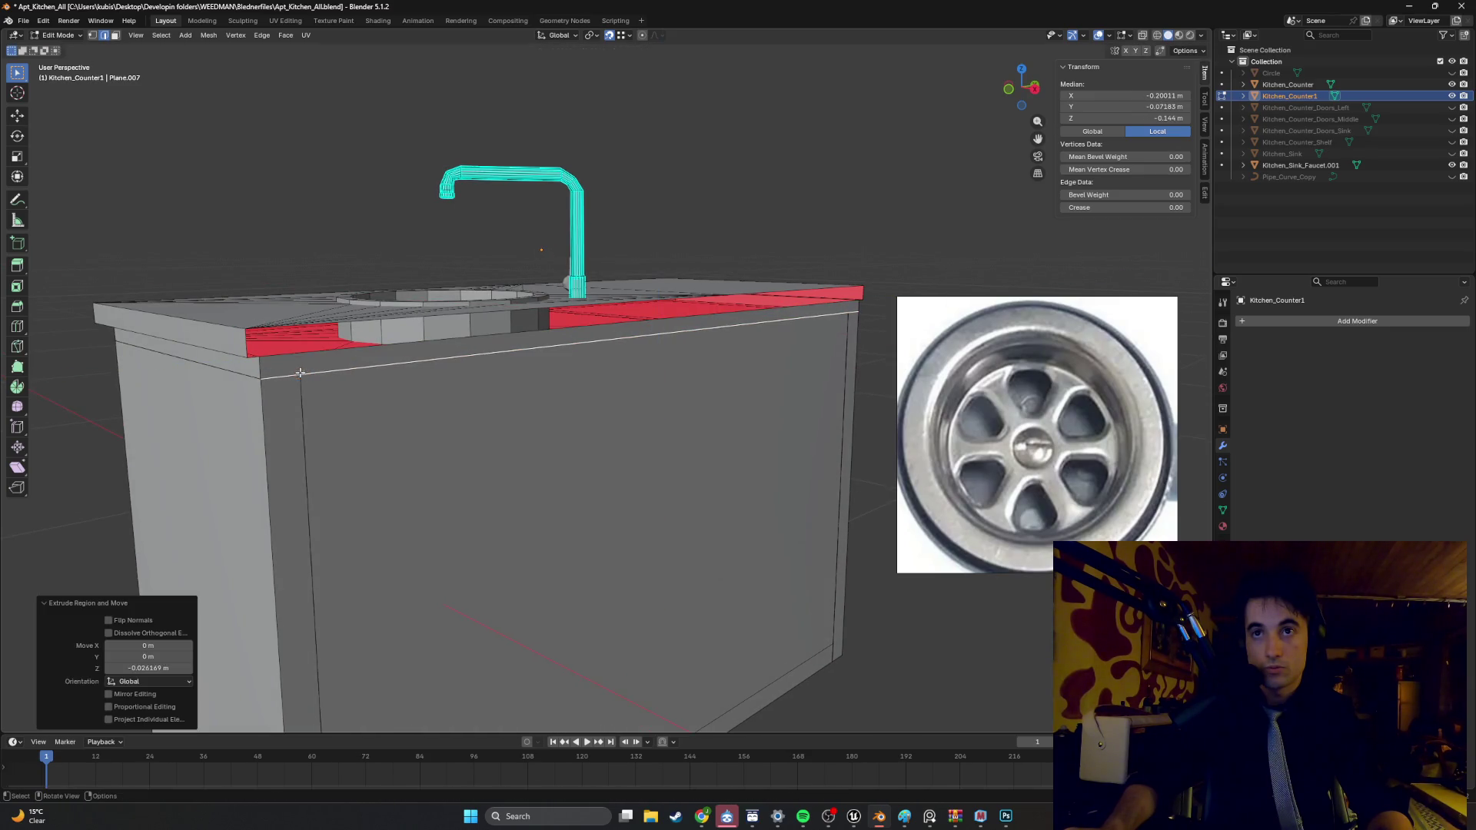
- Extend the lip across the remaining counter front, then select all and enable X-ray
{"action": "mouse_move", "coordinate": [362, 372]}
{"action": "middle_mouse_down"}
{"action": "mouse_move", "coordinate": [316, 351]}
{"action": "mouse_move", "coordinate": [276, 360]}
{"action": "middle_mouse_up"}
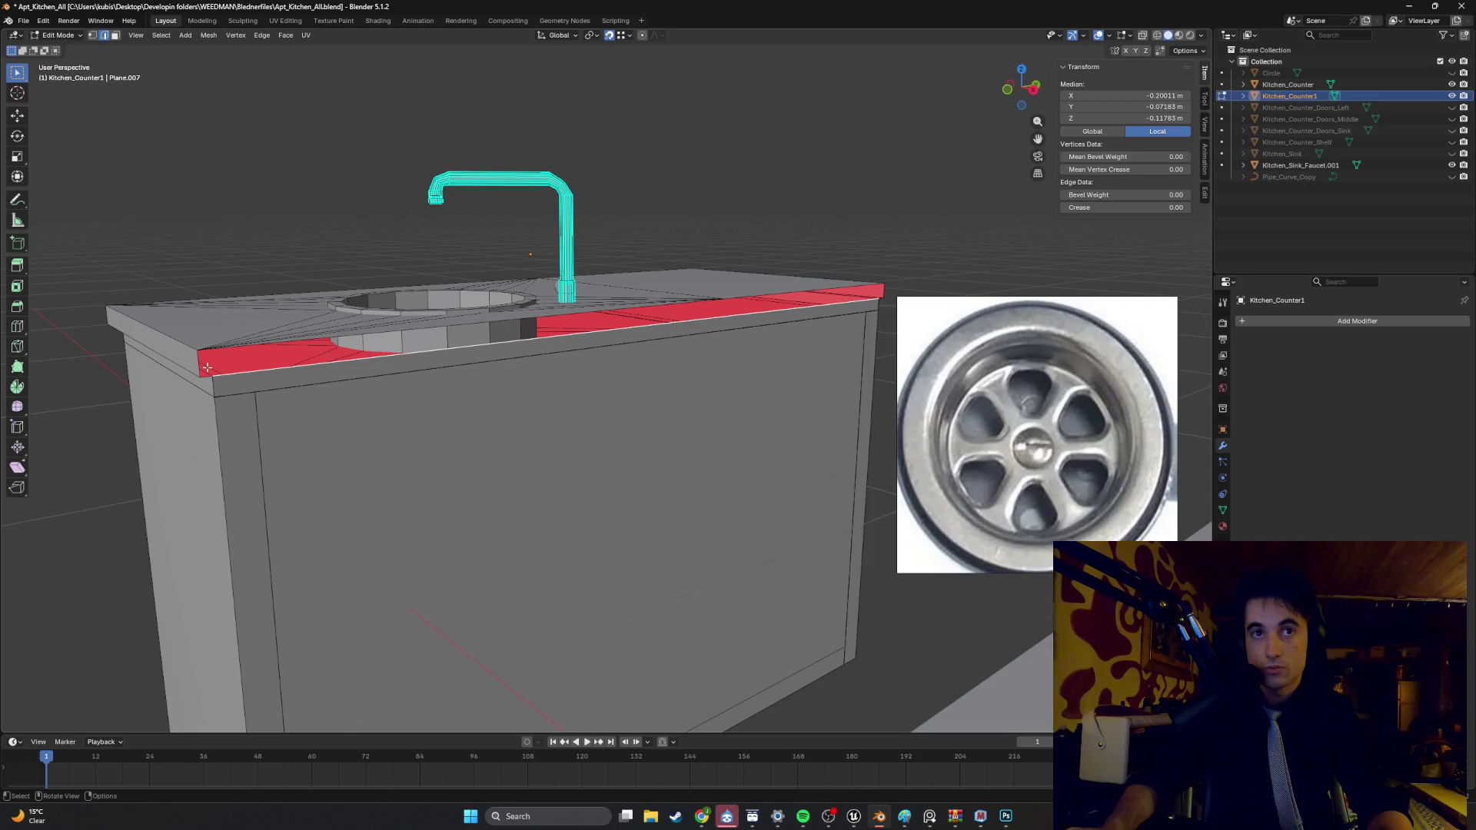
{"action": "middle_click_drag", "start_coordinate": [280, 363], "coordinate": [400, 345], "text": "shift"}
{"action": "key", "text": "g"}
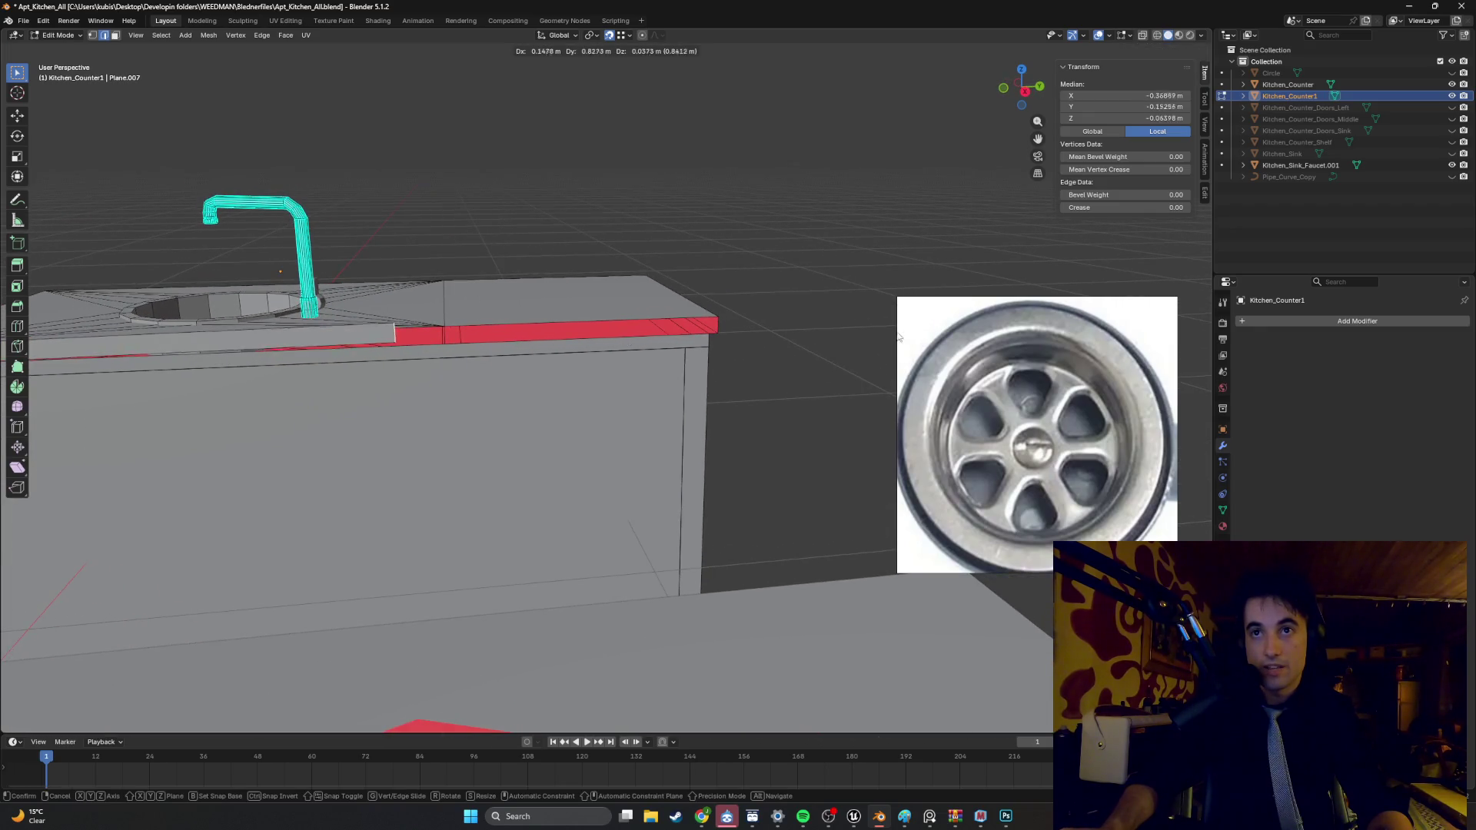
{"action": "left_click", "coordinate": [877, 332]}
{"action": "mouse_move", "coordinate": [876, 333]}
{"action": "middle_mouse_down"}
{"action": "mouse_move", "coordinate": [600, 345]}
{"action": "mouse_move", "coordinate": [640, 330]}
{"action": "mouse_move", "coordinate": [704, 335]}
{"action": "mouse_move", "coordinate": [588, 366]}
{"action": "middle_mouse_up"}
{"action": "key", "text": "a"}
{"action": "key", "text": "shift+z"}
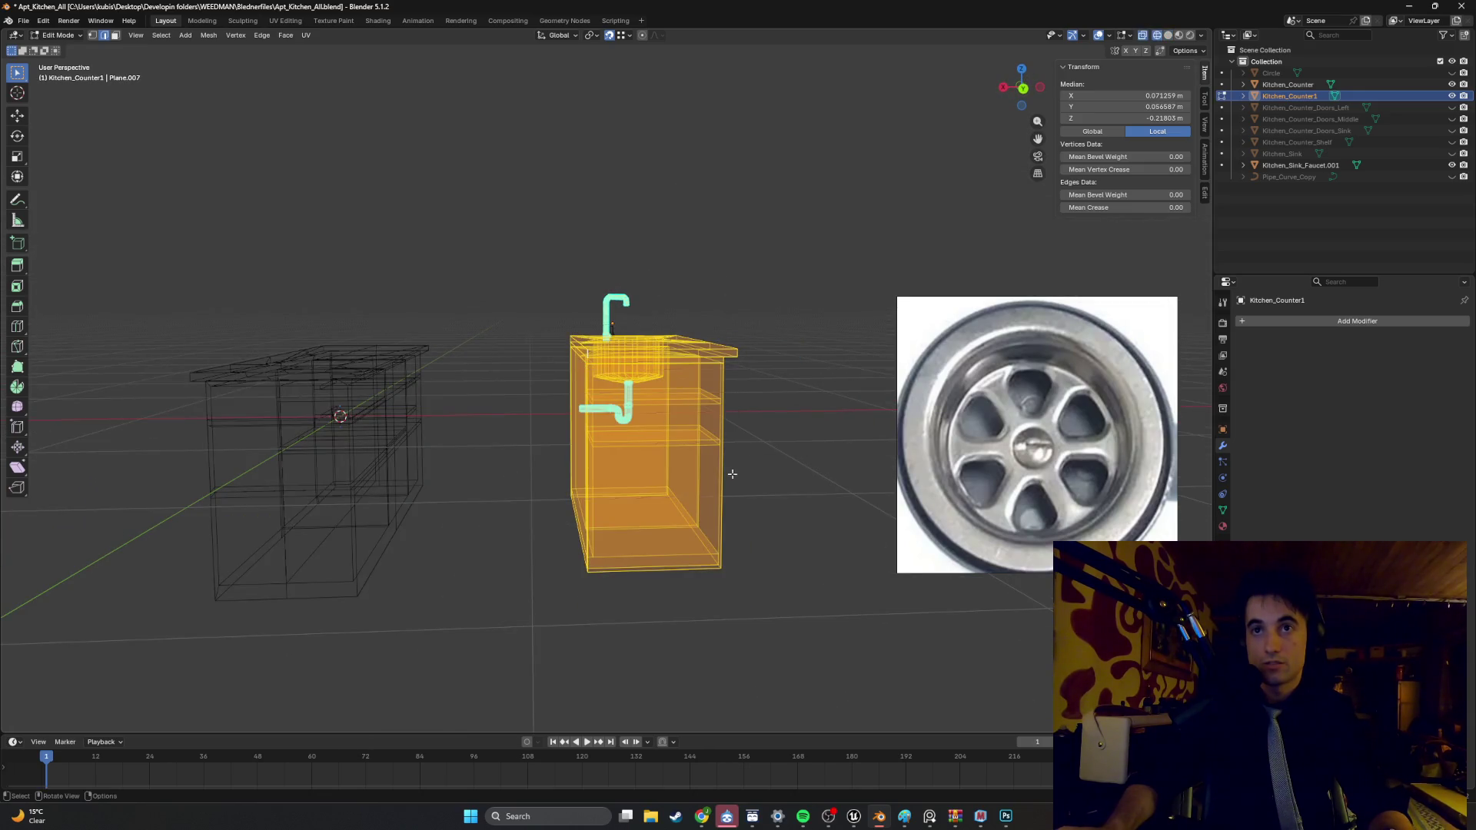
- Merge the duplicate vertices by distance, removing 84
{"action": "middle_click_drag", "start_coordinate": [704, 409], "coordinate": [667, 415]}
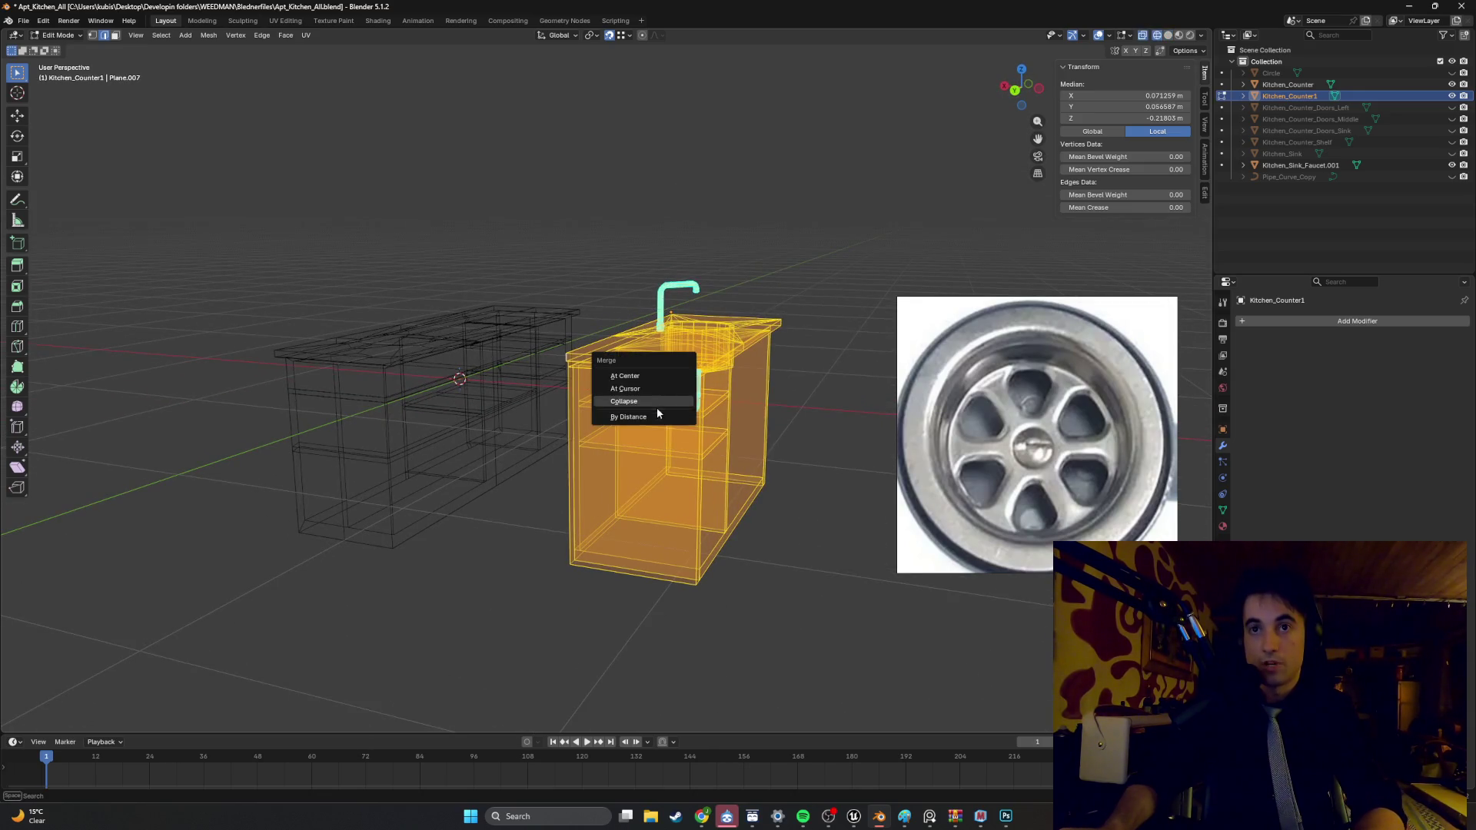
{"action": "left_click", "coordinate": [657, 417]}
{"action": "left_click", "coordinate": [565, 474]}
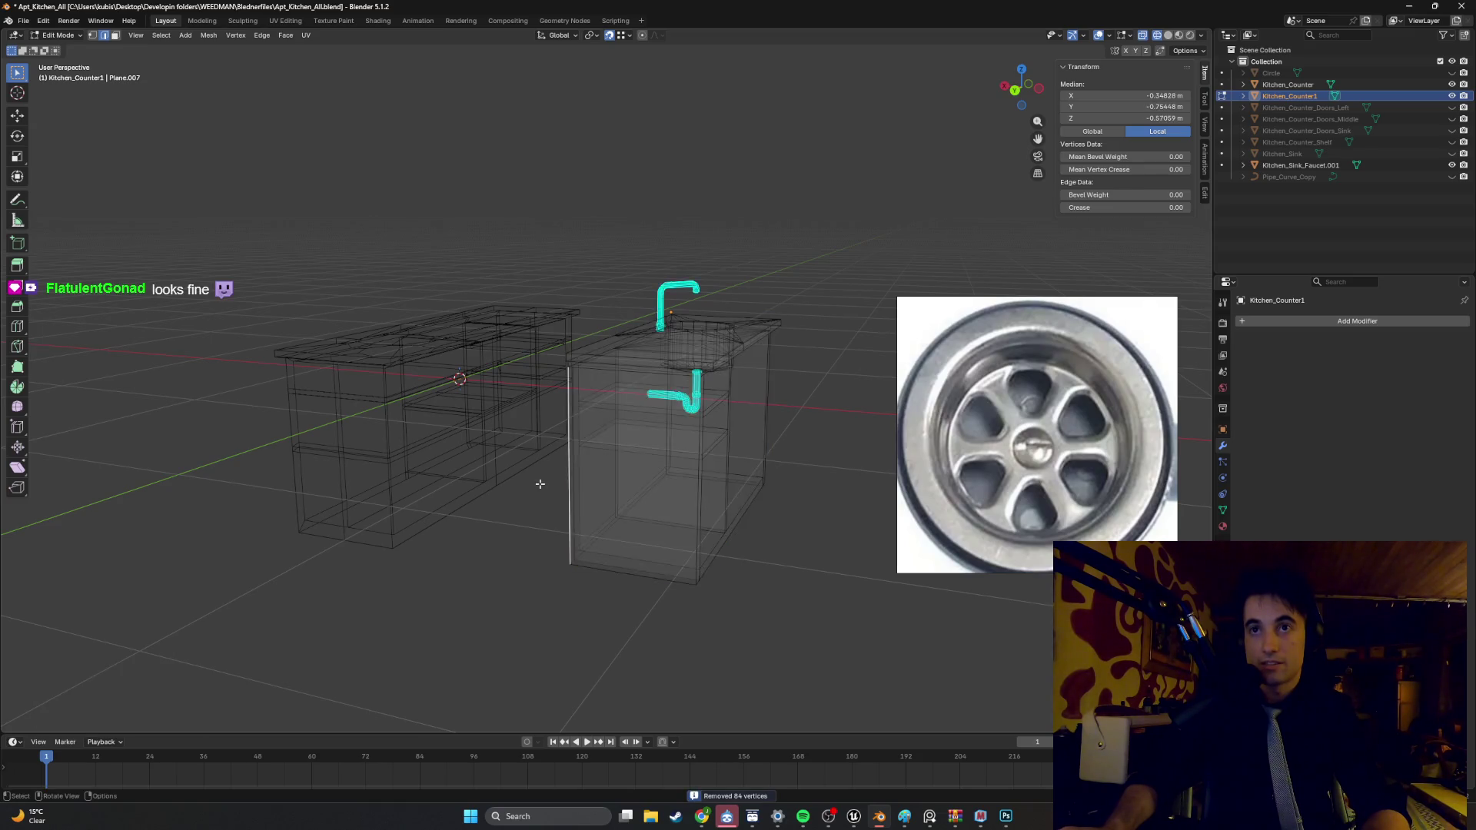
{"action": "middle_click_drag", "start_coordinate": [567, 448], "coordinate": [569, 421]}
{"action": "left_click", "coordinate": [575, 427]}
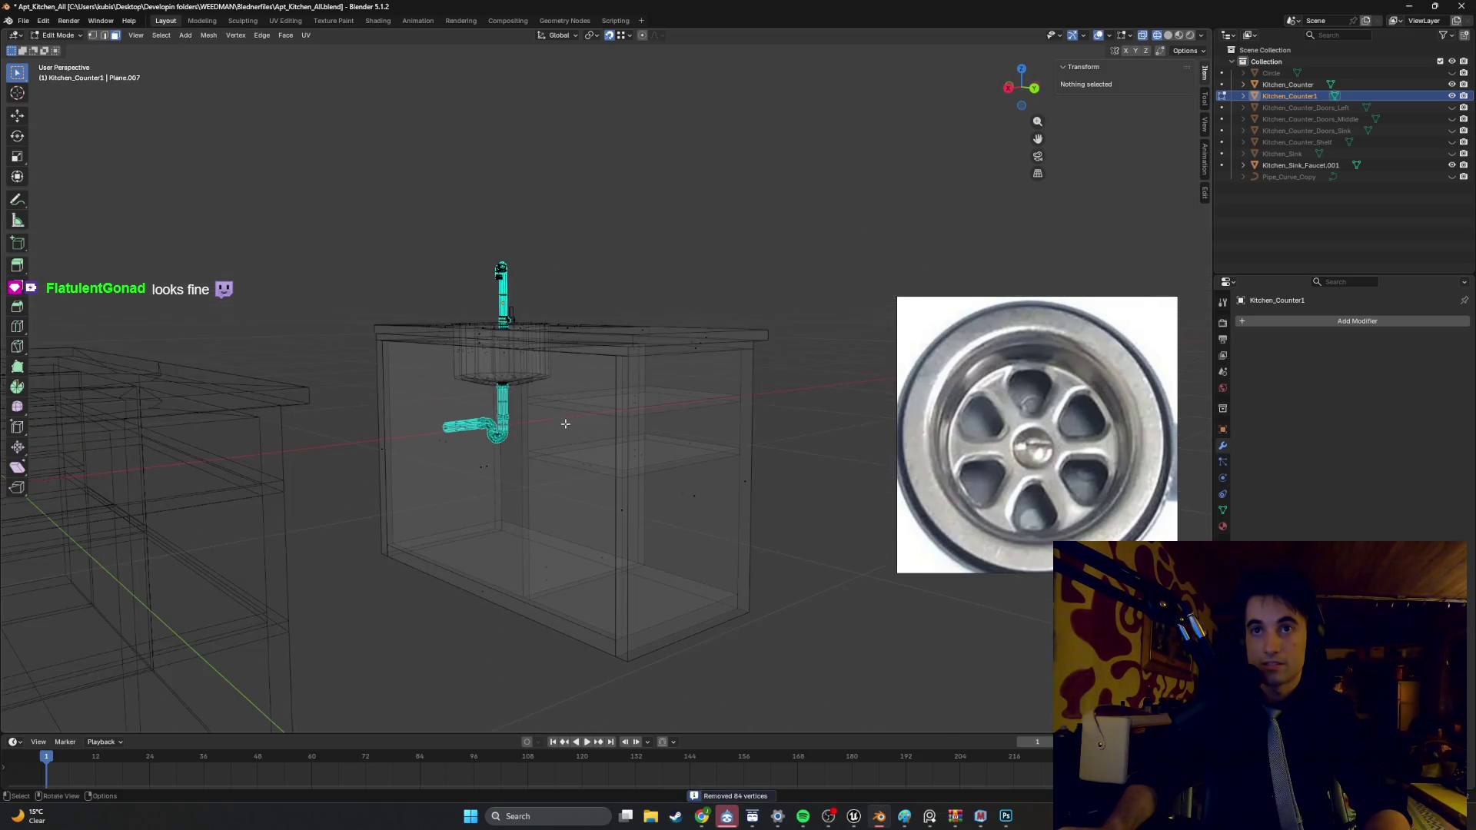
- Test-move the sink cabinet's front face, cancel it, and return to solid shading
{"action": "left_click", "coordinate": [484, 469]}
{"action": "key", "text": "g"}
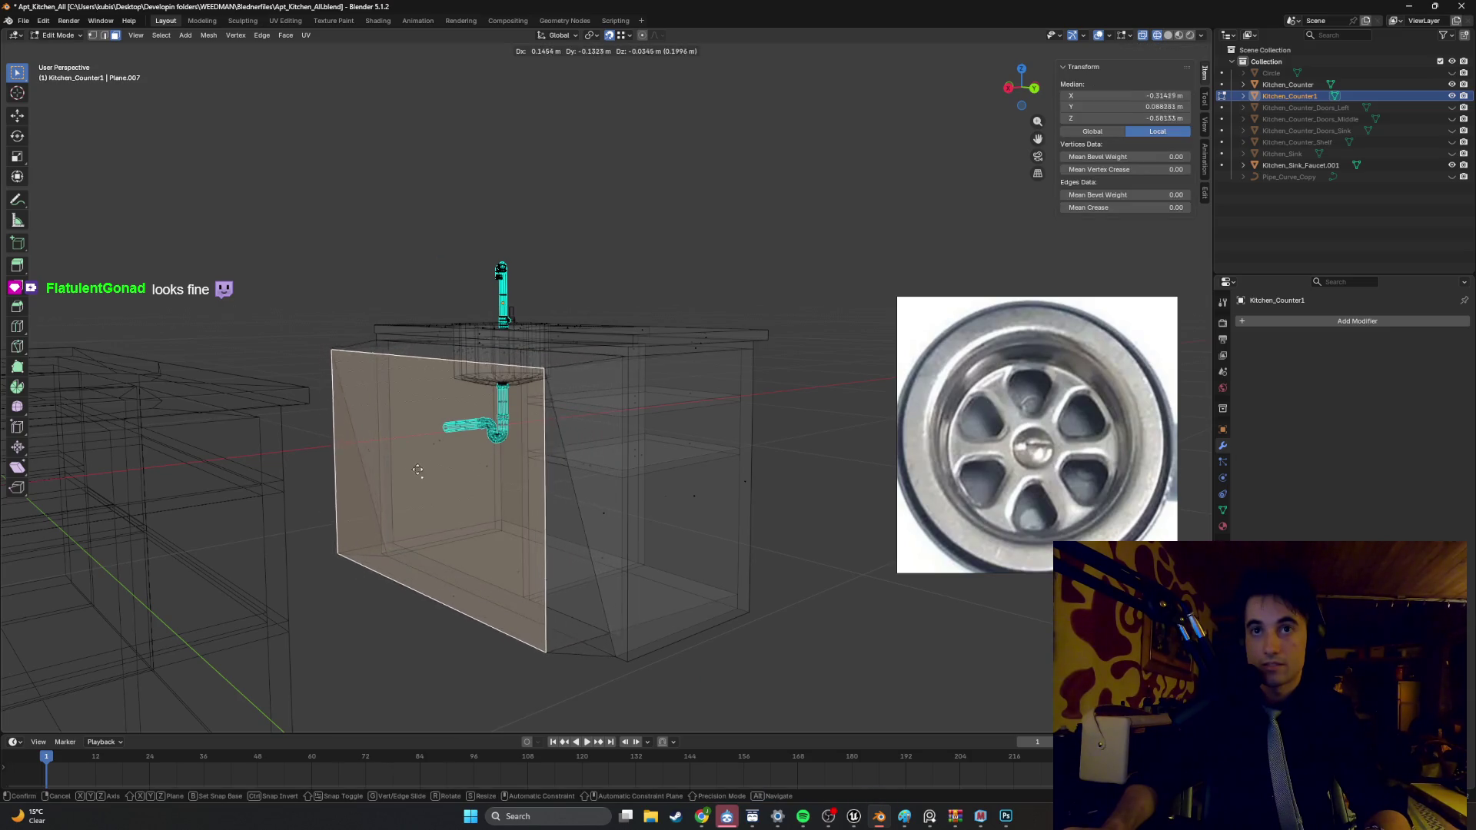
{"action": "right_click", "coordinate": [390, 458]}
{"action": "key", "text": "shift+z"}
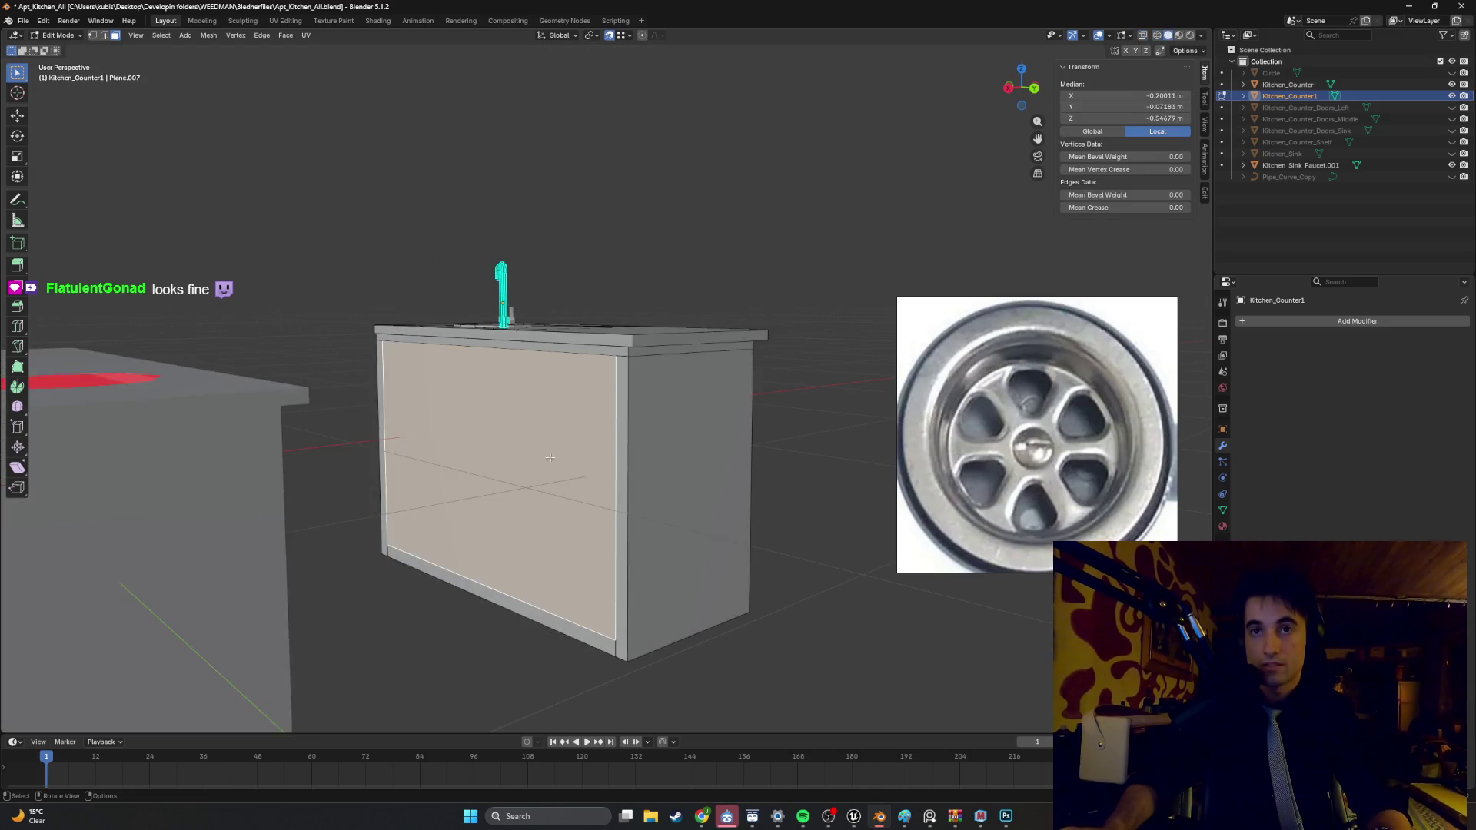
{"action": "key", "text": "g"}
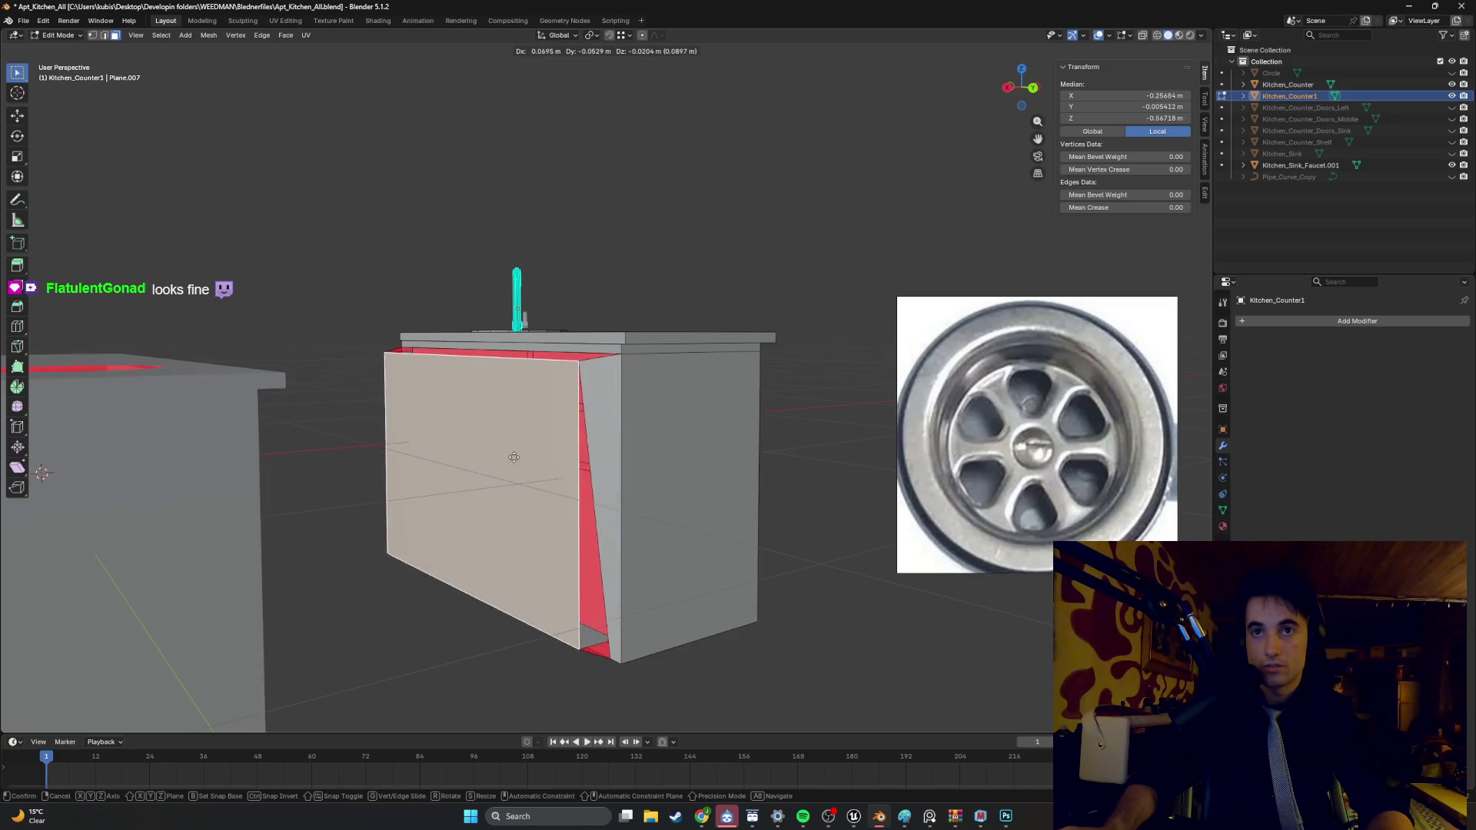
{"action": "right_click", "coordinate": [485, 454]}
{"action": "mouse_move", "coordinate": [485, 455]}
{"action": "middle_mouse_down"}
{"action": "mouse_move", "coordinate": [442, 395]}
{"action": "mouse_move", "coordinate": [339, 412]}
{"action": "mouse_move", "coordinate": [569, 425]}
{"action": "mouse_move", "coordinate": [628, 462]}
{"action": "middle_mouse_up"}
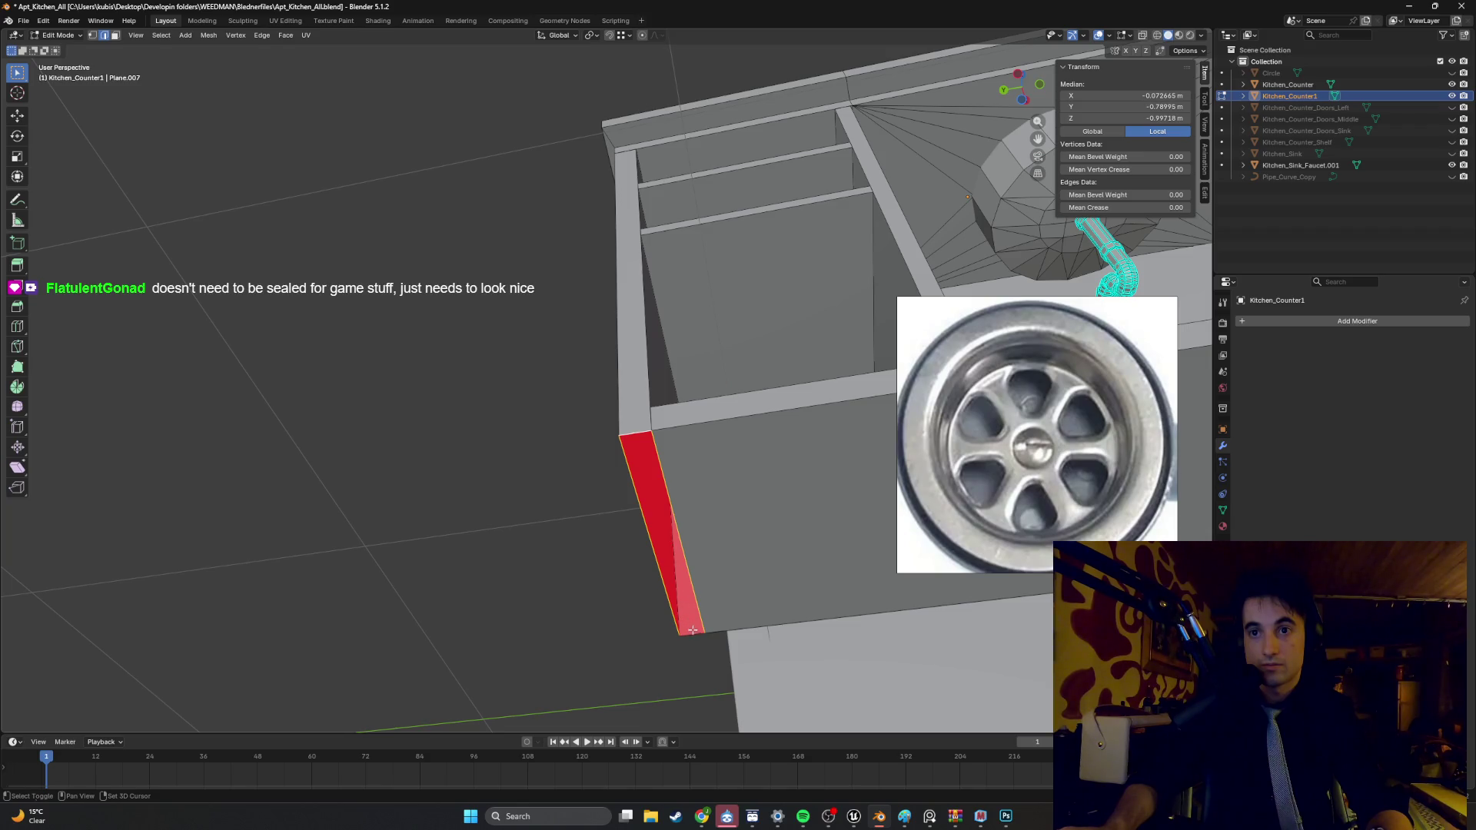
{"action": "mouse_move", "coordinate": [696, 579]}
{"action": "middle_mouse_down"}
{"action": "mouse_move", "coordinate": [339, 518]}
{"action": "mouse_move", "coordinate": [662, 431]}
{"action": "mouse_move", "coordinate": [774, 346]}
{"action": "mouse_move", "coordinate": [467, 375]}
{"action": "middle_mouse_up"}
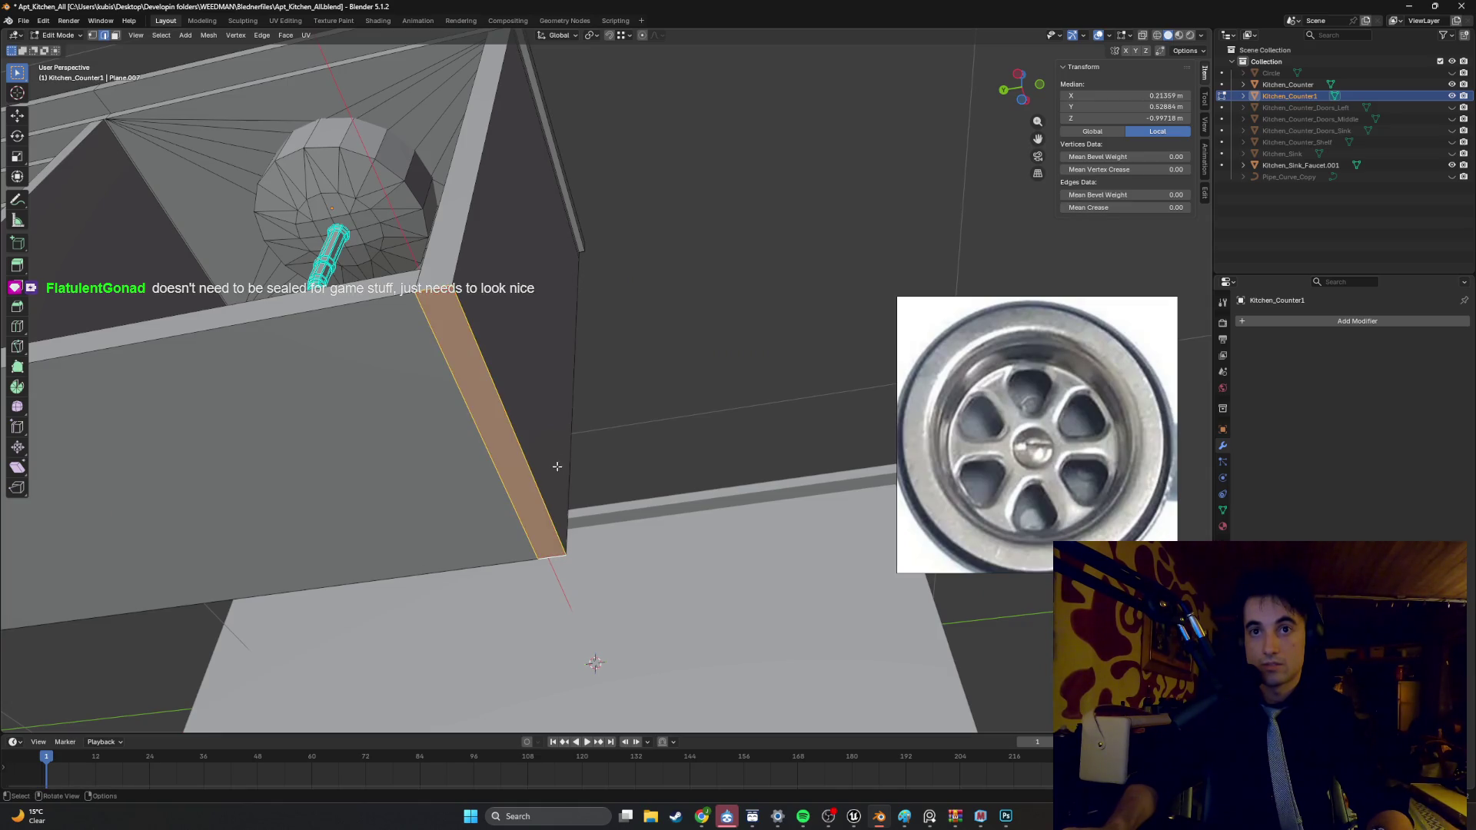
- Select the whole cabinet mesh and merge by distance again, which removes none
{"action": "key", "text": "alt+a"}
{"action": "middle_click_drag", "start_coordinate": [636, 333], "coordinate": [440, 364]}
{"action": "key", "text": "l"}
{"action": "key", "text": "m"}
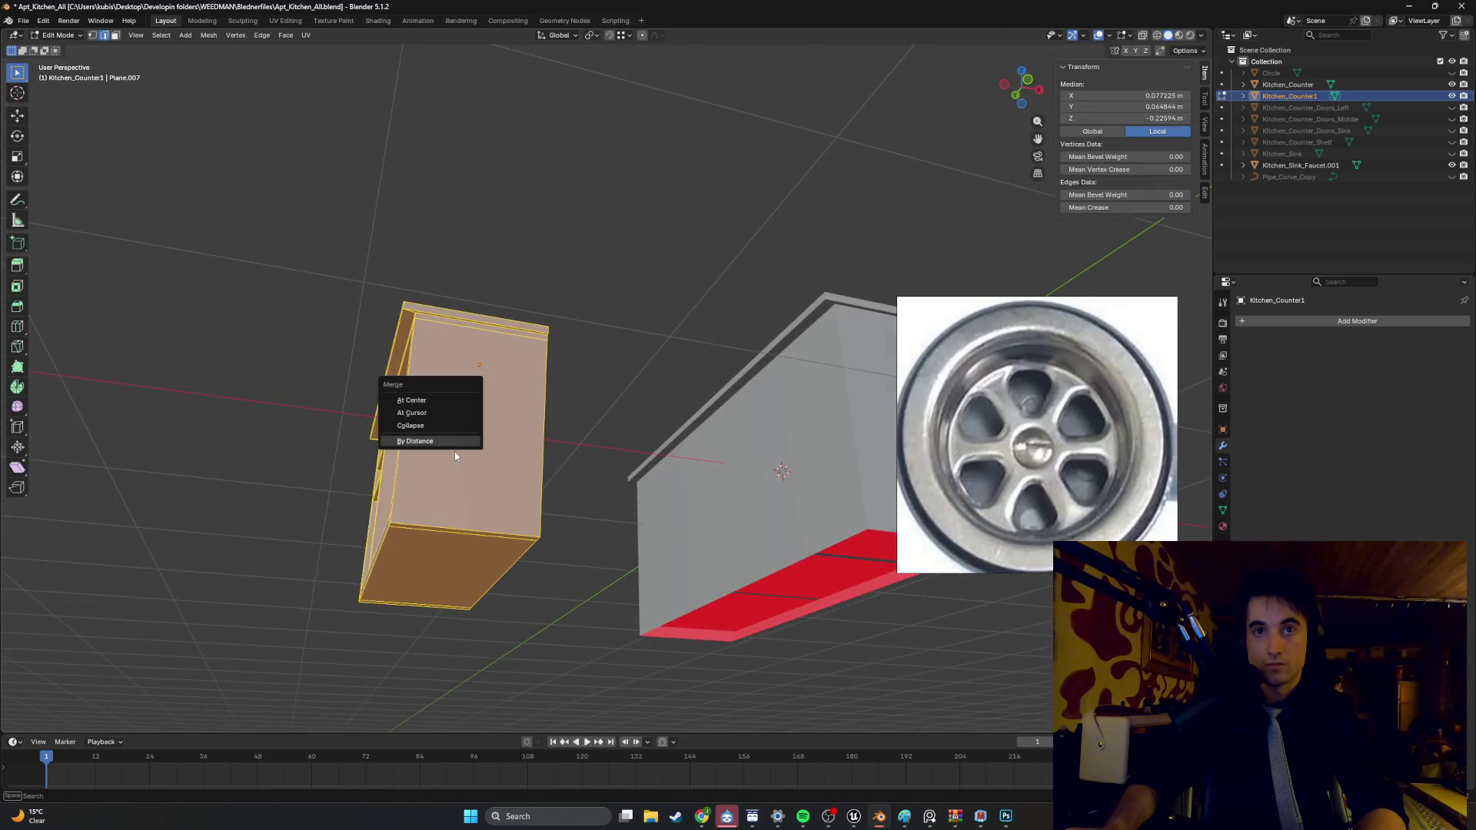
{"action": "left_click", "coordinate": [447, 440]}
{"action": "key", "text": "alt+a"}
{"action": "middle_click_drag", "start_coordinate": [636, 421], "coordinate": [478, 393]}
{"action": "scroll", "coordinate": [477, 392], "scroll_direction": "up", "scroll_amount": 5}
{"action": "mouse_move", "coordinate": [339, 346]}
{"action": "middle_mouse_down"}
{"action": "mouse_move", "coordinate": [330, 372]}
{"action": "mouse_move", "coordinate": [343, 356]}
{"action": "mouse_move", "coordinate": [654, 406]}
{"action": "mouse_move", "coordinate": [412, 375]}
{"action": "middle_mouse_up"}
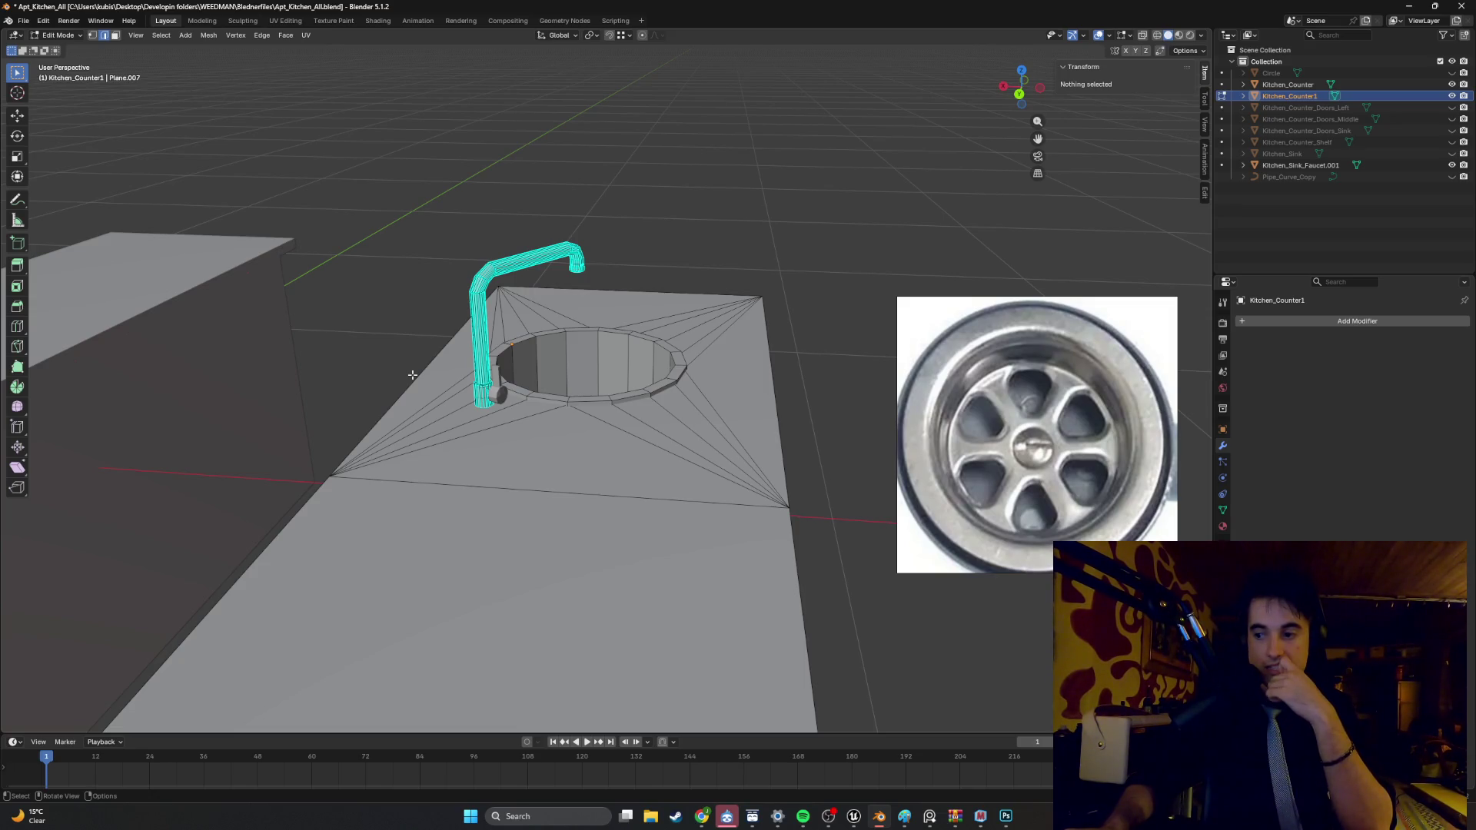
- Inspect the counter's side and right end, cancelling an accidental extrusion
{"action": "scroll", "coordinate": [442, 387], "scroll_direction": "down", "scroll_amount": 5}
{"action": "mouse_move", "coordinate": [443, 387]}
{"action": "middle_mouse_down"}
{"action": "mouse_move", "coordinate": [141, 333]}
{"action": "mouse_move", "coordinate": [125, 368]}
{"action": "mouse_move", "coordinate": [443, 372]}
{"action": "mouse_move", "coordinate": [330, 375]}
{"action": "mouse_move", "coordinate": [541, 435]}
{"action": "mouse_move", "coordinate": [622, 329]}
{"action": "mouse_move", "coordinate": [770, 351]}
{"action": "mouse_move", "coordinate": [532, 374]}
{"action": "mouse_move", "coordinate": [630, 378]}
{"action": "middle_mouse_up"}
{"action": "scroll", "coordinate": [344, 377], "scroll_direction": "down", "scroll_amount": 2}
{"action": "mouse_move", "coordinate": [520, 425]}
{"action": "middle_mouse_down"}
{"action": "mouse_move", "coordinate": [425, 399]}
{"action": "mouse_move", "coordinate": [468, 404]}
{"action": "middle_mouse_up"}
{"action": "scroll", "coordinate": [425, 399], "scroll_direction": "up", "scroll_amount": 5}
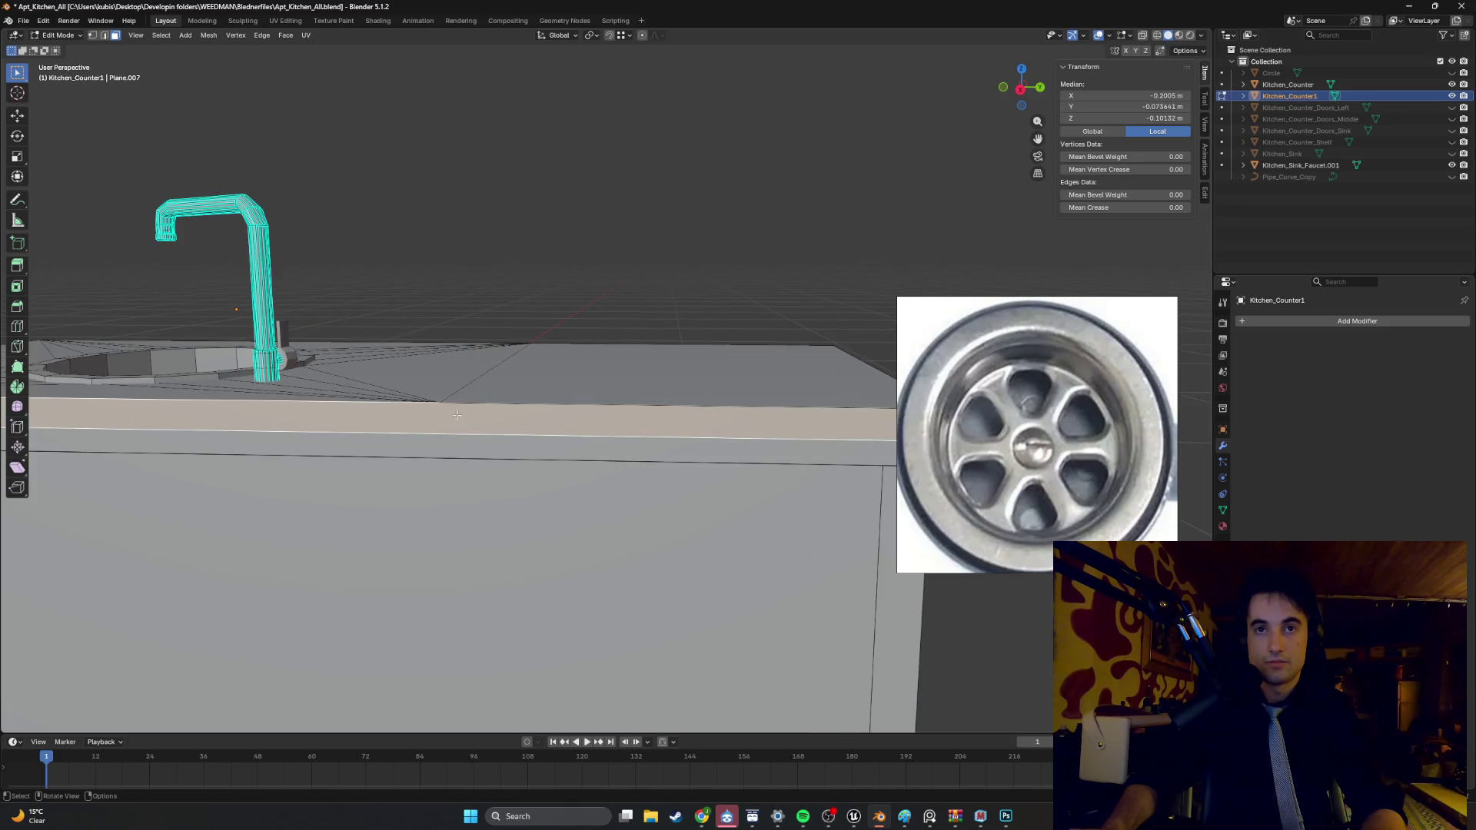
{"action": "scroll", "coordinate": [455, 415], "scroll_direction": "down", "scroll_amount": 1}
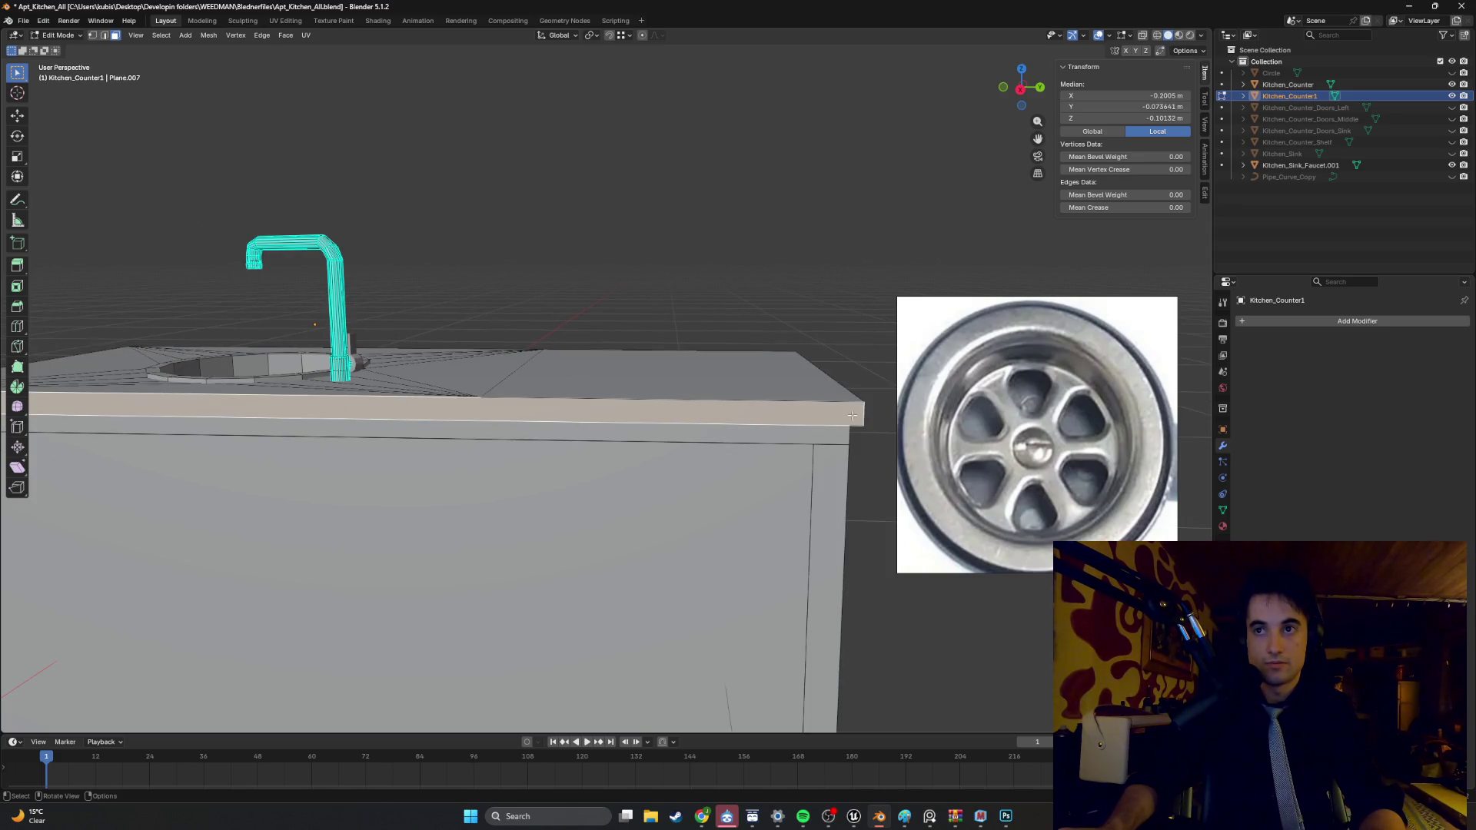
{"action": "key", "text": "e"}
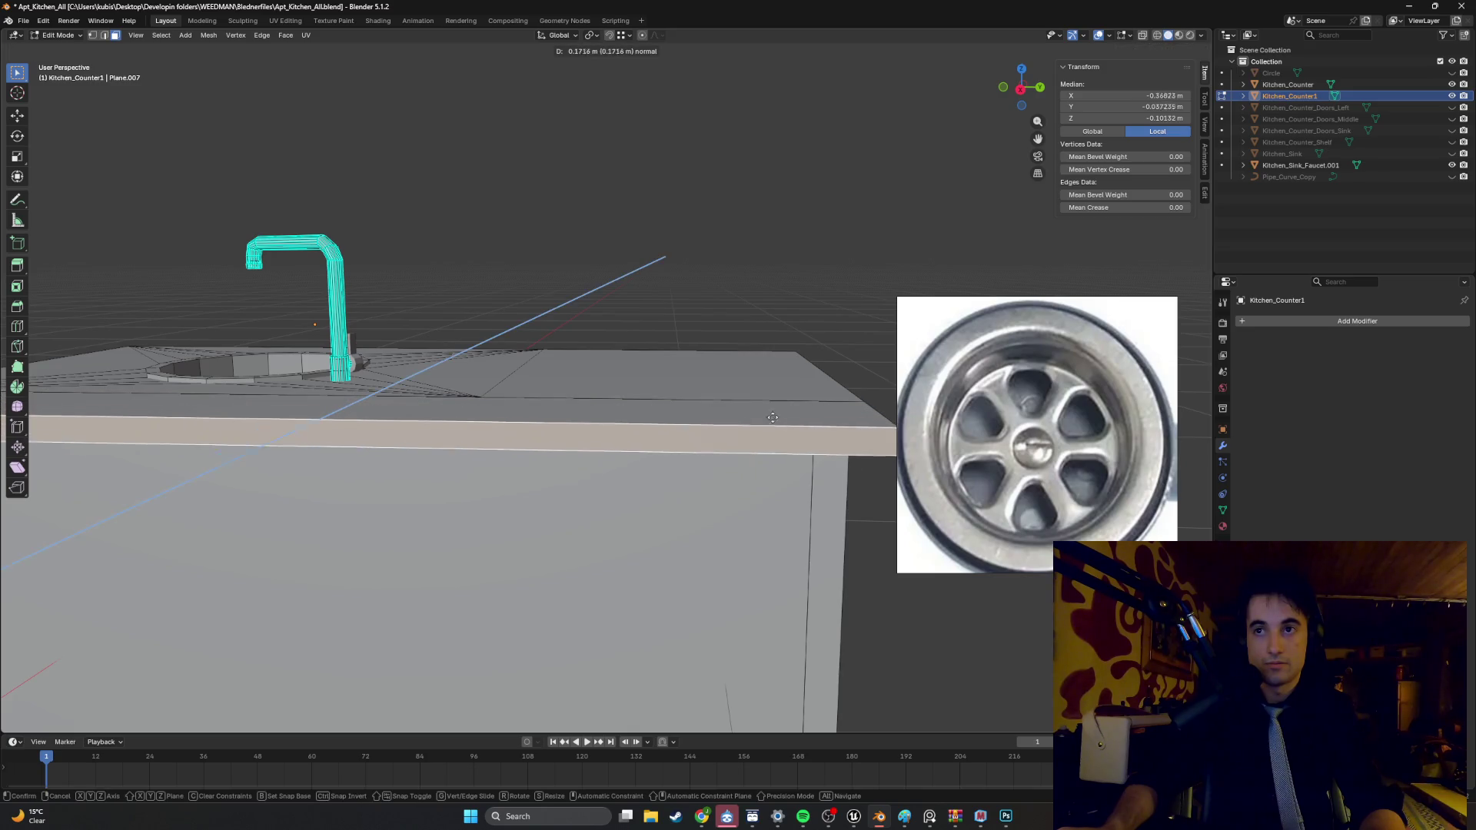
{"action": "right_click", "coordinate": [771, 410]}
- Align the countertop's front edge along Y using snapping
{"action": "key", "text": "2"}
{"action": "left_click", "coordinate": [819, 415]}
{"action": "key", "text": "g"}
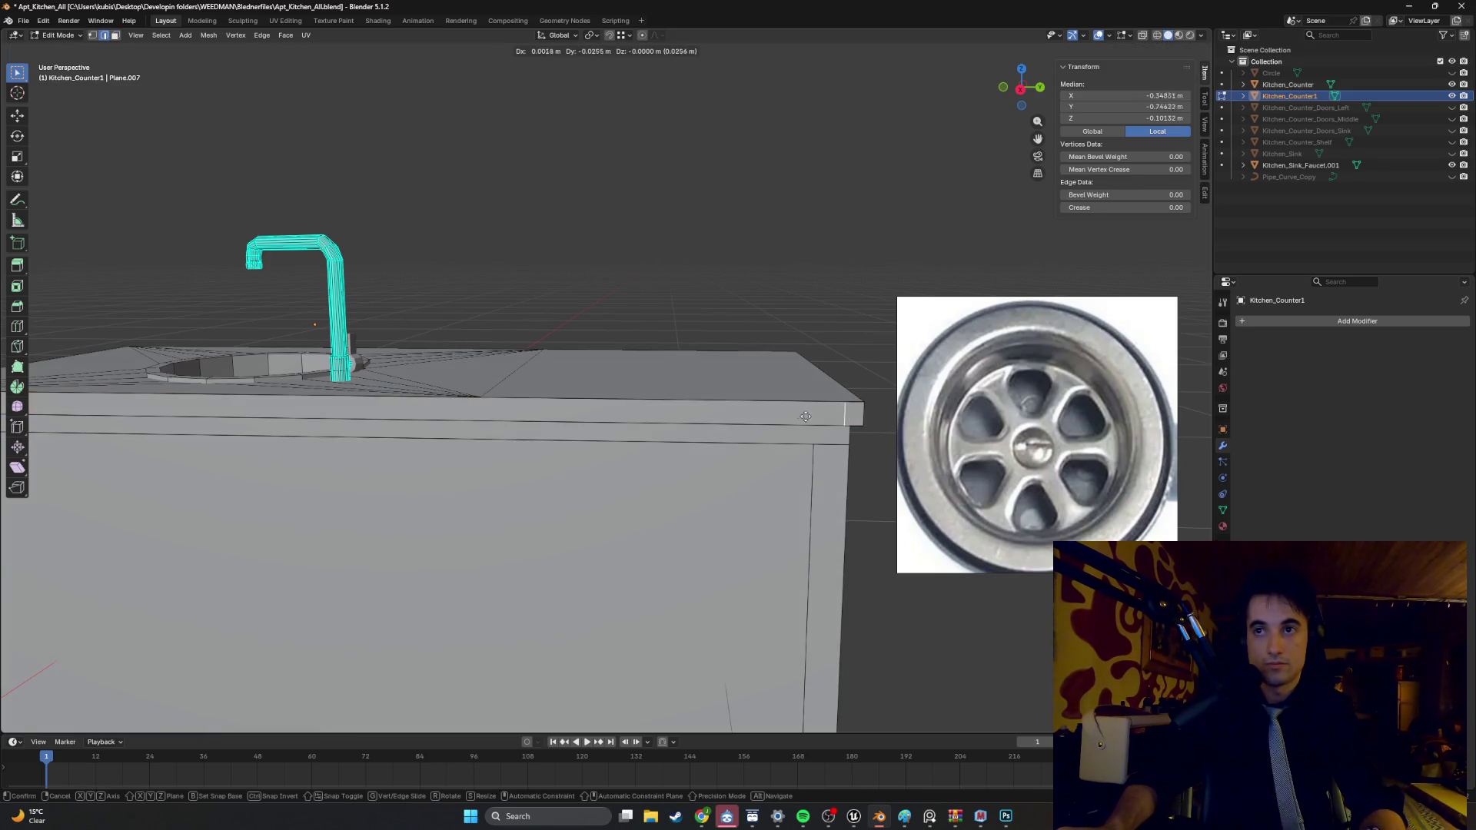
{"action": "key", "text": "y"}
{"action": "key", "text": "ctrl"}
{"action": "left_click", "coordinate": [482, 398]}
- Select all and merge by distance, removing 5 duplicate vertices
{"action": "key", "text": "a"}
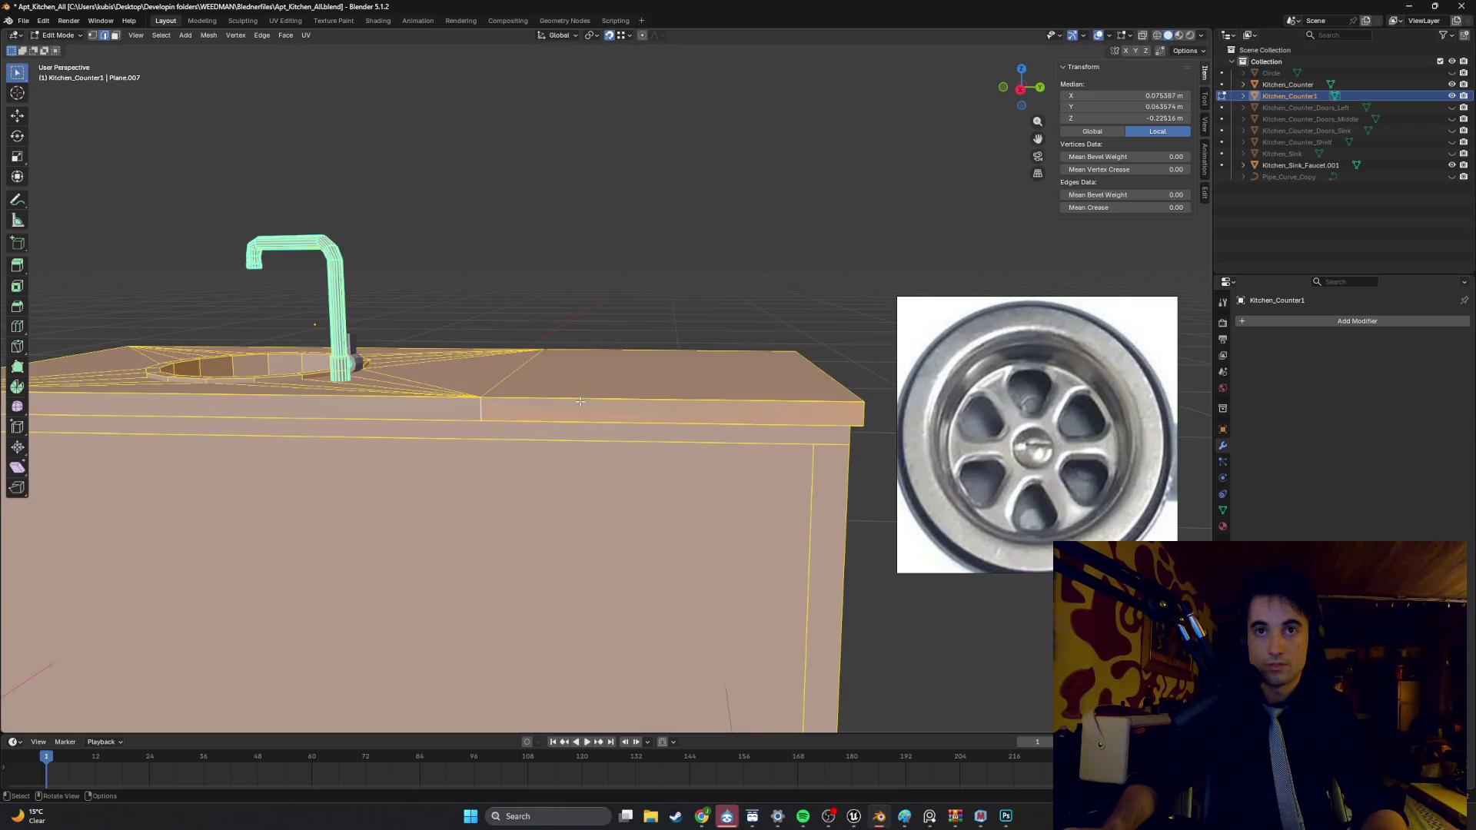
{"action": "key", "text": "m"}
{"action": "left_click", "coordinate": [542, 404]}
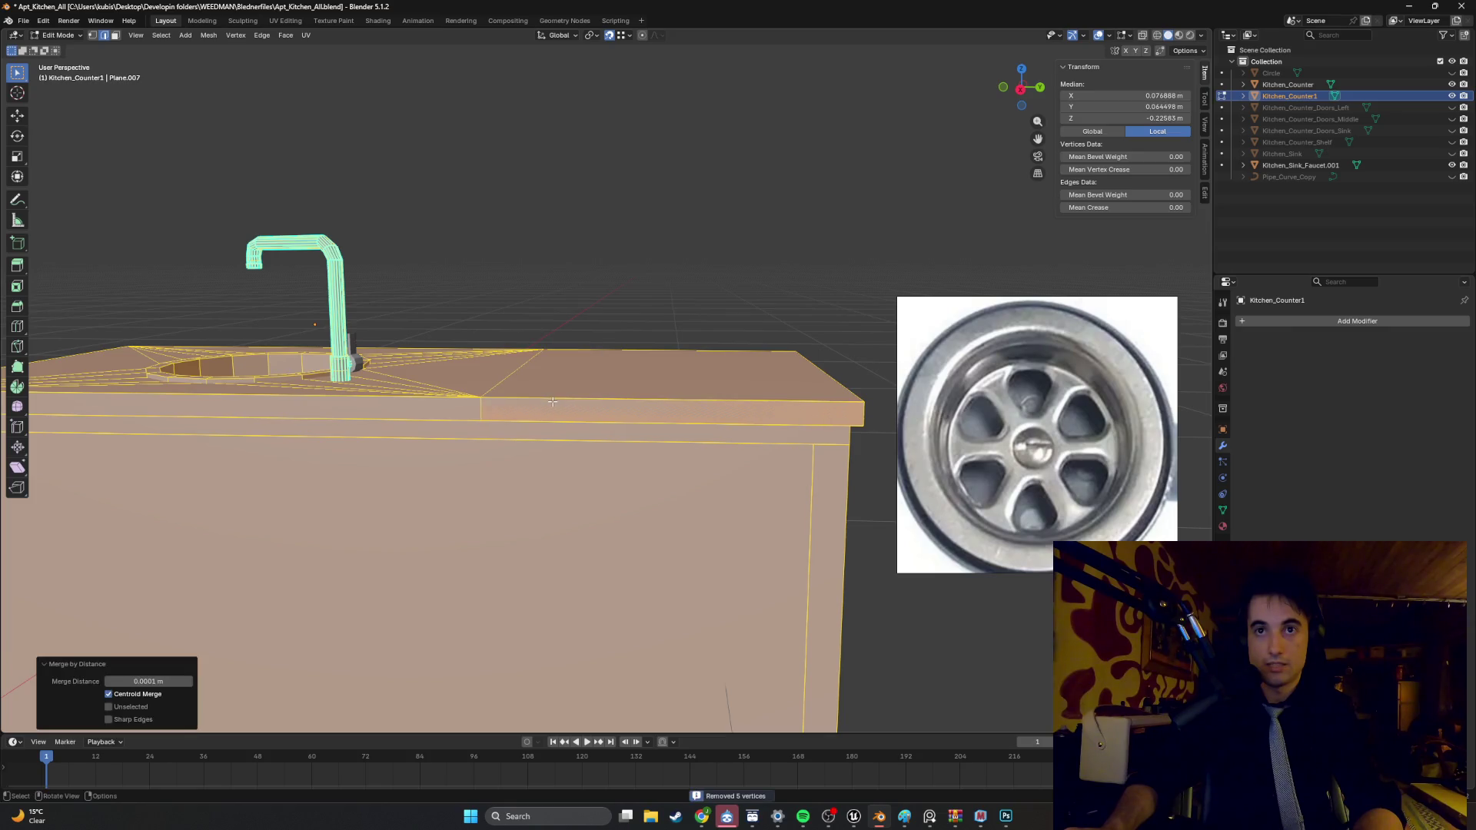
{"action": "key", "text": "alt+a"}
{"action": "right_click", "coordinate": [545, 408]}
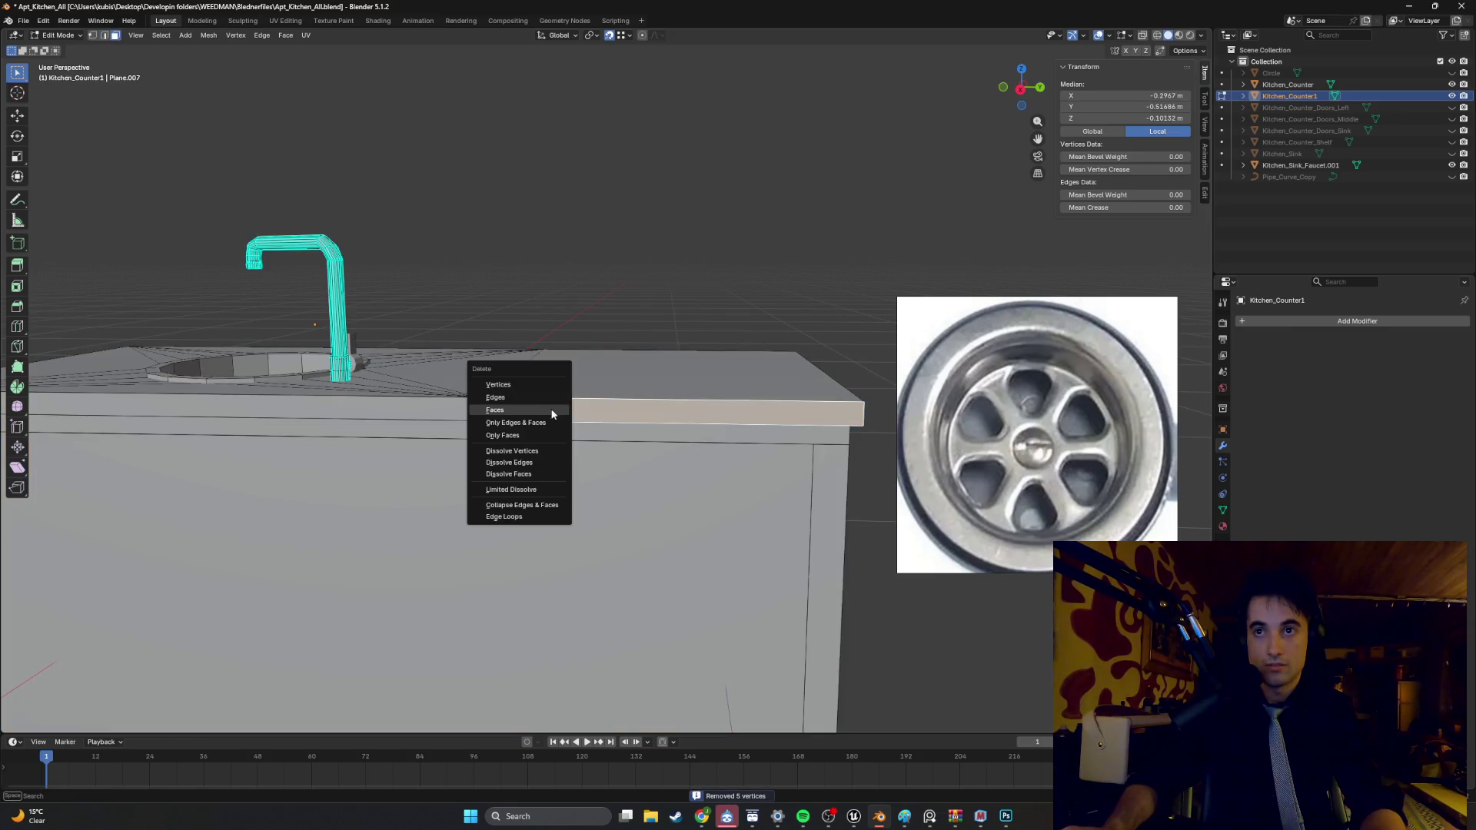
{"action": "key", "text": "Escape"}
- Try moving the countertop's front strip along Y, cancel, and select its top edge
{"action": "left_click", "coordinate": [566, 413]}
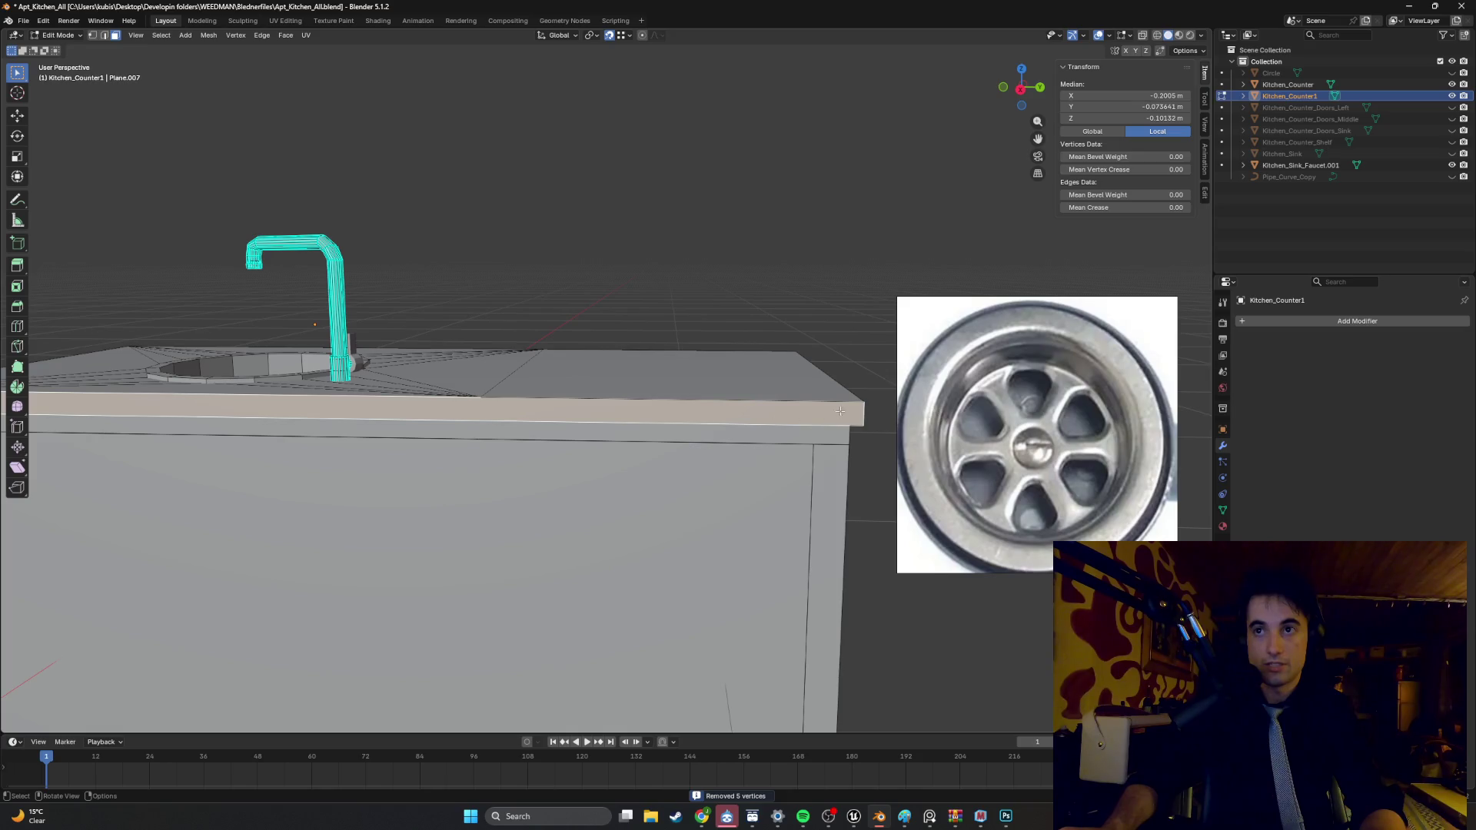
{"action": "key", "text": "2"}
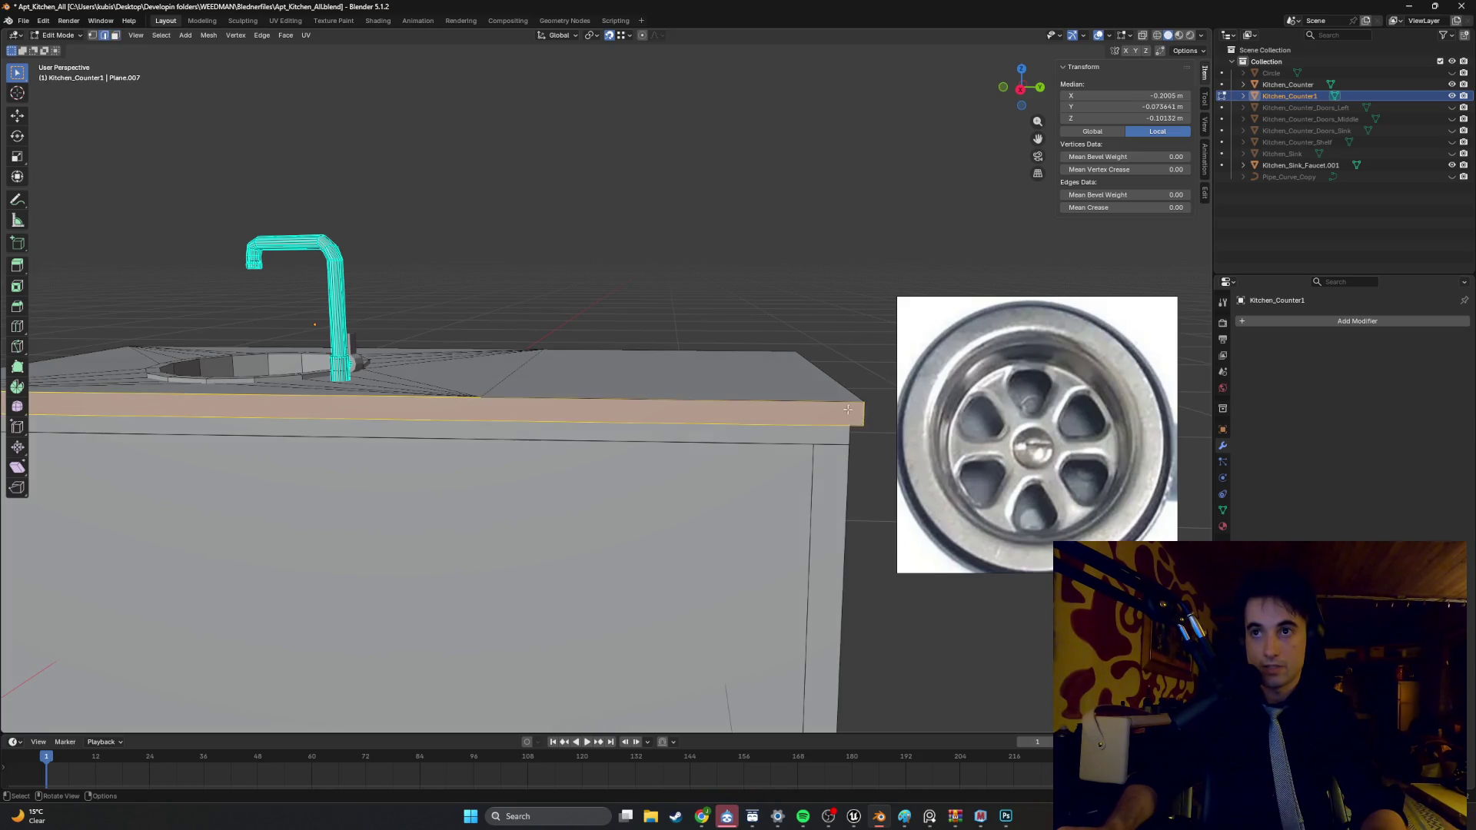
{"action": "middle_click_drag", "start_coordinate": [863, 415], "coordinate": [833, 414]}
{"action": "key", "text": "g"}
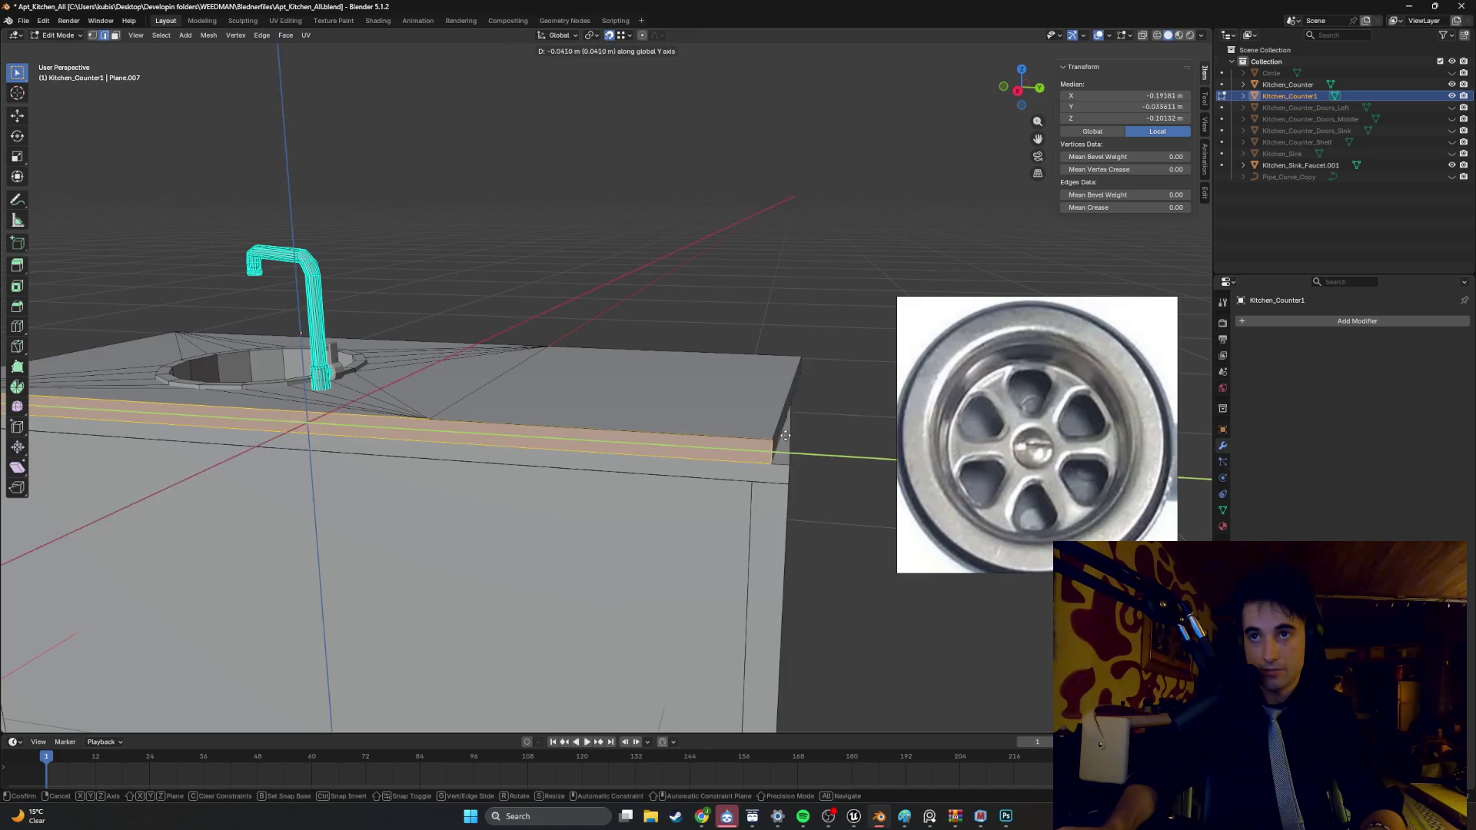
{"action": "key", "text": "y"}
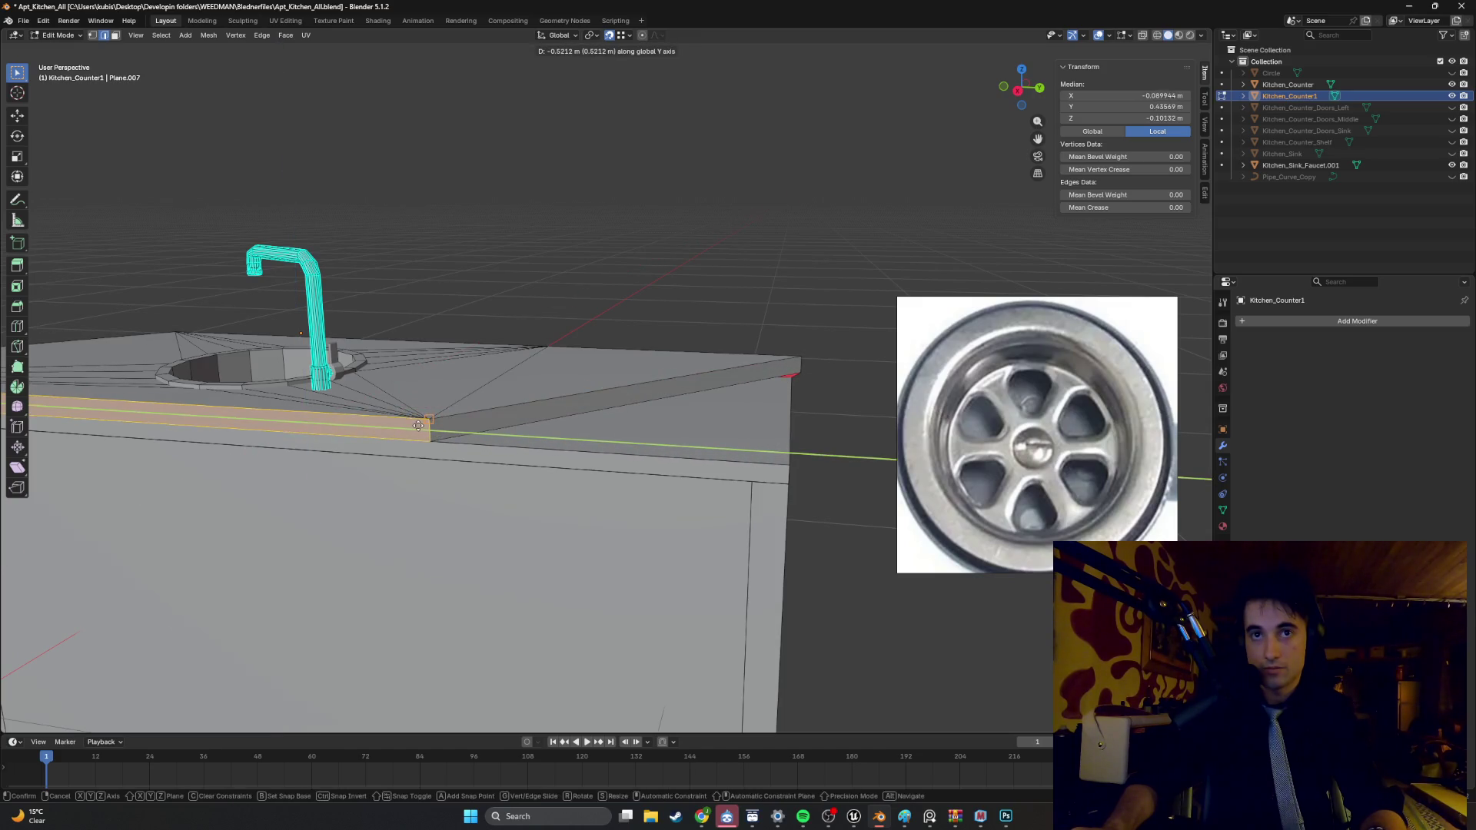
{"action": "right_click", "coordinate": [421, 425]}
{"action": "mouse_move", "coordinate": [421, 425]}
{"action": "middle_mouse_down"}
{"action": "mouse_move", "coordinate": [579, 403]}
{"action": "mouse_move", "coordinate": [565, 406]}
{"action": "middle_mouse_up"}
{"action": "scroll", "coordinate": [594, 399], "scroll_direction": "down", "scroll_amount": 3}
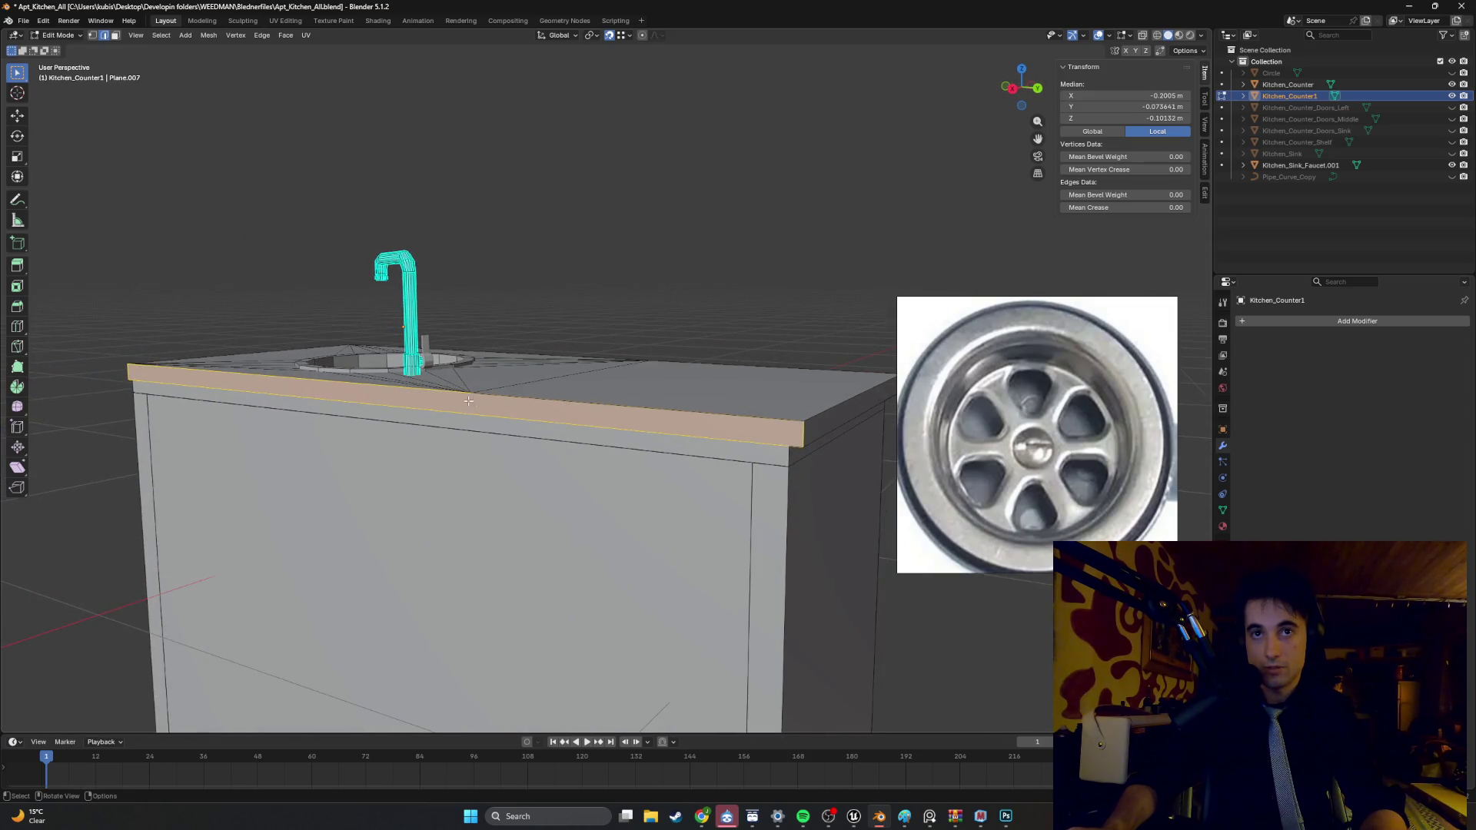
{"action": "middle_click_drag", "start_coordinate": [470, 400], "coordinate": [504, 415]}
{"action": "left_click", "coordinate": [579, 434]}
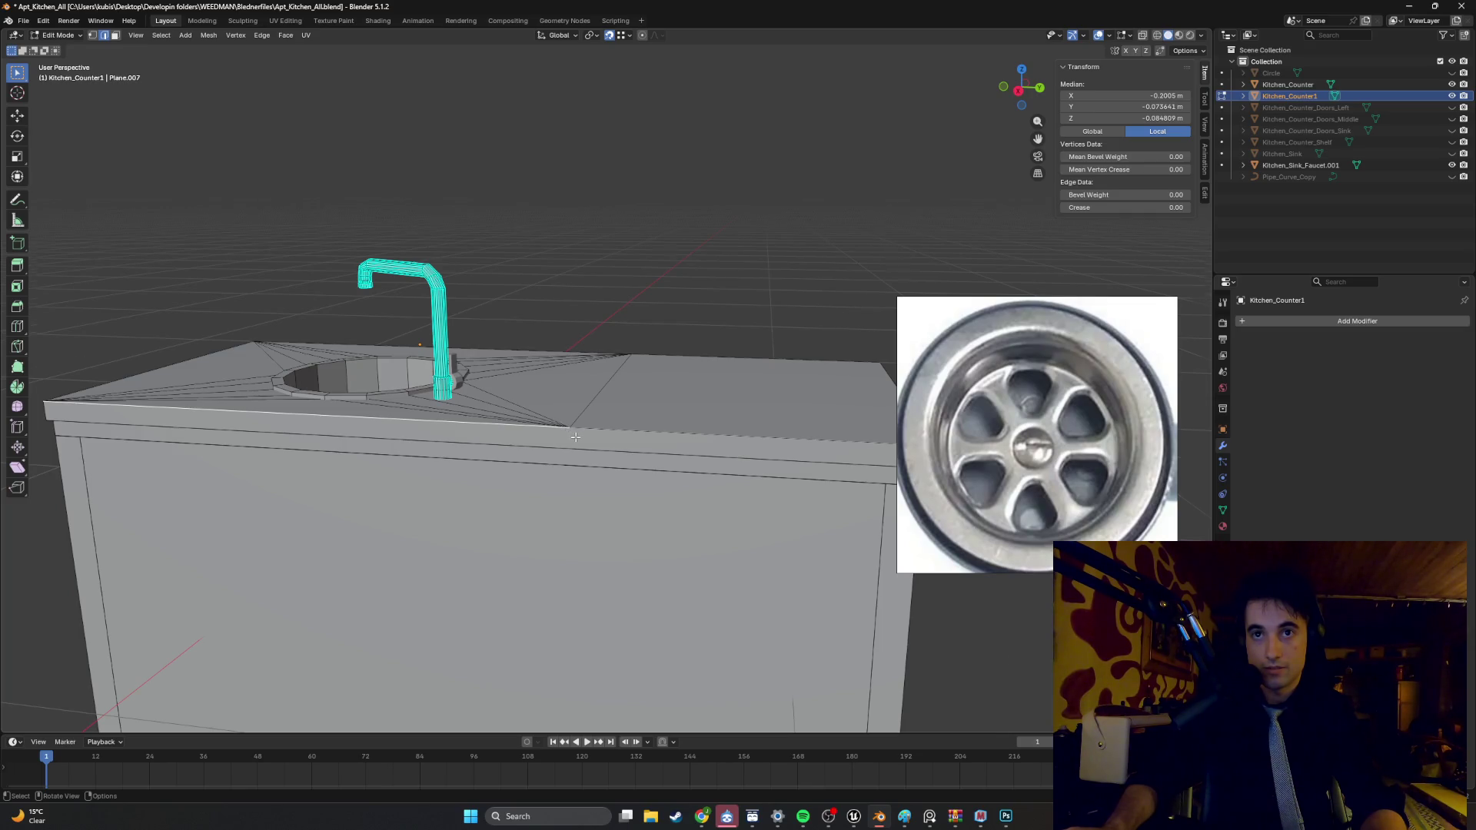
- Knife a vertical Z-constrained cut down the countertop's front strip to its lower edge
{"action": "scroll", "coordinate": [575, 436], "scroll_direction": "up", "scroll_amount": 2}
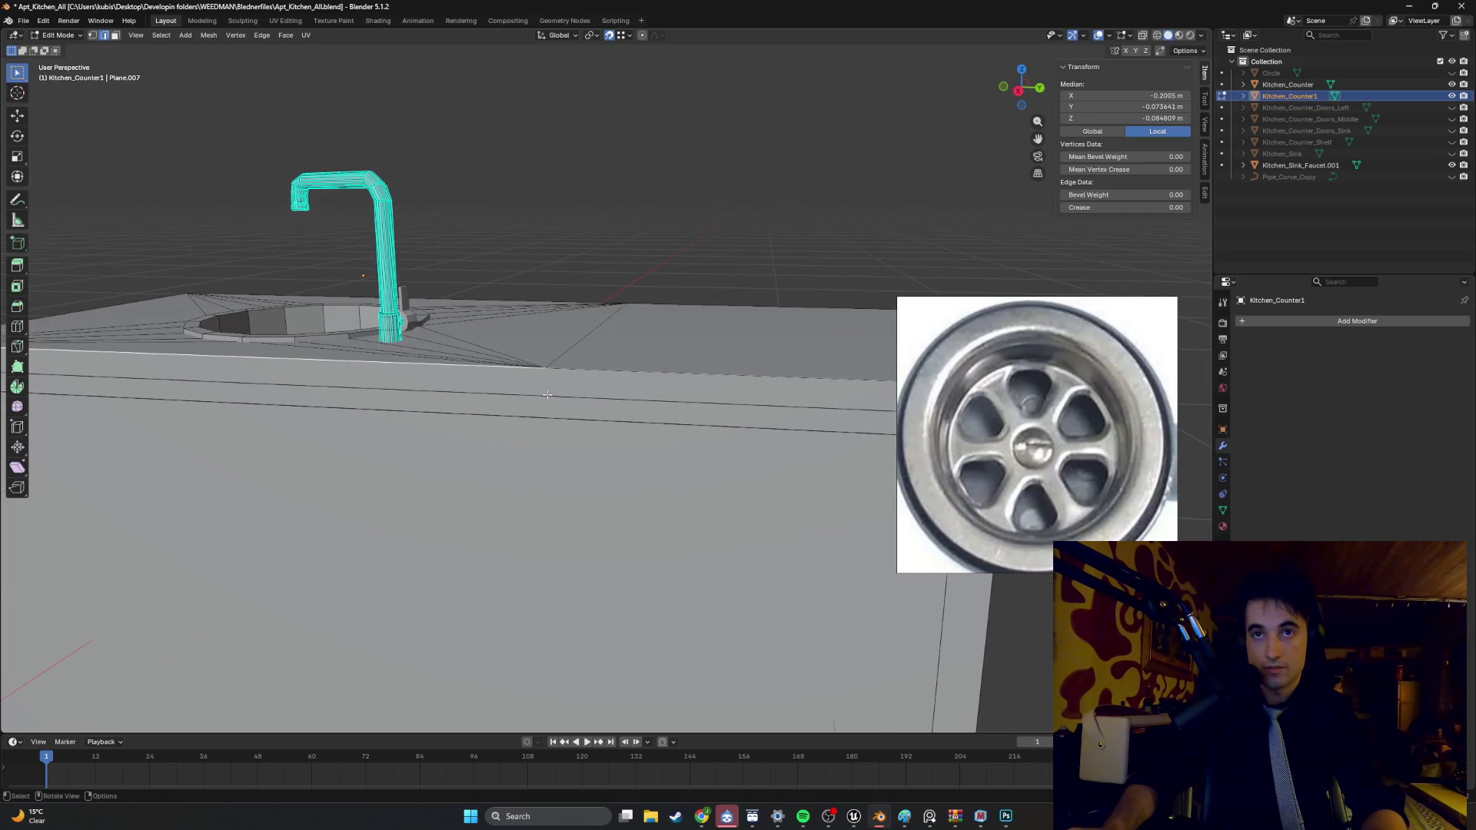
{"action": "key", "text": "3"}
{"action": "left_click", "coordinate": [545, 382]}
{"action": "scroll", "coordinate": [545, 382], "scroll_direction": "up", "scroll_amount": 2}
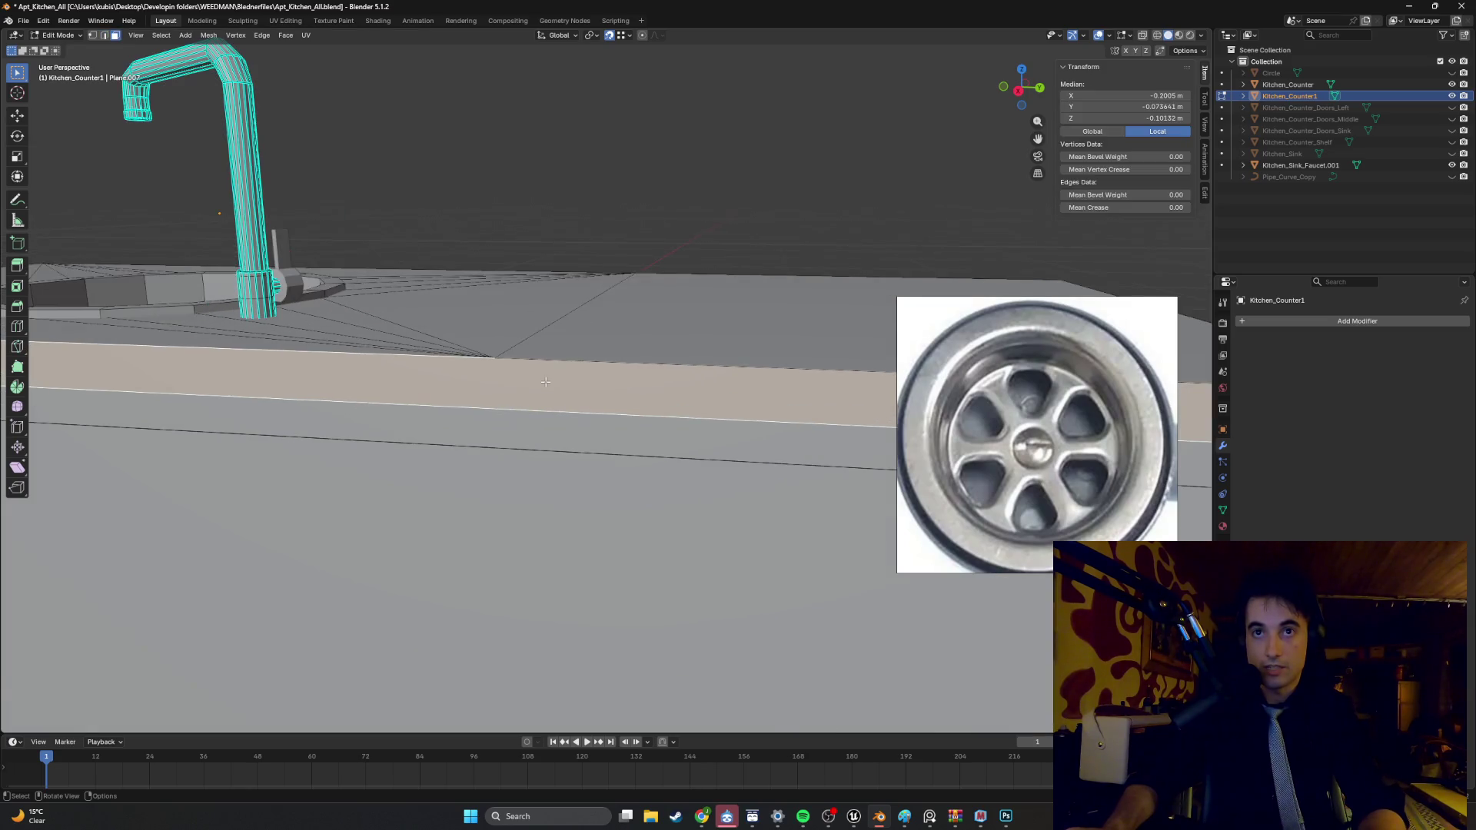
{"action": "key", "text": "k"}
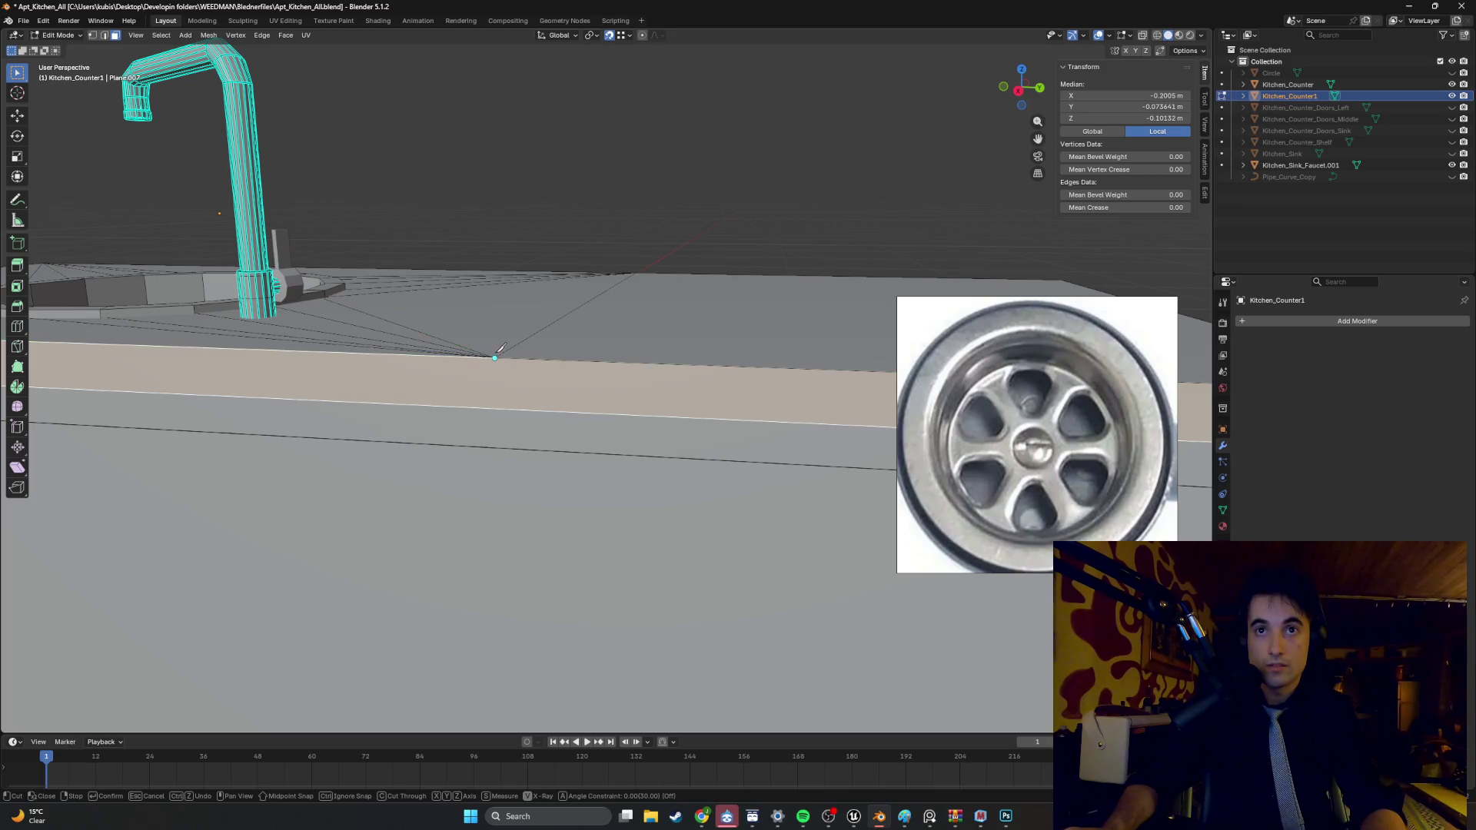
{"action": "key", "text": "x"}
{"action": "key", "text": "z"}
{"action": "left_click", "coordinate": [514, 404]}
{"action": "key", "text": "z"}
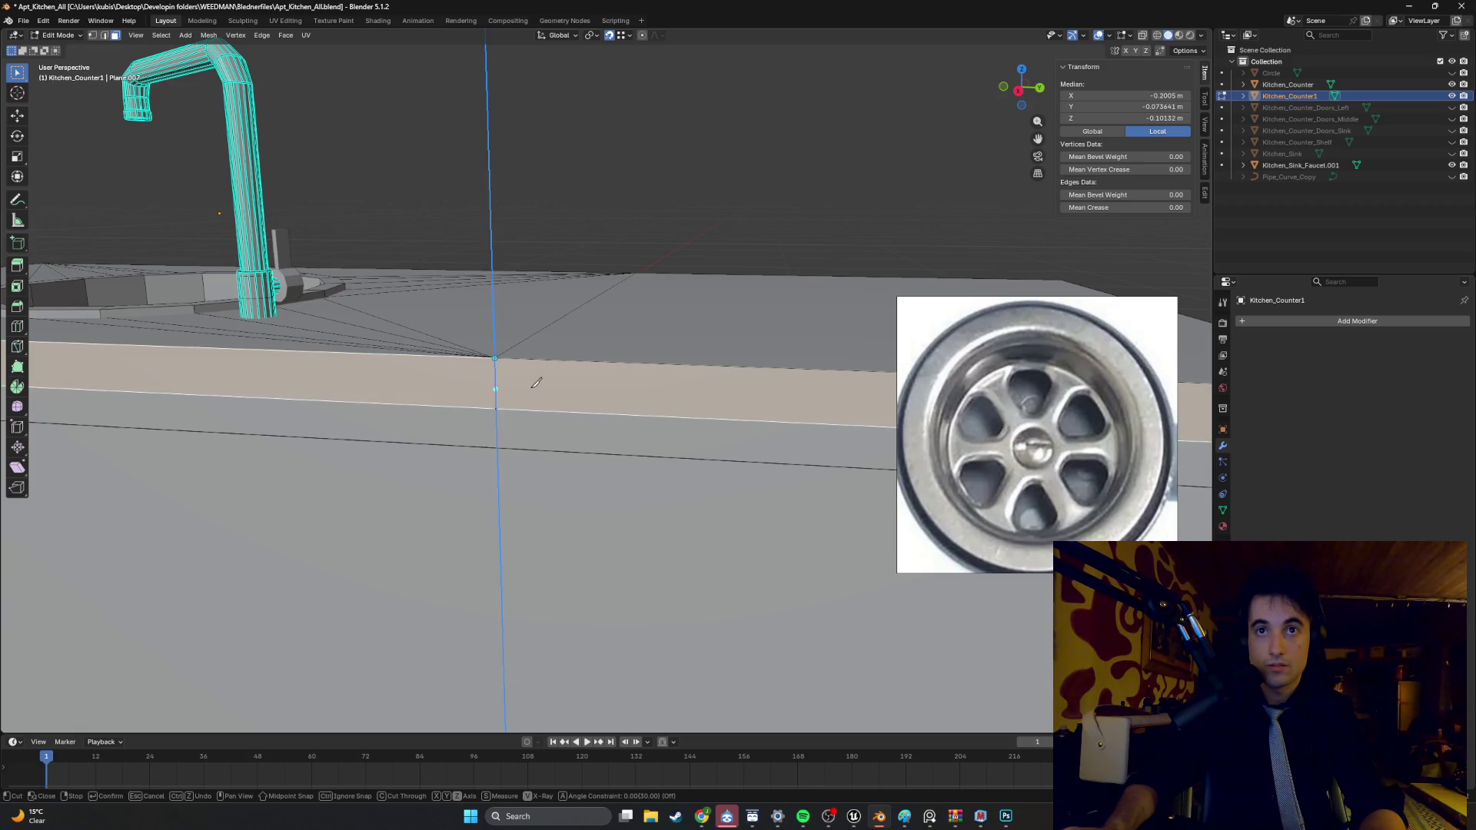
{"action": "key", "text": "Return"}
{"action": "scroll", "coordinate": [561, 380], "scroll_direction": "down", "scroll_amount": 2}
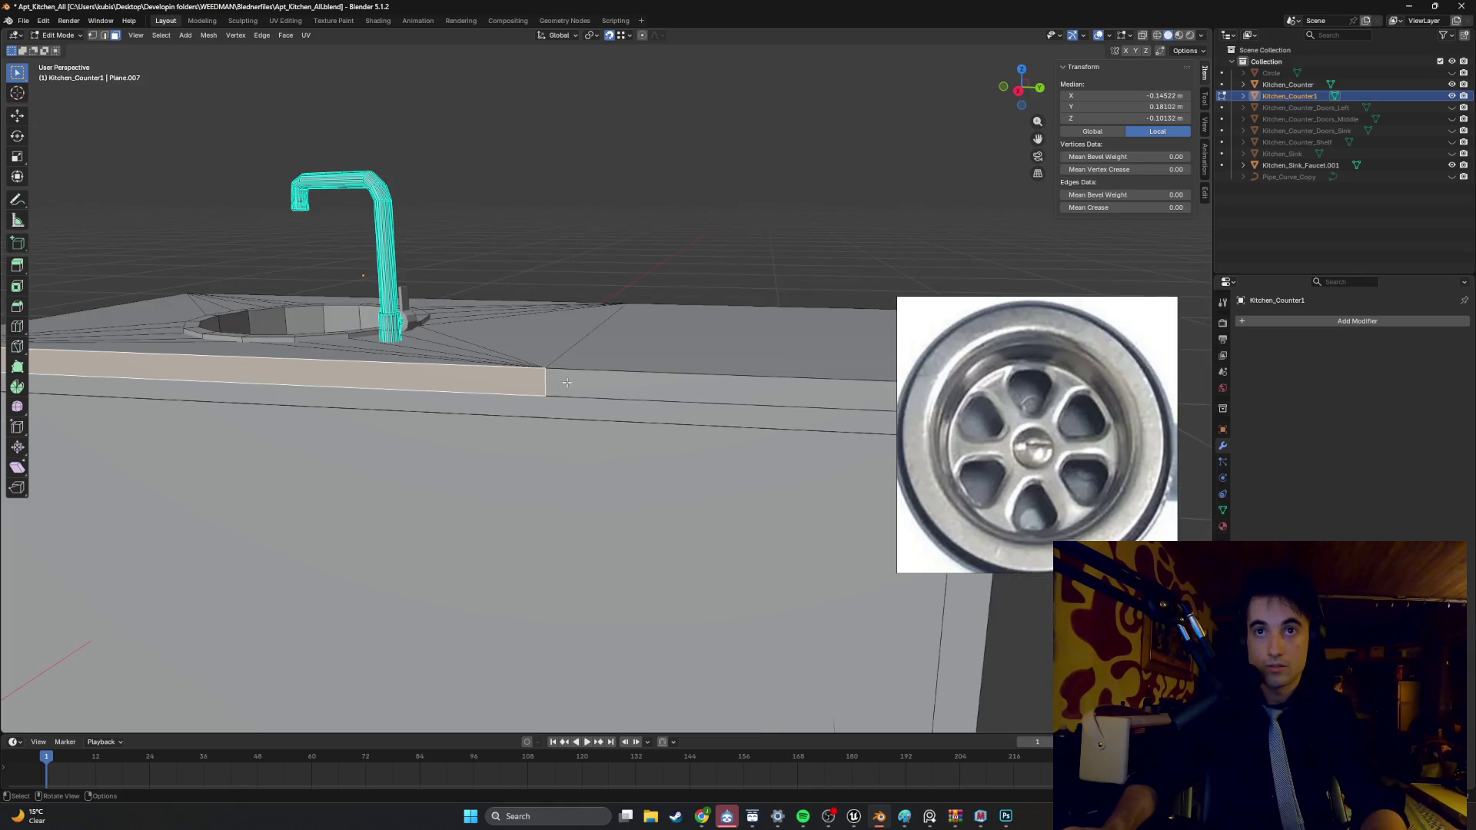
{"action": "mouse_move", "coordinate": [564, 379]}
{"action": "middle_mouse_down"}
{"action": "mouse_move", "coordinate": [616, 361]}
{"action": "mouse_move", "coordinate": [619, 238]}
{"action": "mouse_move", "coordinate": [571, 262]}
{"action": "mouse_move", "coordinate": [607, 231]}
{"action": "mouse_move", "coordinate": [573, 260]}
{"action": "mouse_move", "coordinate": [582, 275]}
{"action": "mouse_move", "coordinate": [323, 355]}
{"action": "middle_mouse_up"}
{"action": "scroll", "coordinate": [602, 231], "scroll_direction": "down", "scroll_amount": 6}
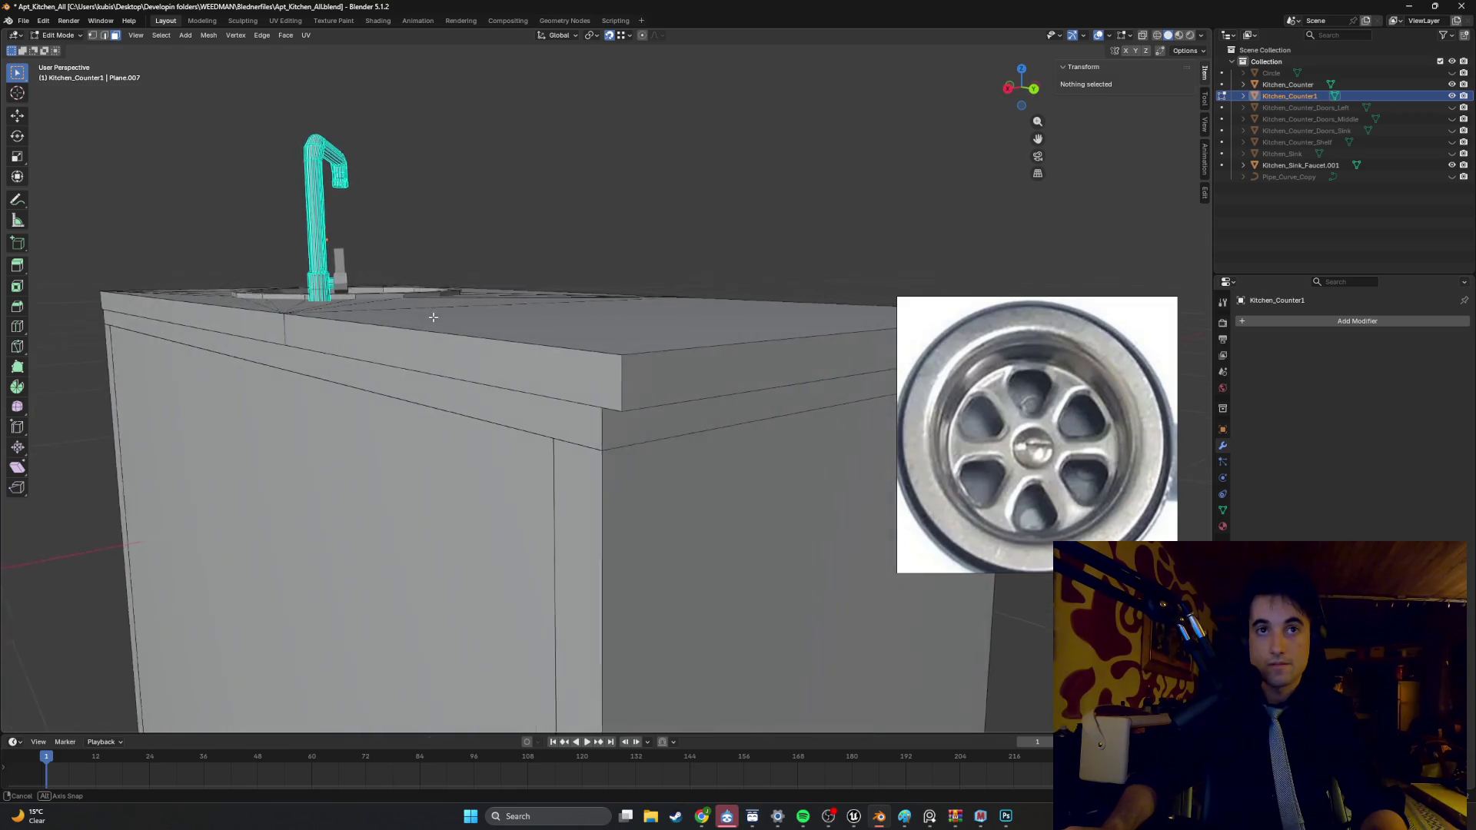
- Orbit beneath the cabinet to inspect the drain pipe under the sink
{"action": "left_click", "coordinate": [307, 361]}
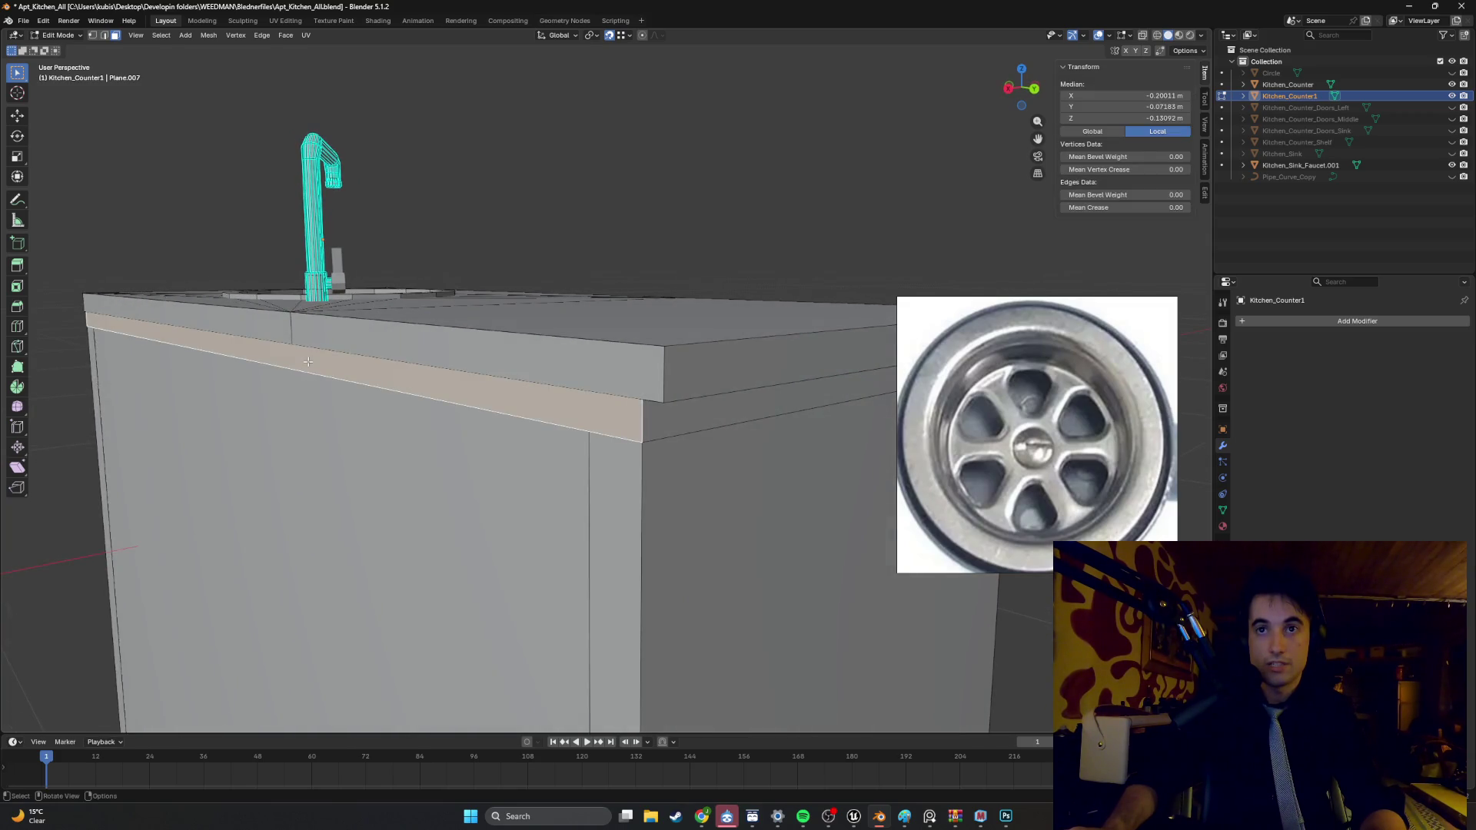
{"action": "key", "text": "a"}
{"action": "mouse_move", "coordinate": [308, 361]}
{"action": "middle_mouse_down"}
{"action": "mouse_move", "coordinate": [371, 343]}
{"action": "mouse_move", "coordinate": [492, 499]}
{"action": "mouse_move", "coordinate": [551, 637]}
{"action": "middle_mouse_up"}
{"action": "left_click", "coordinate": [551, 636]}
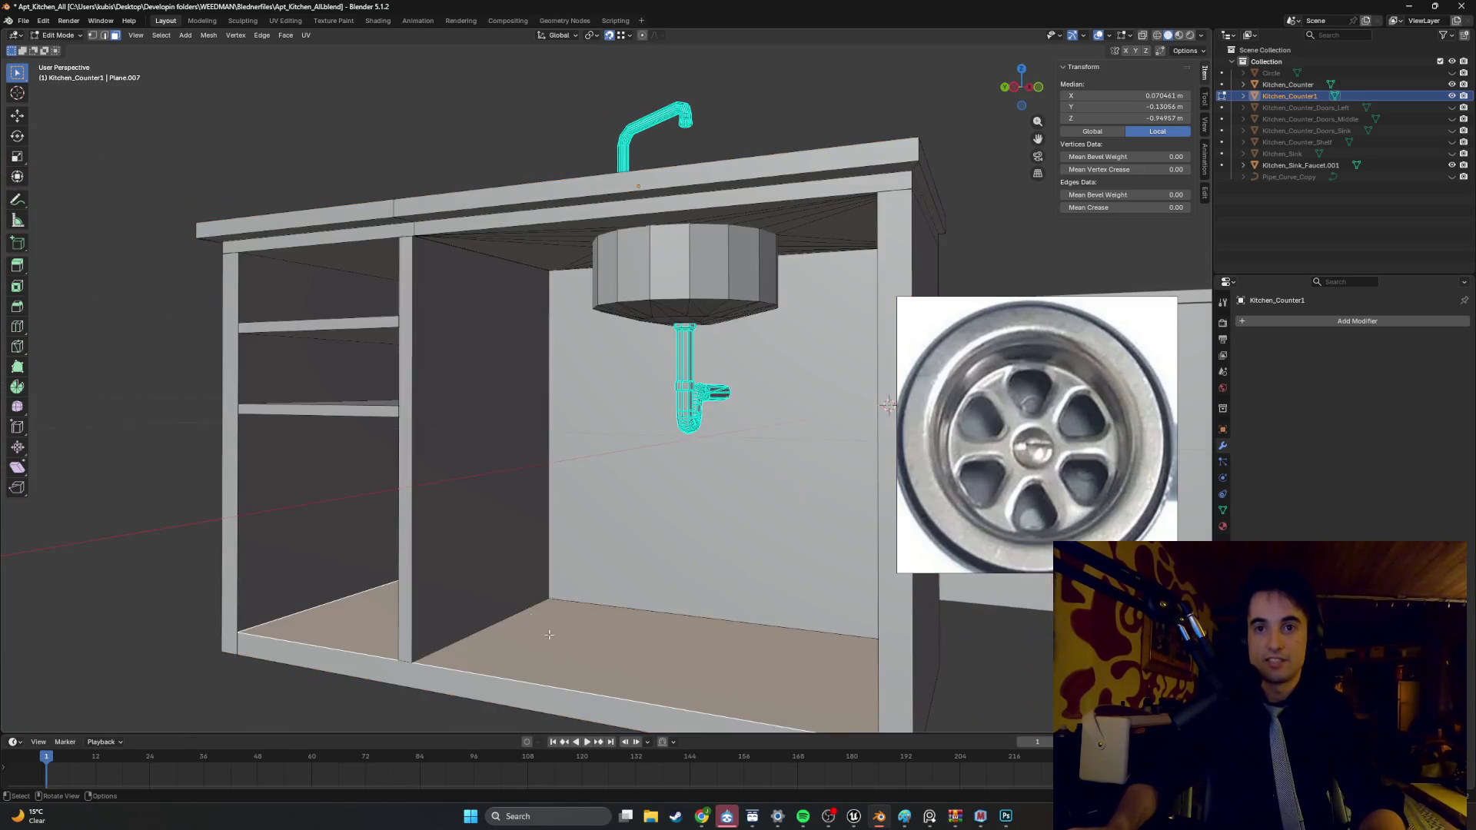
{"action": "mouse_move", "coordinate": [546, 553]}
{"action": "middle_mouse_down"}
{"action": "mouse_move", "coordinate": [471, 471]}
{"action": "mouse_move", "coordinate": [454, 397]}
{"action": "mouse_move", "coordinate": [610, 341]}
{"action": "mouse_move", "coordinate": [553, 272]}
{"action": "mouse_move", "coordinate": [696, 281]}
{"action": "mouse_move", "coordinate": [328, 367]}
{"action": "mouse_move", "coordinate": [488, 320]}
{"action": "mouse_move", "coordinate": [560, 352]}
{"action": "mouse_move", "coordinate": [526, 350]}
{"action": "mouse_move", "coordinate": [880, 414]}
{"action": "mouse_move", "coordinate": [910, 371]}
{"action": "middle_mouse_up"}
{"action": "mouse_move", "coordinate": [657, 442]}
{"action": "middle_mouse_down"}
{"action": "mouse_move", "coordinate": [574, 382]}
{"action": "mouse_move", "coordinate": [661, 376]}
{"action": "mouse_move", "coordinate": [698, 422]}
{"action": "mouse_move", "coordinate": [846, 369]}
{"action": "middle_mouse_up"}
{"action": "scroll", "coordinate": [504, 427], "scroll_direction": "up", "scroll_amount": 10}
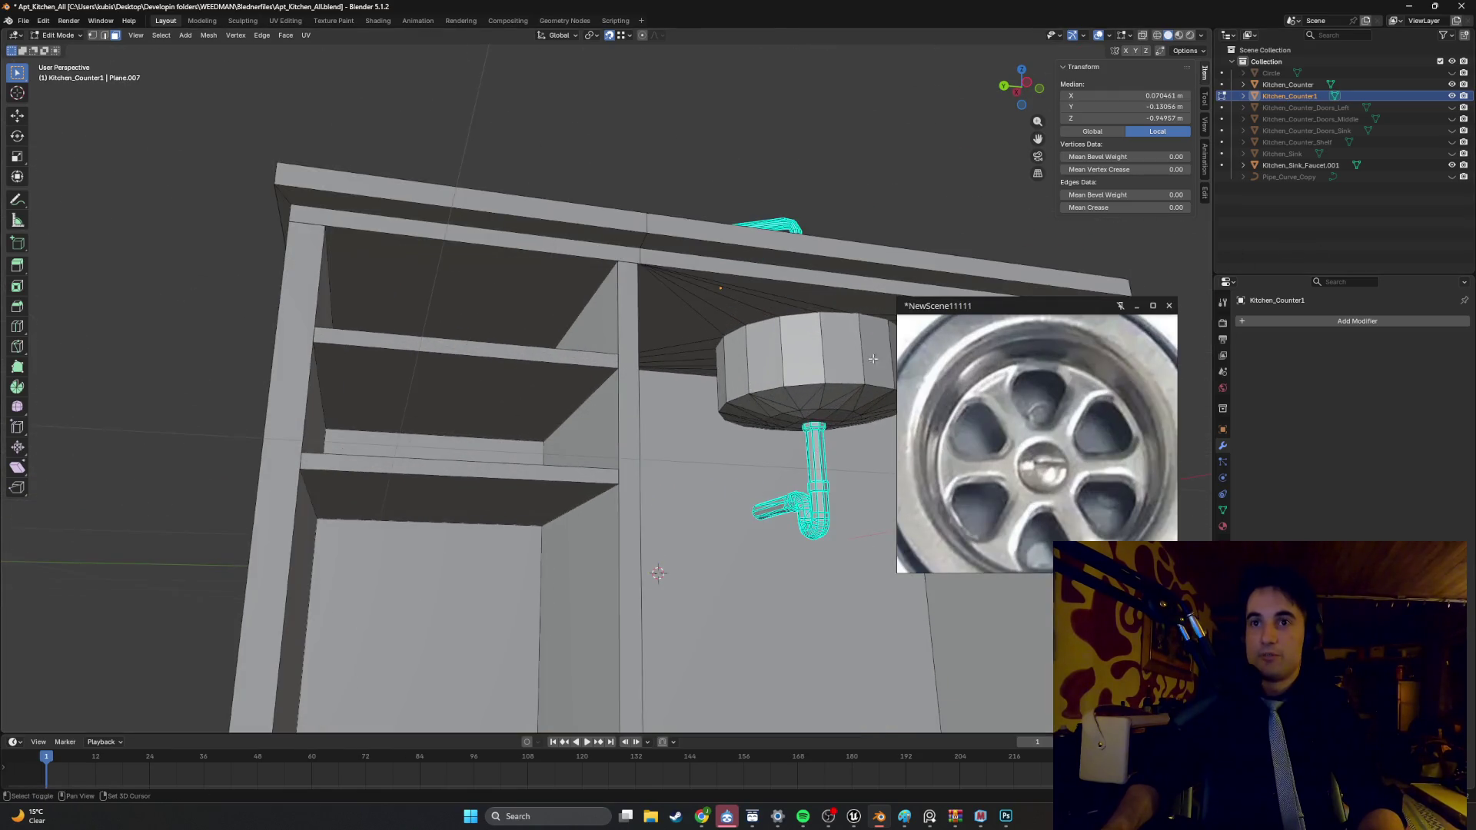
{"action": "middle_click_drag", "start_coordinate": [505, 427], "coordinate": [738, 354]}
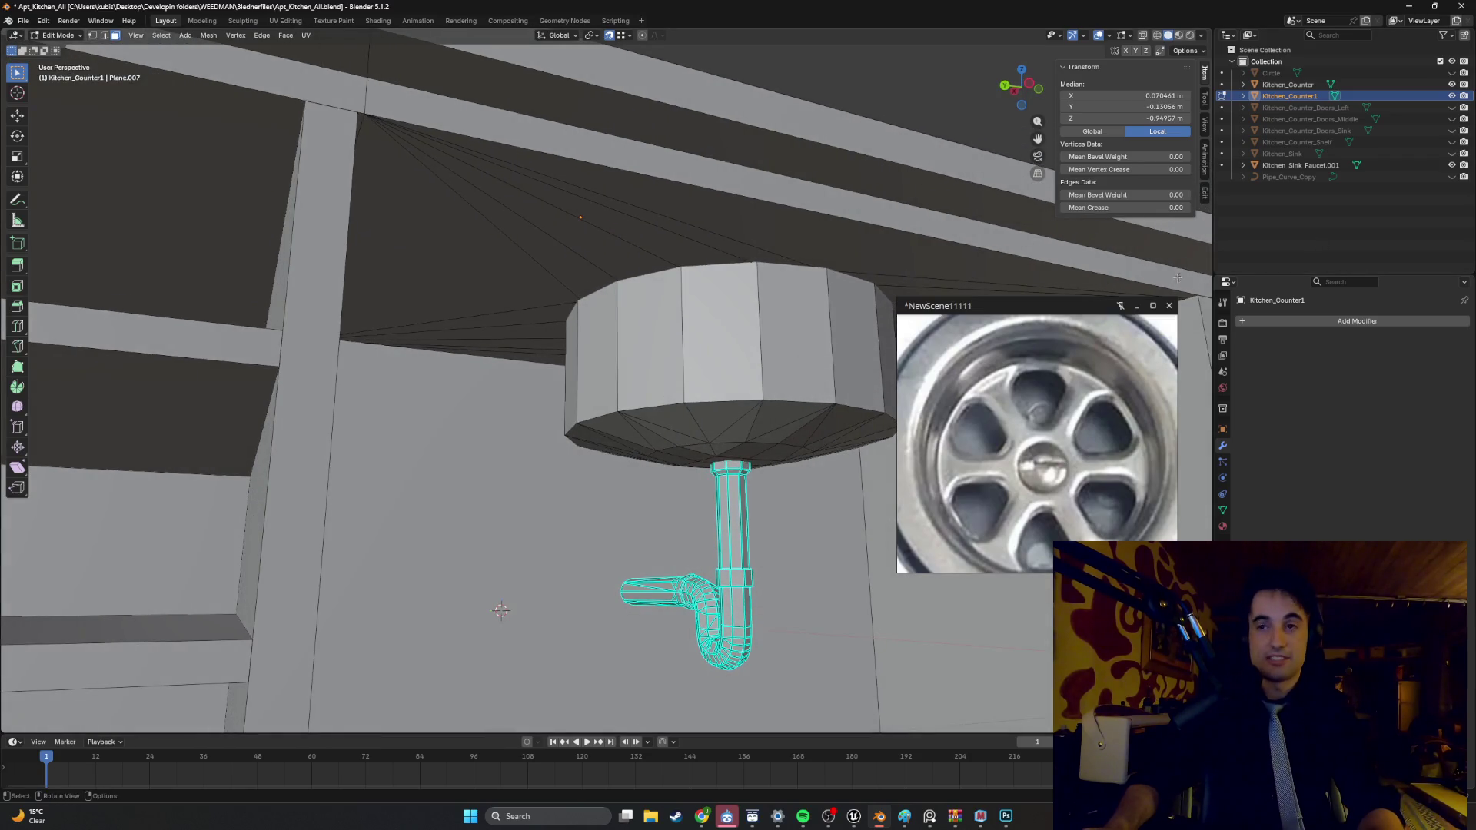
- Minimize the reference window and add a Bézier curve in Object Mode
{"action": "left_click", "coordinate": [1143, 307]}
{"action": "key", "text": "ctrl+Tab"}
{"action": "left_click", "coordinate": [449, 508]}
{"action": "key", "text": "shift+a"}
{"action": "mouse_move", "coordinate": [514, 479]}
{"action": "left_click", "coordinate": [575, 481]}
{"action": "scroll", "coordinate": [626, 492], "scroll_direction": "down", "scroll_amount": 10}
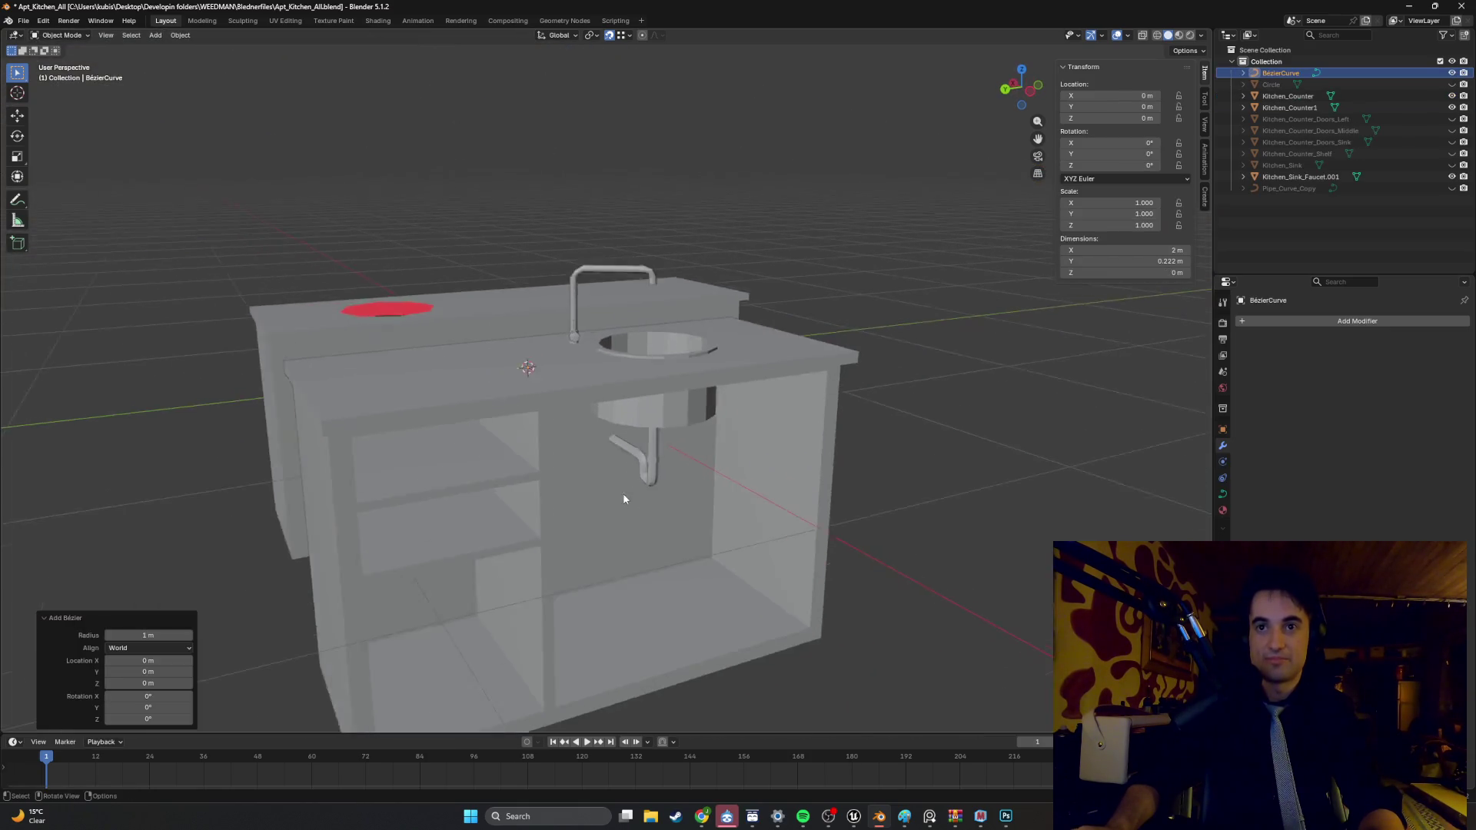